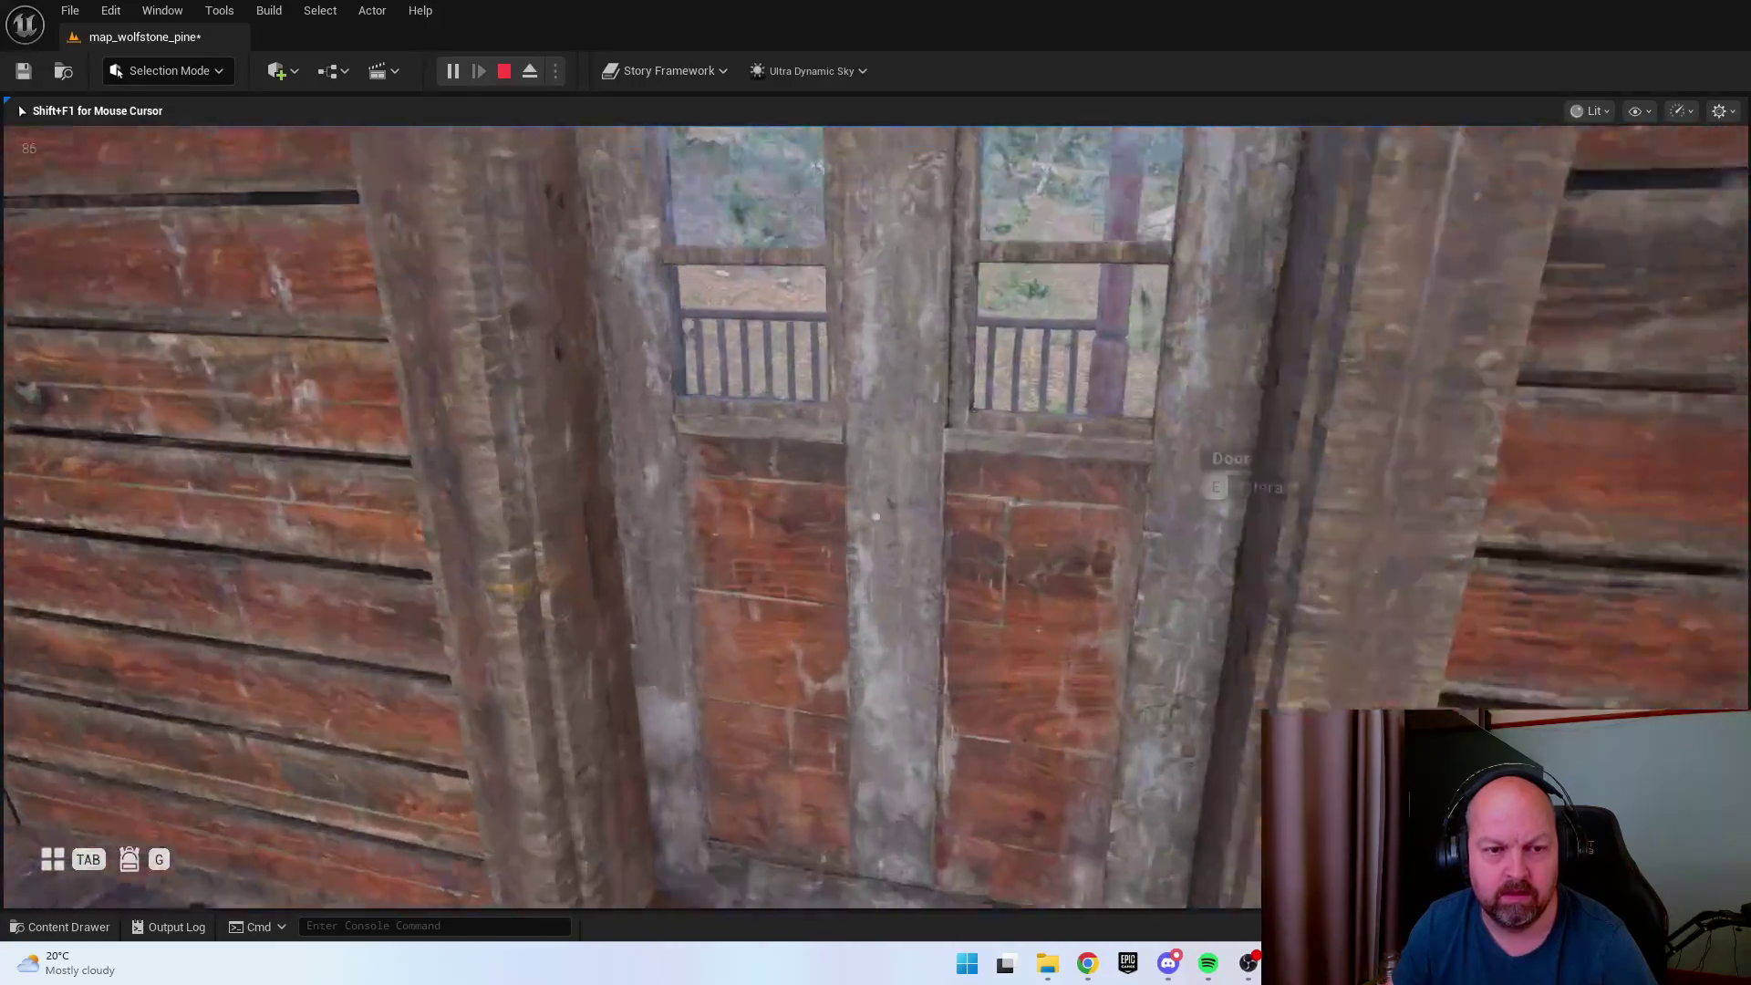
Play-test walking off the porch into the forest and back to the cabin front, then stop.
key(w)
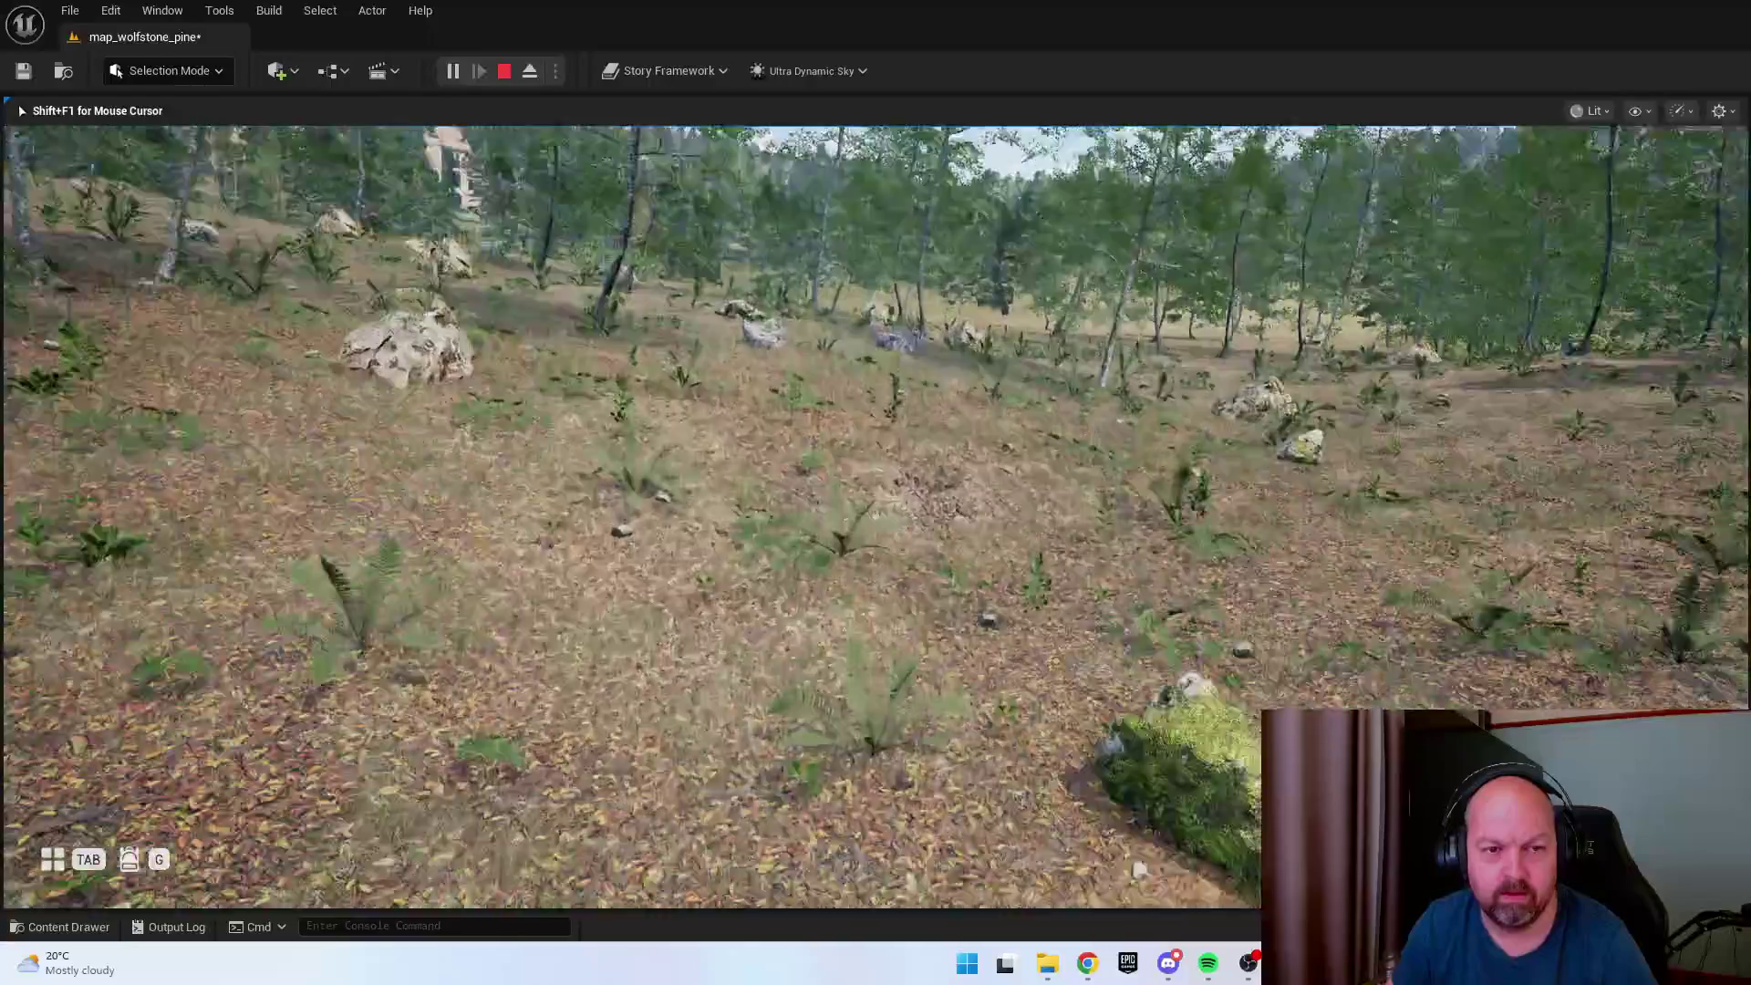
key(s)
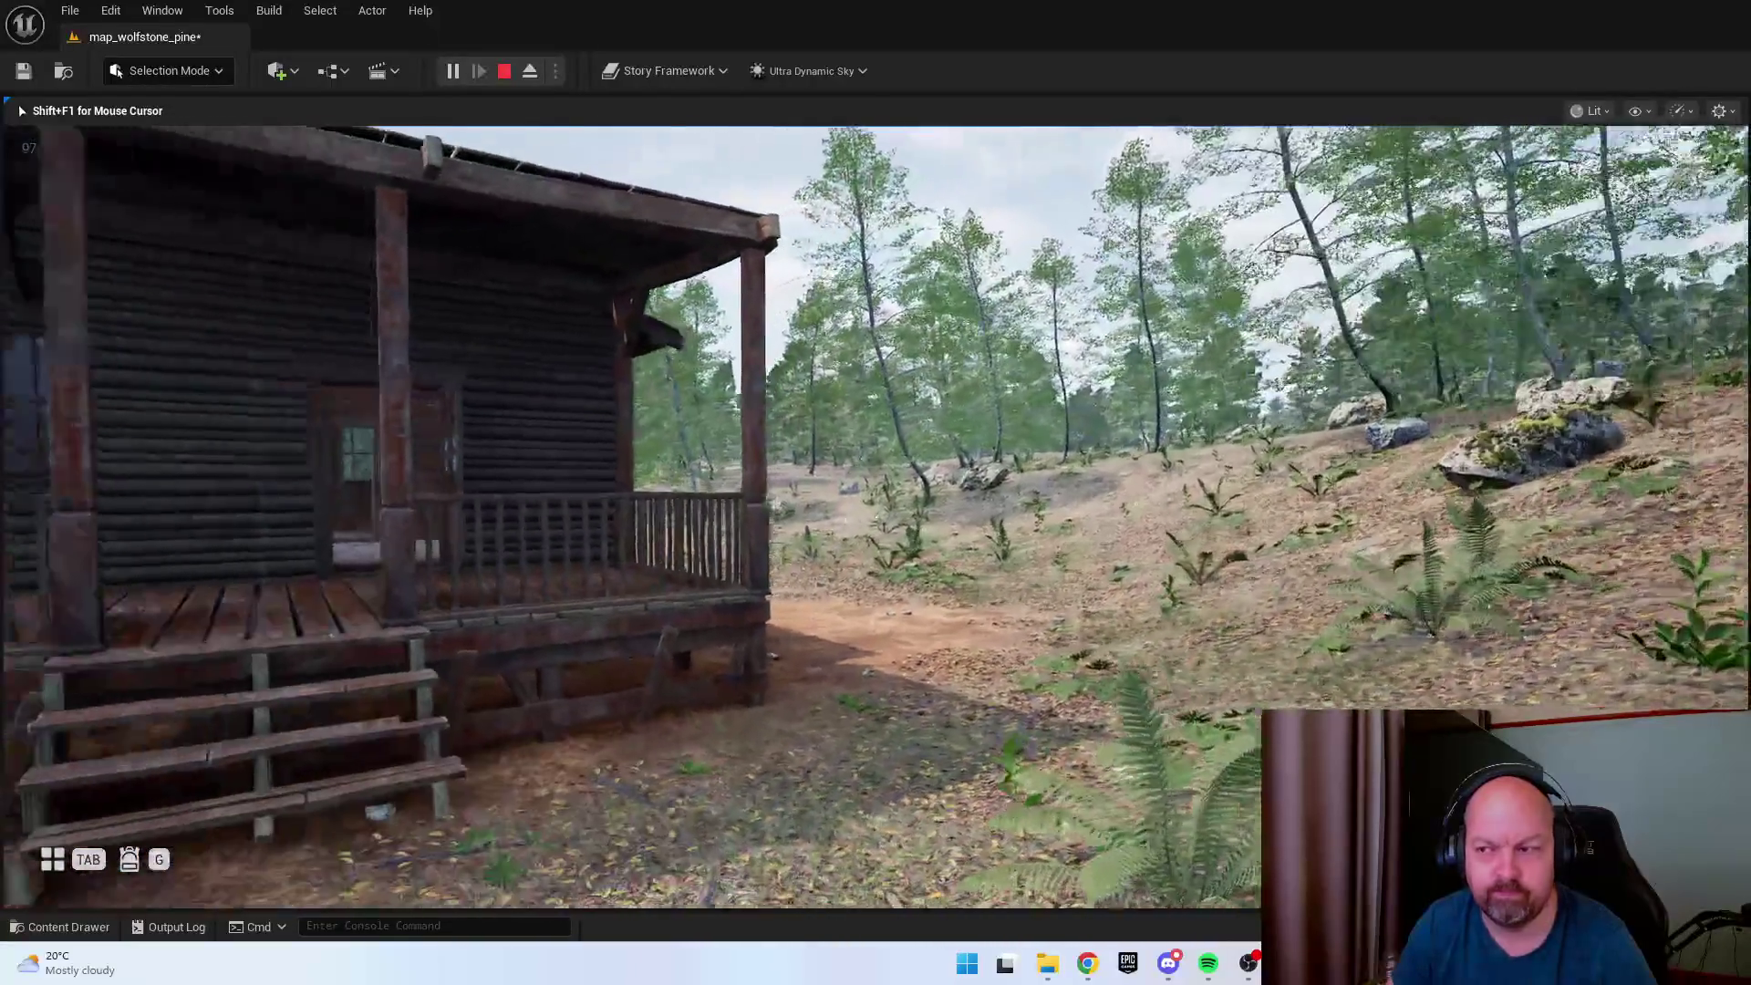
key(a)
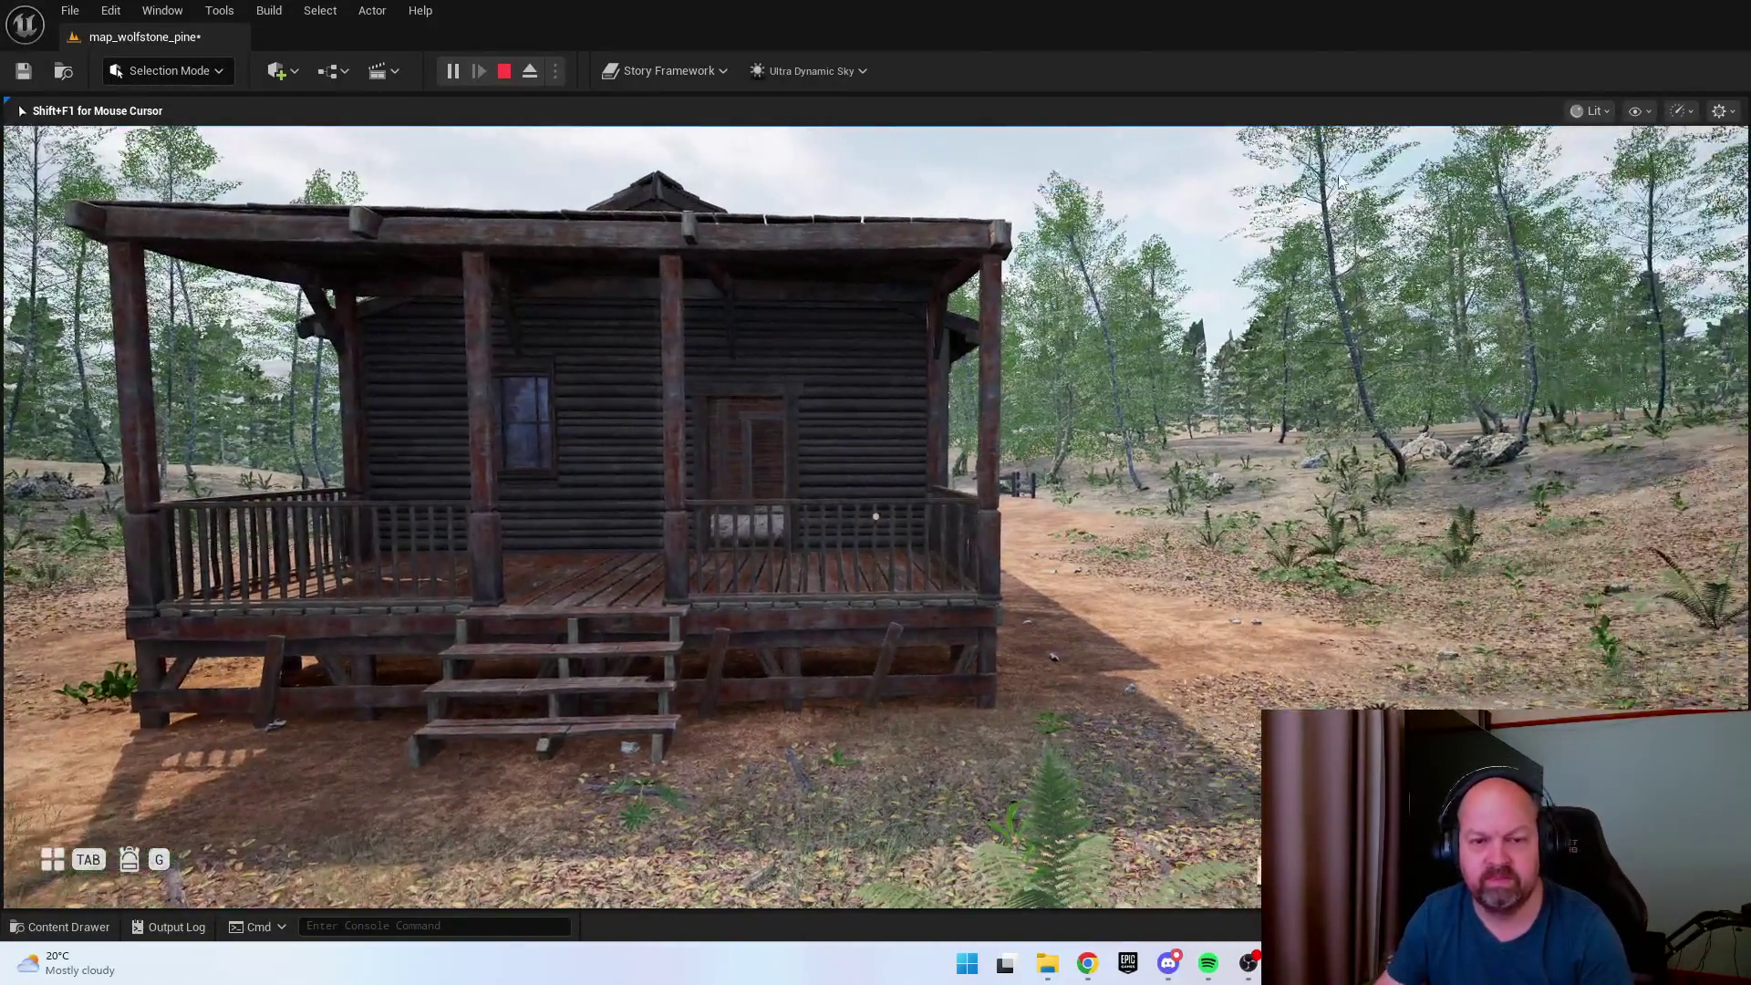
key(Escape)
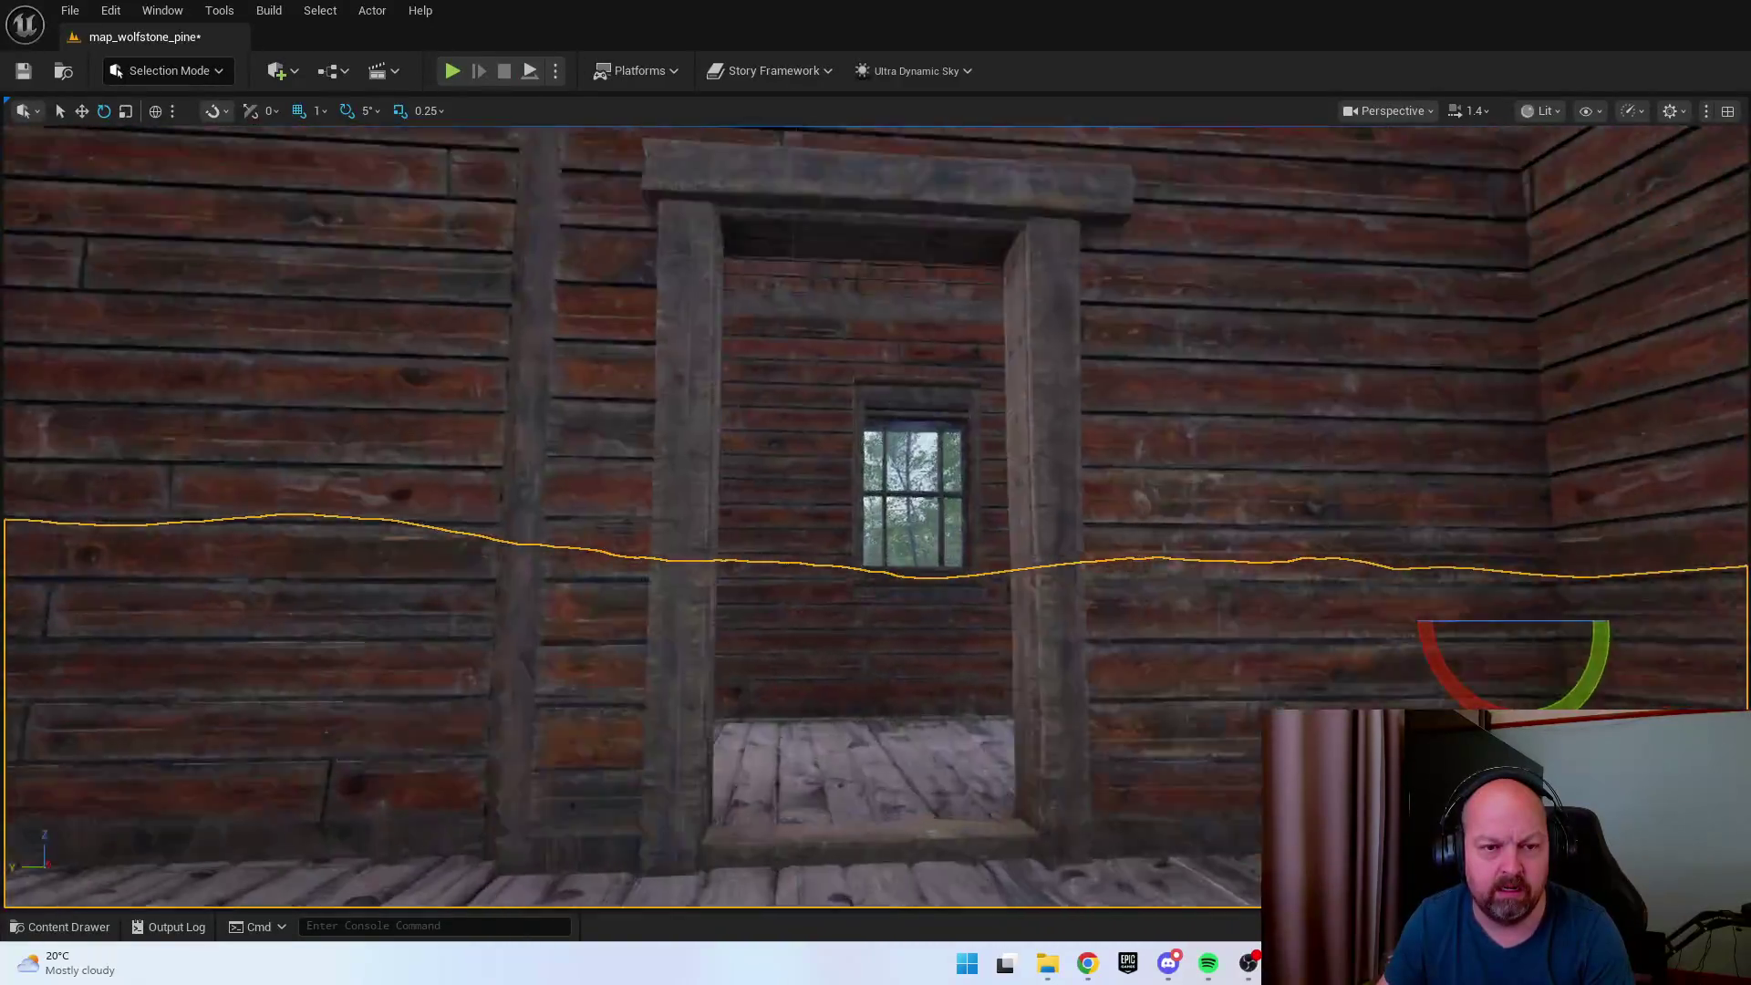
Fly the editor camera up over the forest and back down toward the cabin.
key(s)
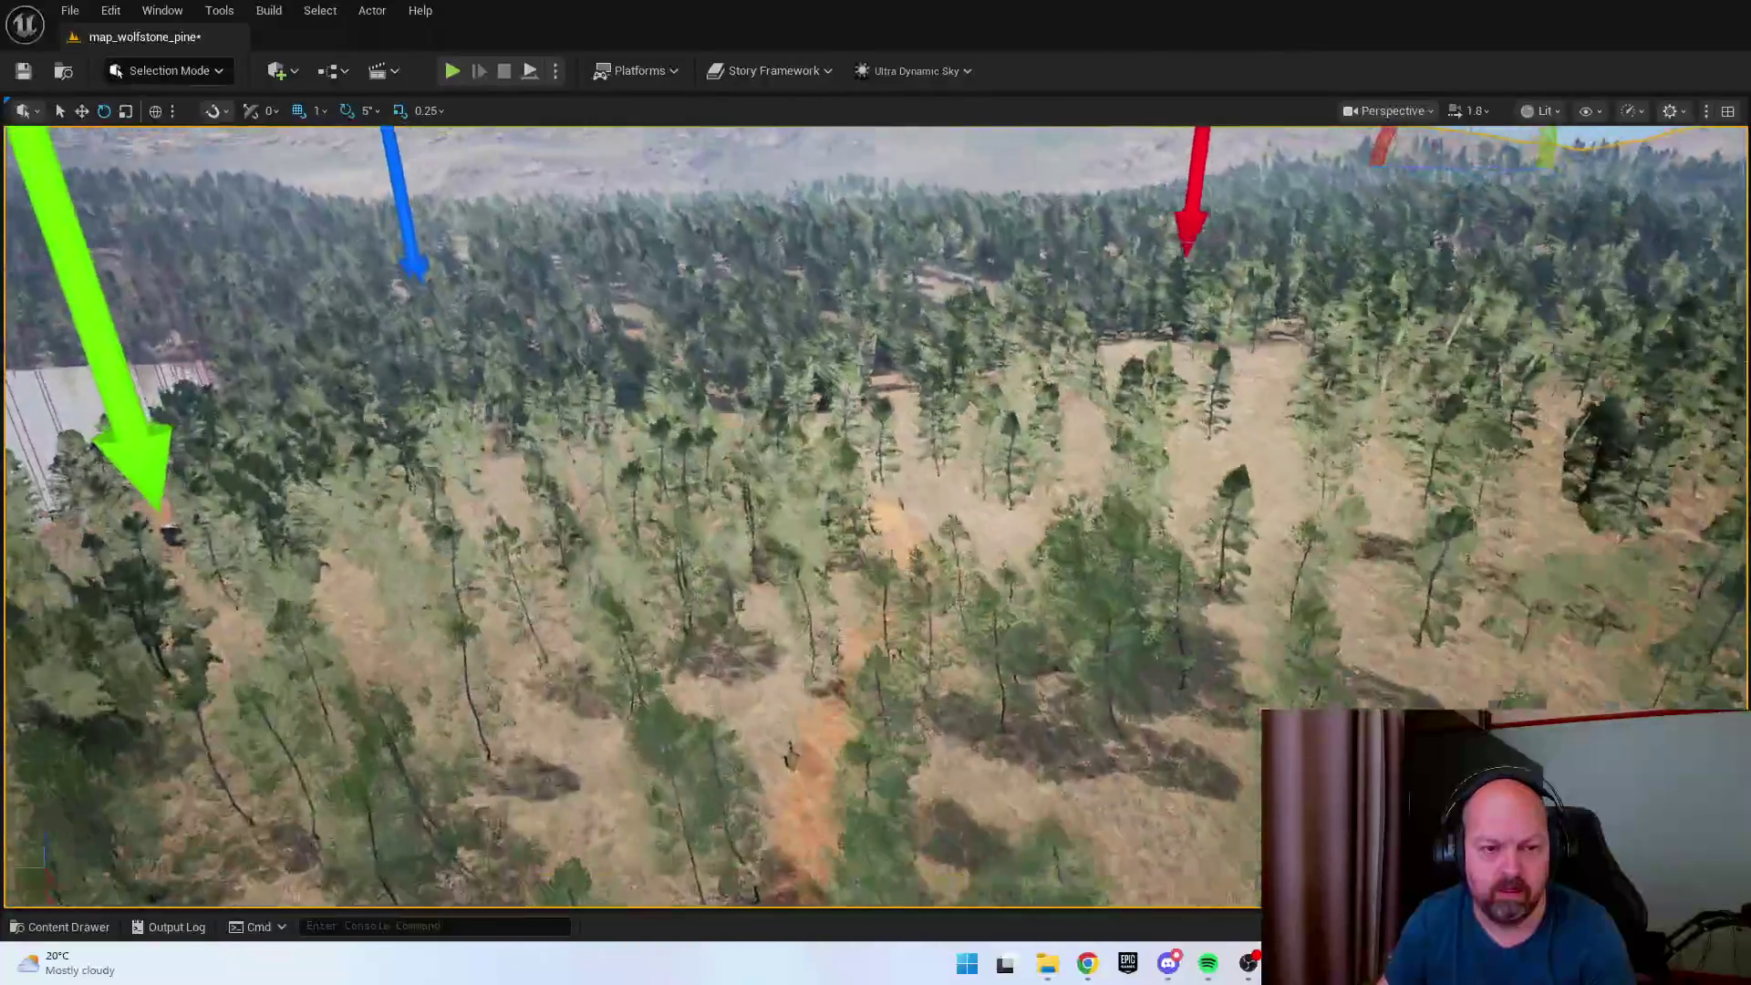
key(w)
scroll(629, 516, up, 3)
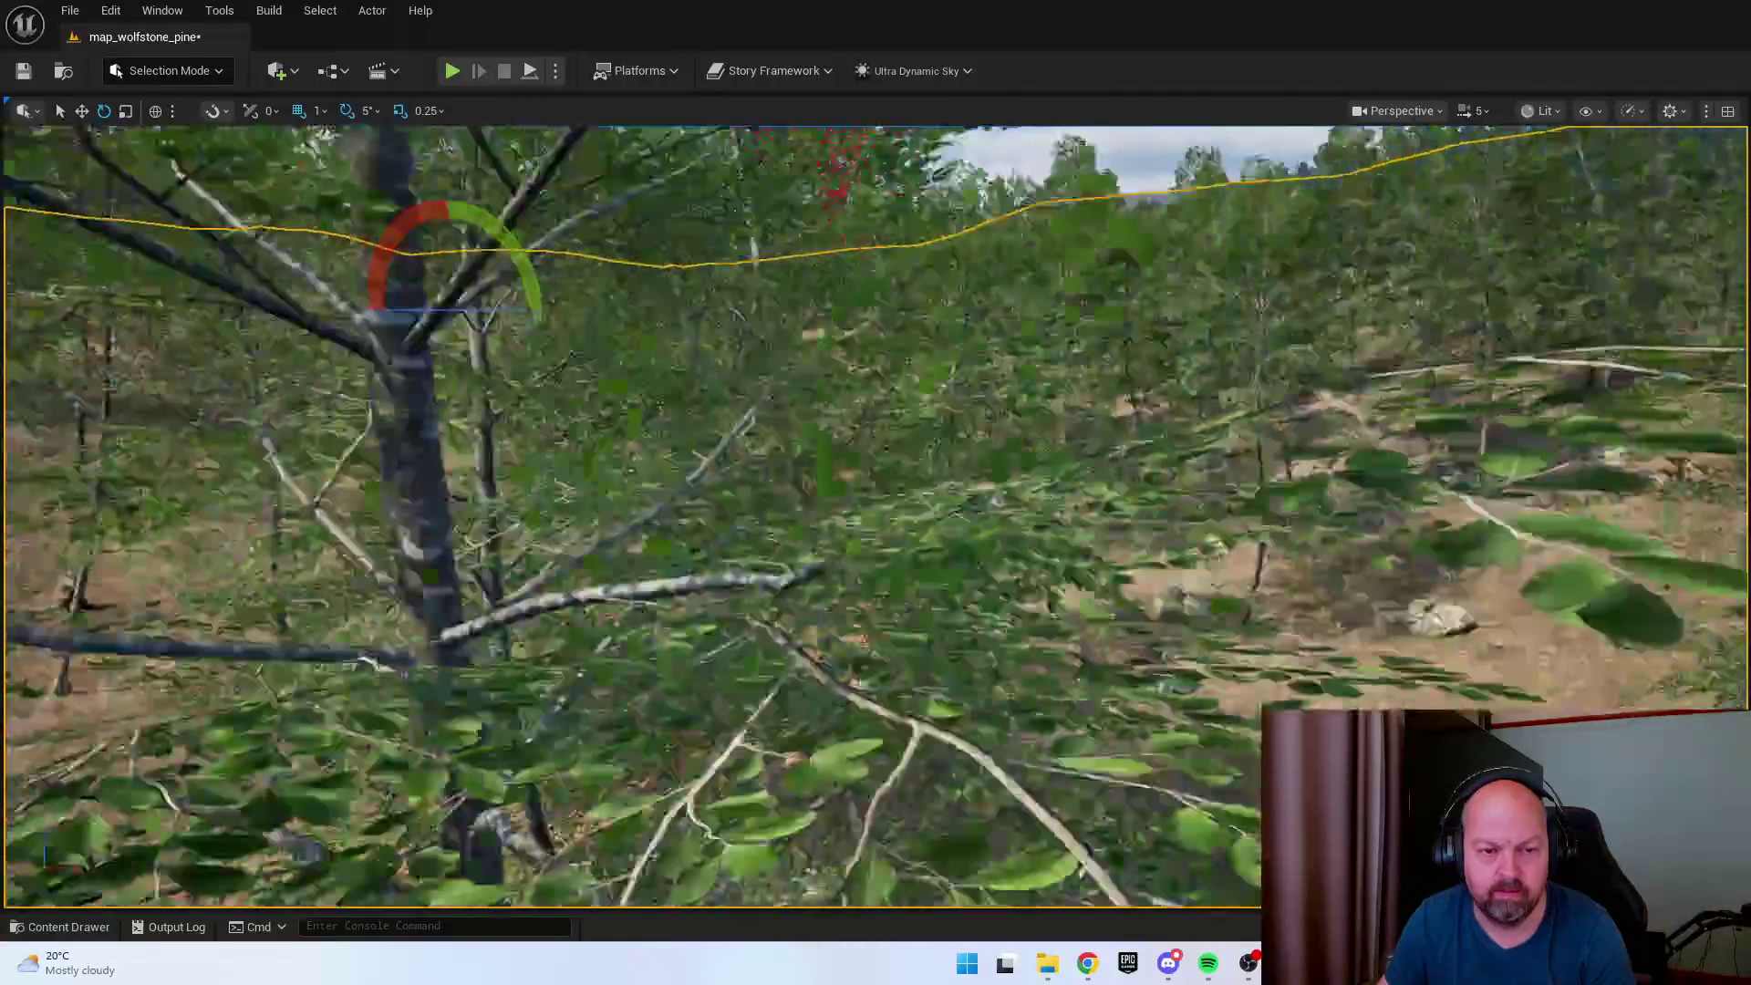
scroll(875, 515, down, 3)
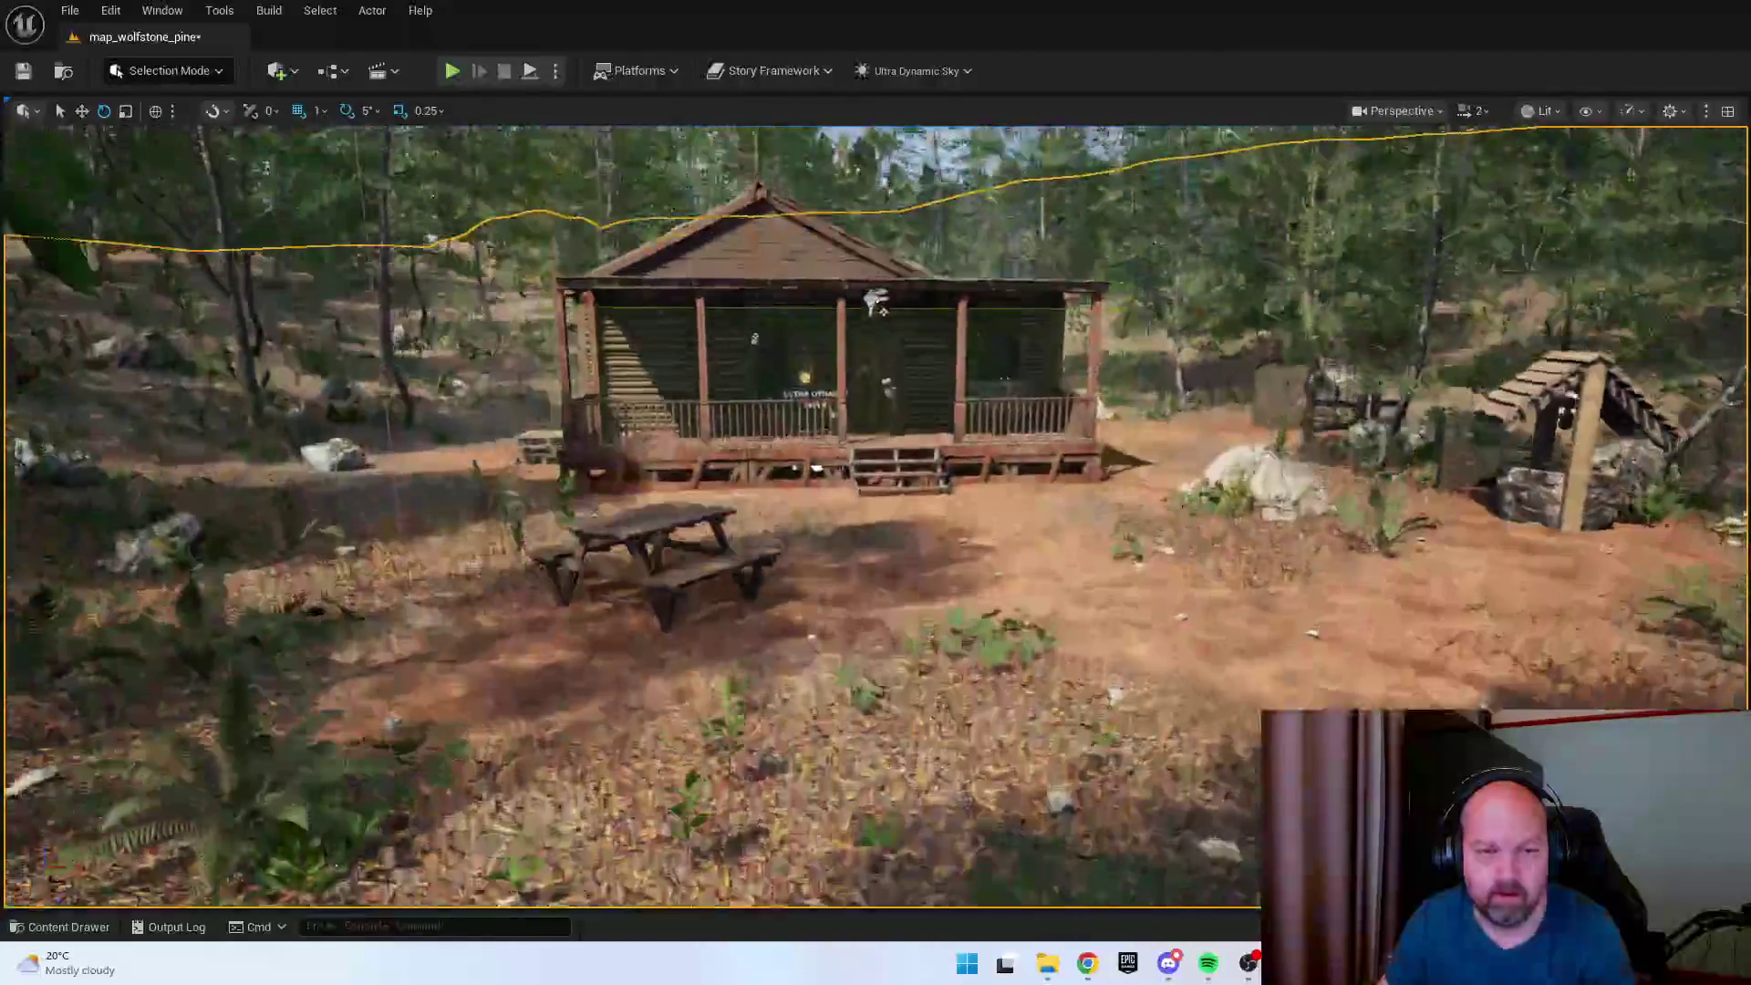
right_click(979, 334)
key(Escape)
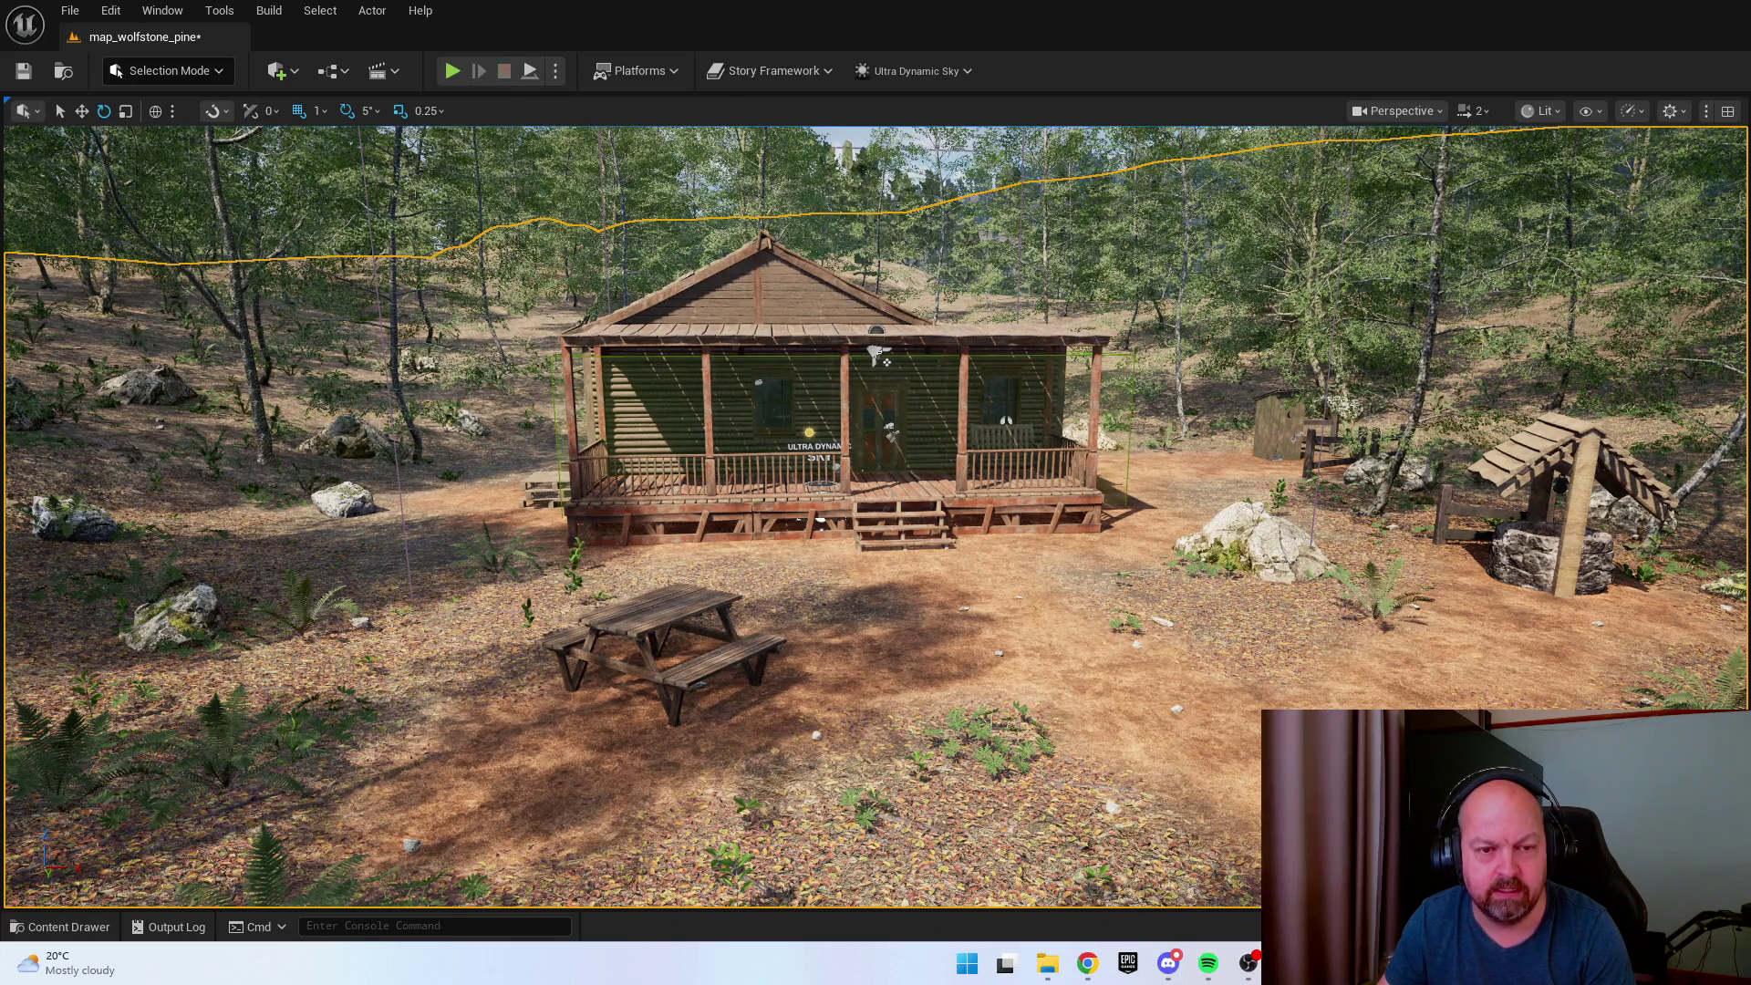
Play-test again, walking up the porch and through the door to the desk, then stop.
key(alt+p)
key(w)
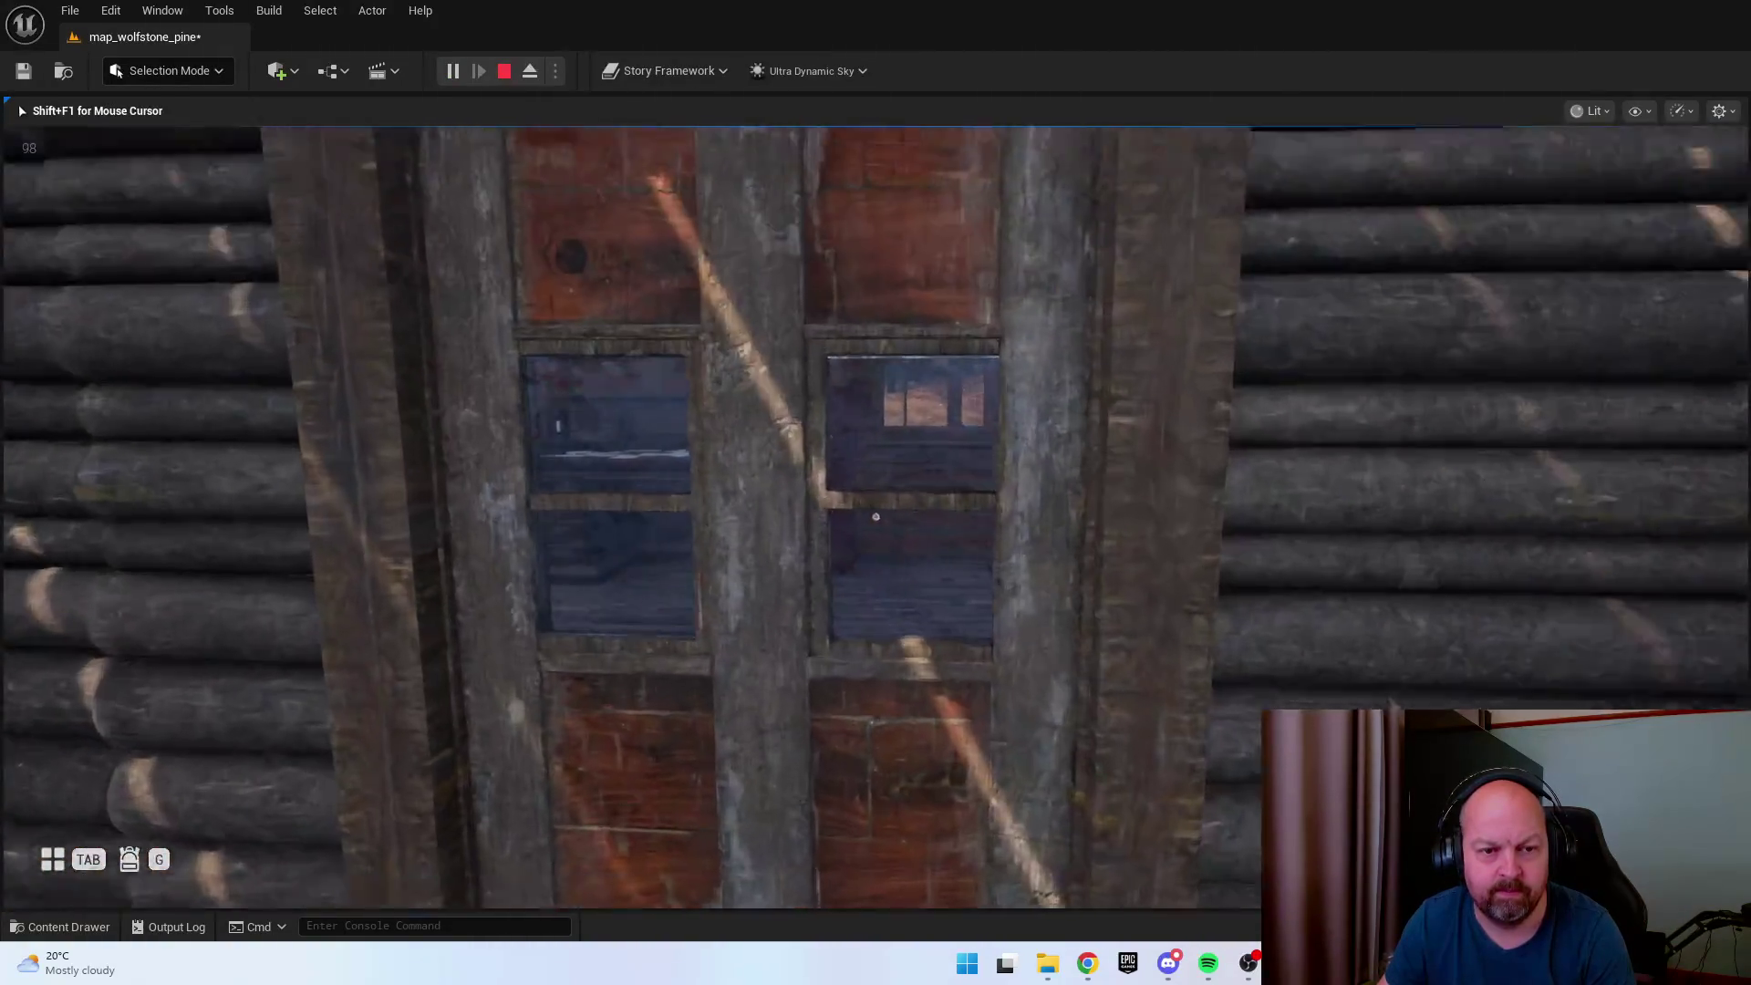
key(e)
key(w)
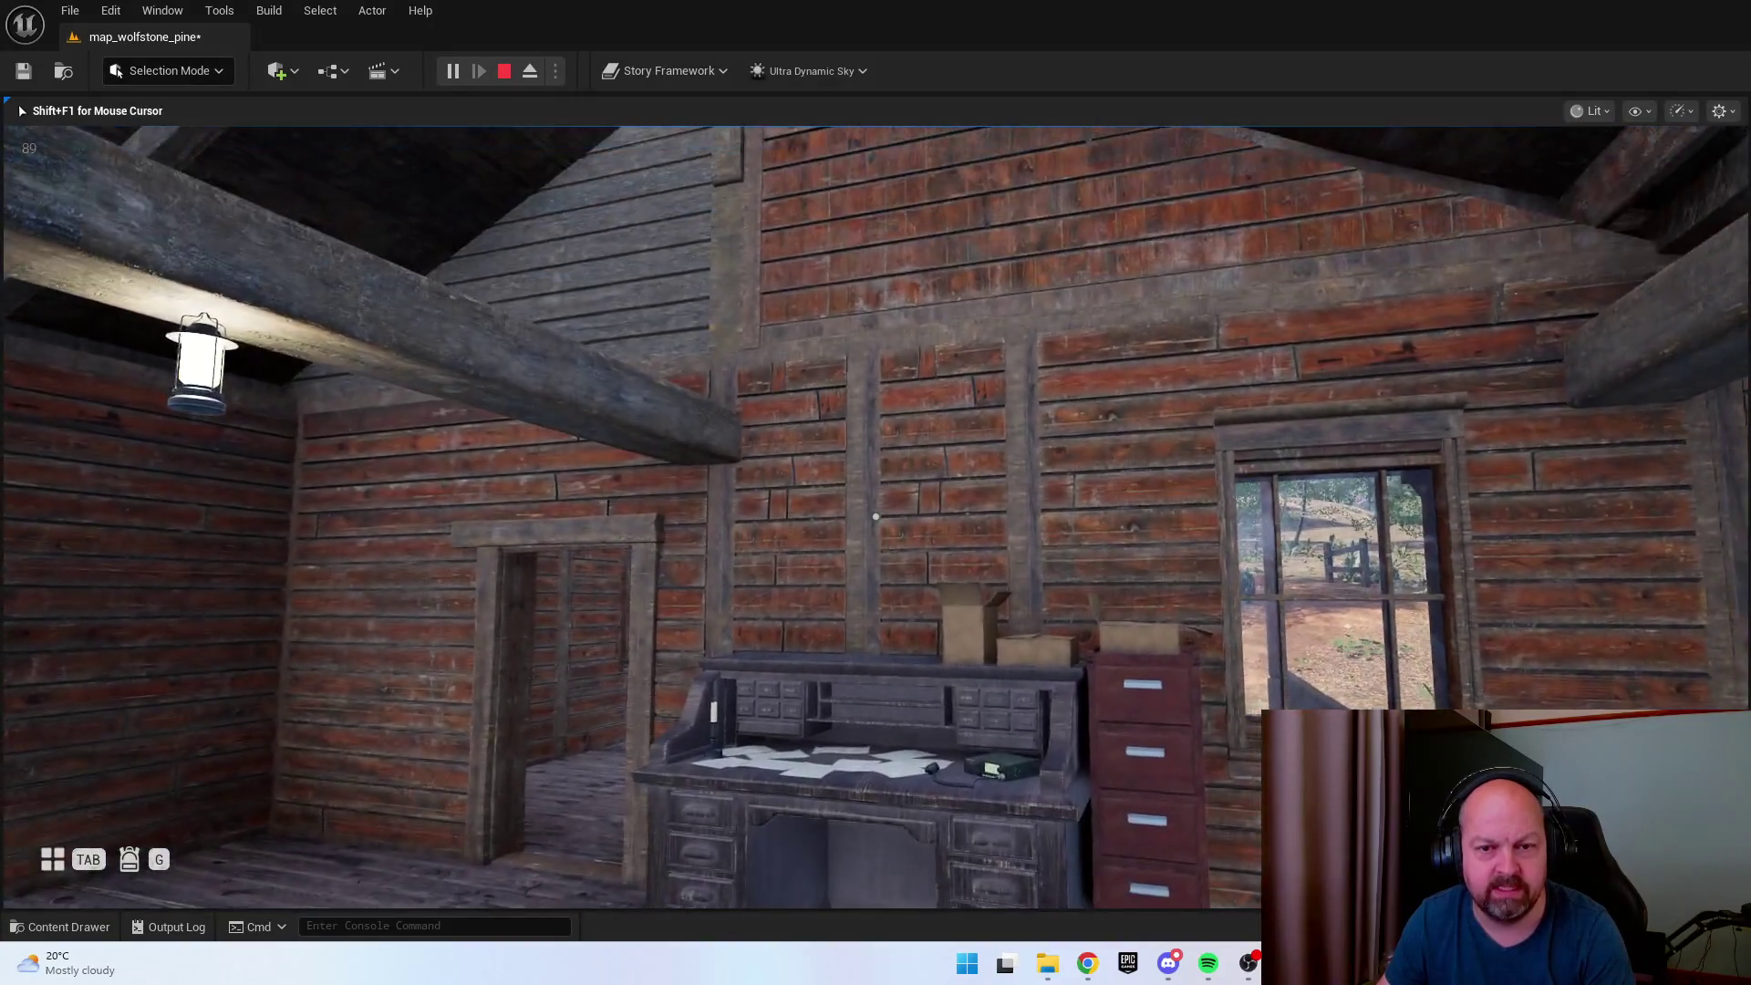
key(Escape)
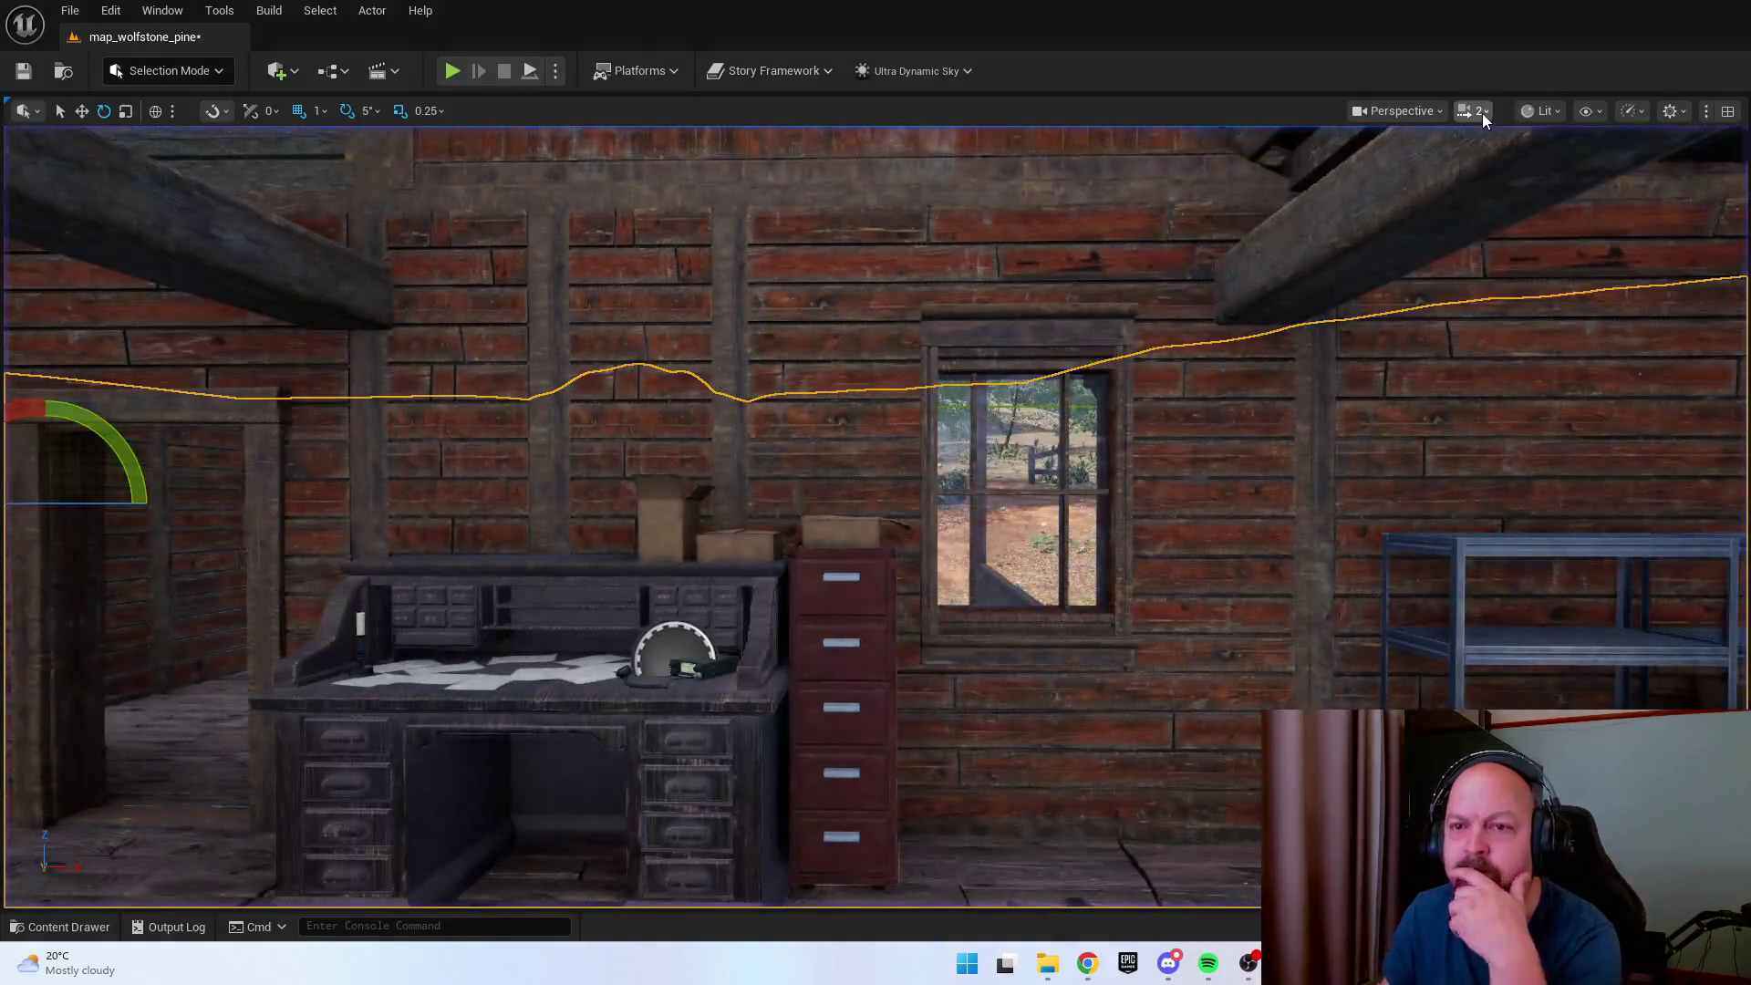
click(1552, 113)
click(1475, 111)
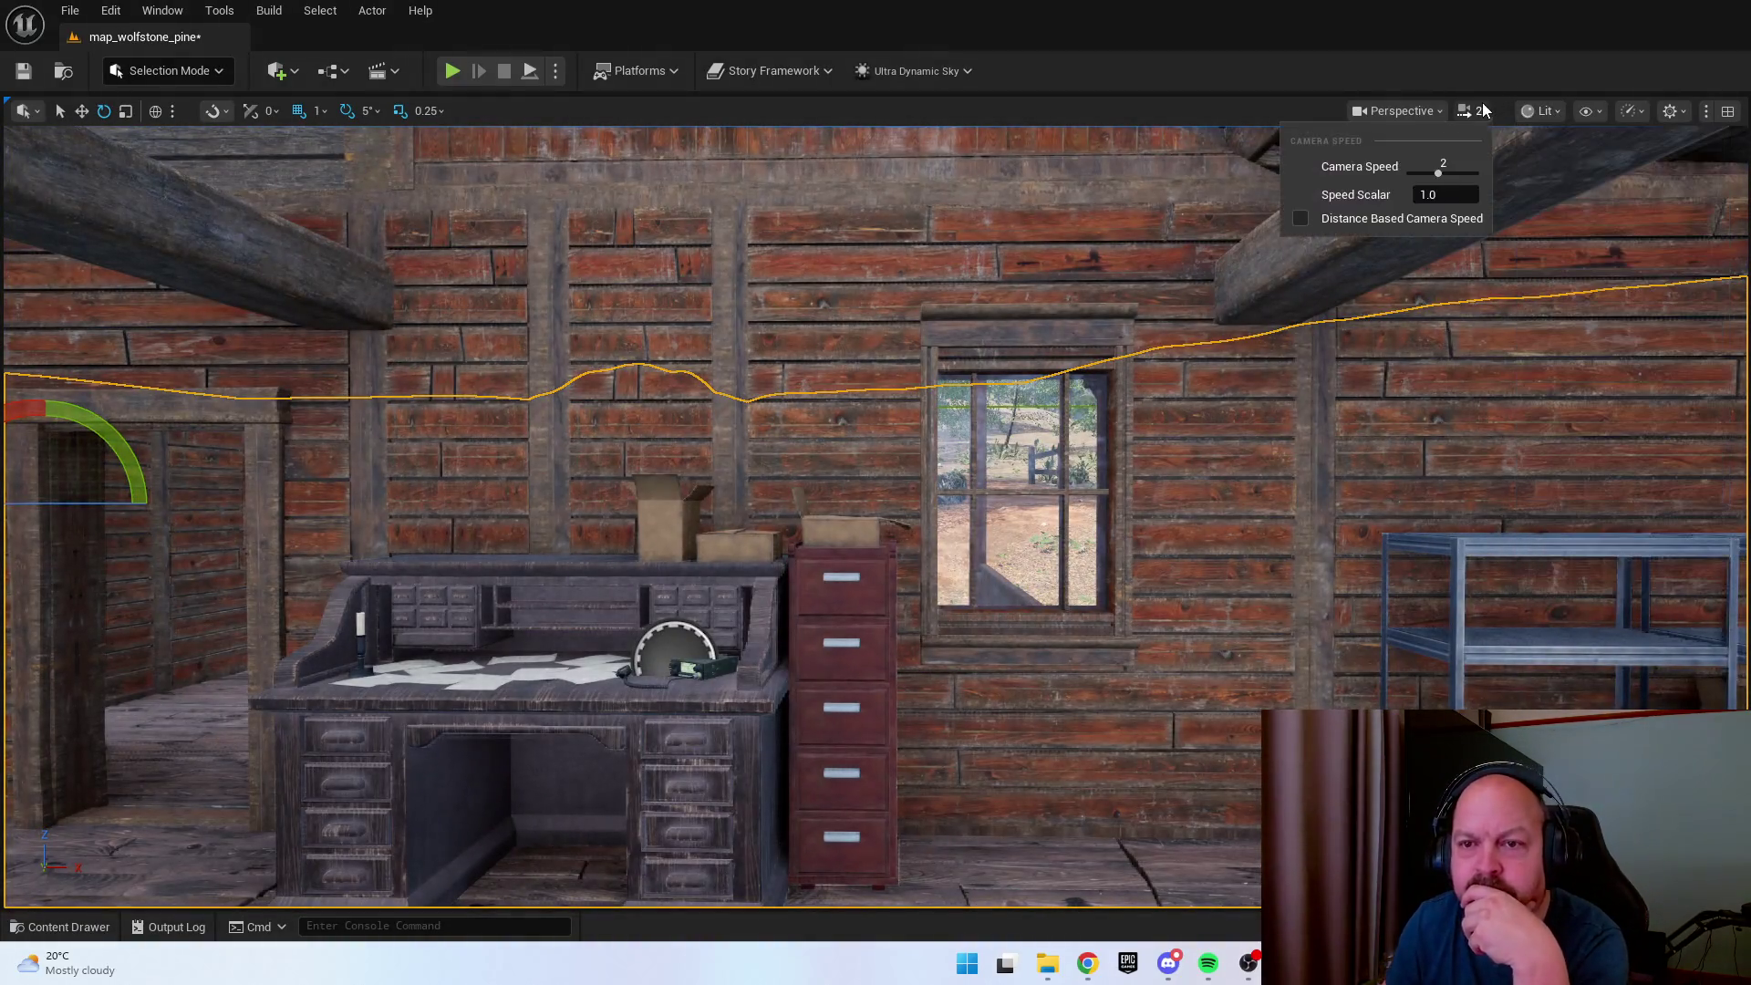
click(1443, 117)
click(1428, 117)
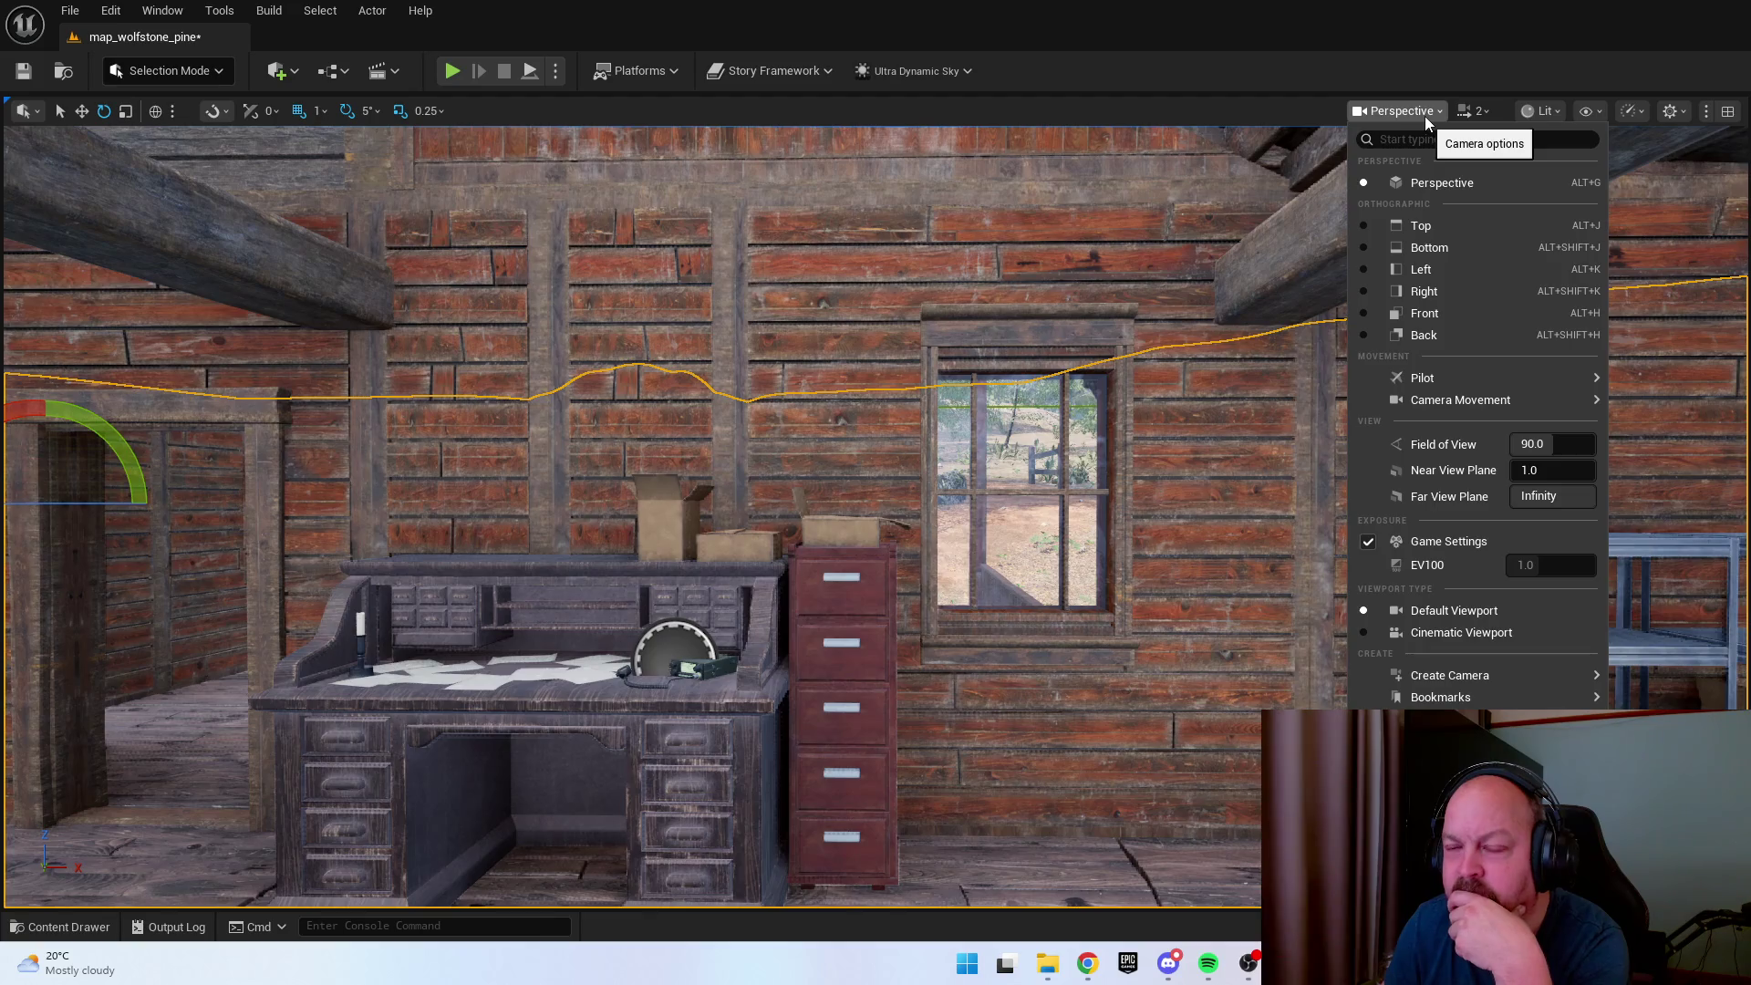
click(1424, 117)
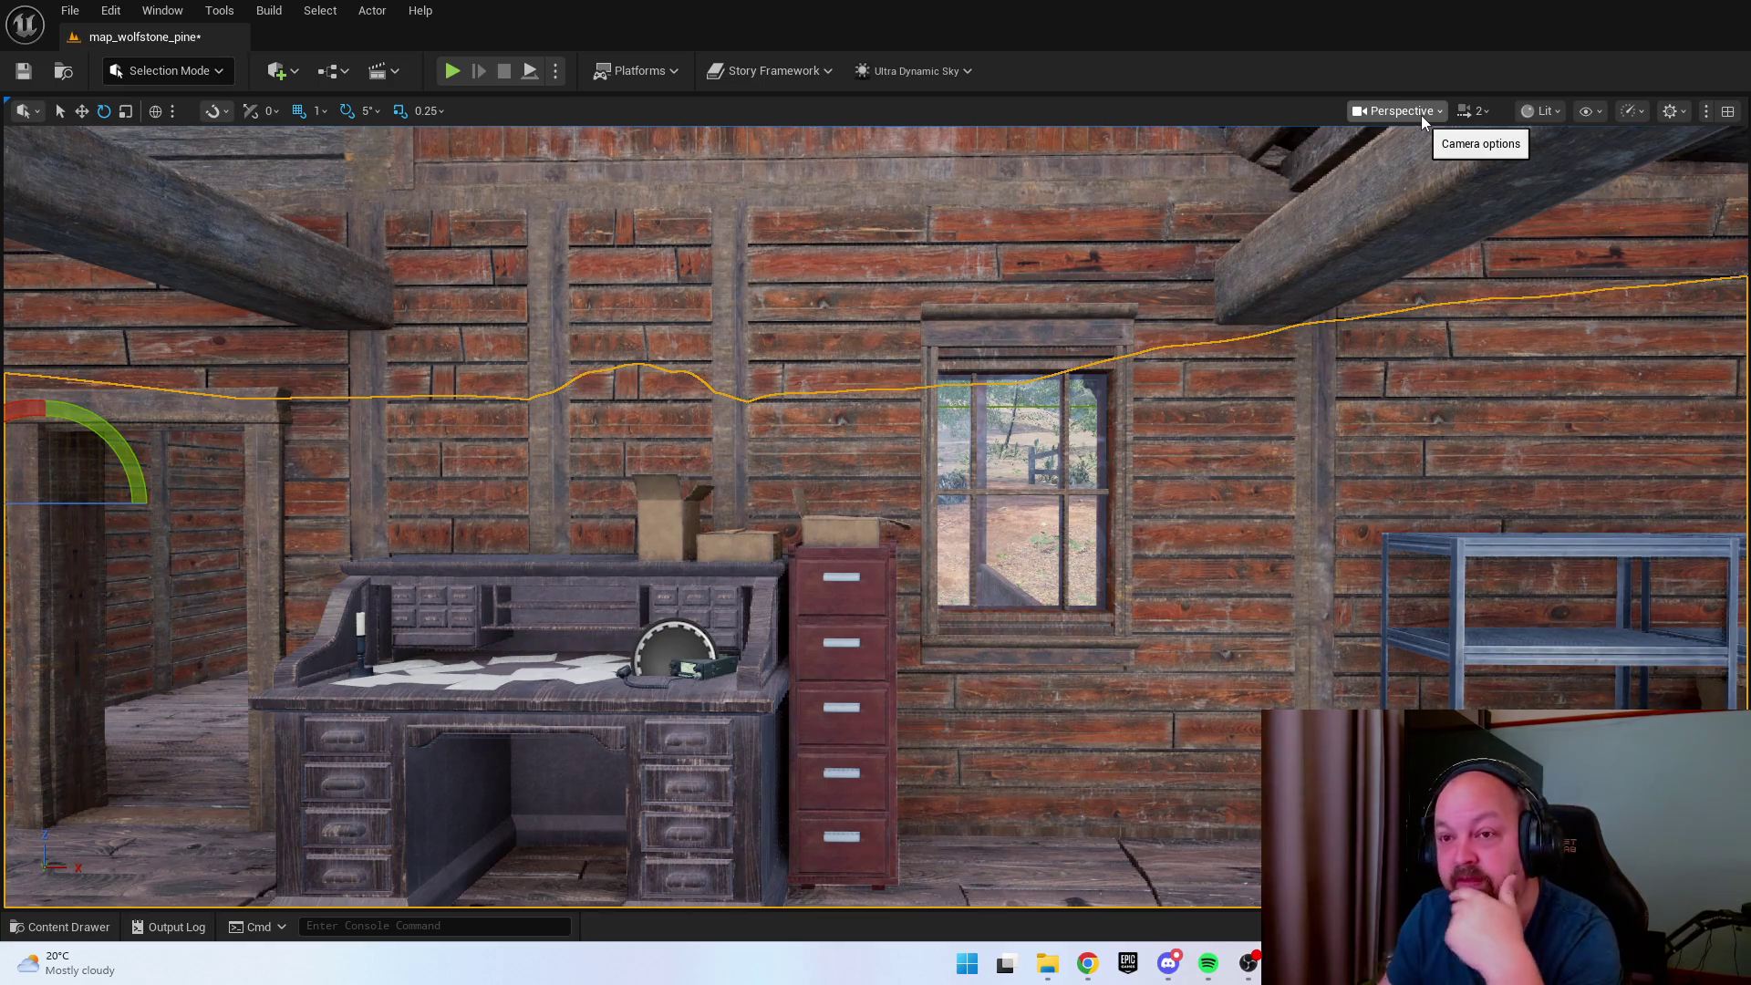
click(1537, 111)
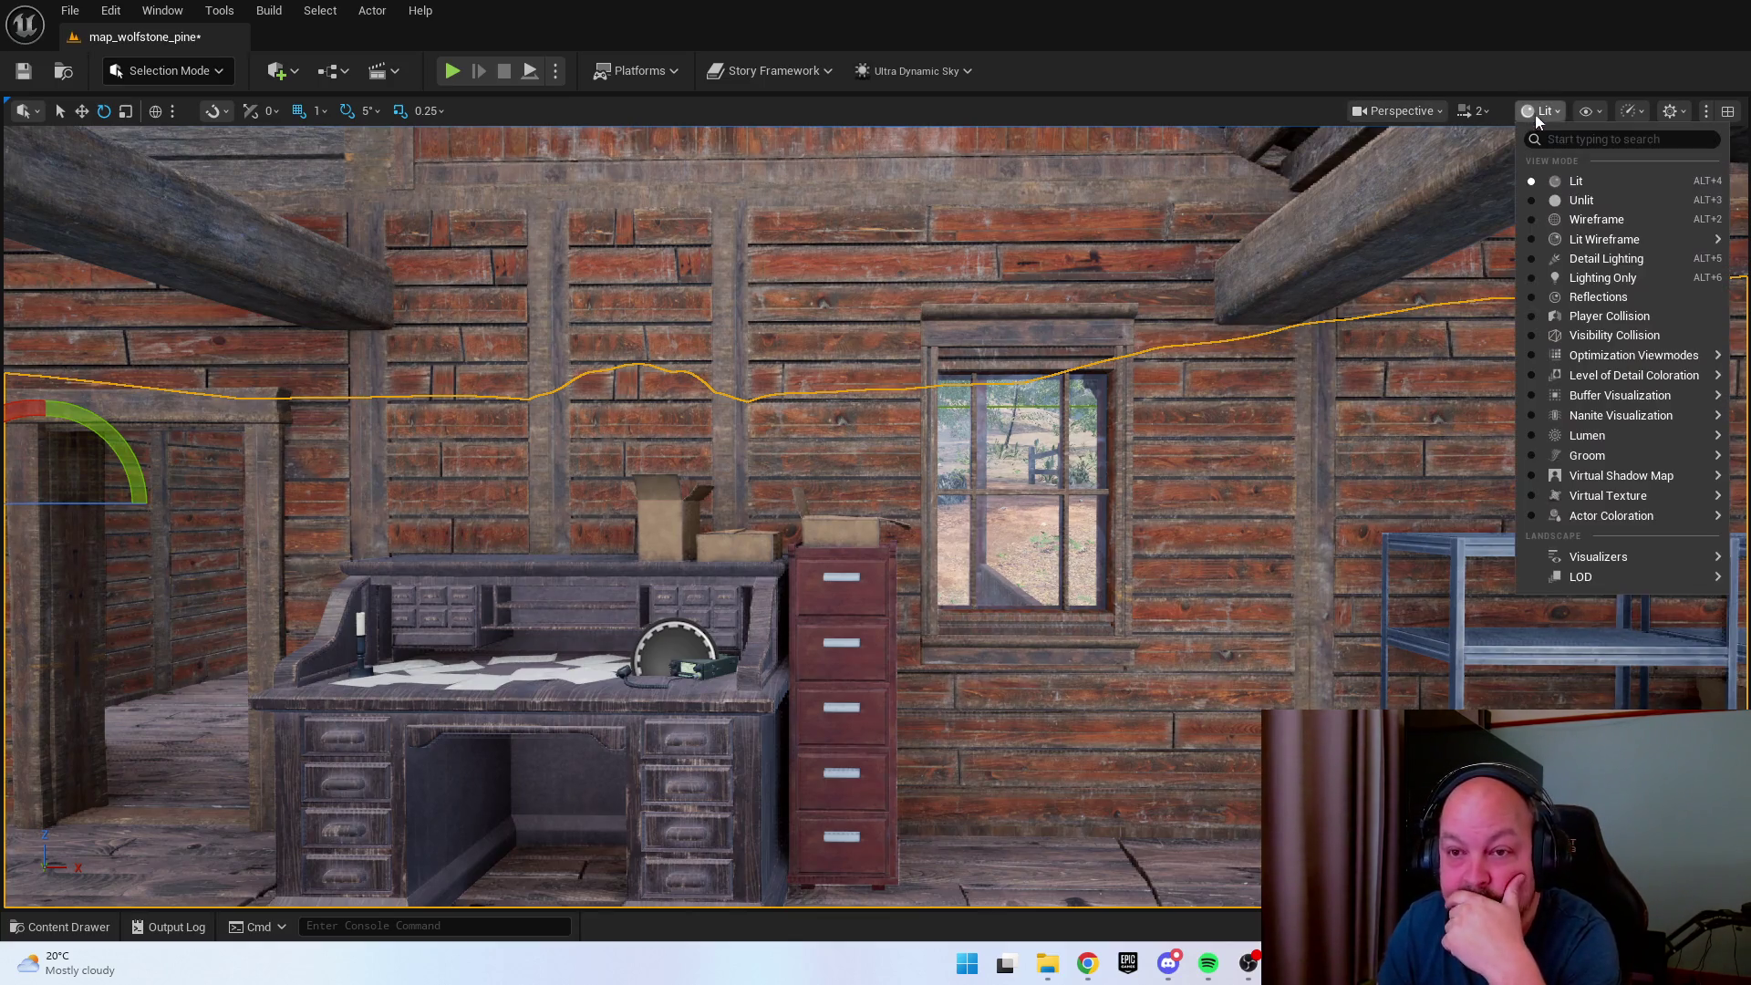
click(1594, 109)
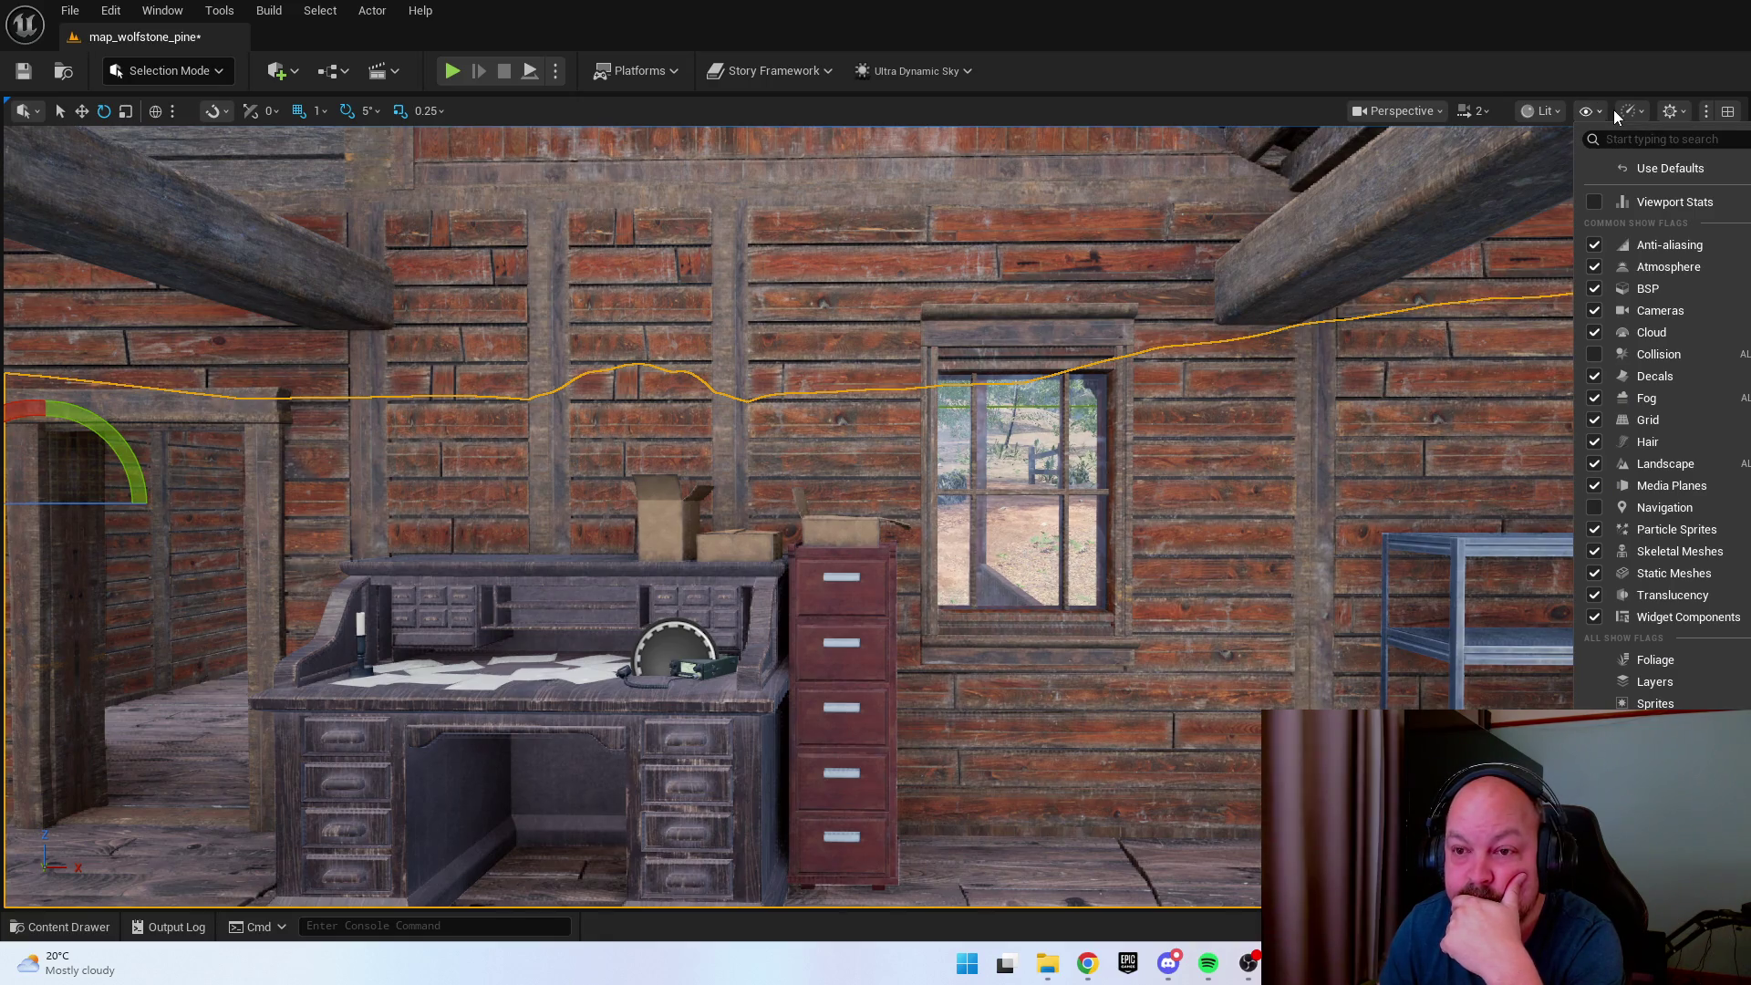
click(1633, 110)
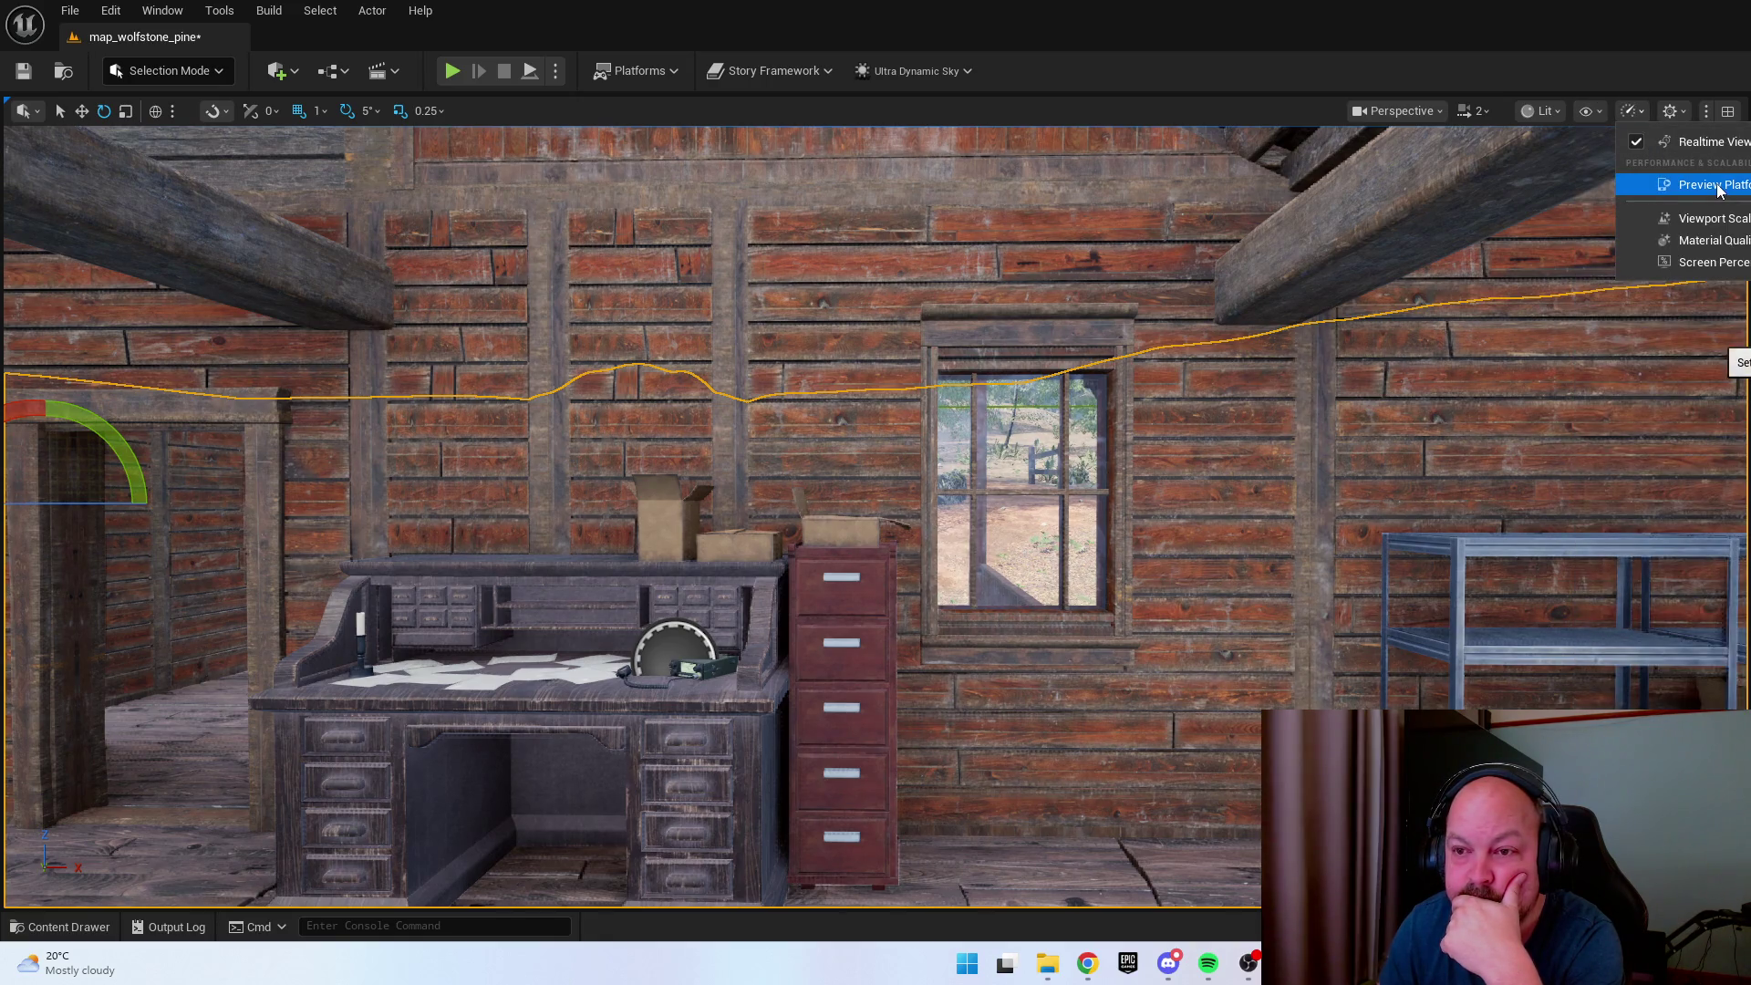
mouse_move(1727, 221)
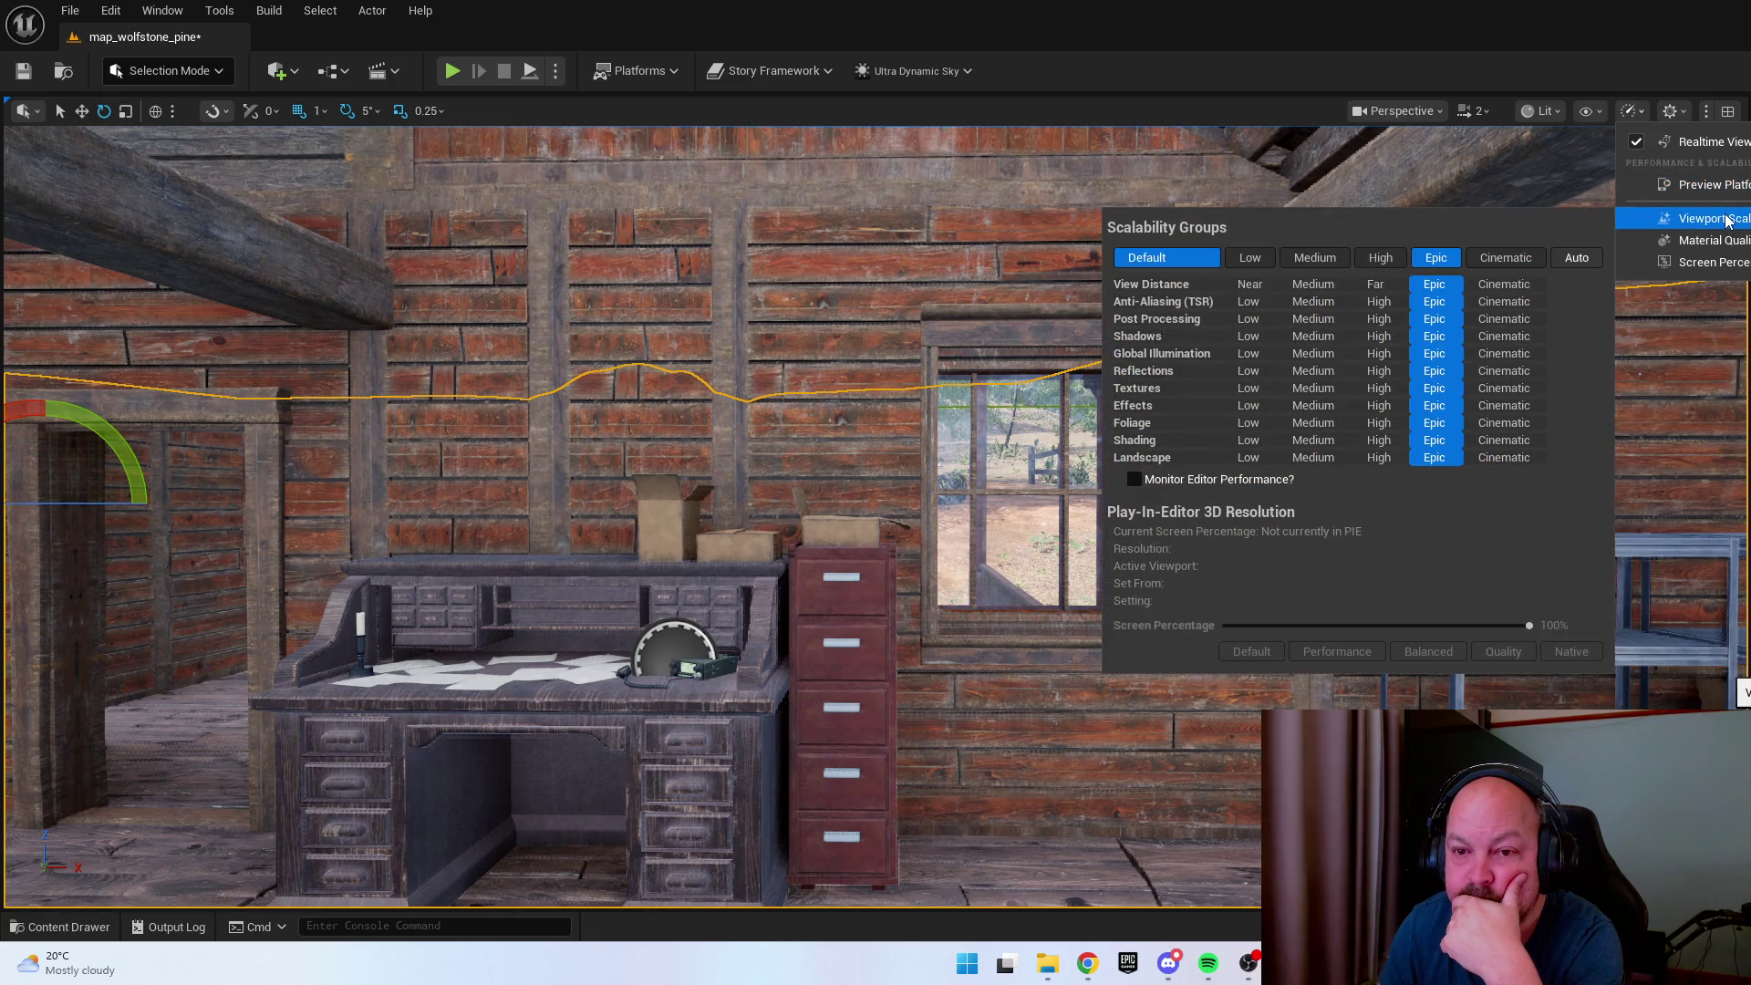
click(1632, 110)
scroll(876, 510, down, 2)
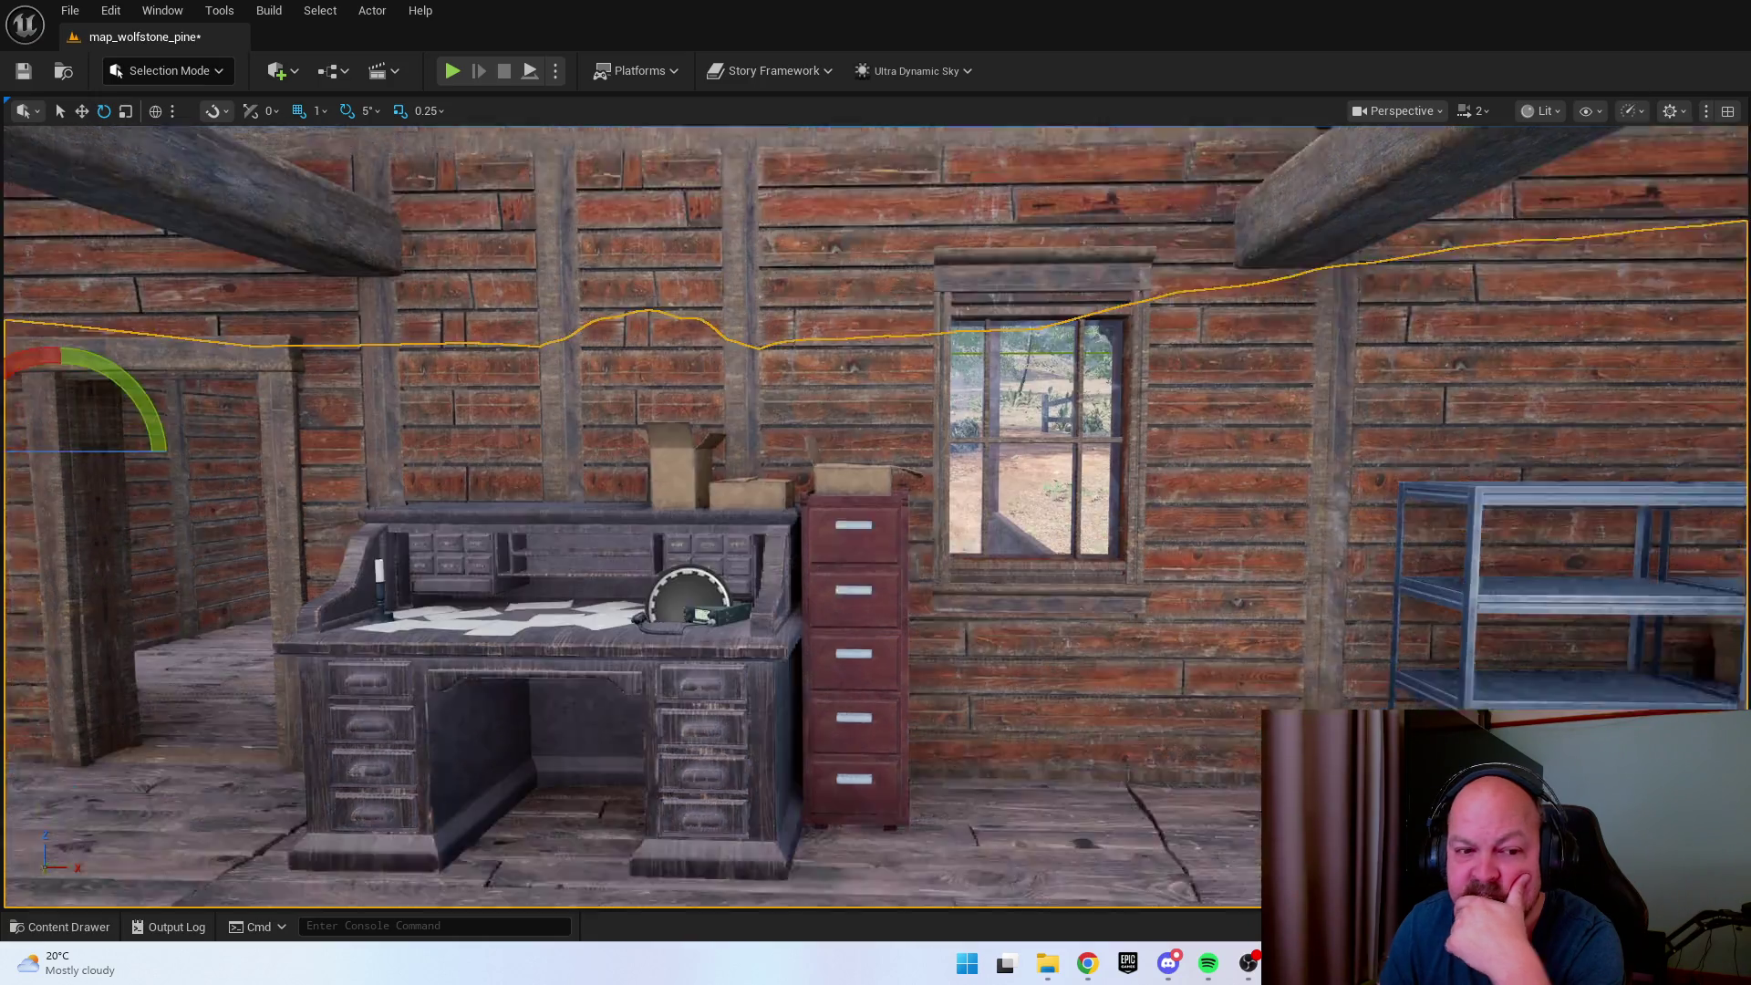
scroll(675, 266, down, 10)
scroll(675, 266, up, 6)
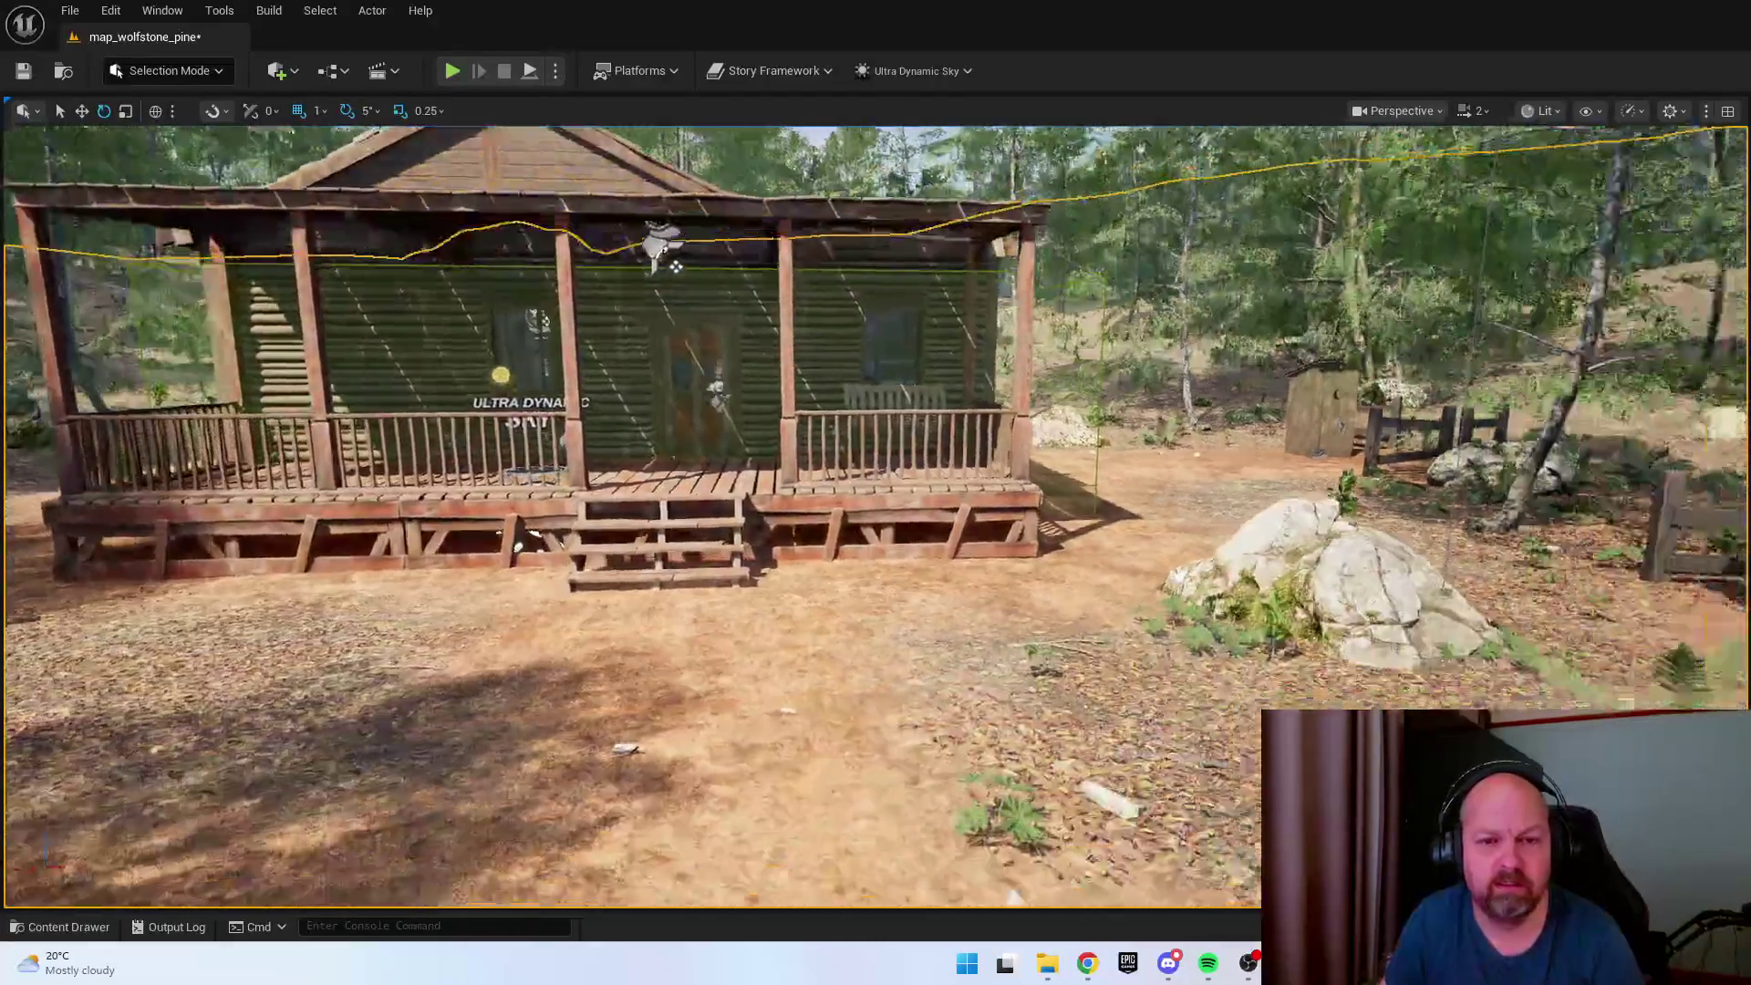
Save the map_wolfstone_pine level and all modified assets with File > Save All.
drag(675, 266, 912, 266)
click(69, 10)
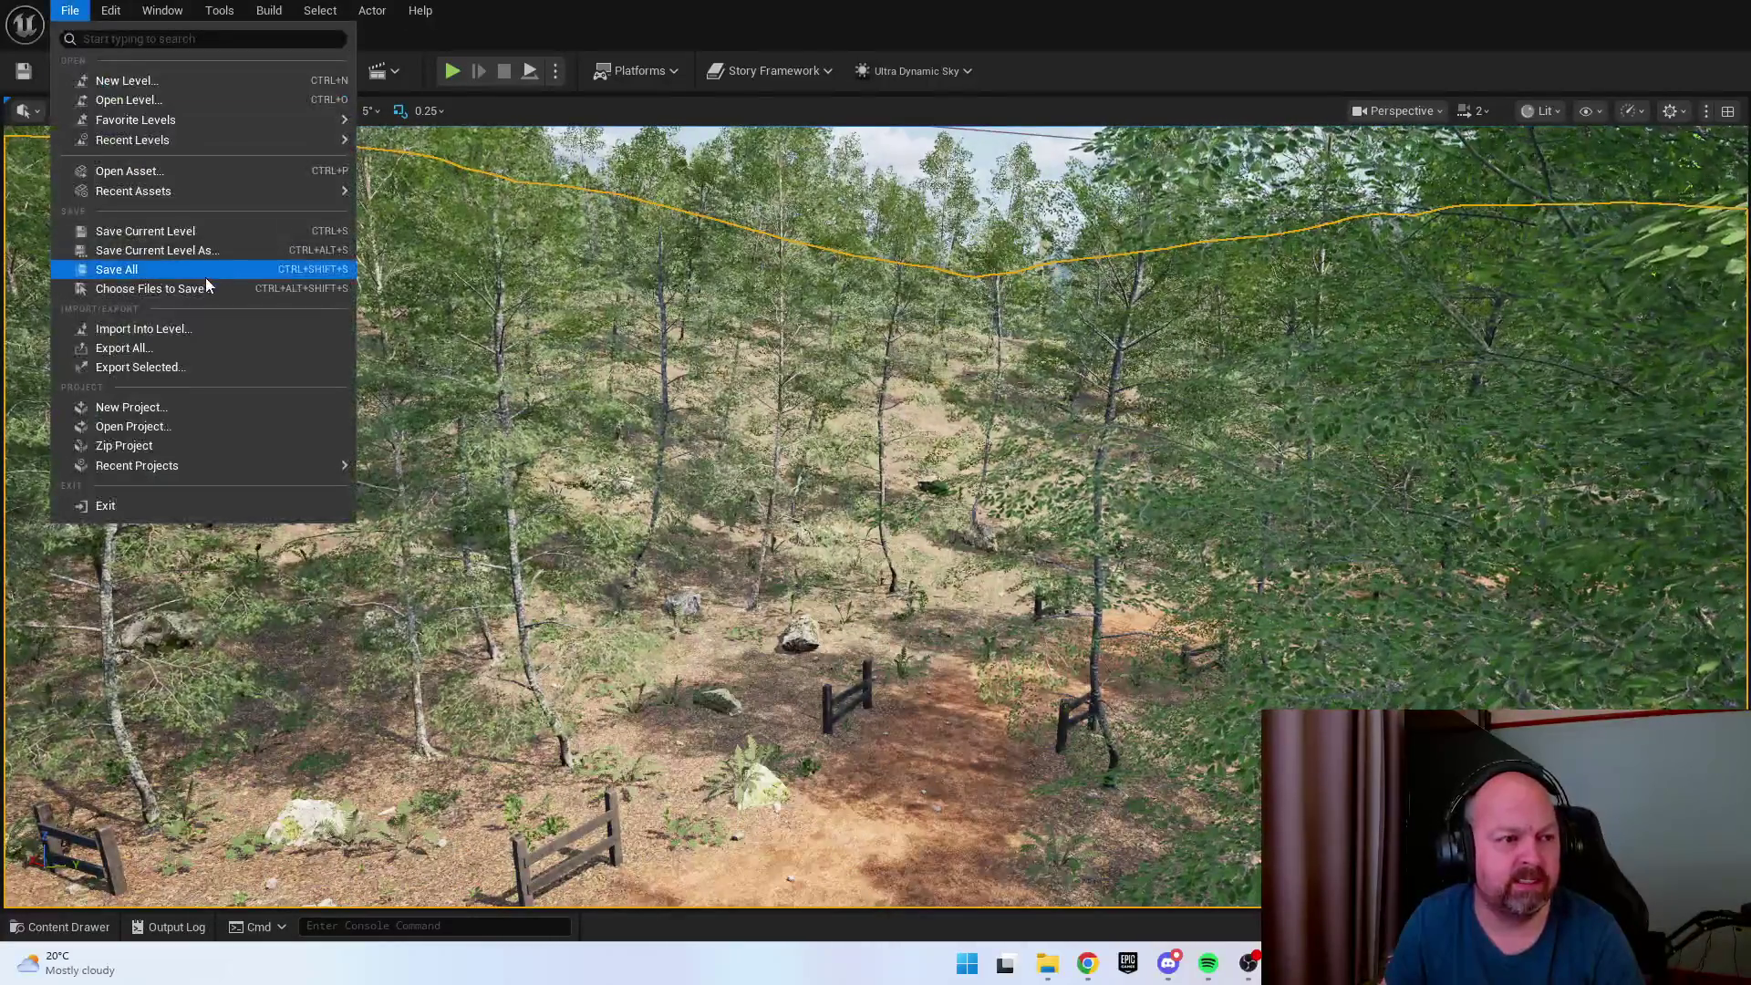
click(205, 278)
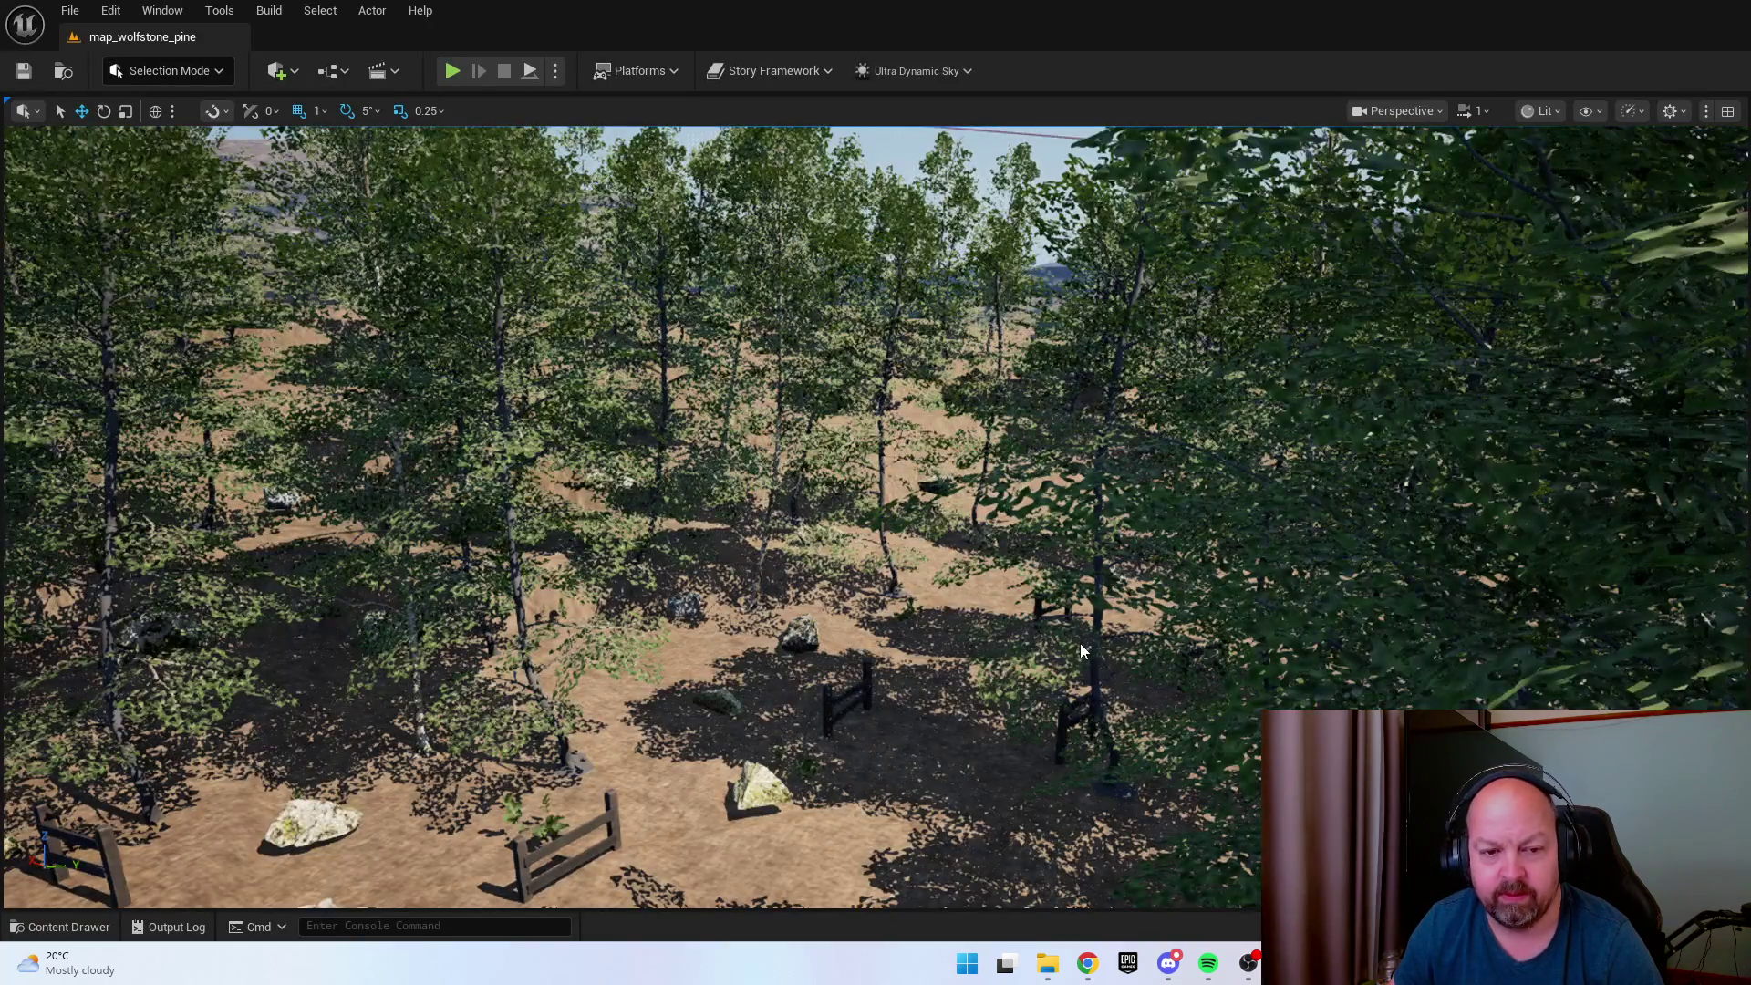
right_click(1080, 643)
key(Escape)
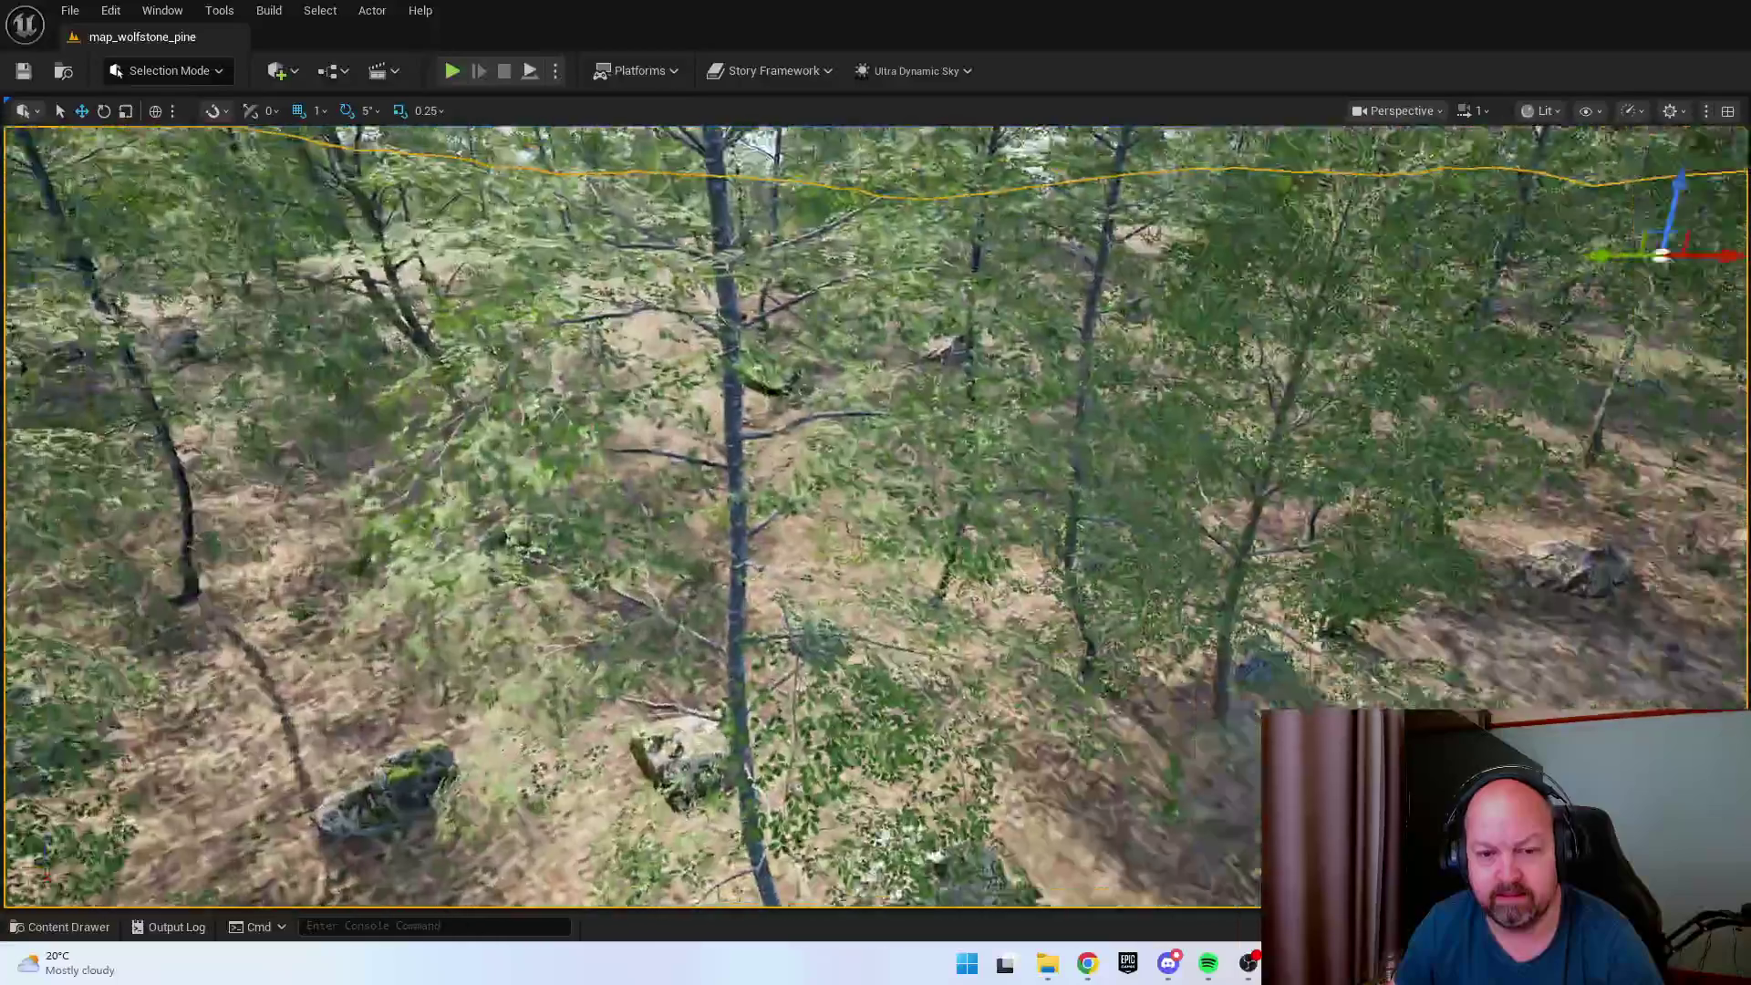
key(w)
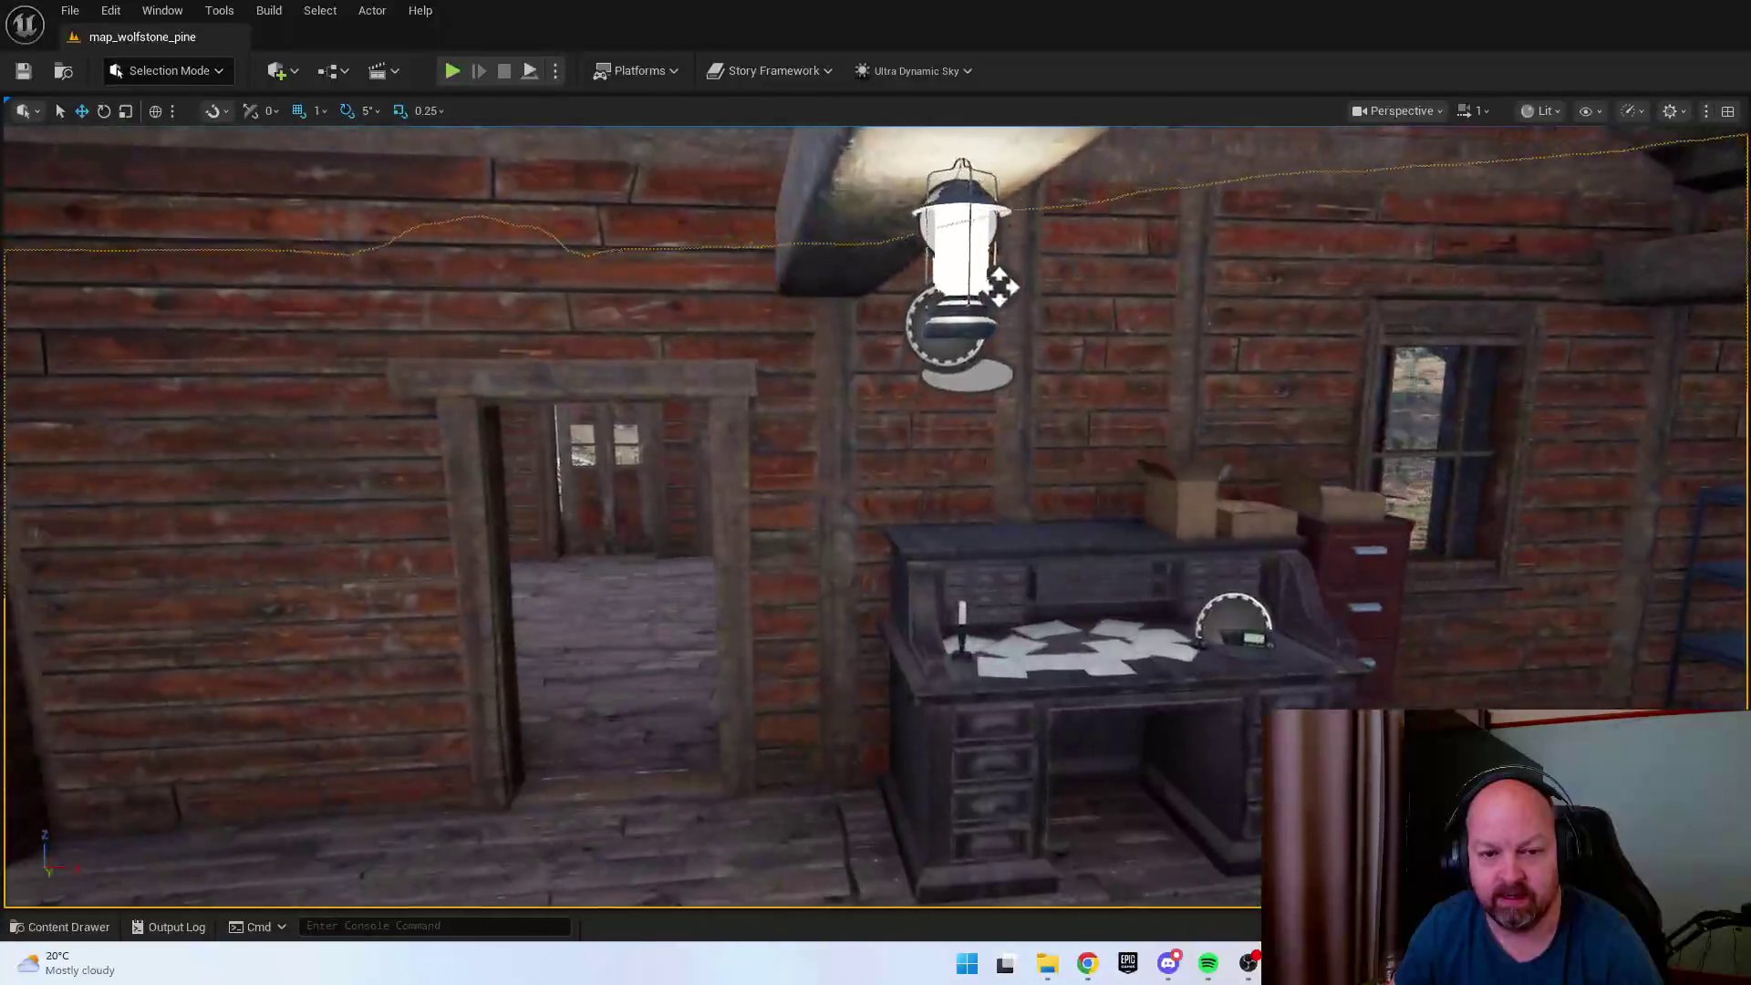
key(s)
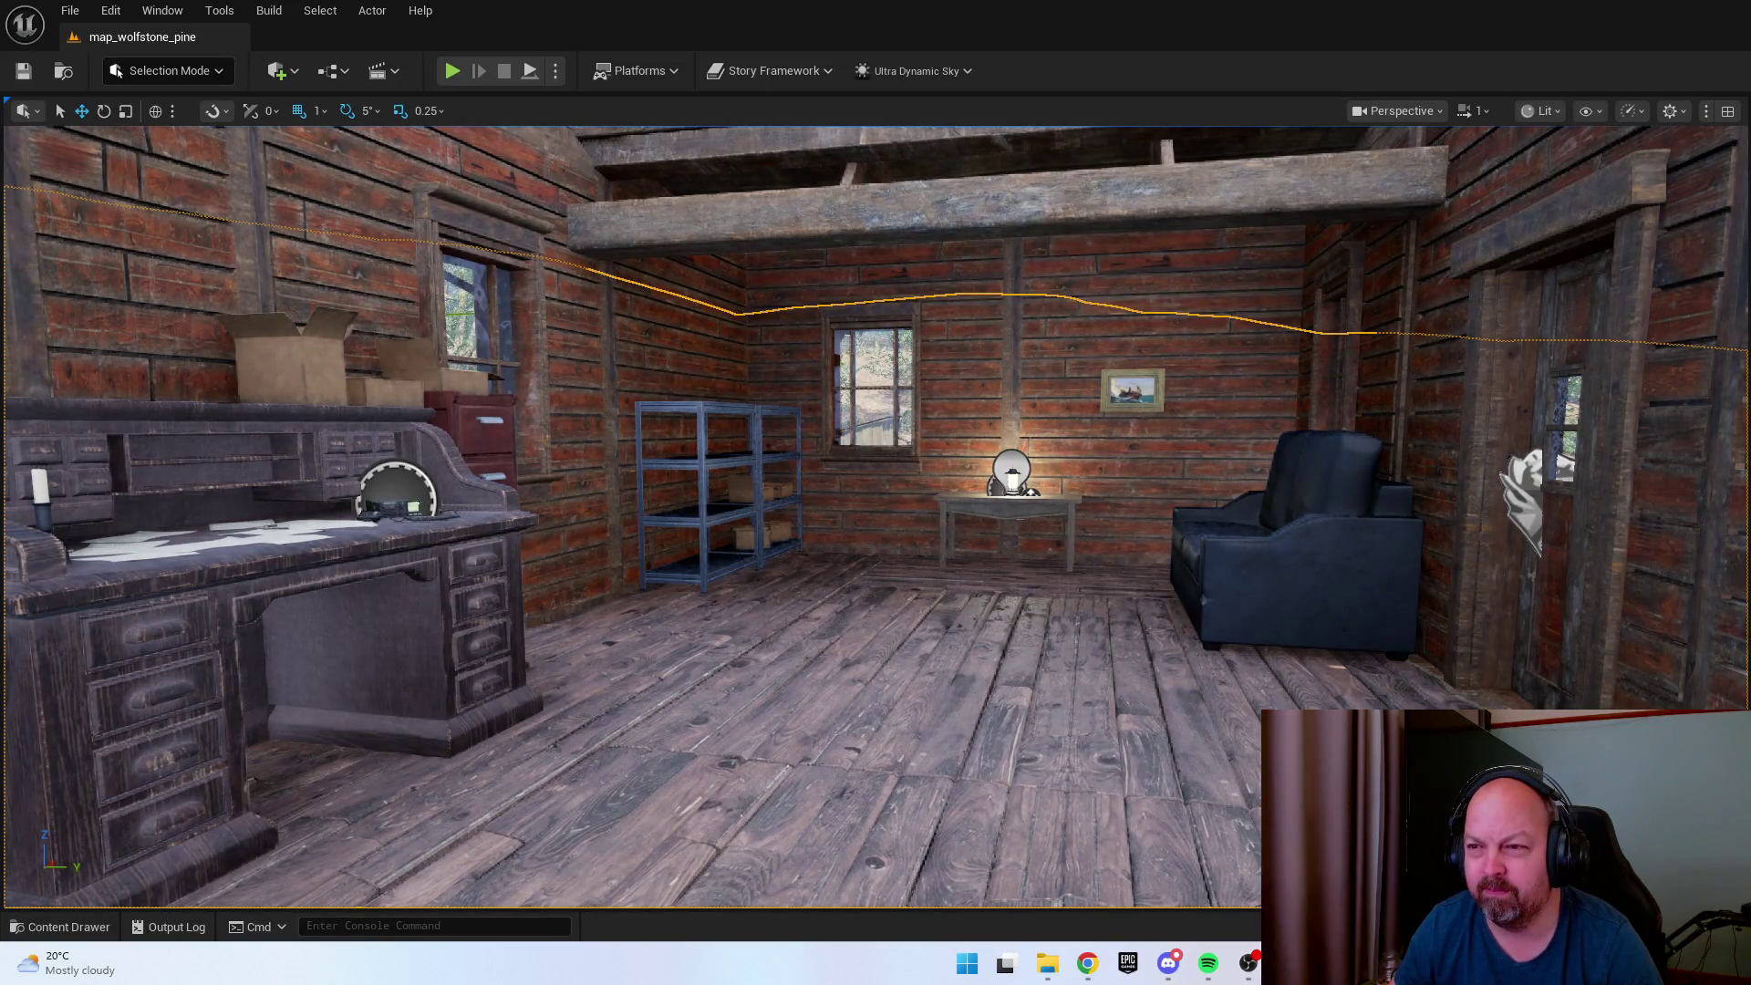
key(e)
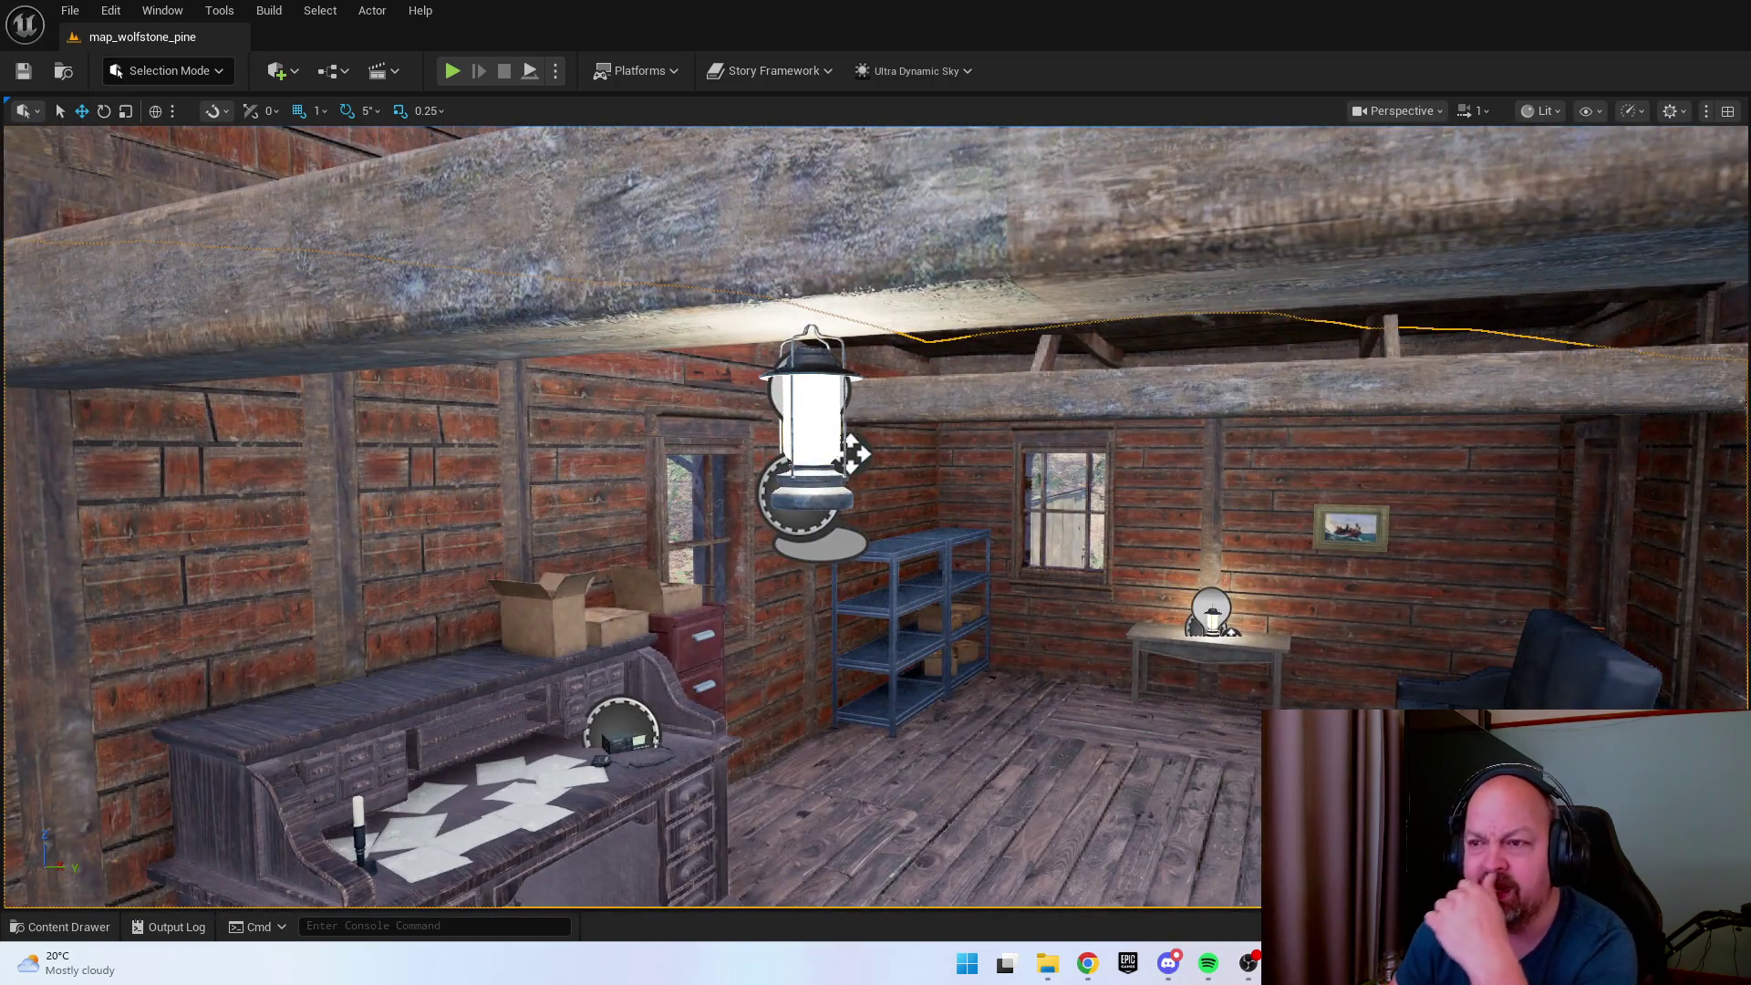
key(d)
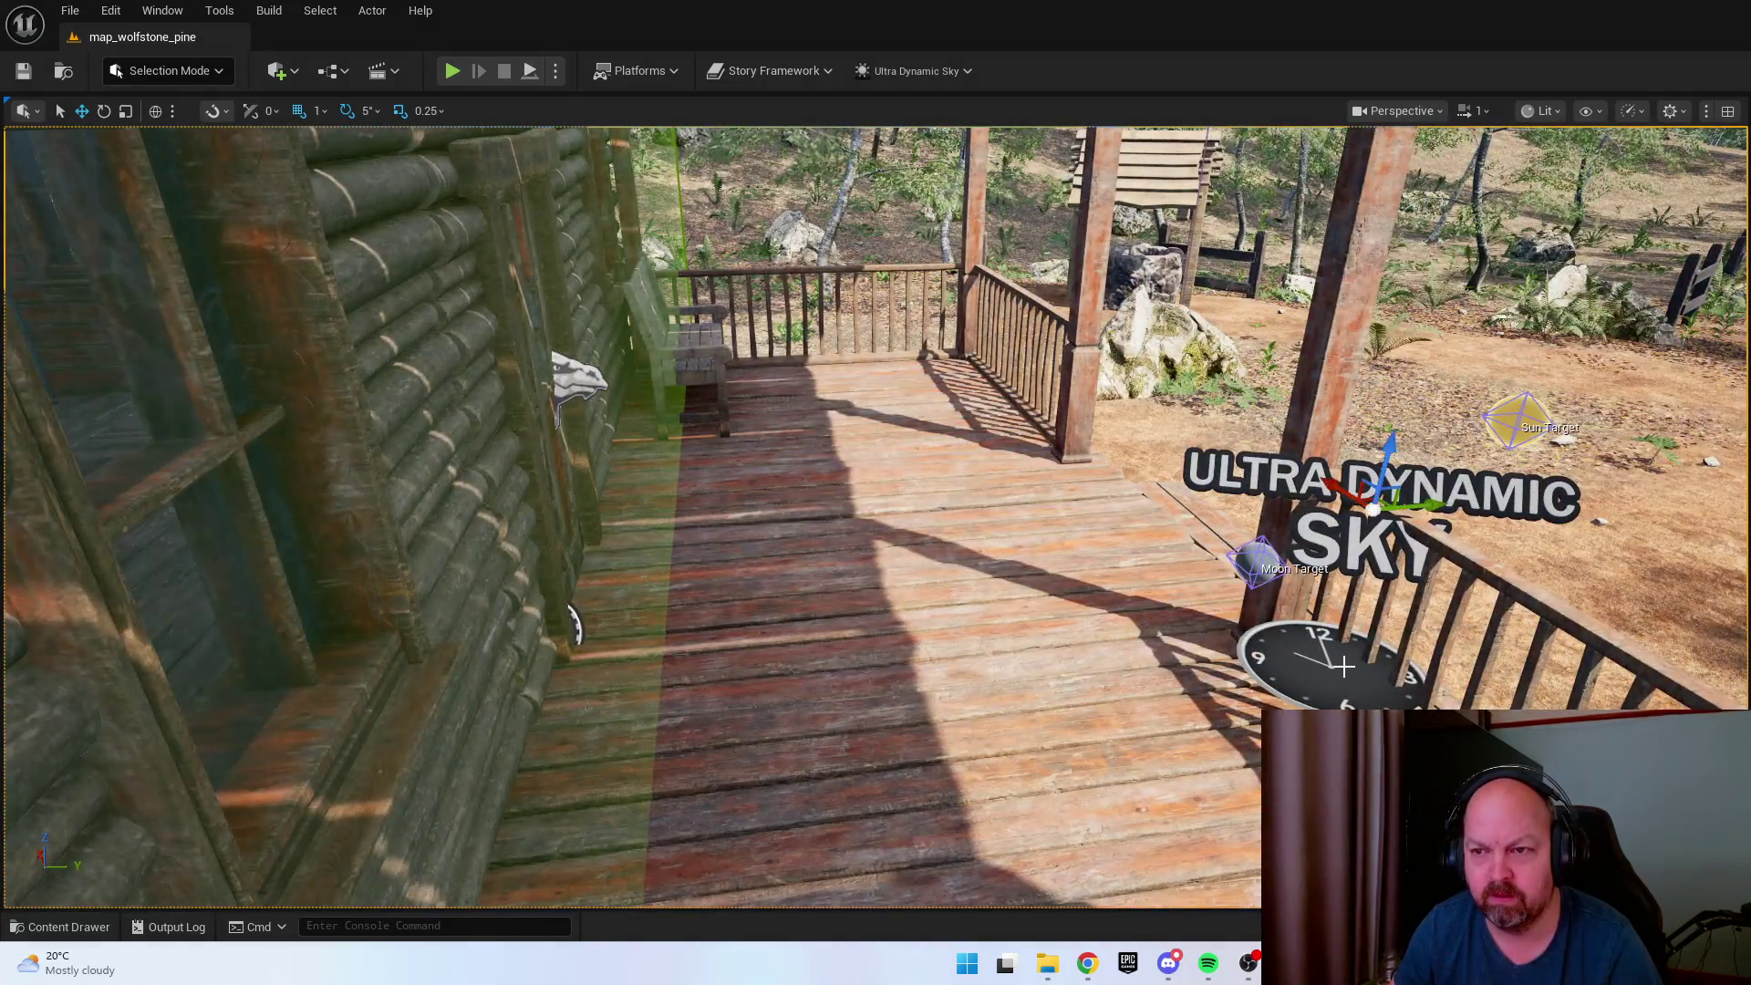
key(a)
key(s)
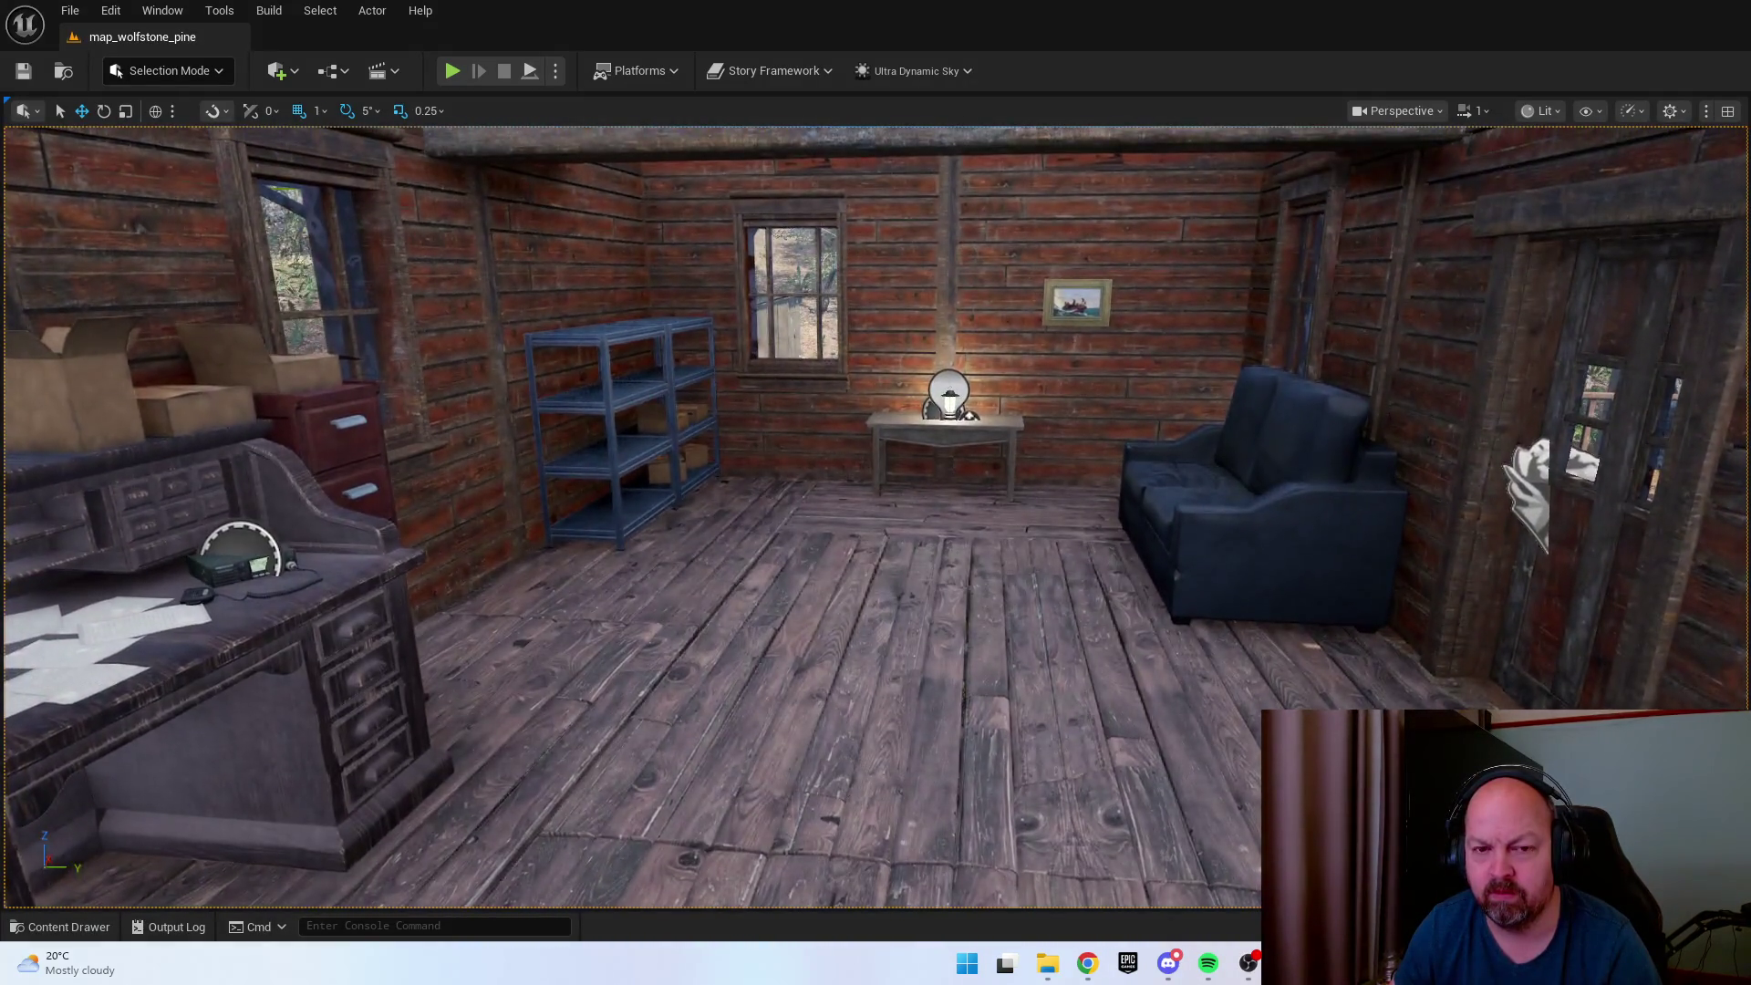
key(w)
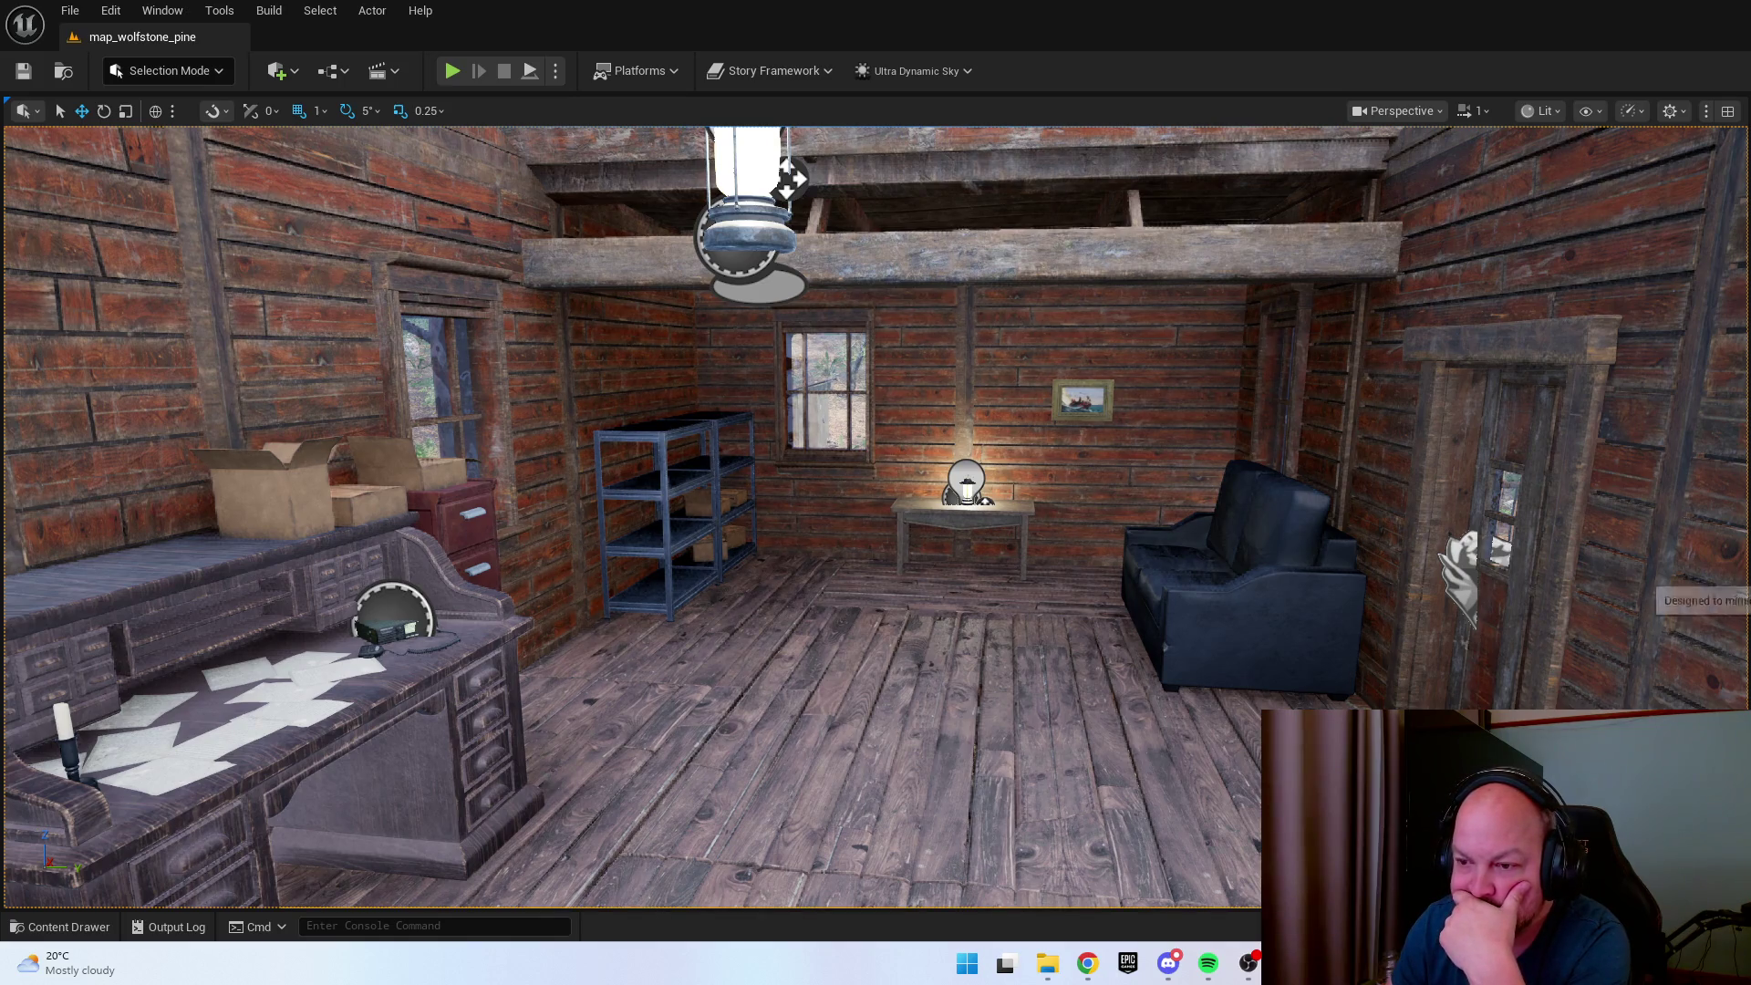
scroll(876, 511, down, 2)
scroll(875, 511, down, 10)
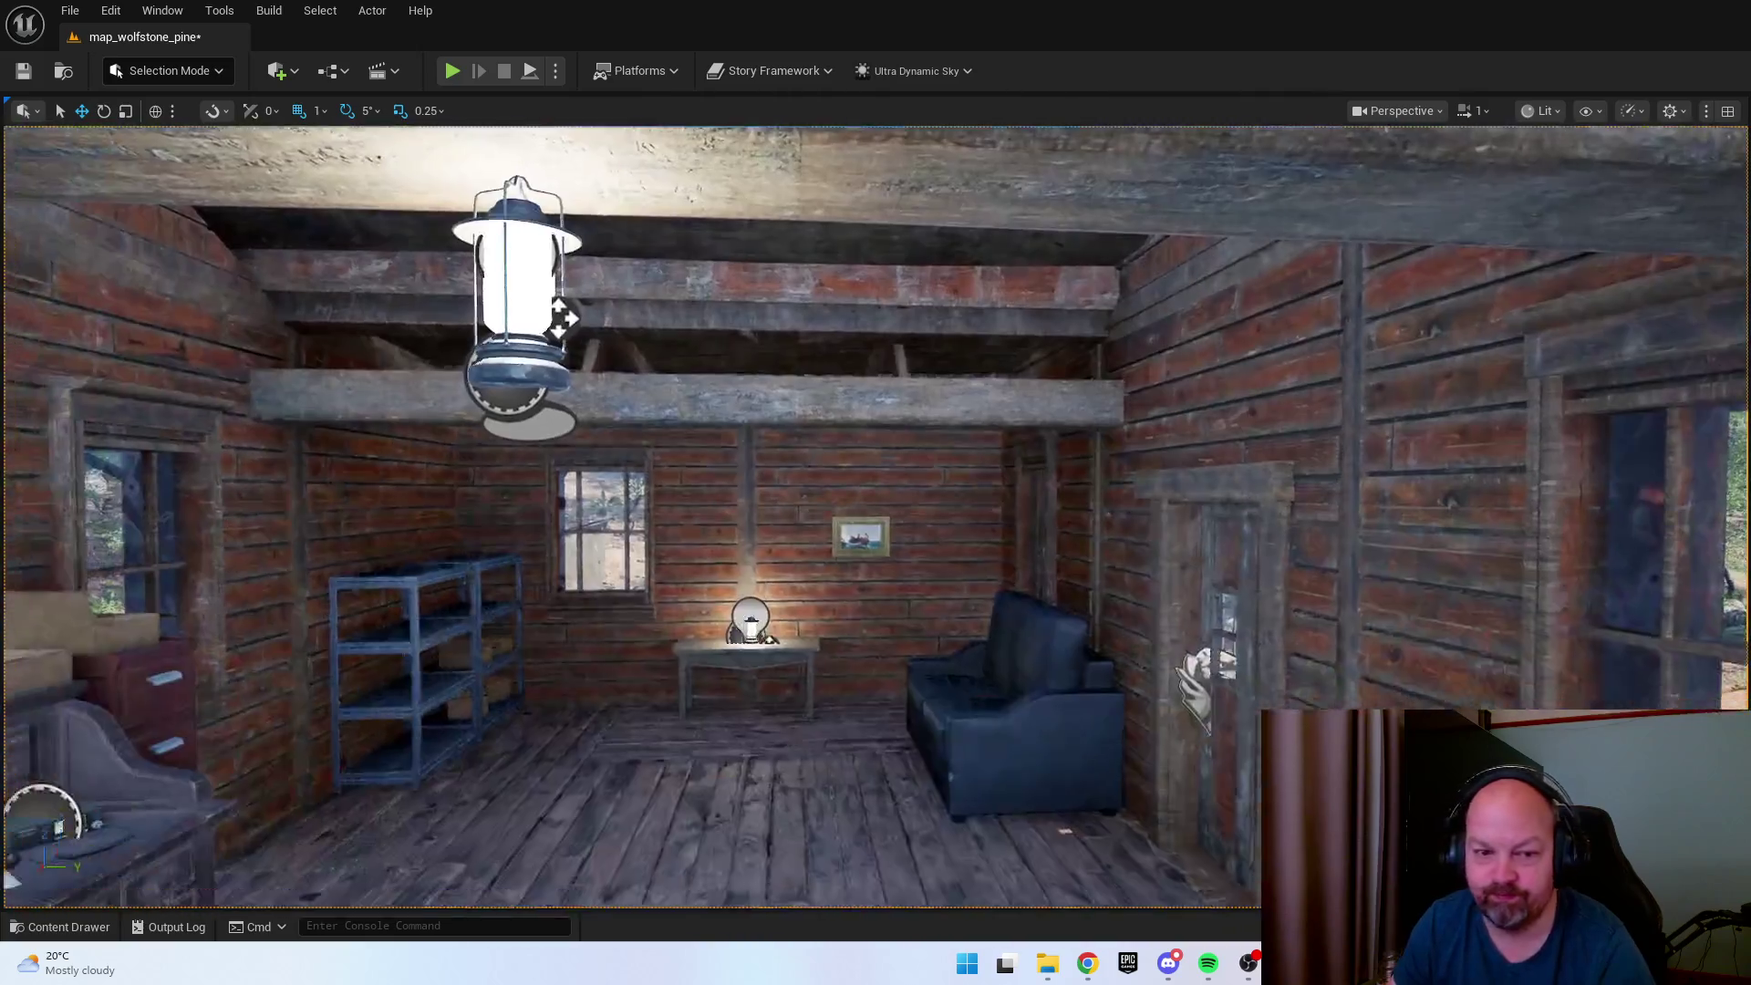
key(f)
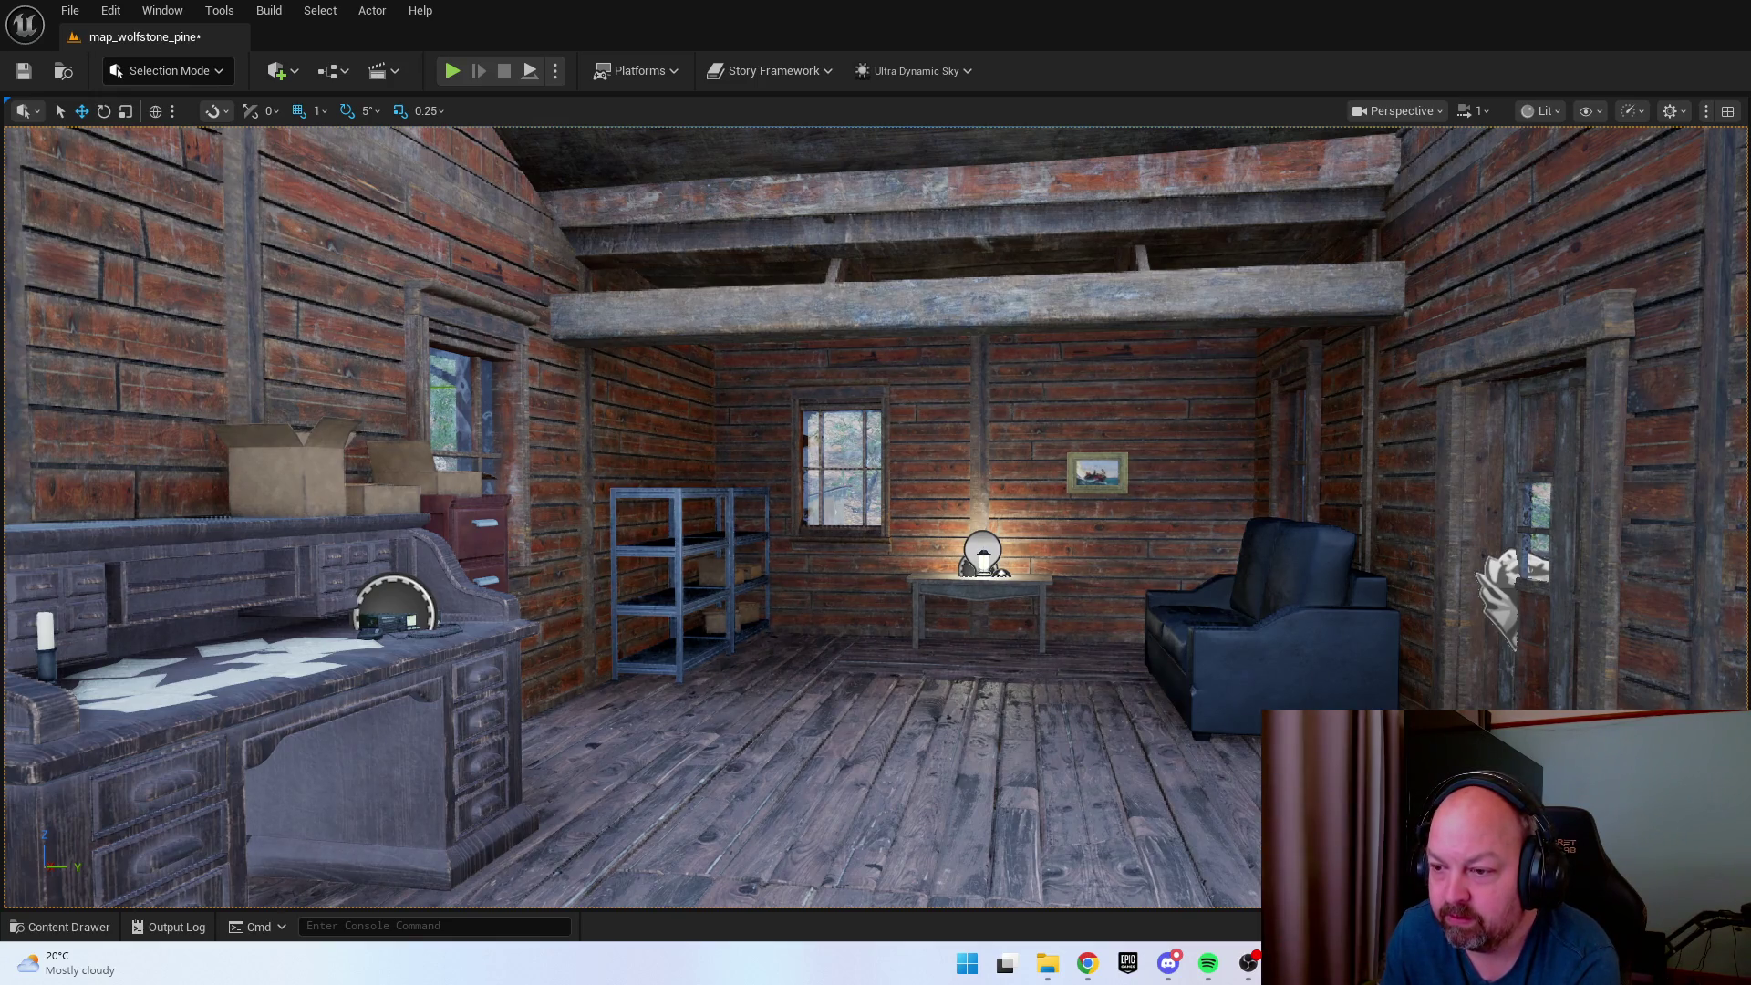
key(s)
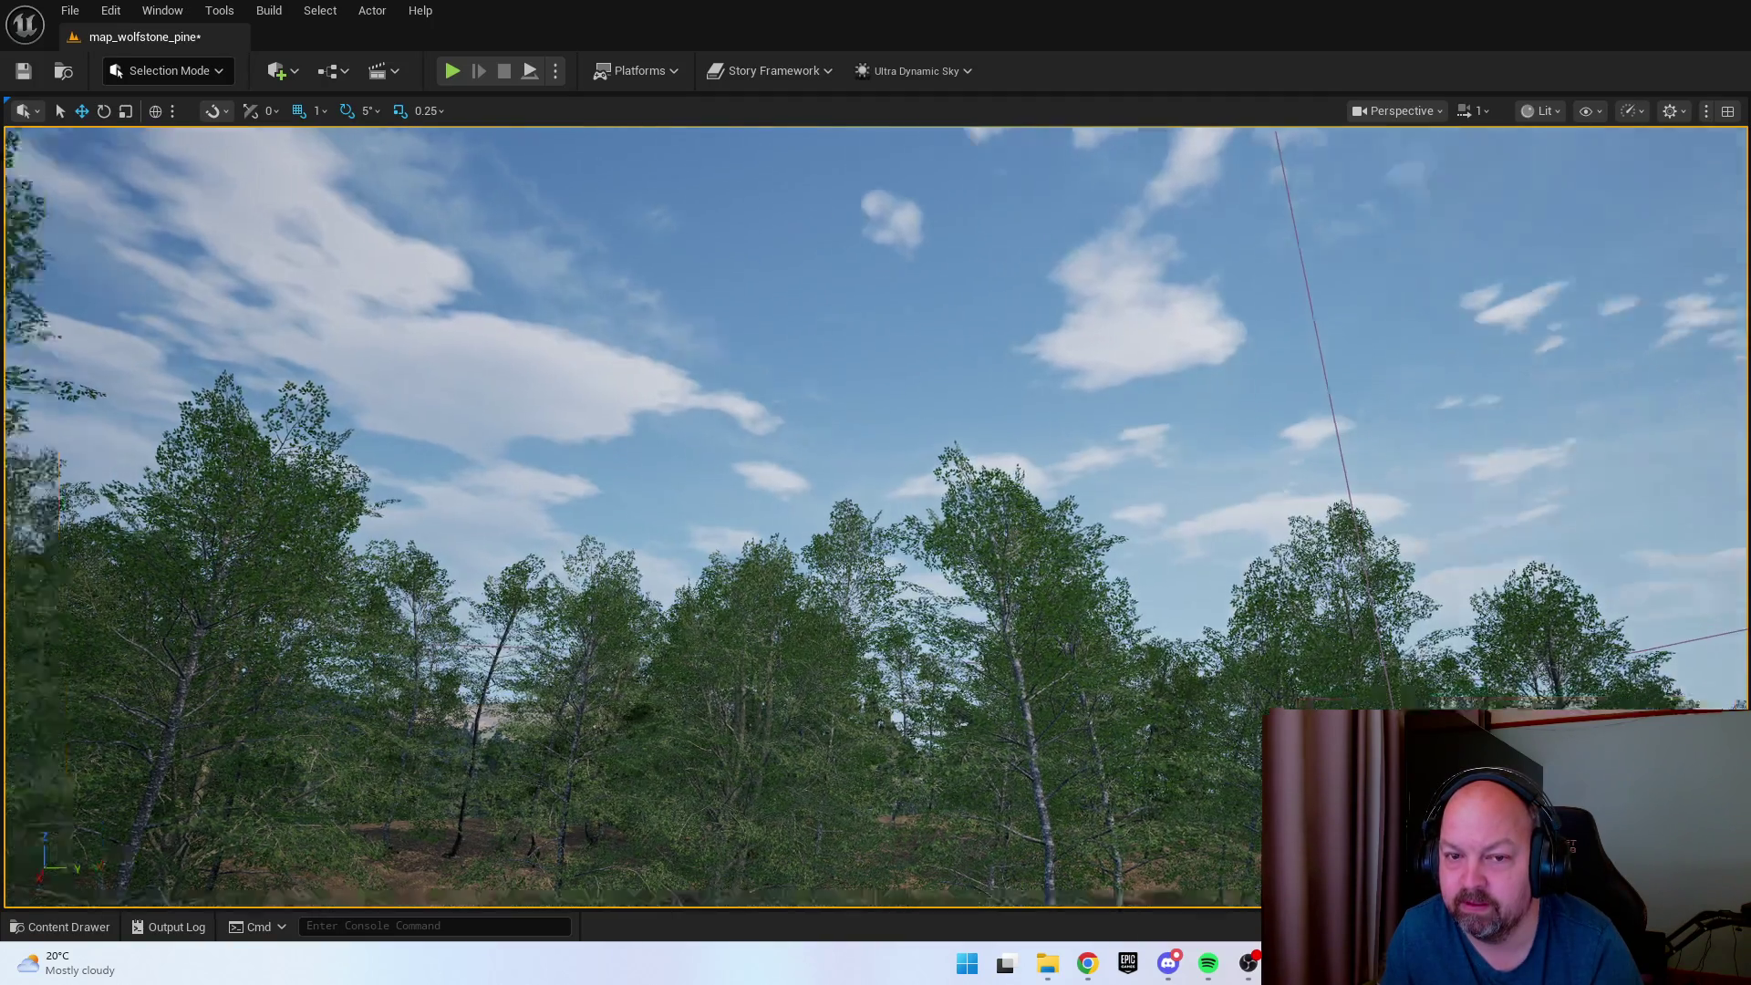
mouse_move(875, 493)
mouse_down()
mouse_move(871, 565)
mouse_move(903, 584)
mouse_up()
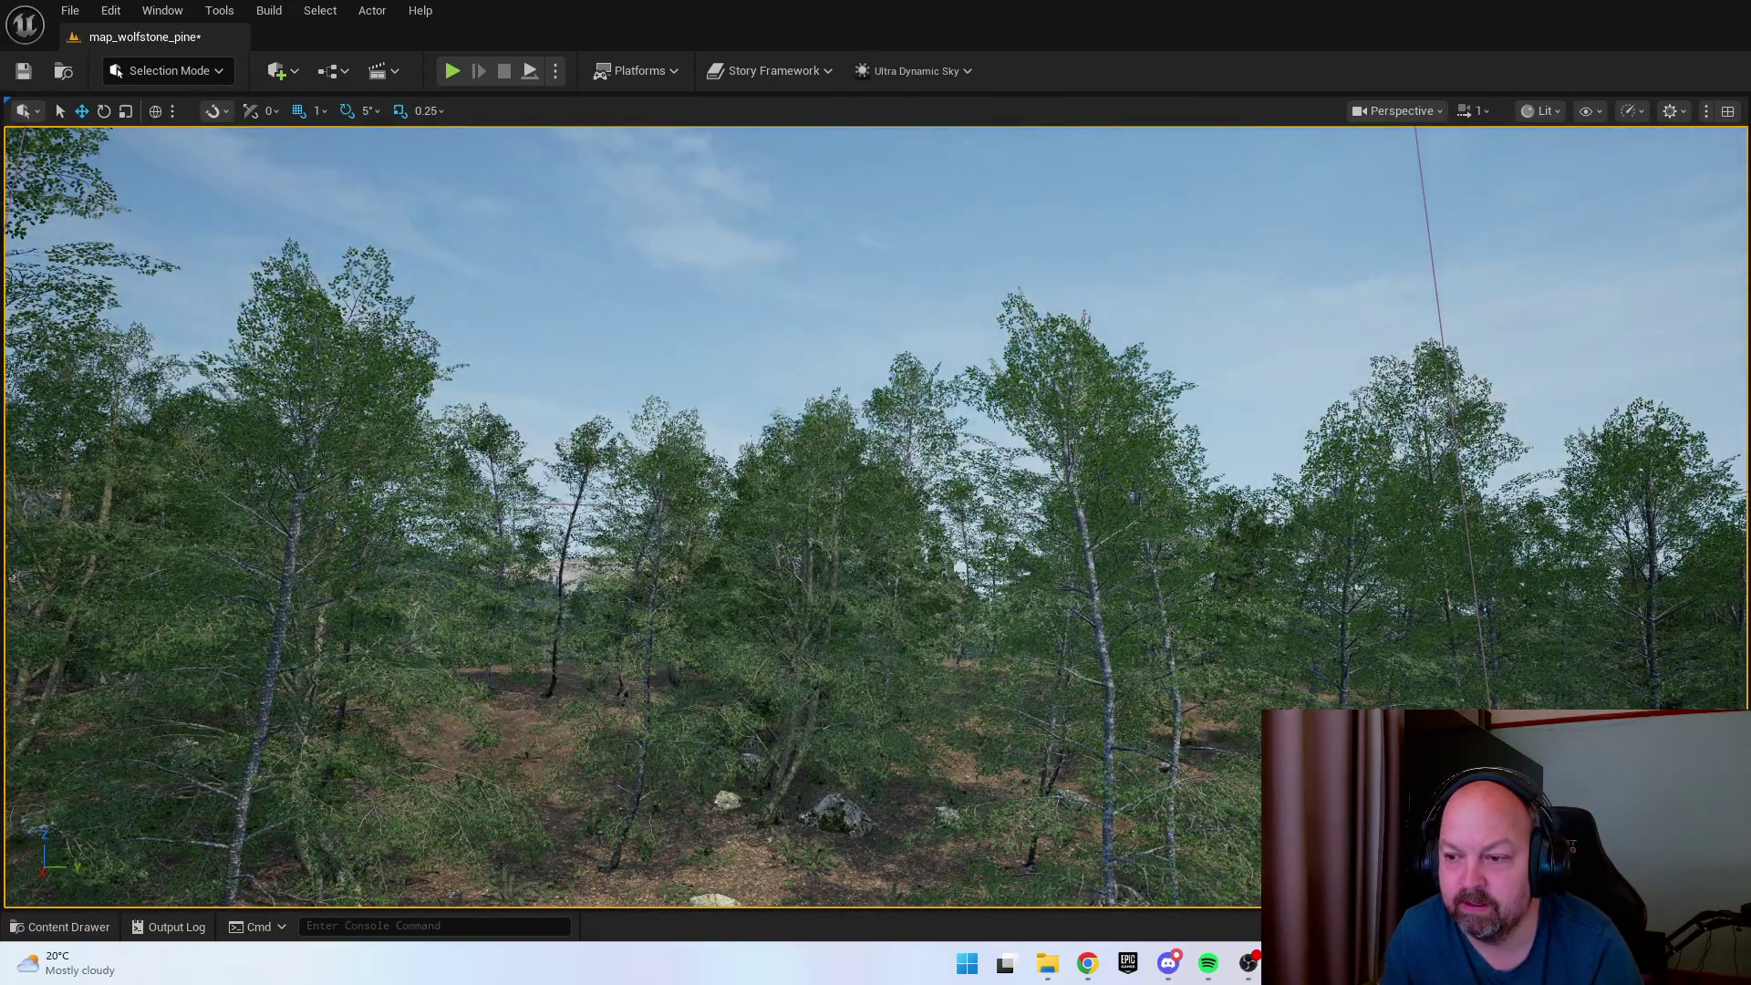
drag(876, 492, 875, 383)
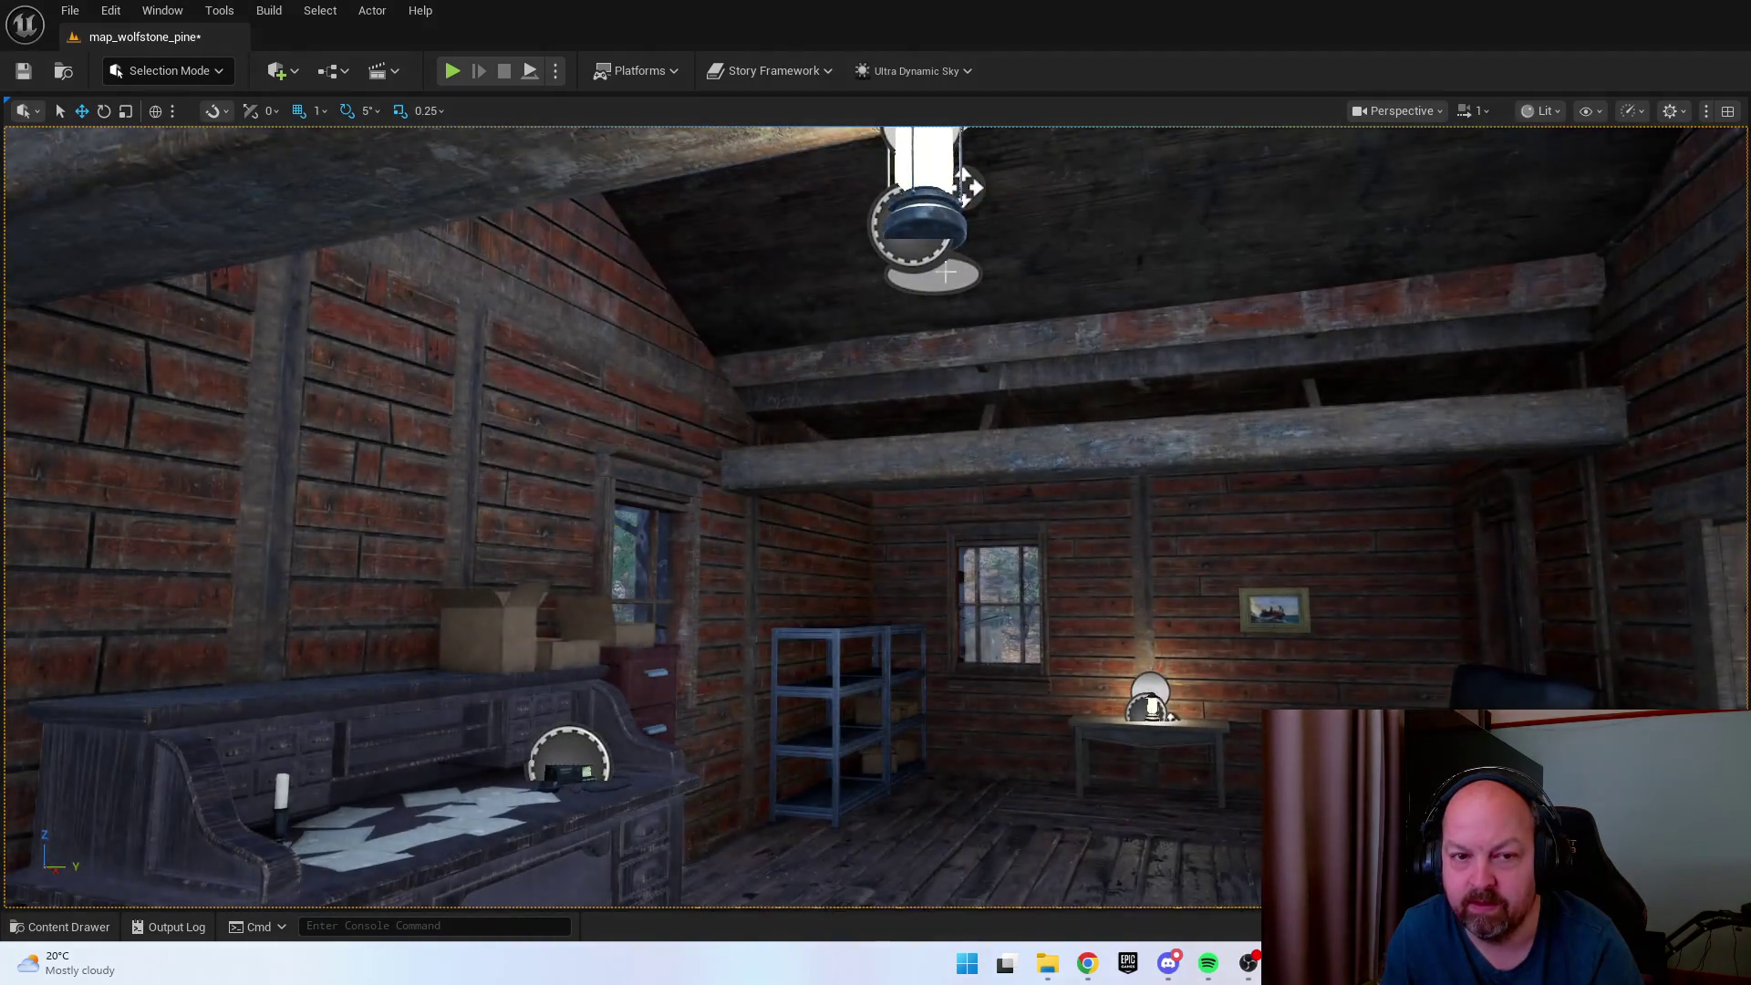
Check the ceiling lamp and table lamp, then show the Content Drawer at StoryFramework UserInterface Widgets.
click(965, 187)
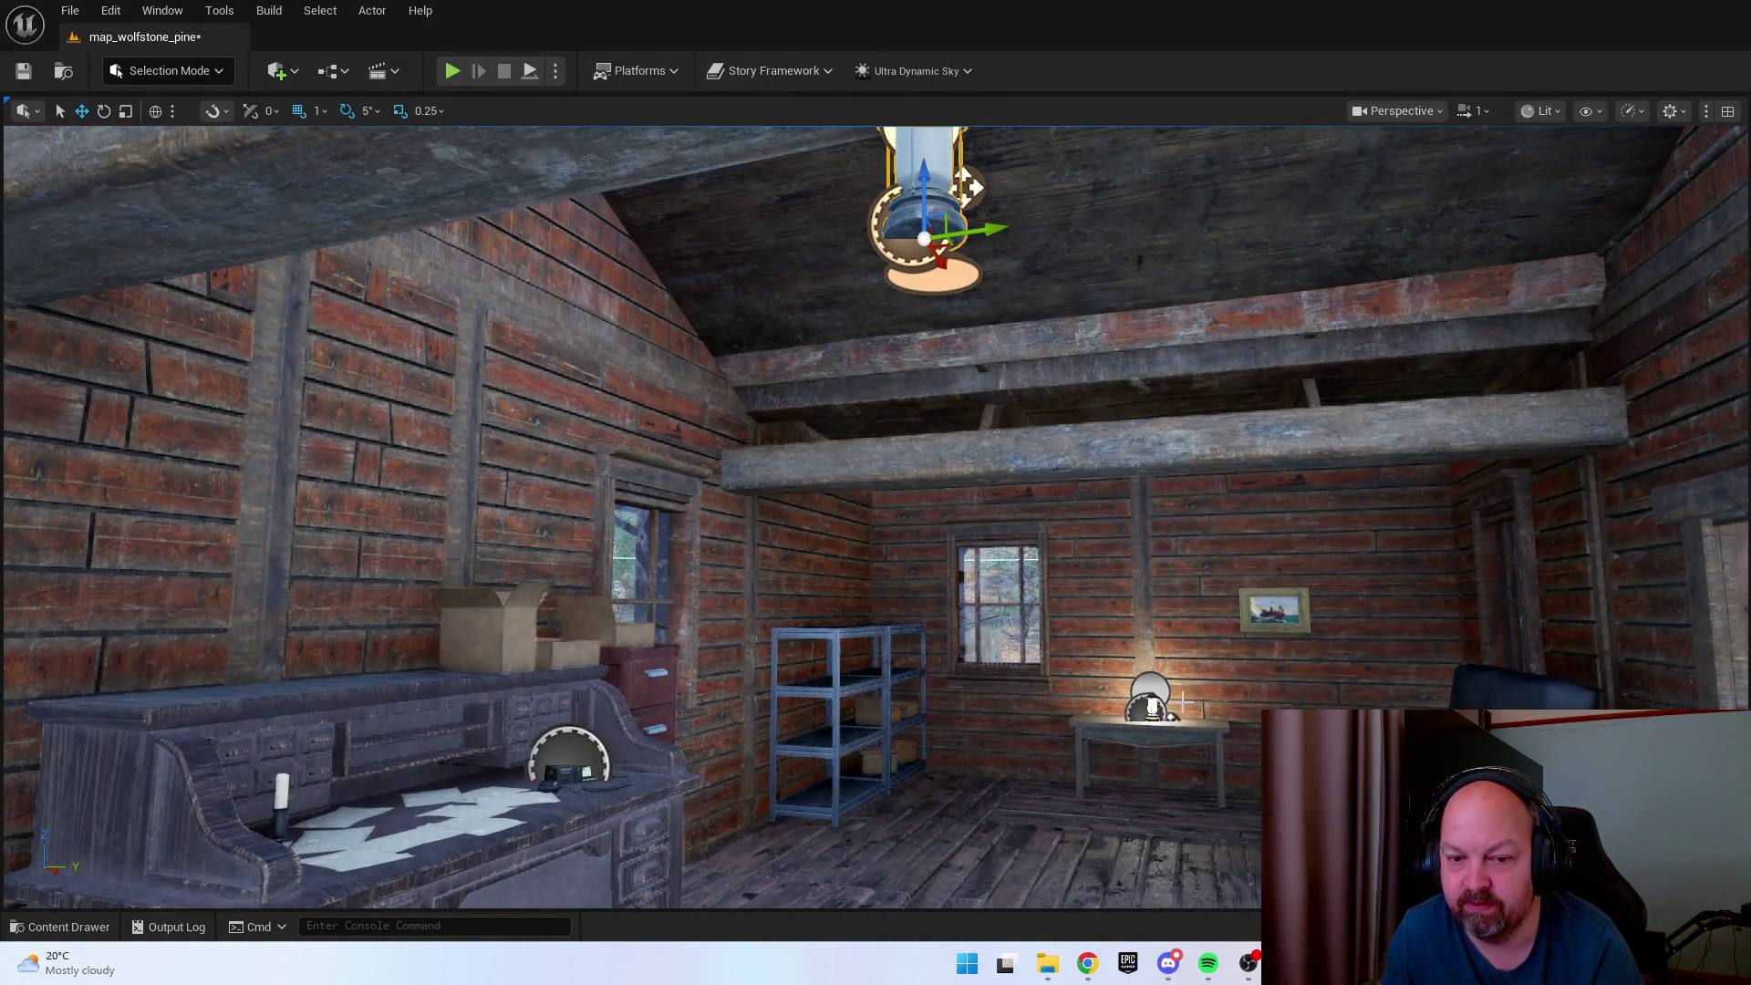
click(1151, 707)
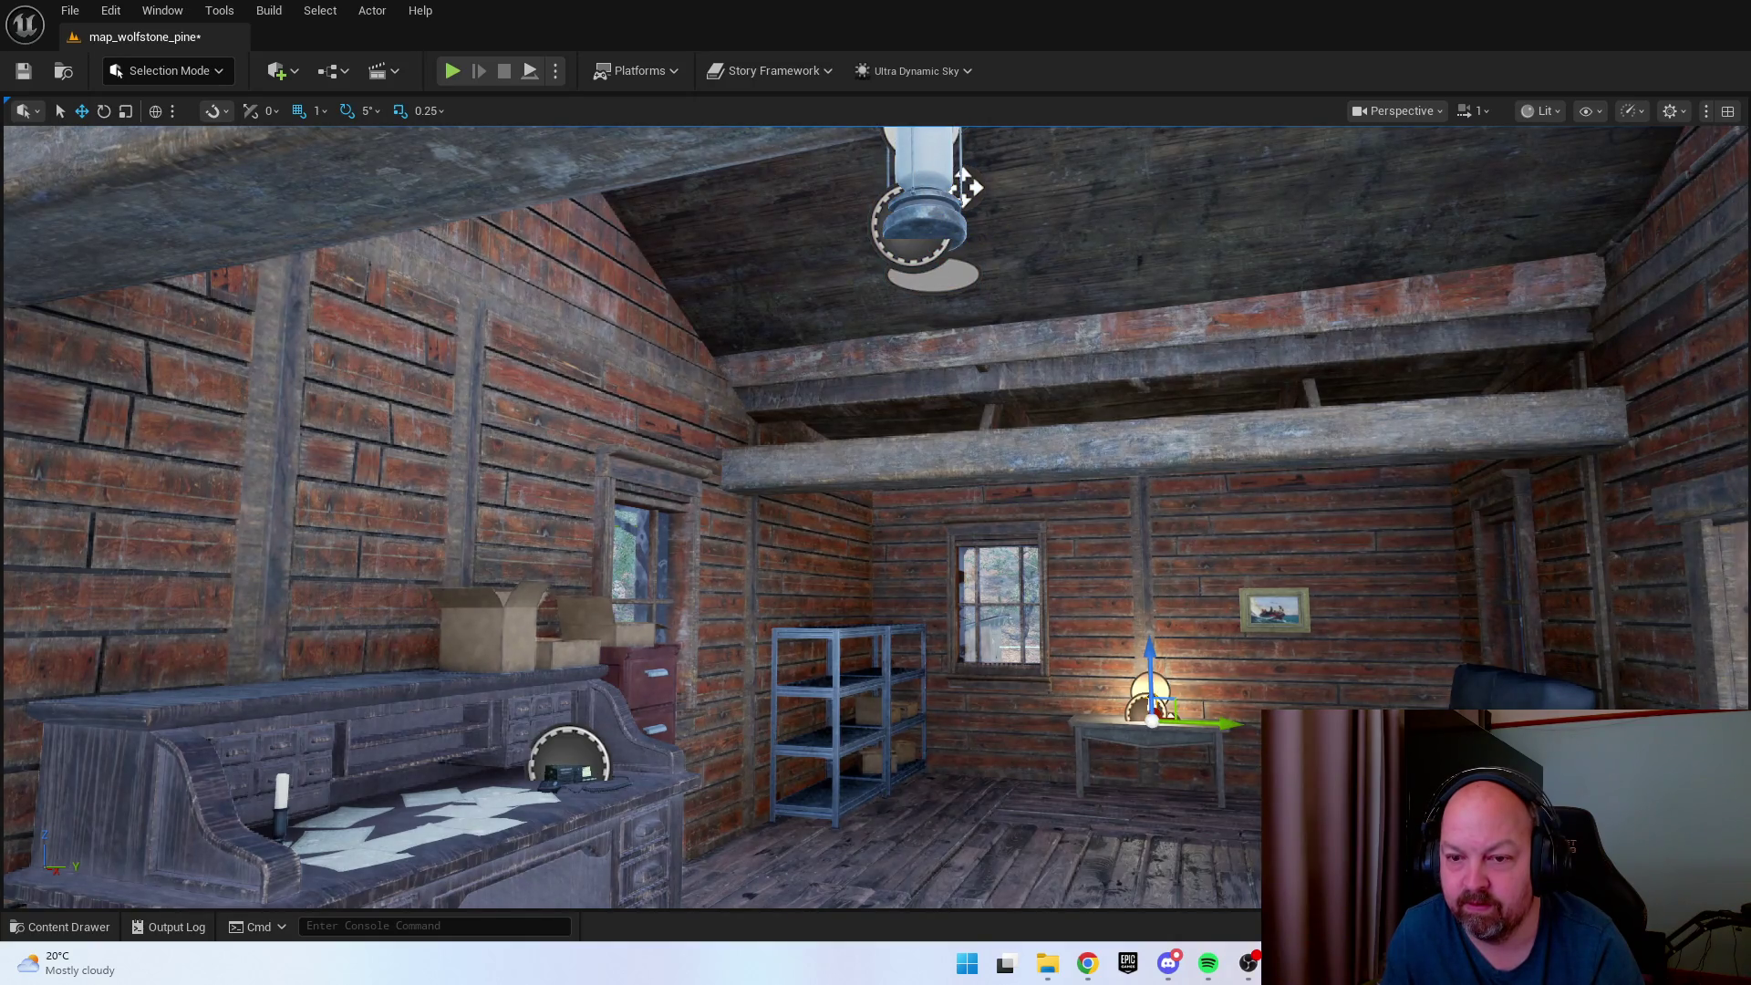
mouse_move(968, 187)
mouse_down()
mouse_move(950, 172)
mouse_move(1159, 273)
mouse_move(1153, 352)
mouse_move(958, 164)
mouse_move(960, 123)
mouse_up()
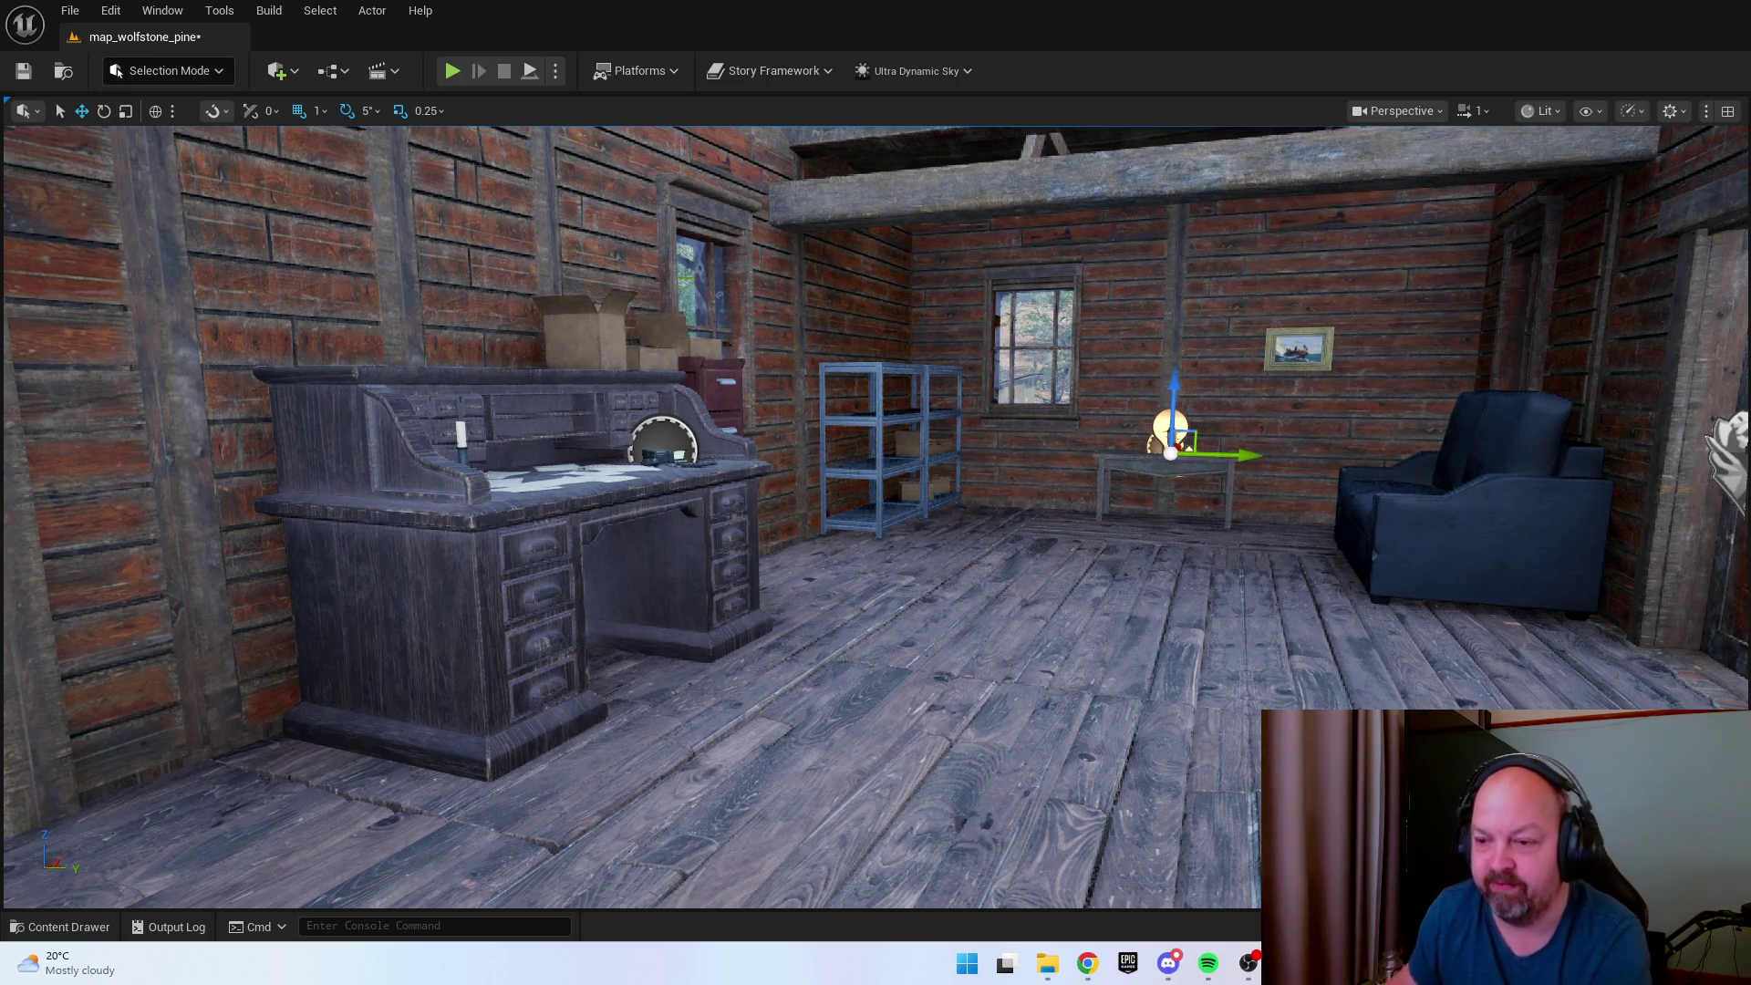
key(Right)
key(ctrl+space)
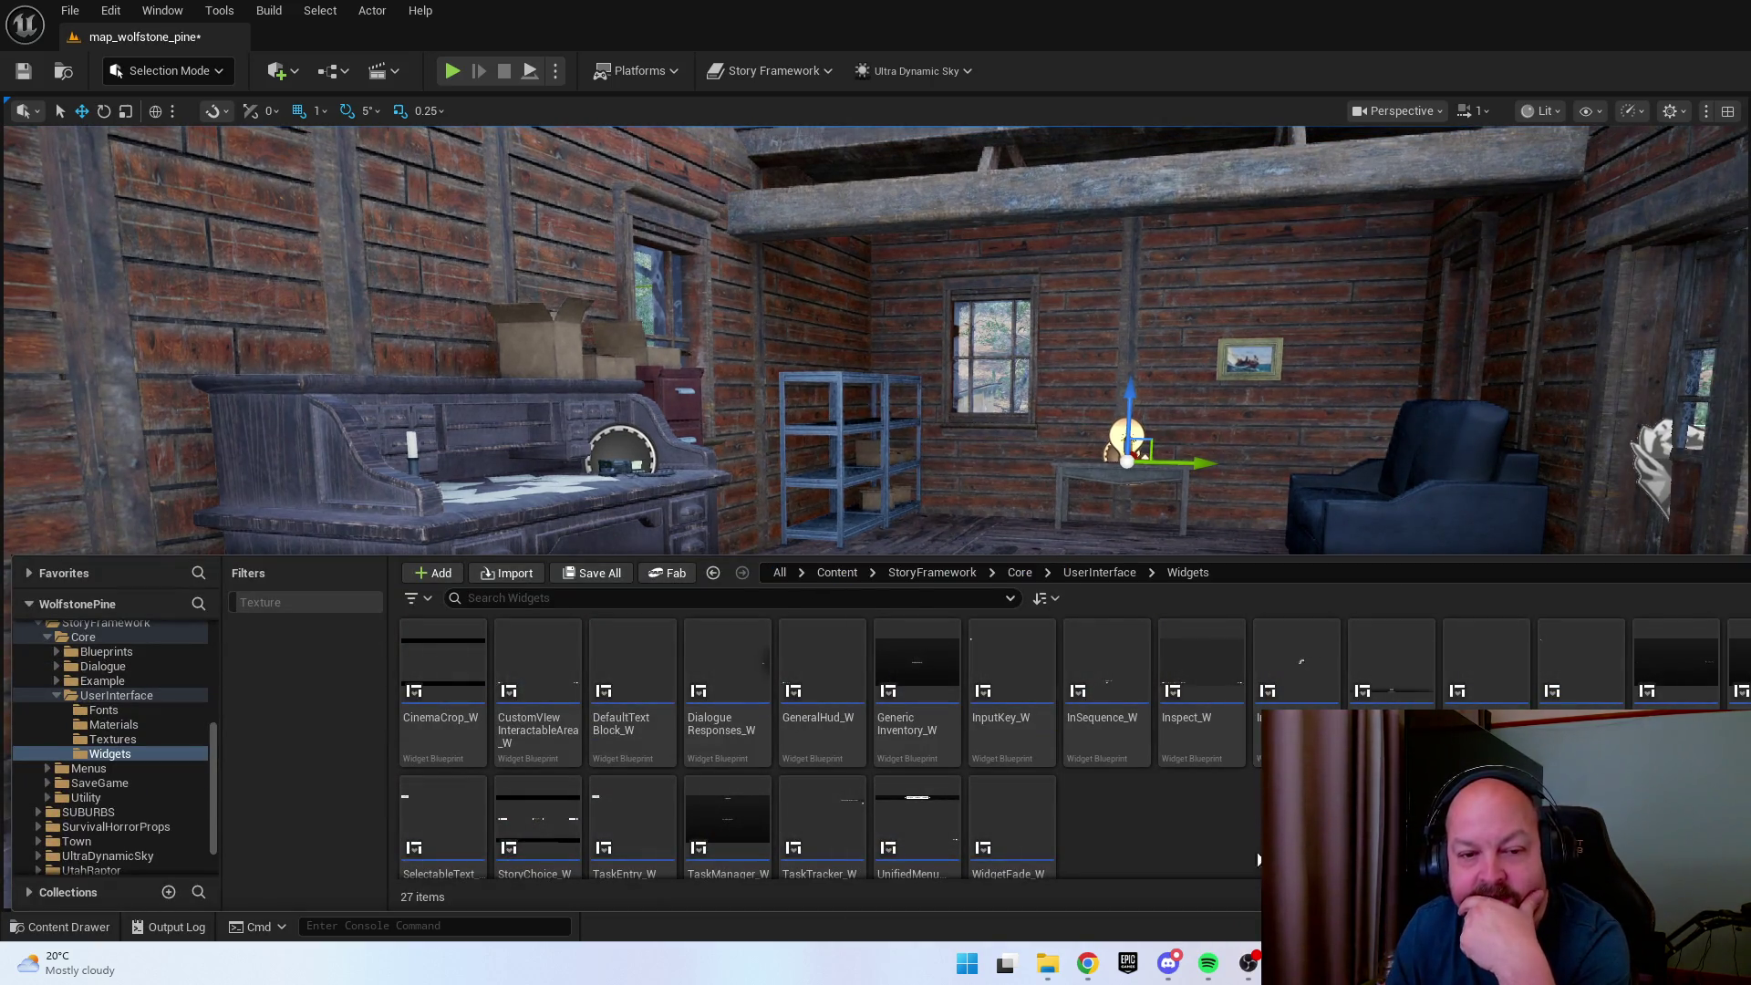
Return the Content Drawer to the top Content folder, close it, and fly back into the cabin.
click(836, 572)
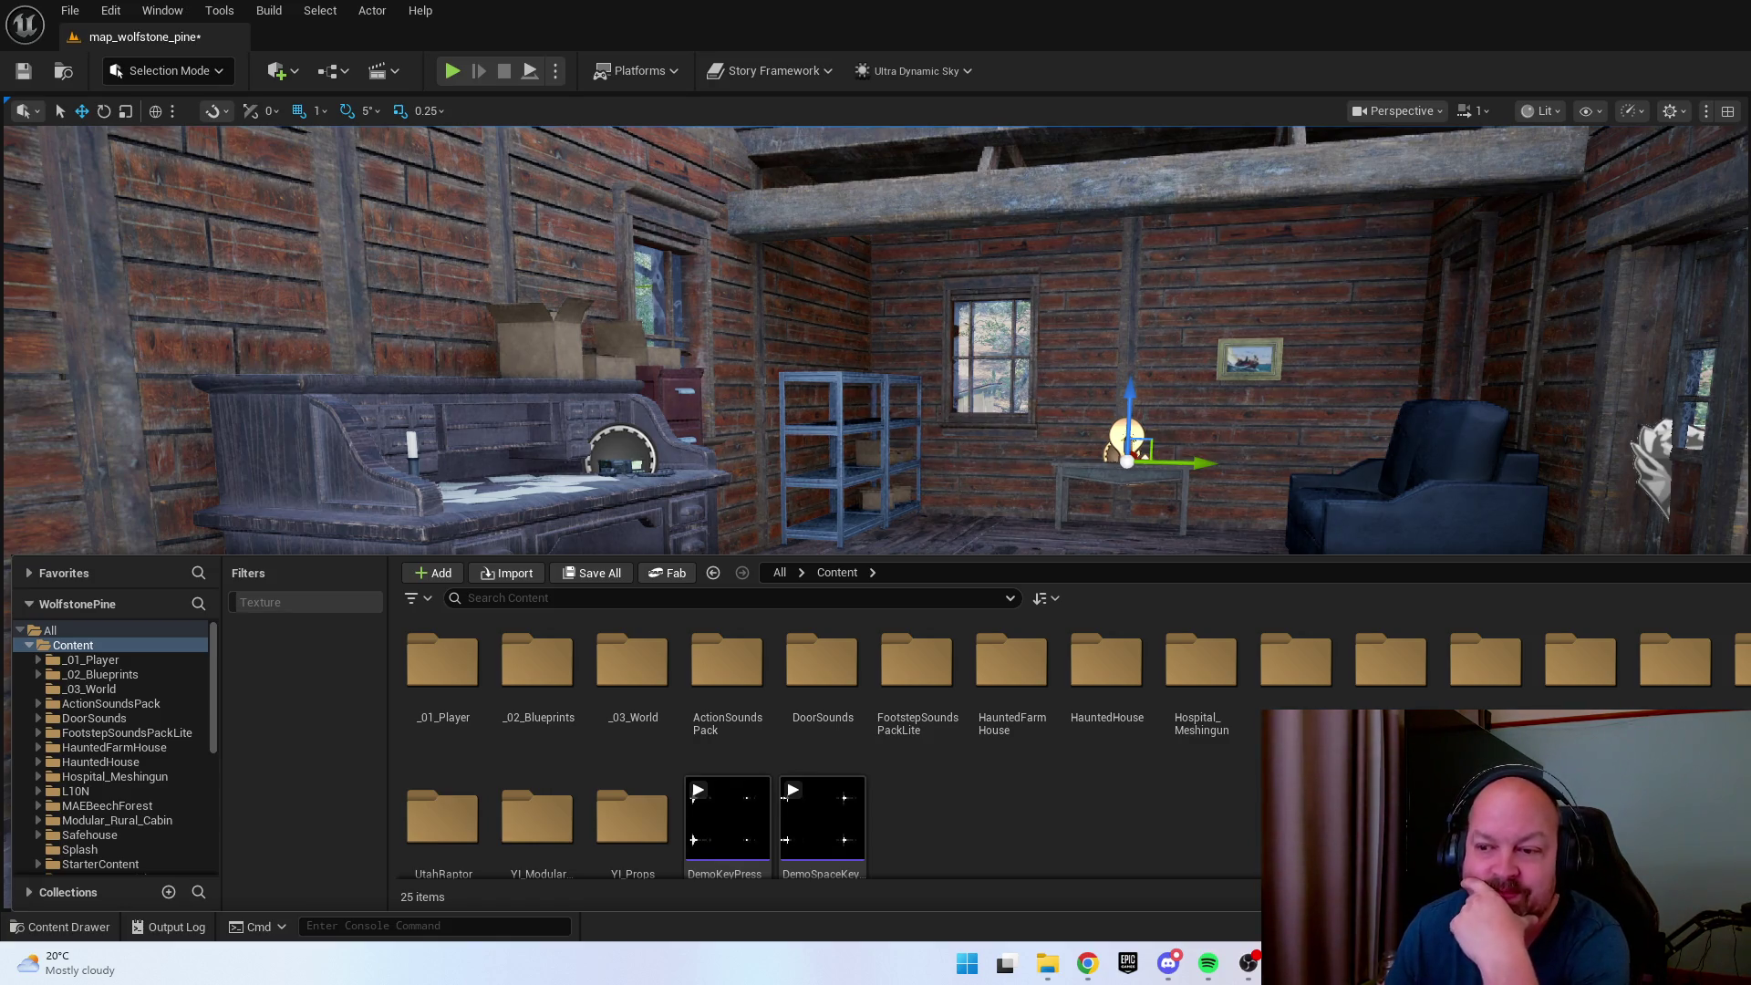
key(ctrl+space)
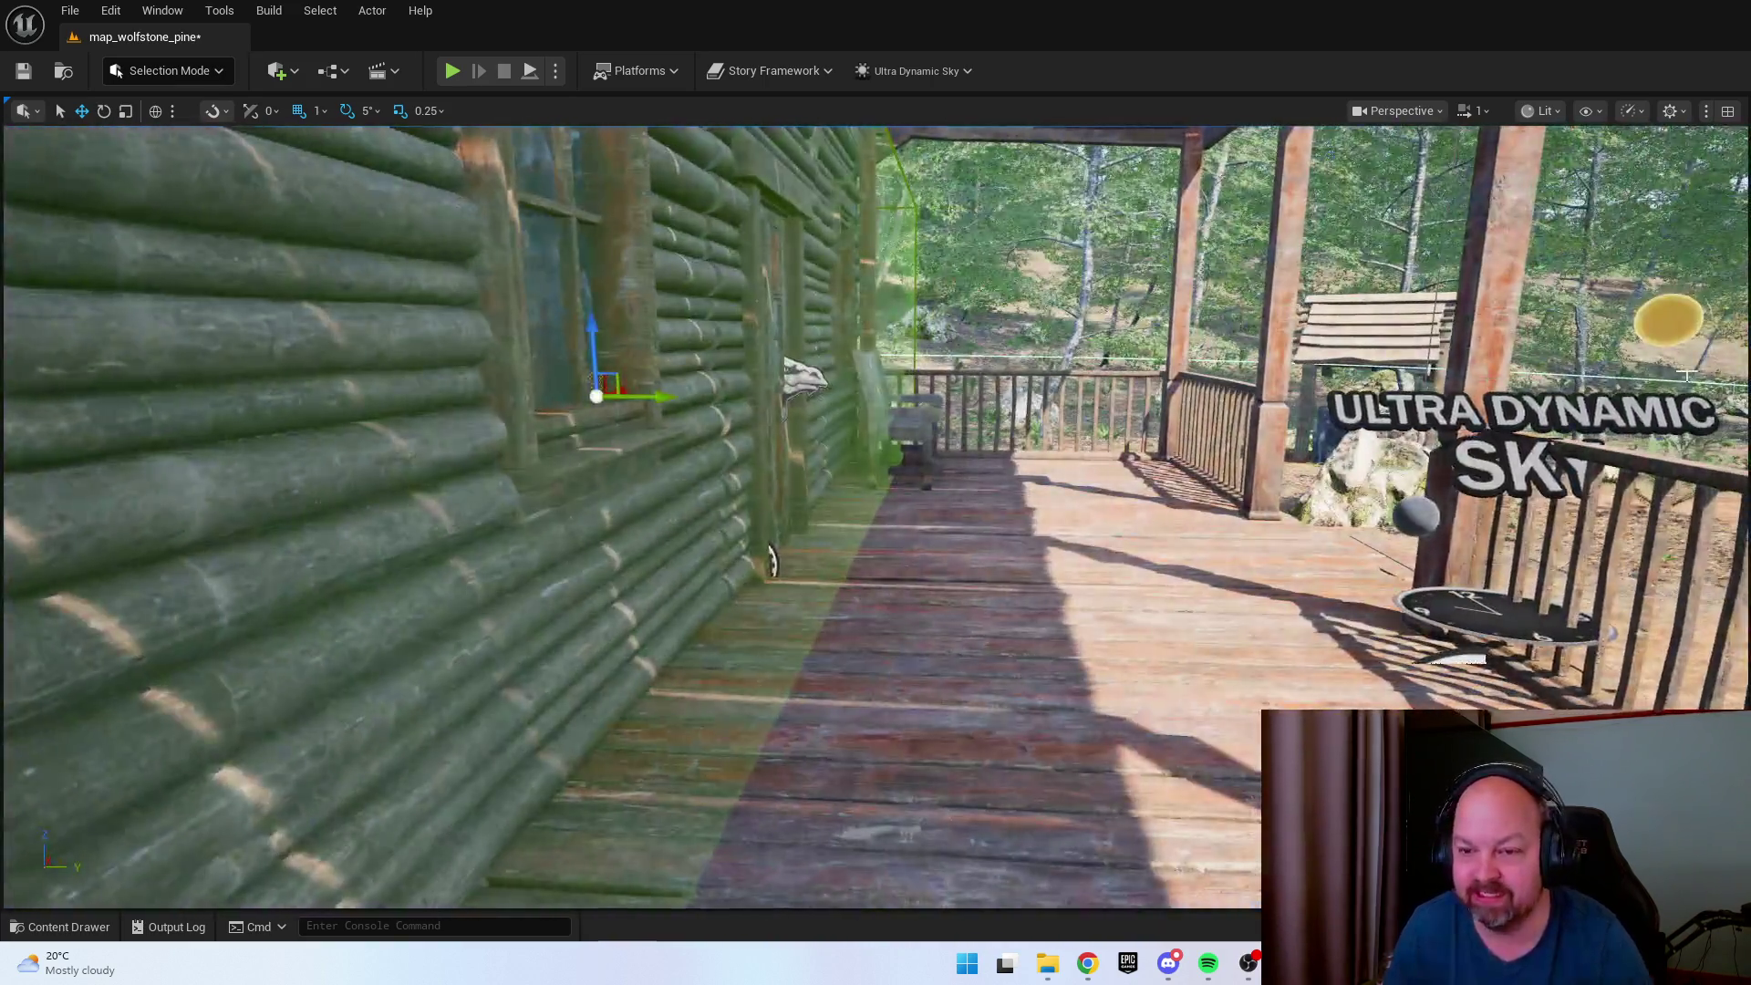
drag(1688, 374, 1541, 586)
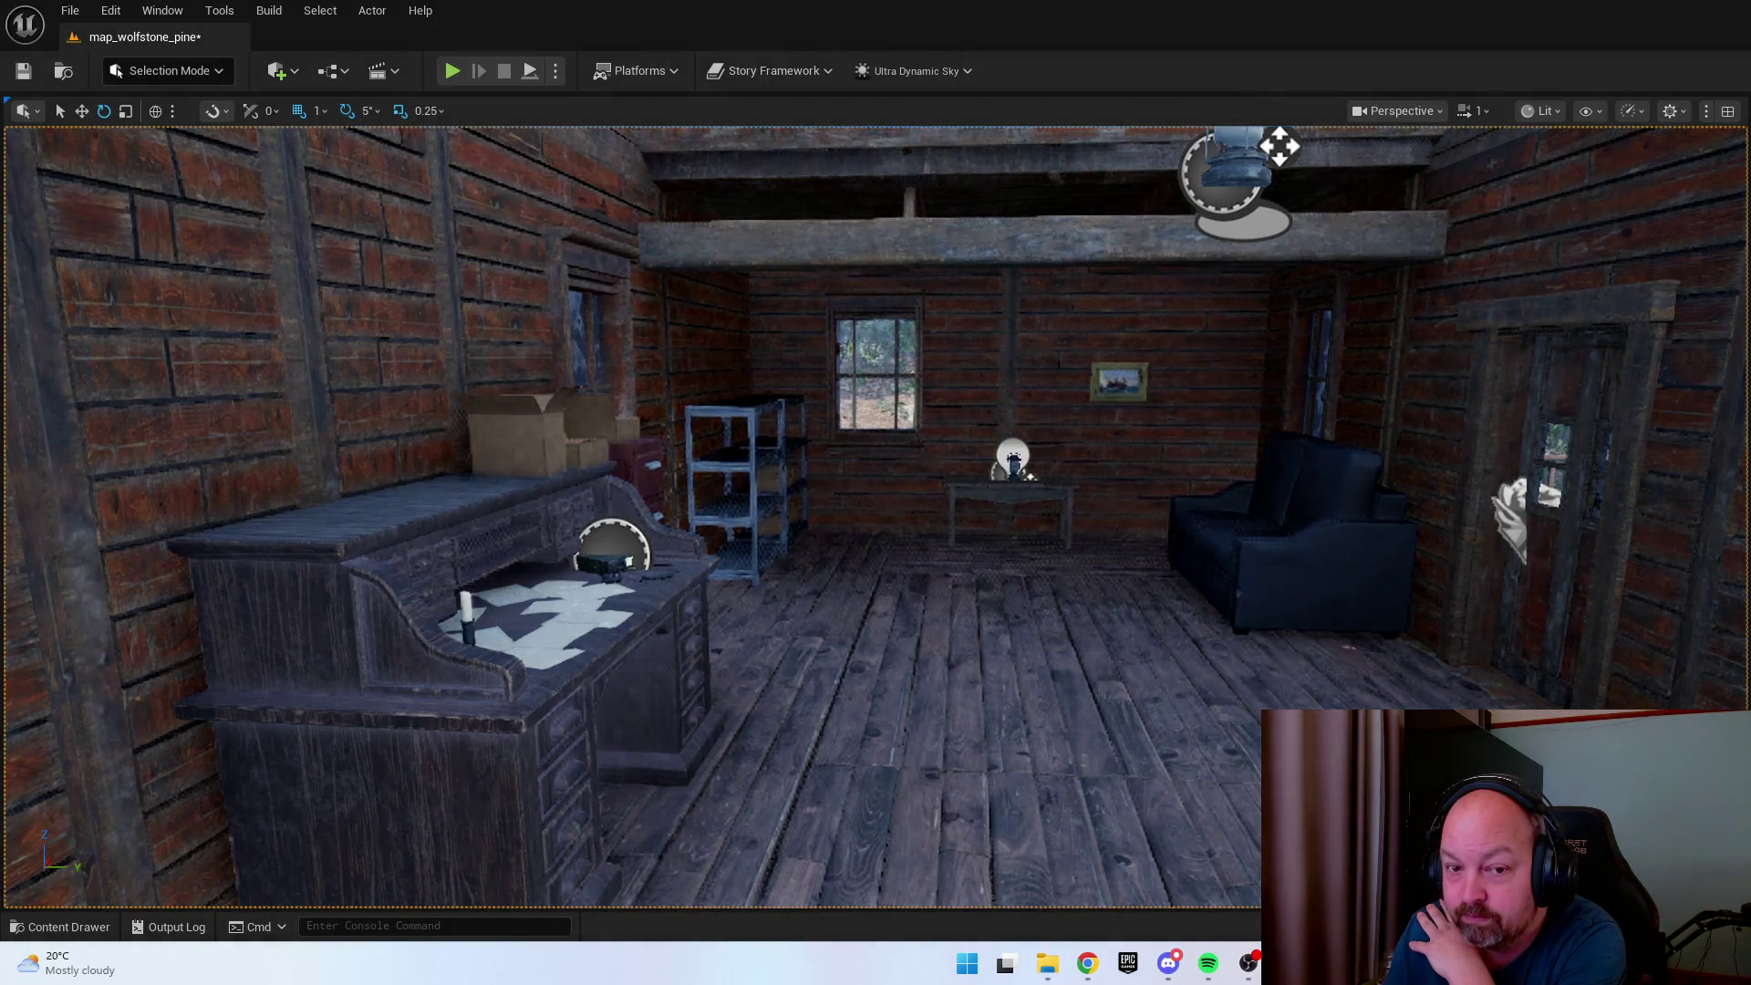
key(f)
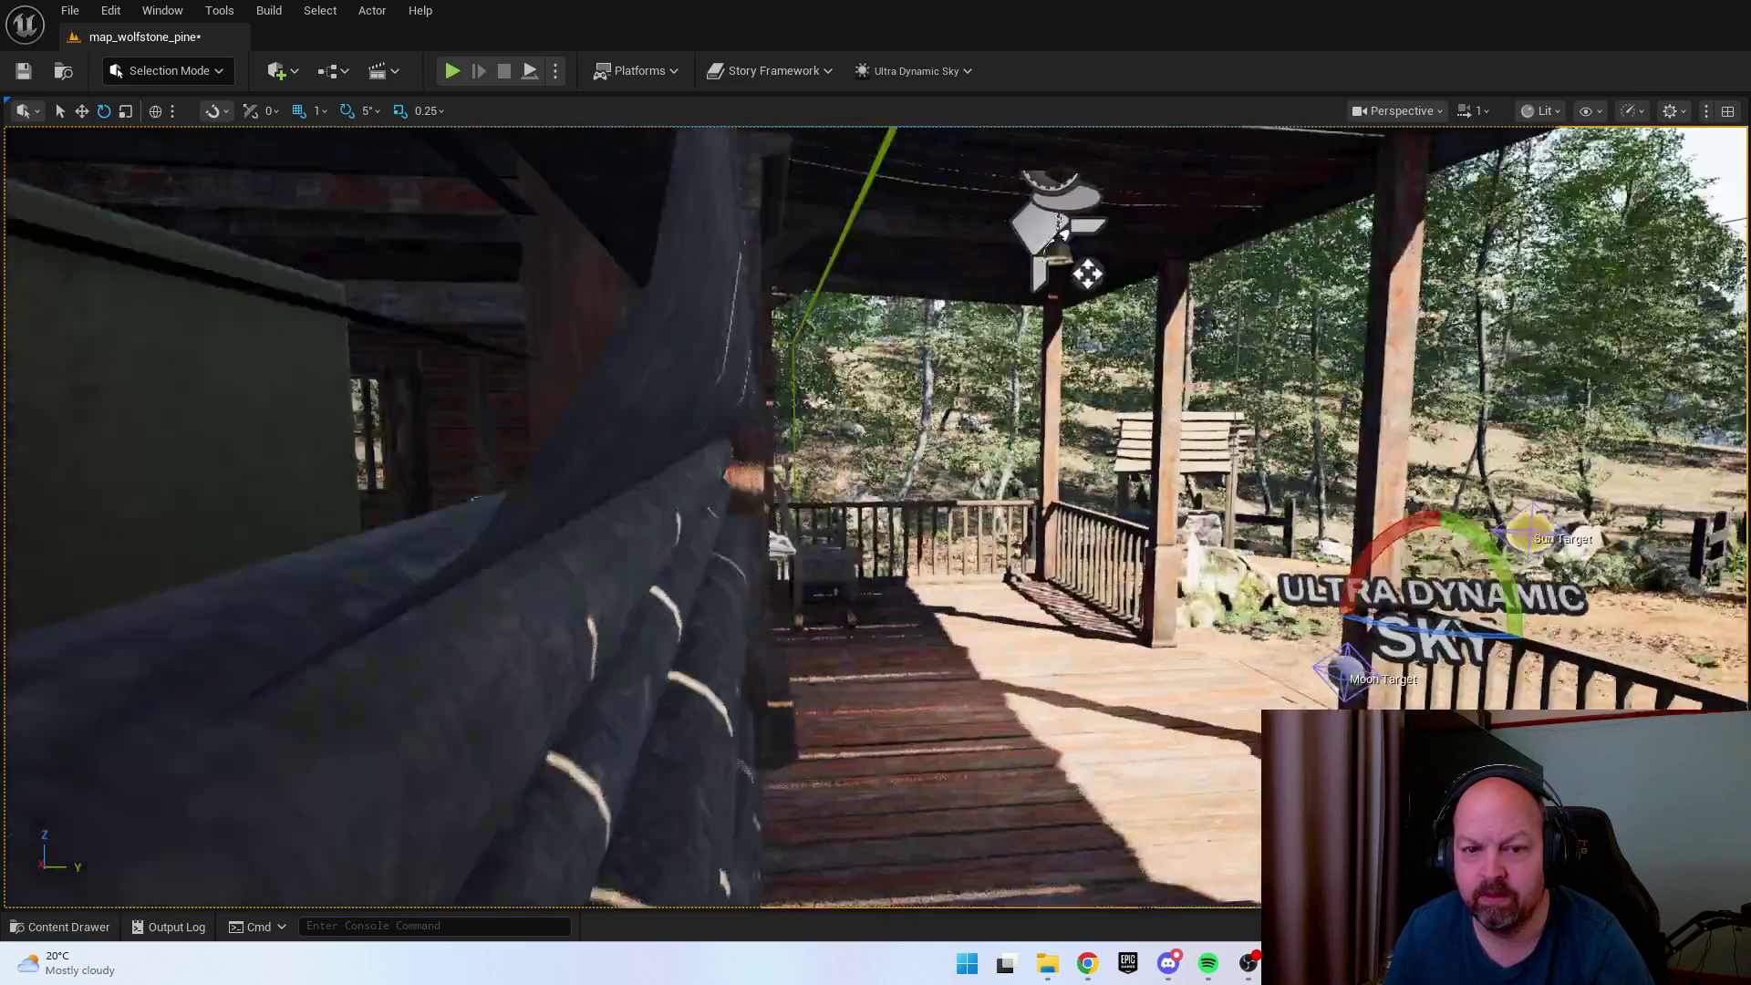
key(w)
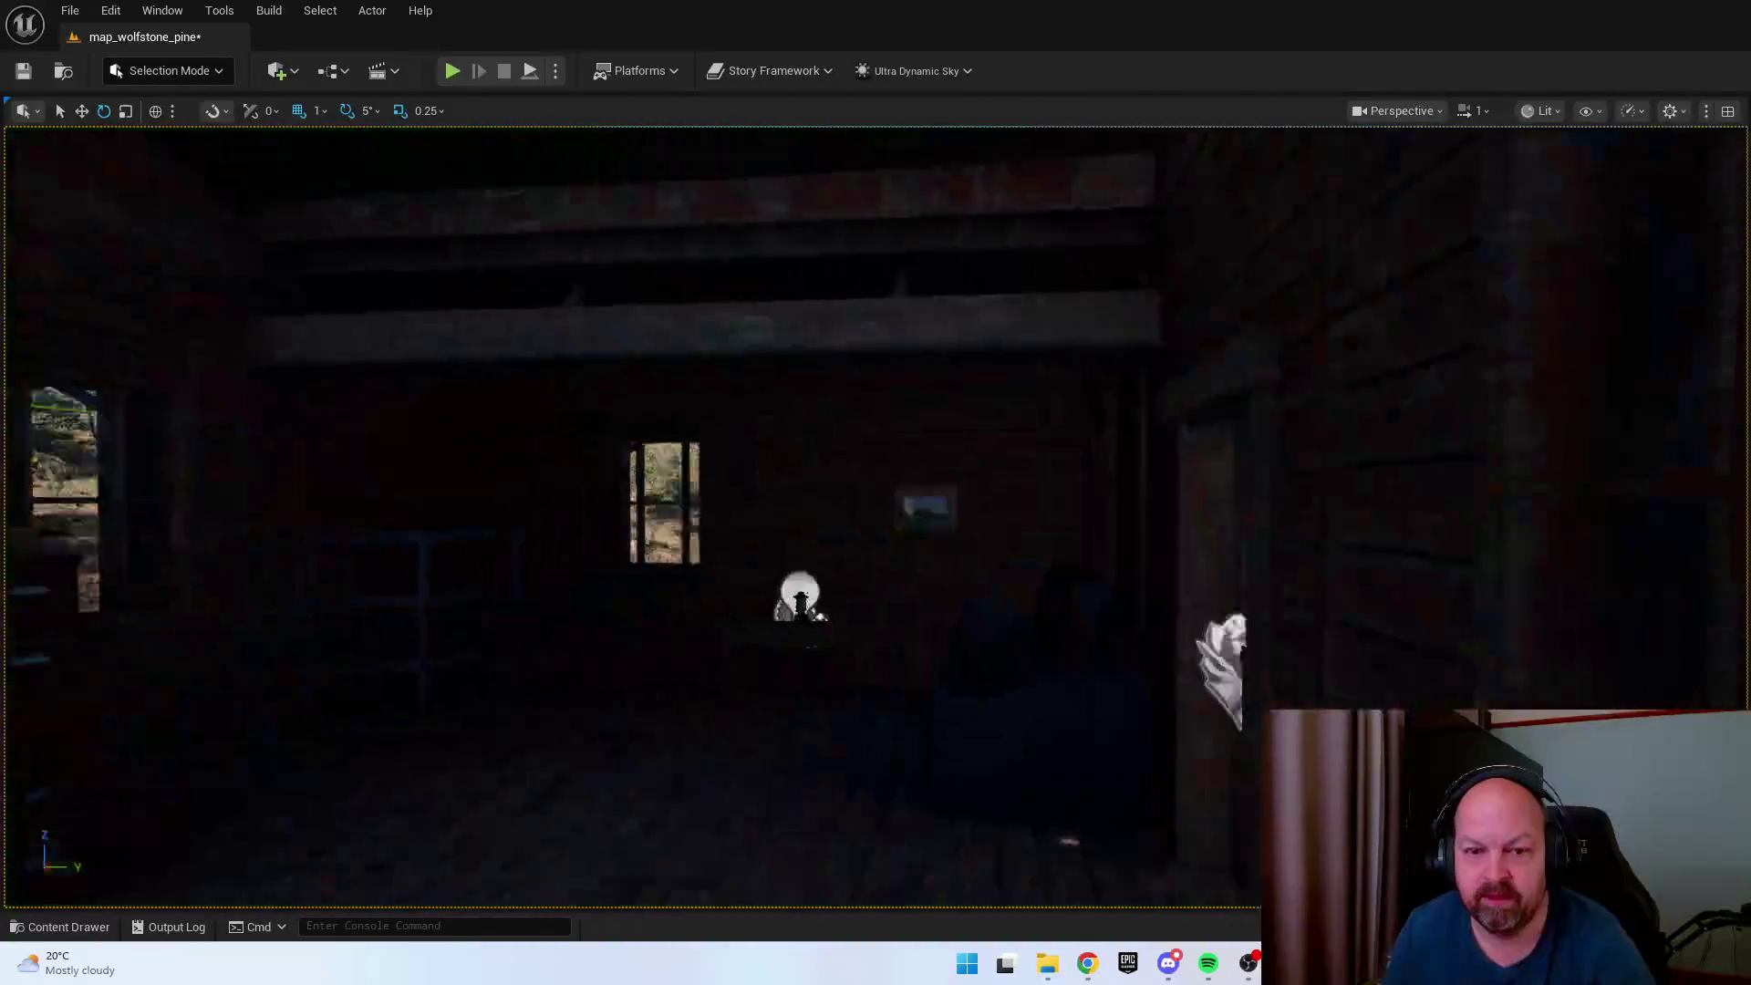
key(s)
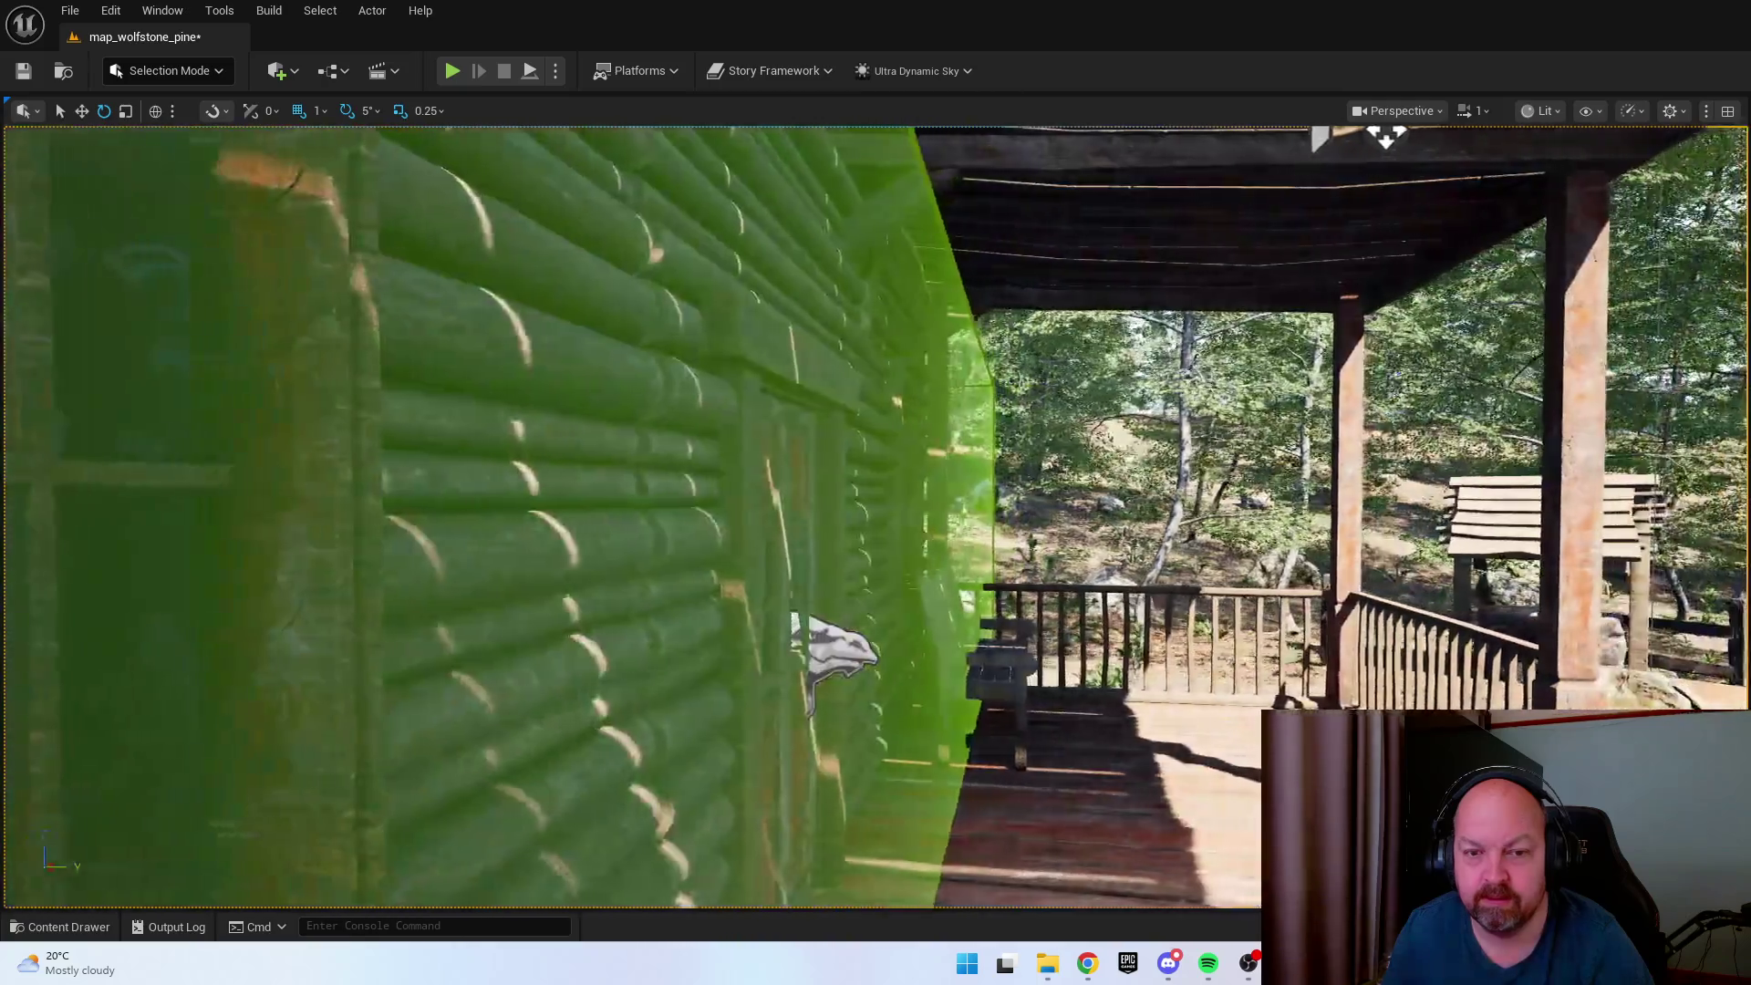
key(w)
key(s)
key(d)
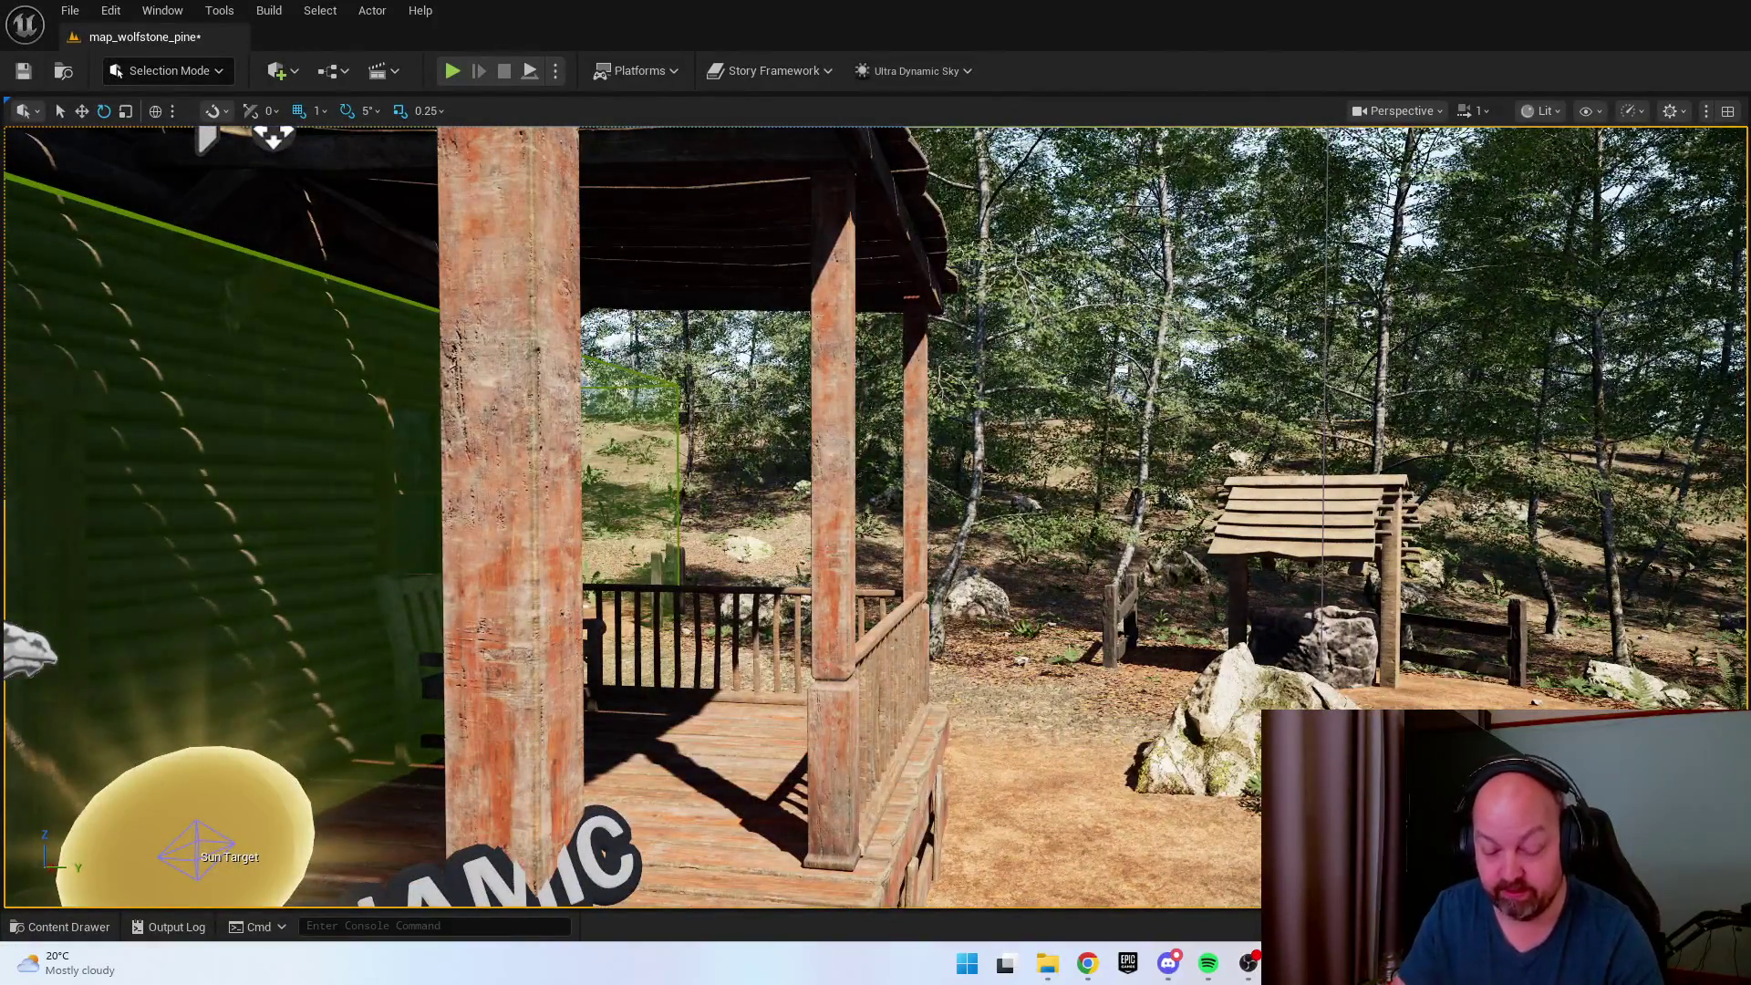
key(d)
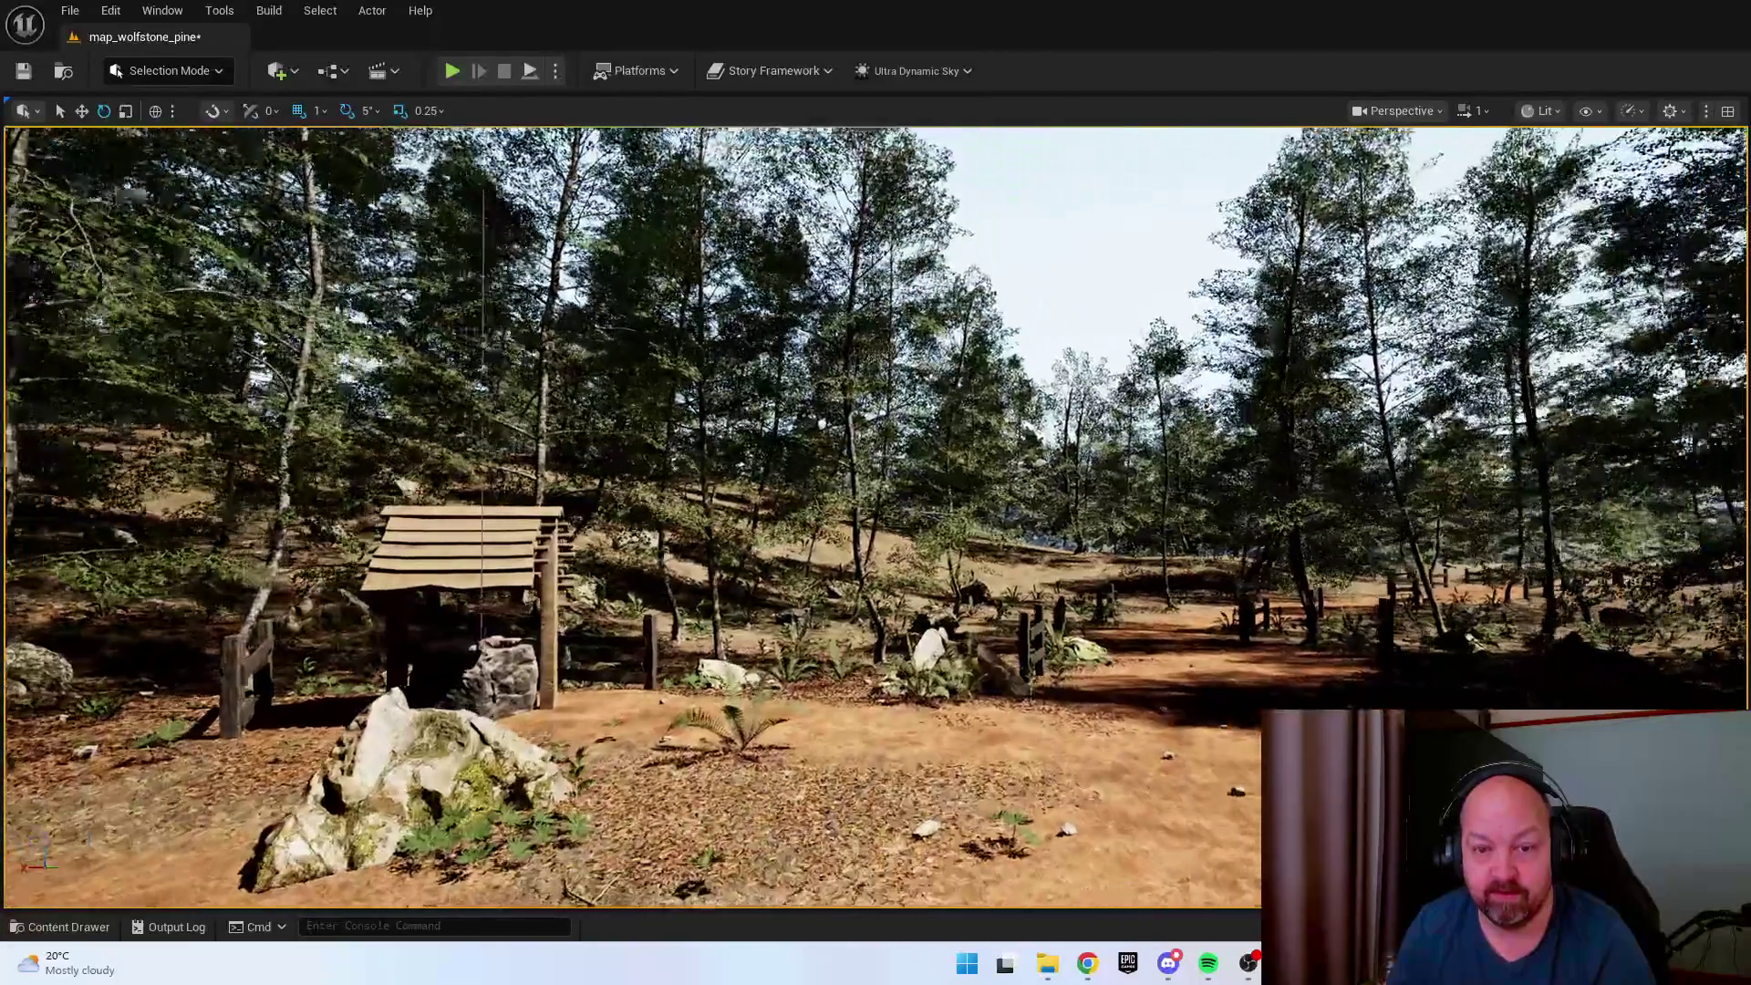
key(w)
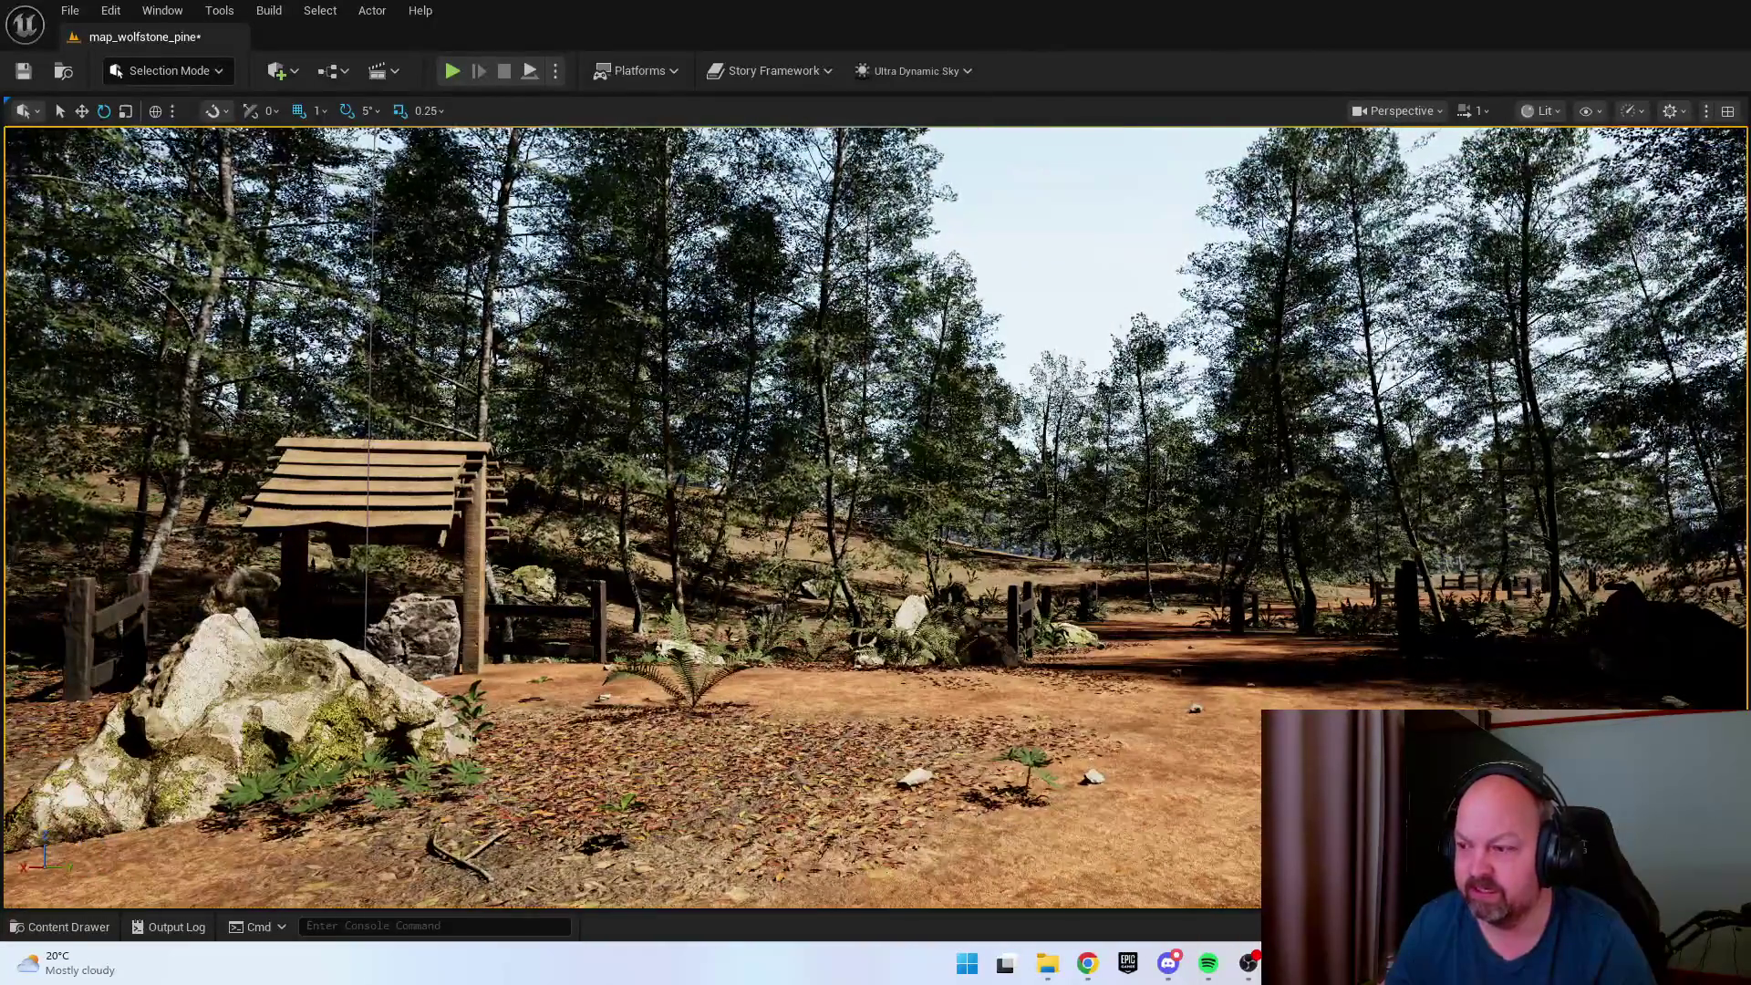
key(e)
key(e)
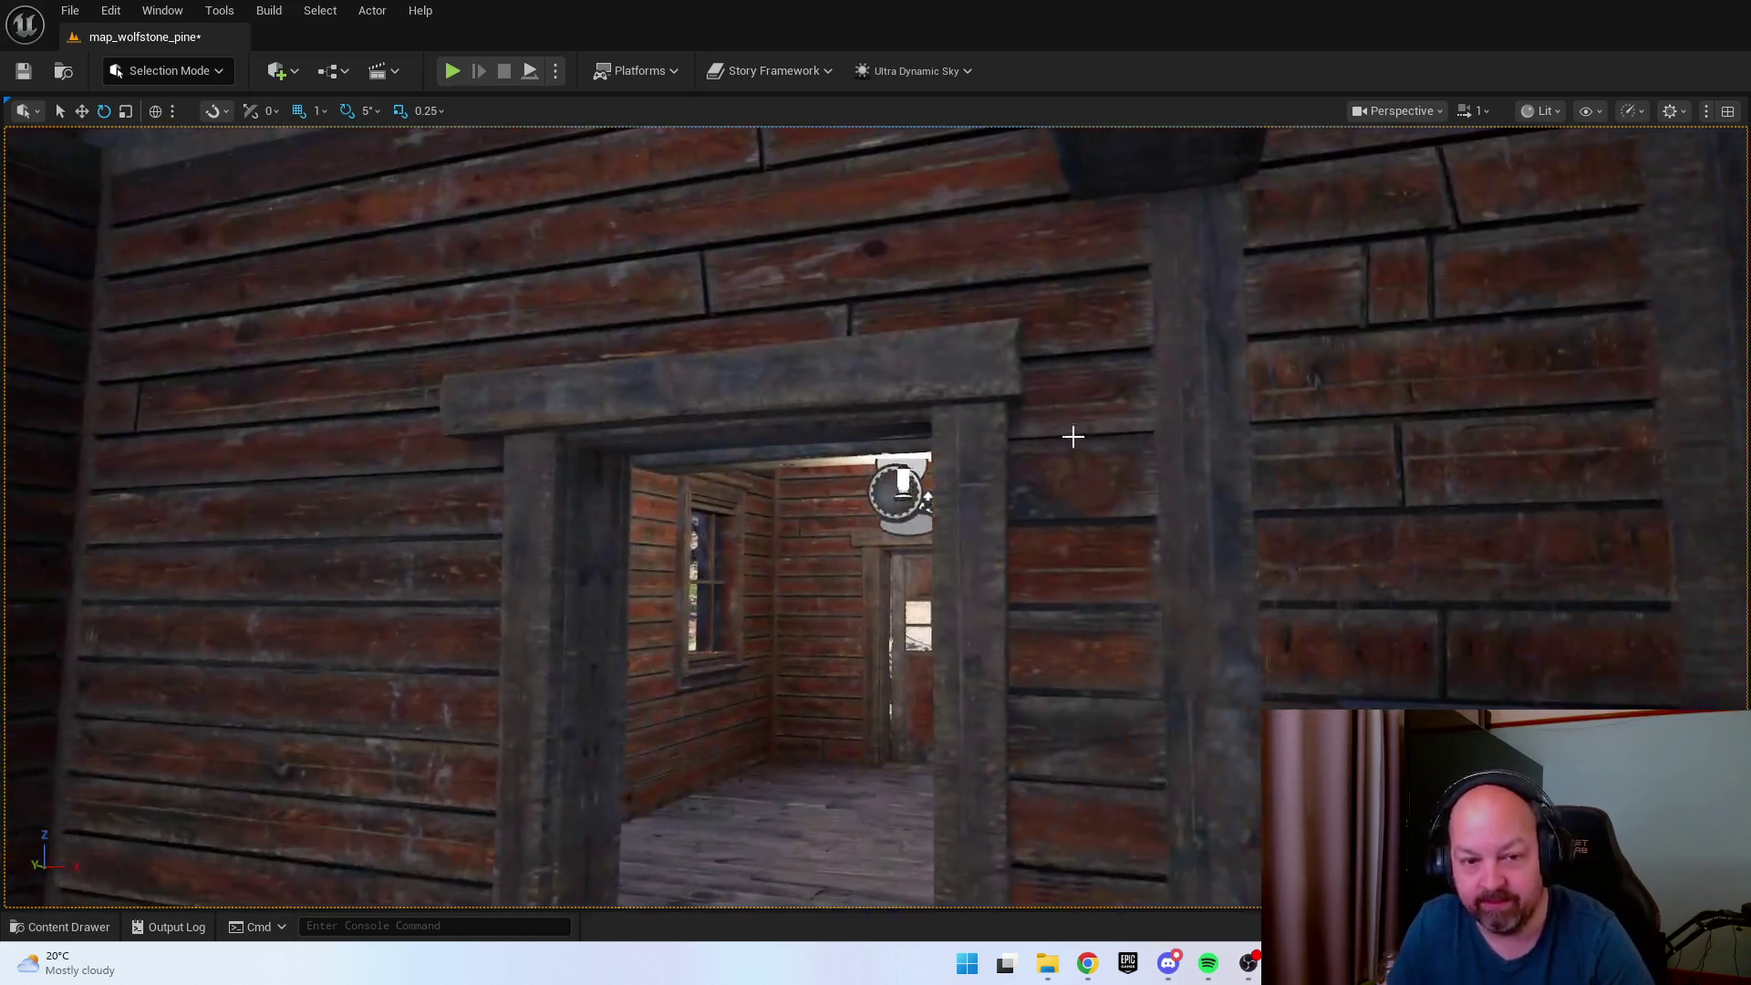
click(901, 485)
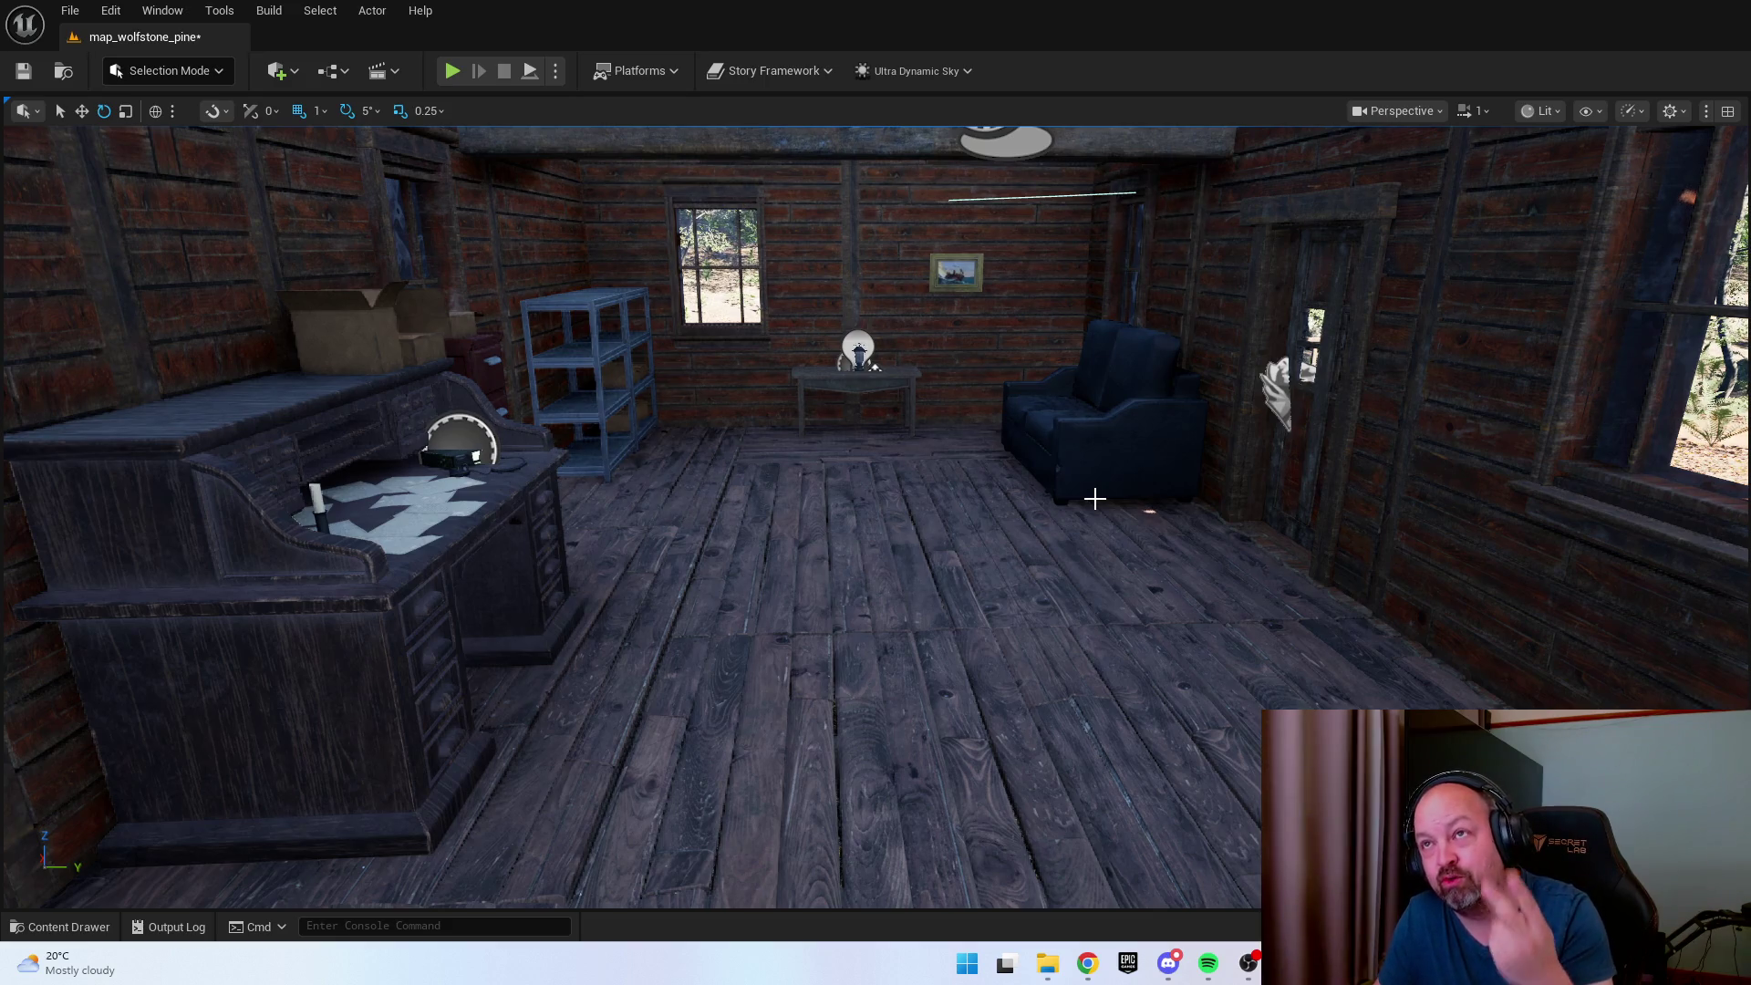
drag(973, 496, 1058, 496)
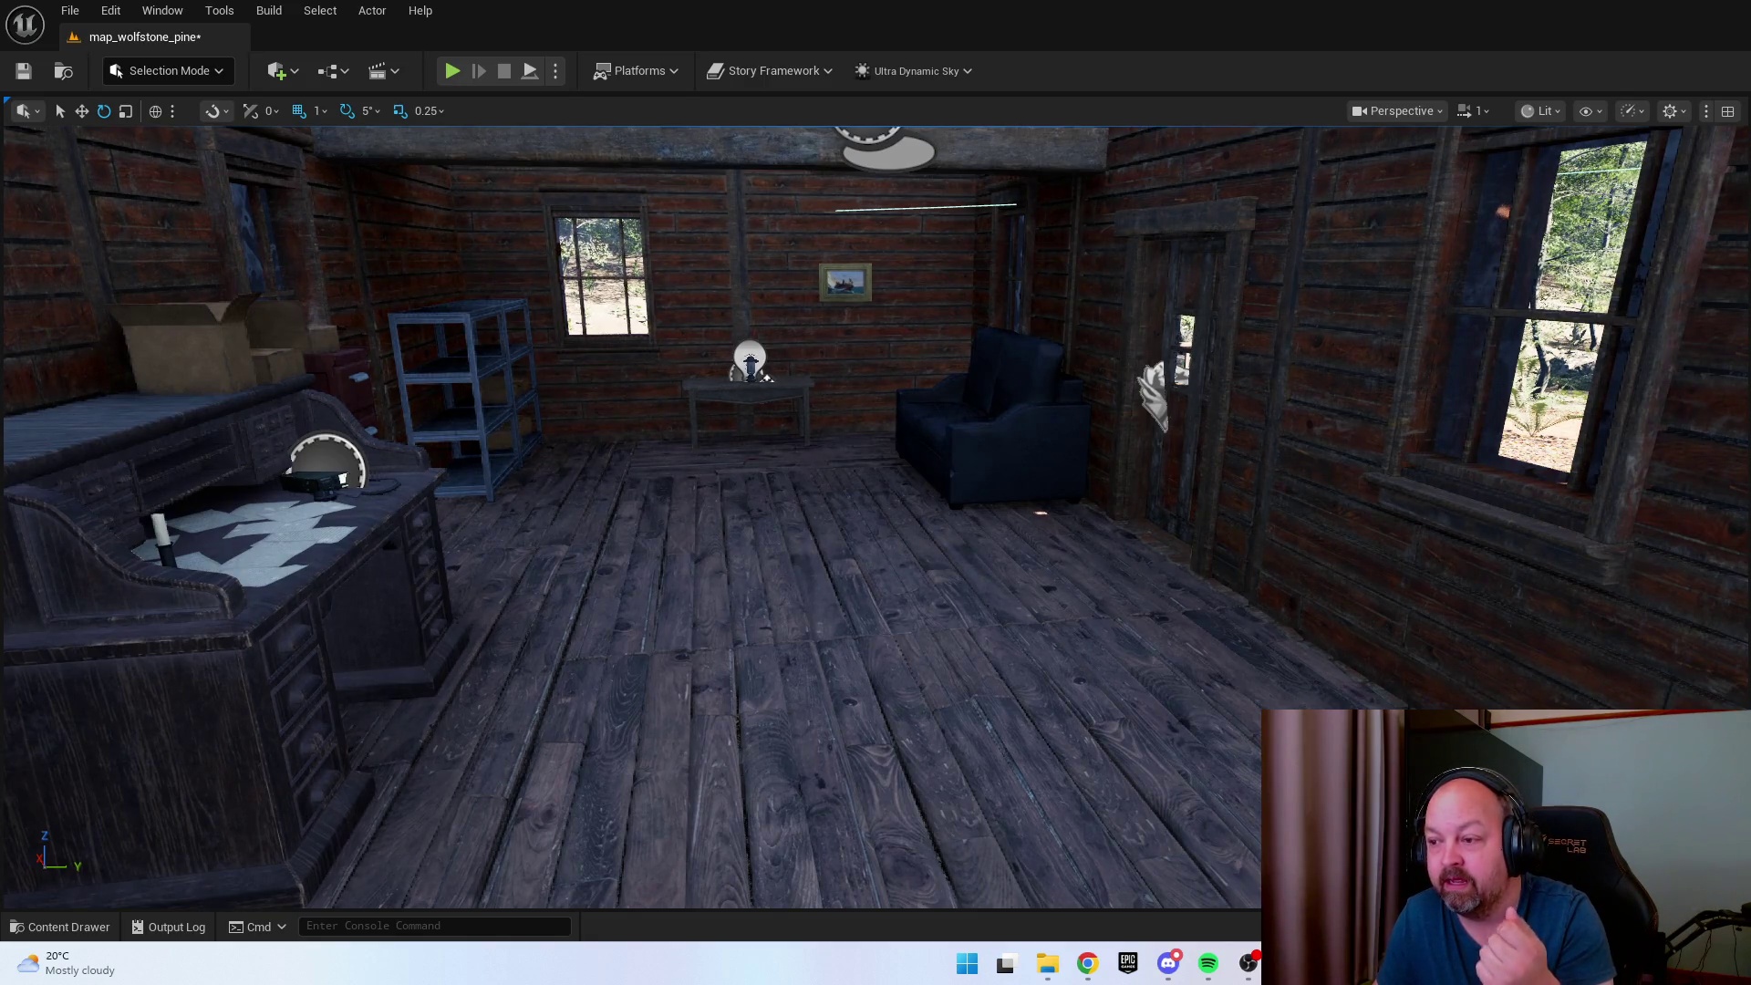
drag(973, 496, 1003, 496)
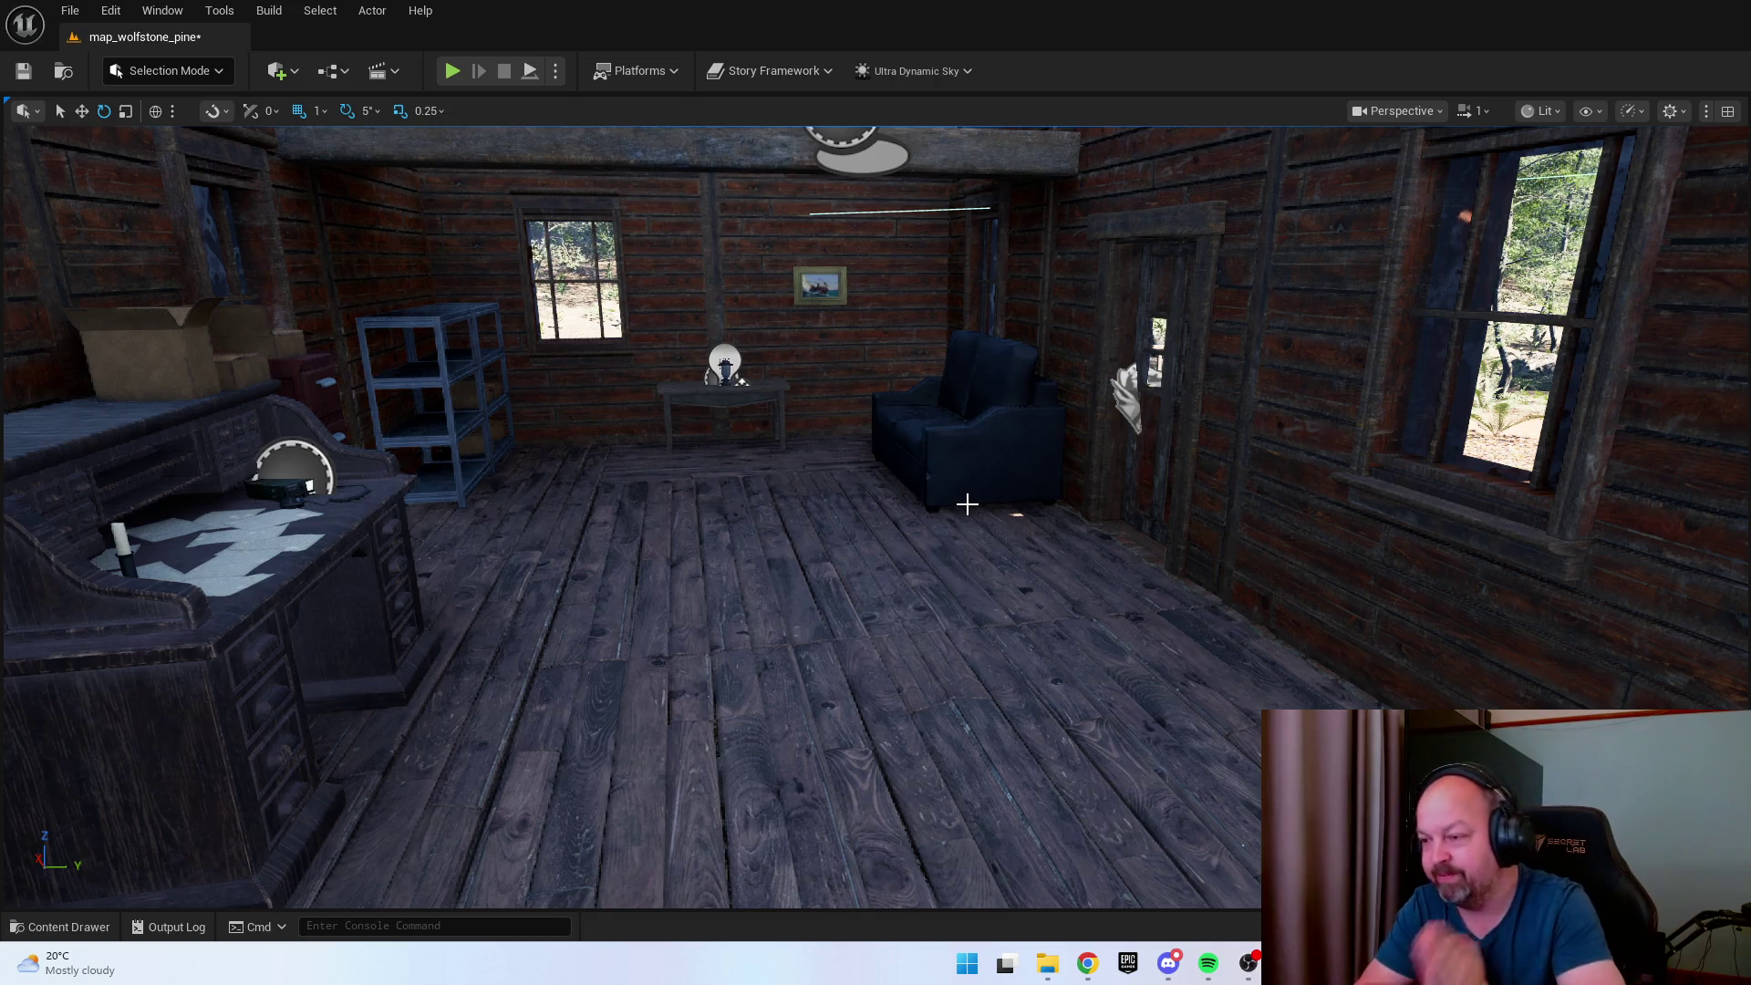
drag(967, 503, 698, 238)
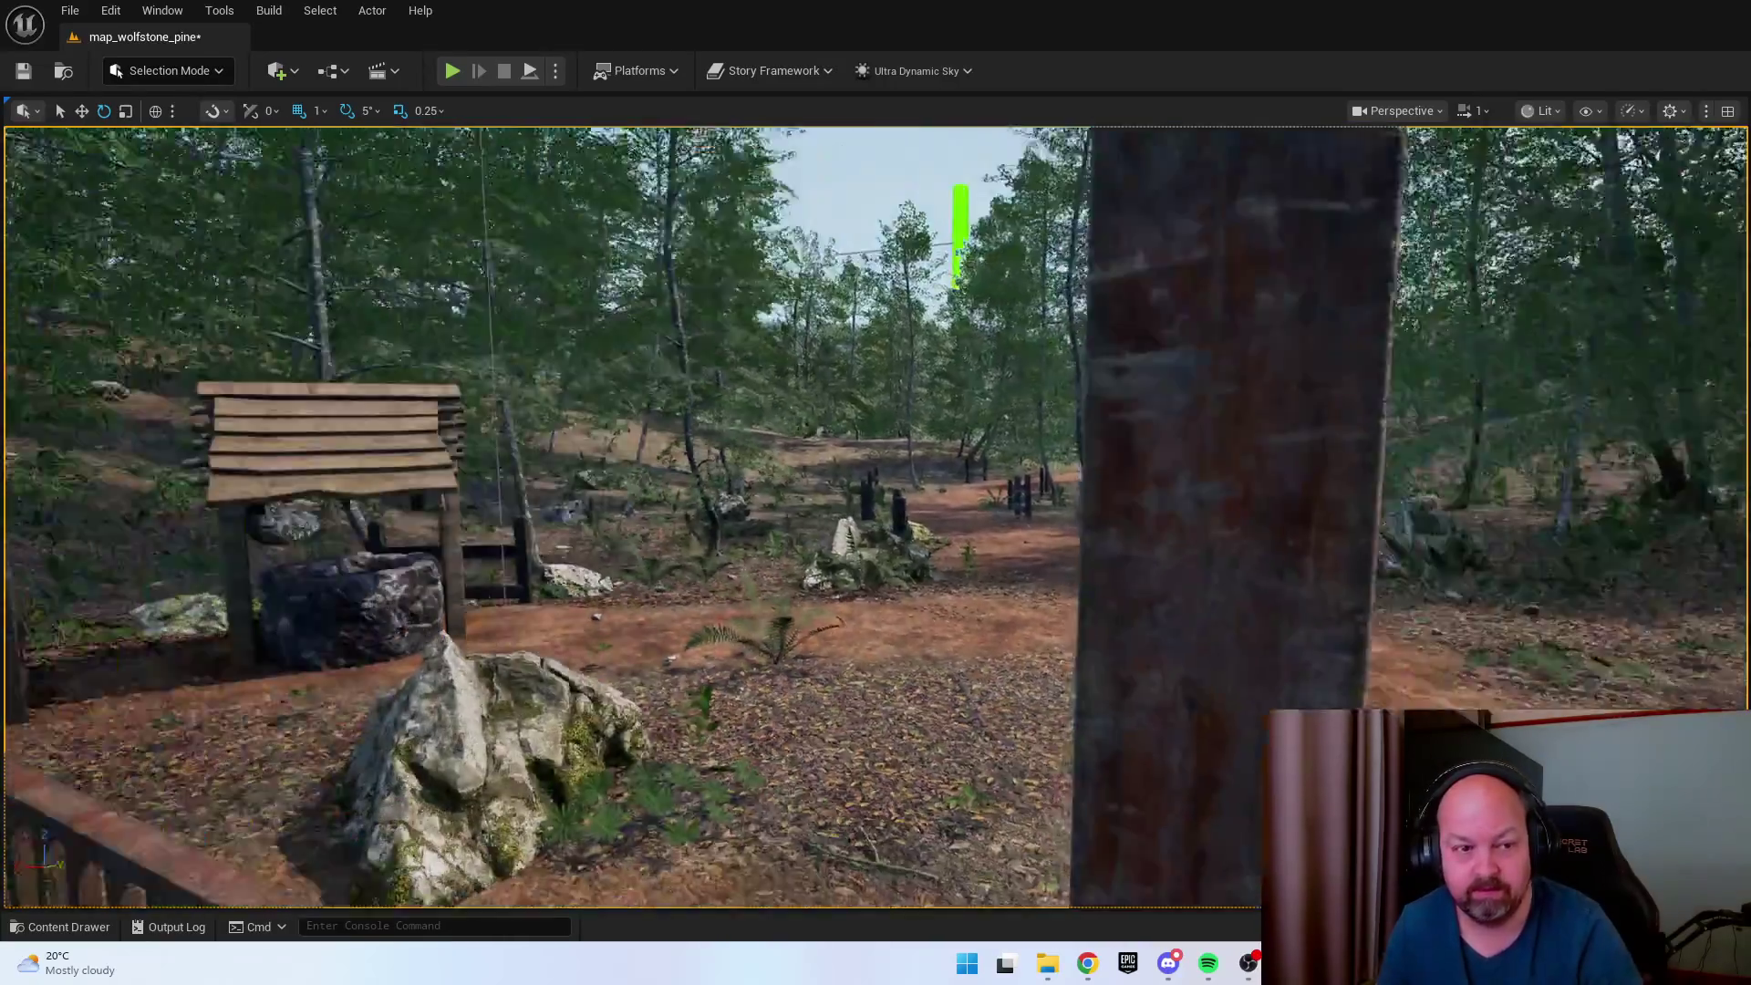
mouse_move(1107, 614)
mouse_down()
mouse_move(1108, 638)
mouse_move(1094, 611)
mouse_up()
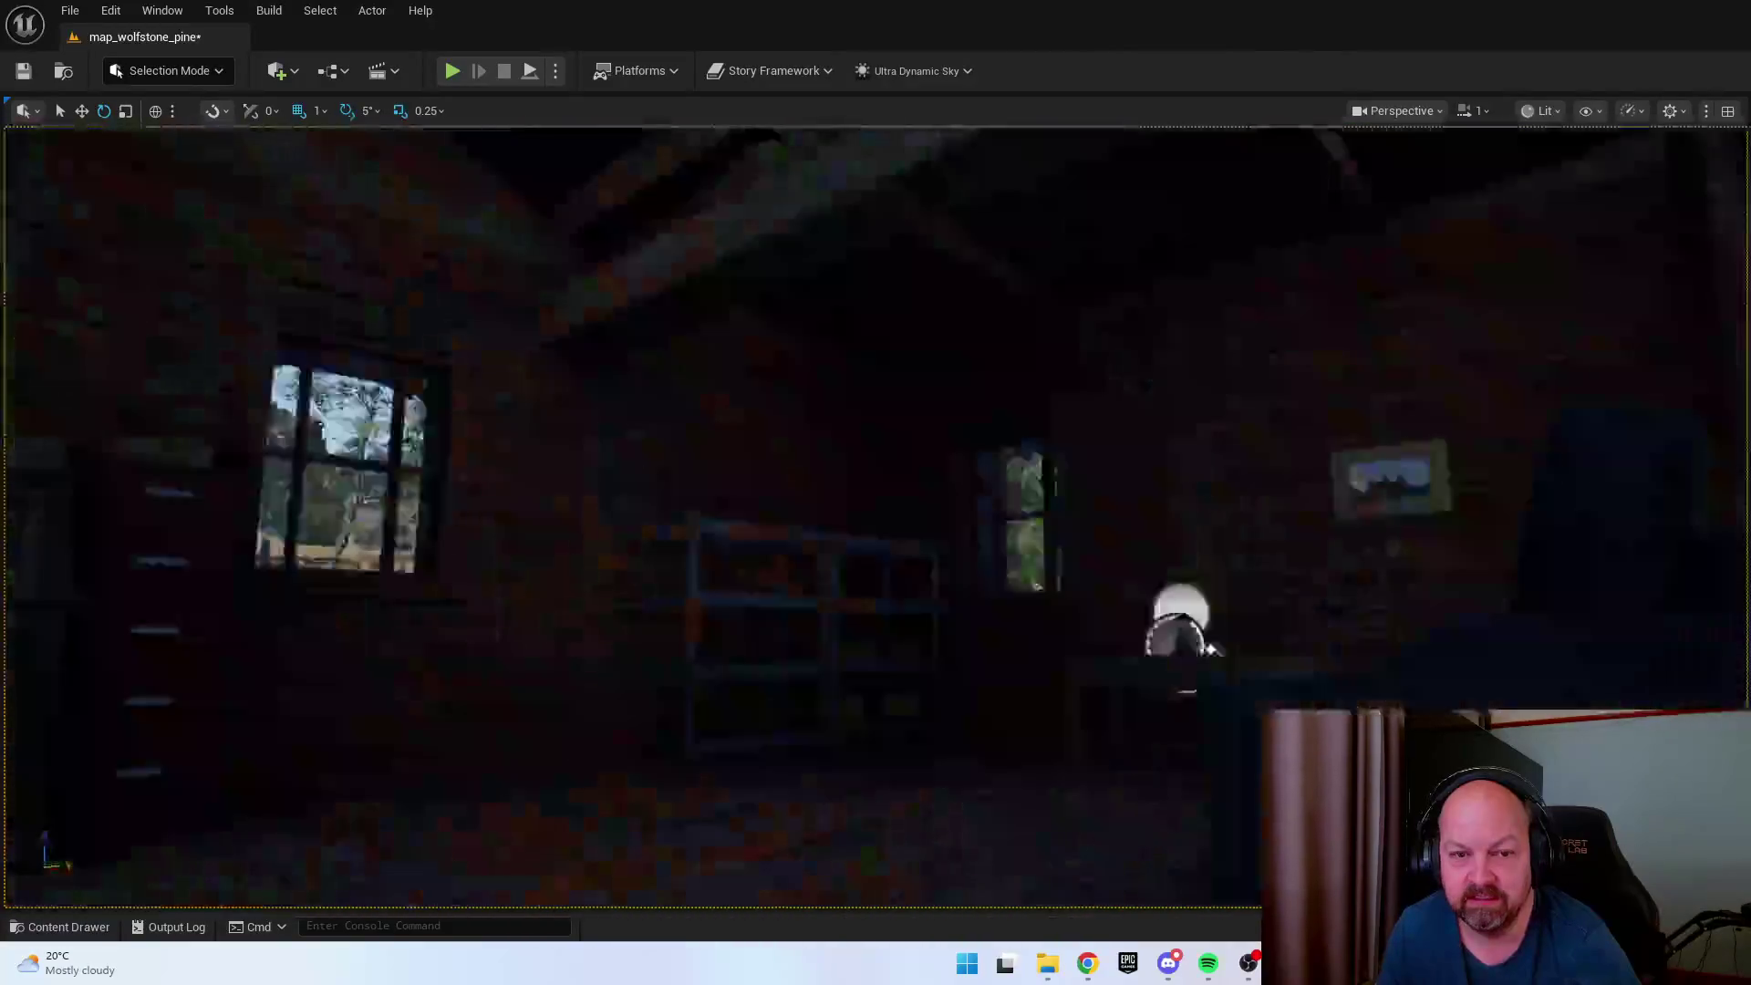
Drag Ultra Dynamic Weather from UltraDynamicSky/Blueprints into the level beside the porch.
scroll(1213, 650, down, 10)
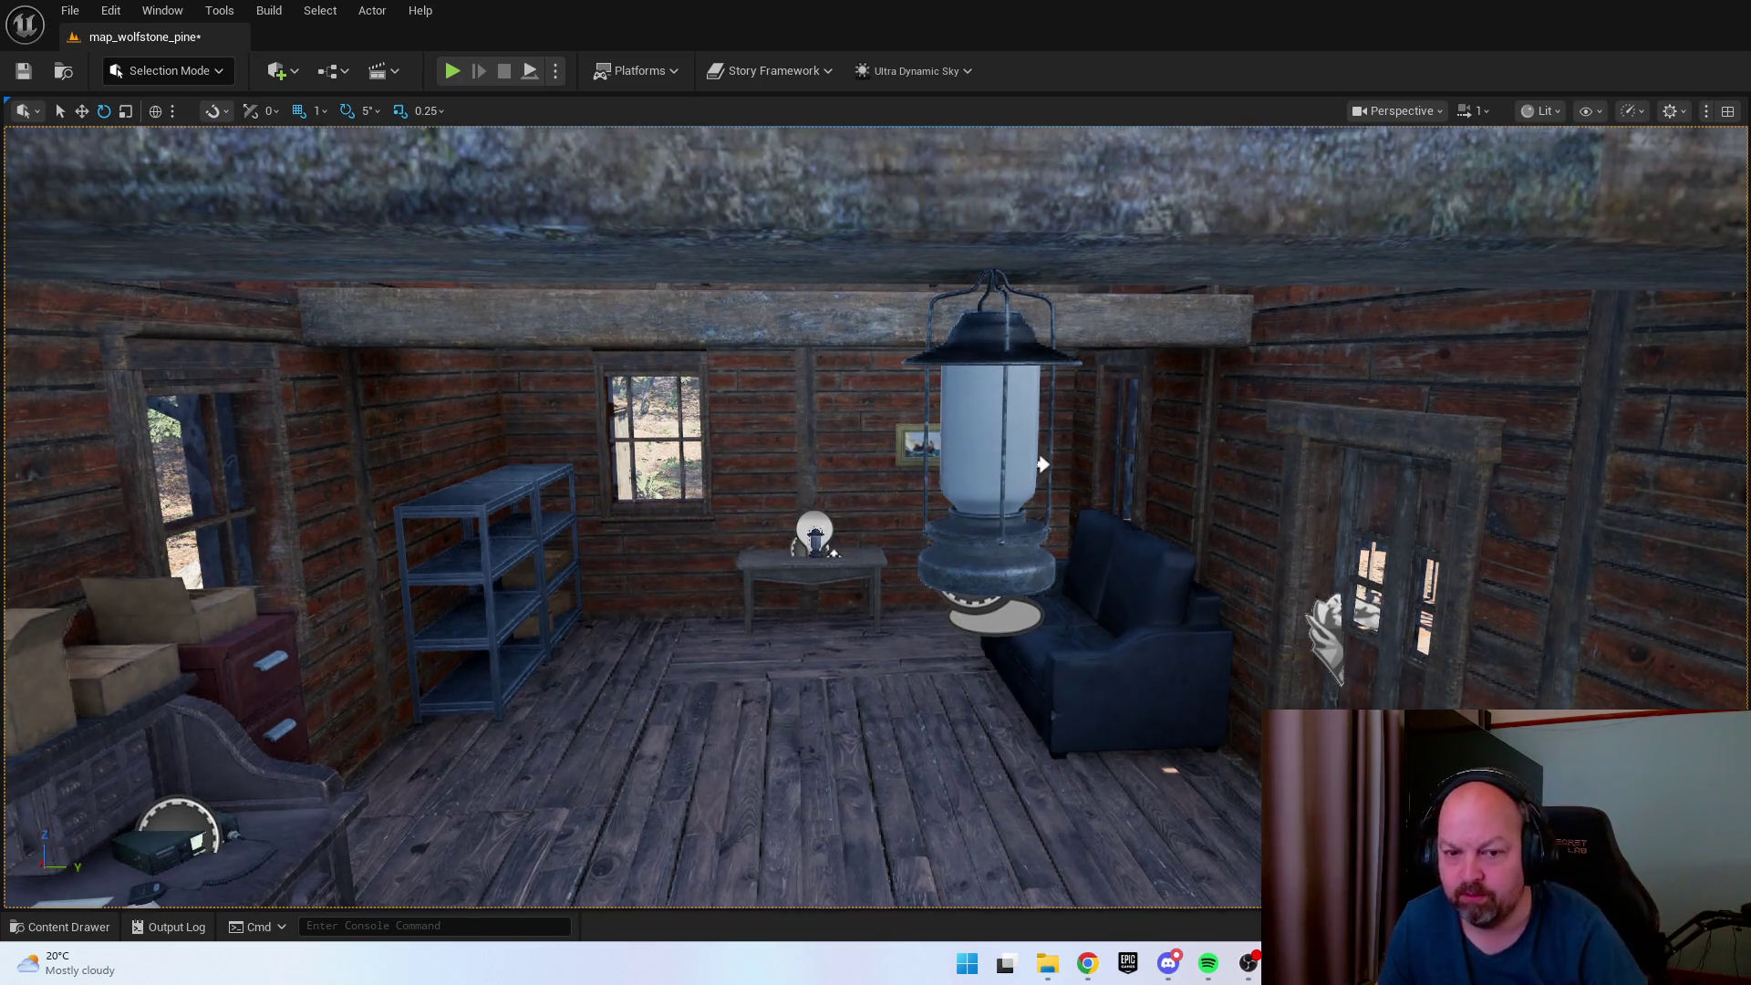
key(ctrl+space)
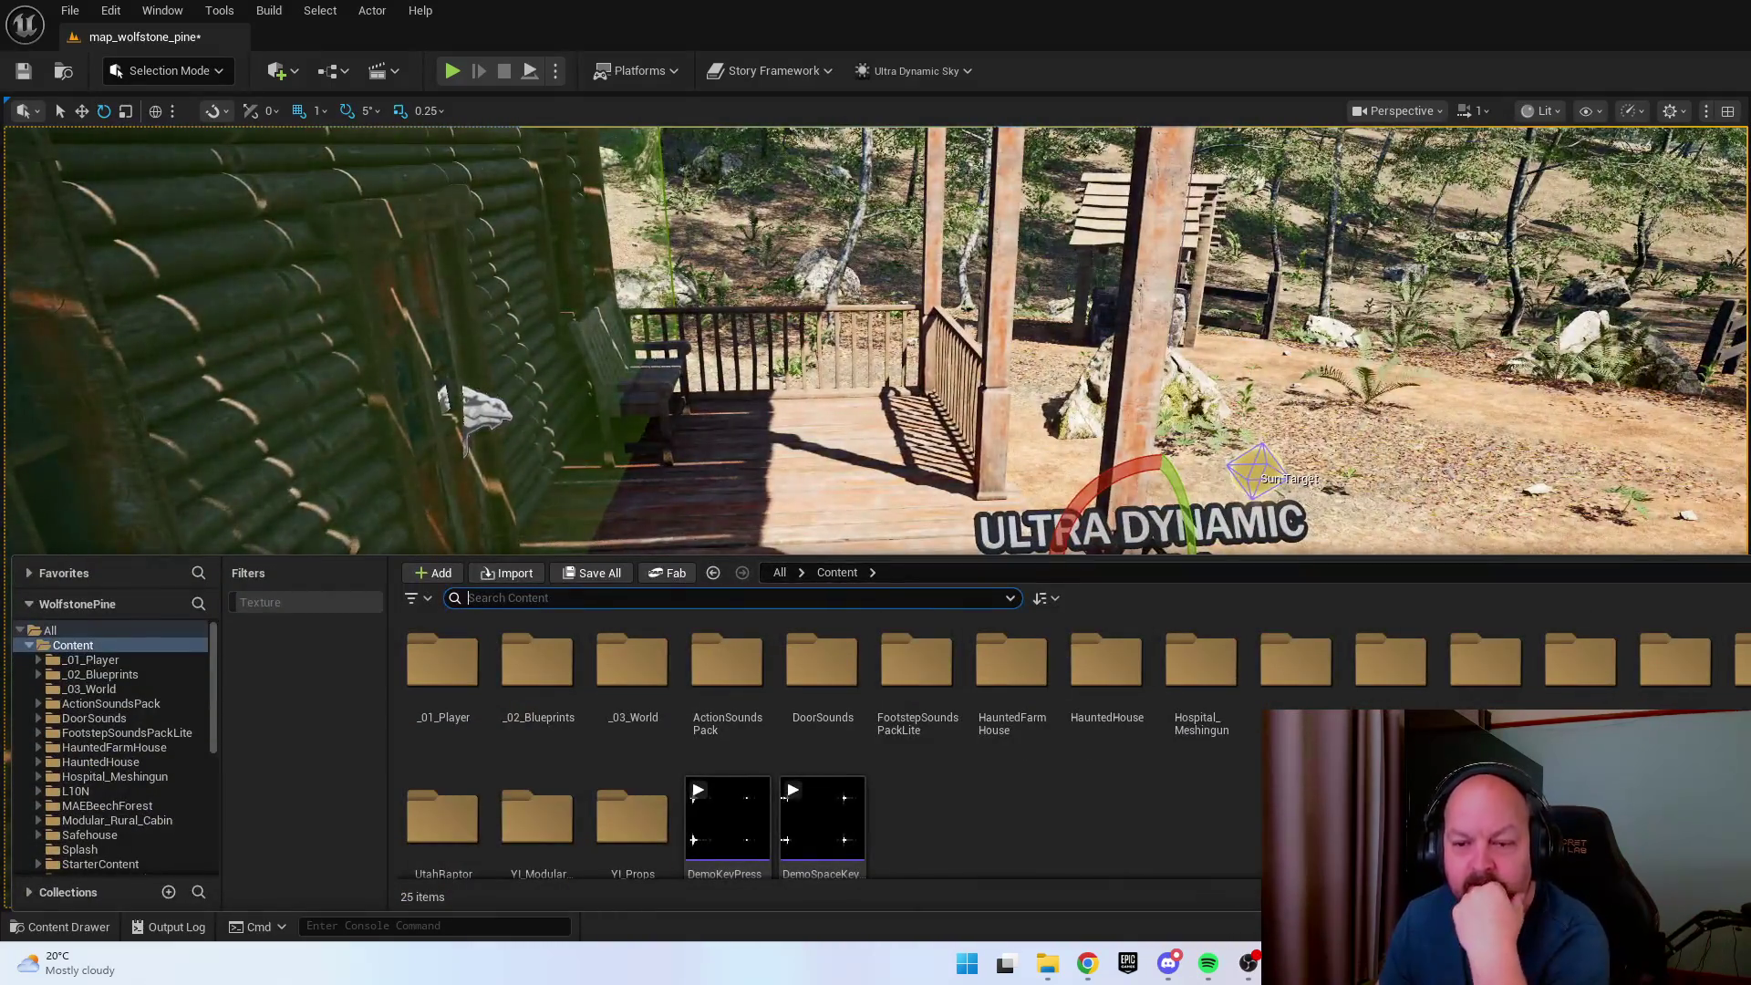
click(873, 573)
click(1000, 834)
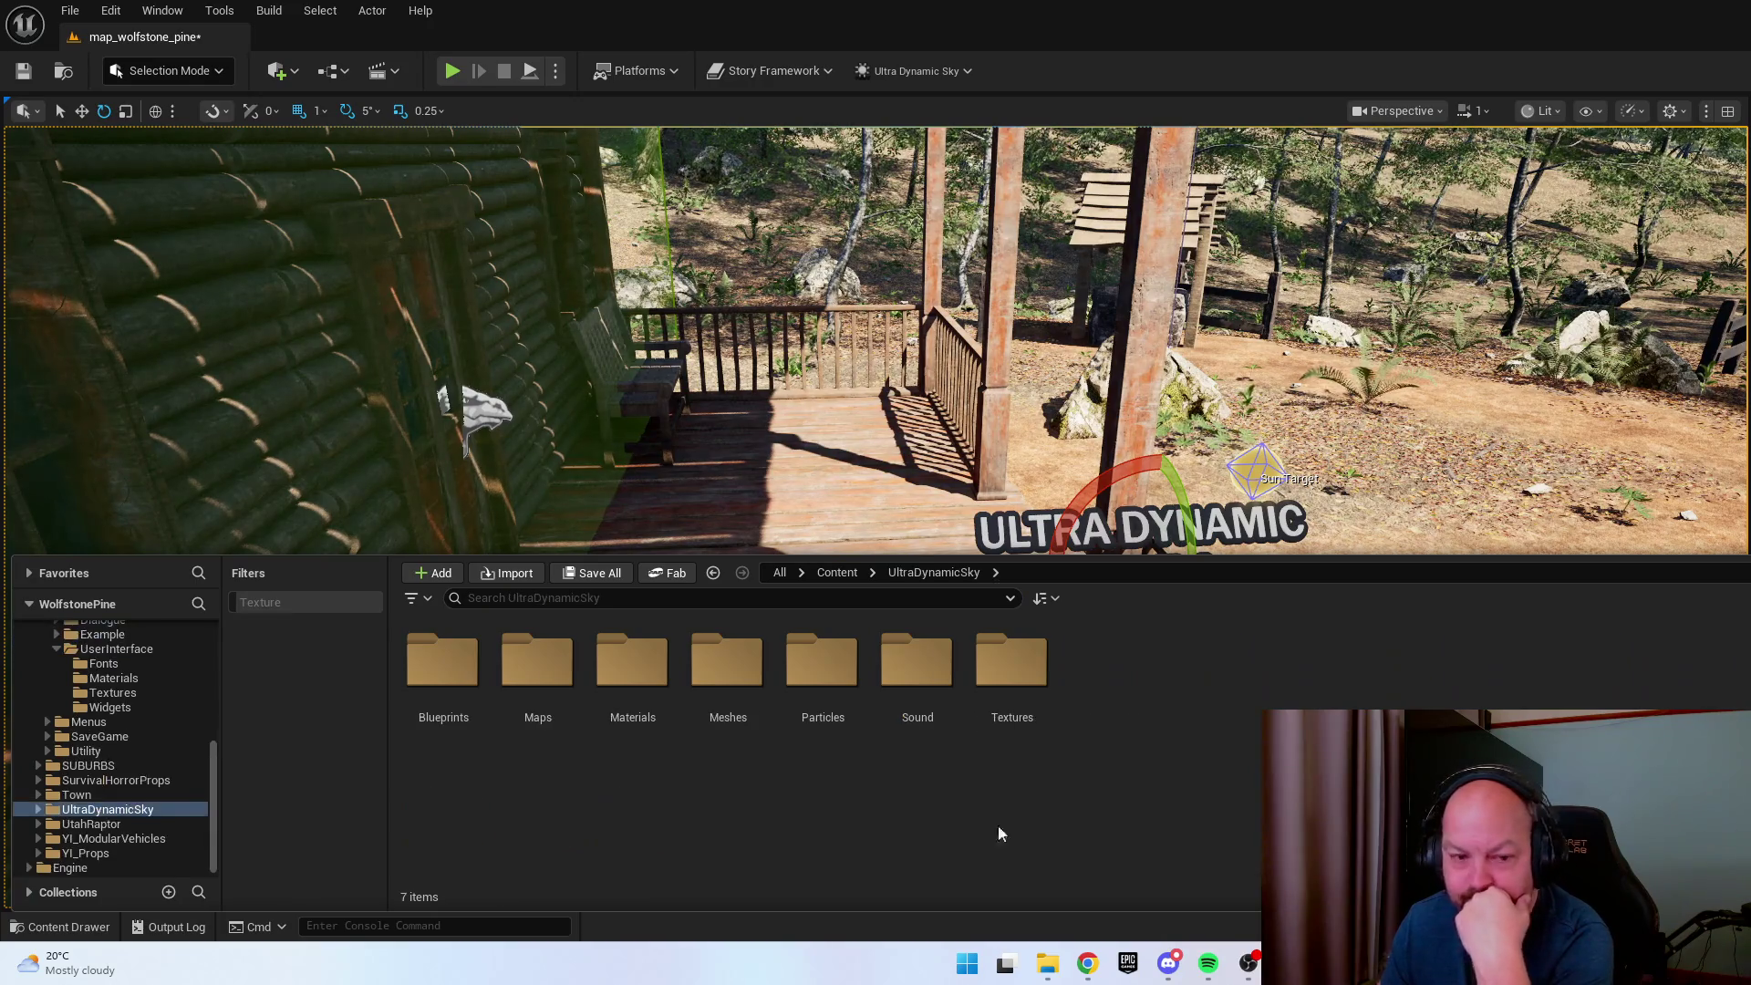
double_click(483, 687)
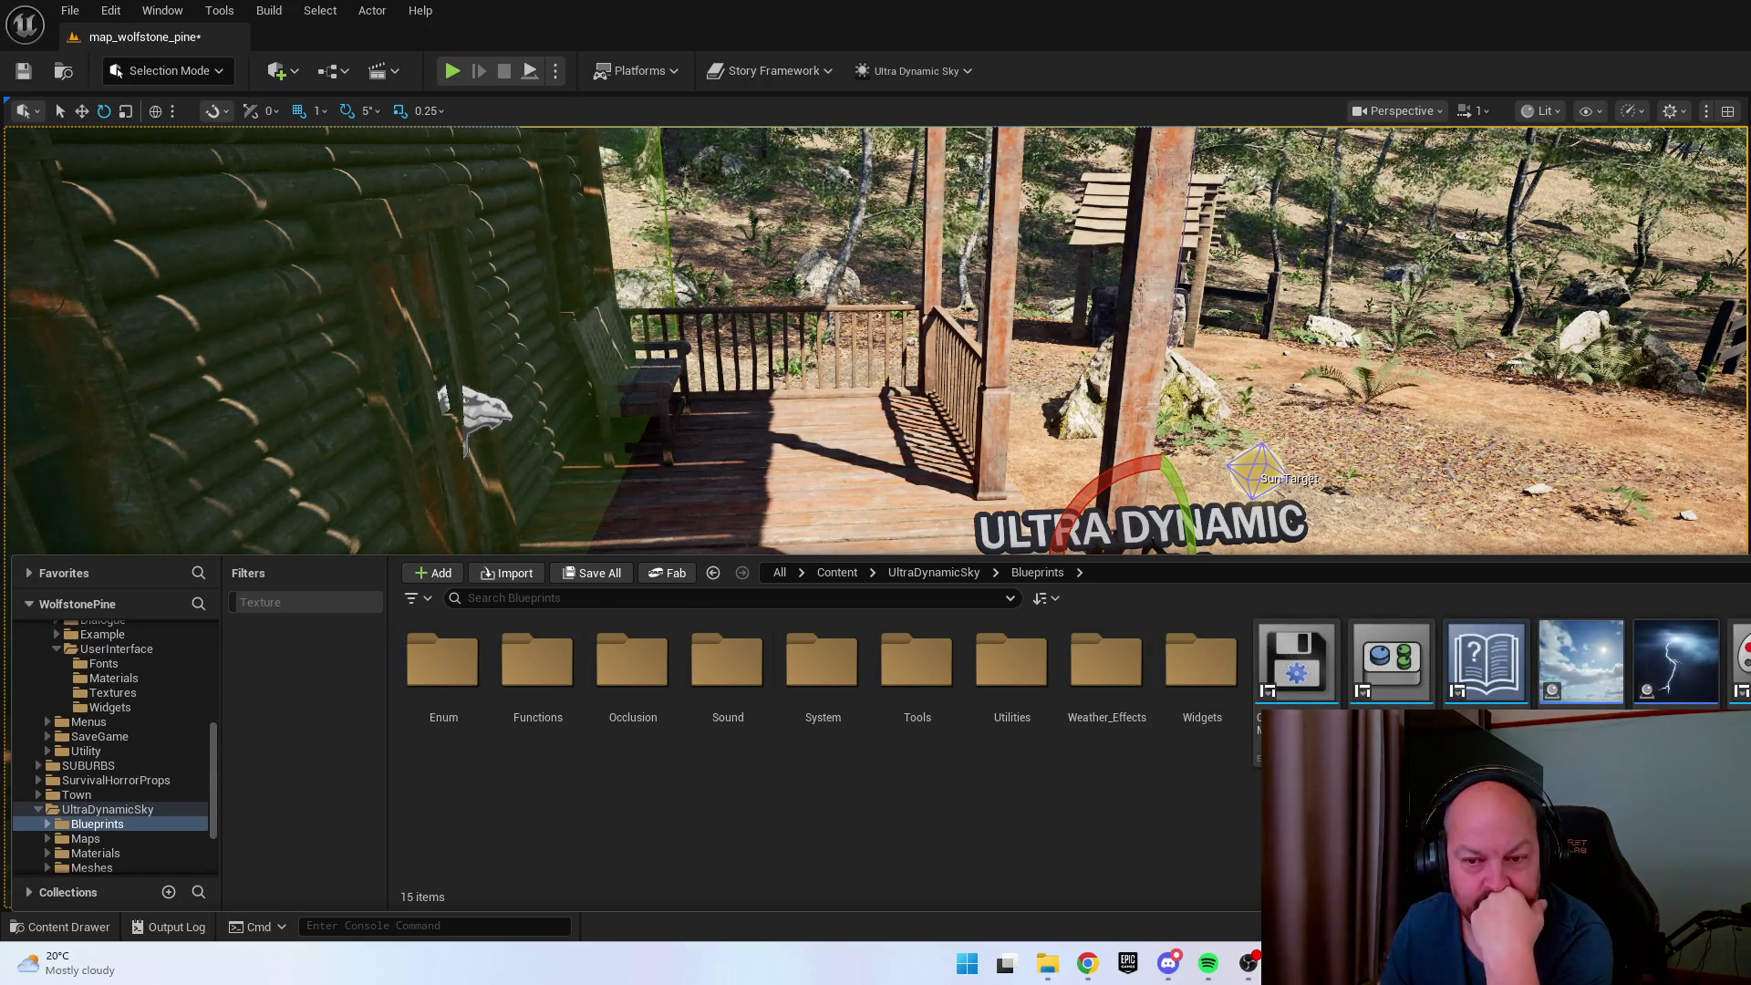
click(1137, 434)
drag(638, 456, 244, 295)
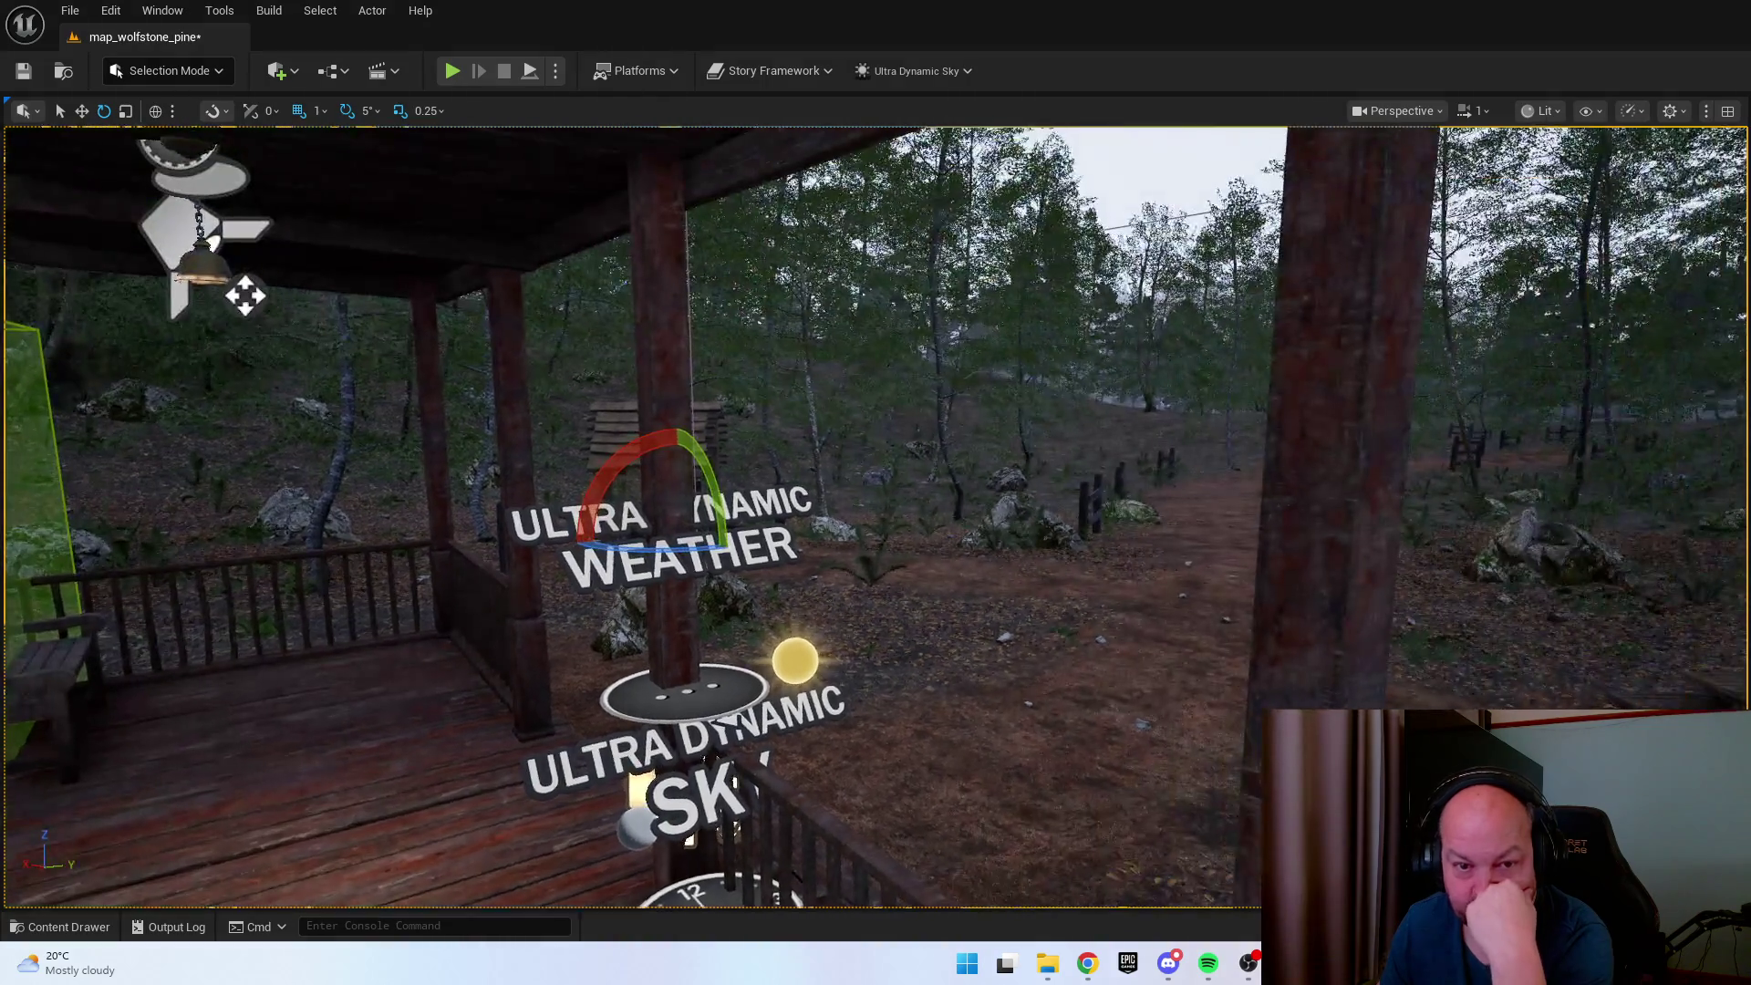
mouse_move(638, 456)
mouse_down()
mouse_move(602, 337)
mouse_move(711, 319)
mouse_move(712, 265)
mouse_up()
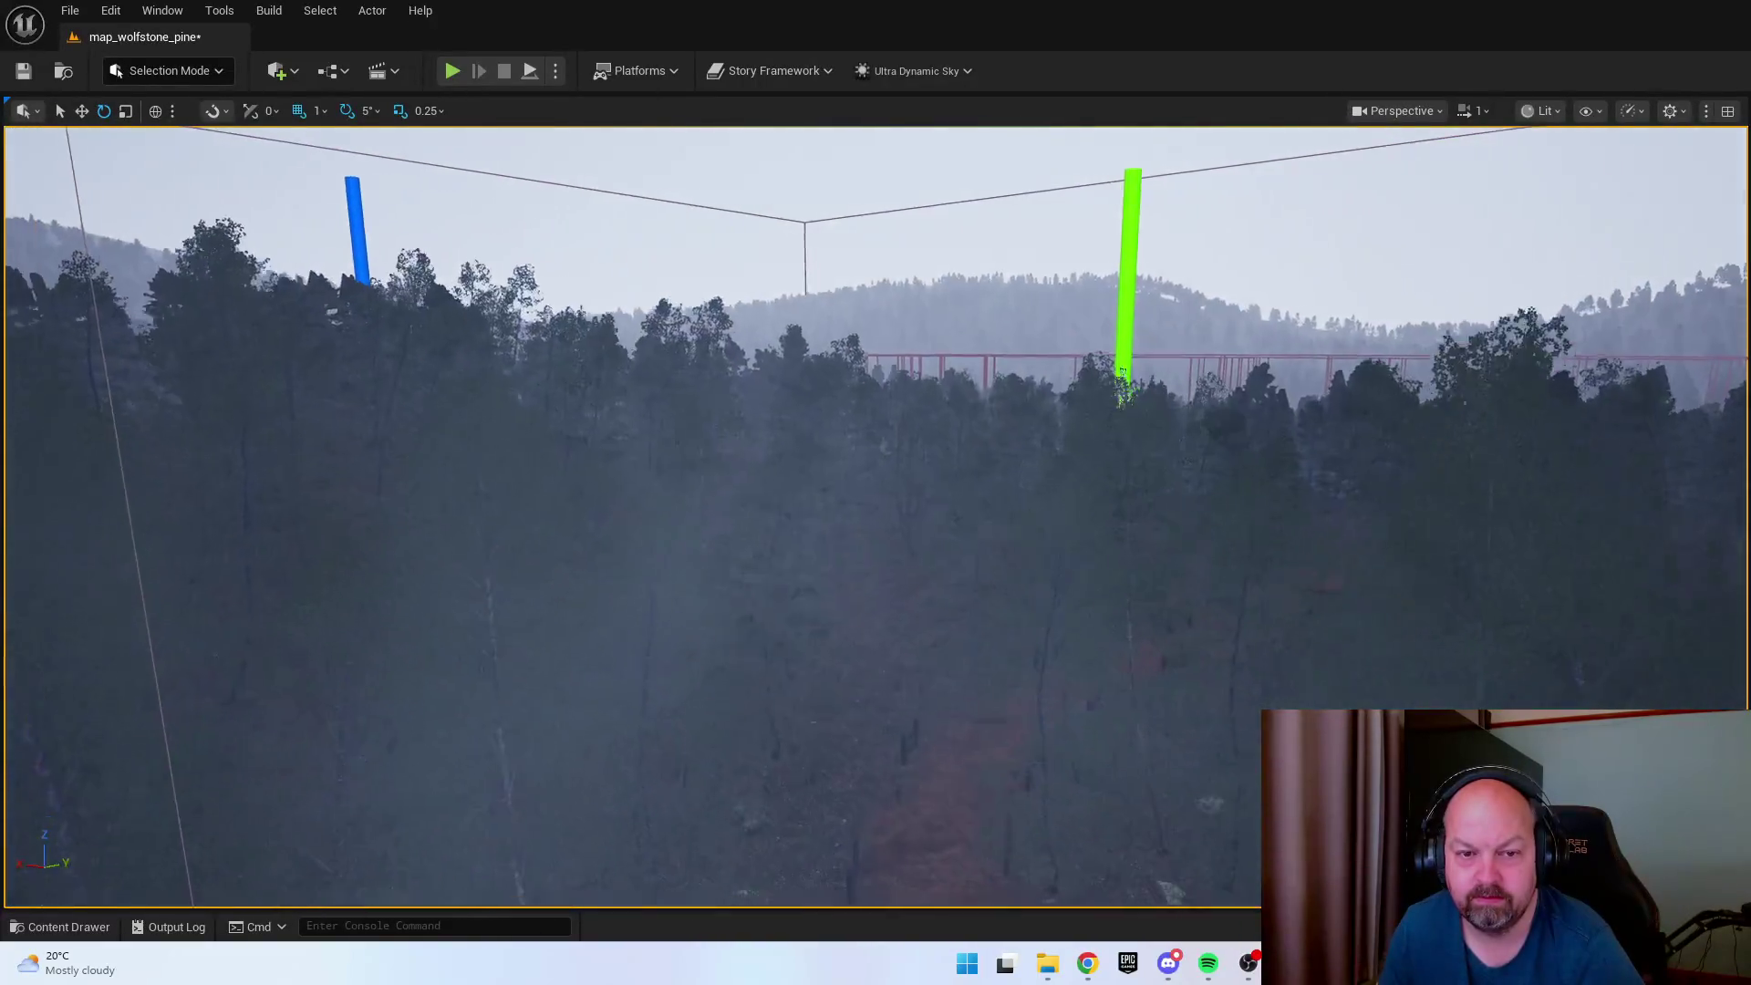
key(f)
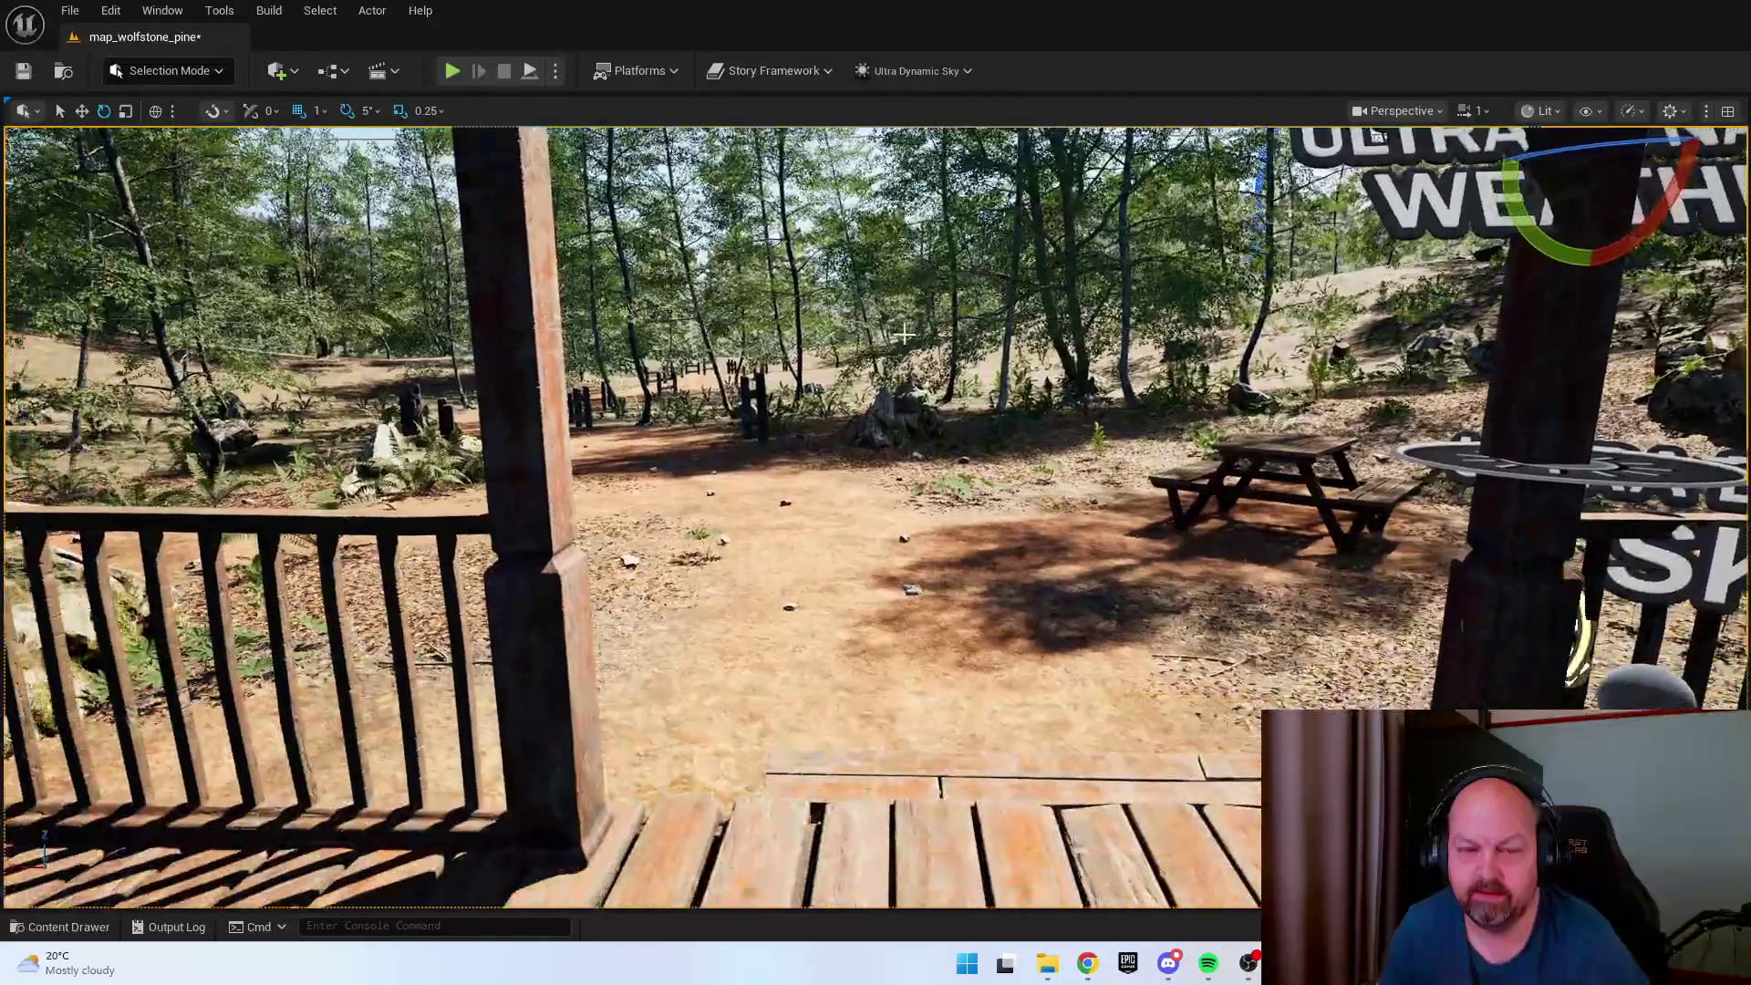
right_click(978, 603)
Play-test from the porch, opening the cabin door and walking in to the shelves, then stop.
key(Escape)
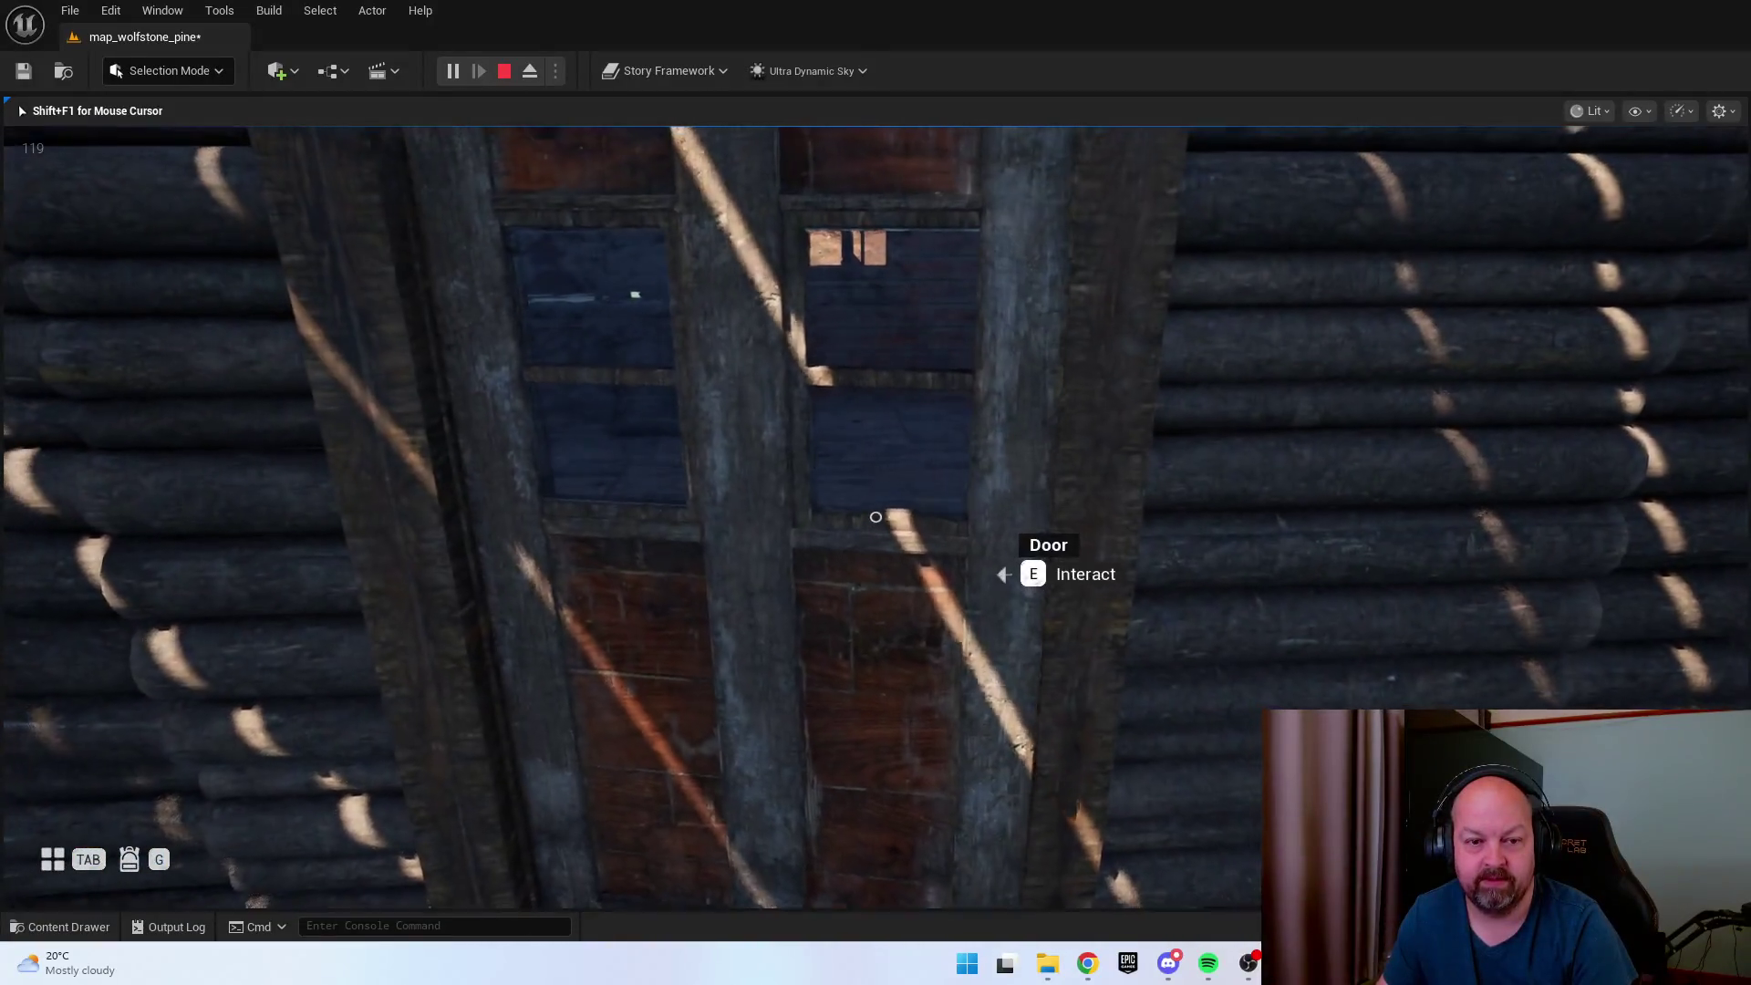
key(e)
key(w)
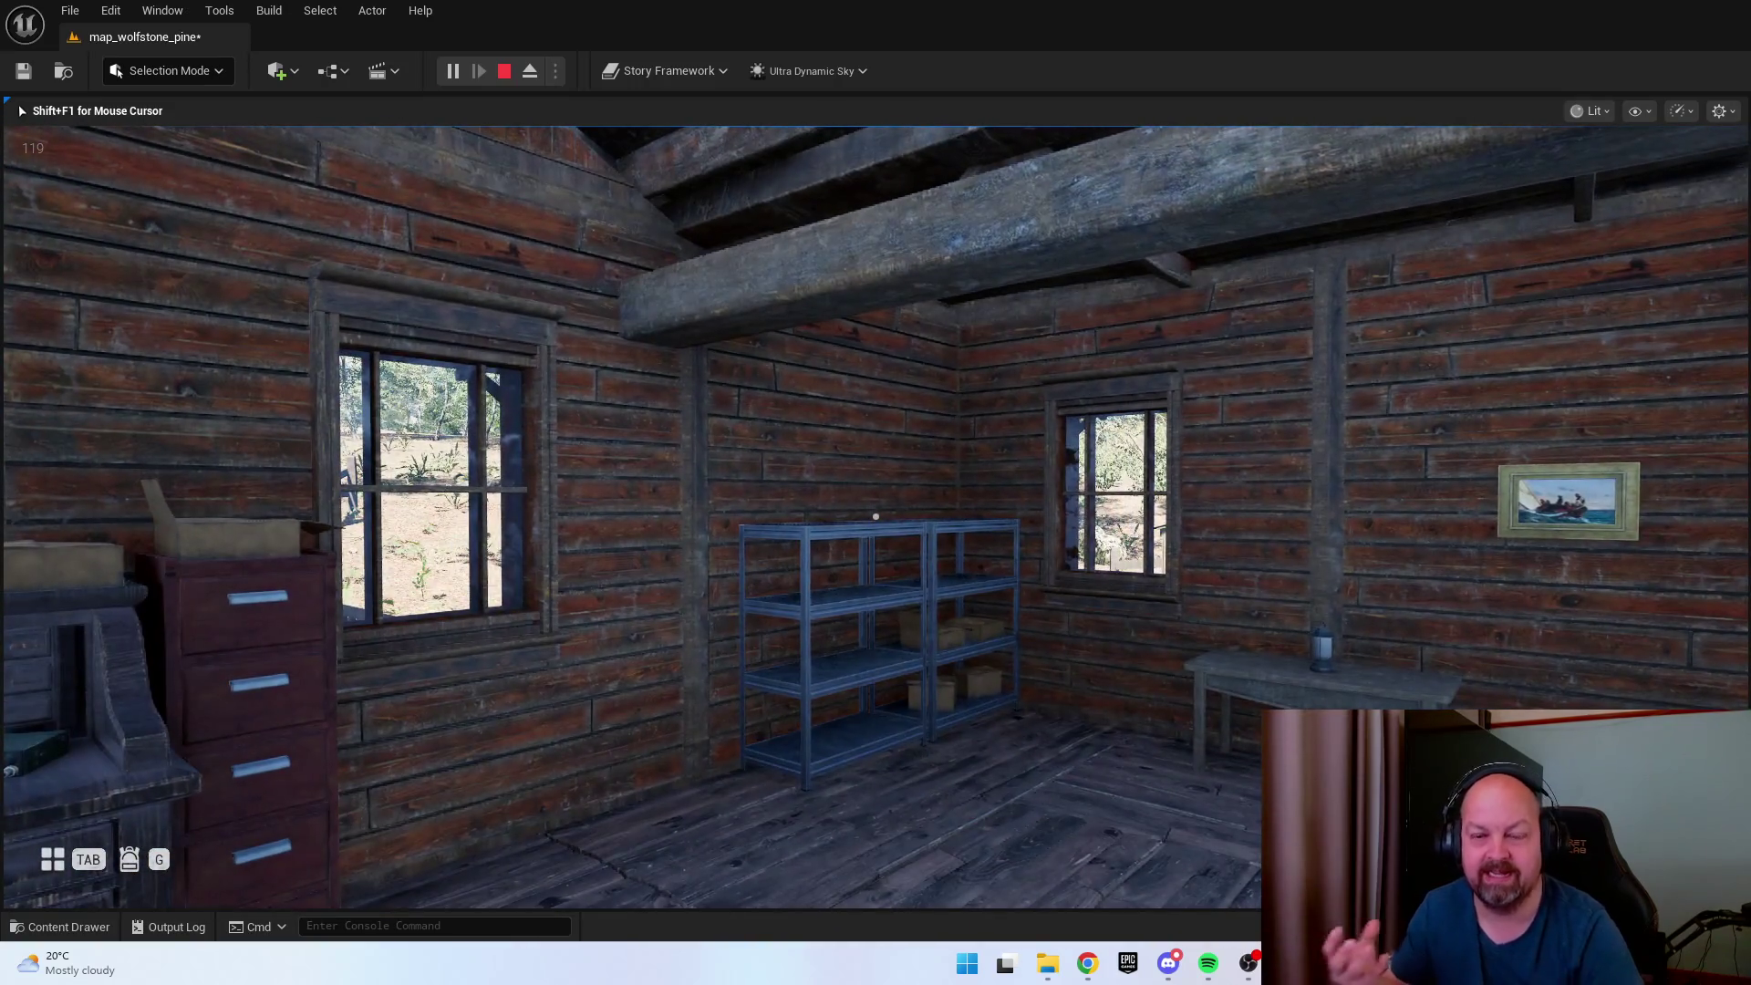
key(Escape)
key(f)
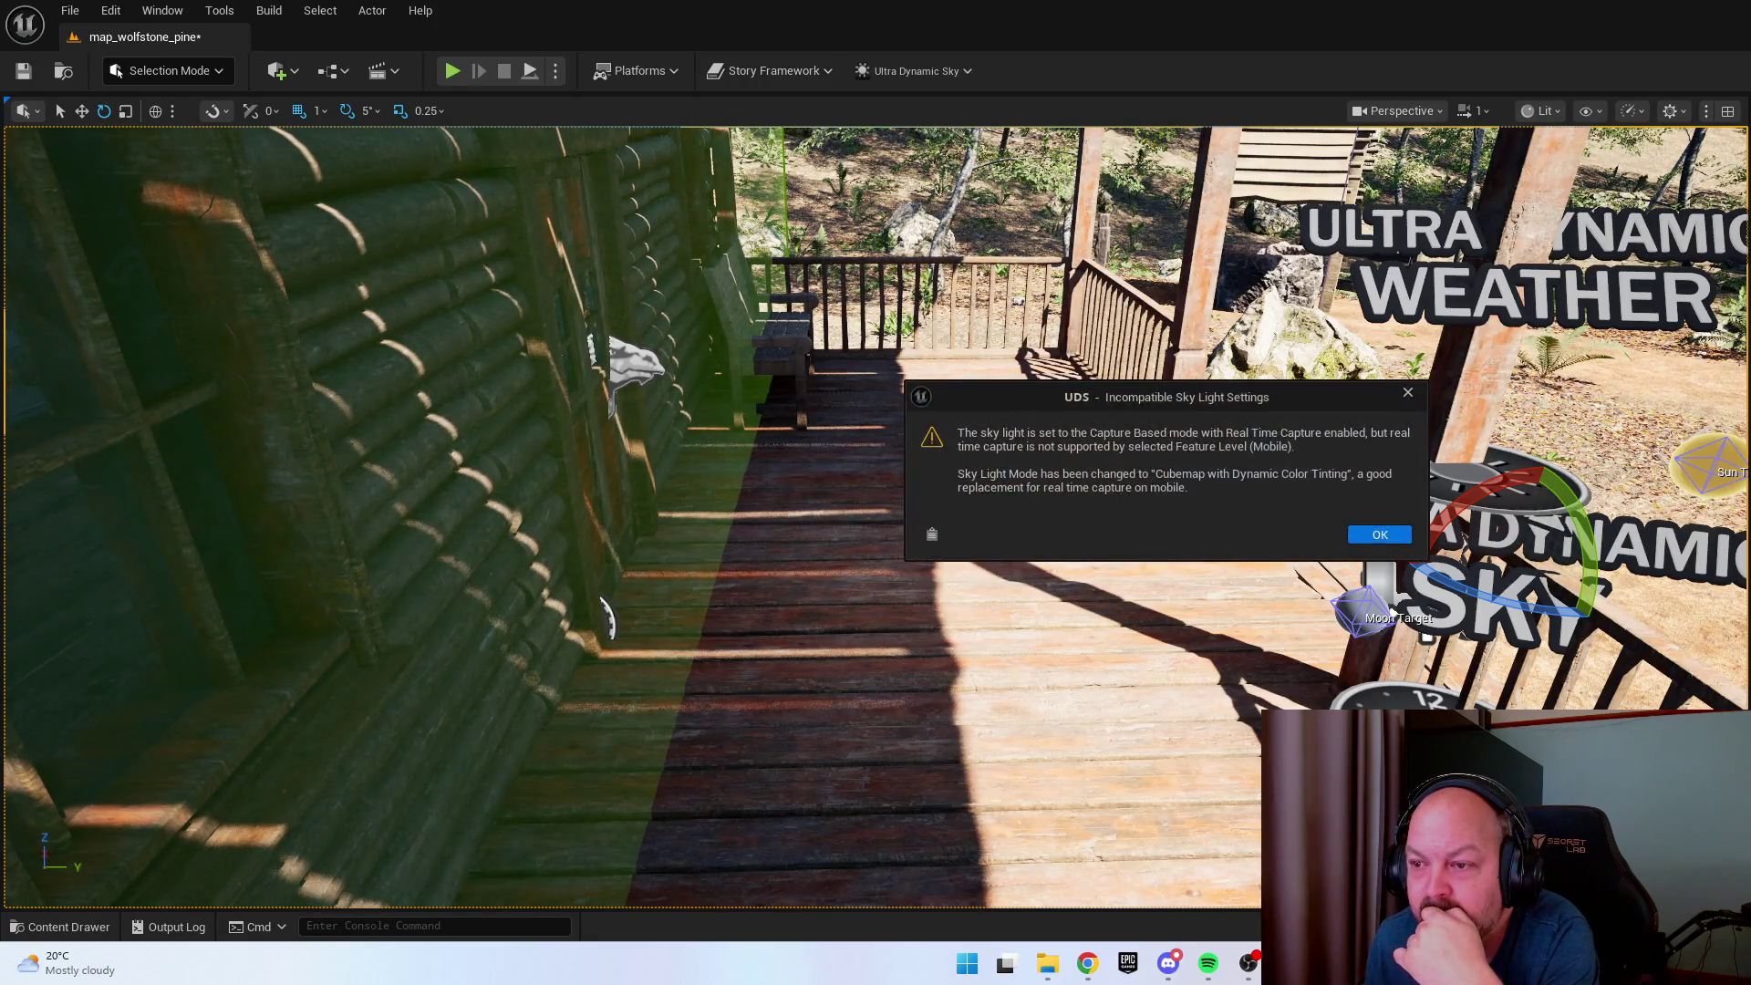
Dismiss the UDS sky light warning and fly the view from the porch into the cabin.
click(1379, 534)
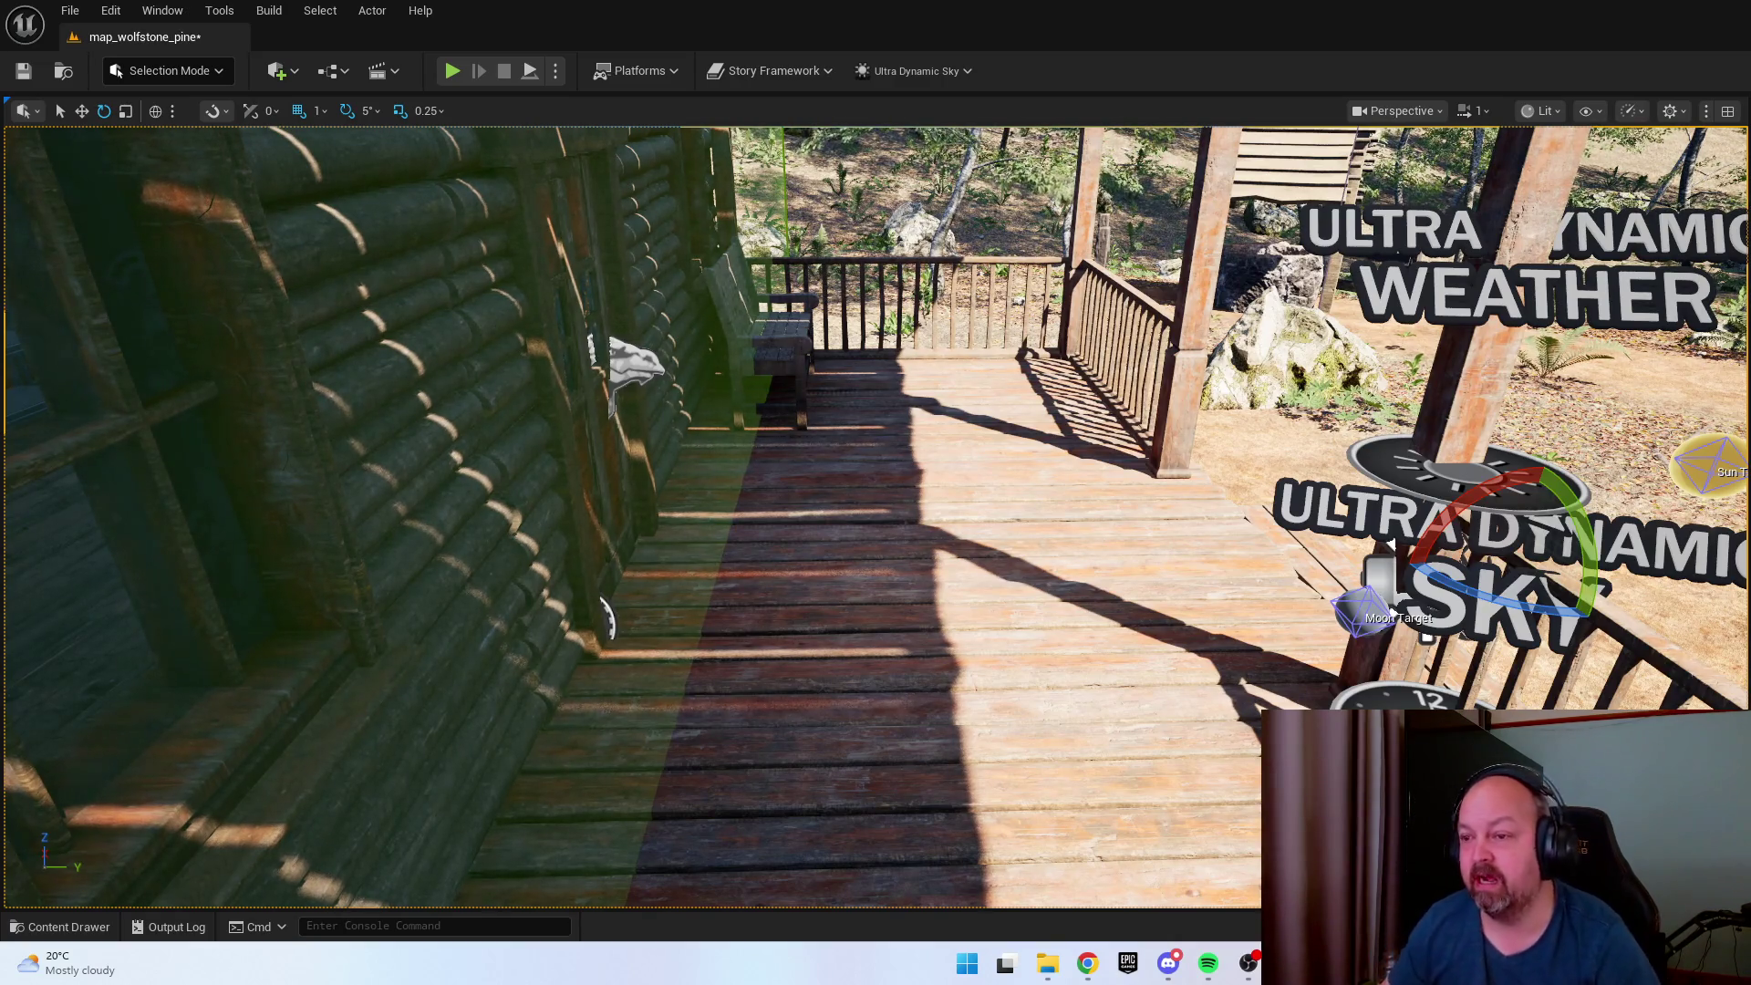
mouse_move(1390, 545)
mouse_down()
mouse_move(934, 398)
mouse_move(1232, 523)
mouse_move(1186, 520)
mouse_move(1159, 492)
mouse_move(1188, 593)
mouse_move(1188, 564)
mouse_up()
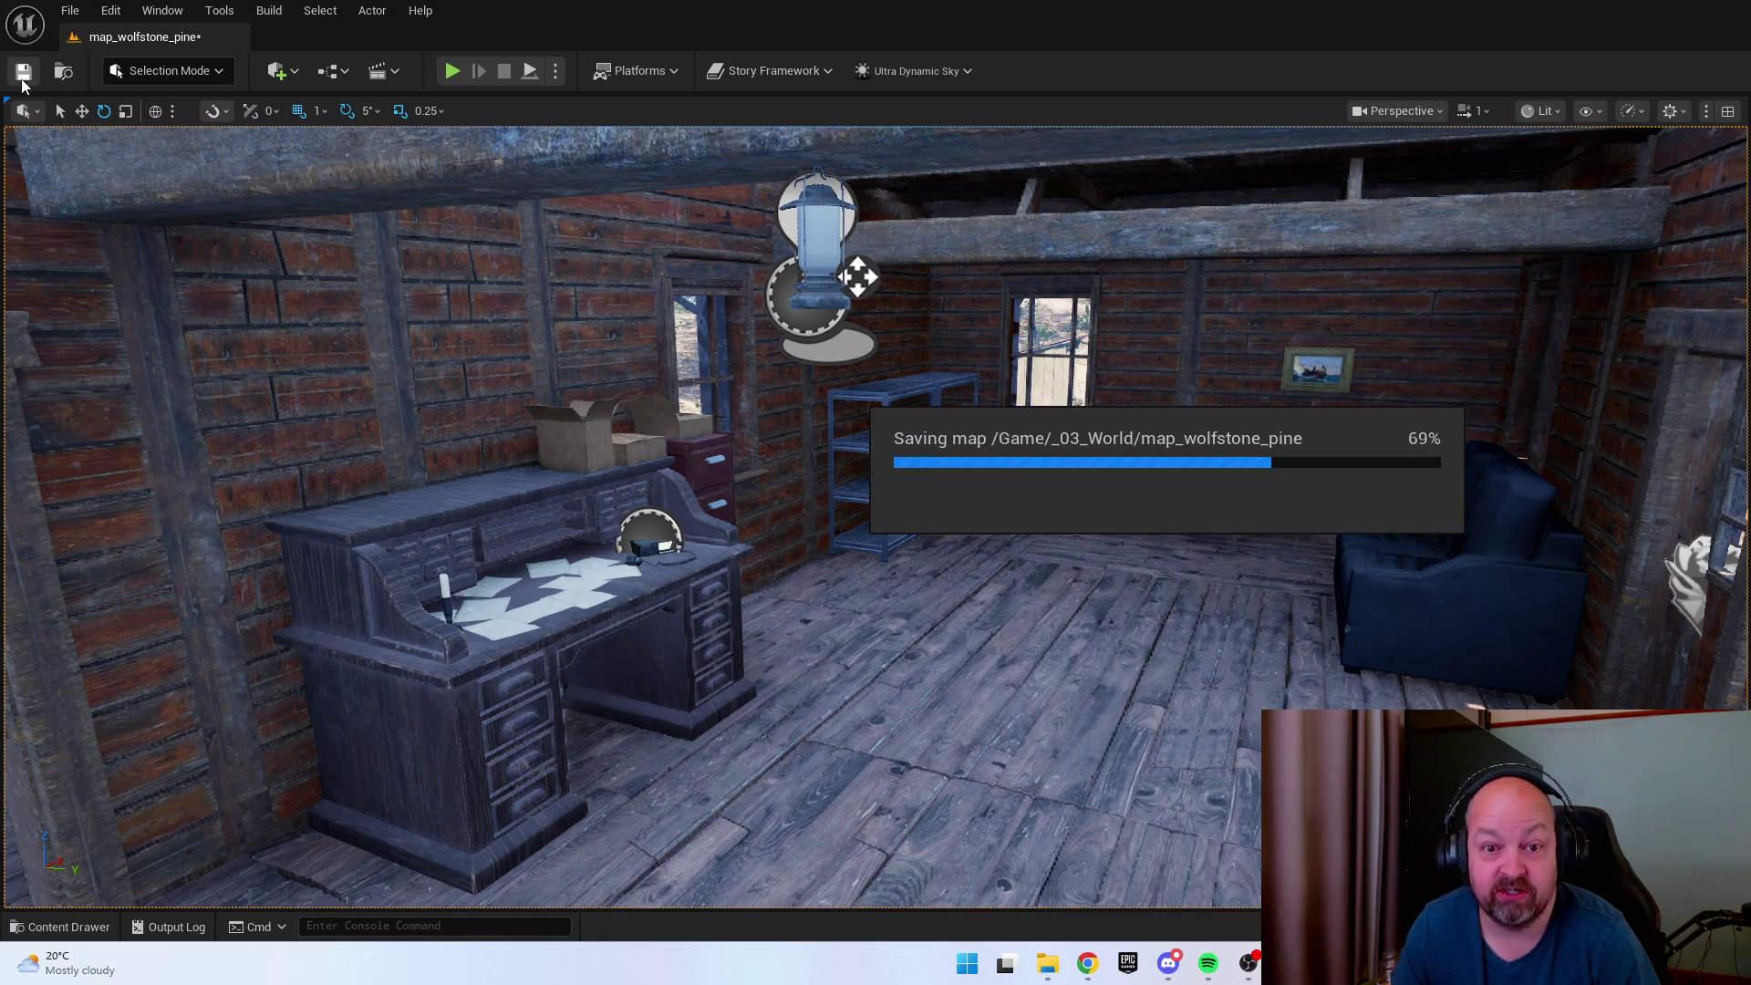
Open Project Settings and search for 'lumen', then 'screenspace', then 'Render'.
click(113, 13)
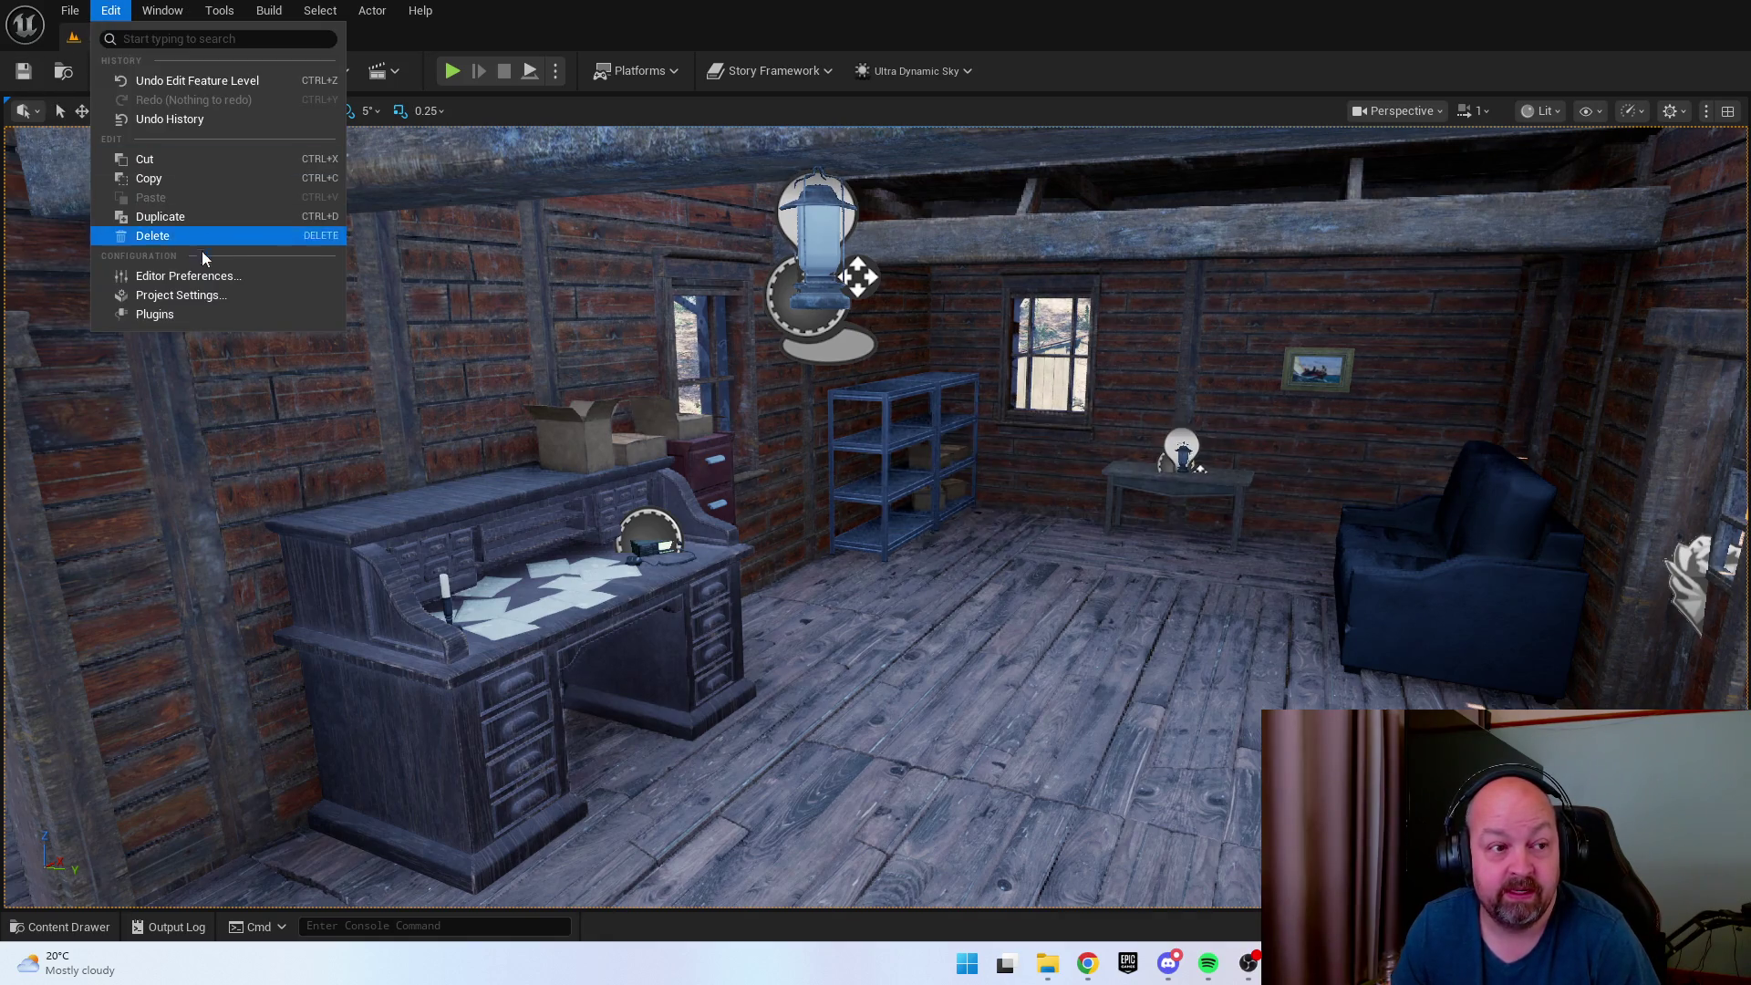
click(181, 295)
click(960, 116)
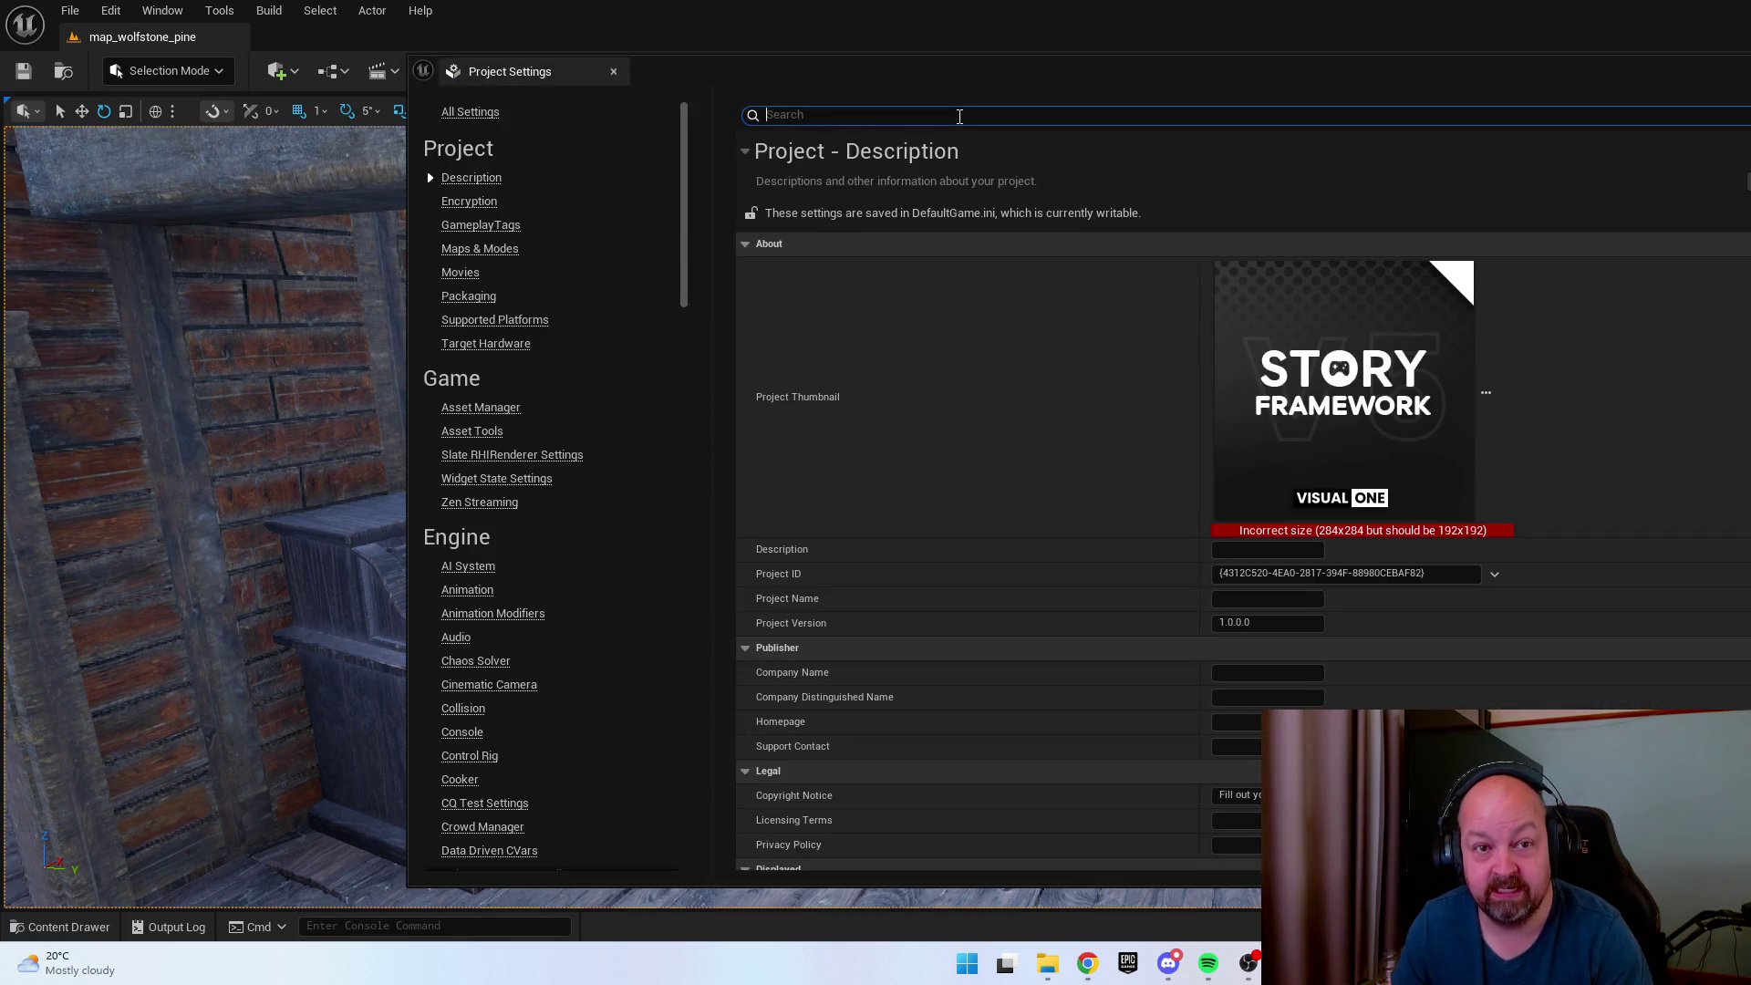
text(lumen)
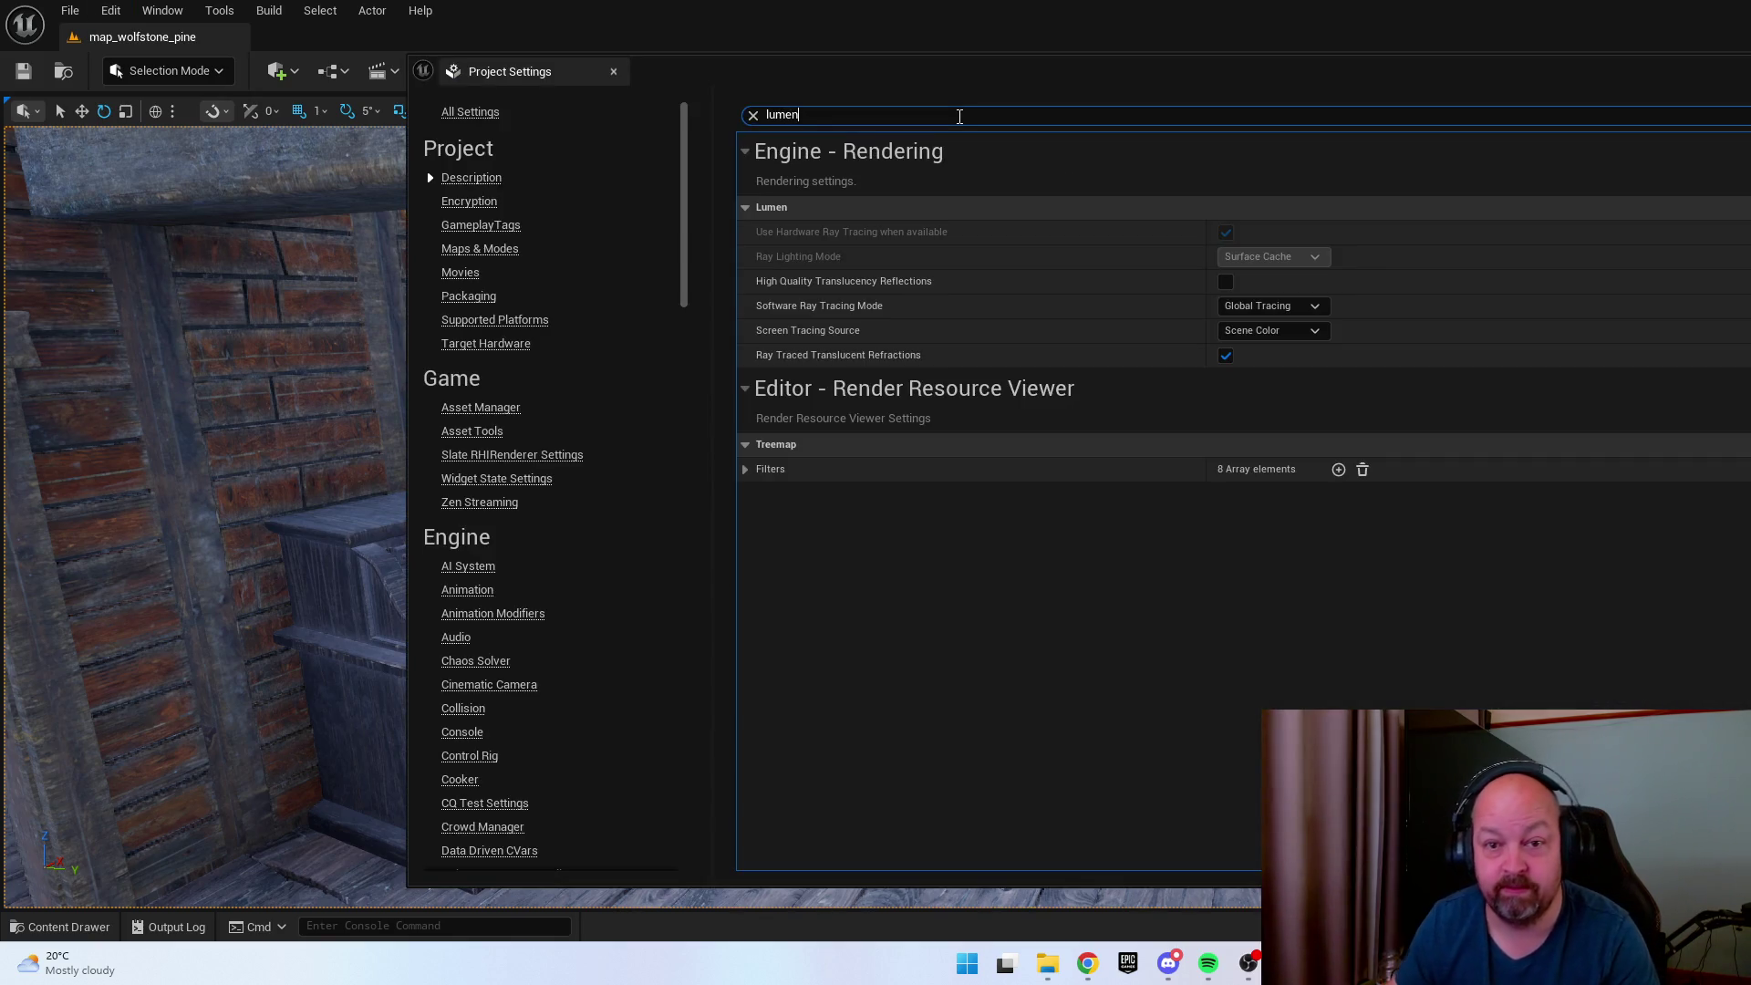
key(ctrl+a)
text(sce)
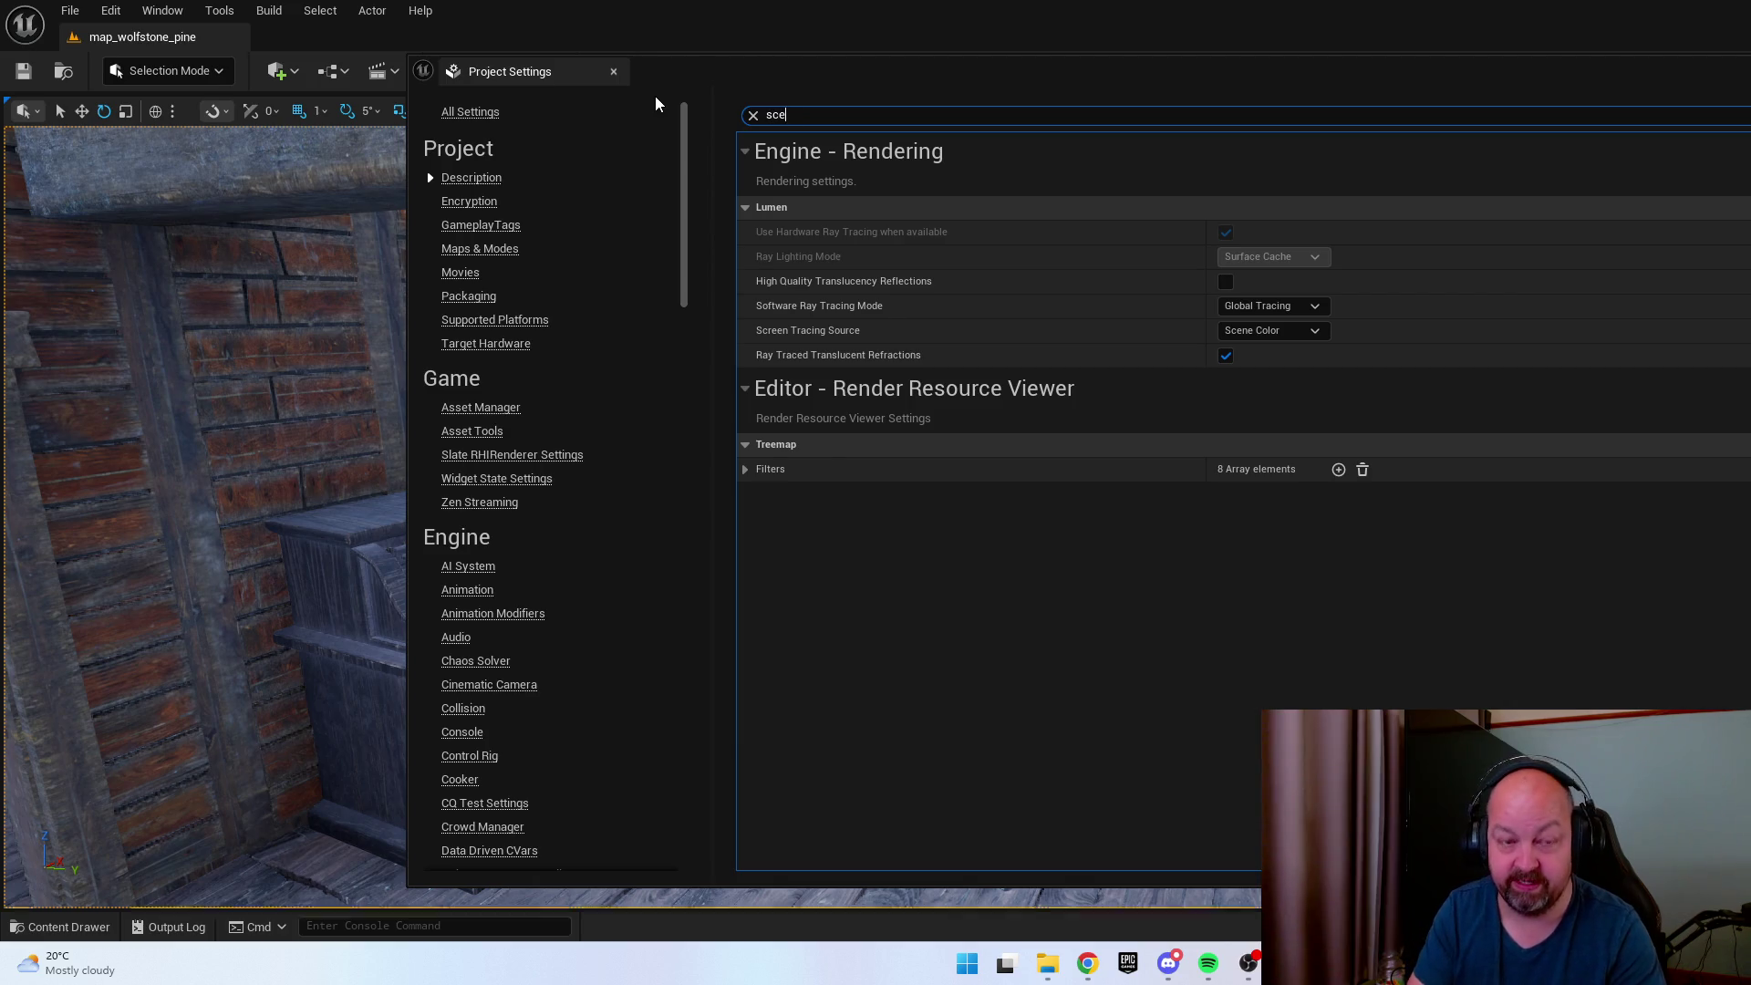
text(reenspa)
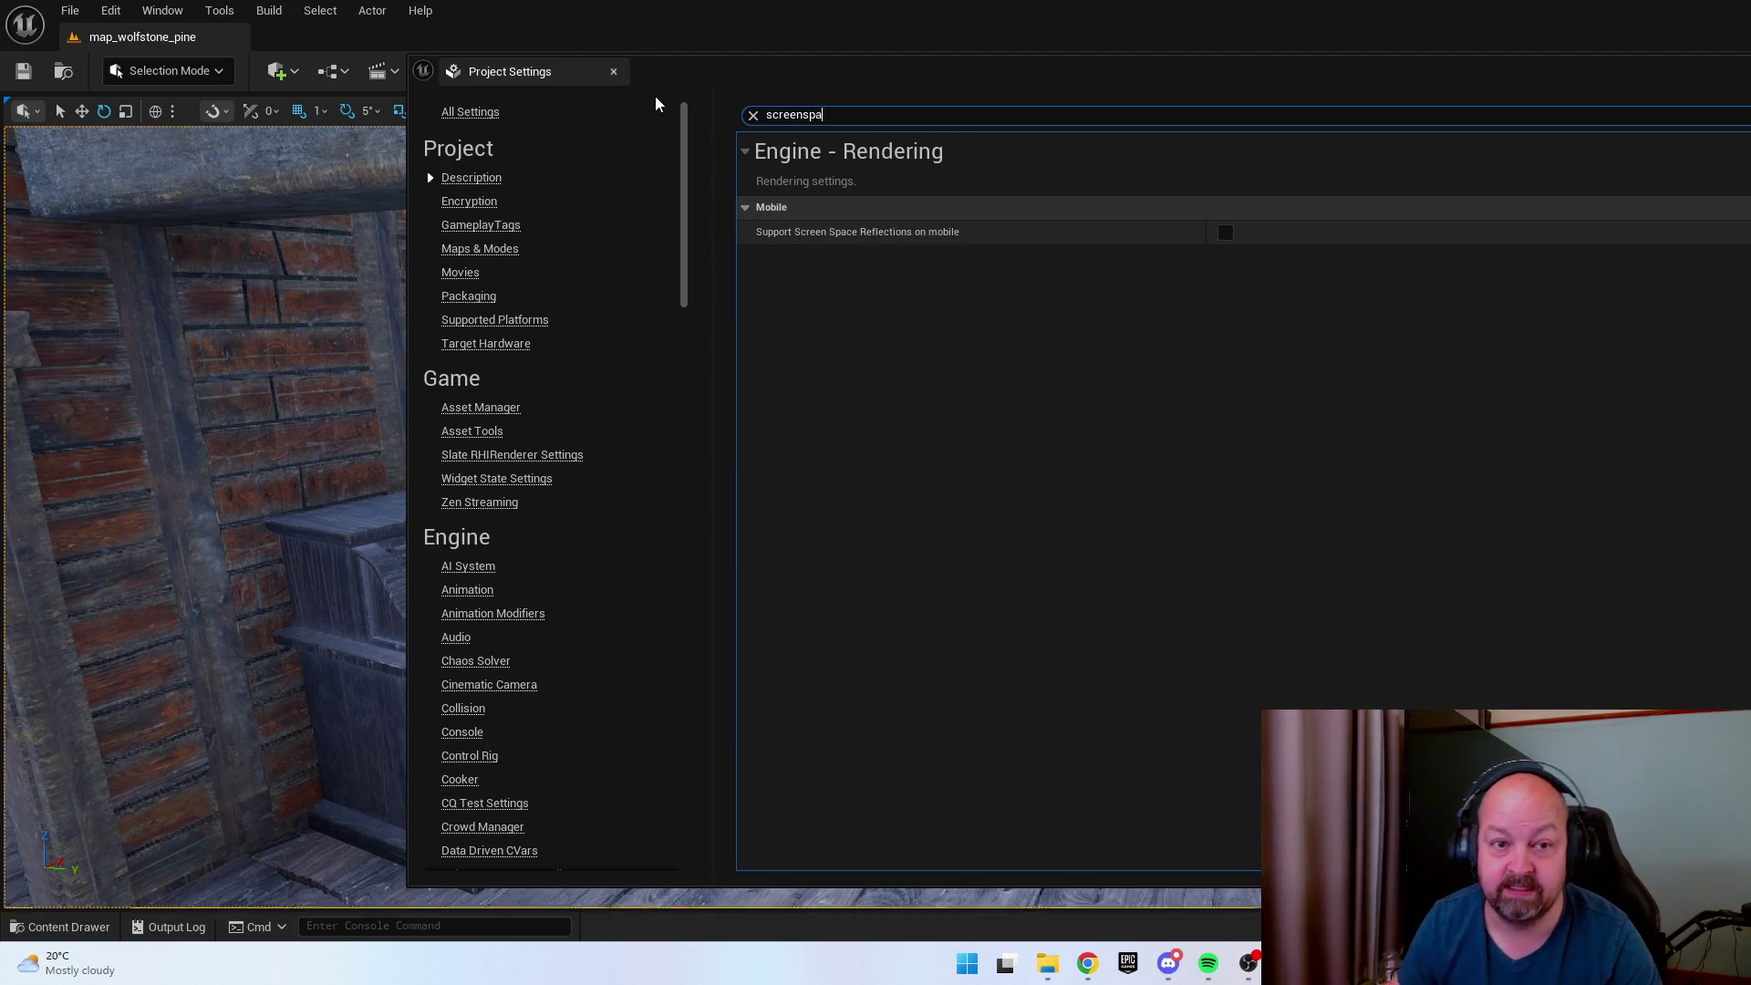
text(ce)
double_click(819, 117)
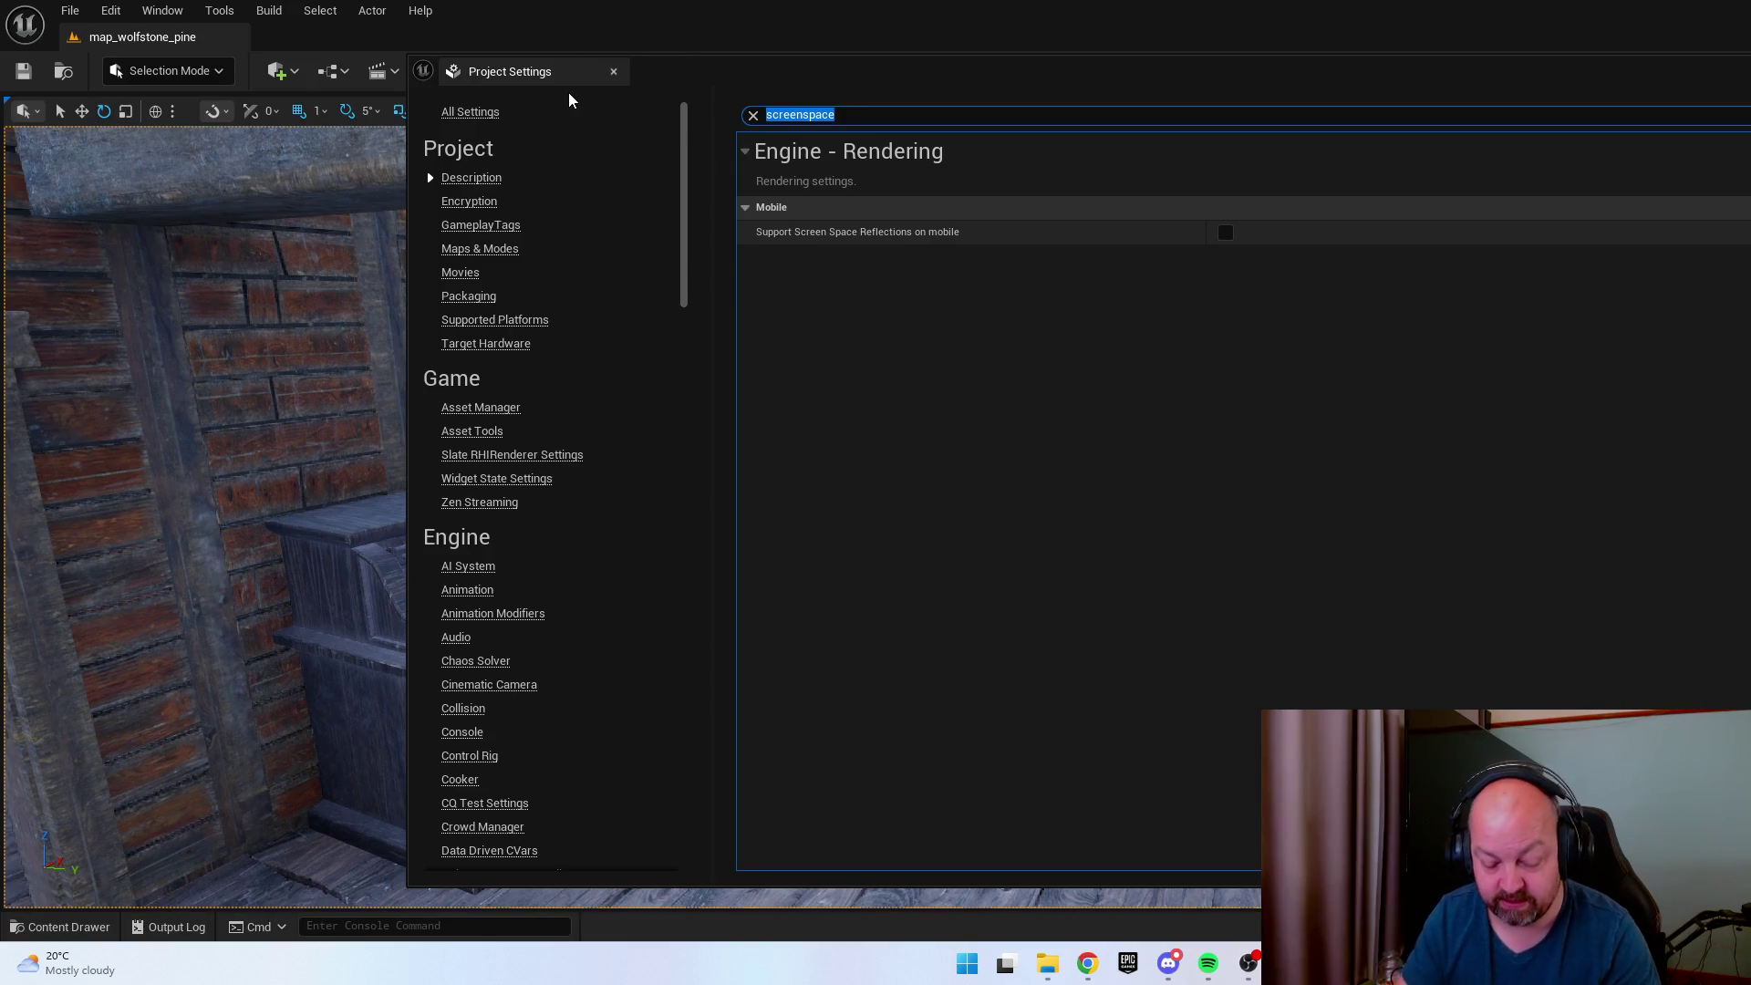
text(Render)
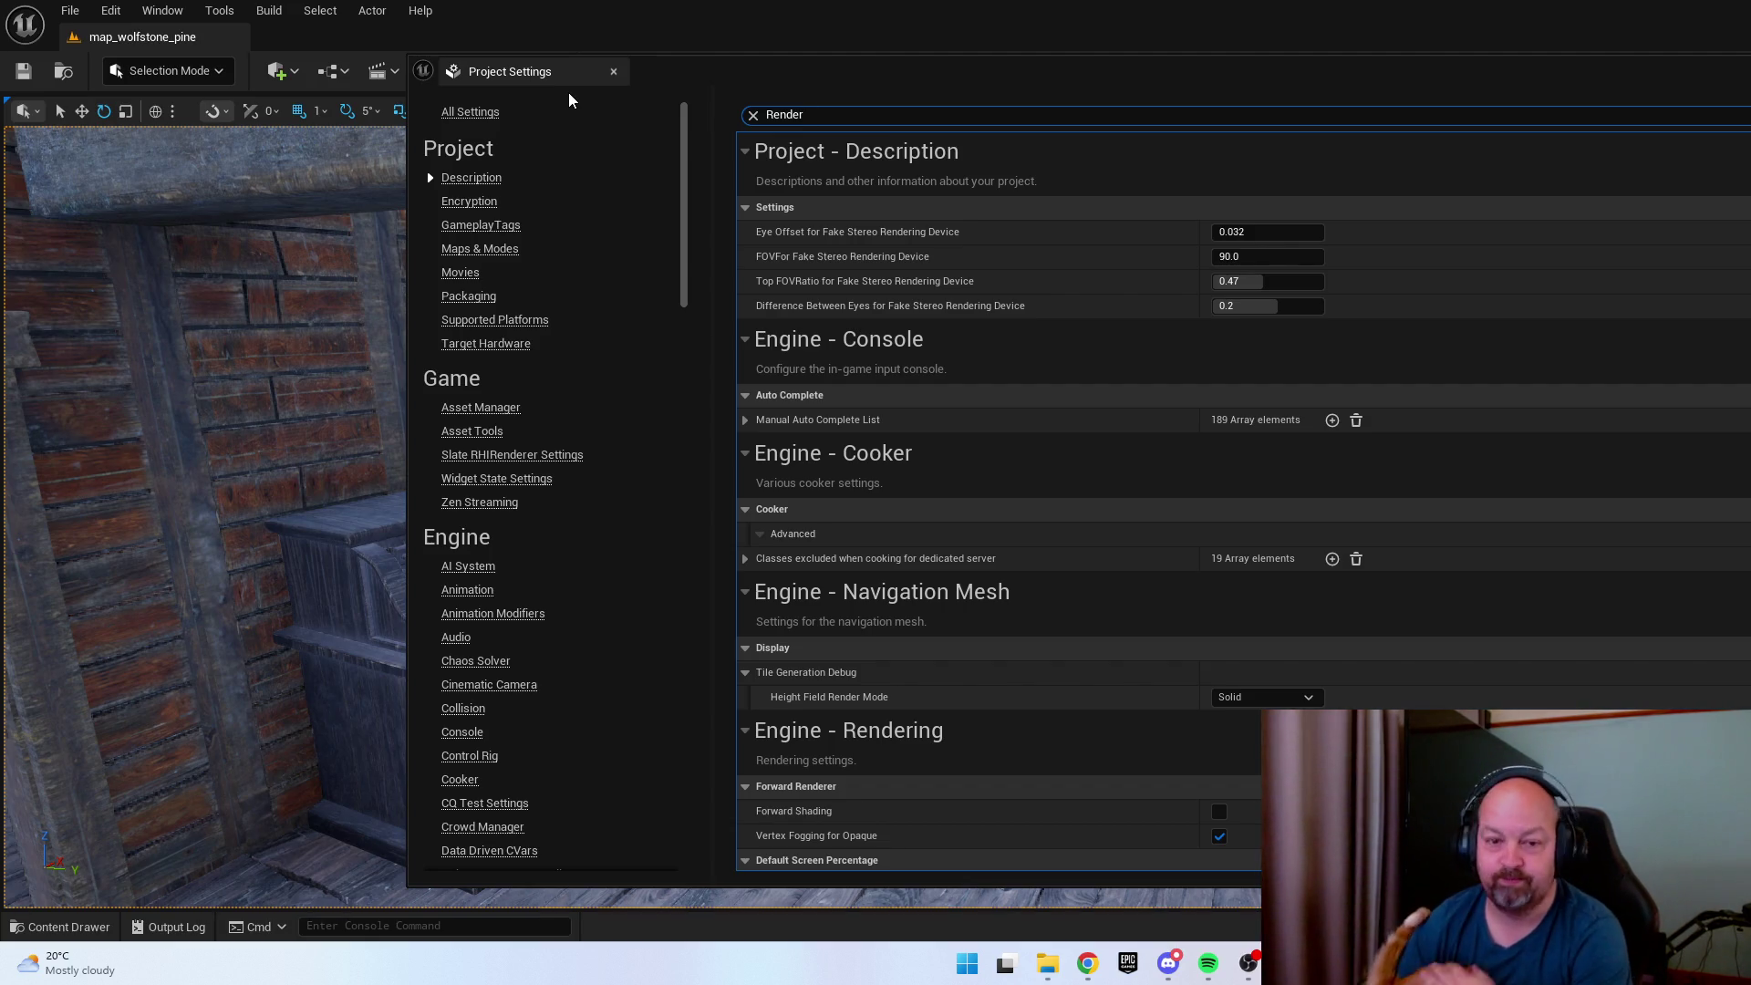
Scroll through the Render results, then change the search to 'Light'.
scroll(1151, 560, down, 3)
scroll(1190, 540, down, 5)
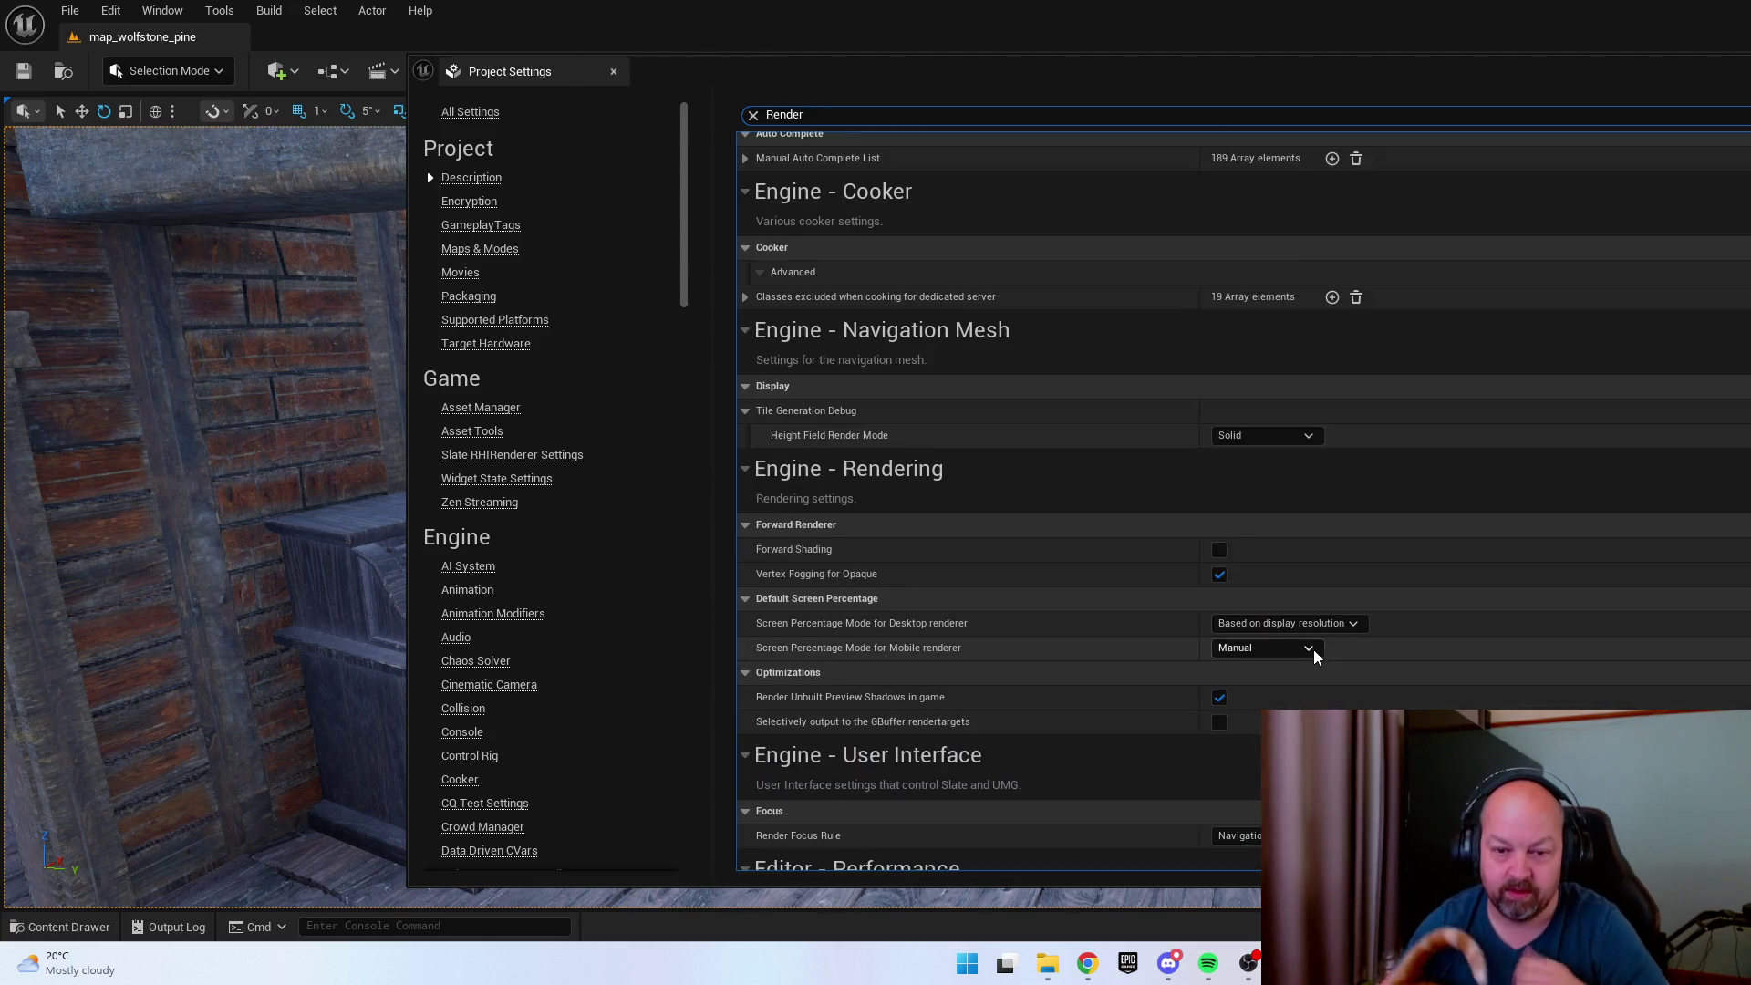
scroll(1277, 681, down, 18)
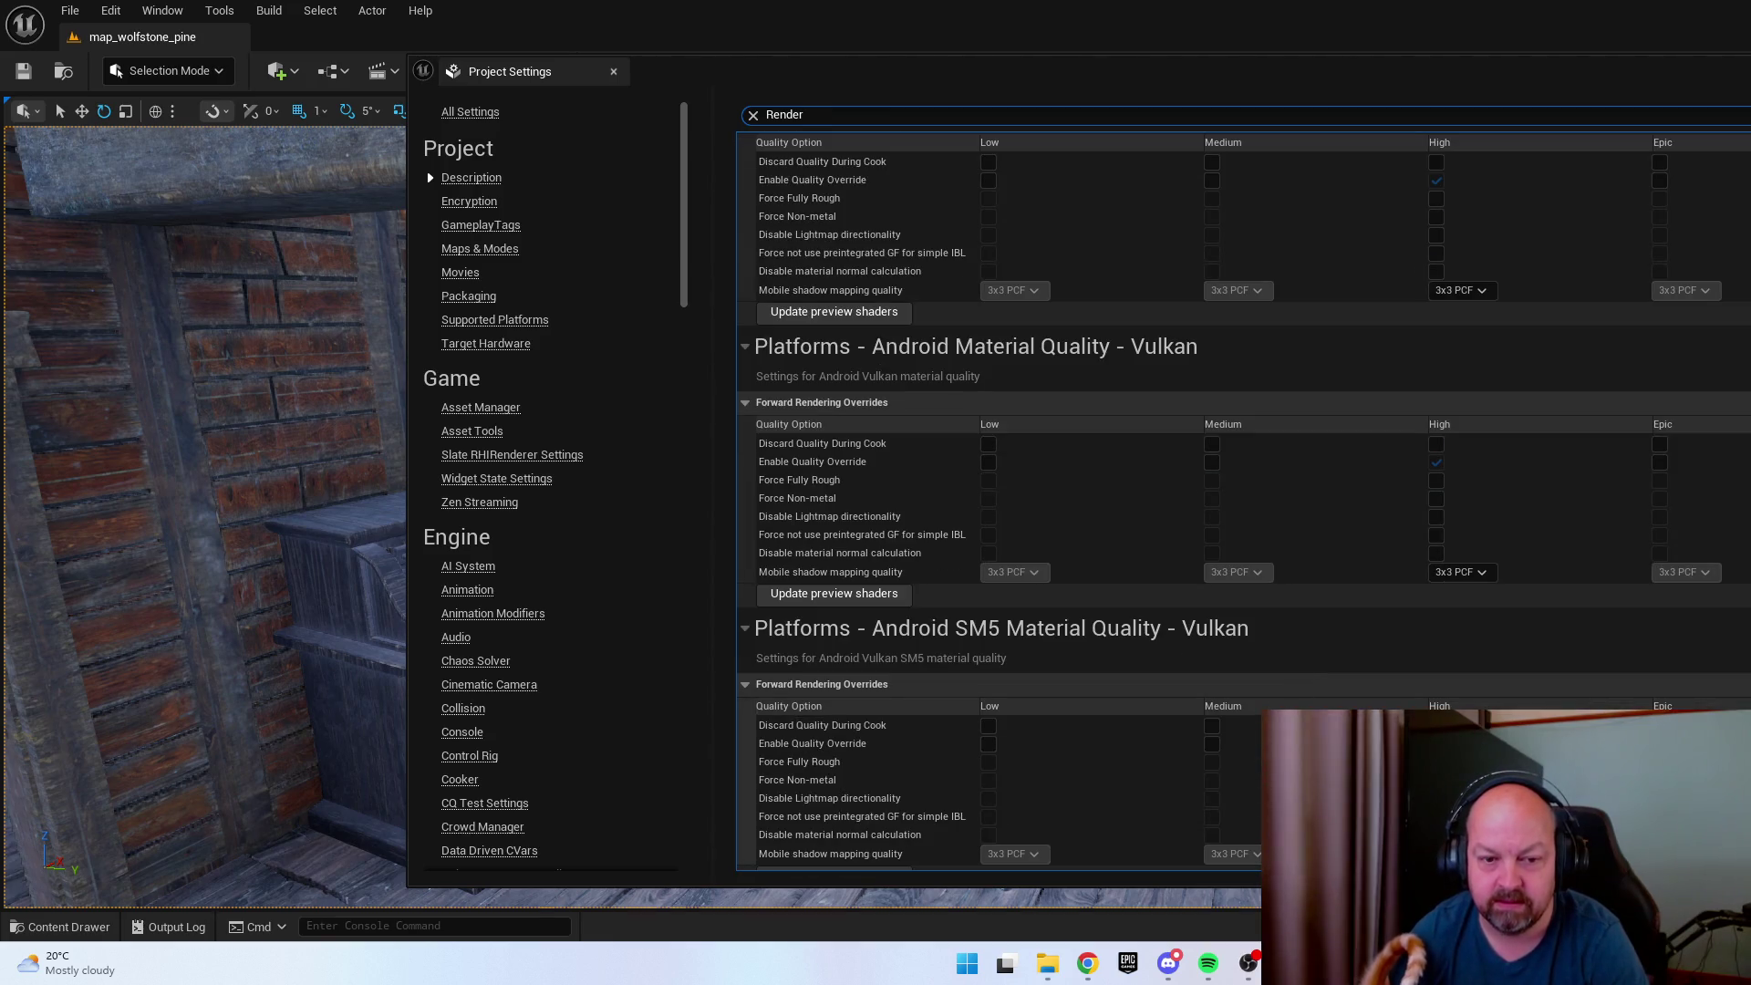
scroll(1368, 785, down, 15)
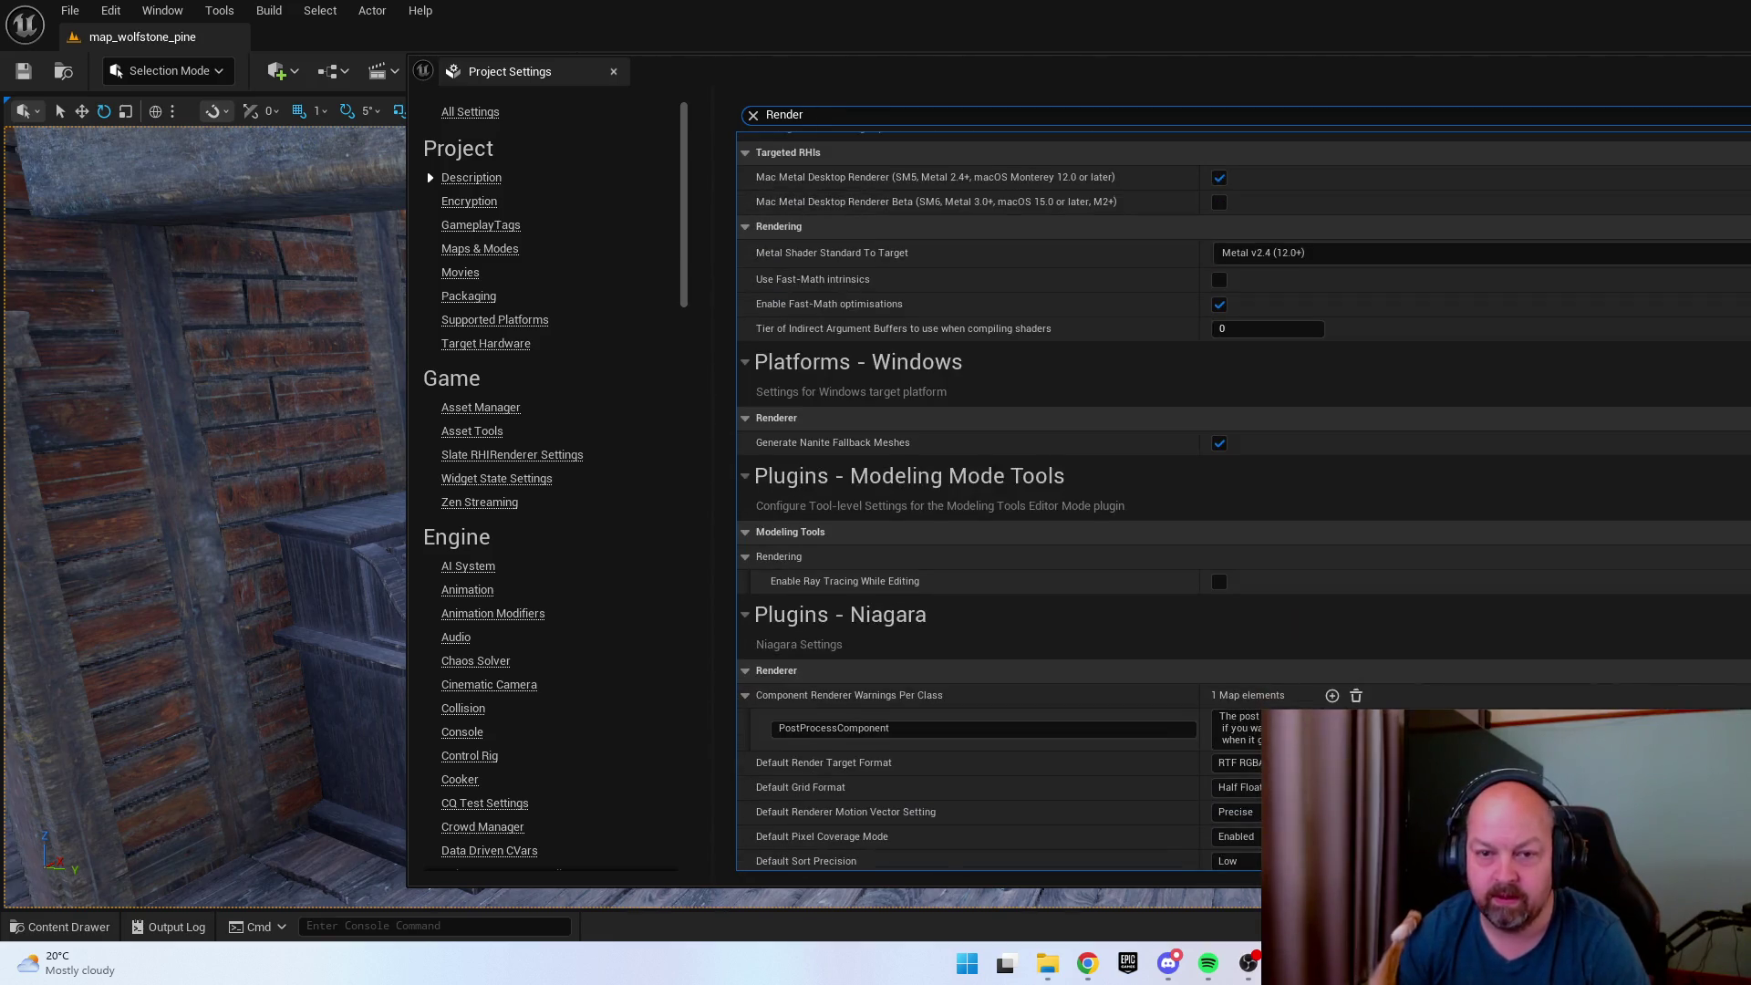
scroll(1368, 785, up, 20)
click(785, 114)
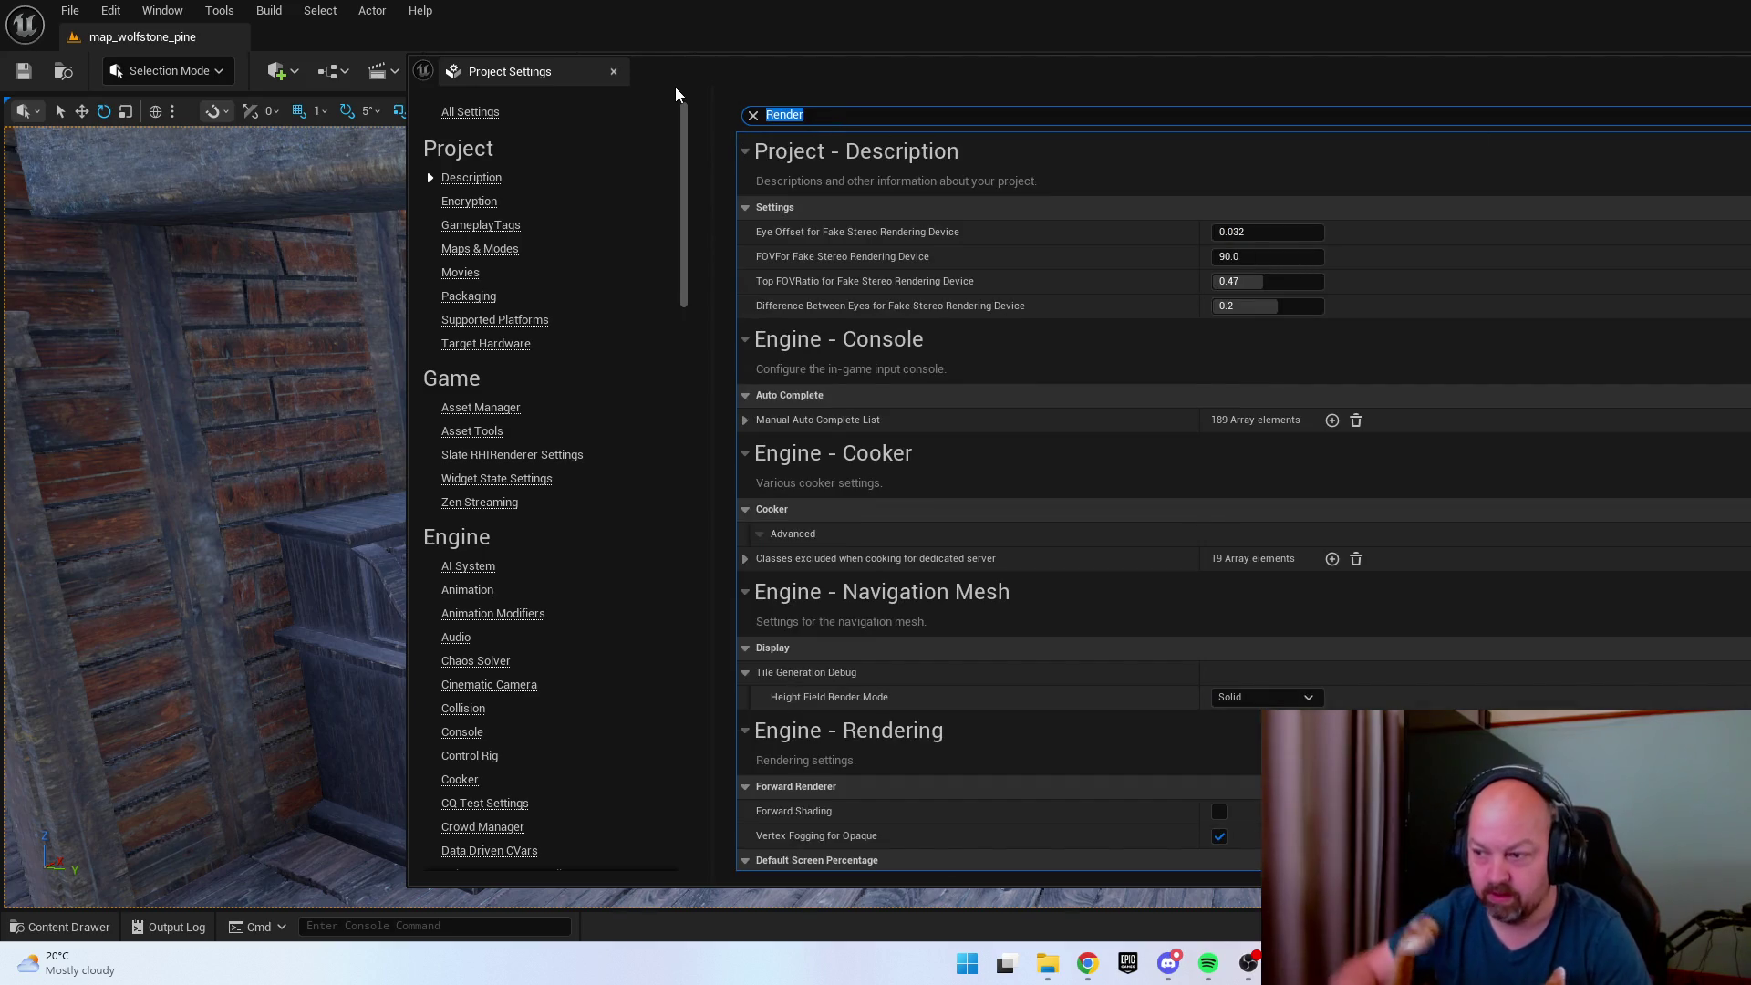
text(Light)
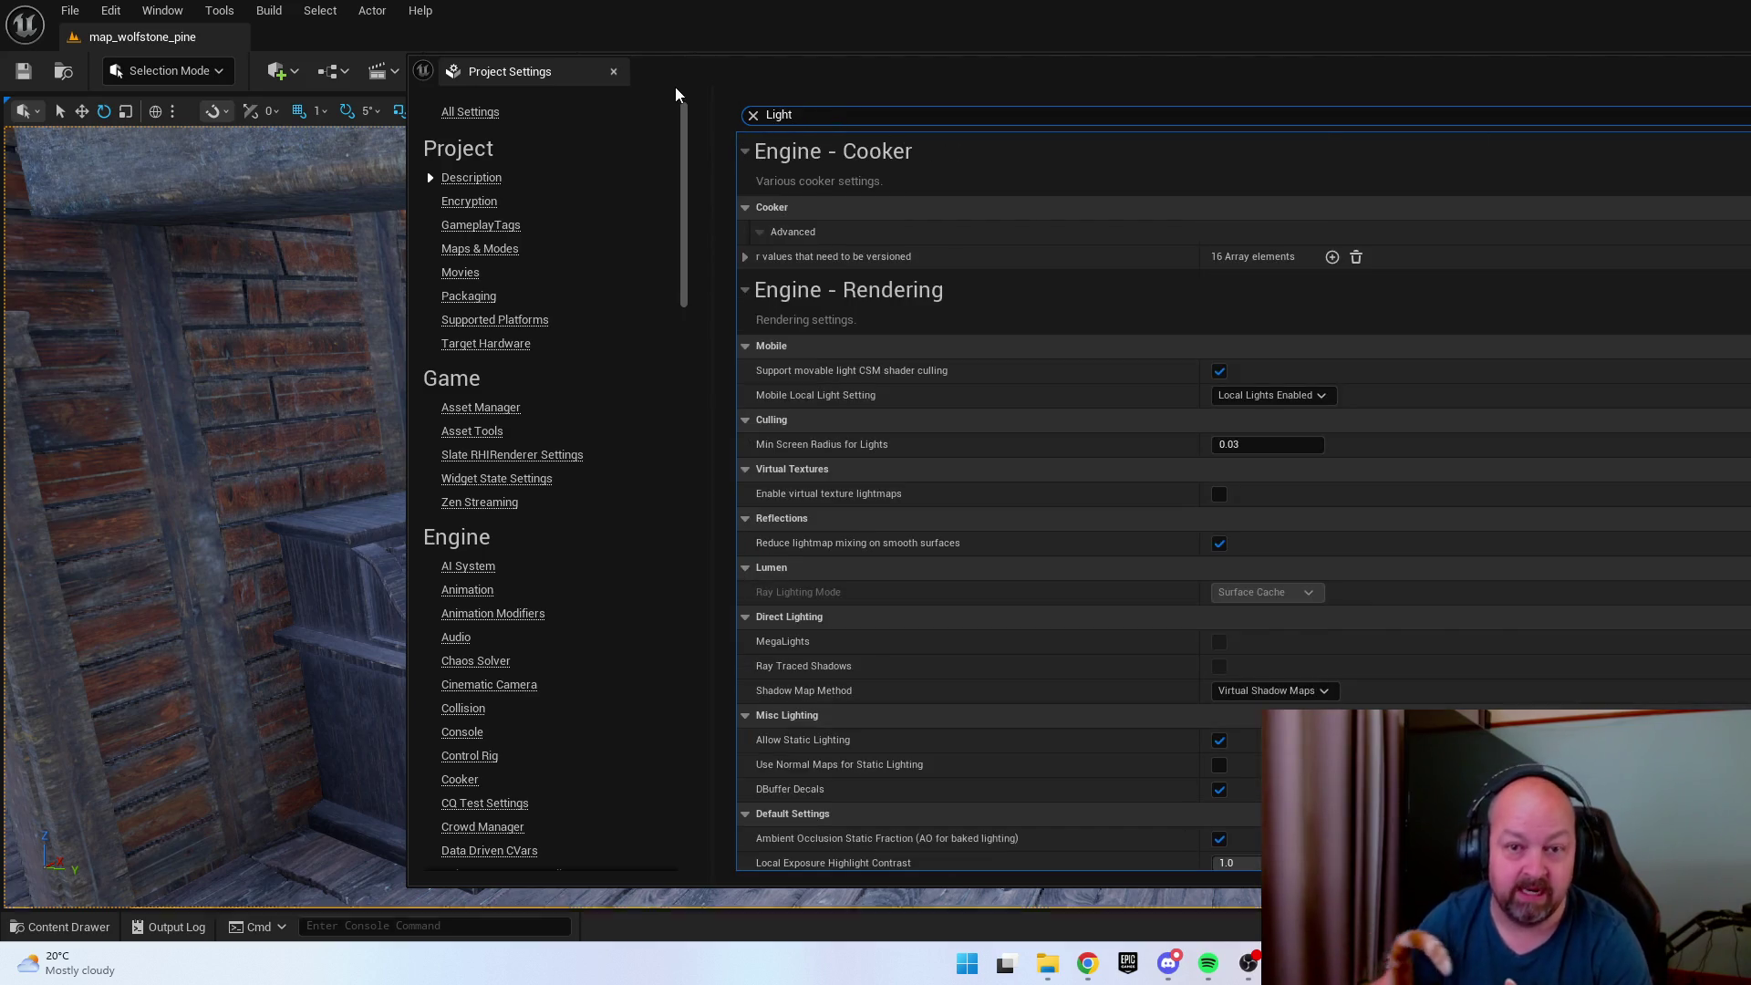
Keep Virtual Shadow Maps as the Shadow Map Method and scroll the remaining lighting options.
click(1257, 694)
click(1251, 690)
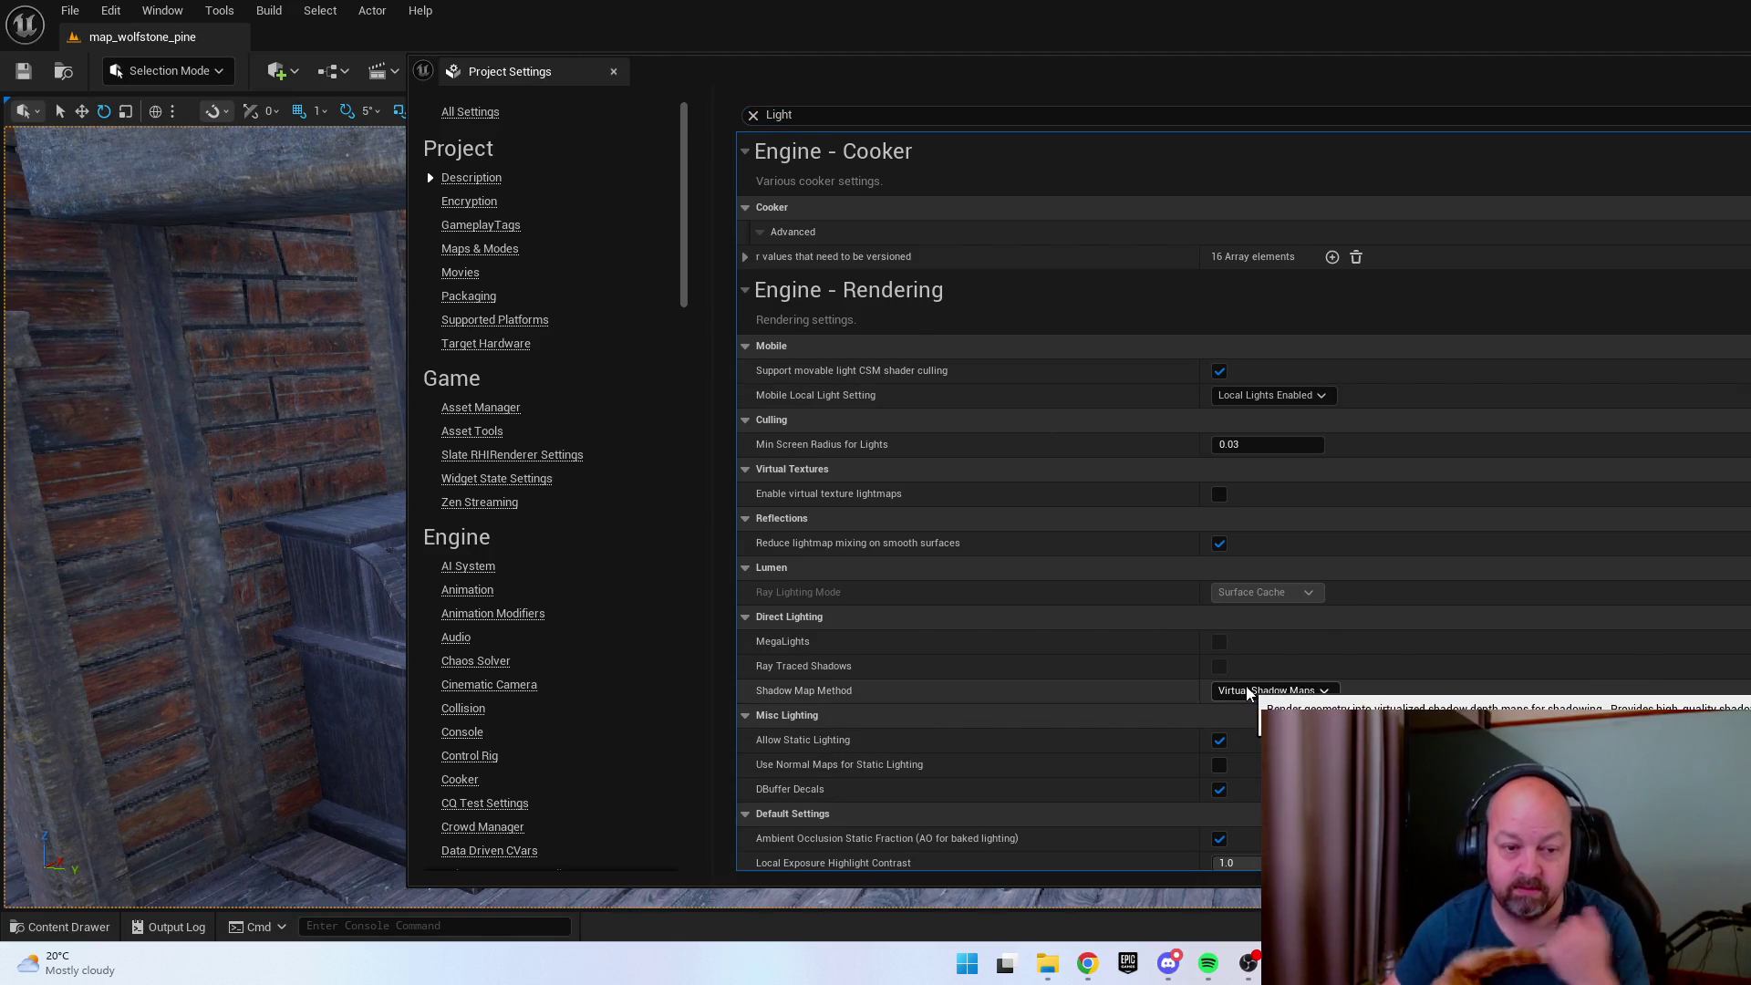
scroll(1245, 693, down, 3)
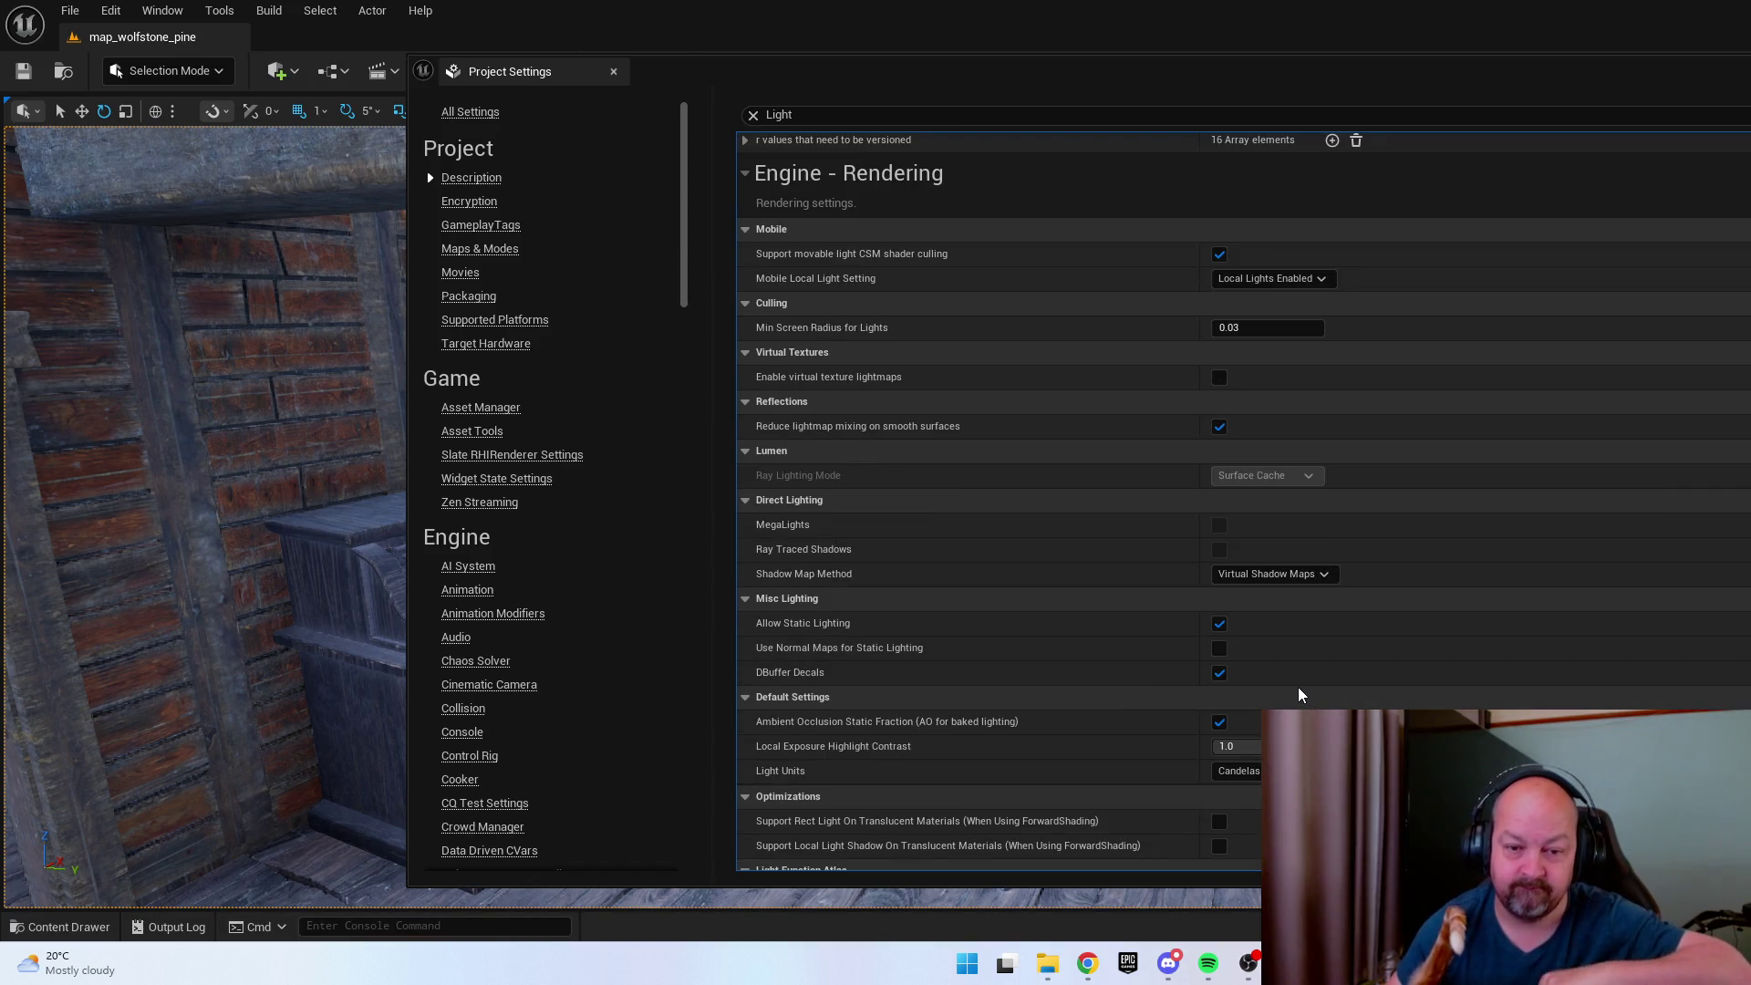
scroll(1299, 687, down, 5)
scroll(1312, 677, down, 10)
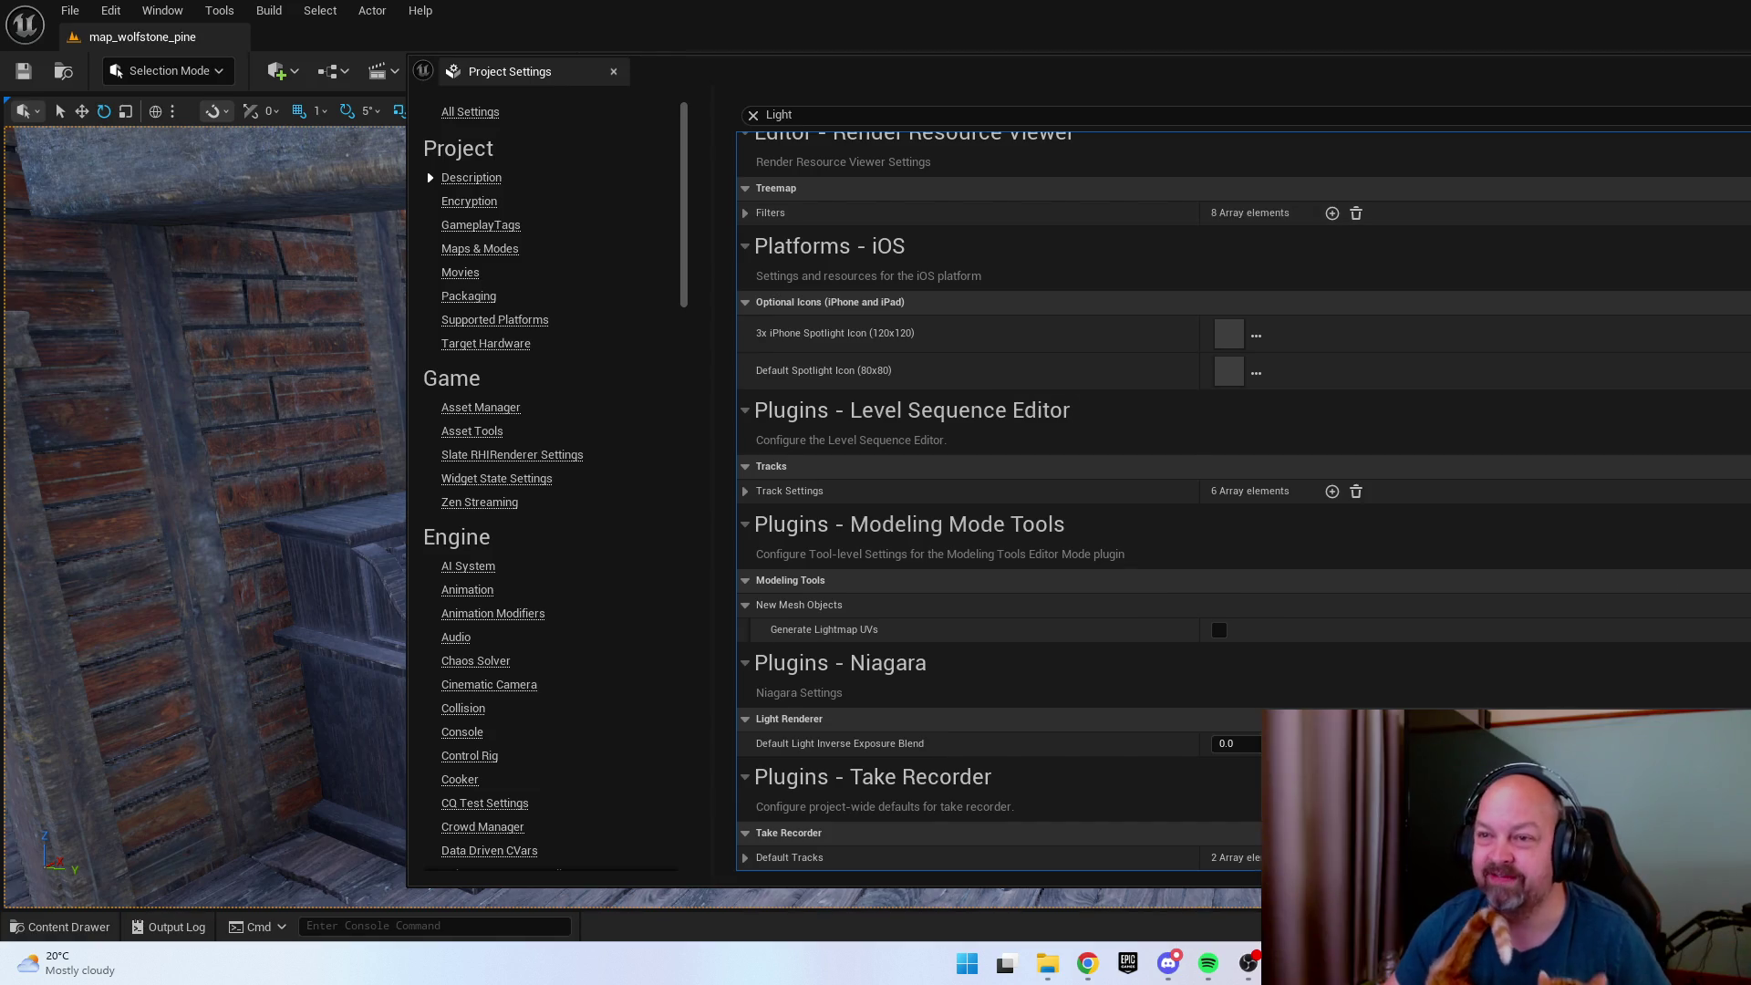
Close Project Settings and move the view closer, tilting down toward the cabin floor.
key(alt+Tab)
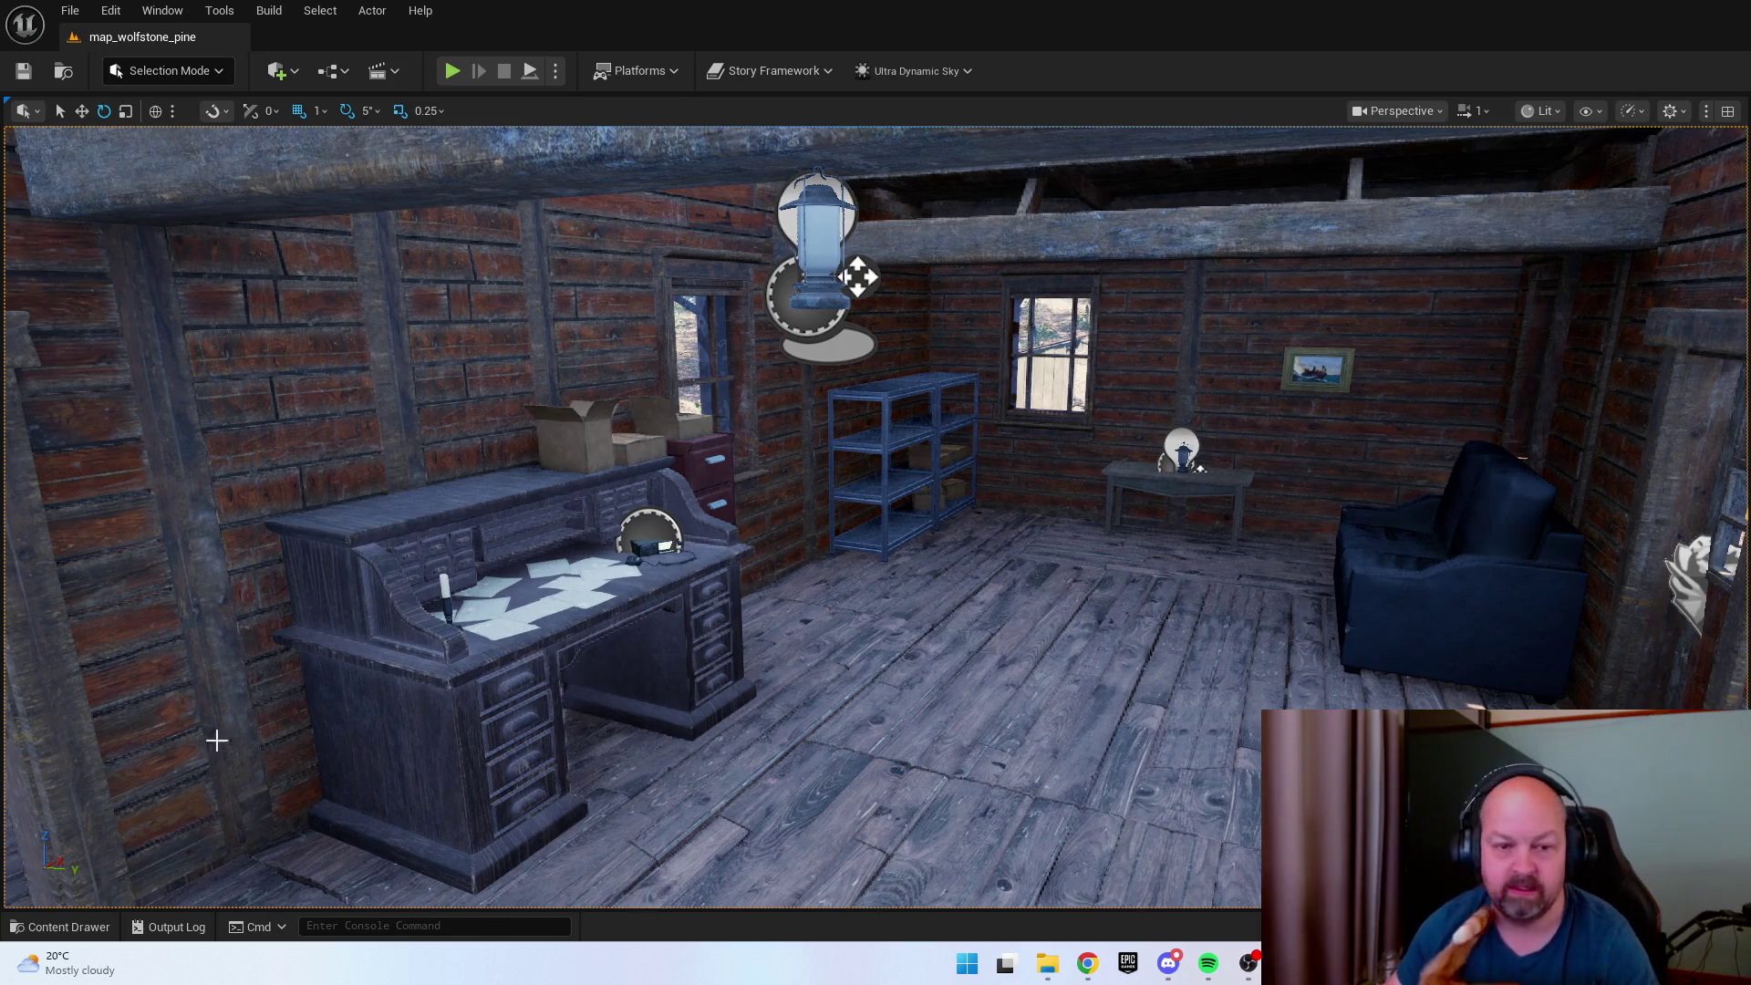
drag(216, 740, 216, 766)
key(ctrl+space)
key(ctrl+space)
drag(638, 547, 638, 511)
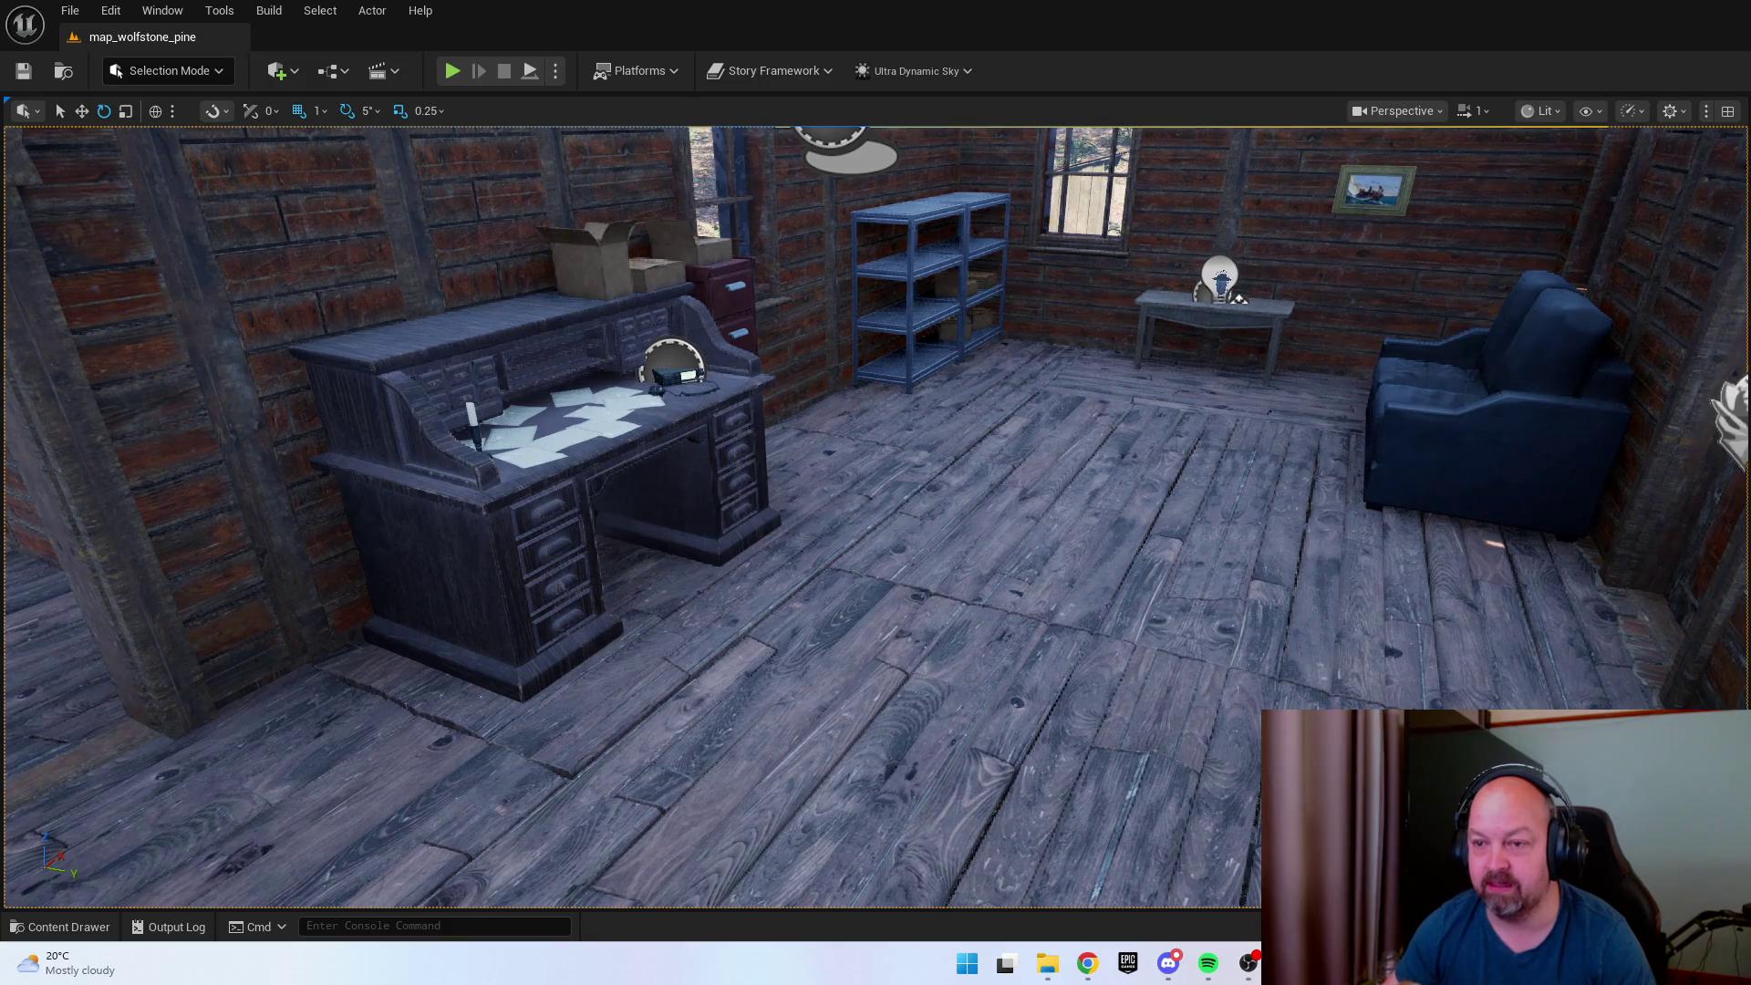
Fly the view out over the porch, back along the log wall, and into the cabin.
mouse_move(1169, 359)
mouse_down()
mouse_move(593, 174)
mouse_move(675, 187)
mouse_up()
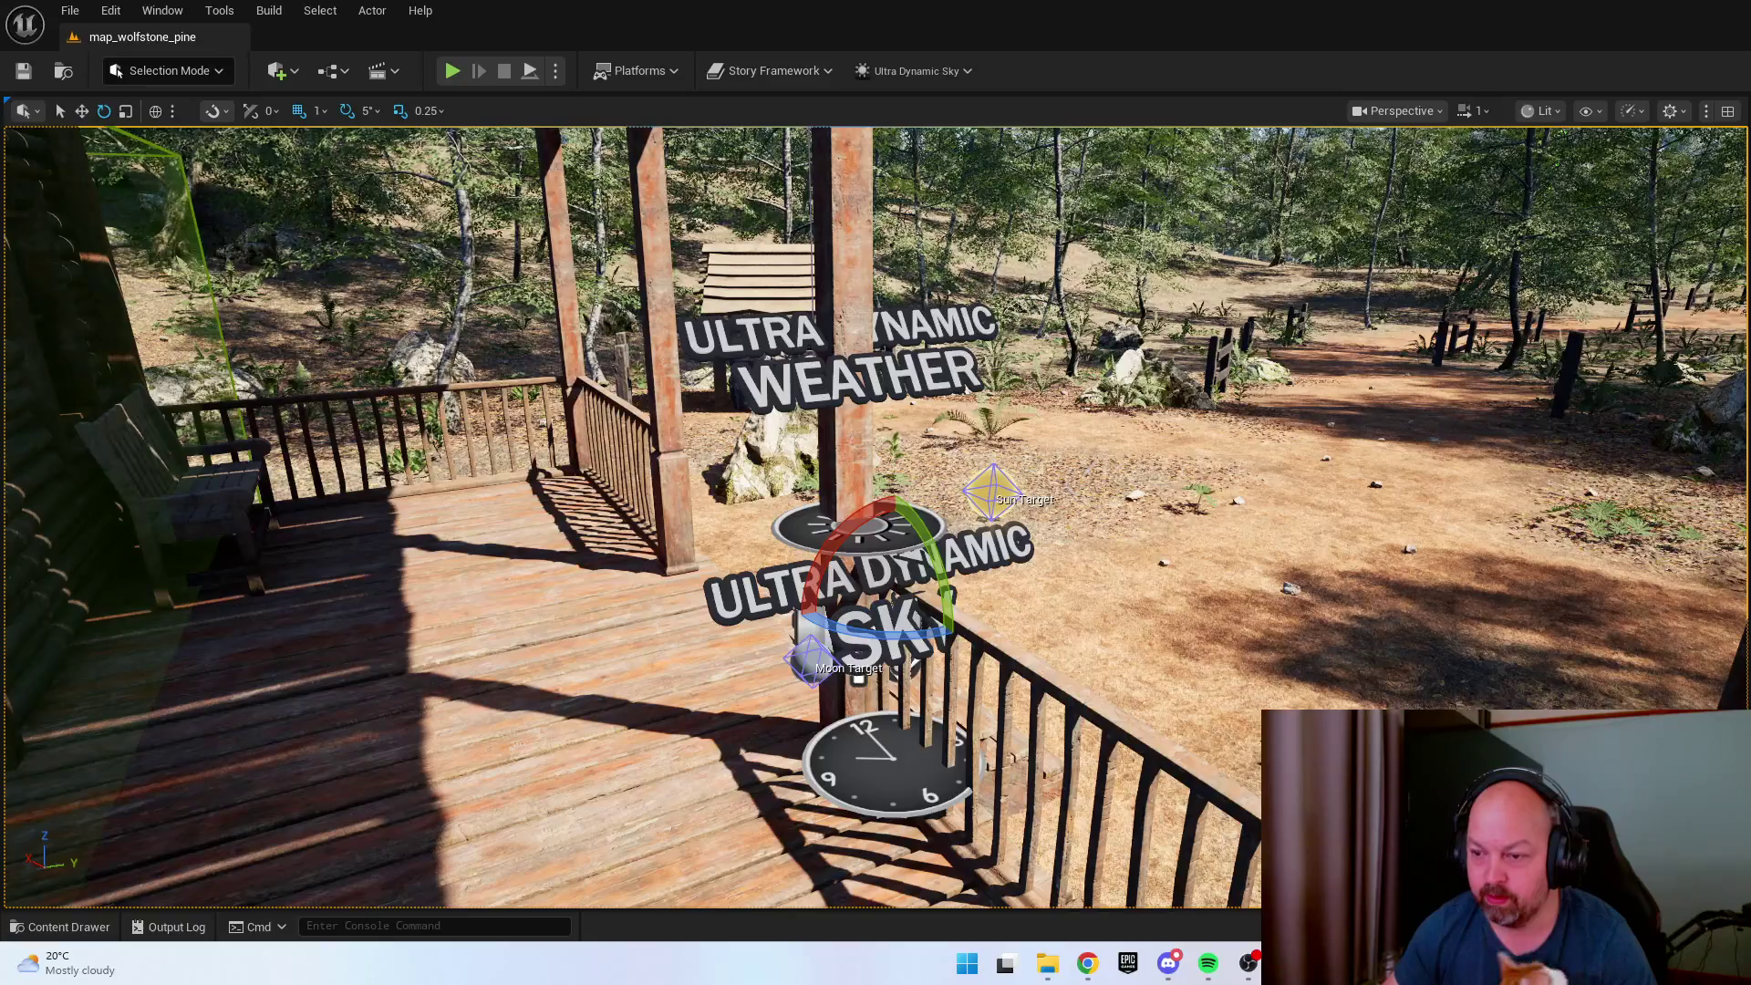
key(s)
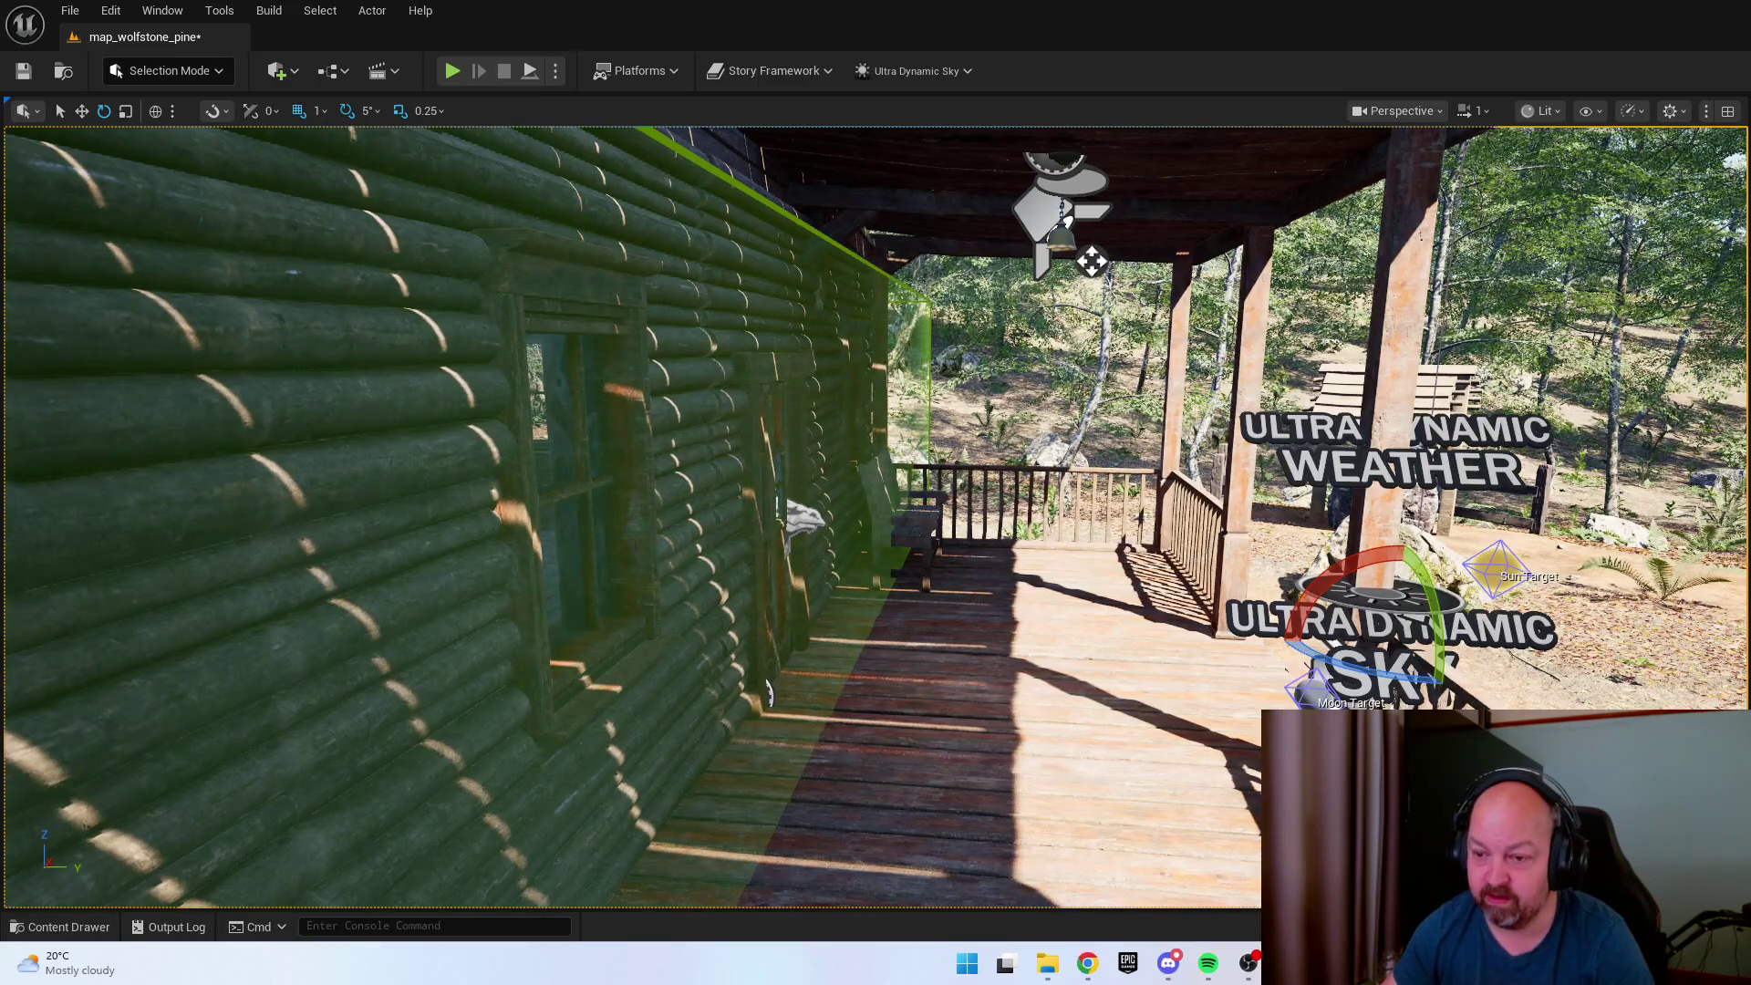
drag(876, 510, 921, 547)
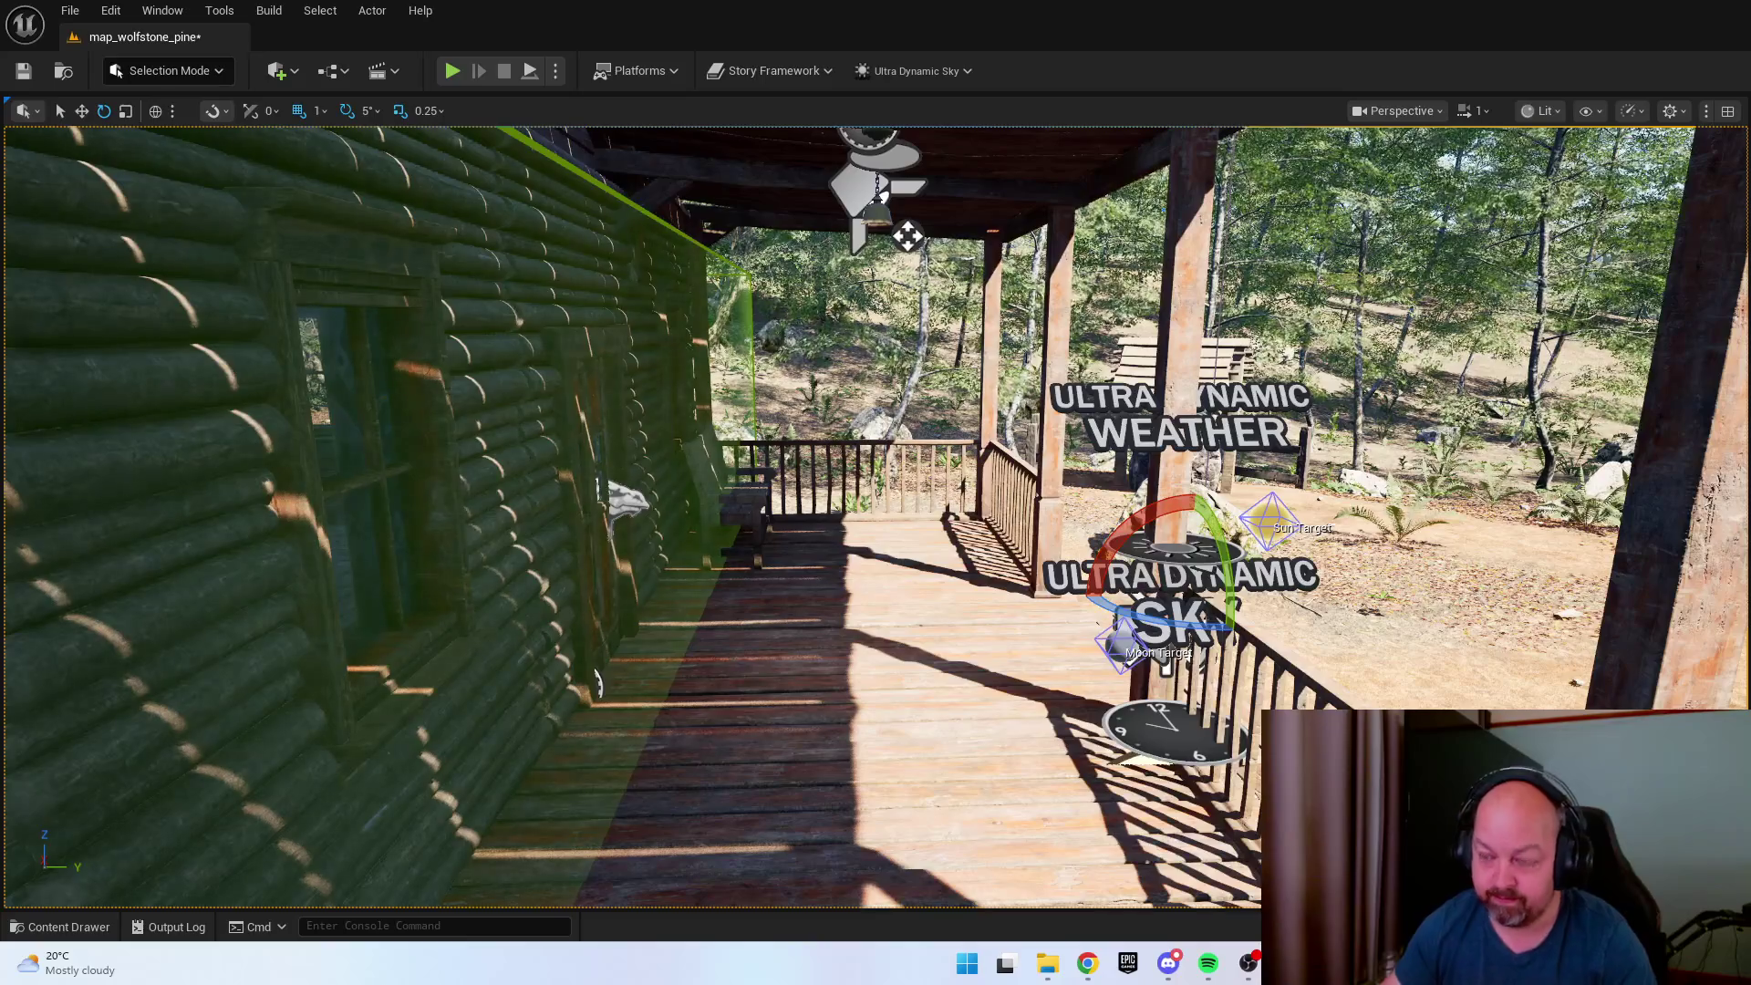
mouse_move(875, 511)
mouse_down()
mouse_move(821, 510)
mouse_move(903, 401)
mouse_move(931, 401)
mouse_up()
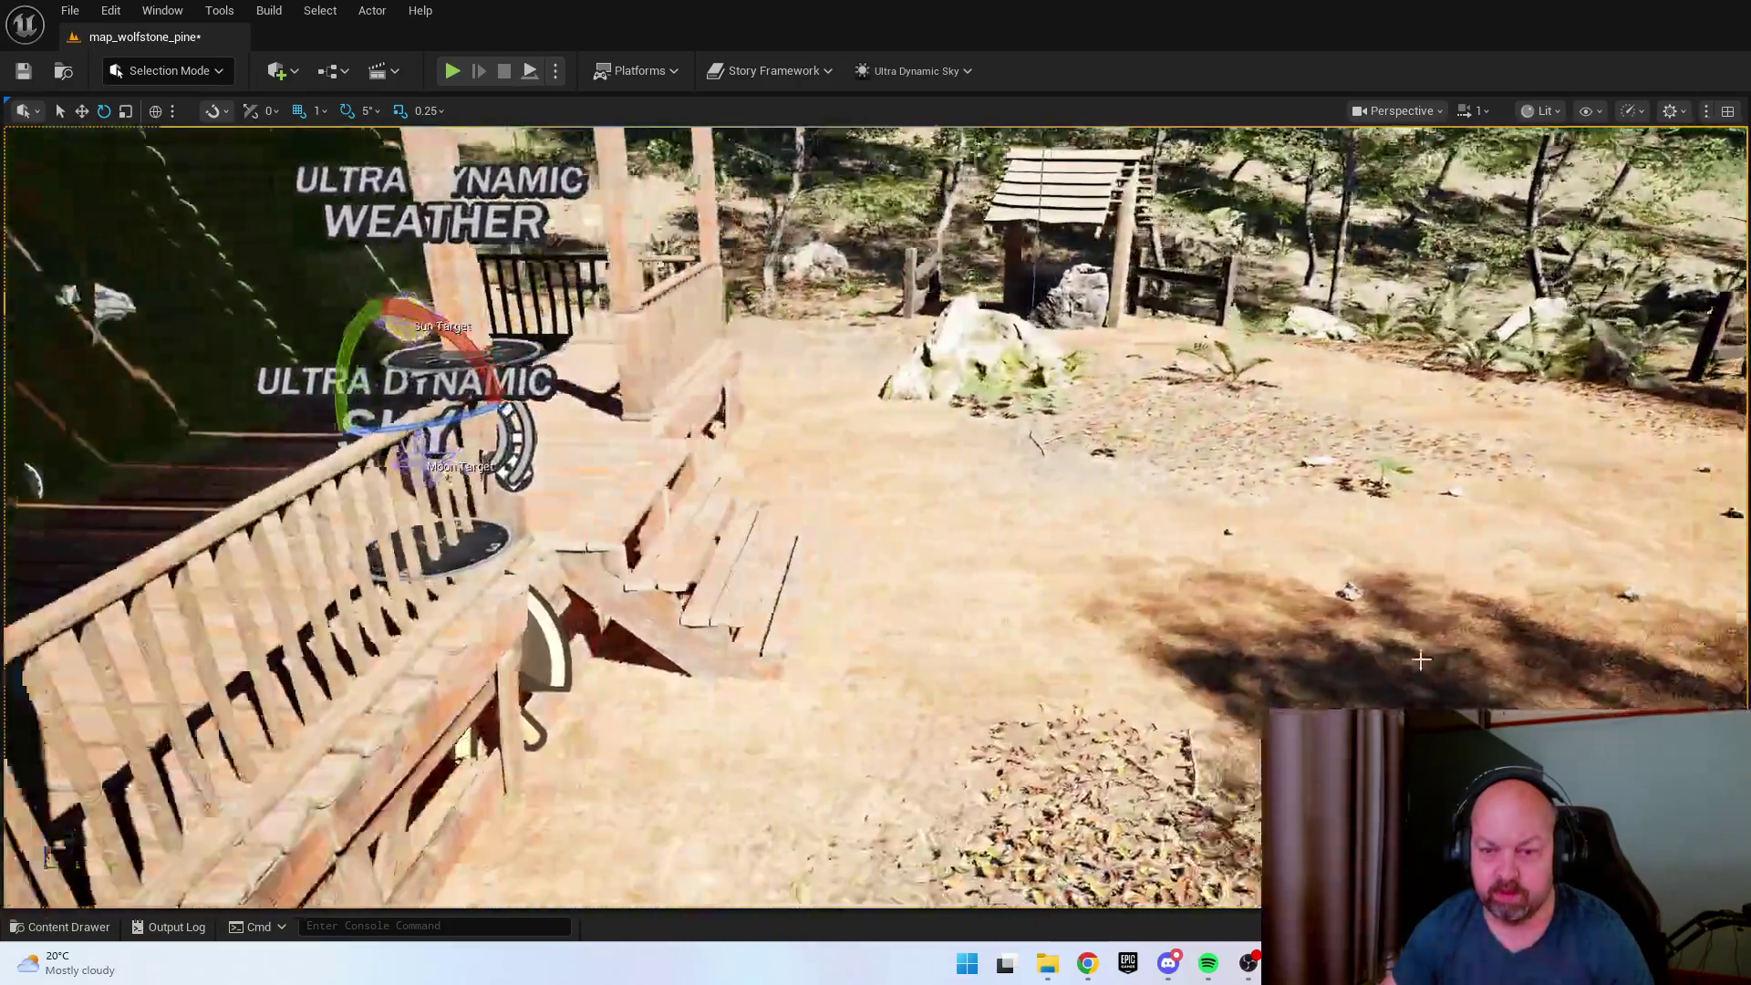
right_click(1290, 659)
key(Escape)
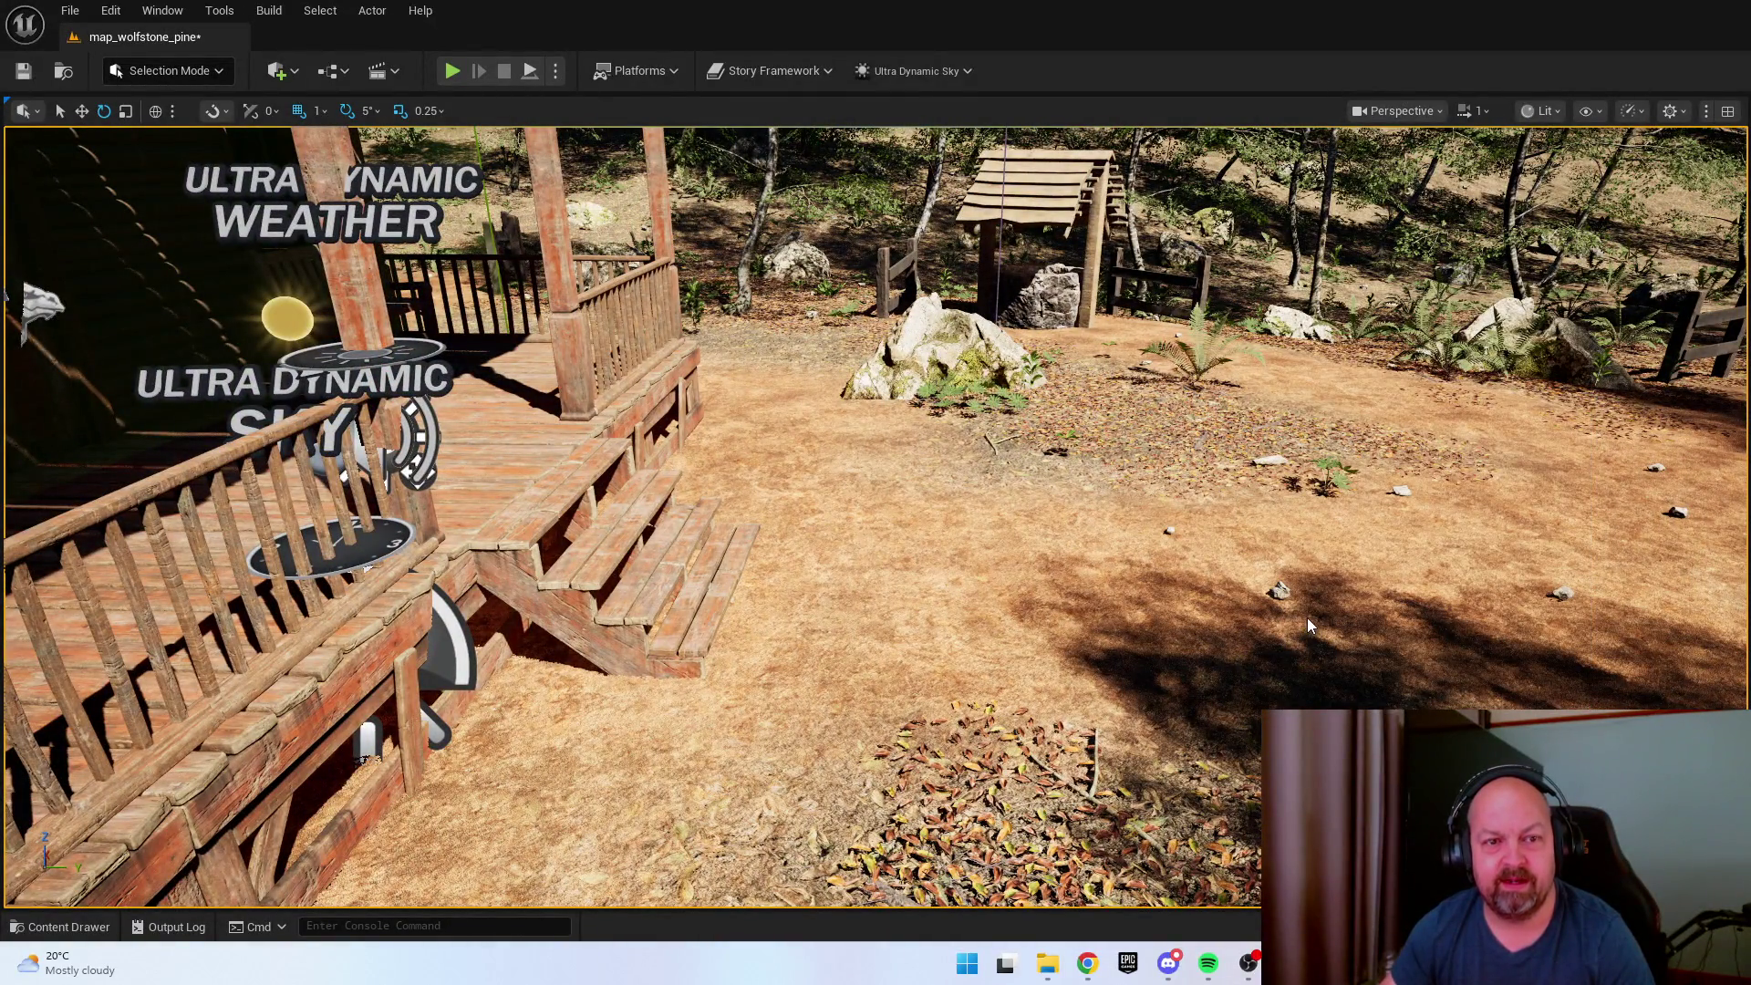
Play-test by walking onto the porch and opening the cabin door with E, then stop and frame the porch.
key(alt+p)
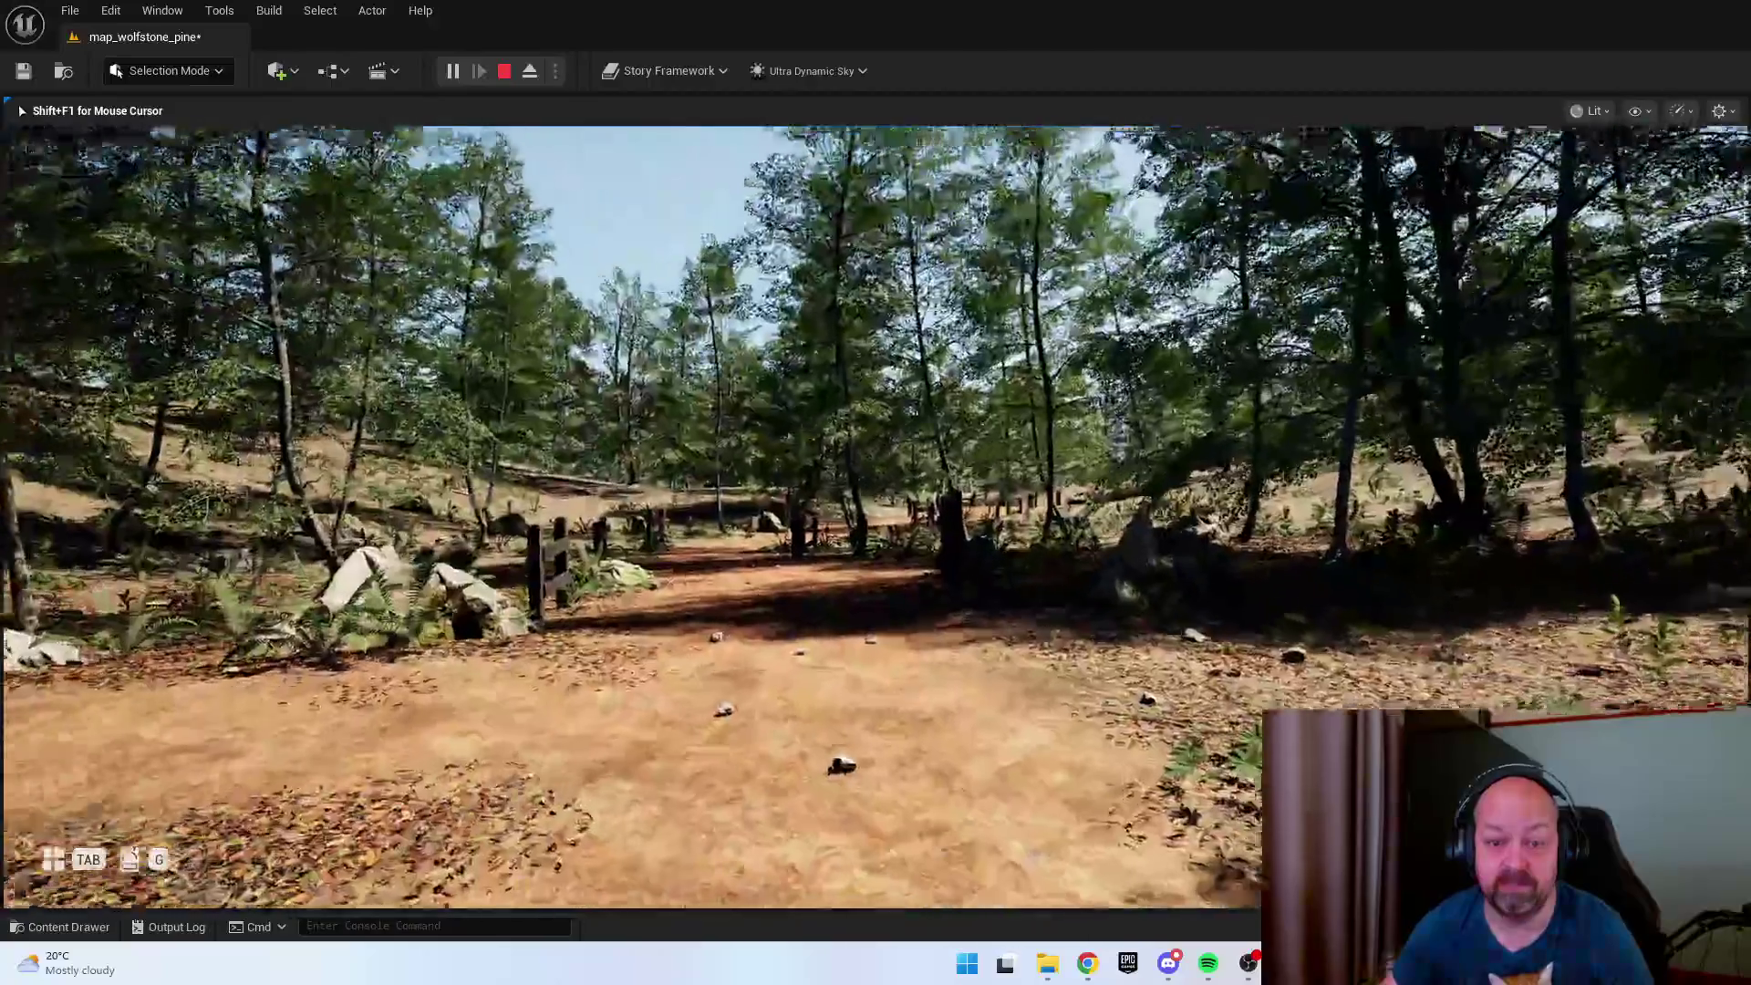
key(w)
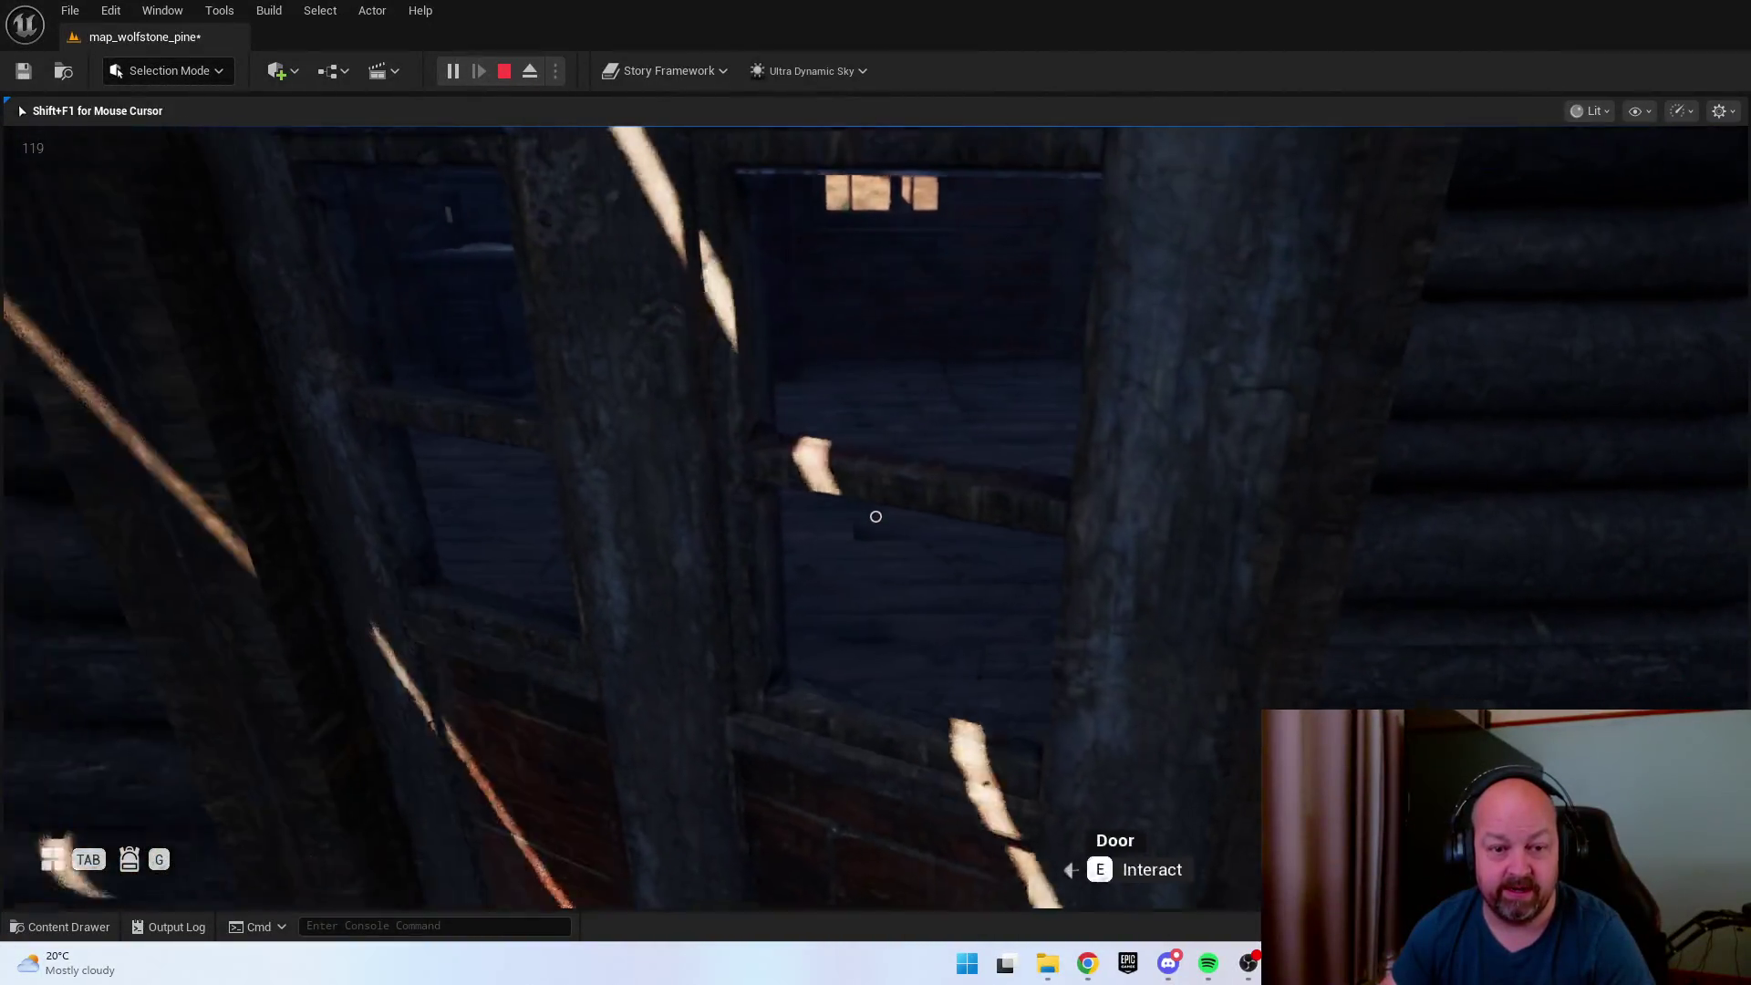
key(e)
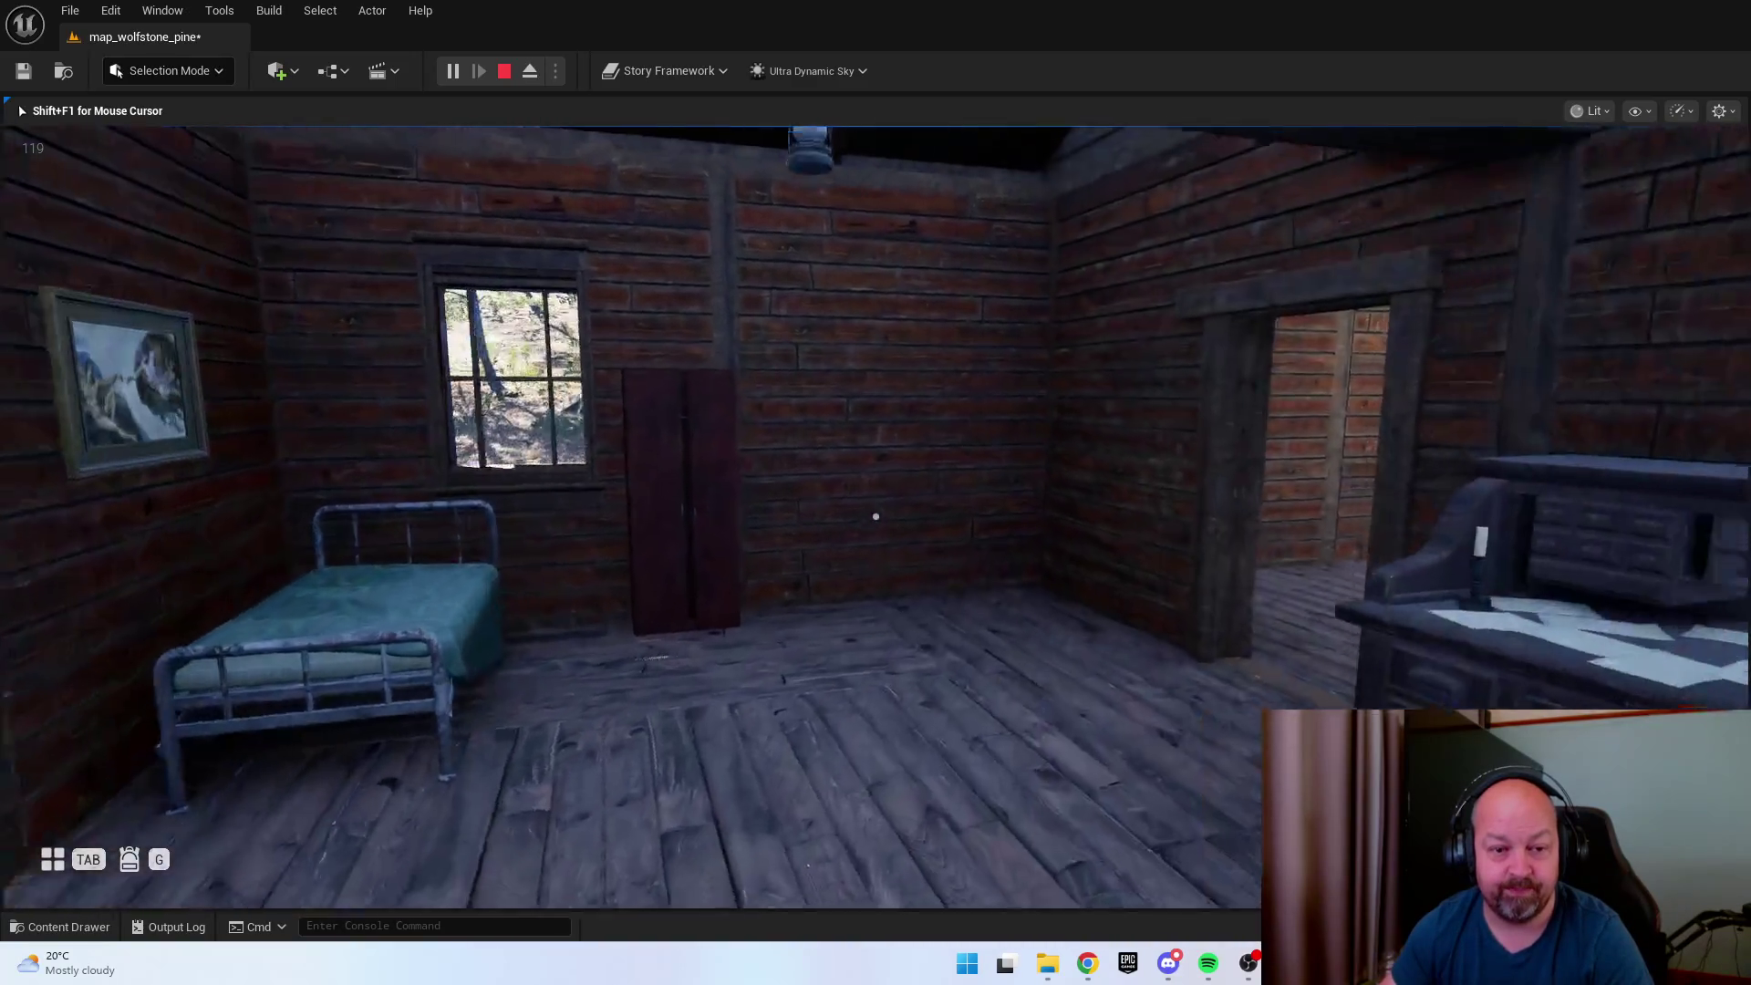
key(w)
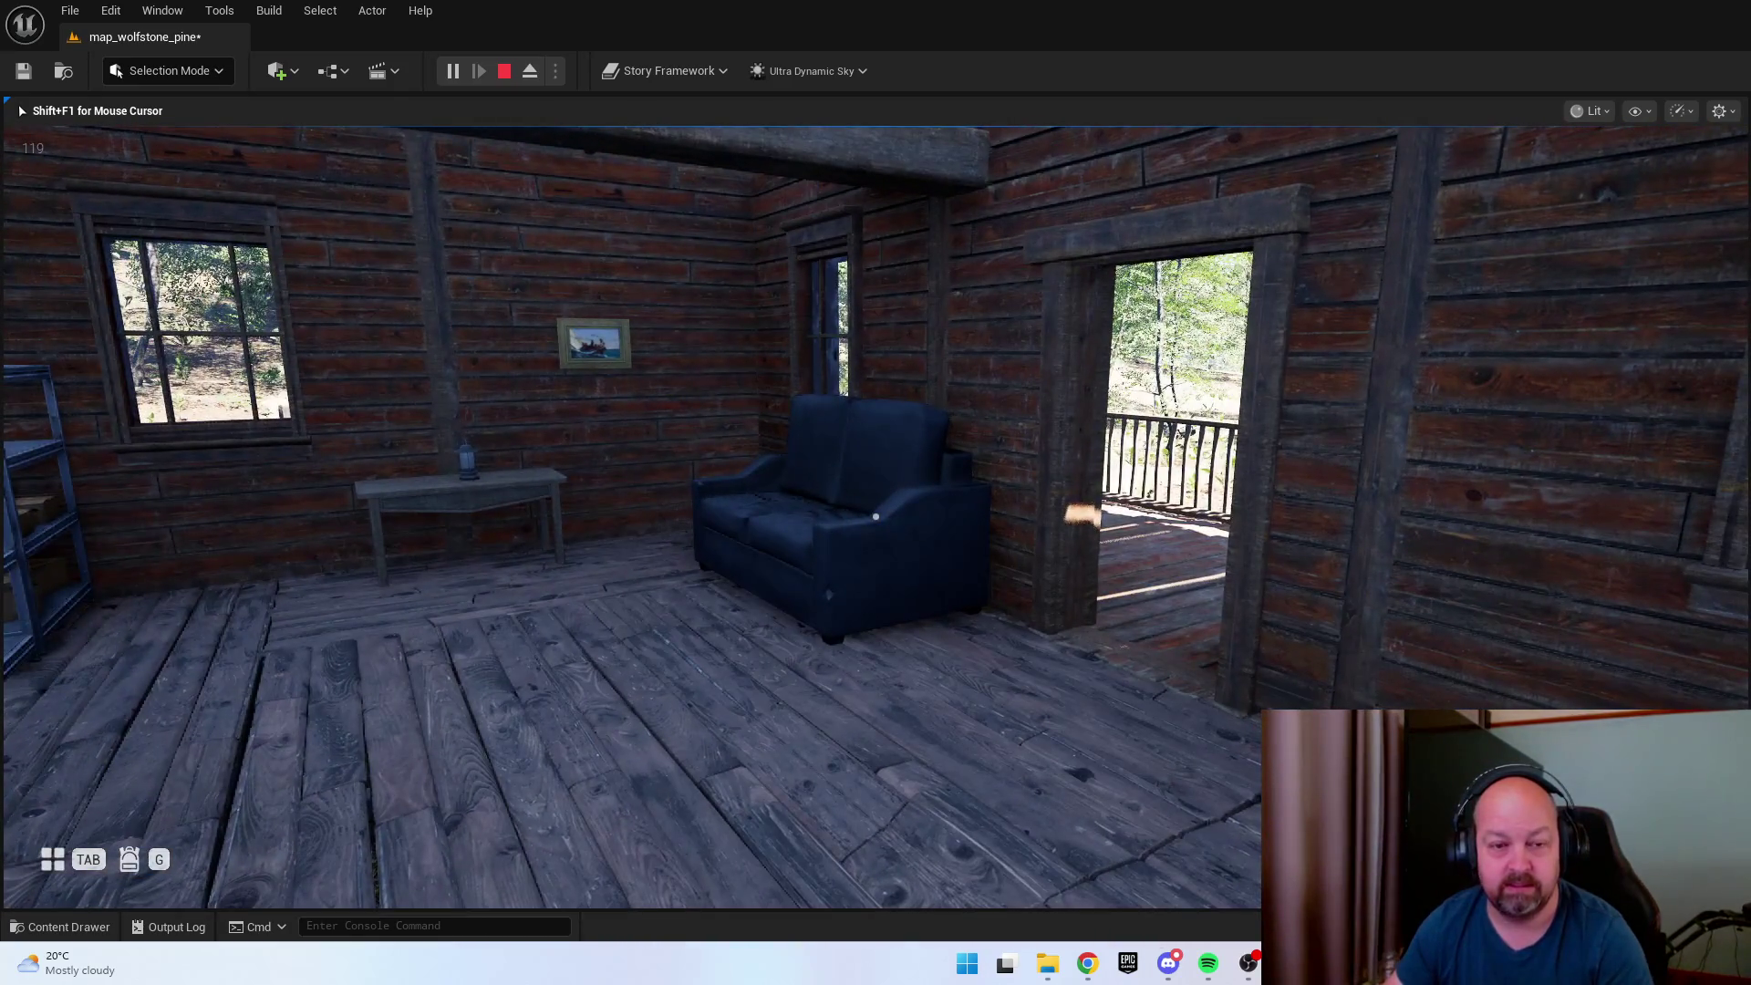
key(Escape)
key(f)
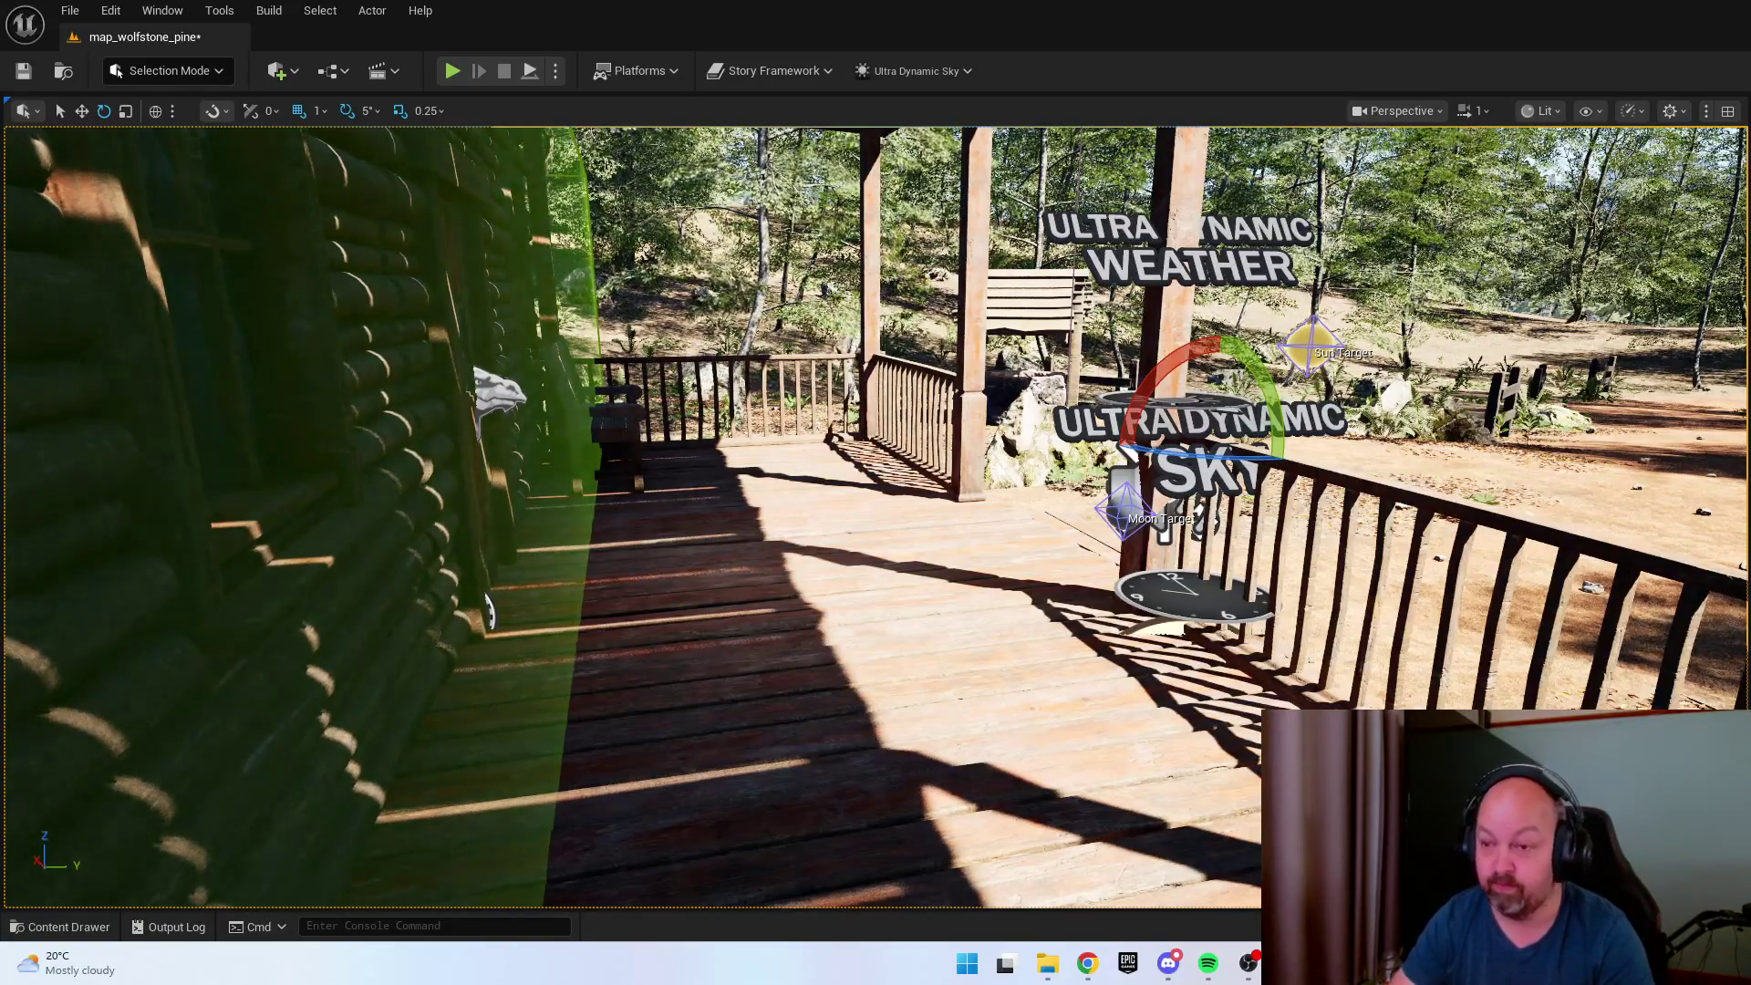
Fly the view through the dark cabin interior, then out to the sky system.
key(w)
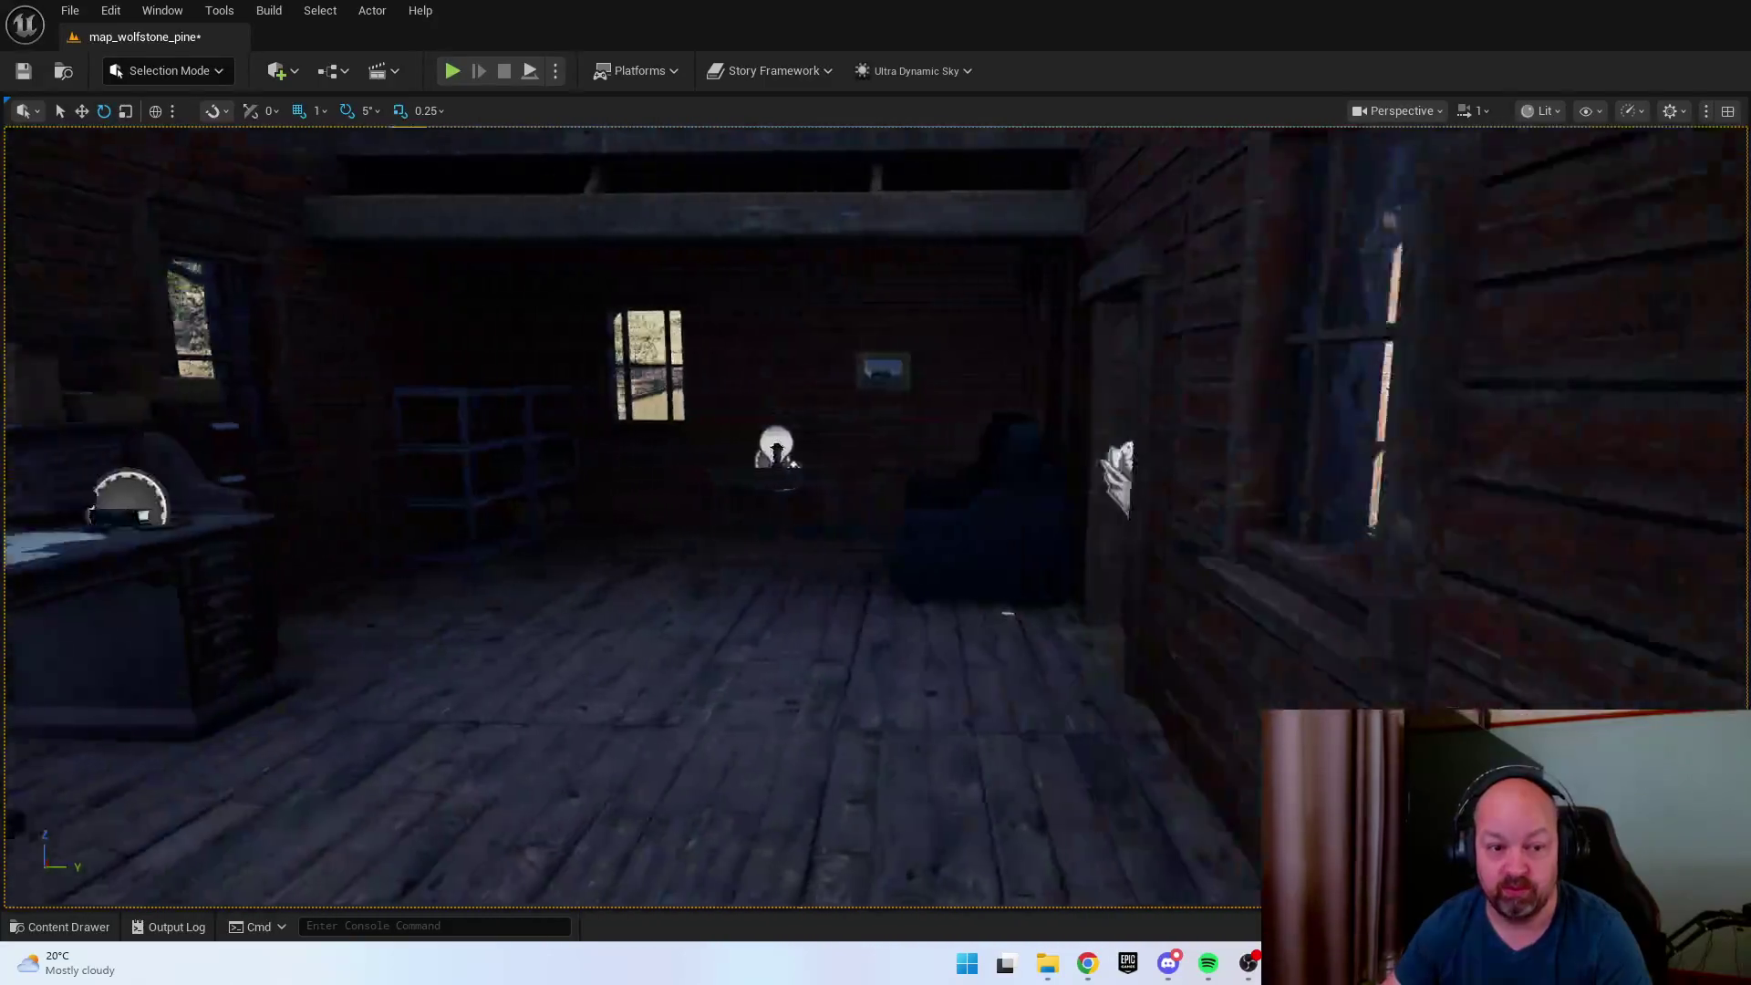
scroll(1172, 402, down, 5)
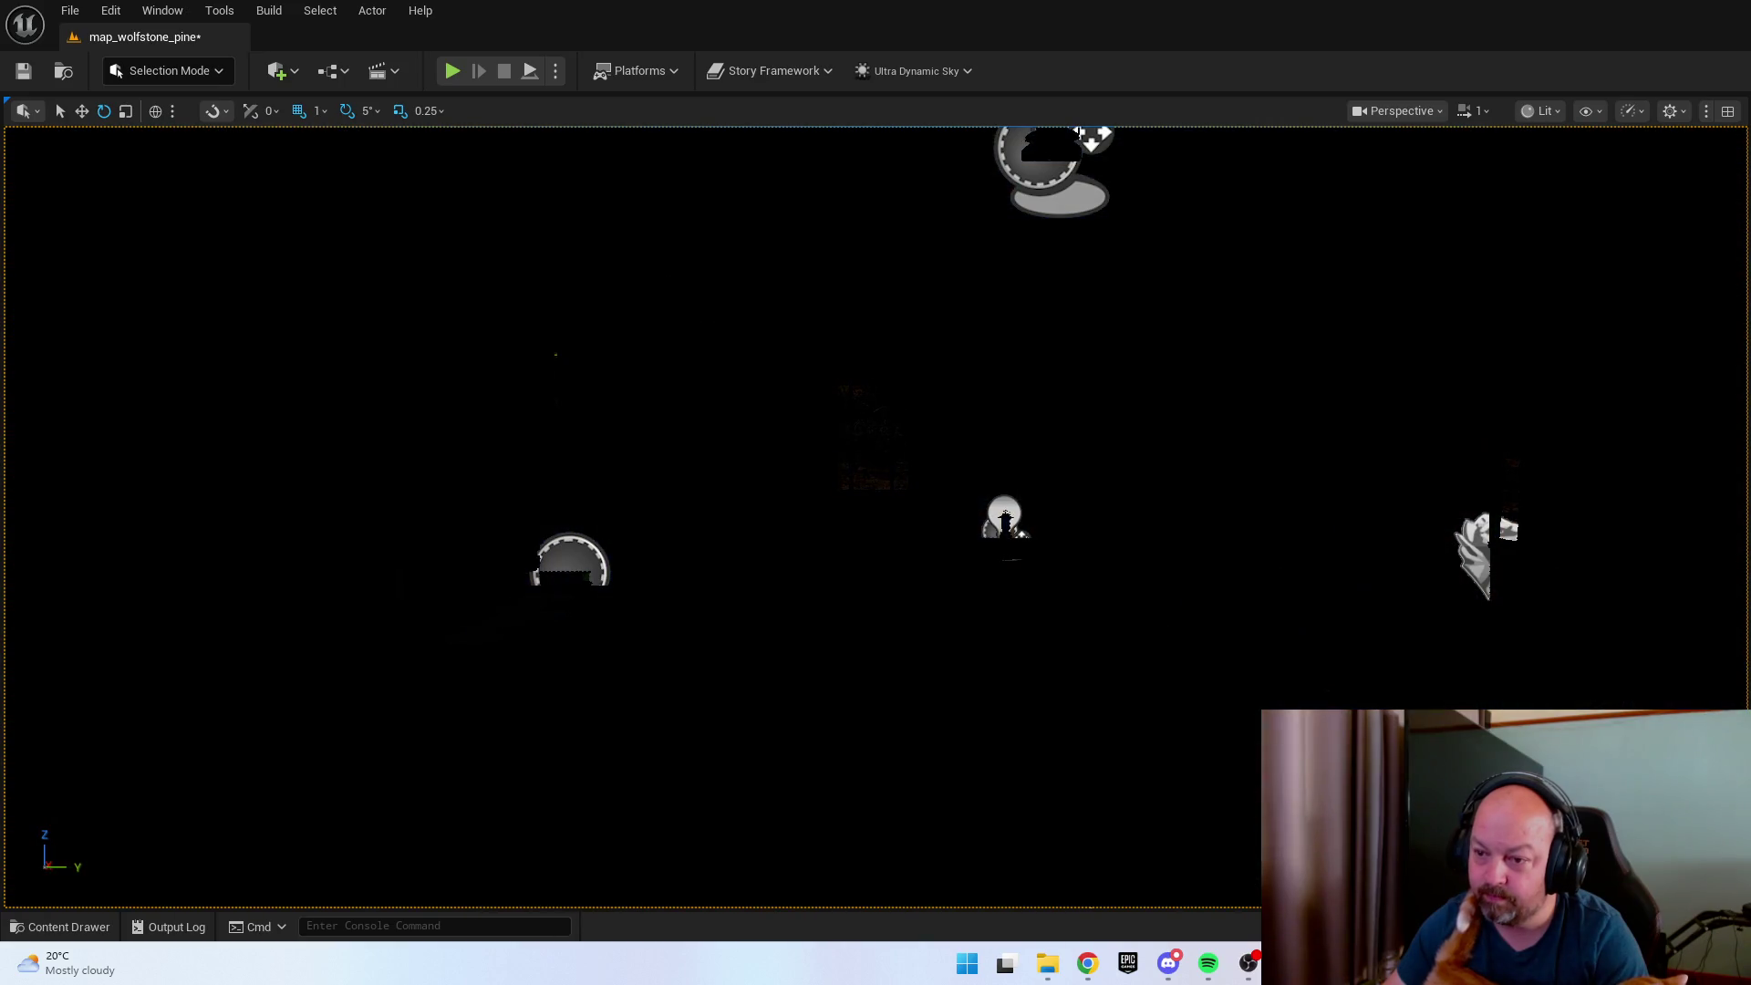
drag(1416, 599, 1718, 582)
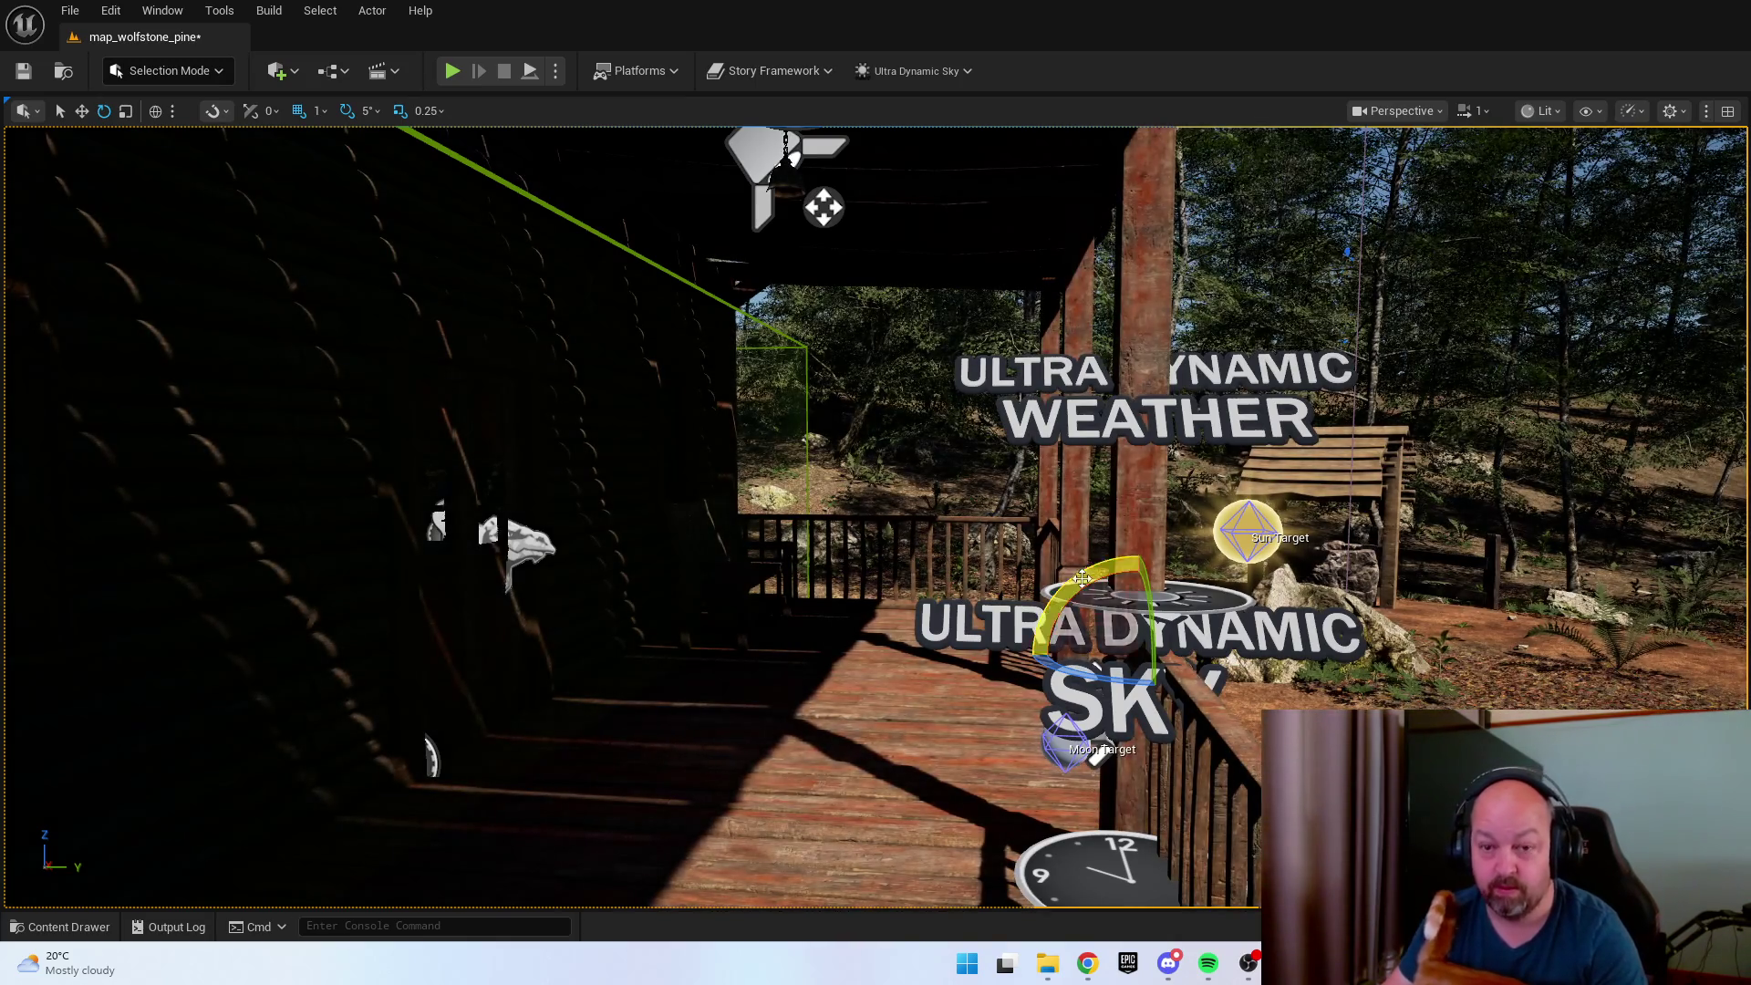
key(w)
key(w)
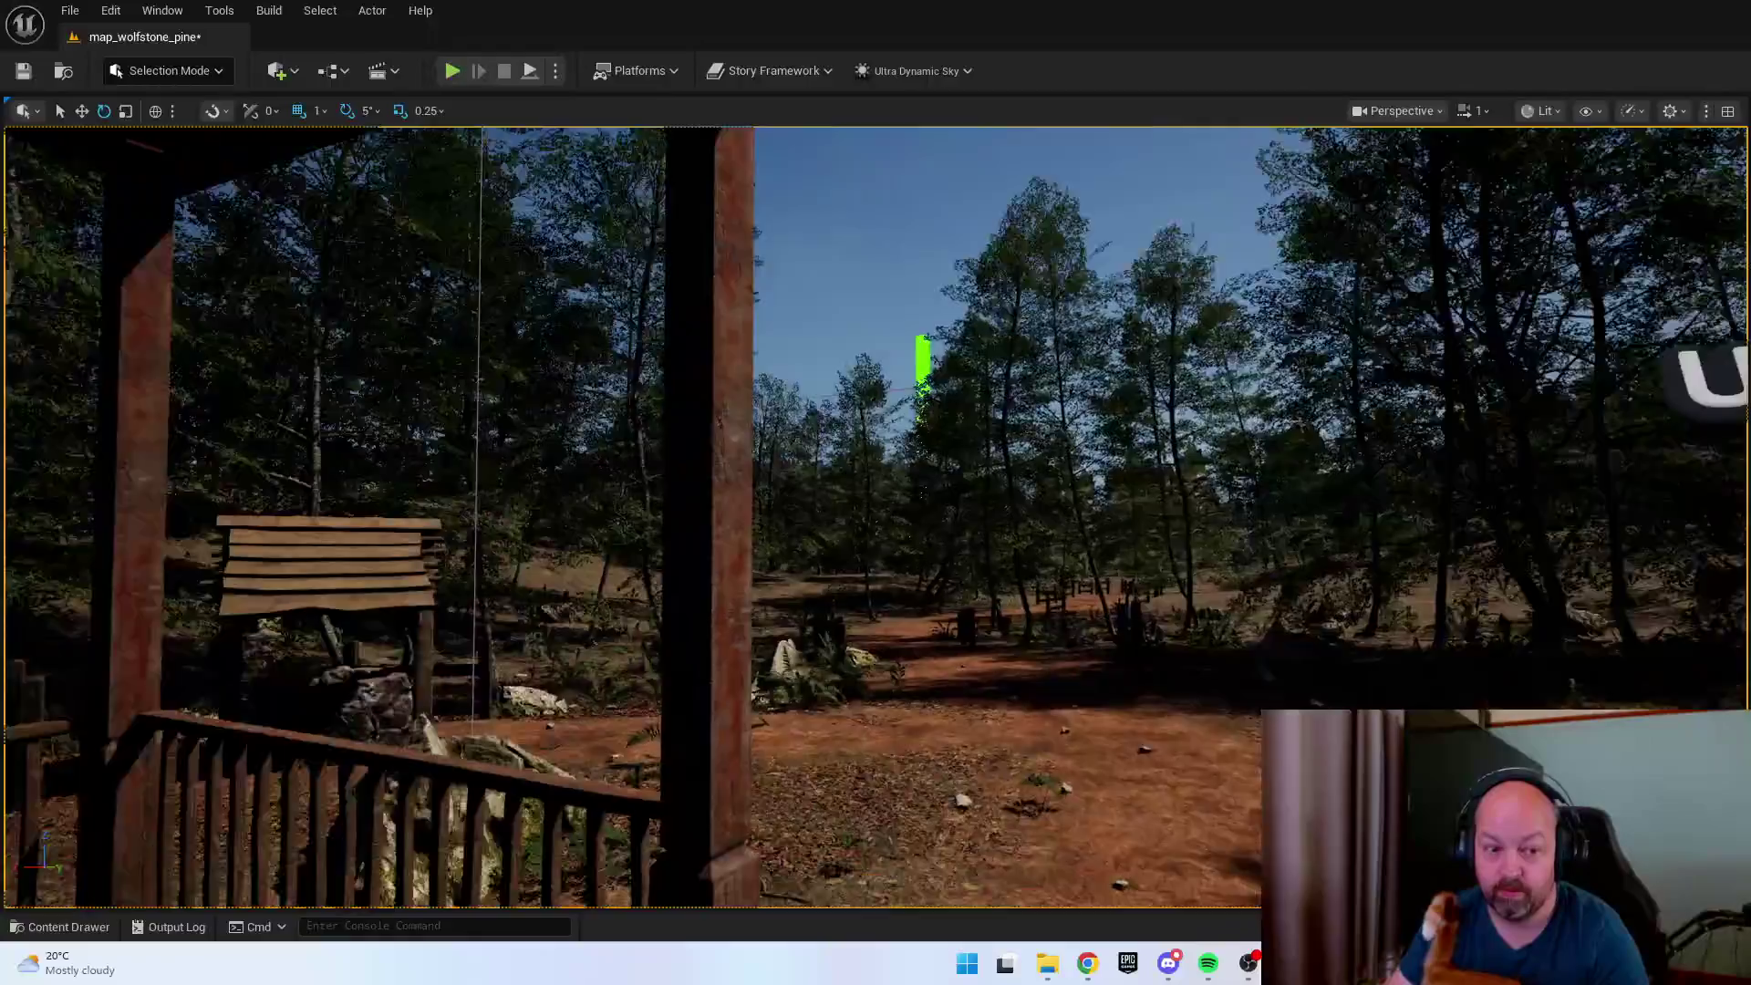
key(a)
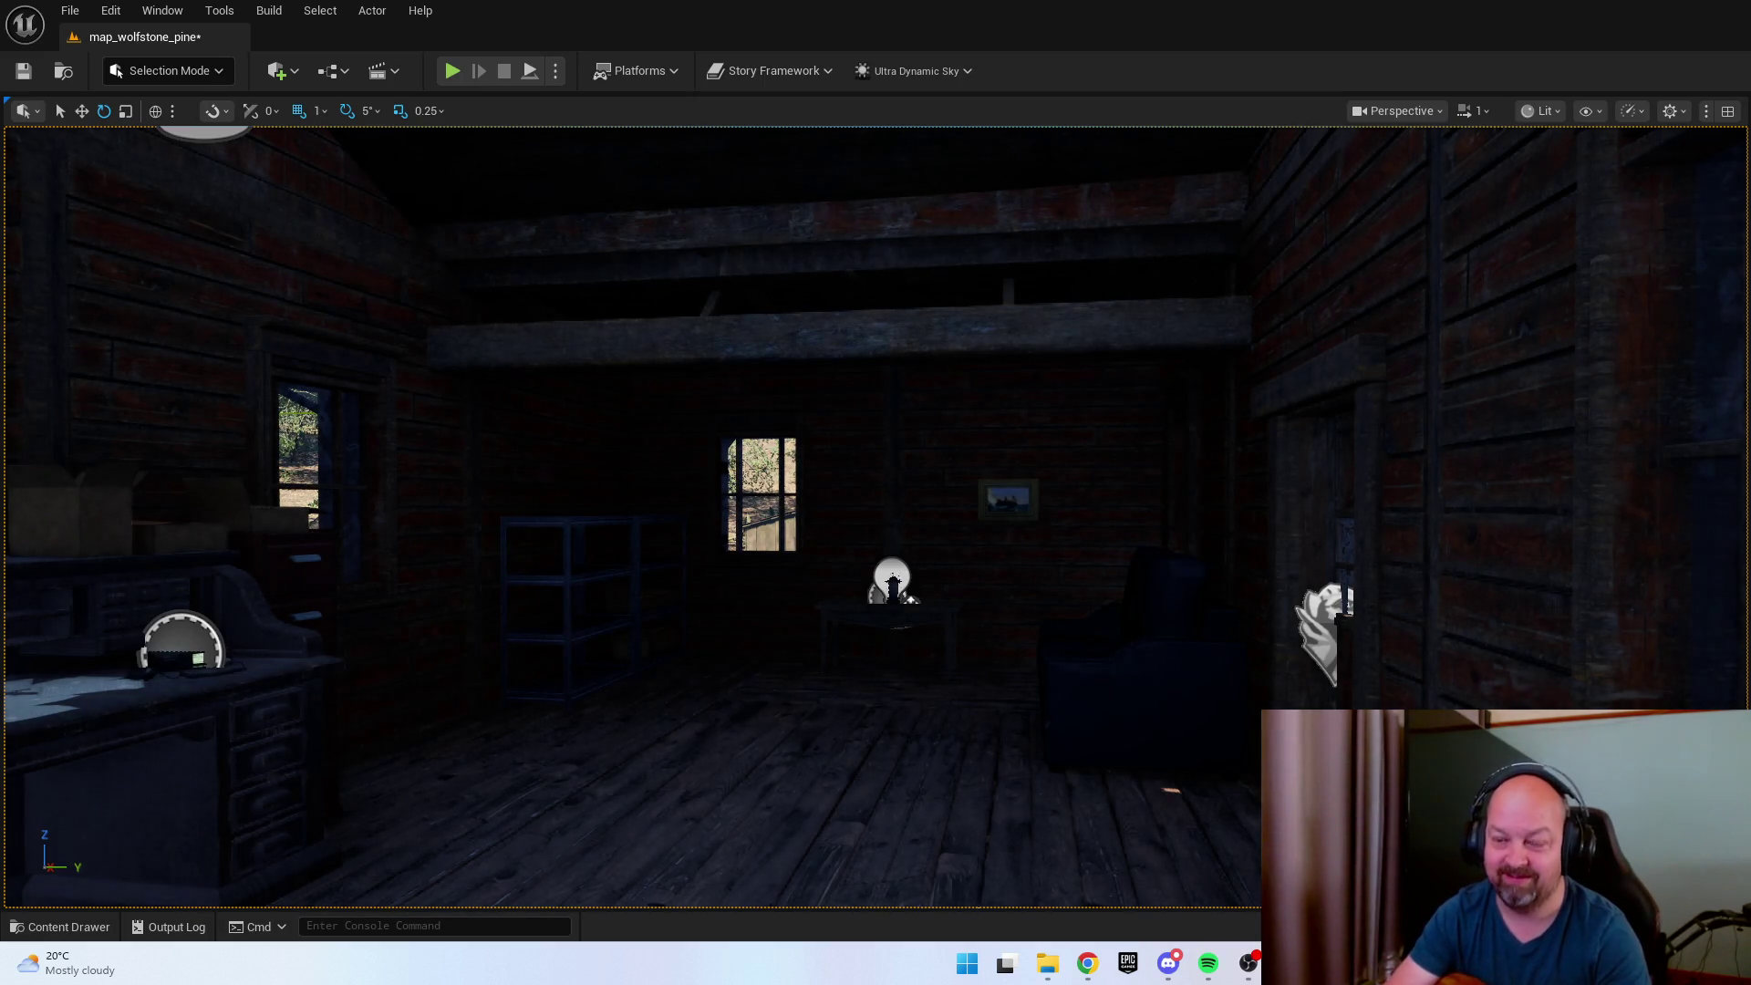
key(f)
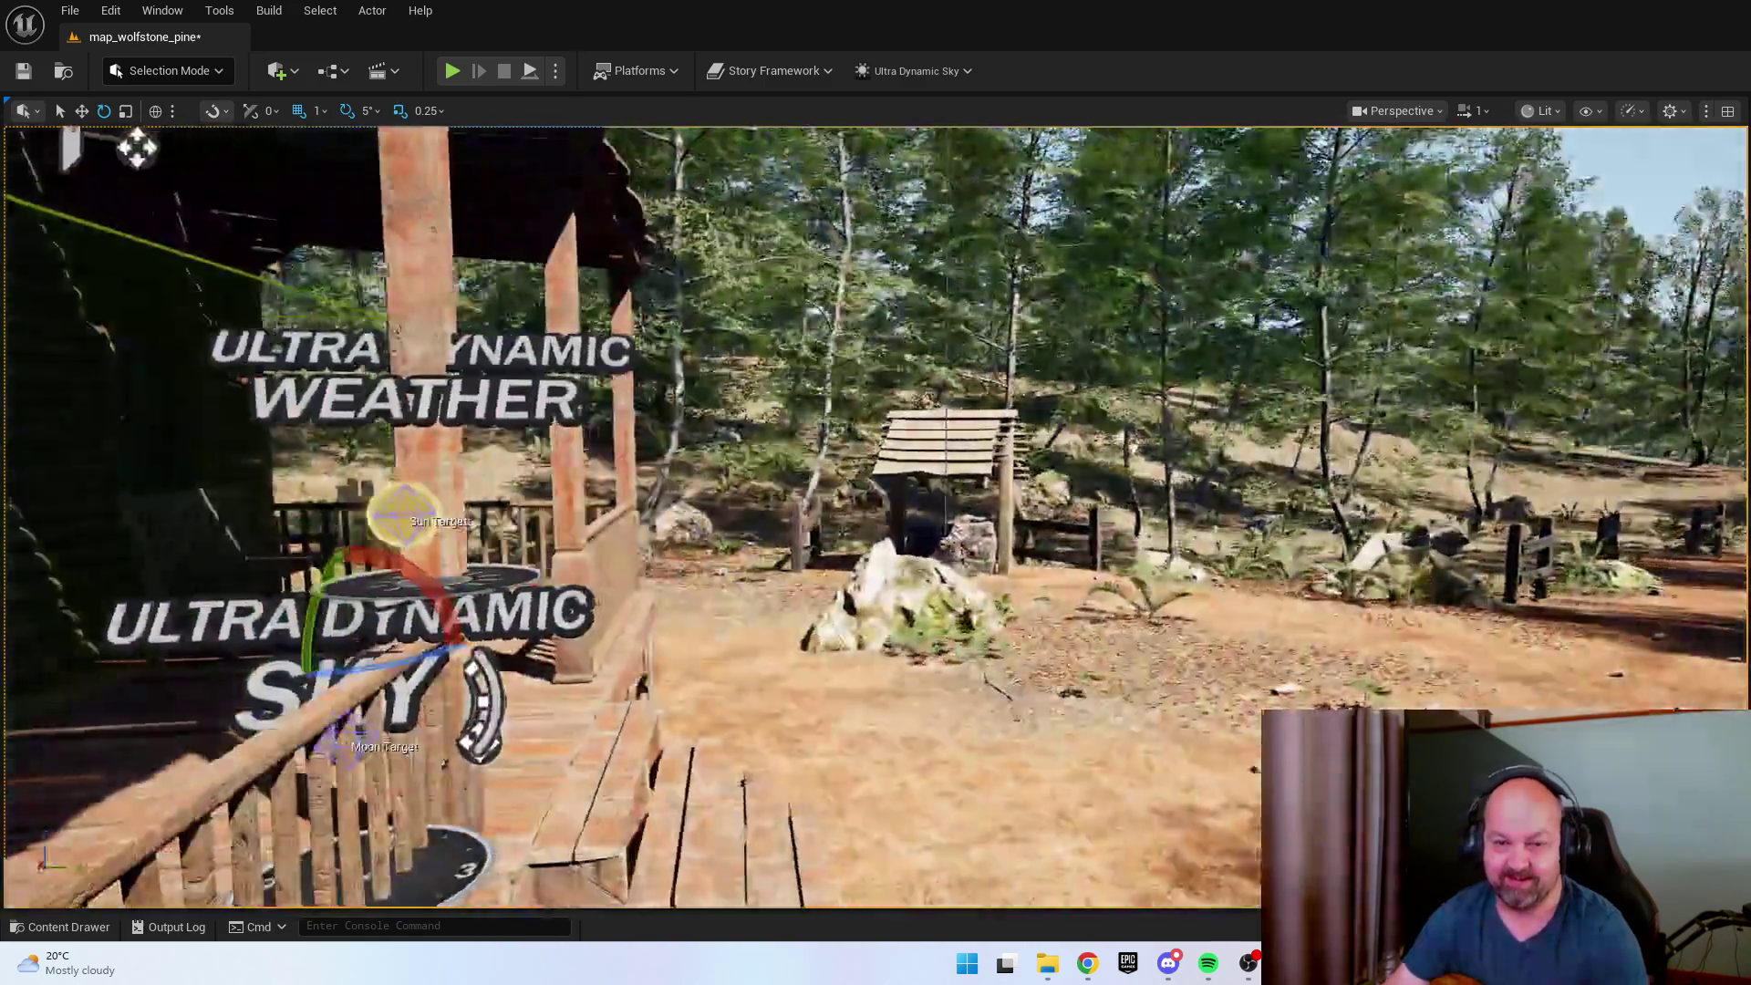
Switch to the Scale tool and bring up the context menu for the landscape beside the porch.
key(r)
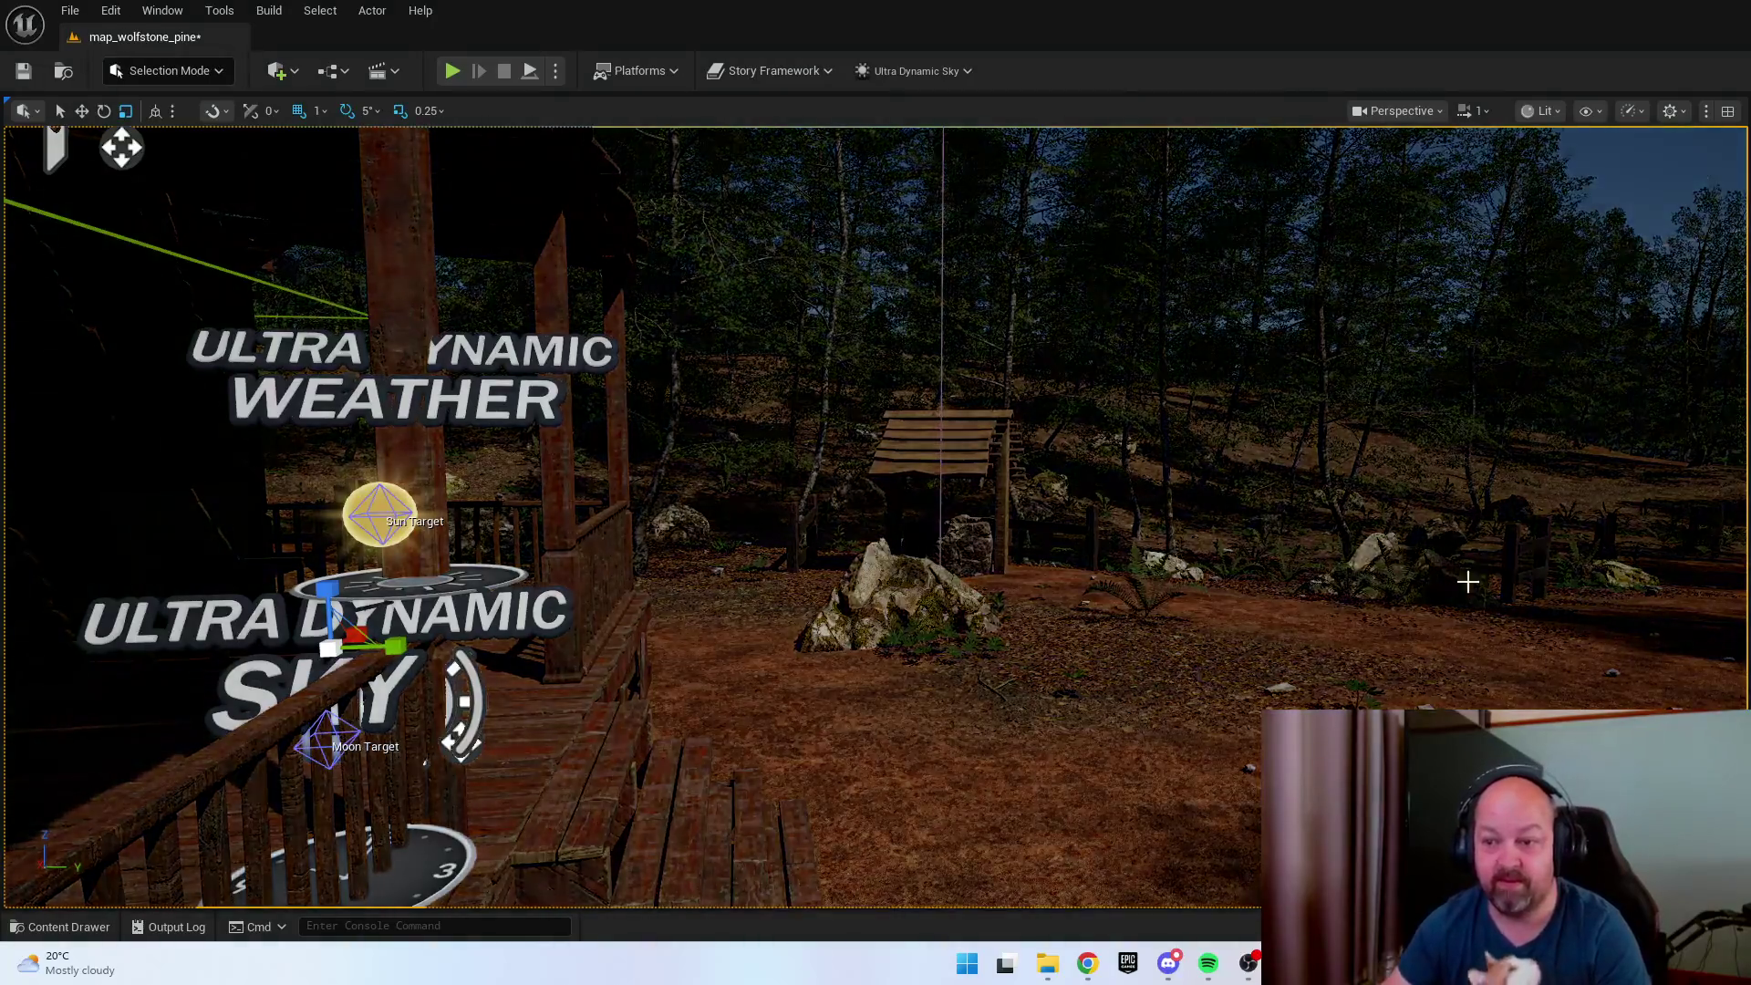
drag(1465, 578, 1646, 547)
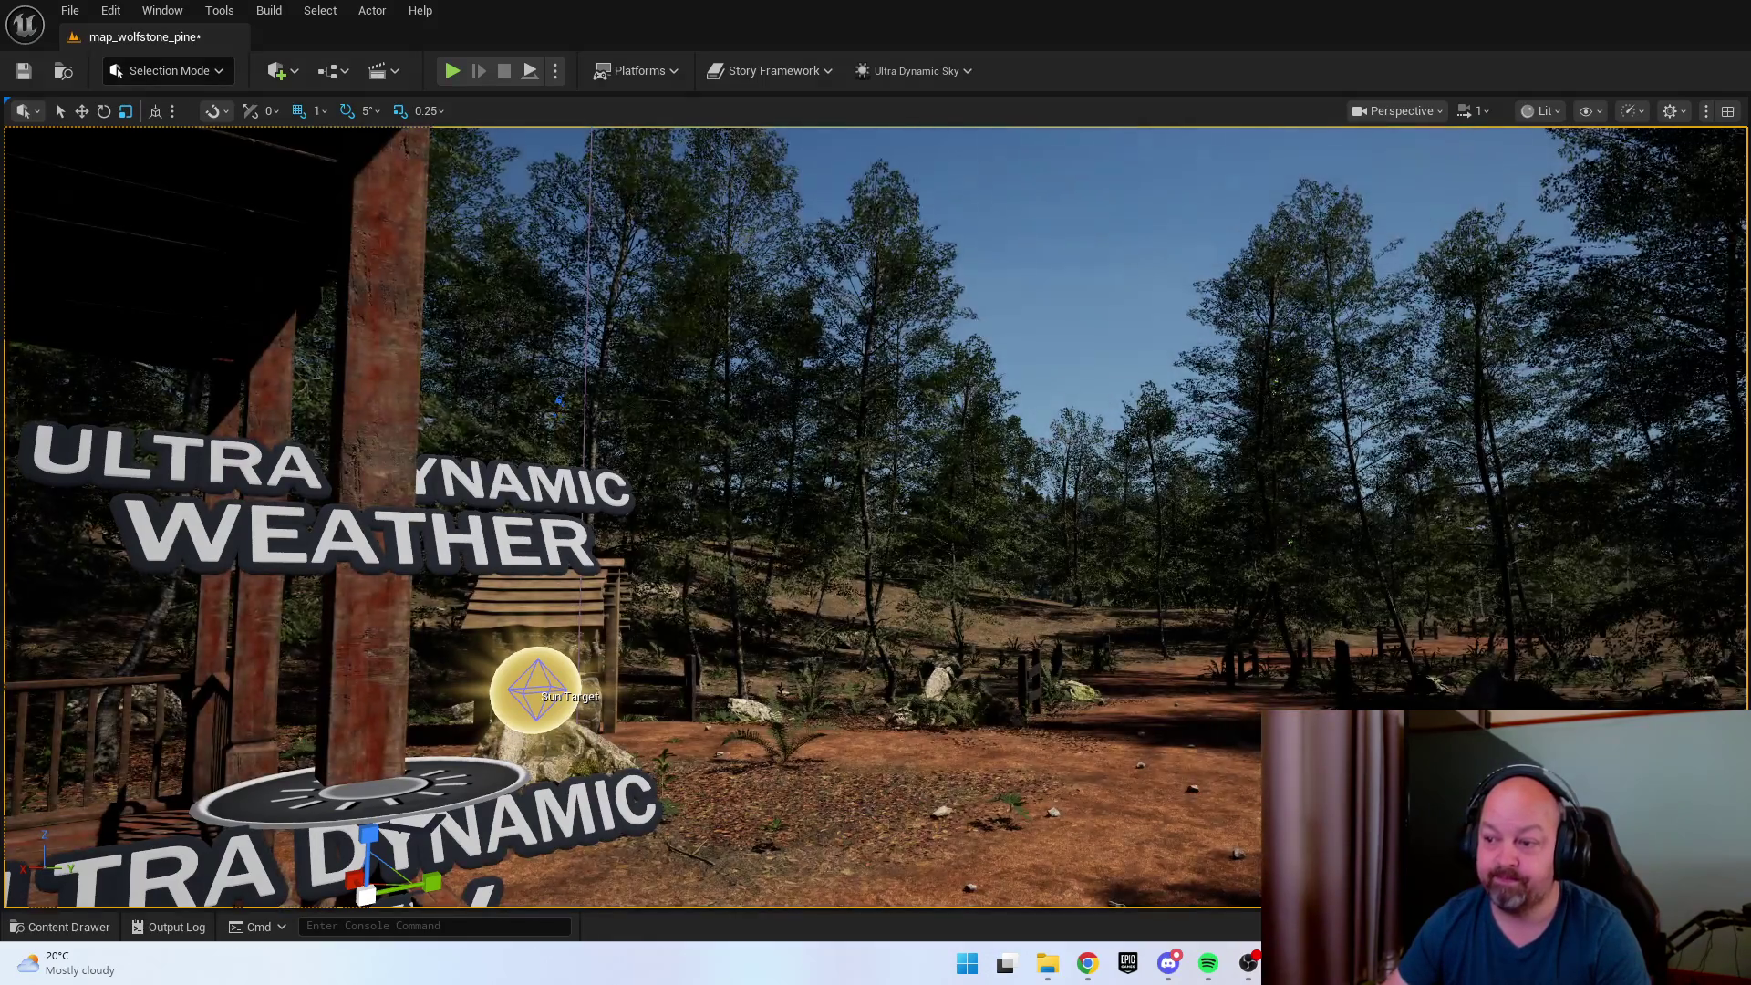
key(Down)
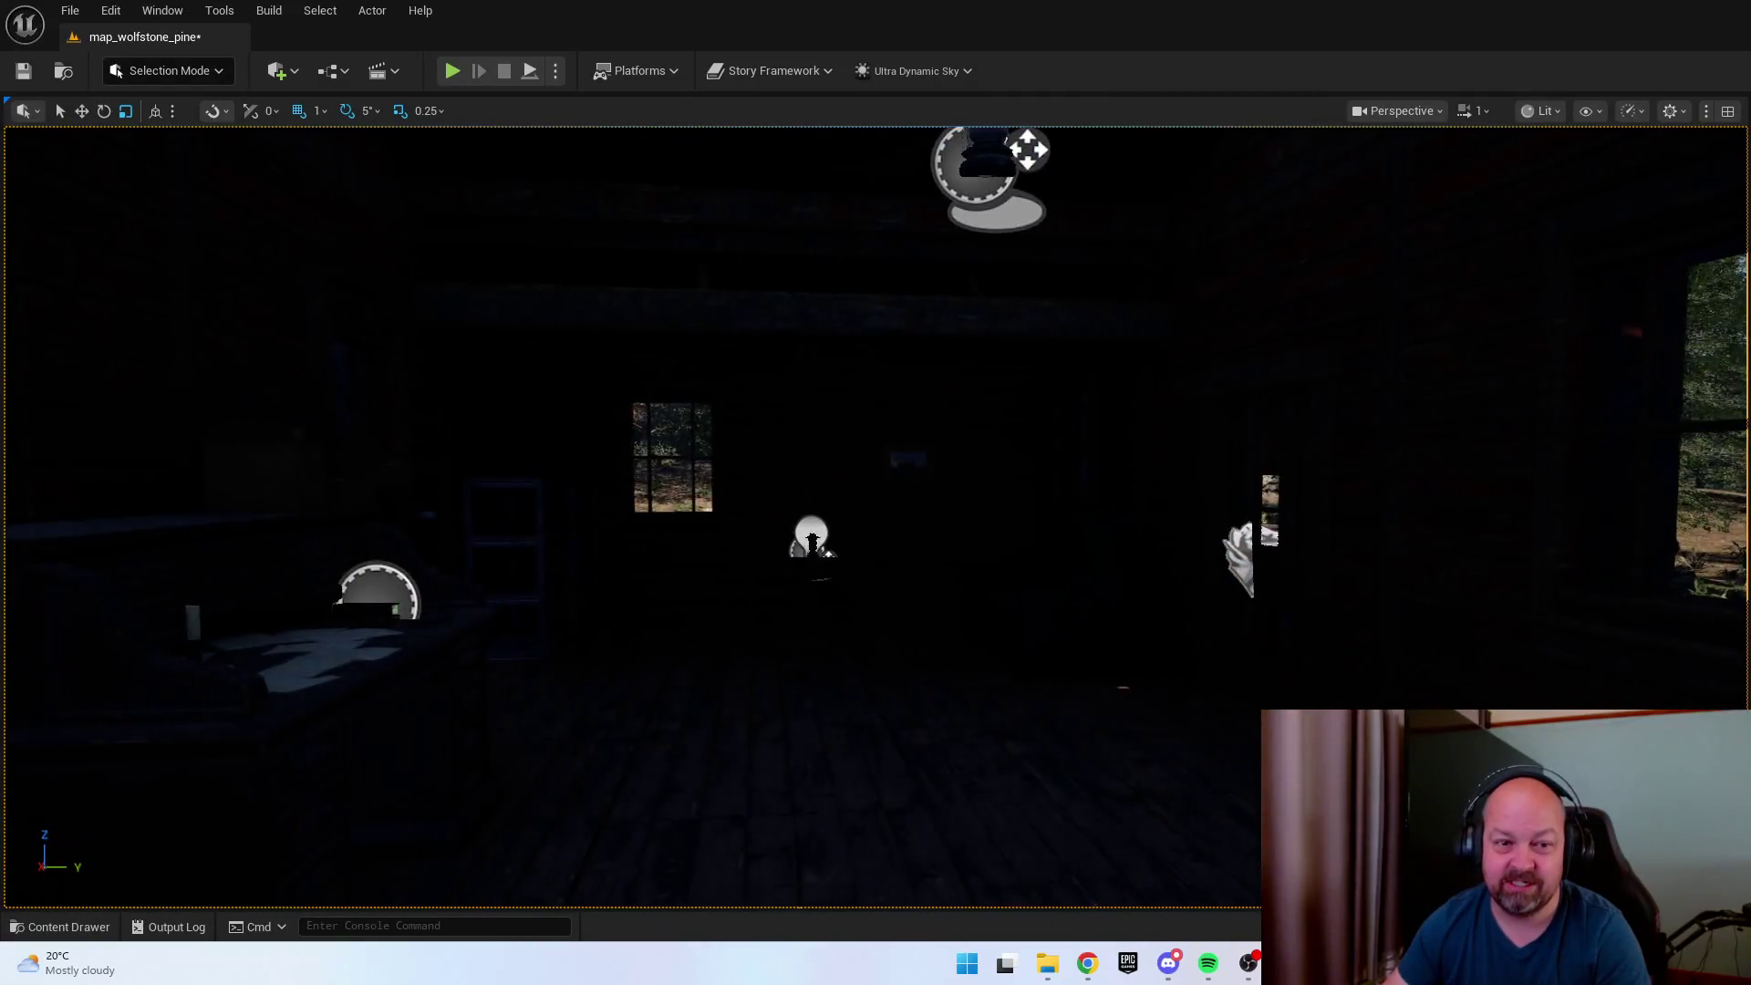
key(Up)
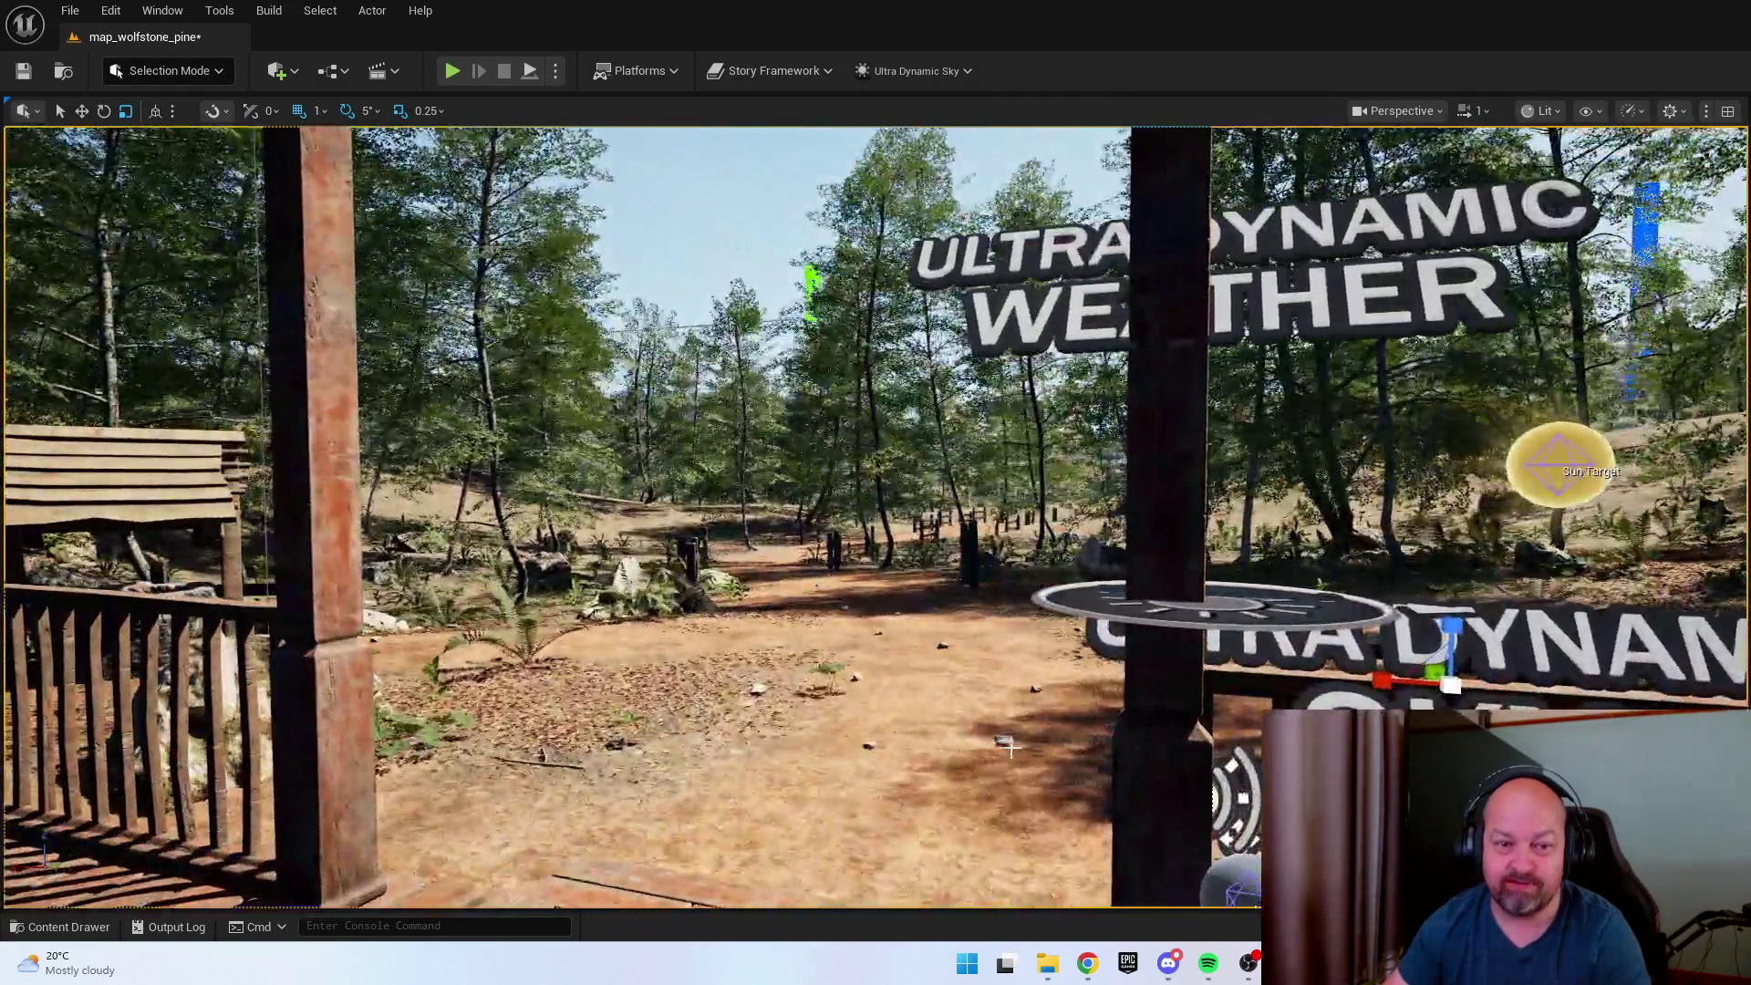
right_click(914, 786)
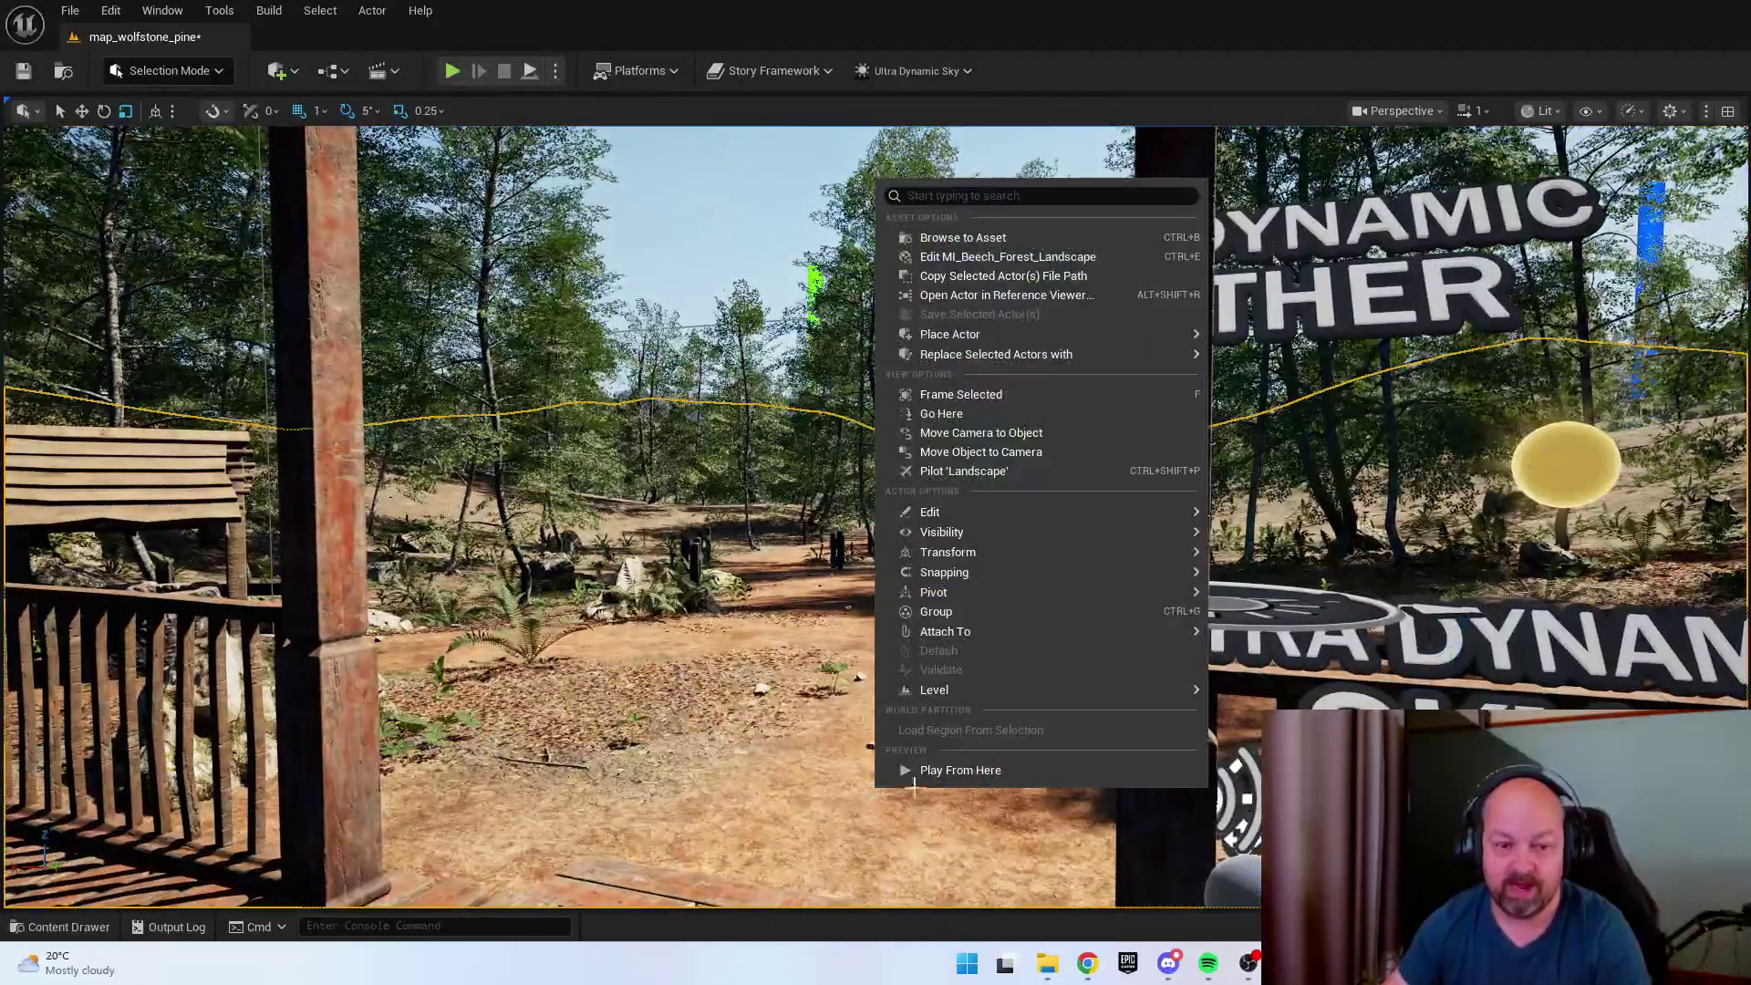
Play From Here by the porch, open the door, walk through the rooms into the clearing, then stop.
click(941, 766)
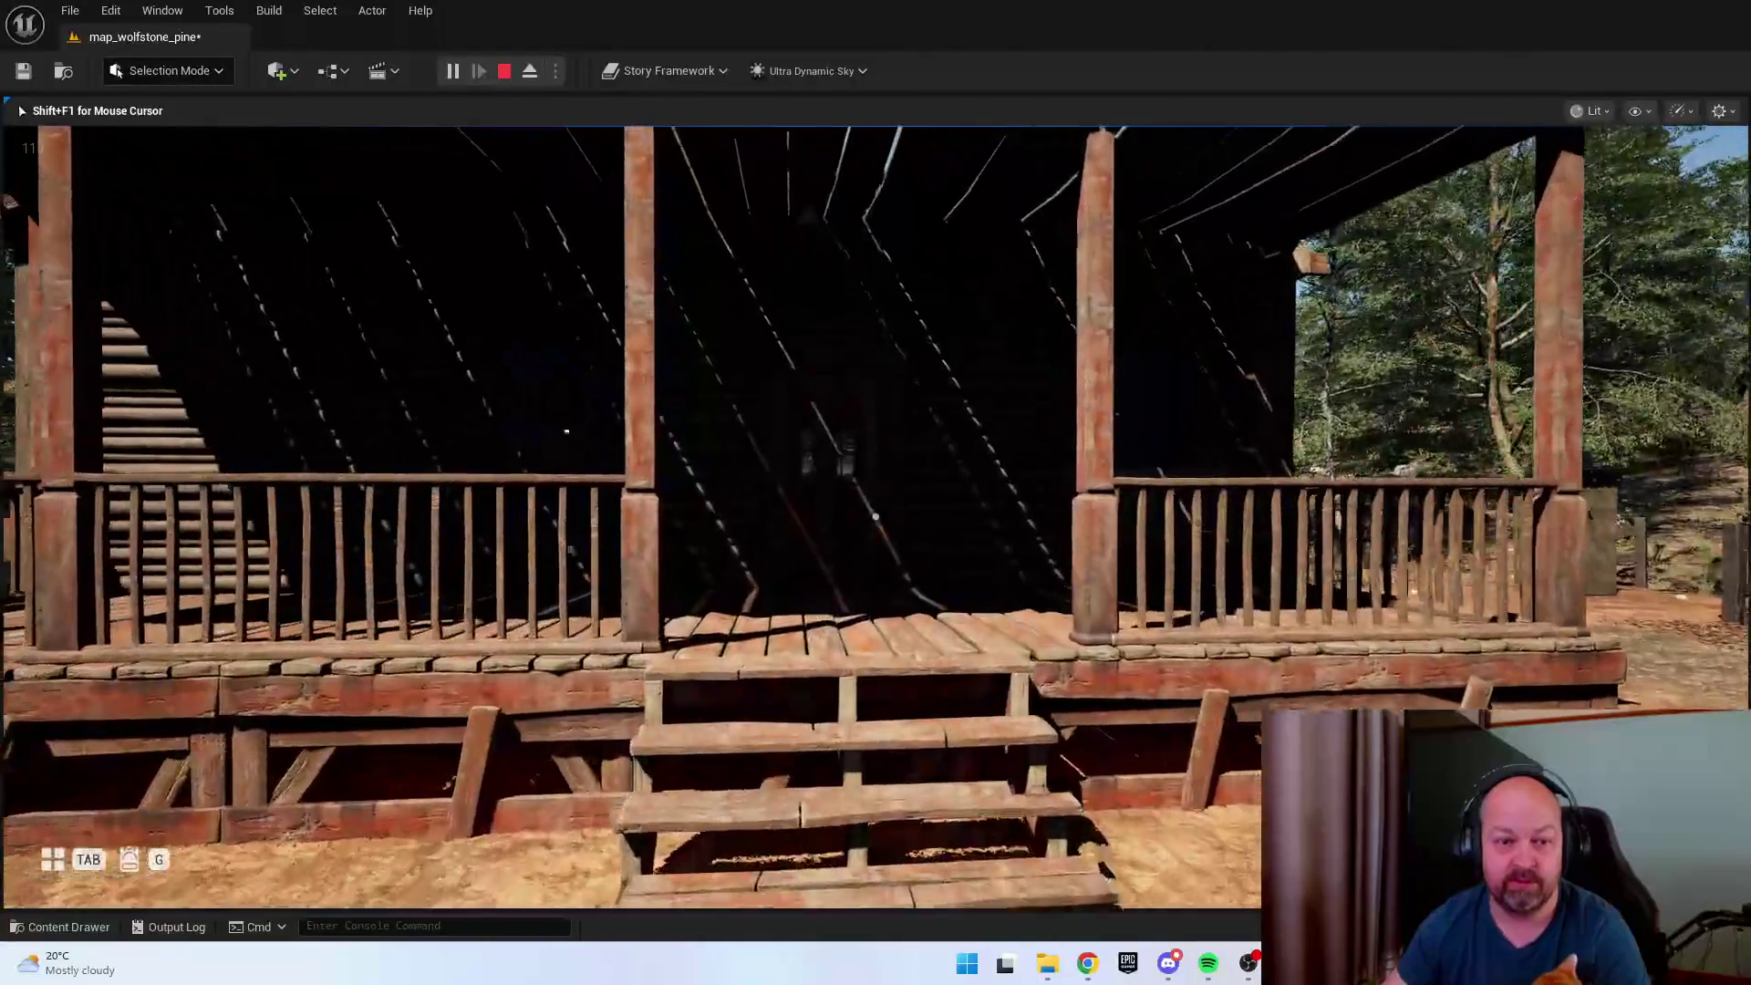
key(w)
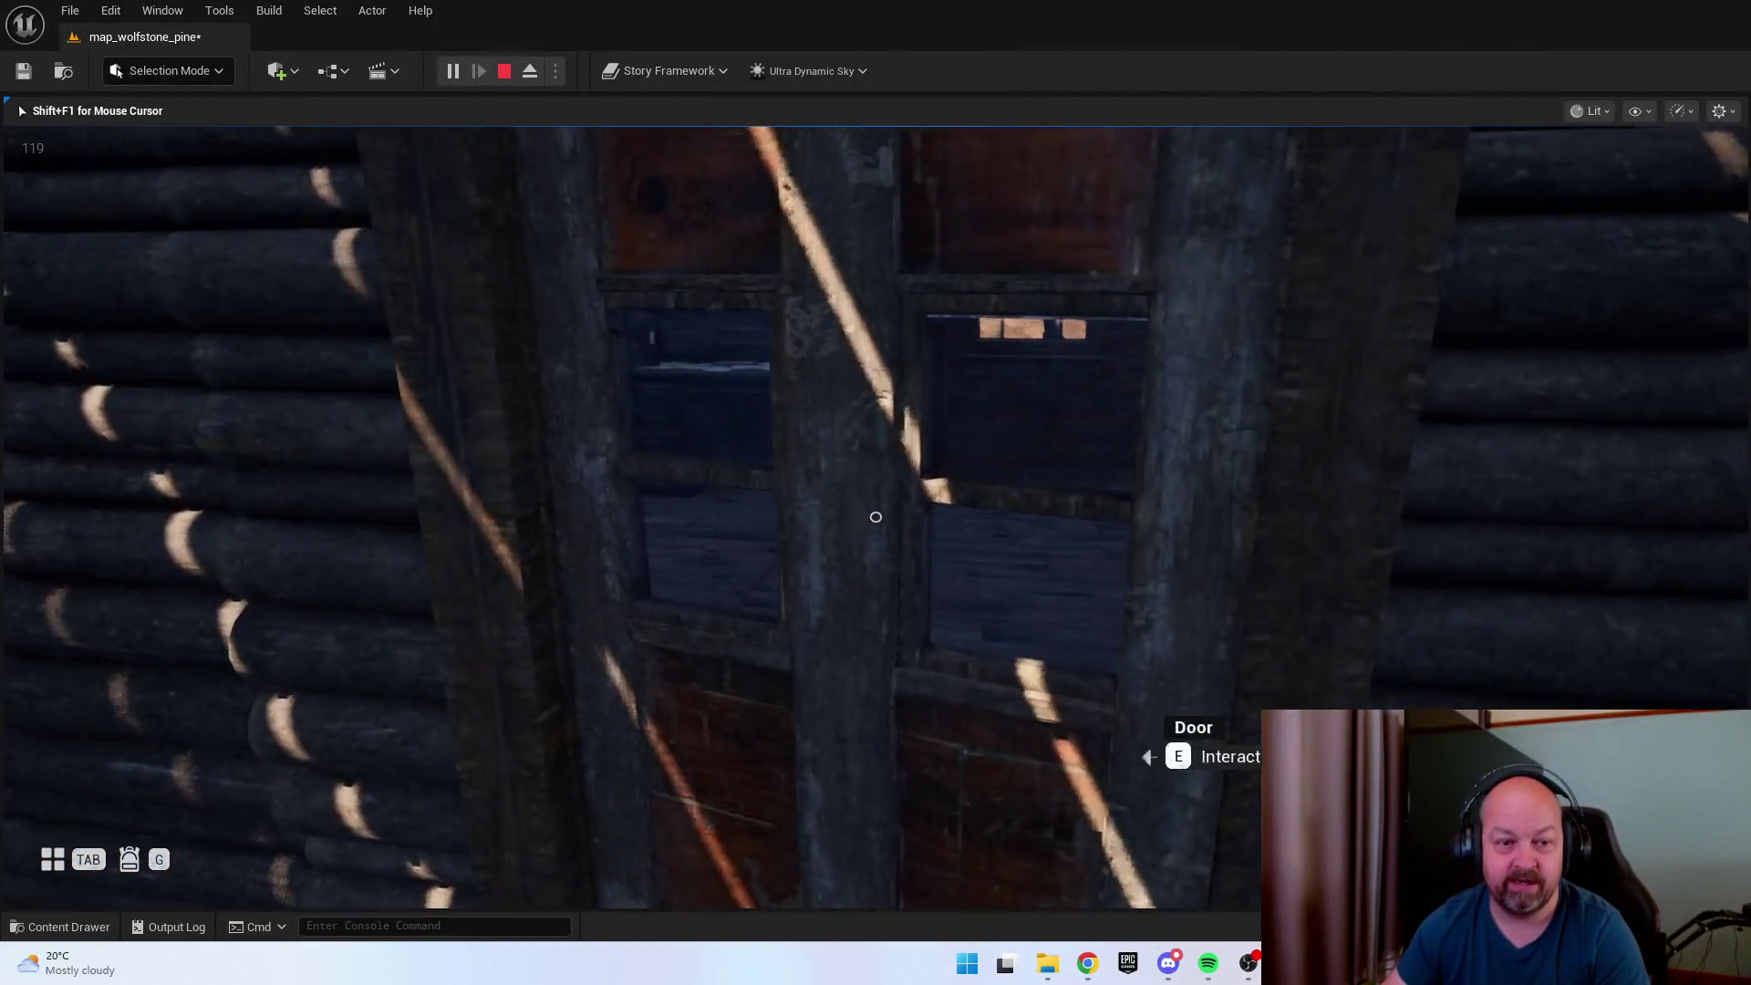
key(e)
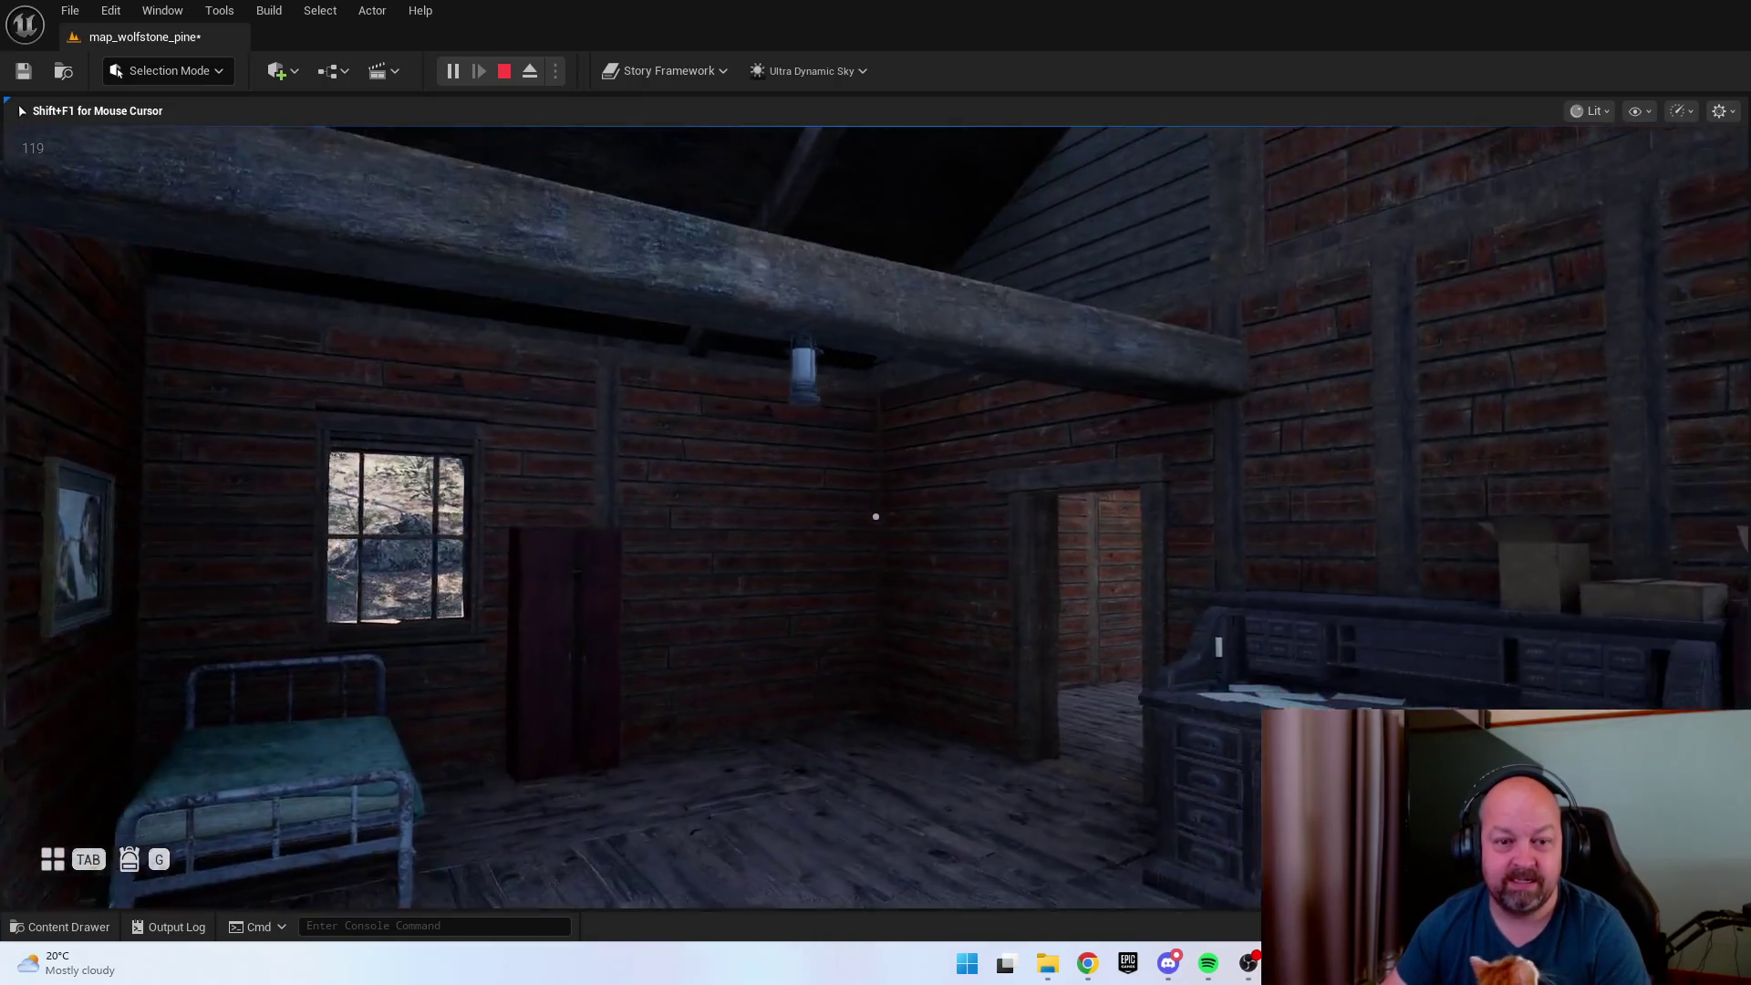
key(w)
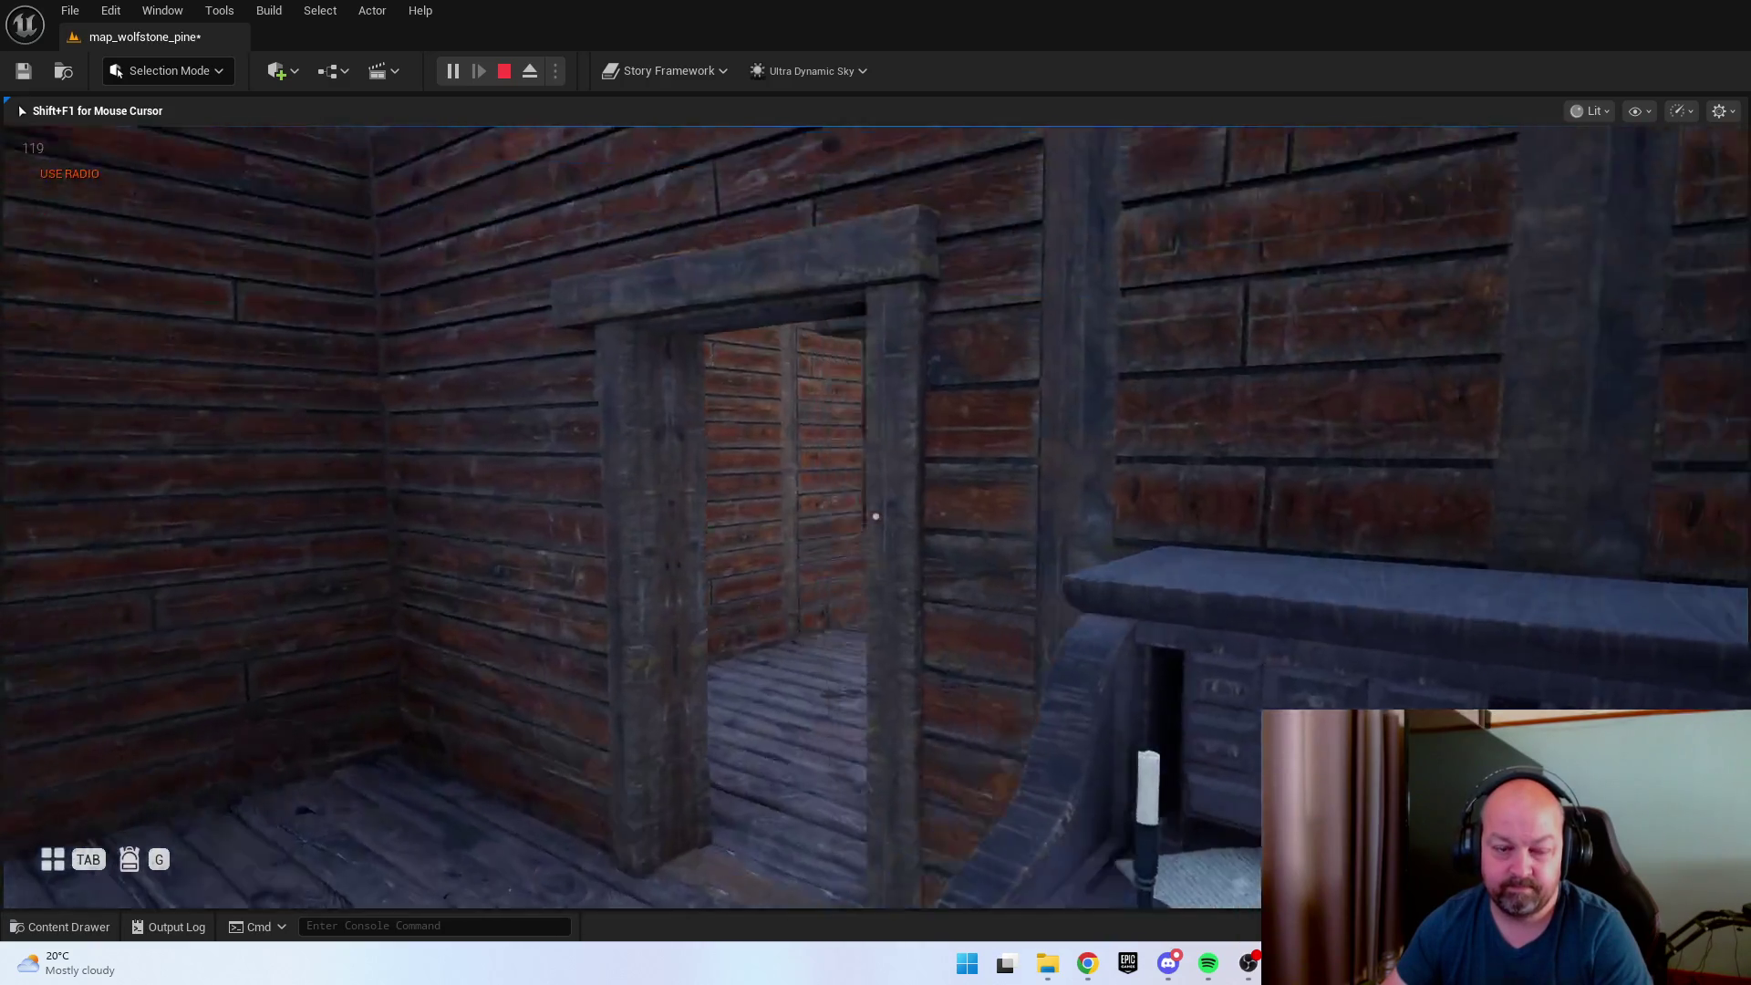
key(w)
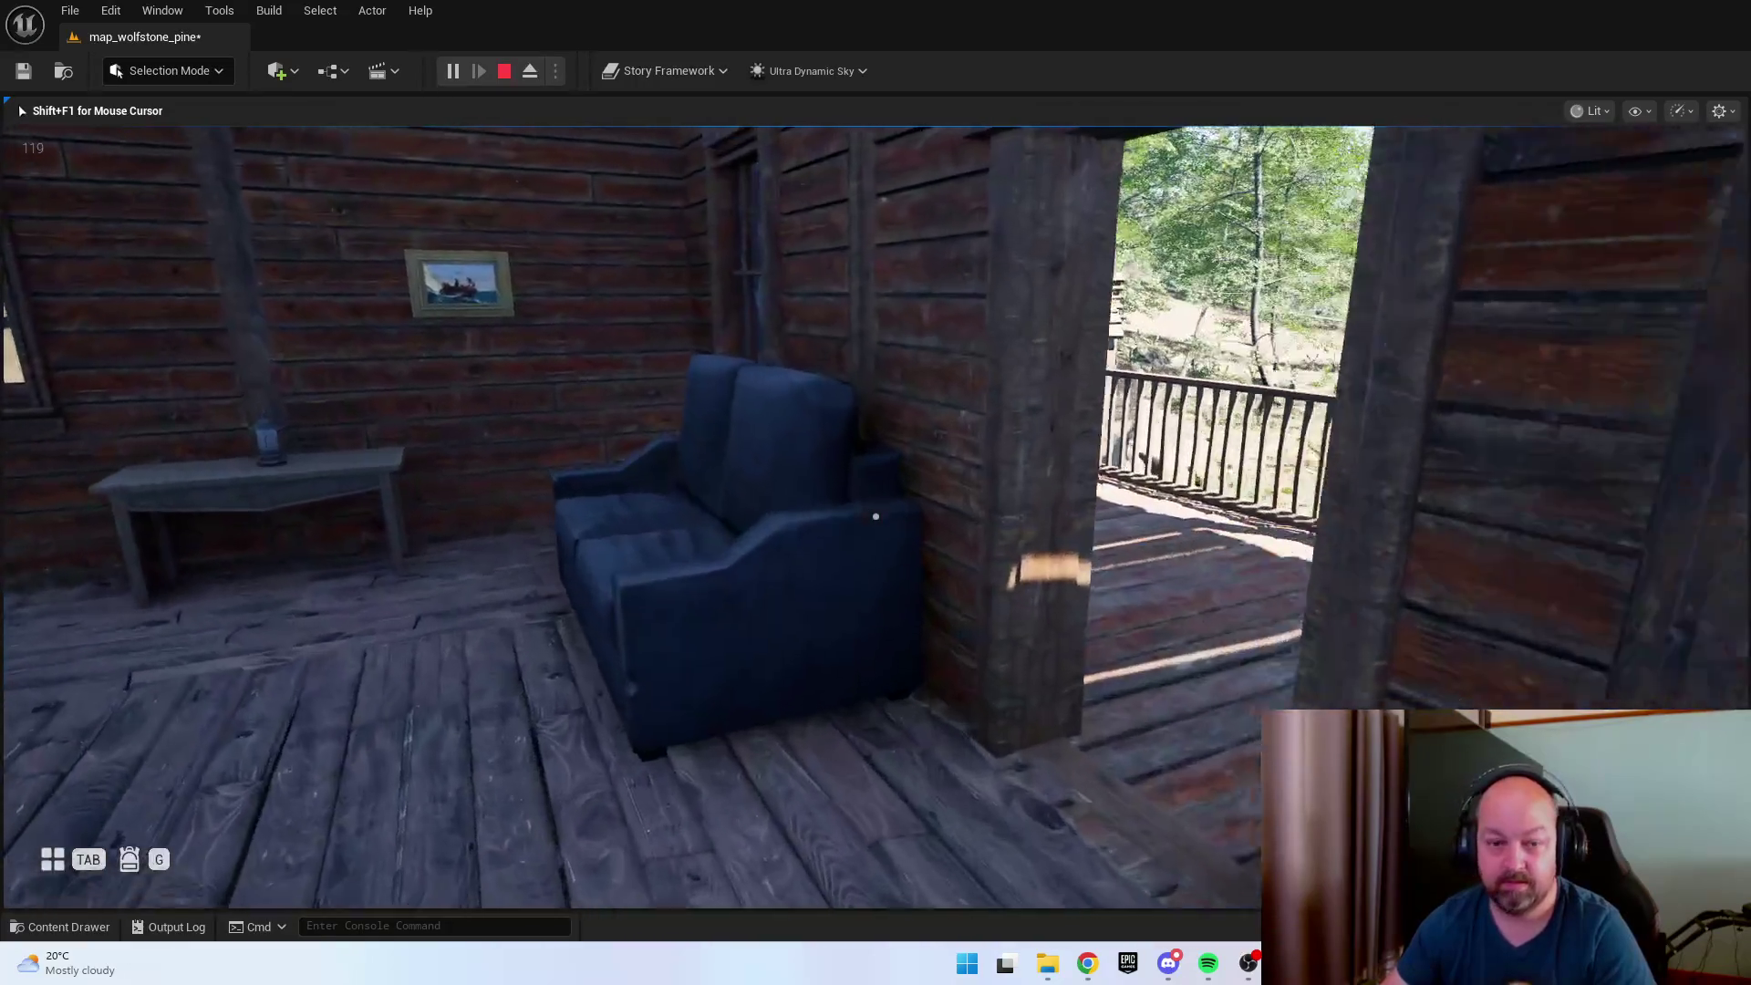
key(w)
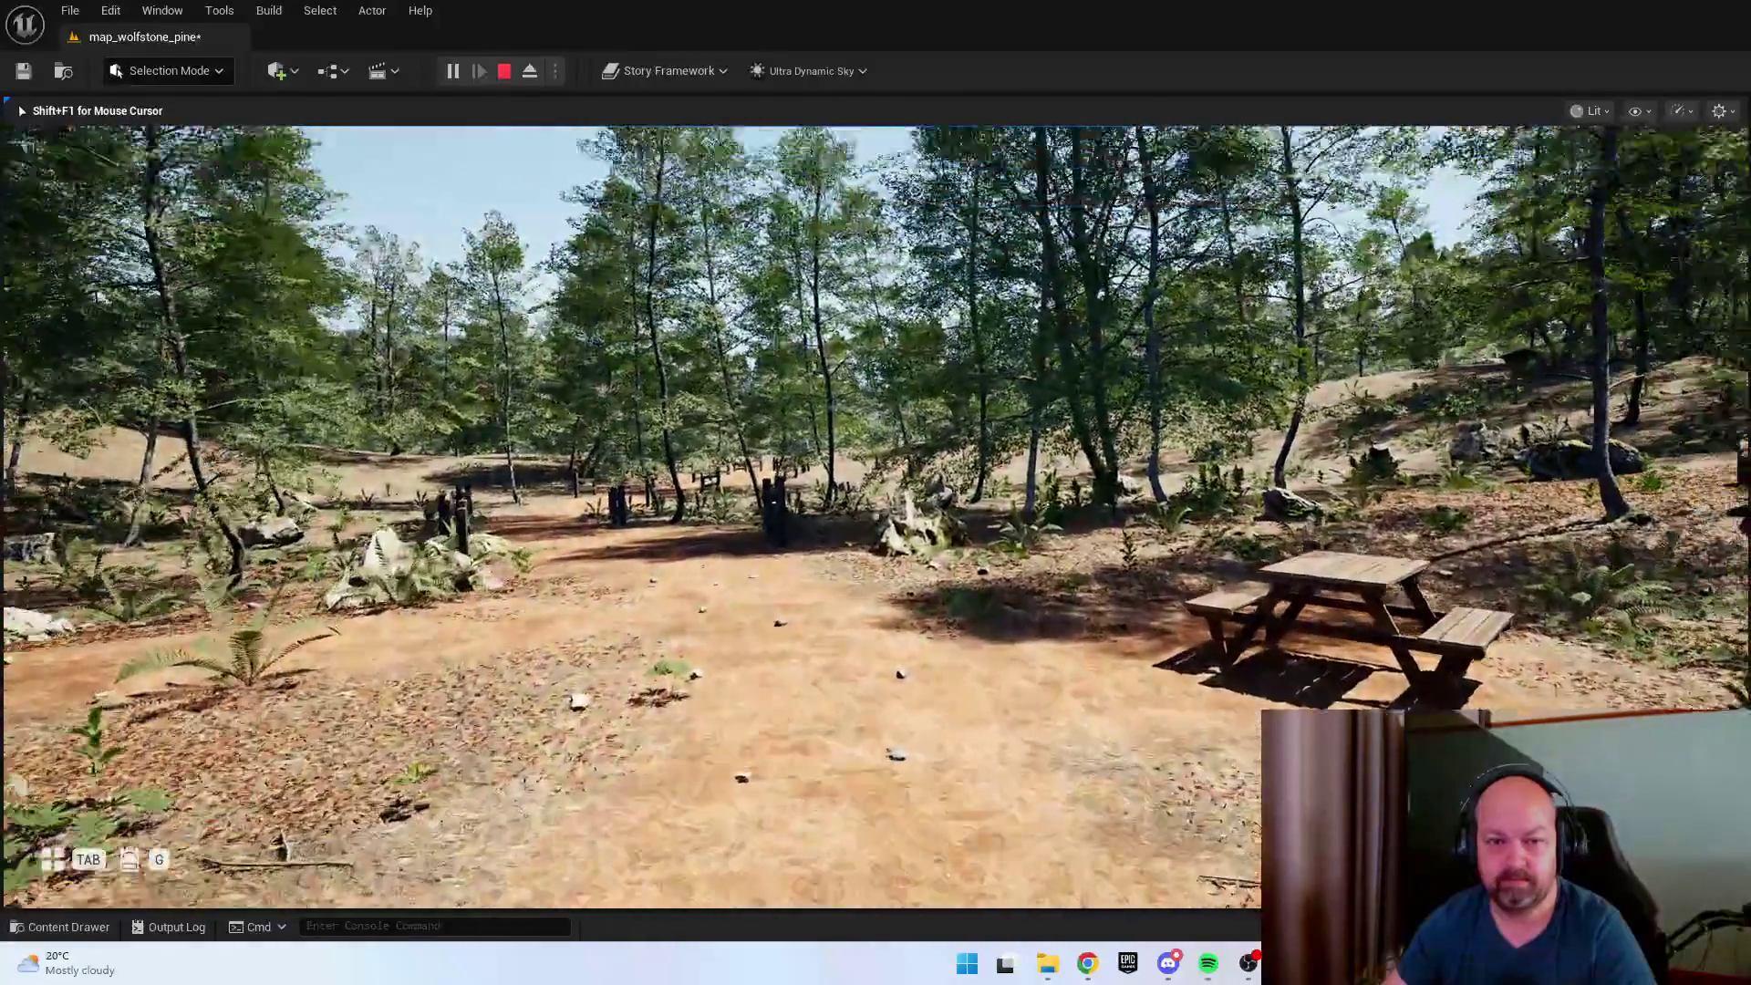
key(s)
key(Escape)
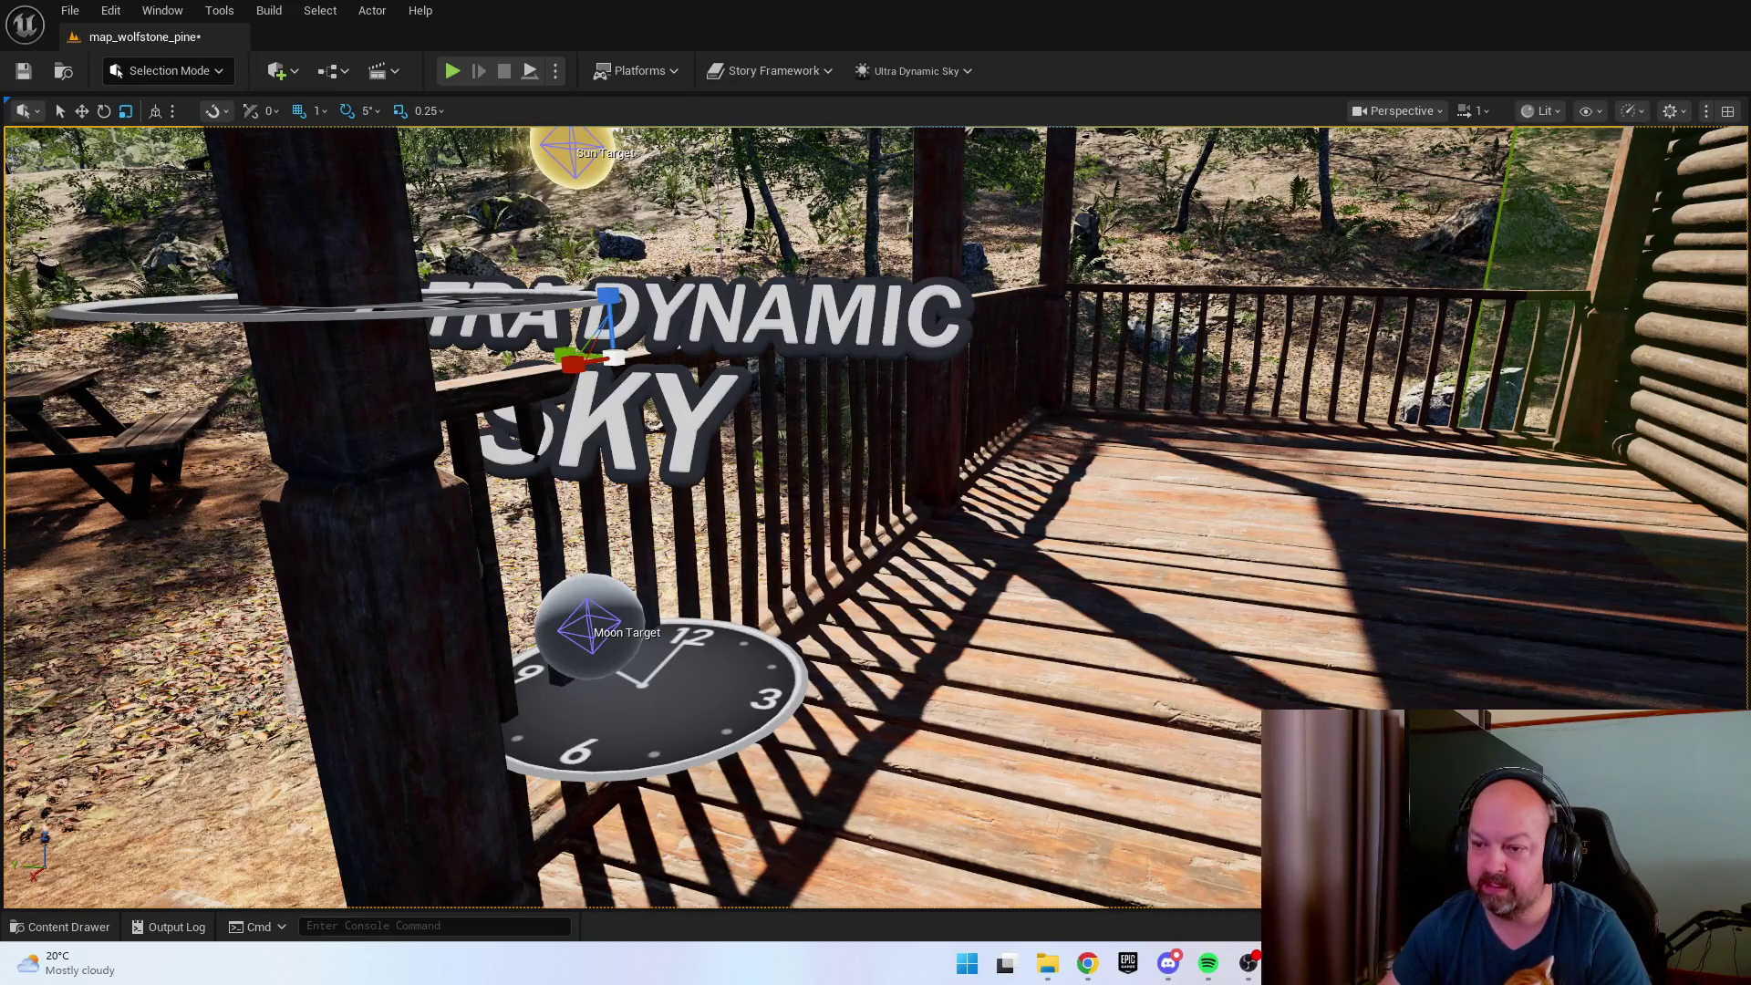
Start Play From Here on SM_Porch_4m and toggle the table lantern off and back on.
right_click(1465, 653)
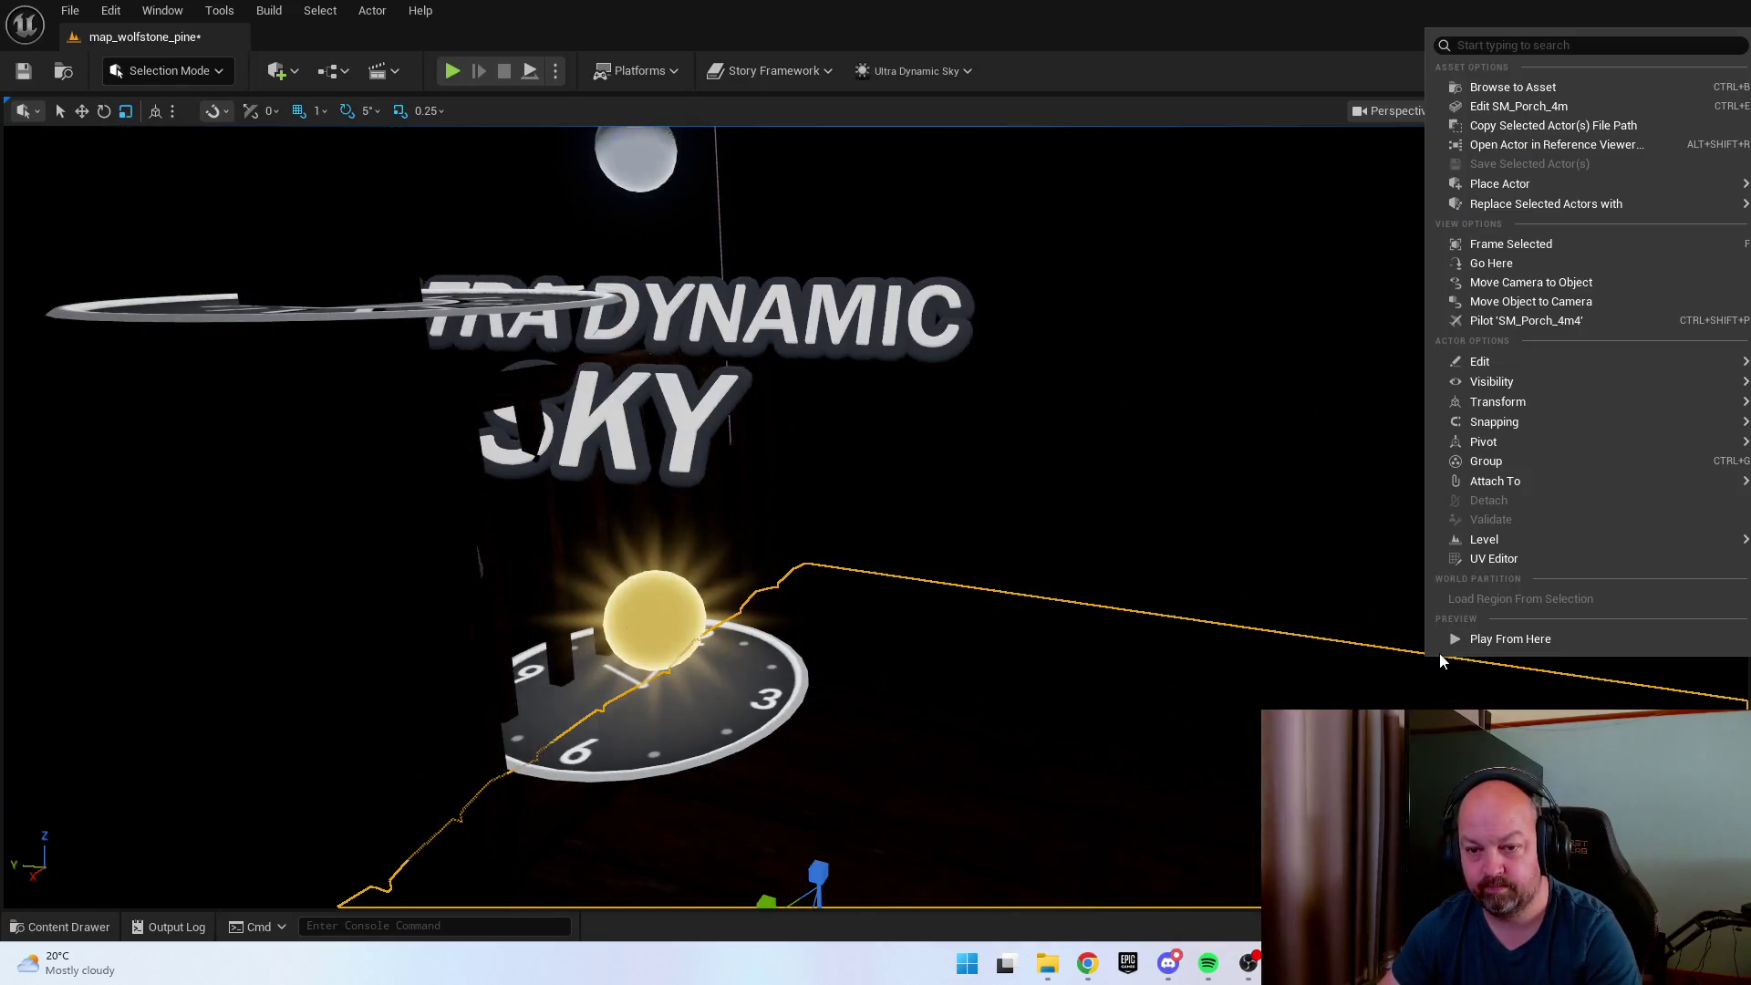
click(1507, 636)
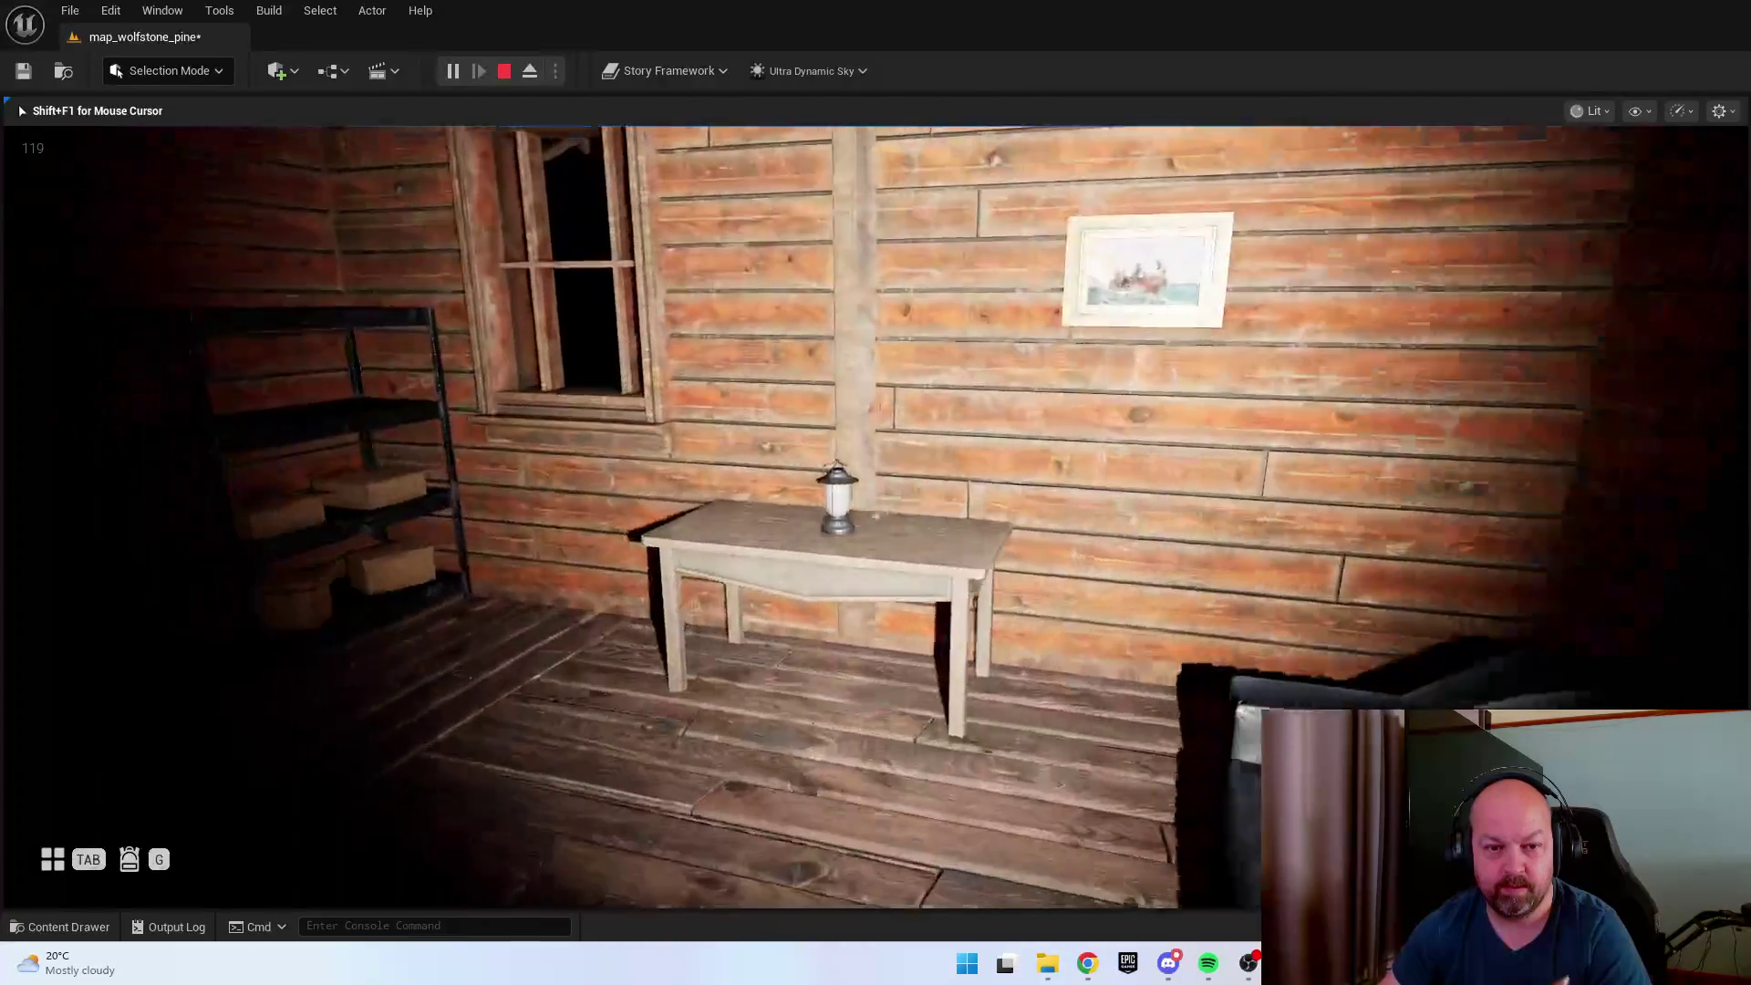
key(e)
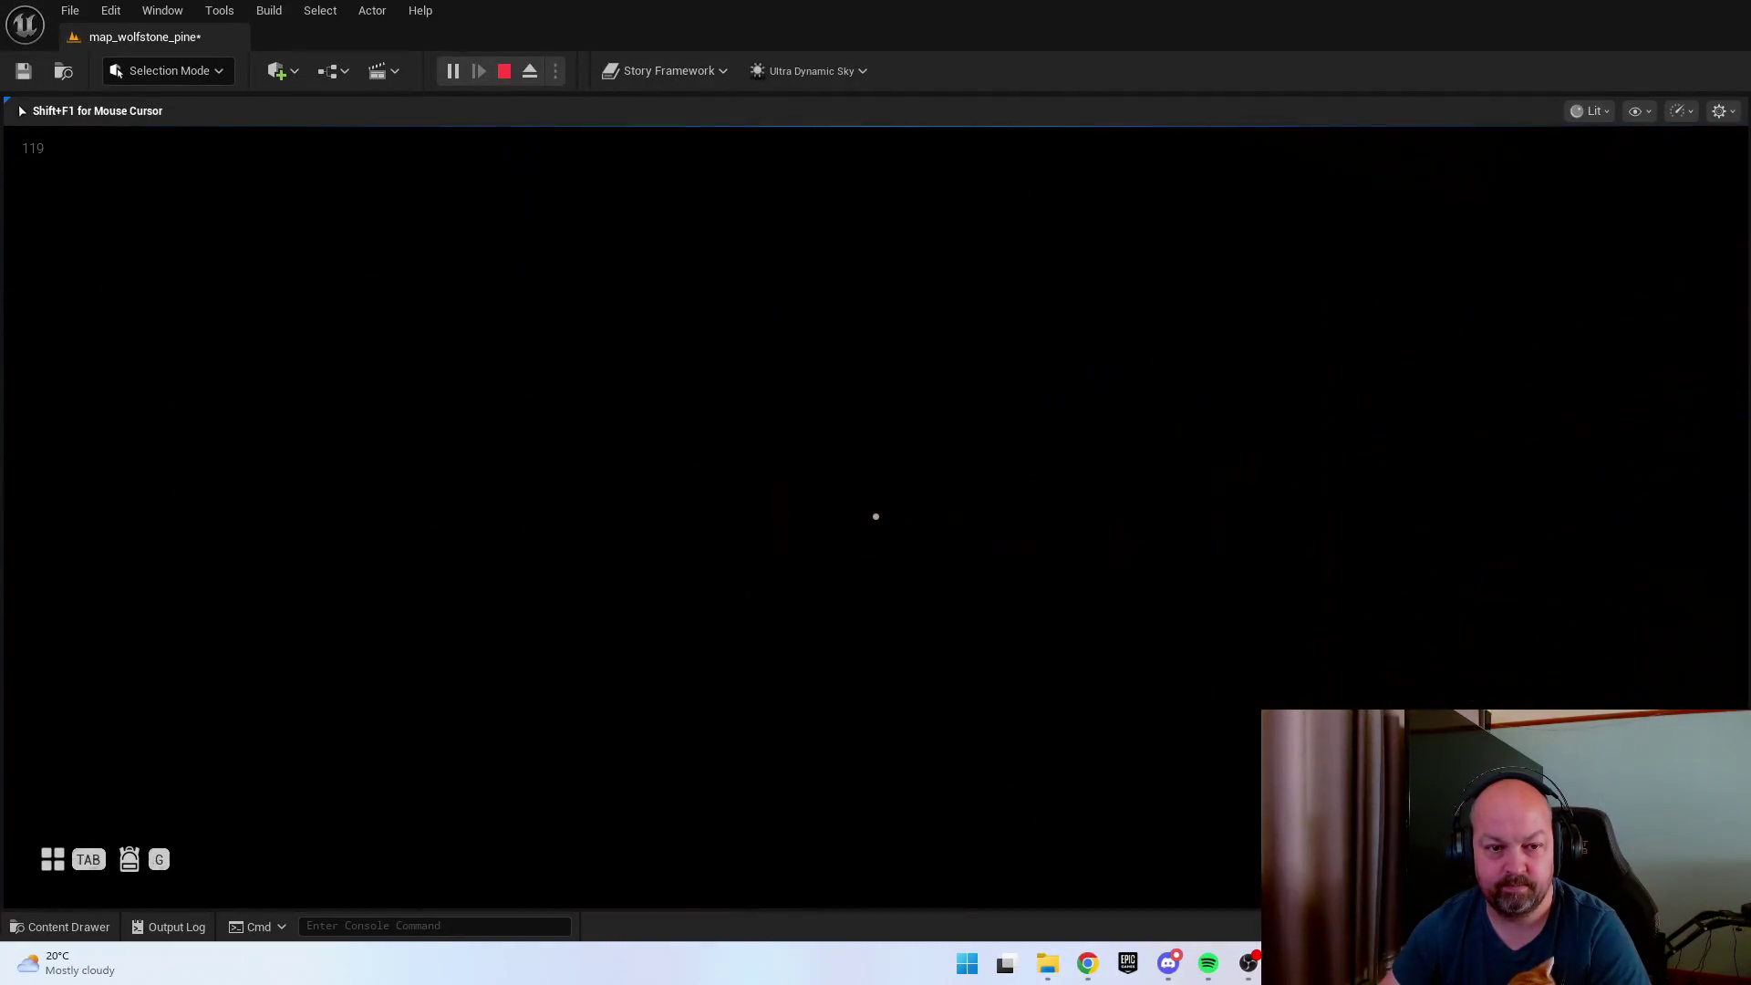
key(e)
key(e)
key(e)
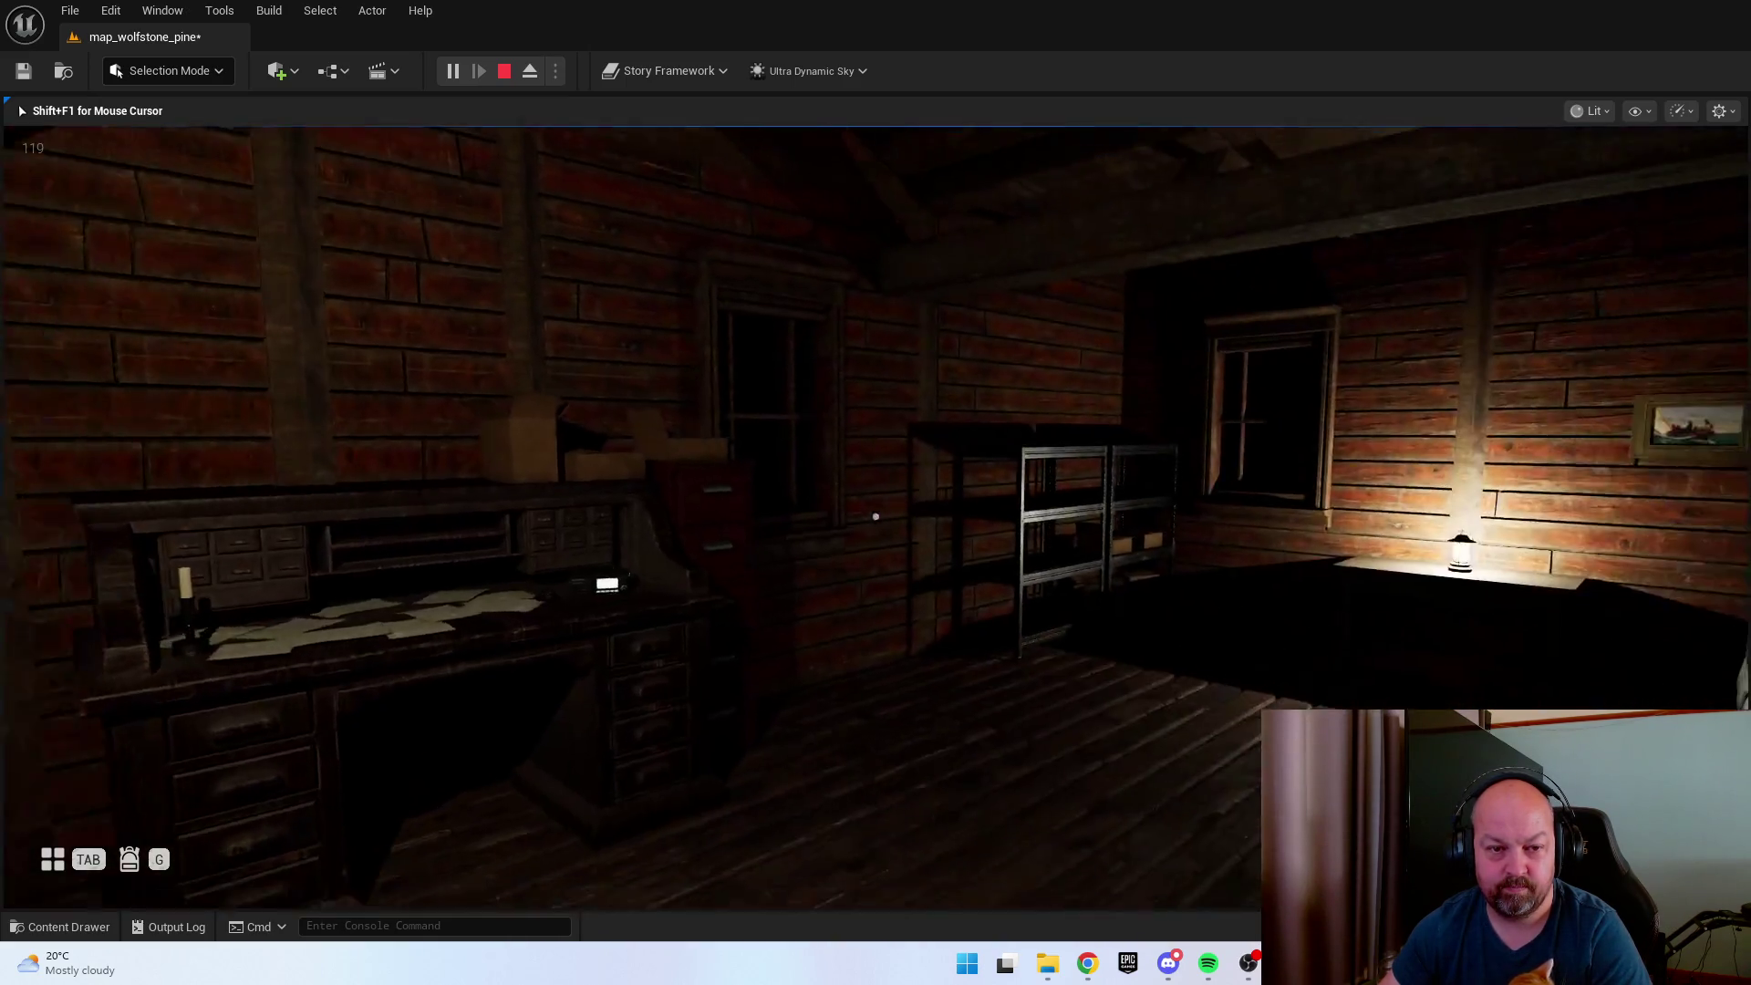
Walk through the bedroom, open the front door, step into the dark clearing, then stop playing.
key(w)
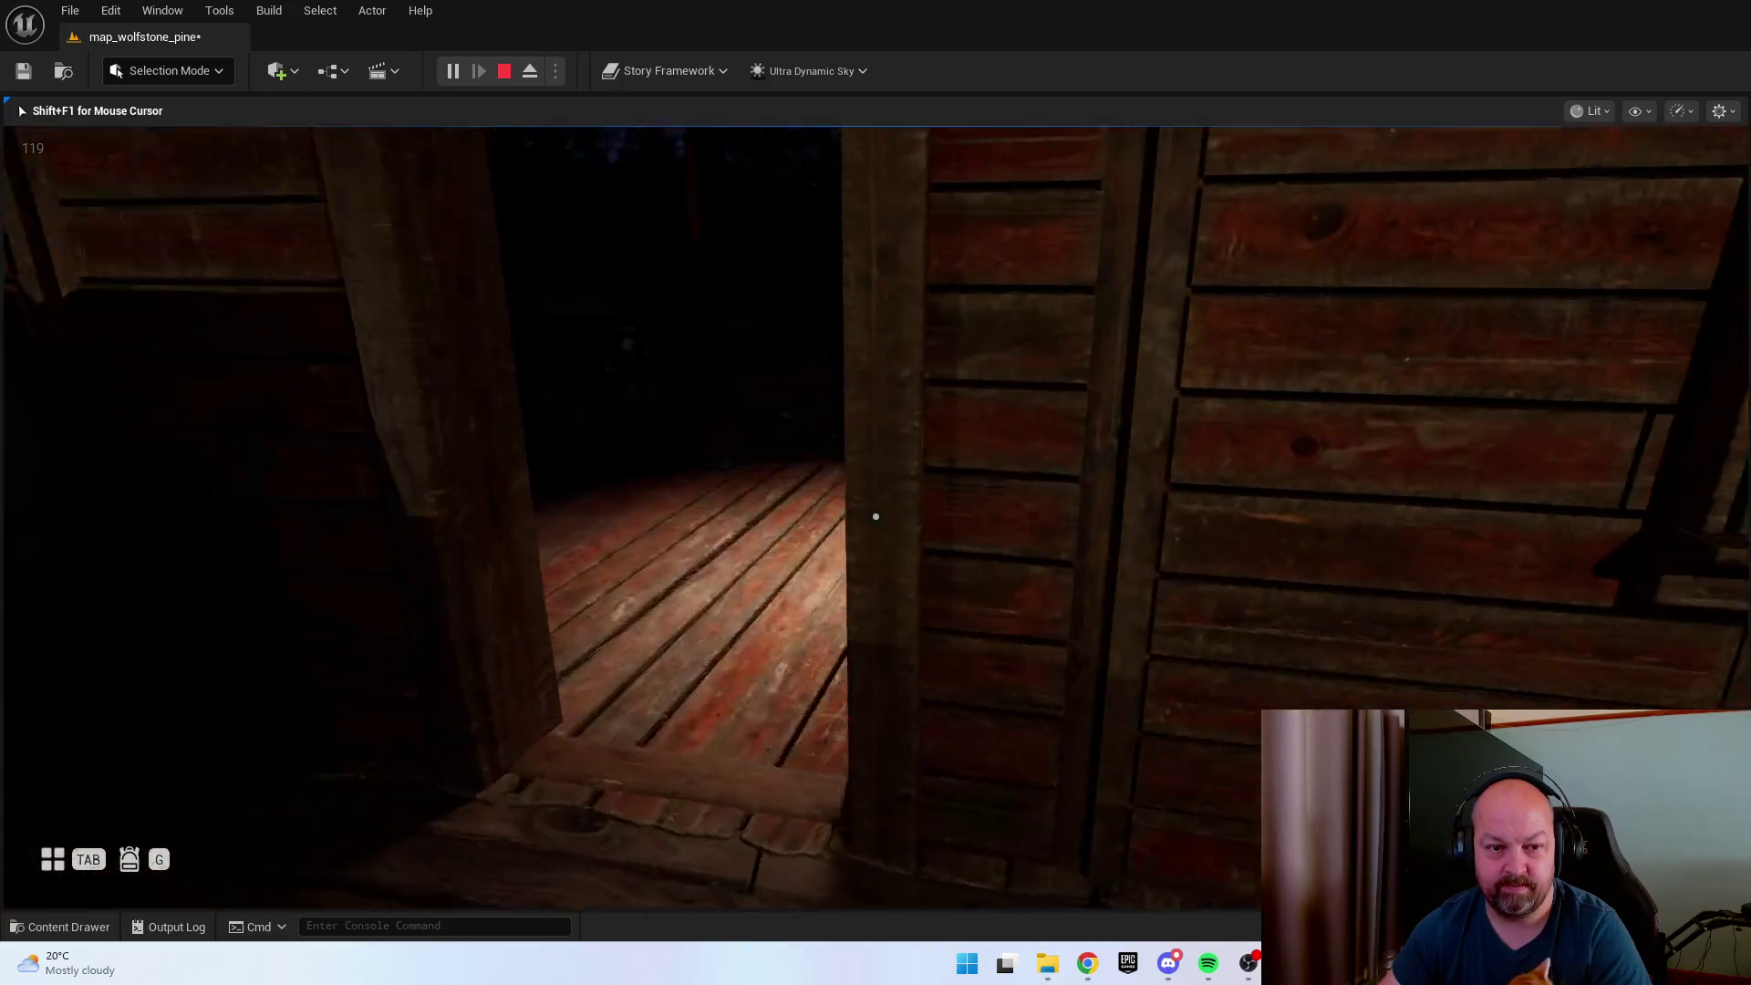
key(s)
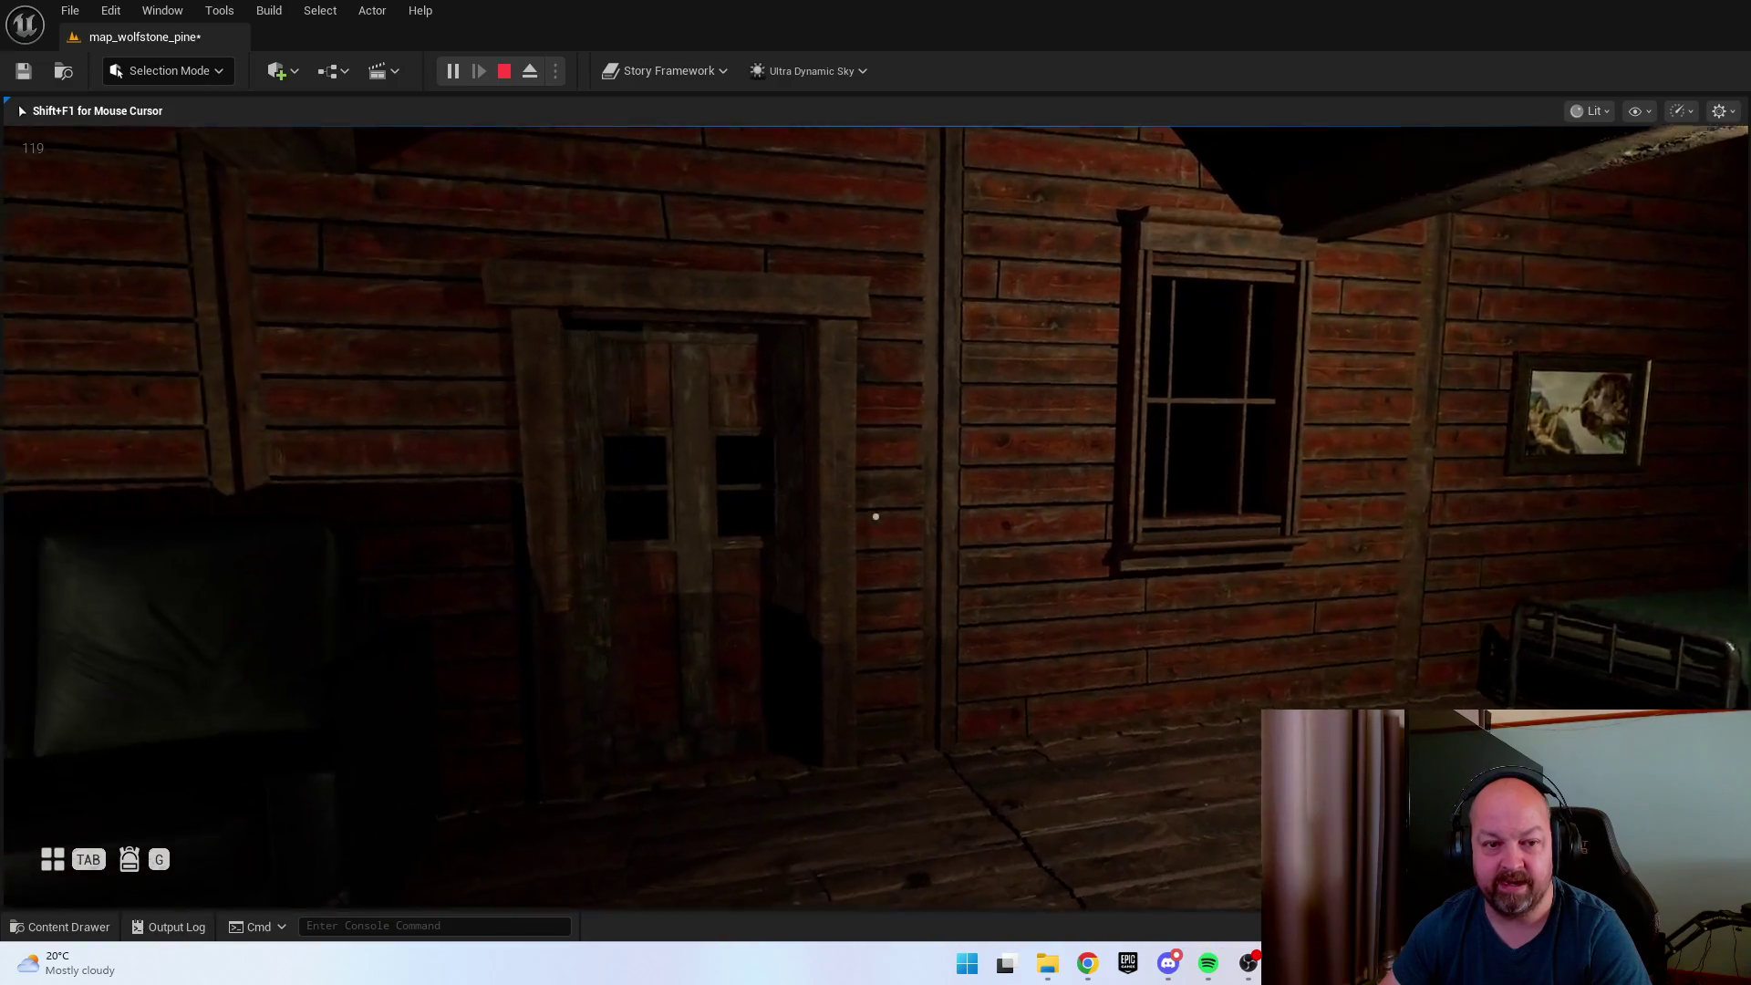
key(w)
key(e)
key(w)
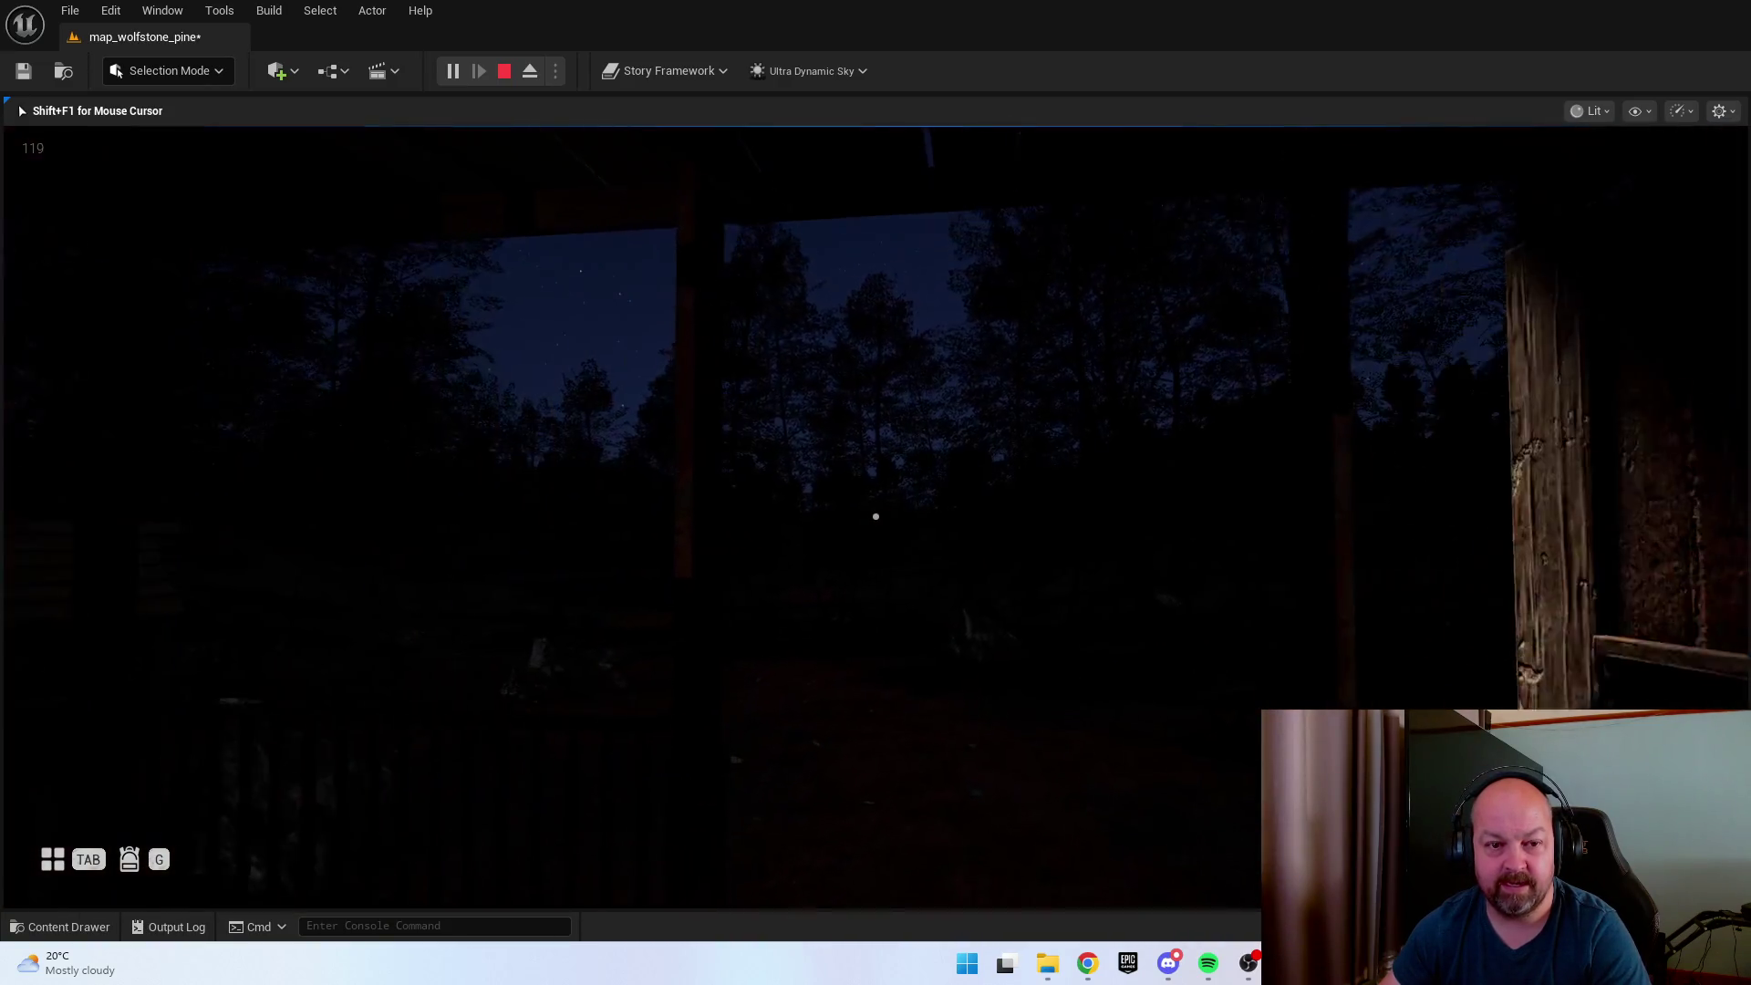
mouse_move(875, 517)
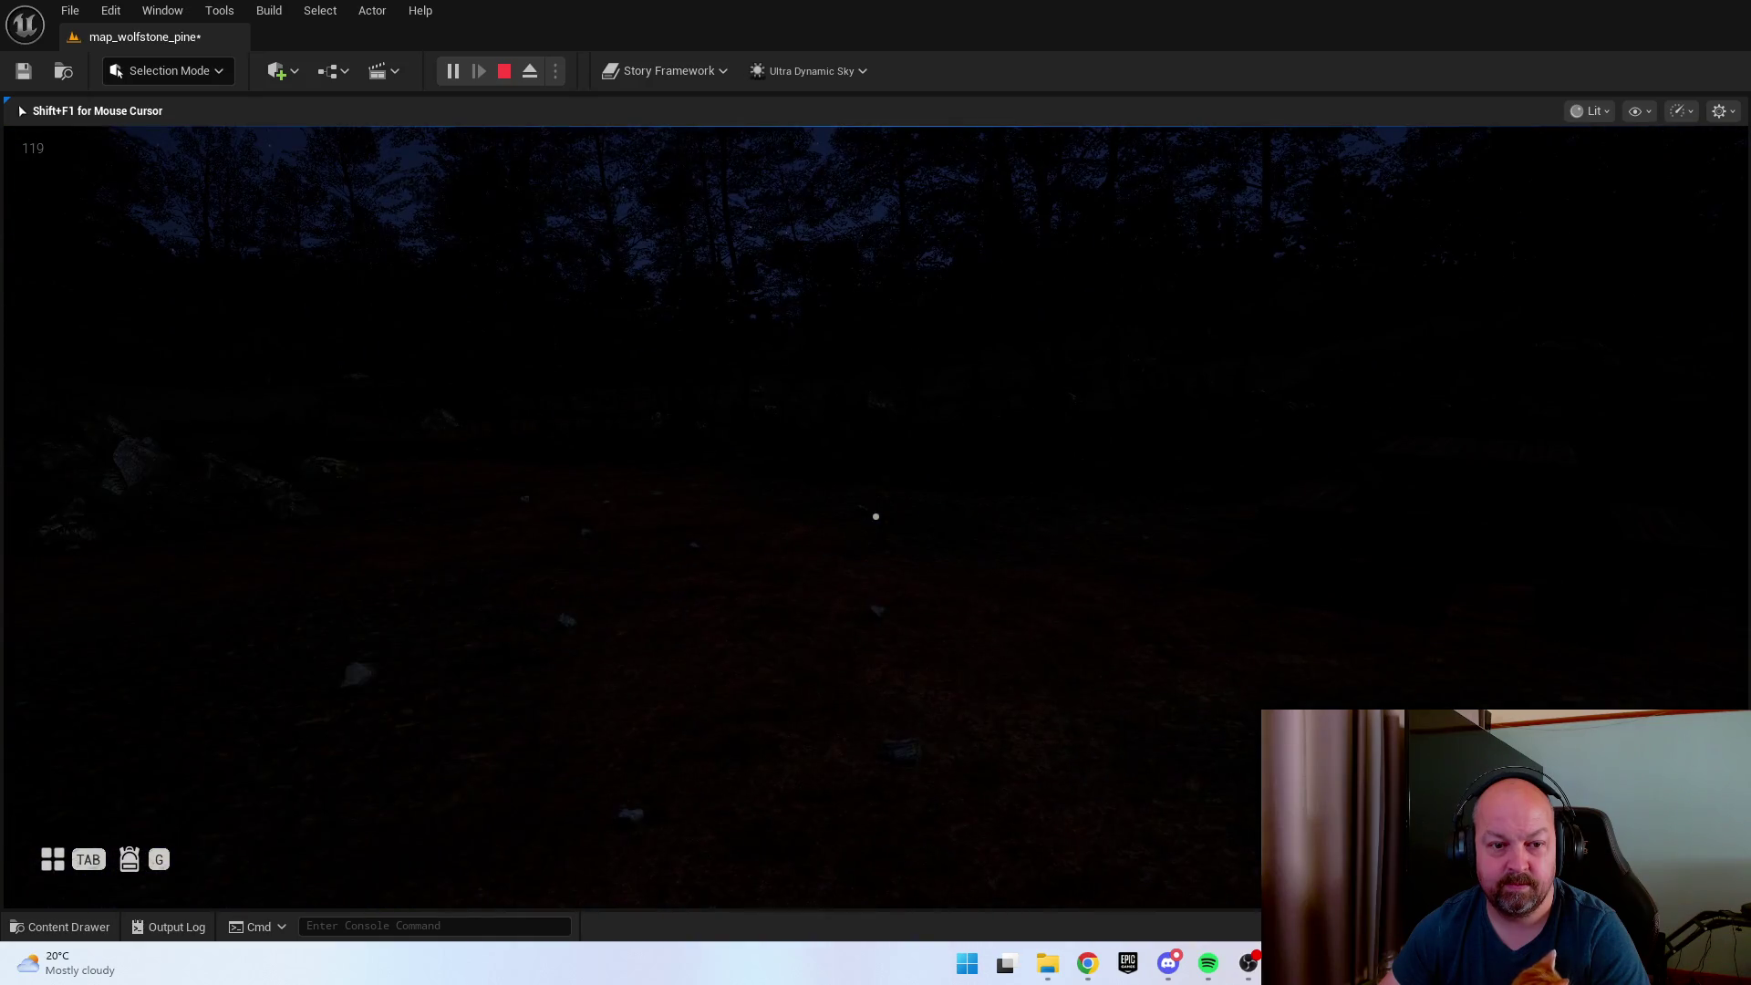
key(Escape)
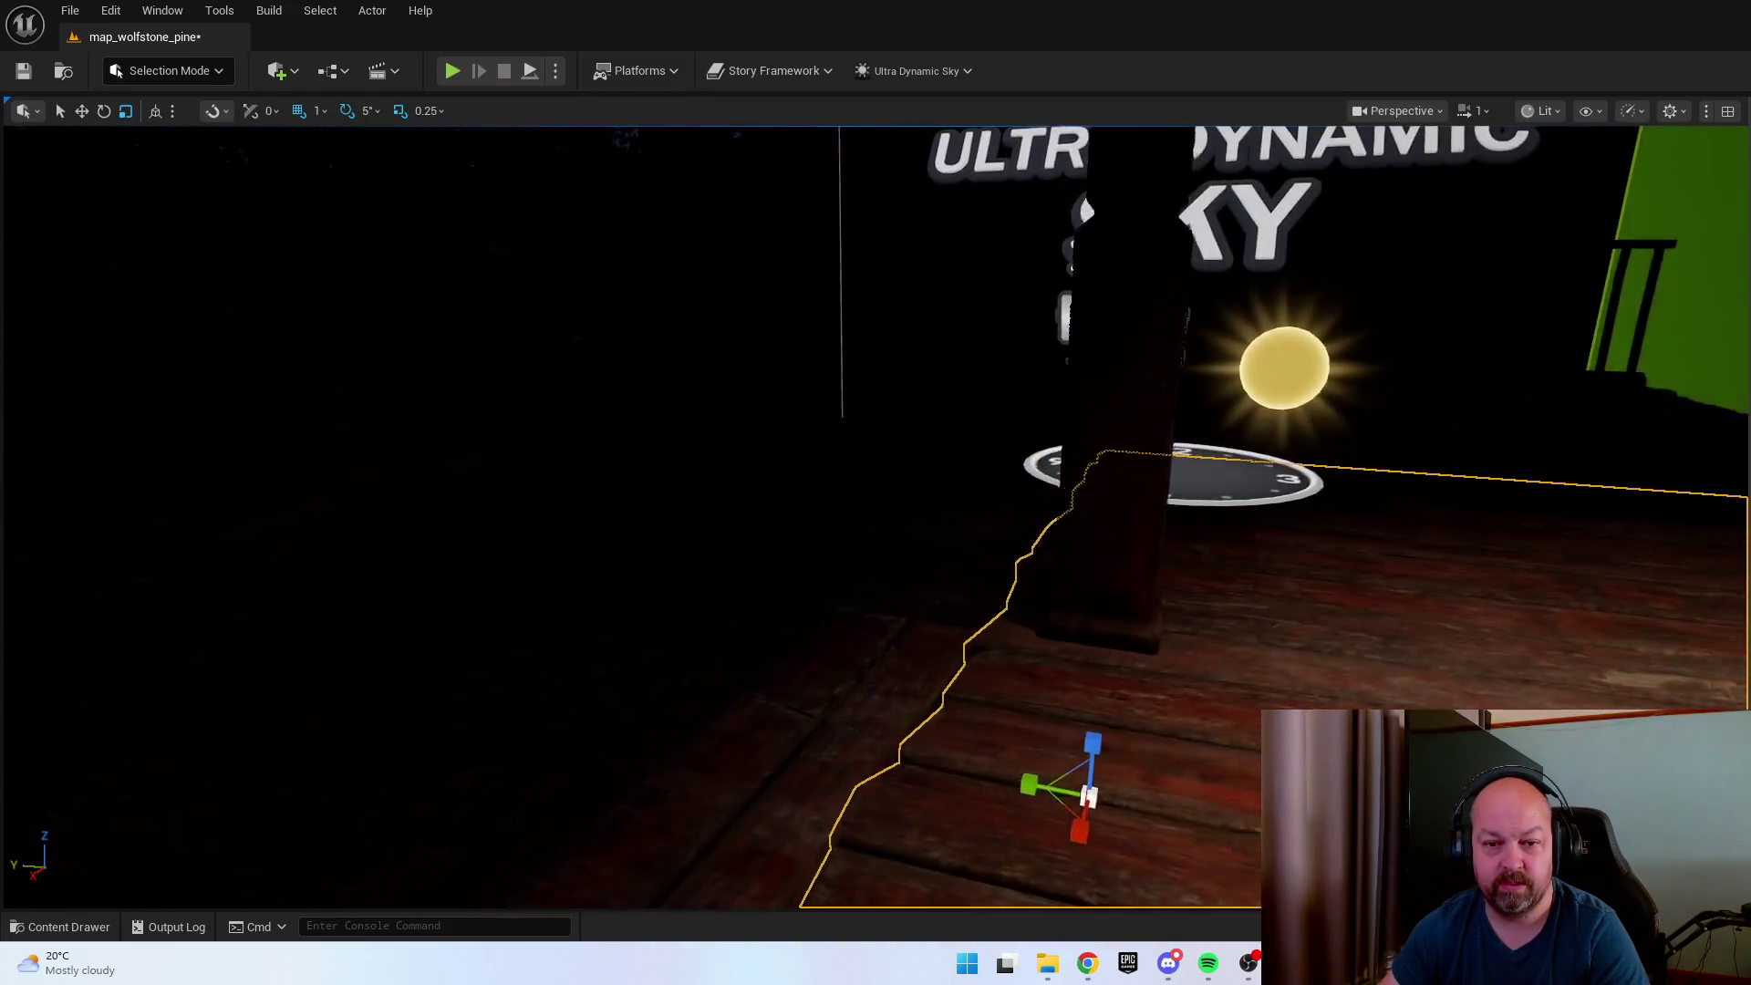
Select the sky actor, orbit around the dark porch, select the porch floor mesh and start Play In Editor.
click(954, 535)
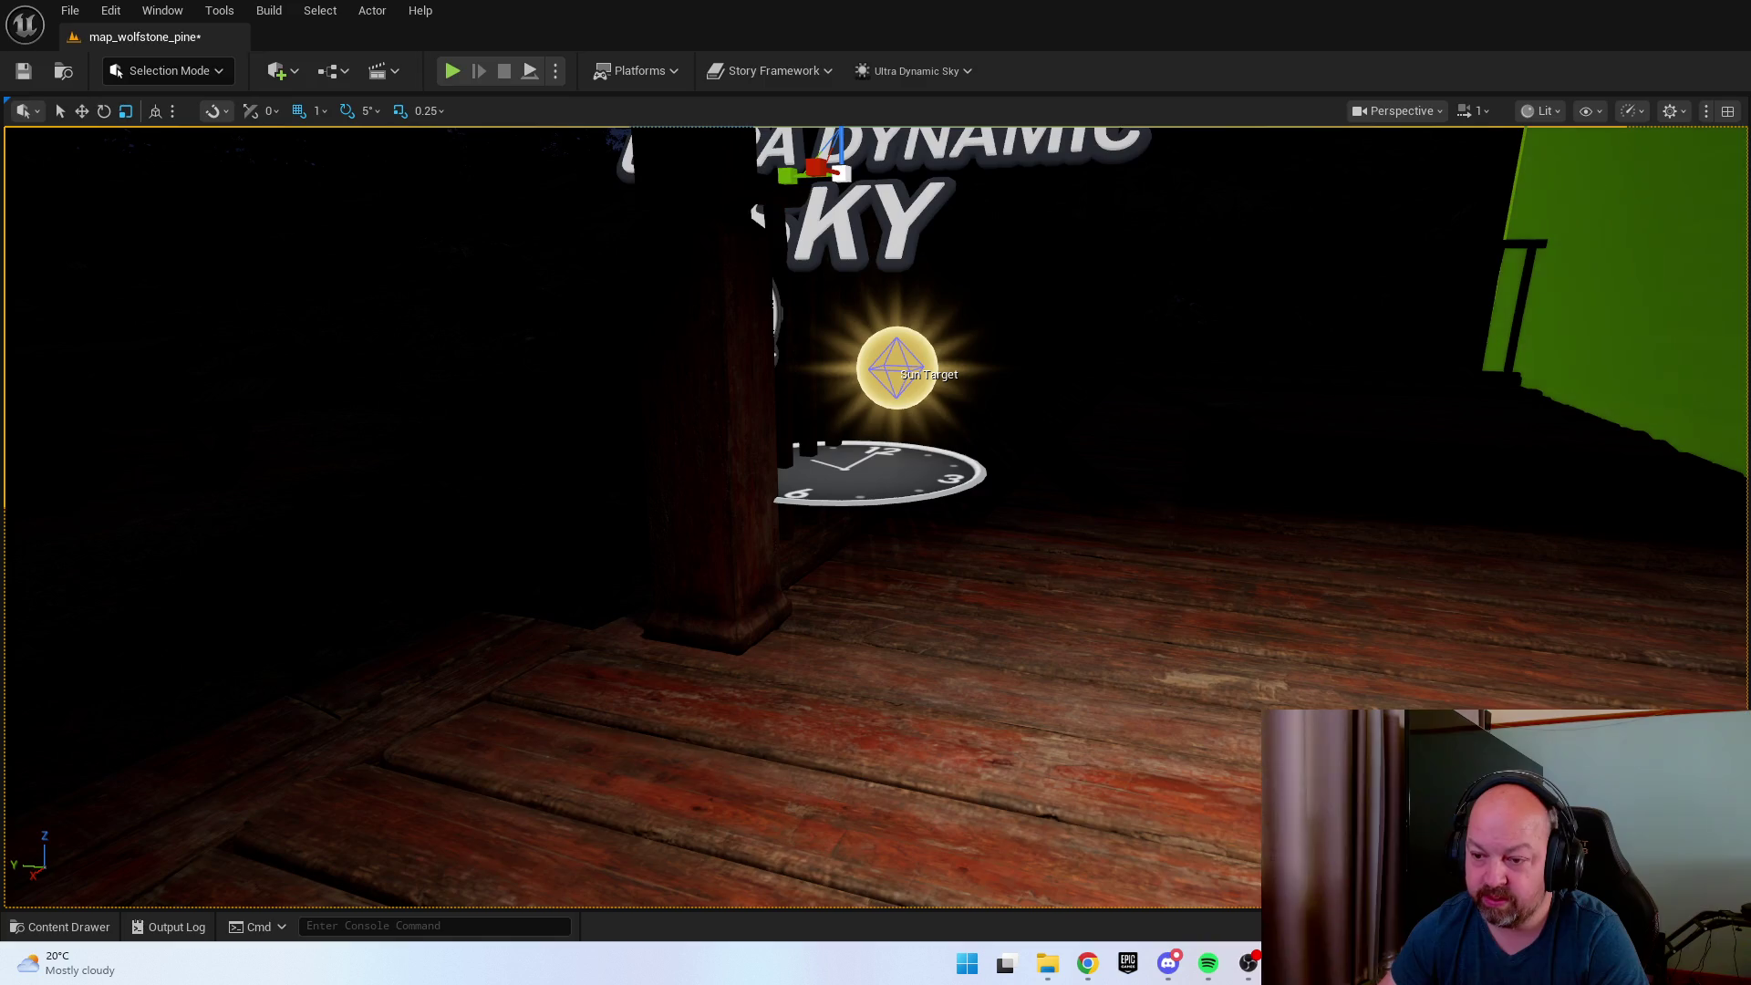
mouse_move(876, 493)
mouse_down()
mouse_move(639, 493)
mouse_move(748, 511)
mouse_move(648, 511)
mouse_up()
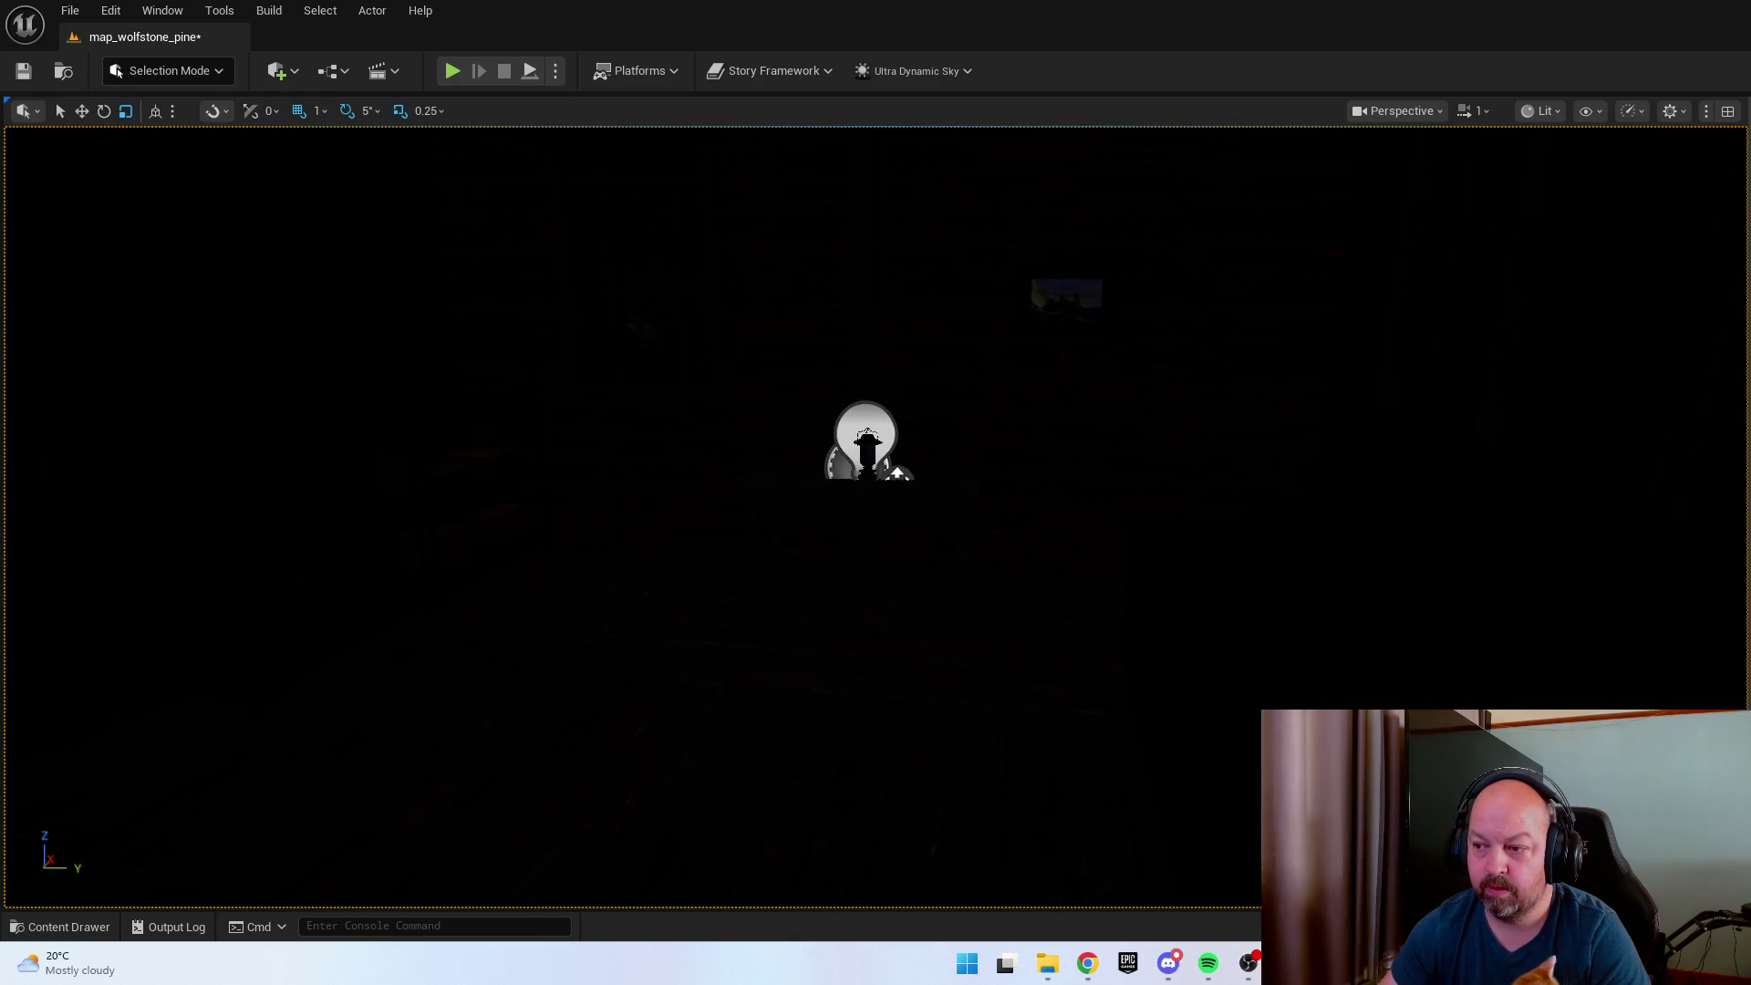
mouse_move(1012, 564)
mouse_down()
mouse_move(1004, 510)
mouse_move(1012, 564)
mouse_up()
click(1079, 770)
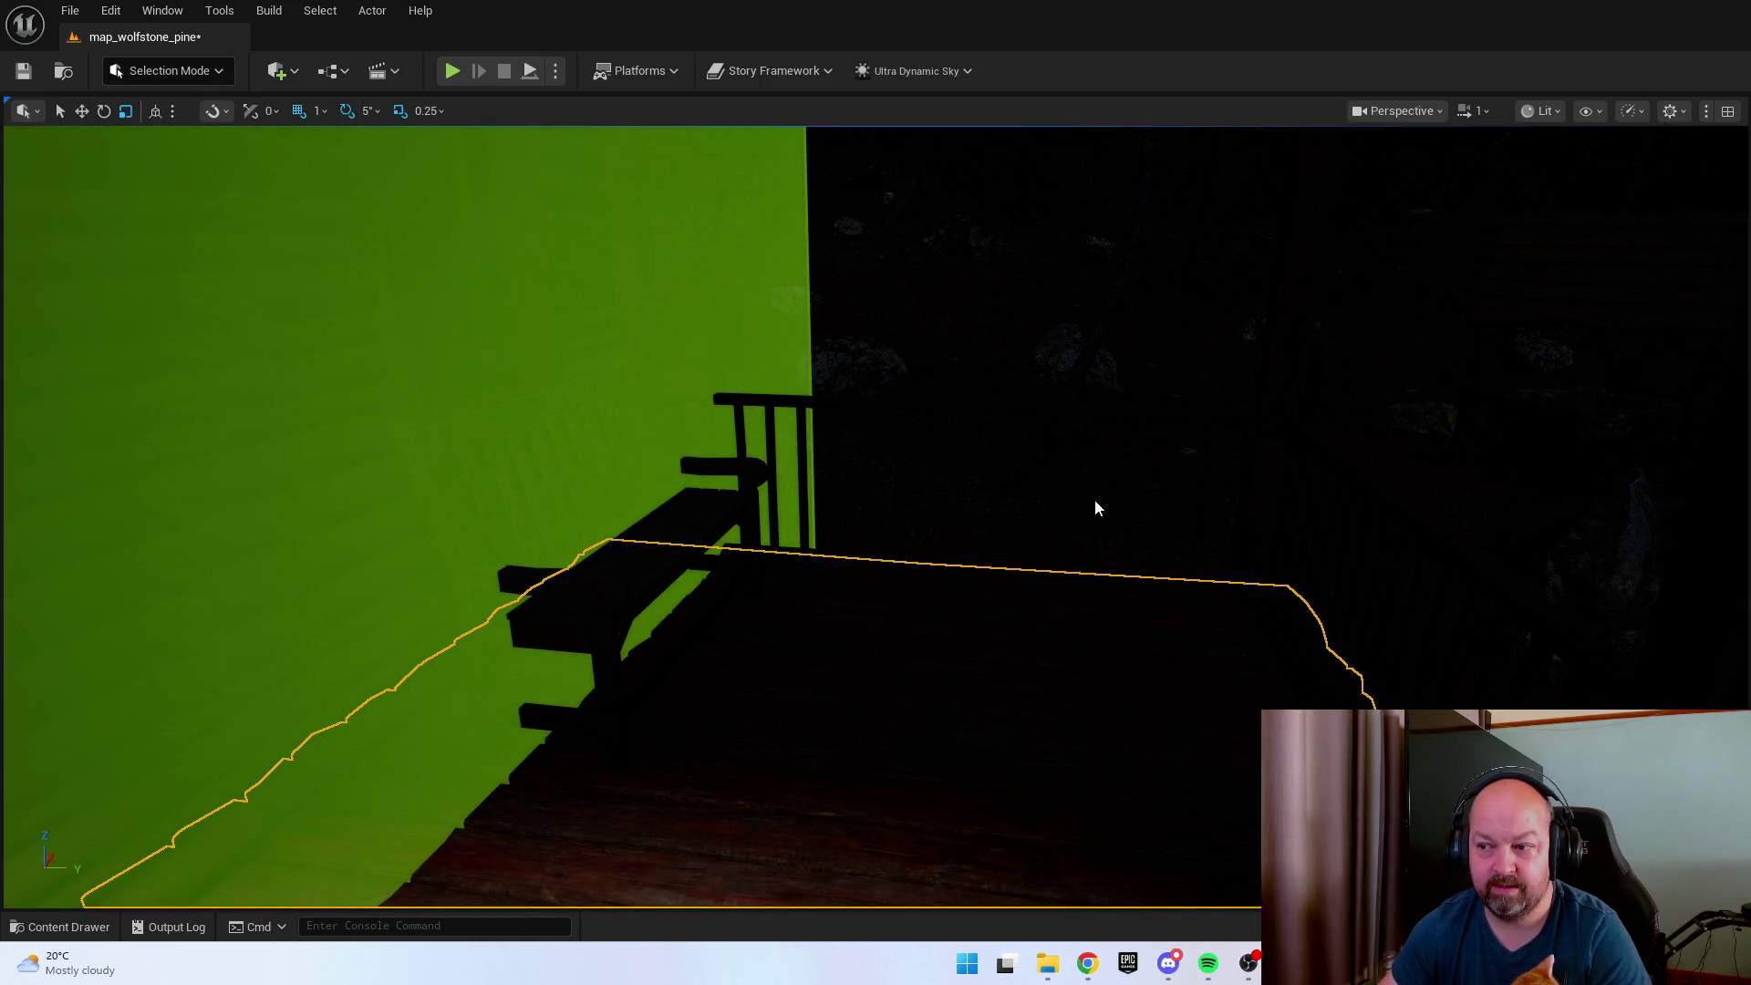
key(alt+p)
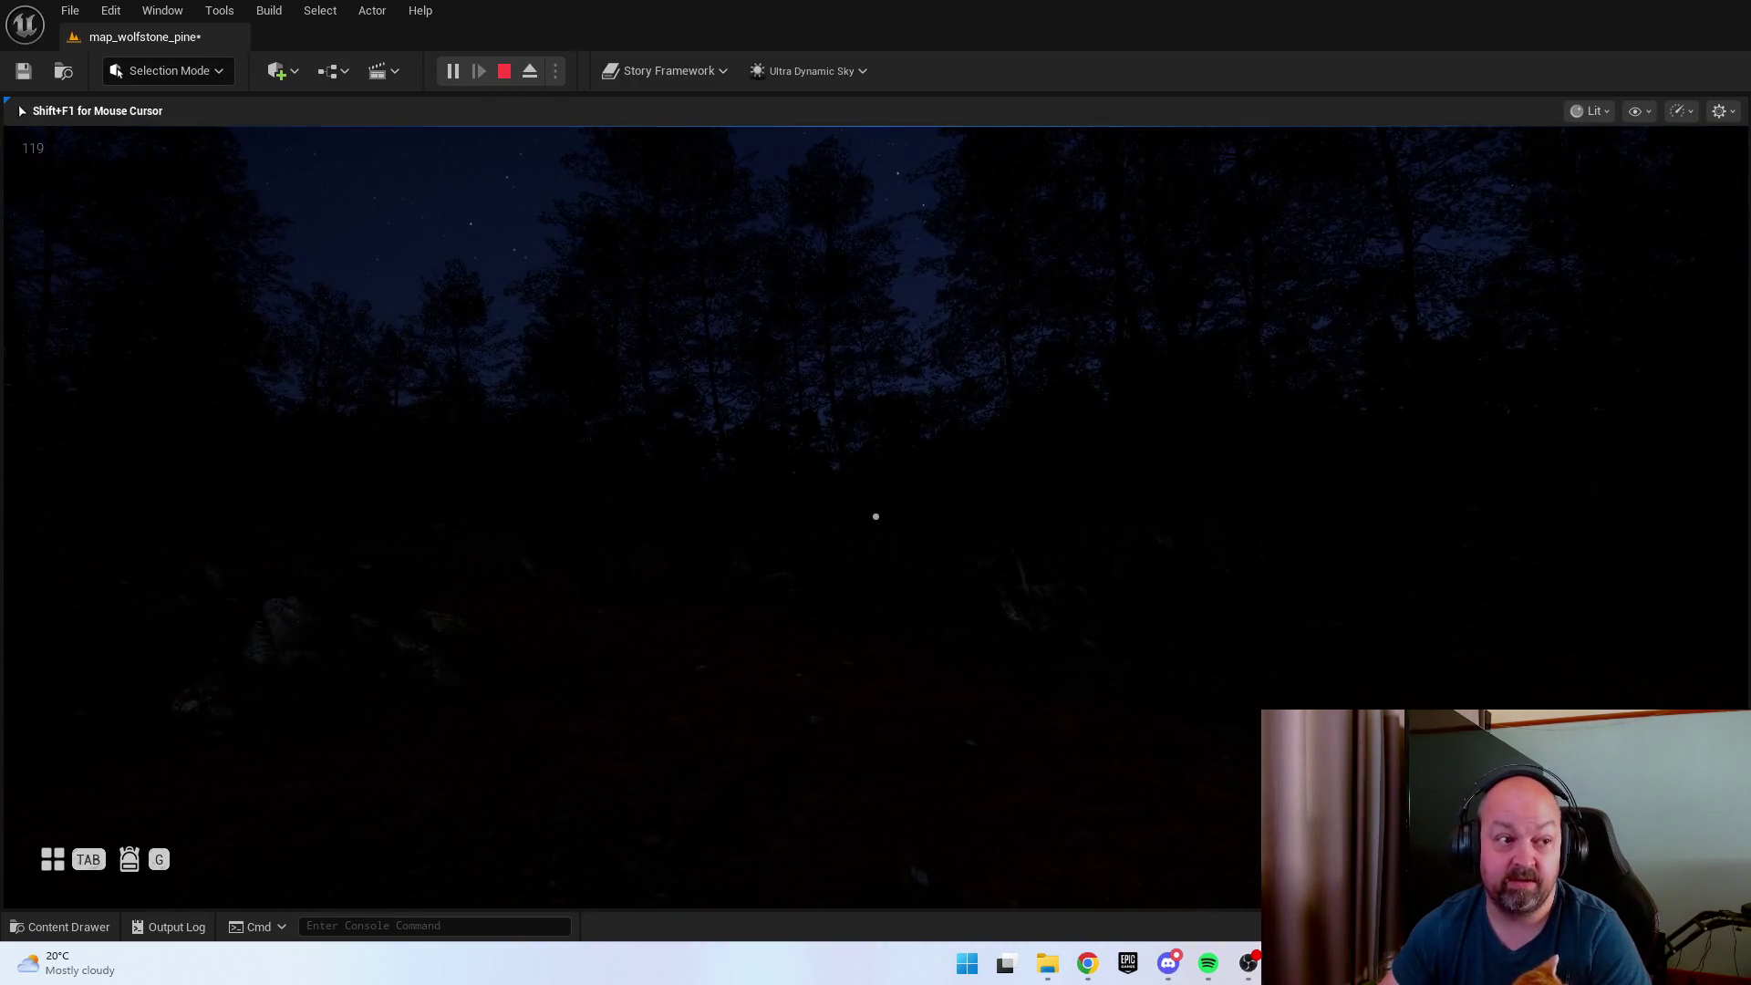
Toggle the flashlight on and off while approaching and backing away from the cabin.
key(f)
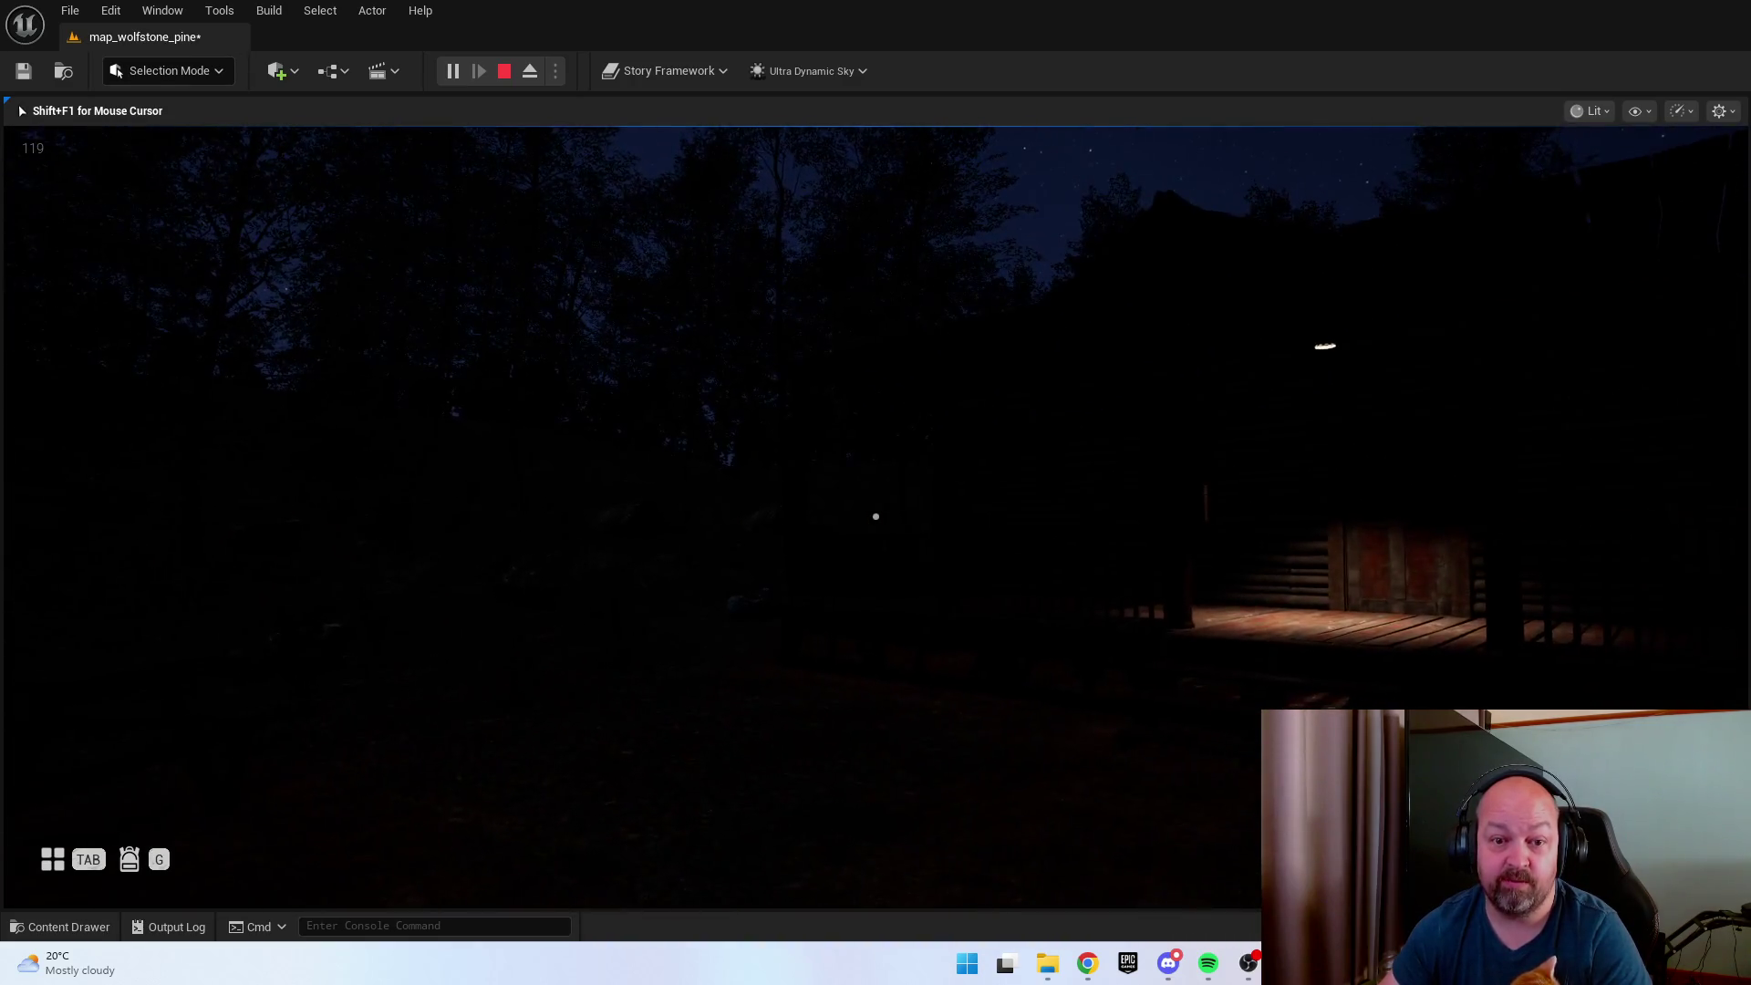
key(f)
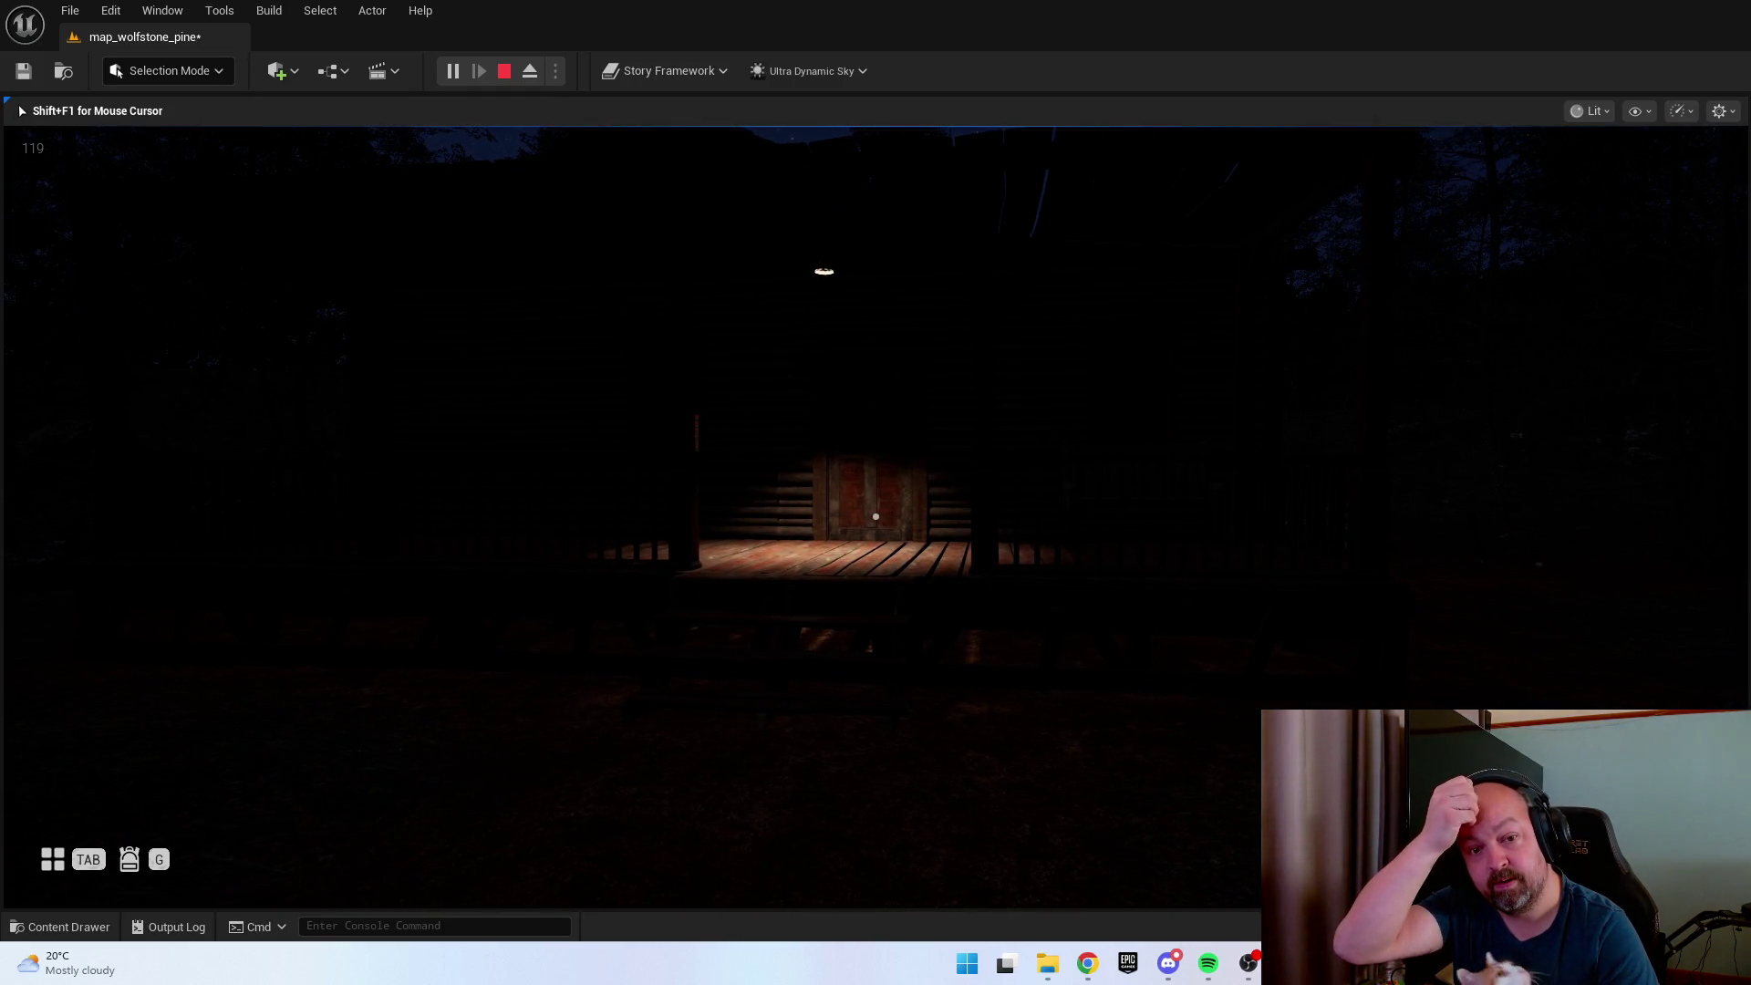
key(w)
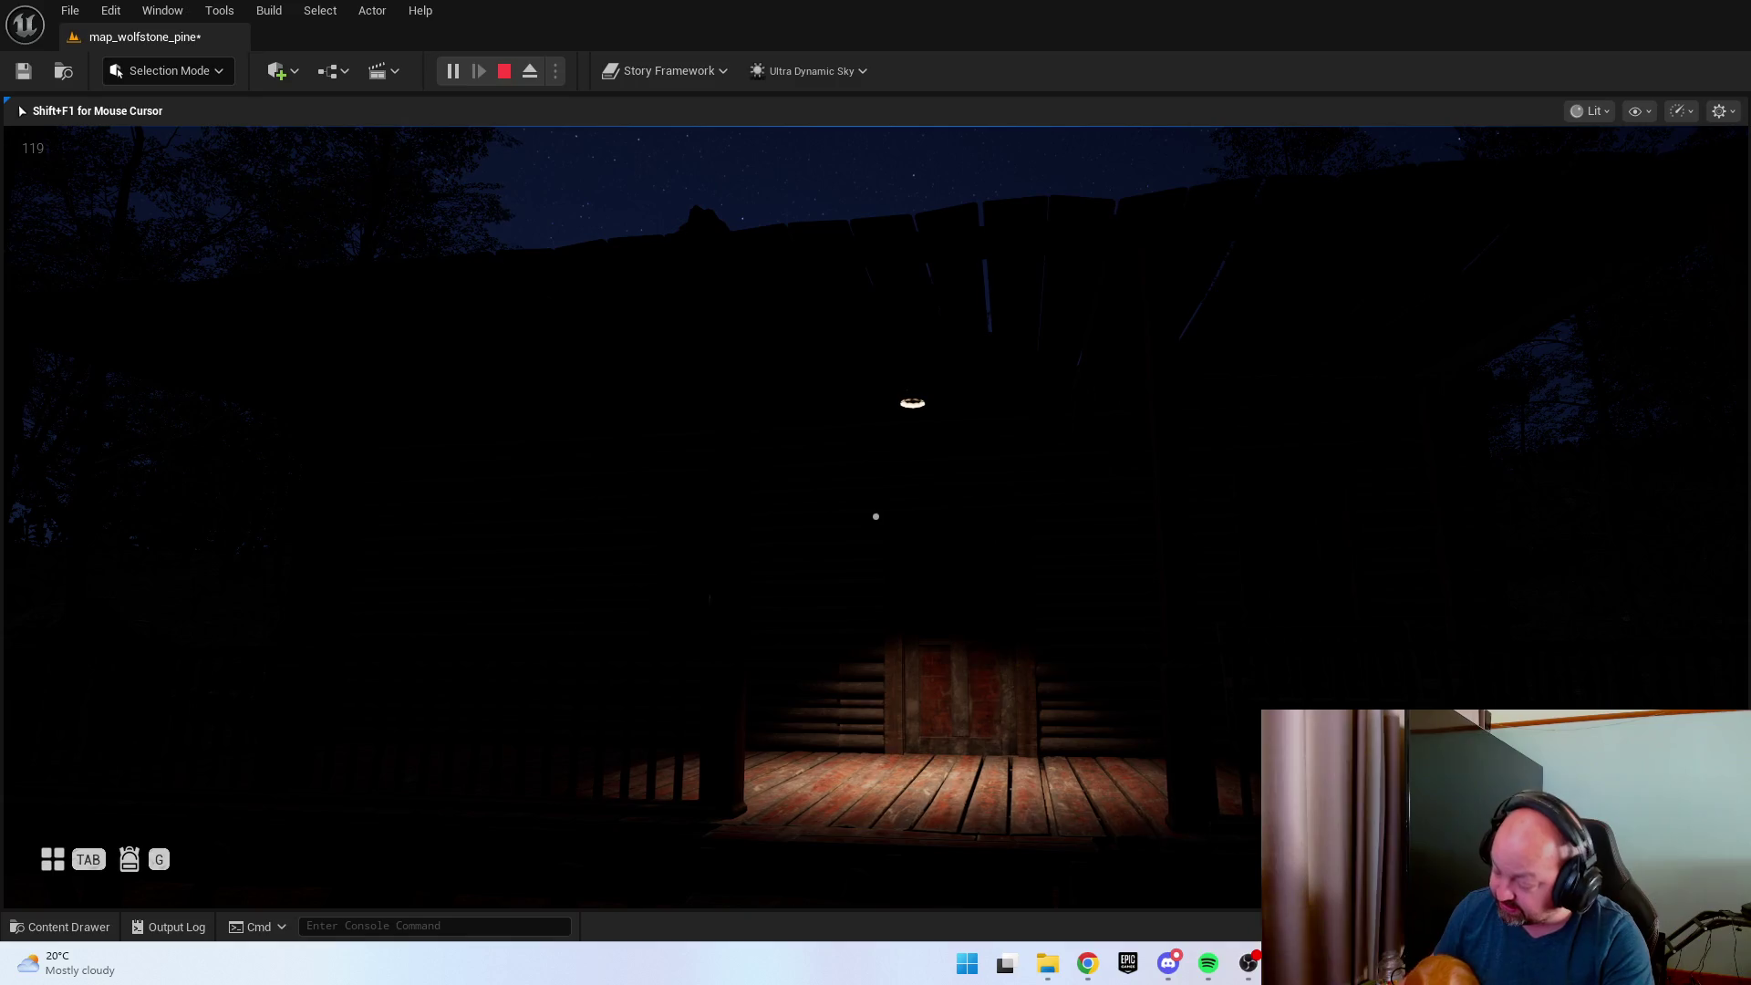
mouse_move(876, 516)
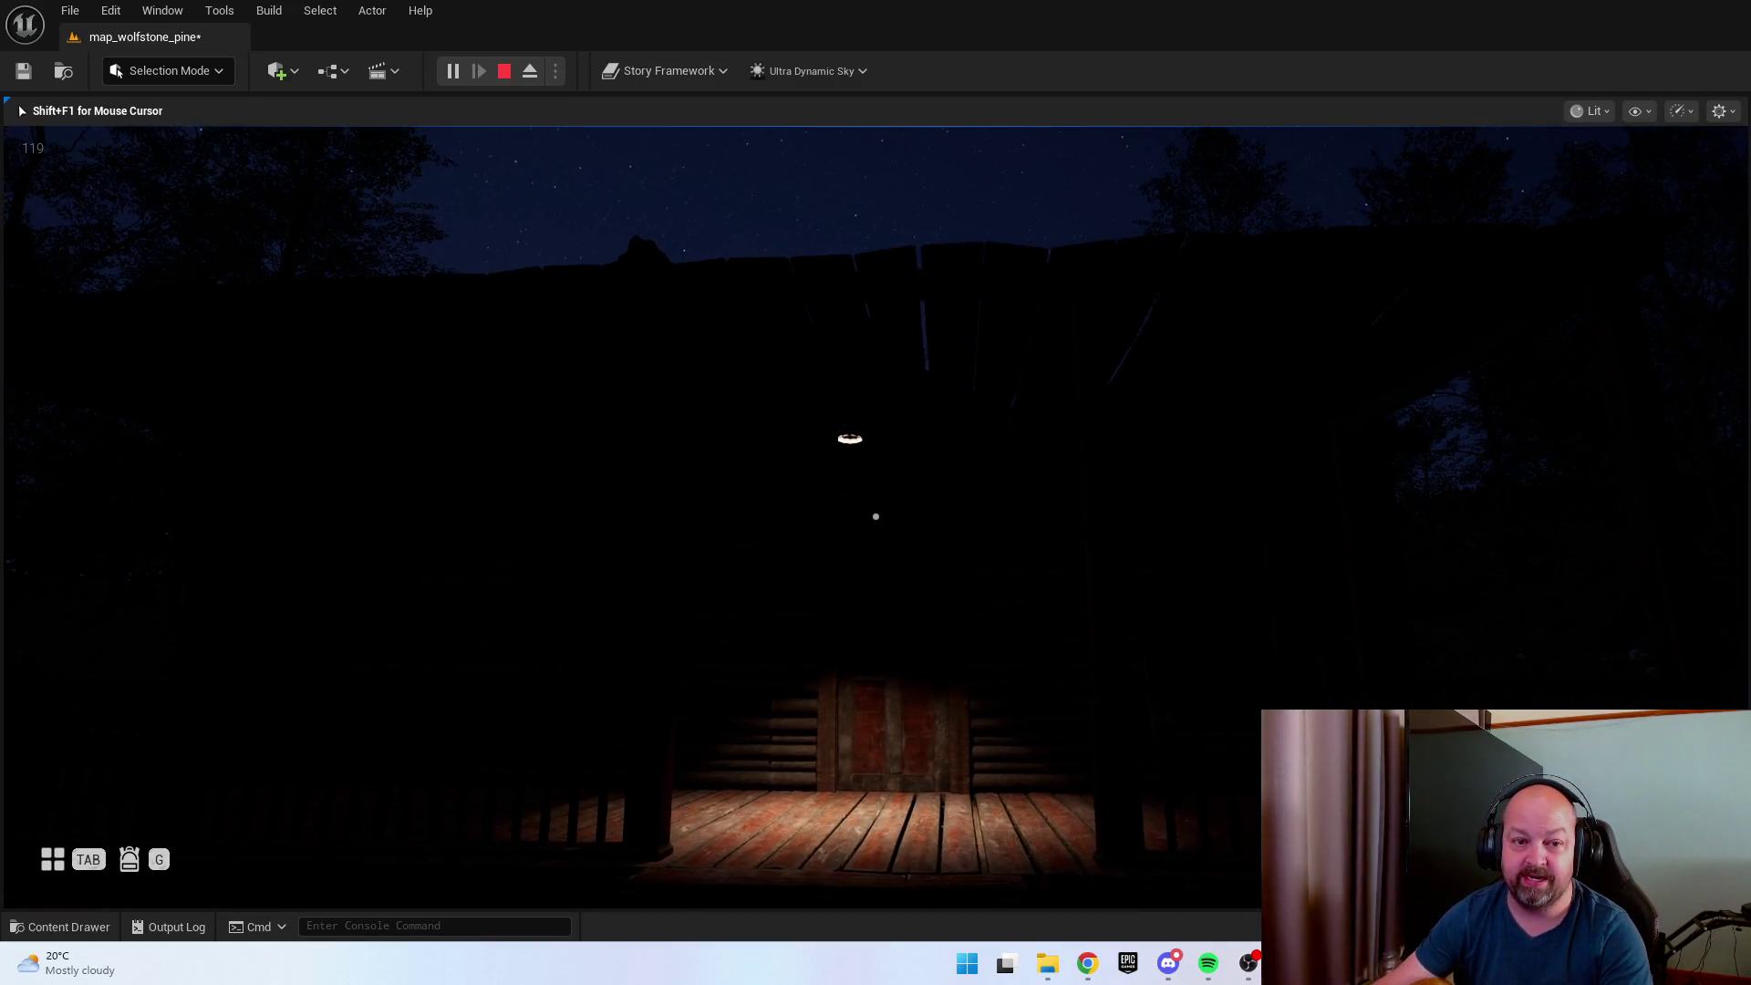
key(f)
key(s)
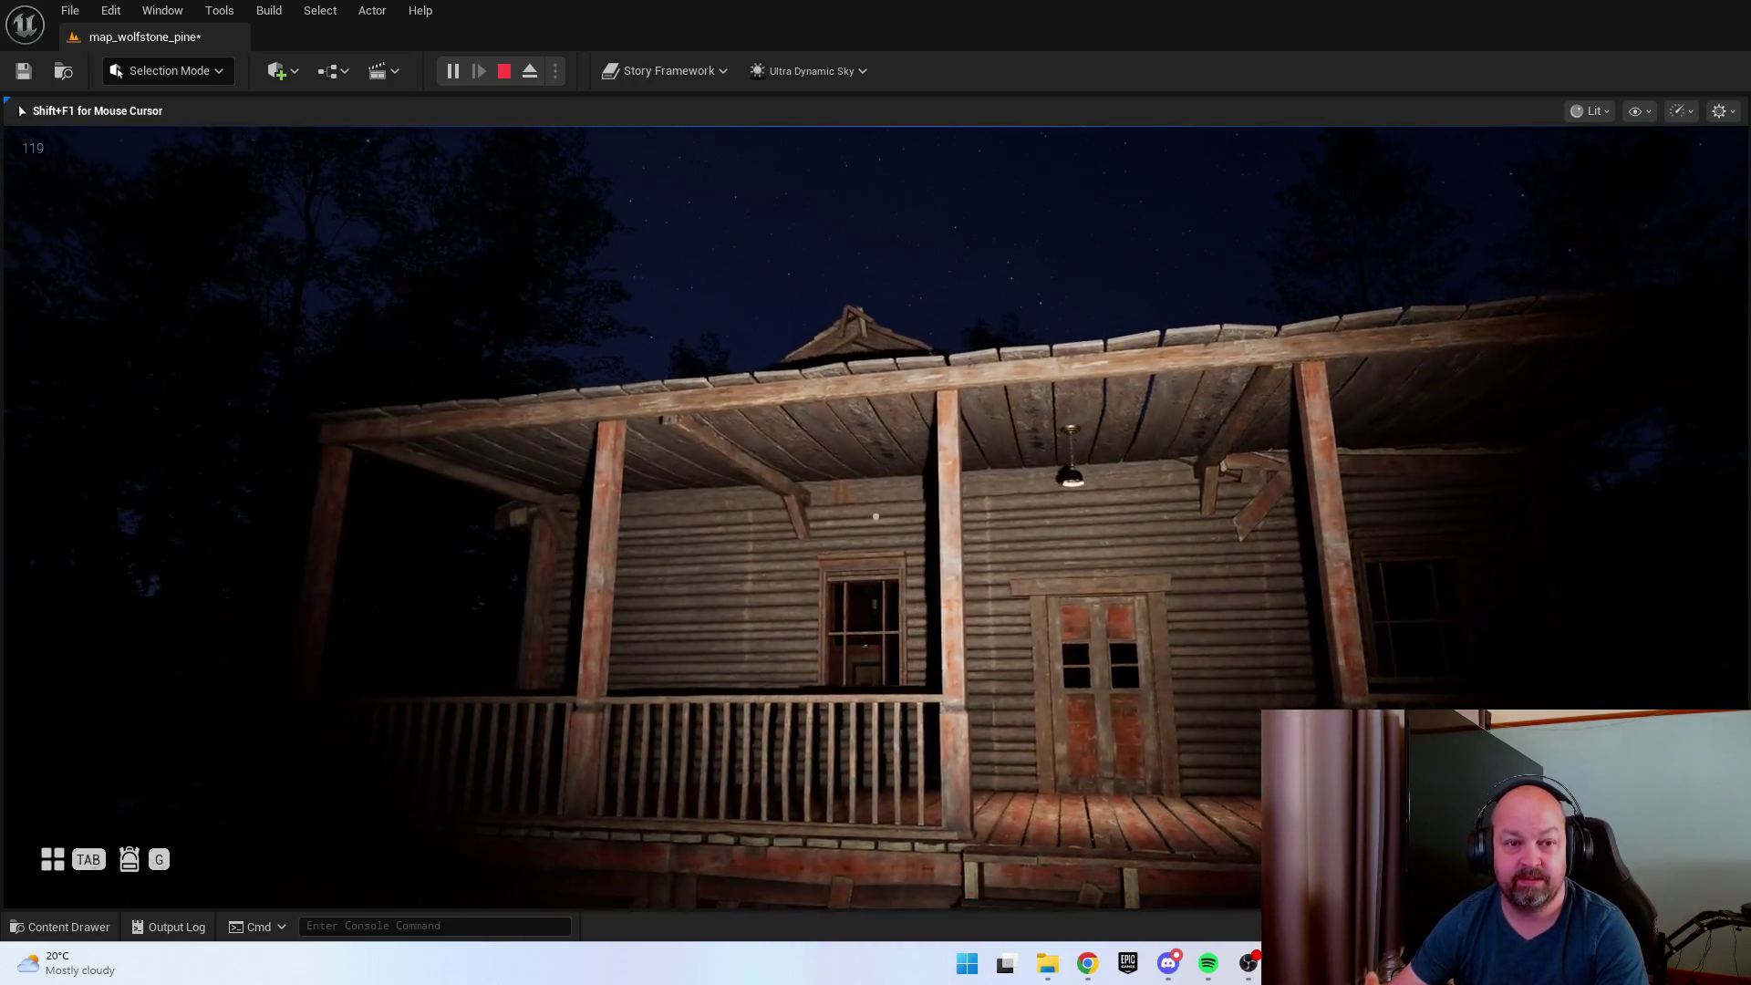
key(f)
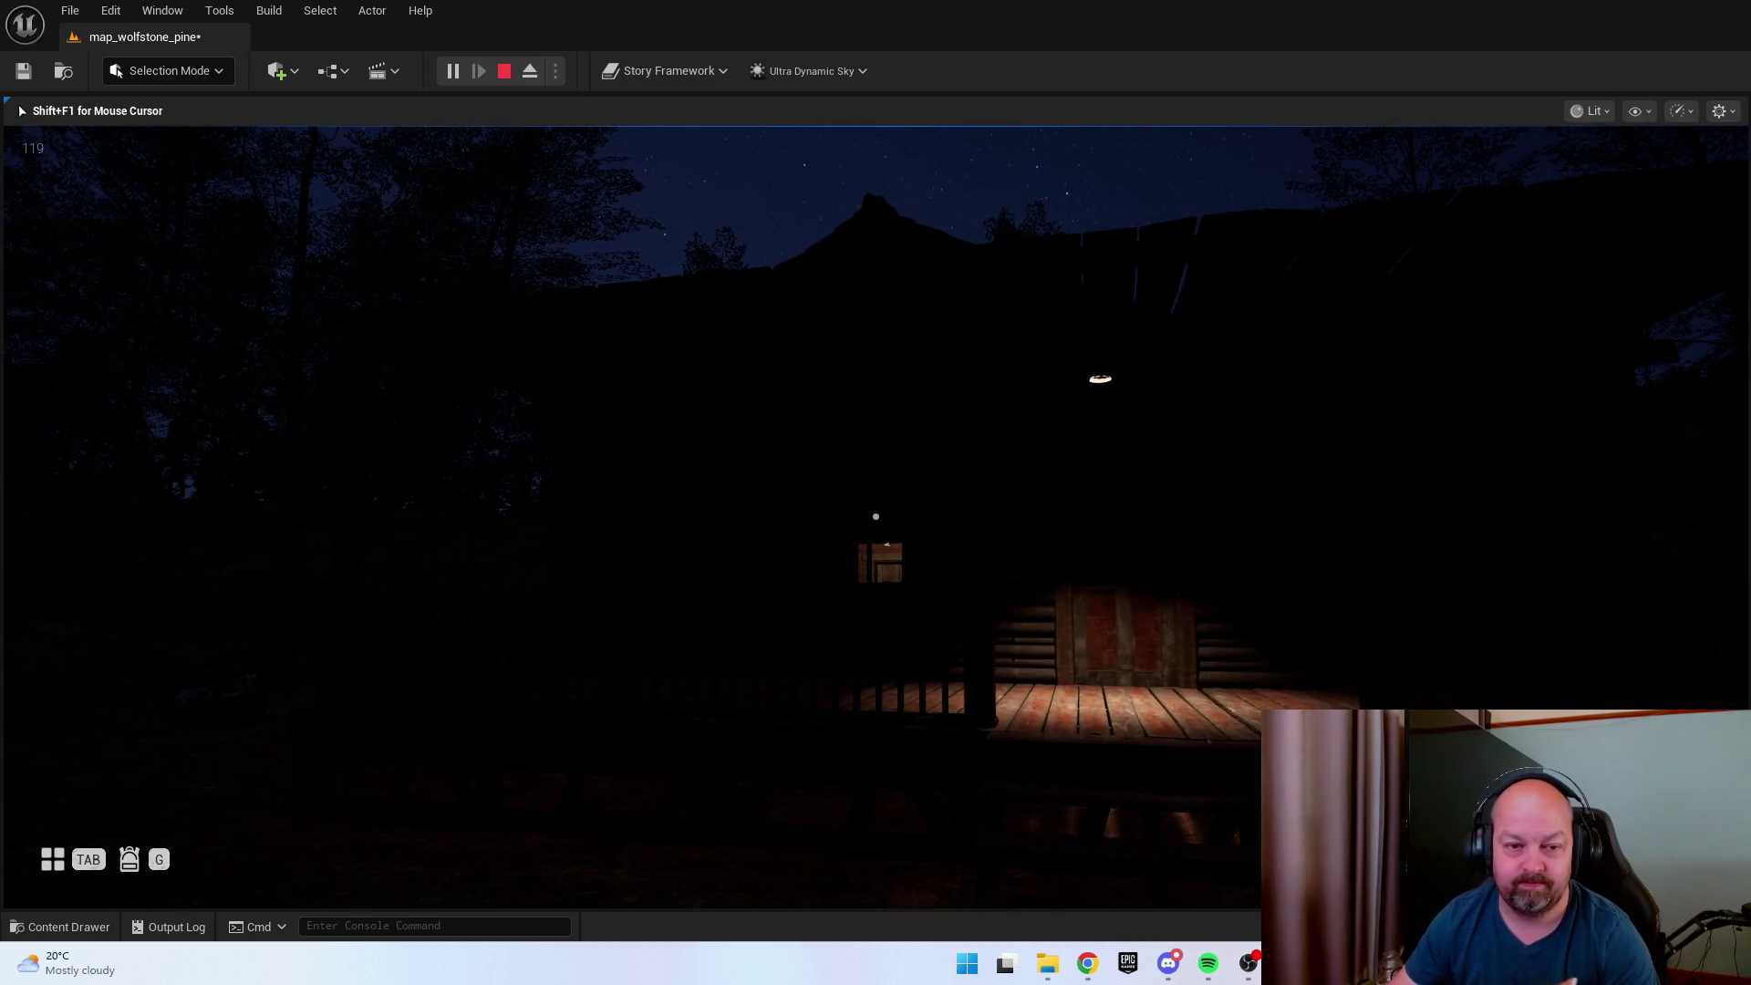
Walk onto the porch, open the cabin door with E, and end the play session.
key(w)
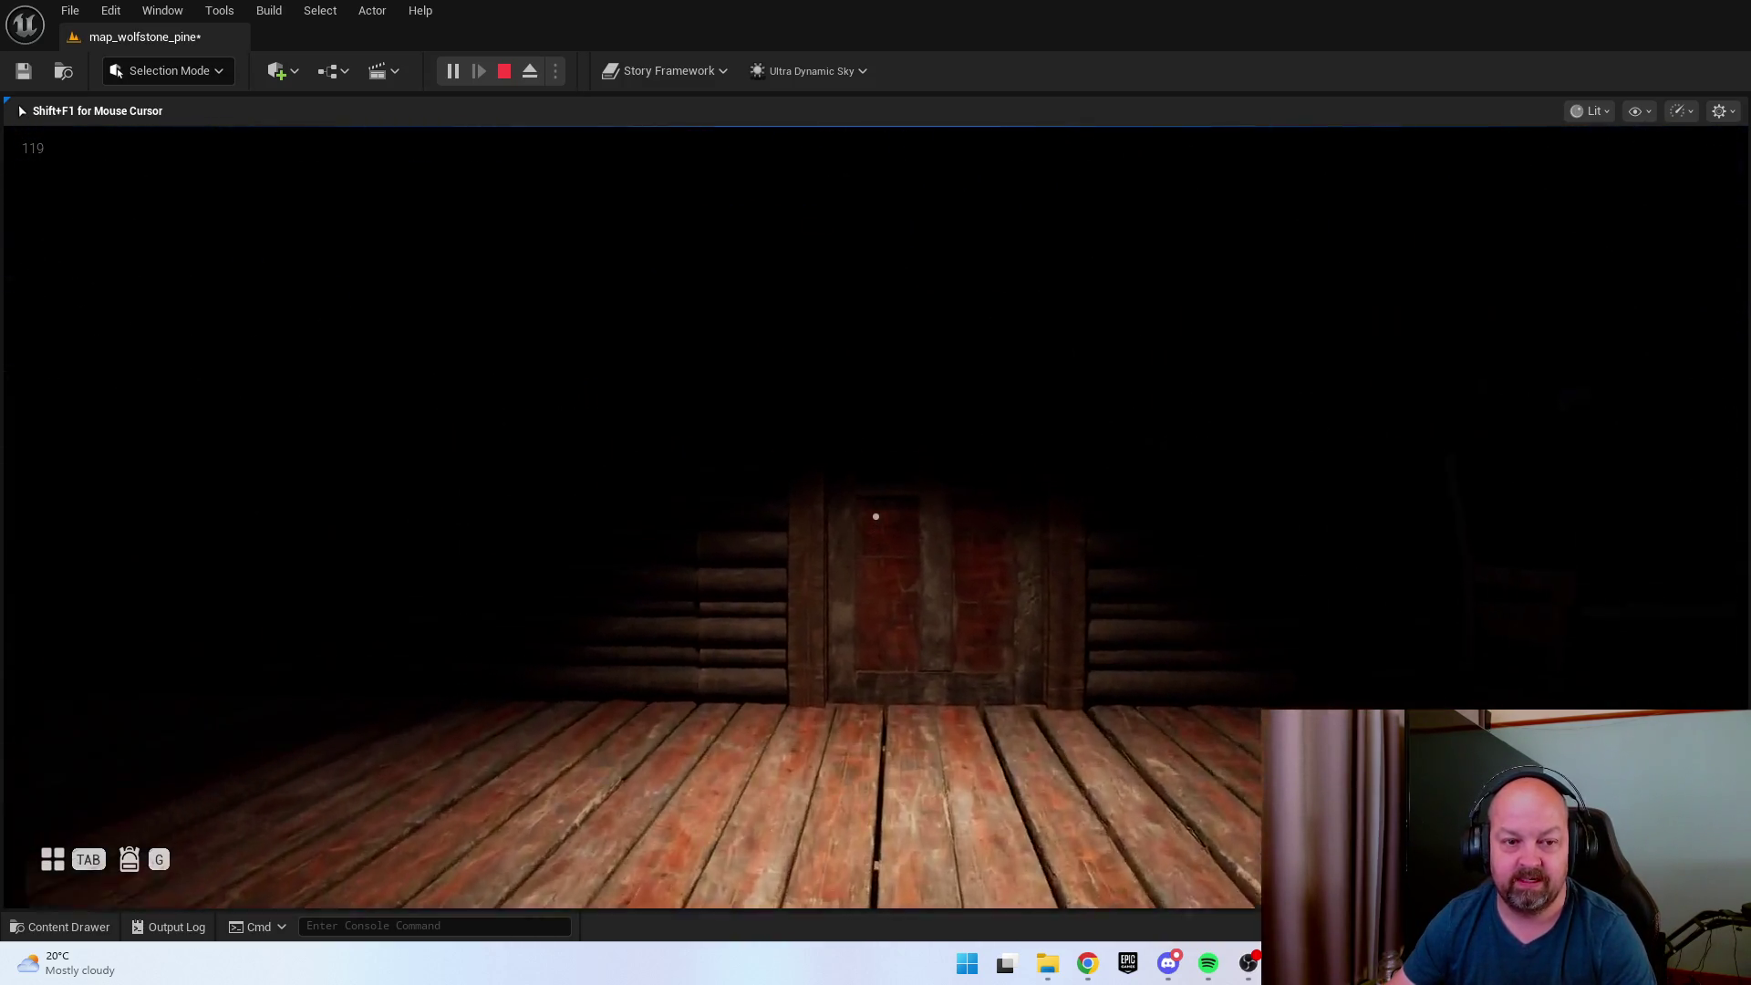
key(e)
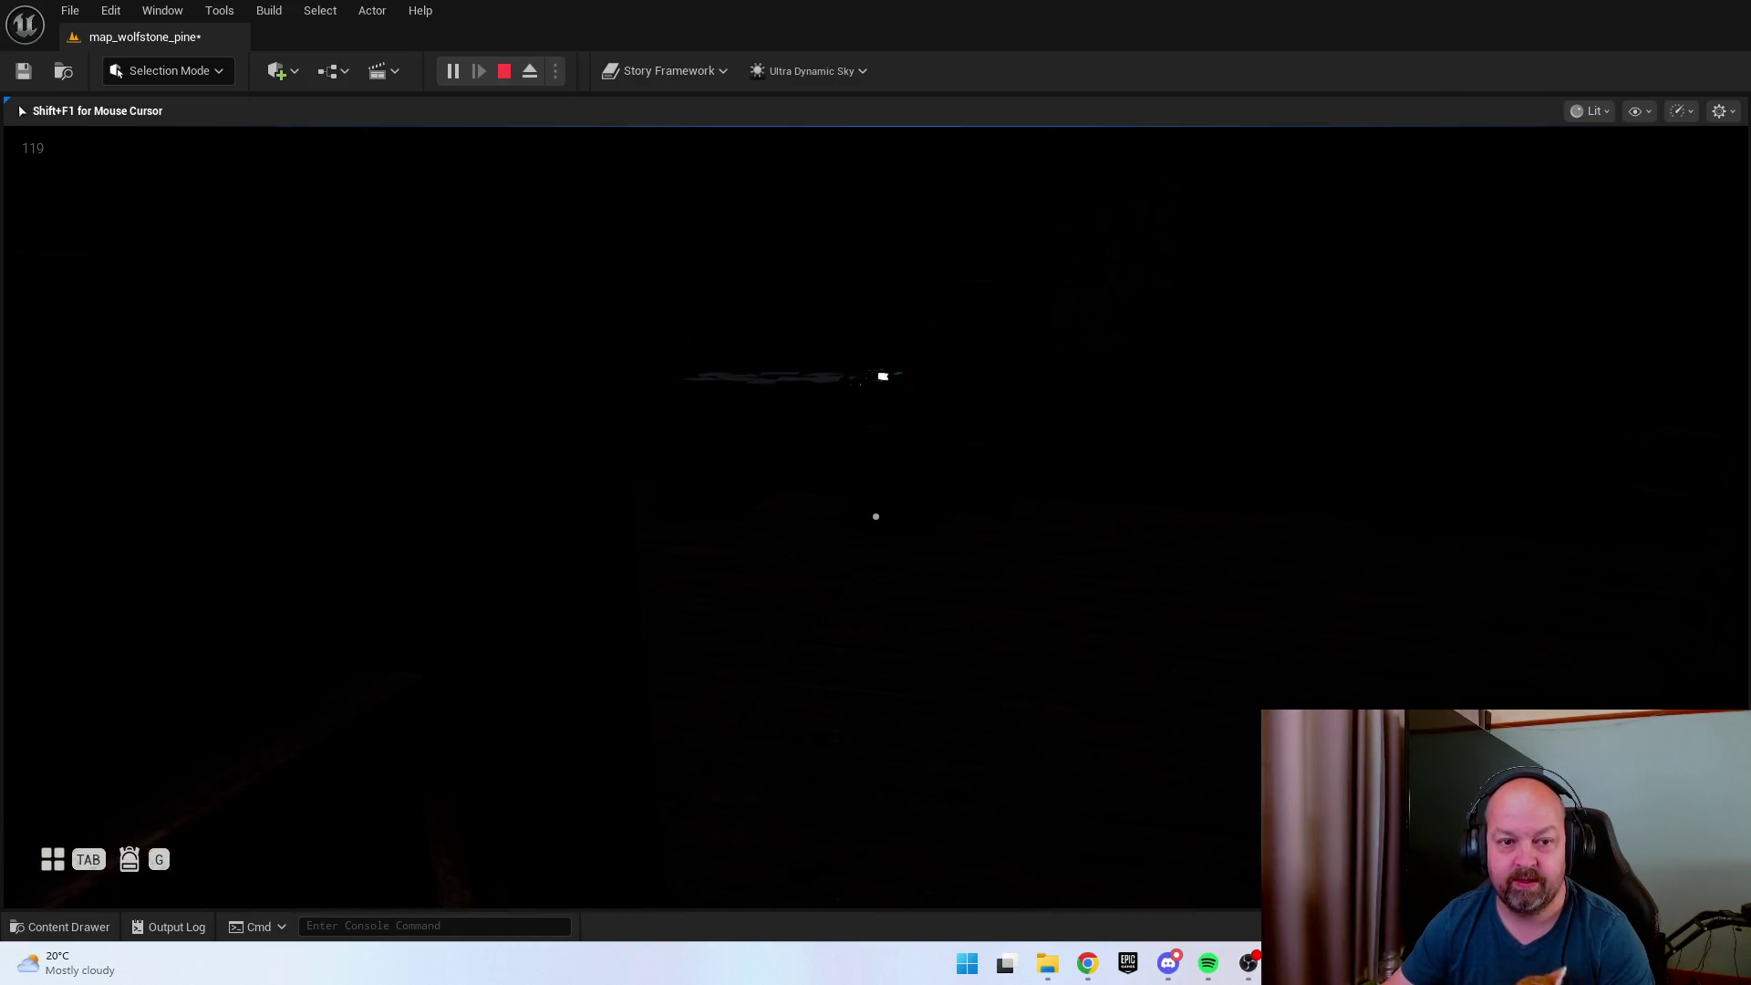
key(Escape)
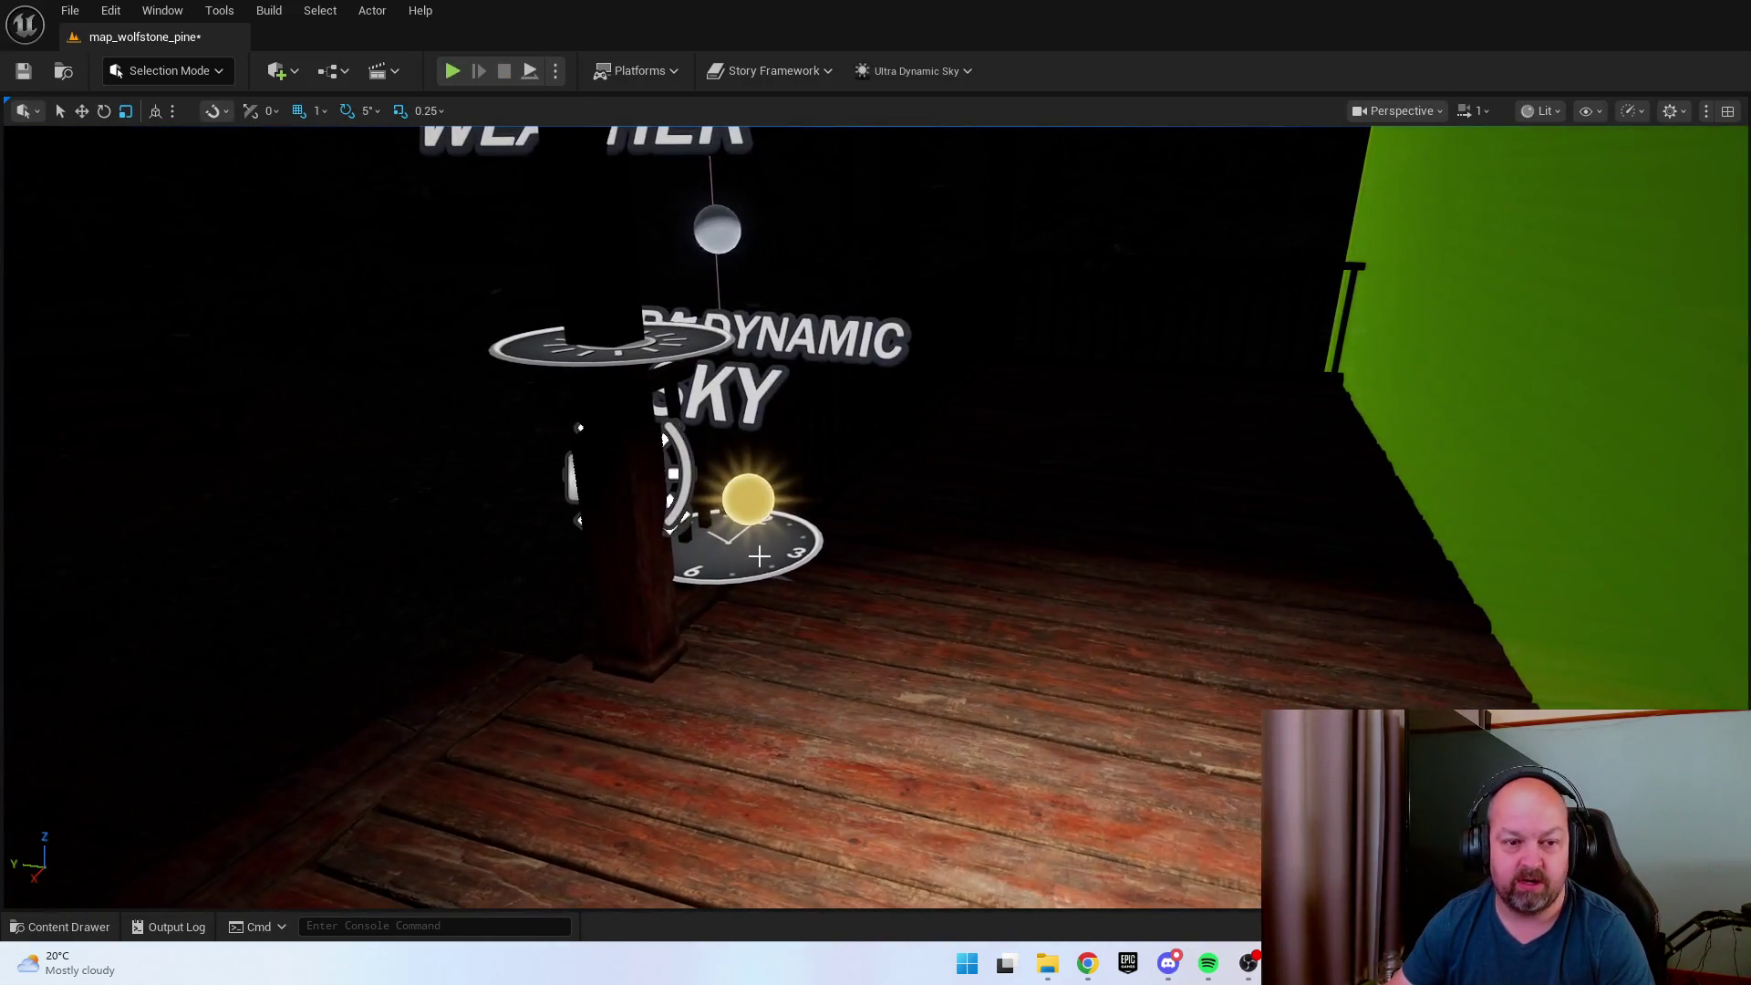
Select the wooden door panel, focus on it, and check its gap against the frame from several sides.
click(759, 555)
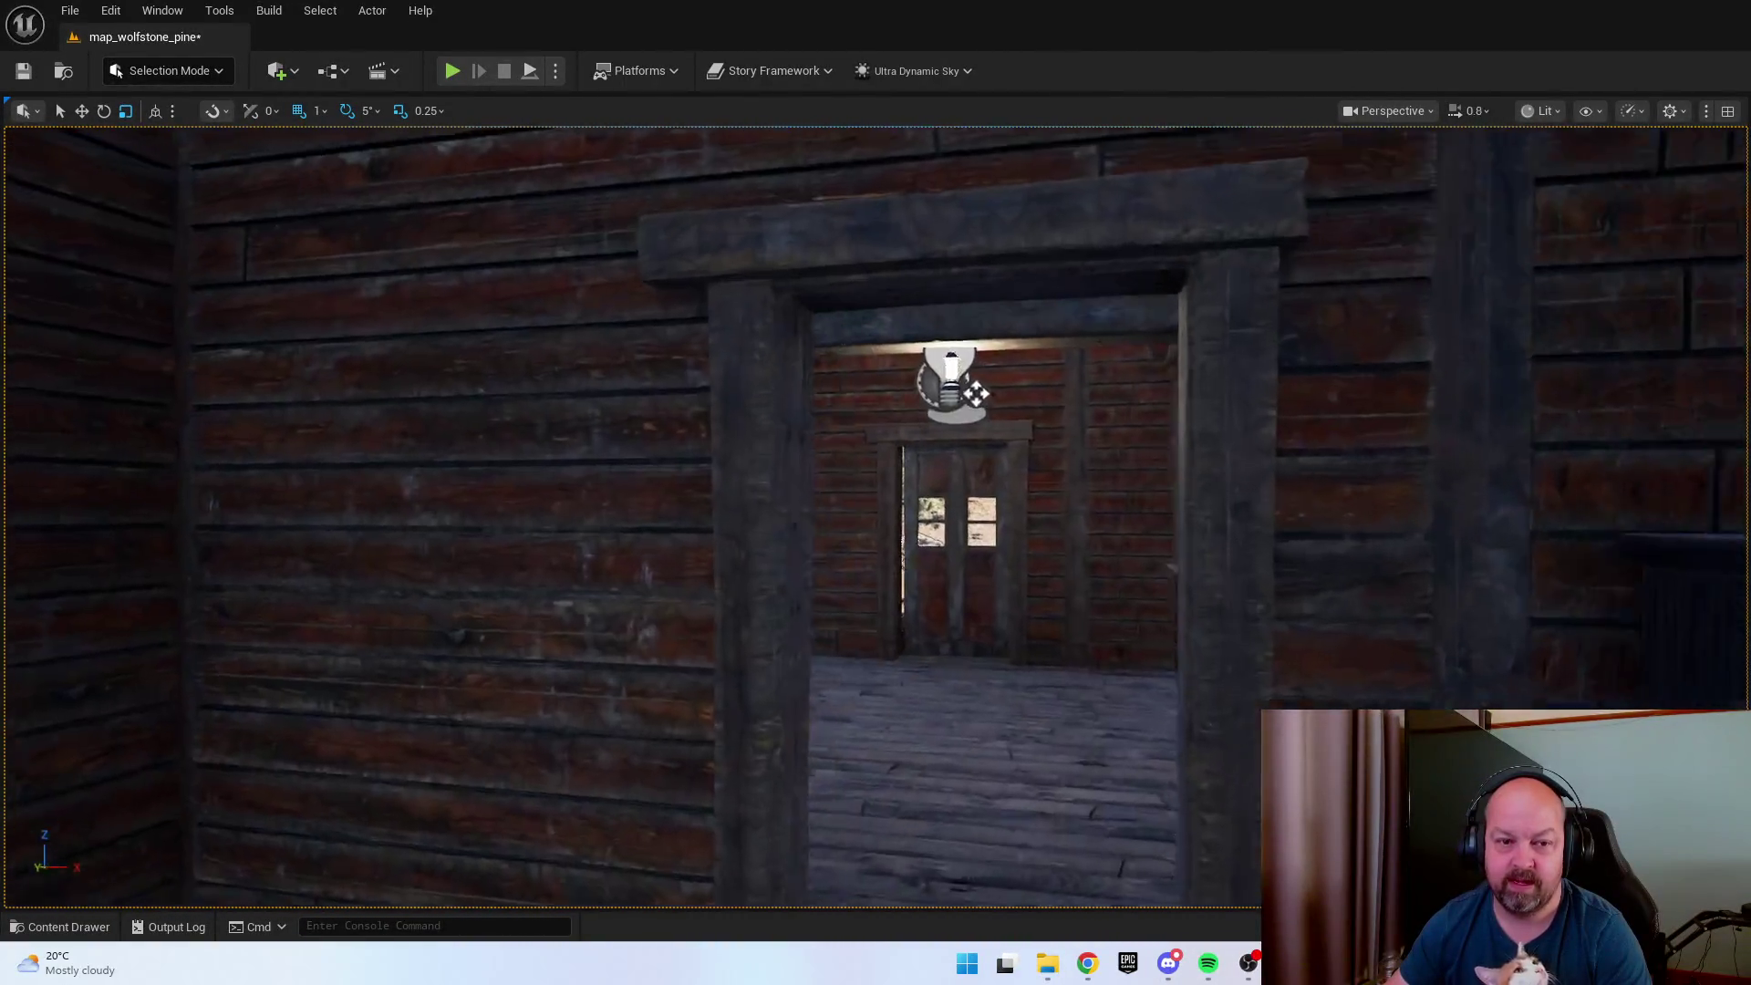
scroll(1181, 635, down, 1)
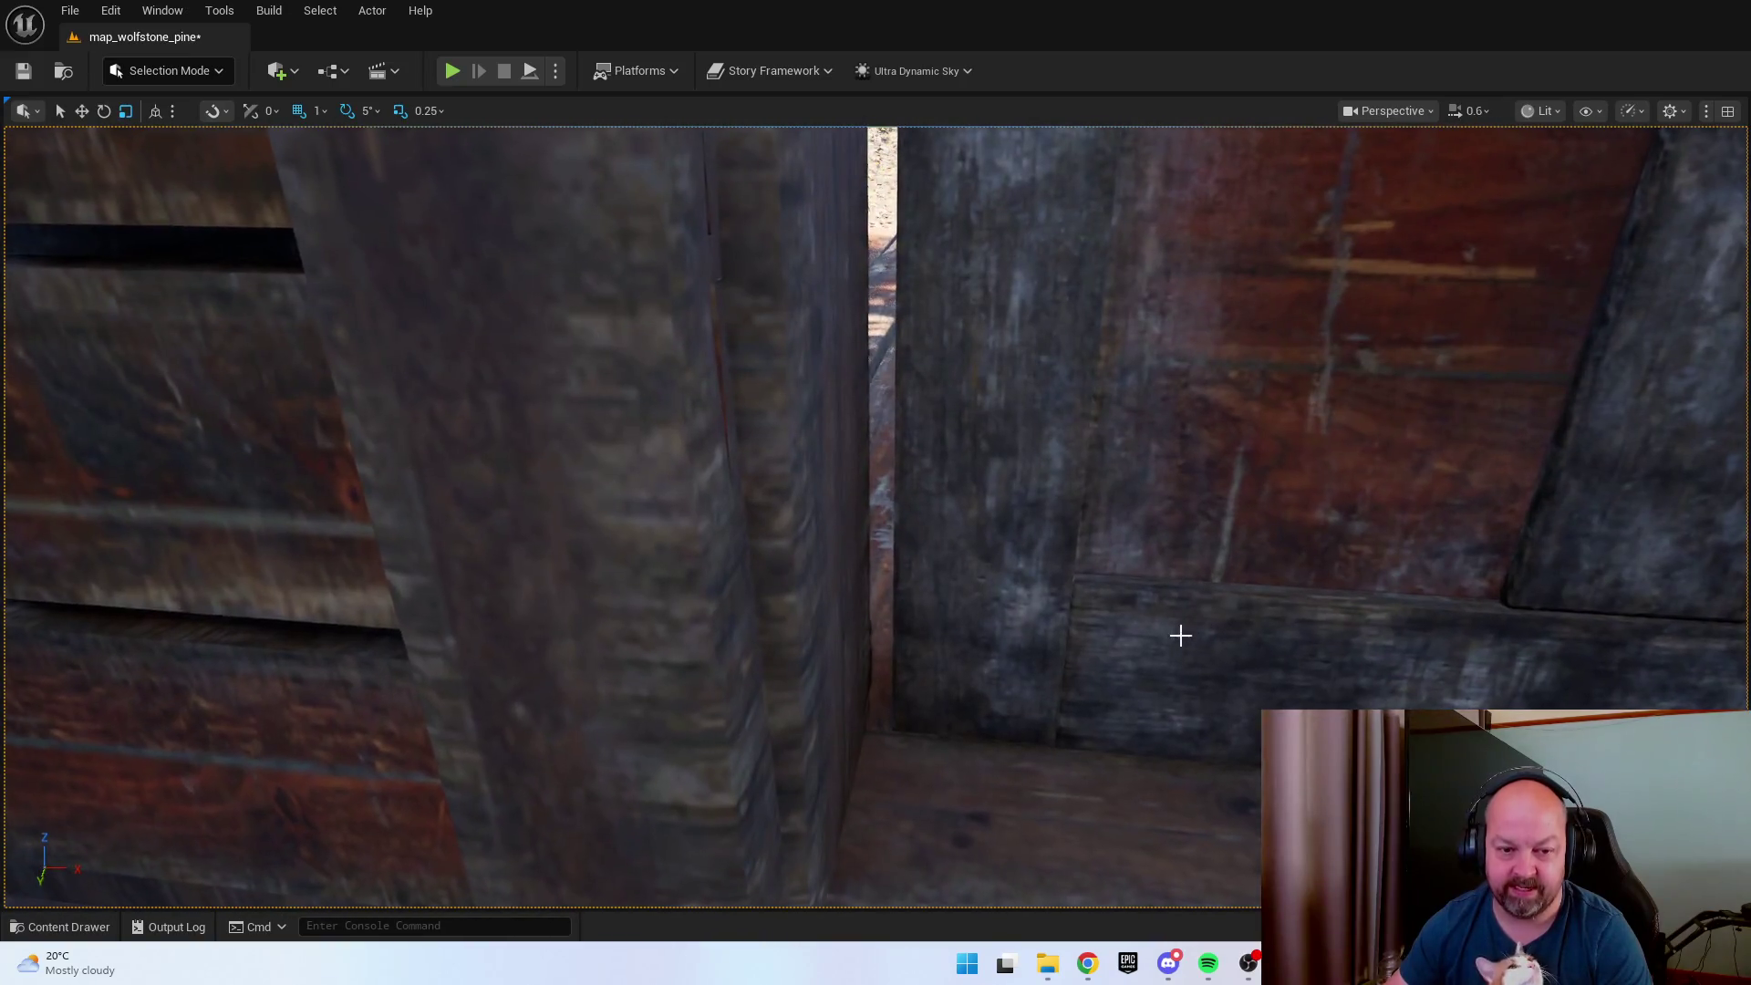
click(1176, 638)
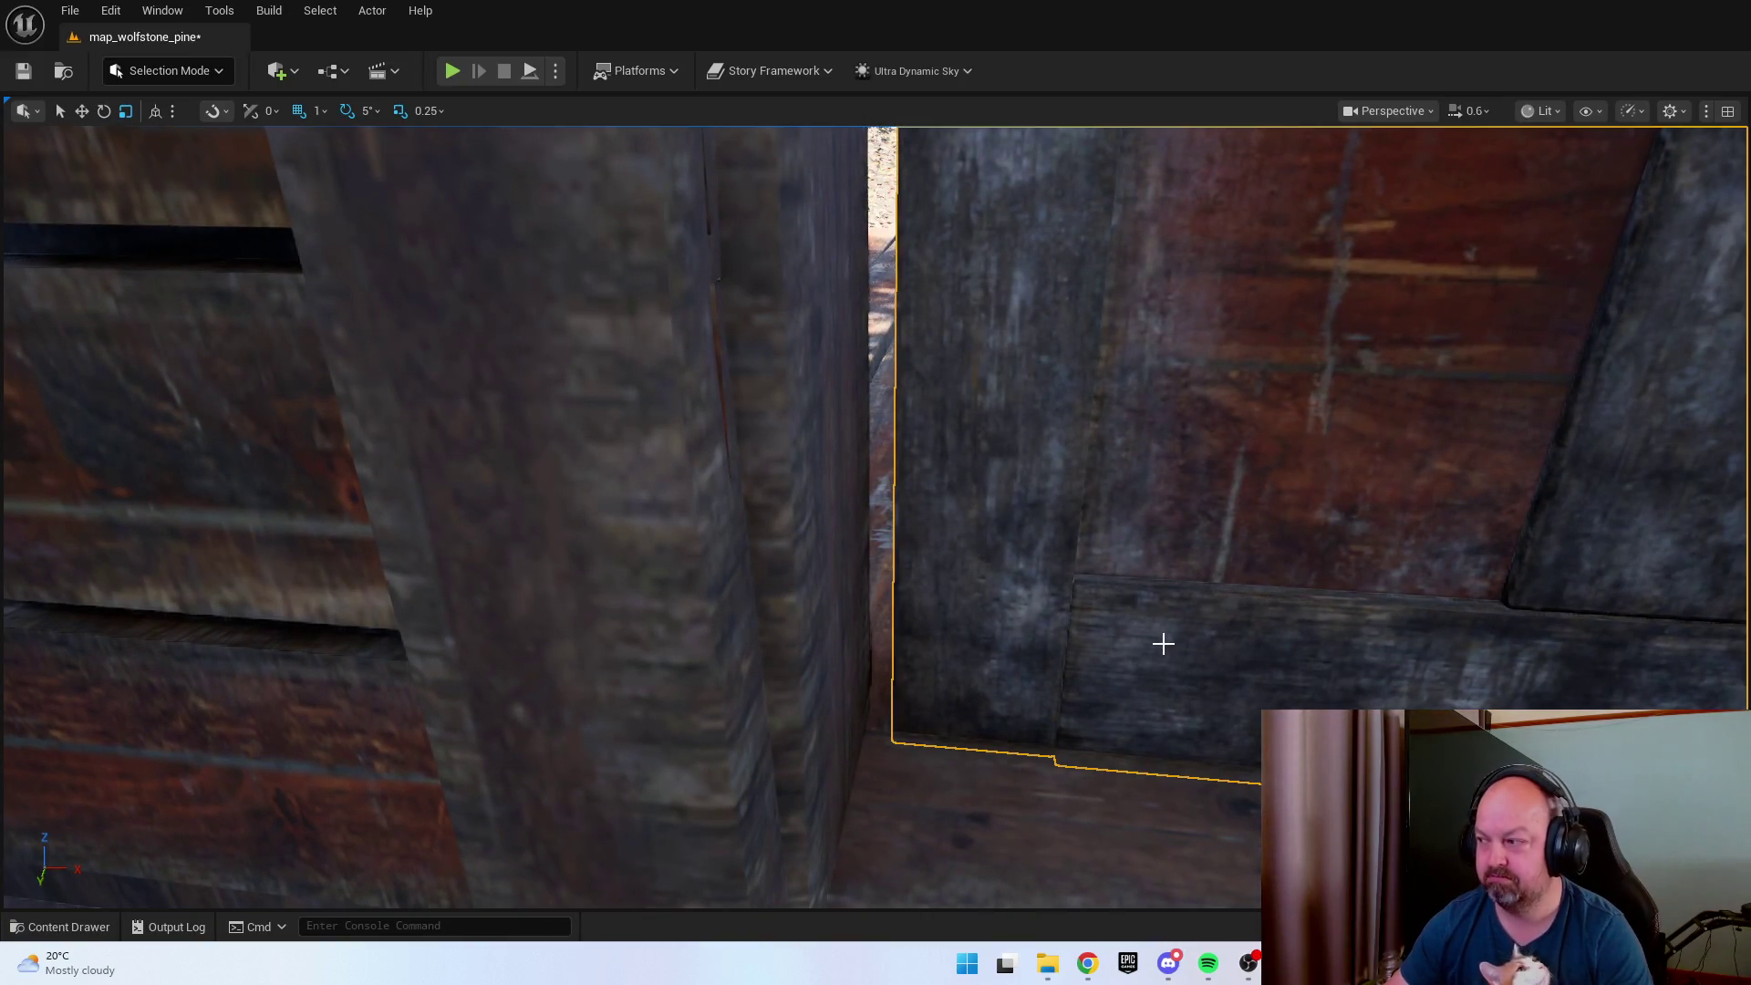
key(f)
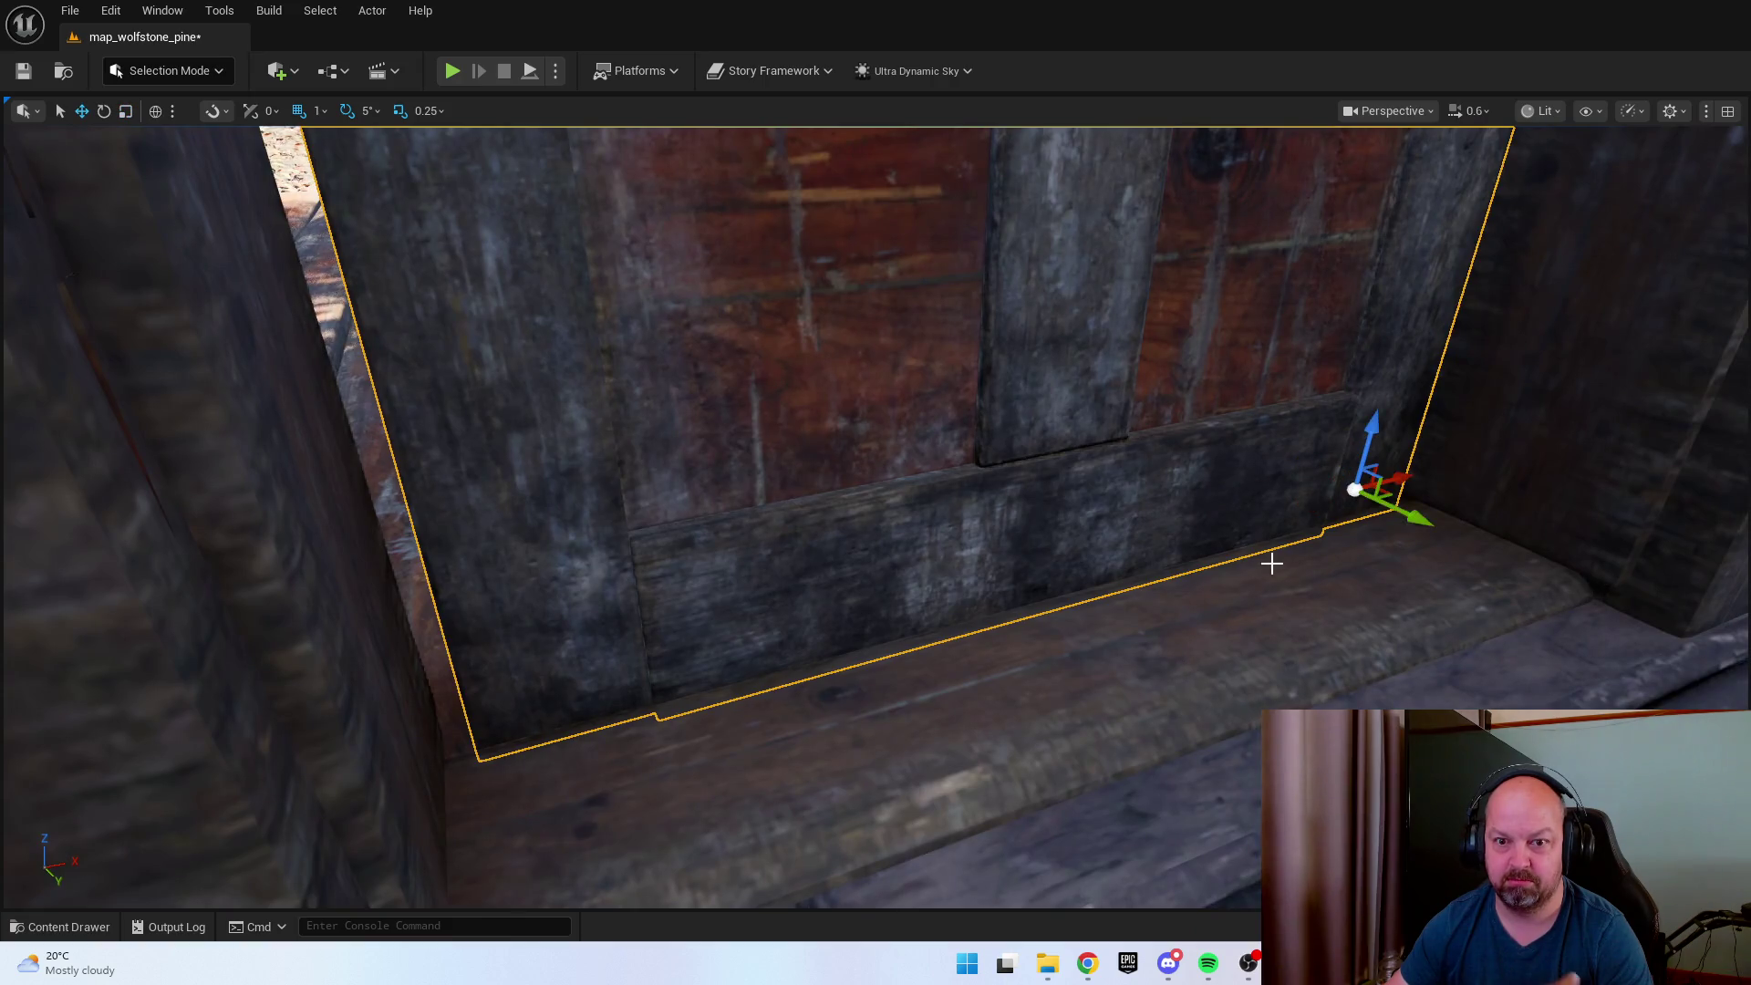
key(d)
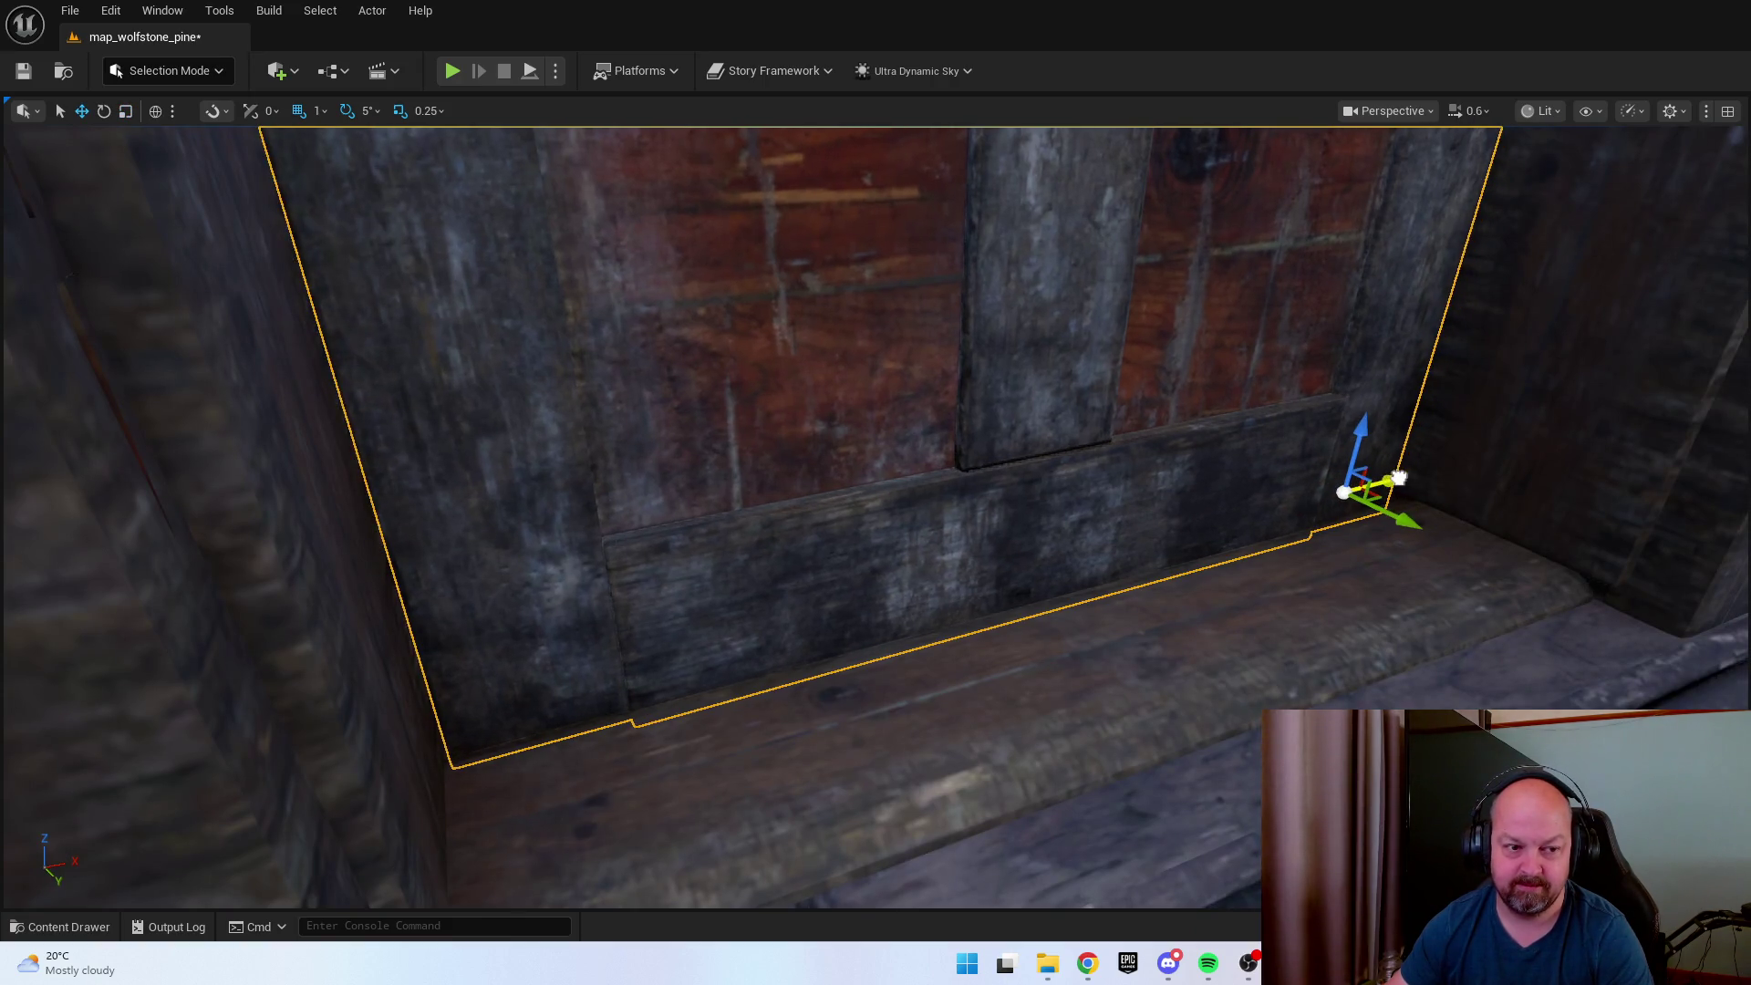
key(a)
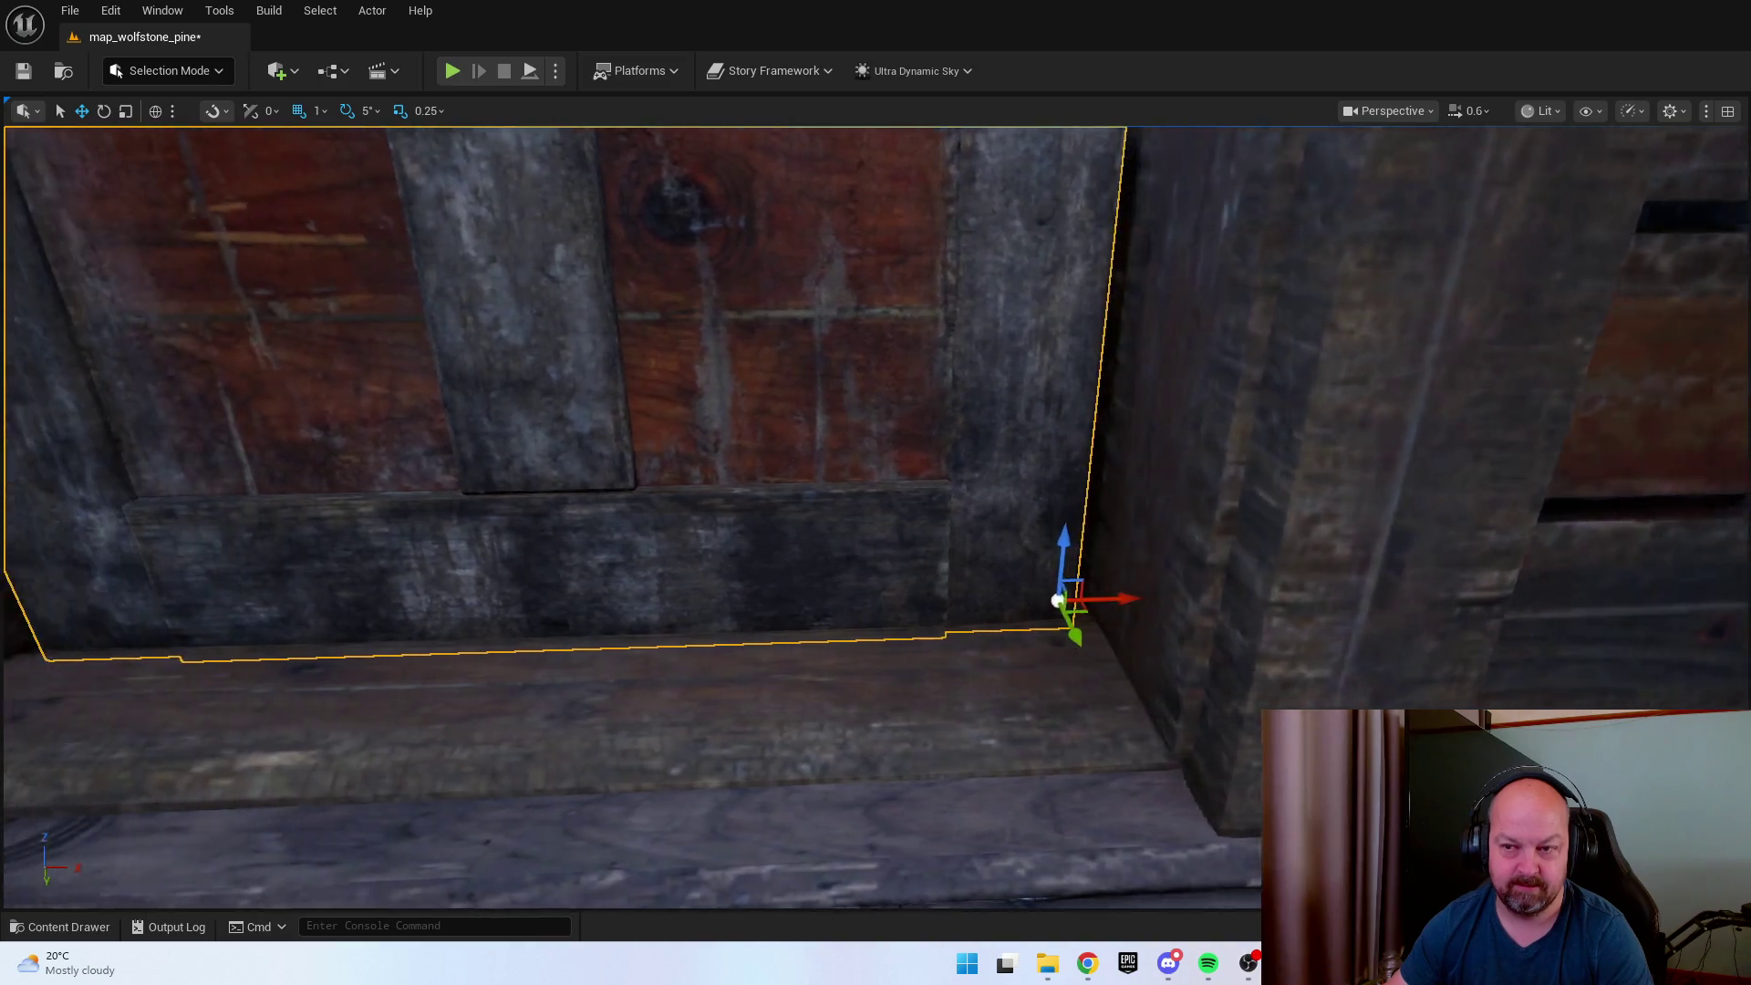
key(d)
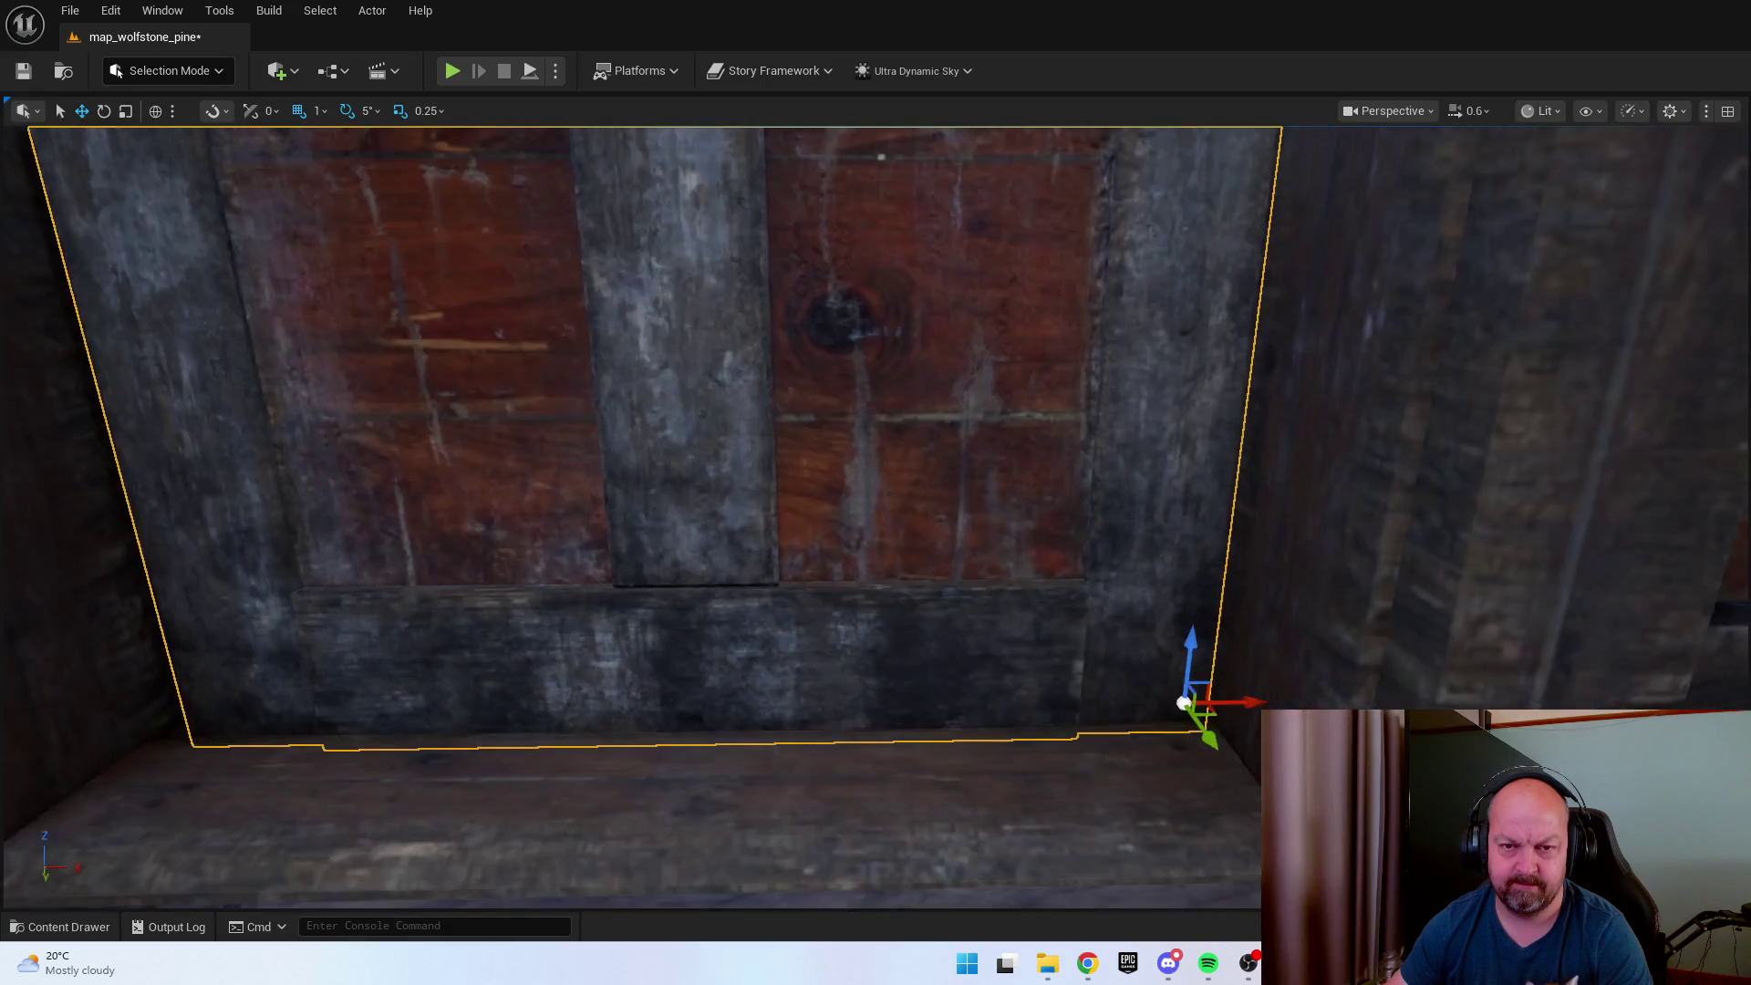
key(a)
key(d)
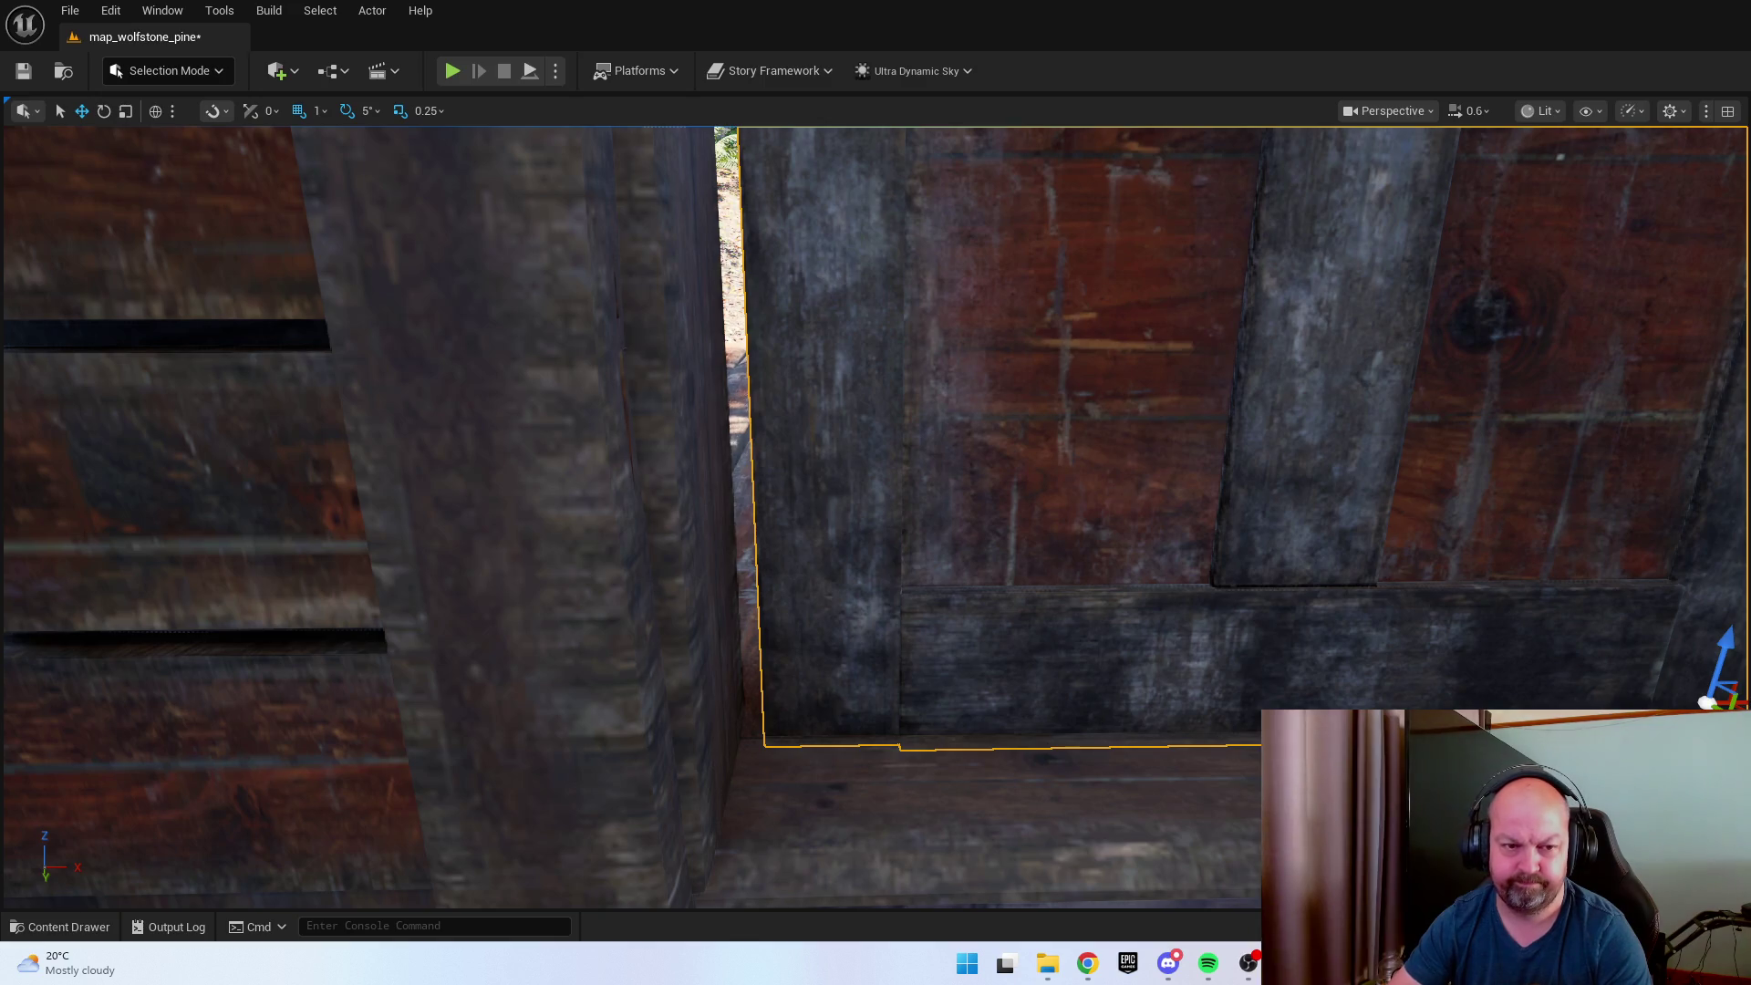
Nudge the door panel sideways until it closes the gap against the frame.
key(d)
key(a)
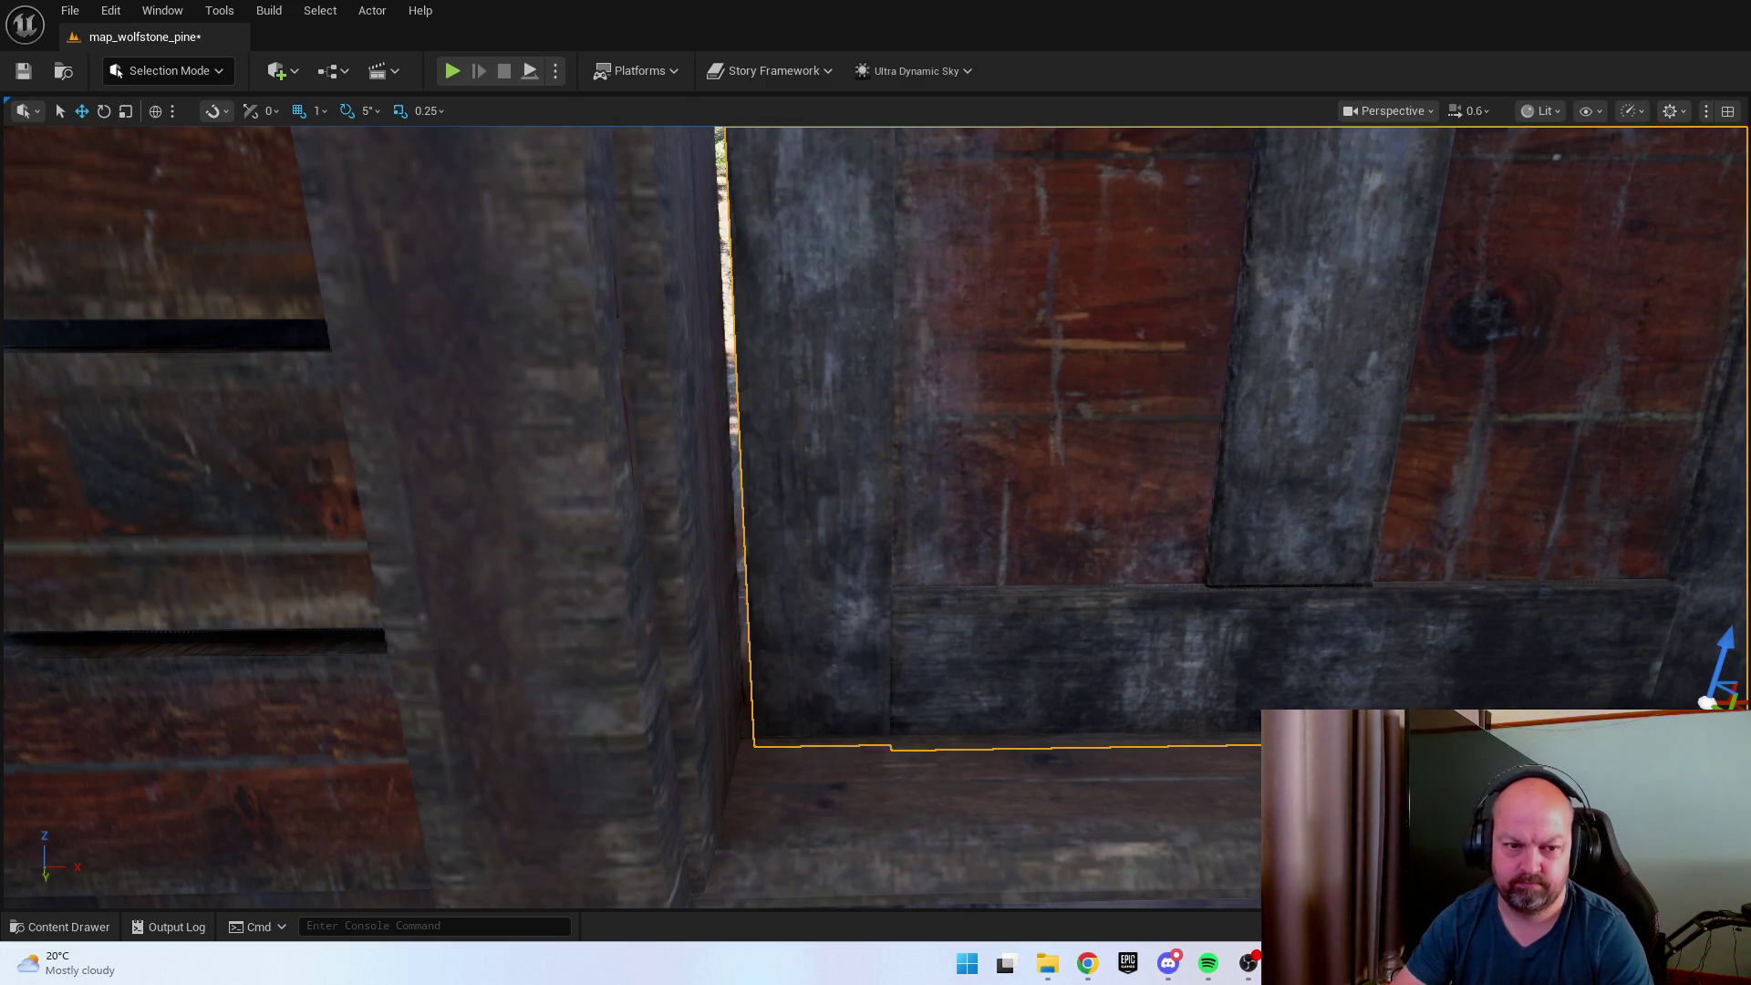
key(d)
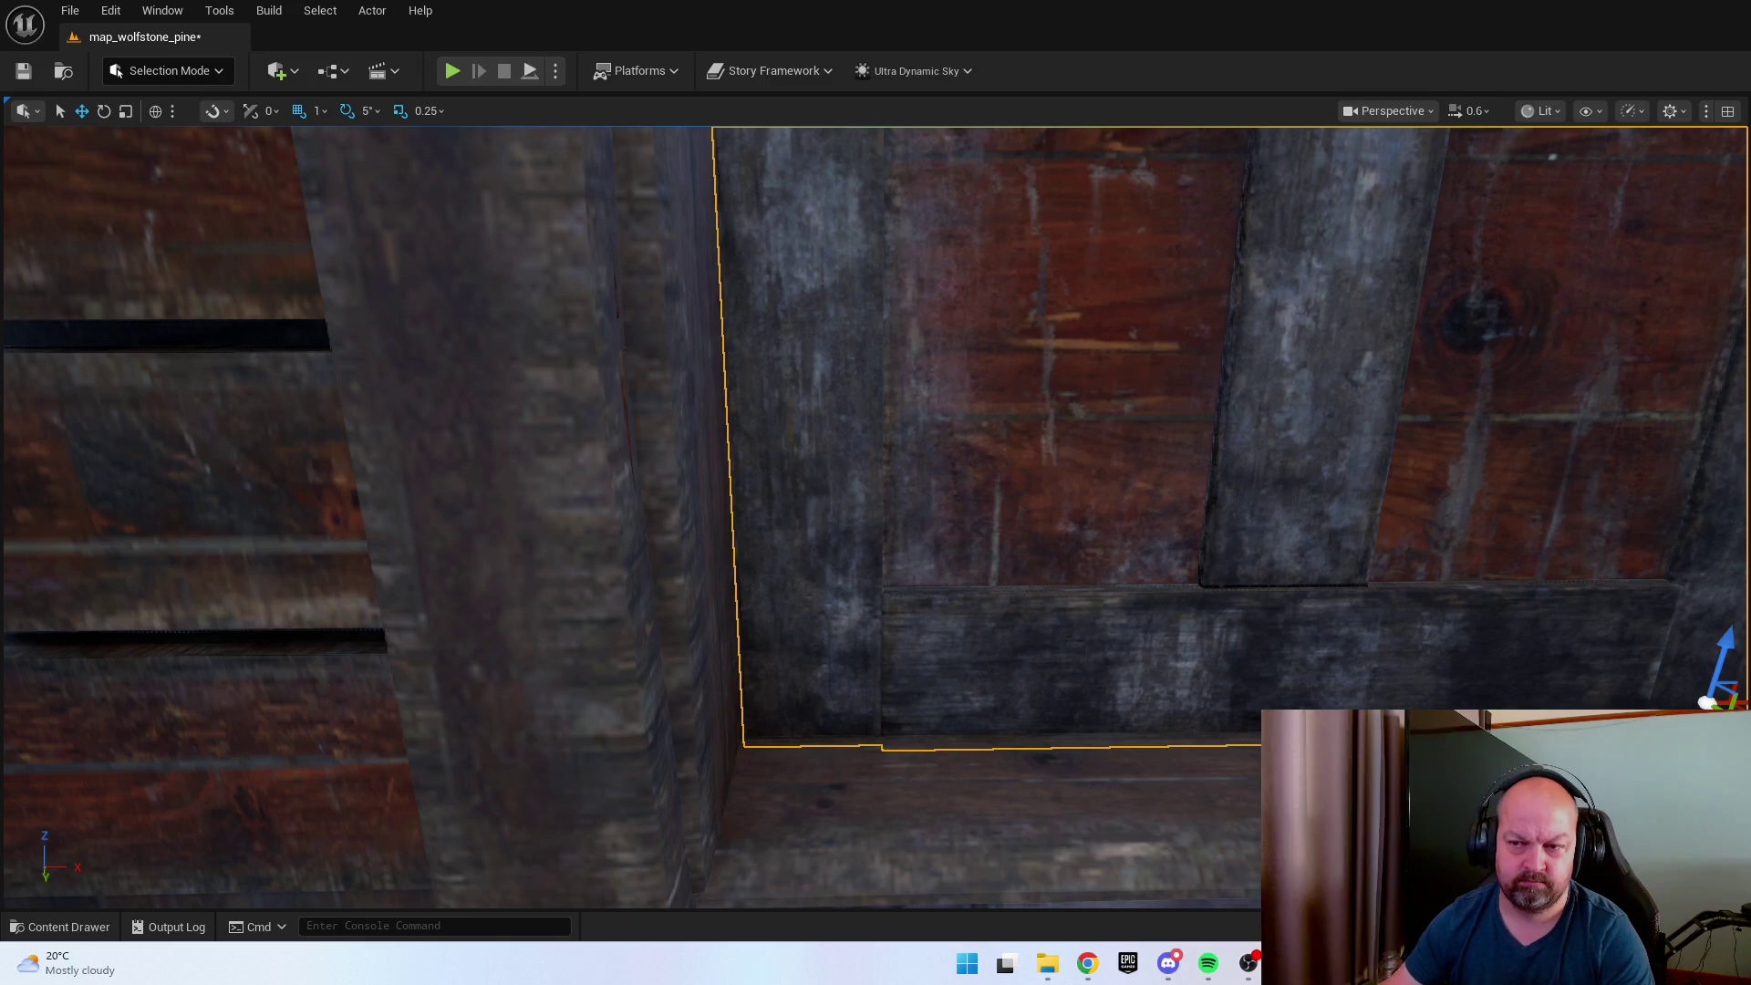
Fly to the porch steps, Play From Here at that spot, then stop playing.
key(s)
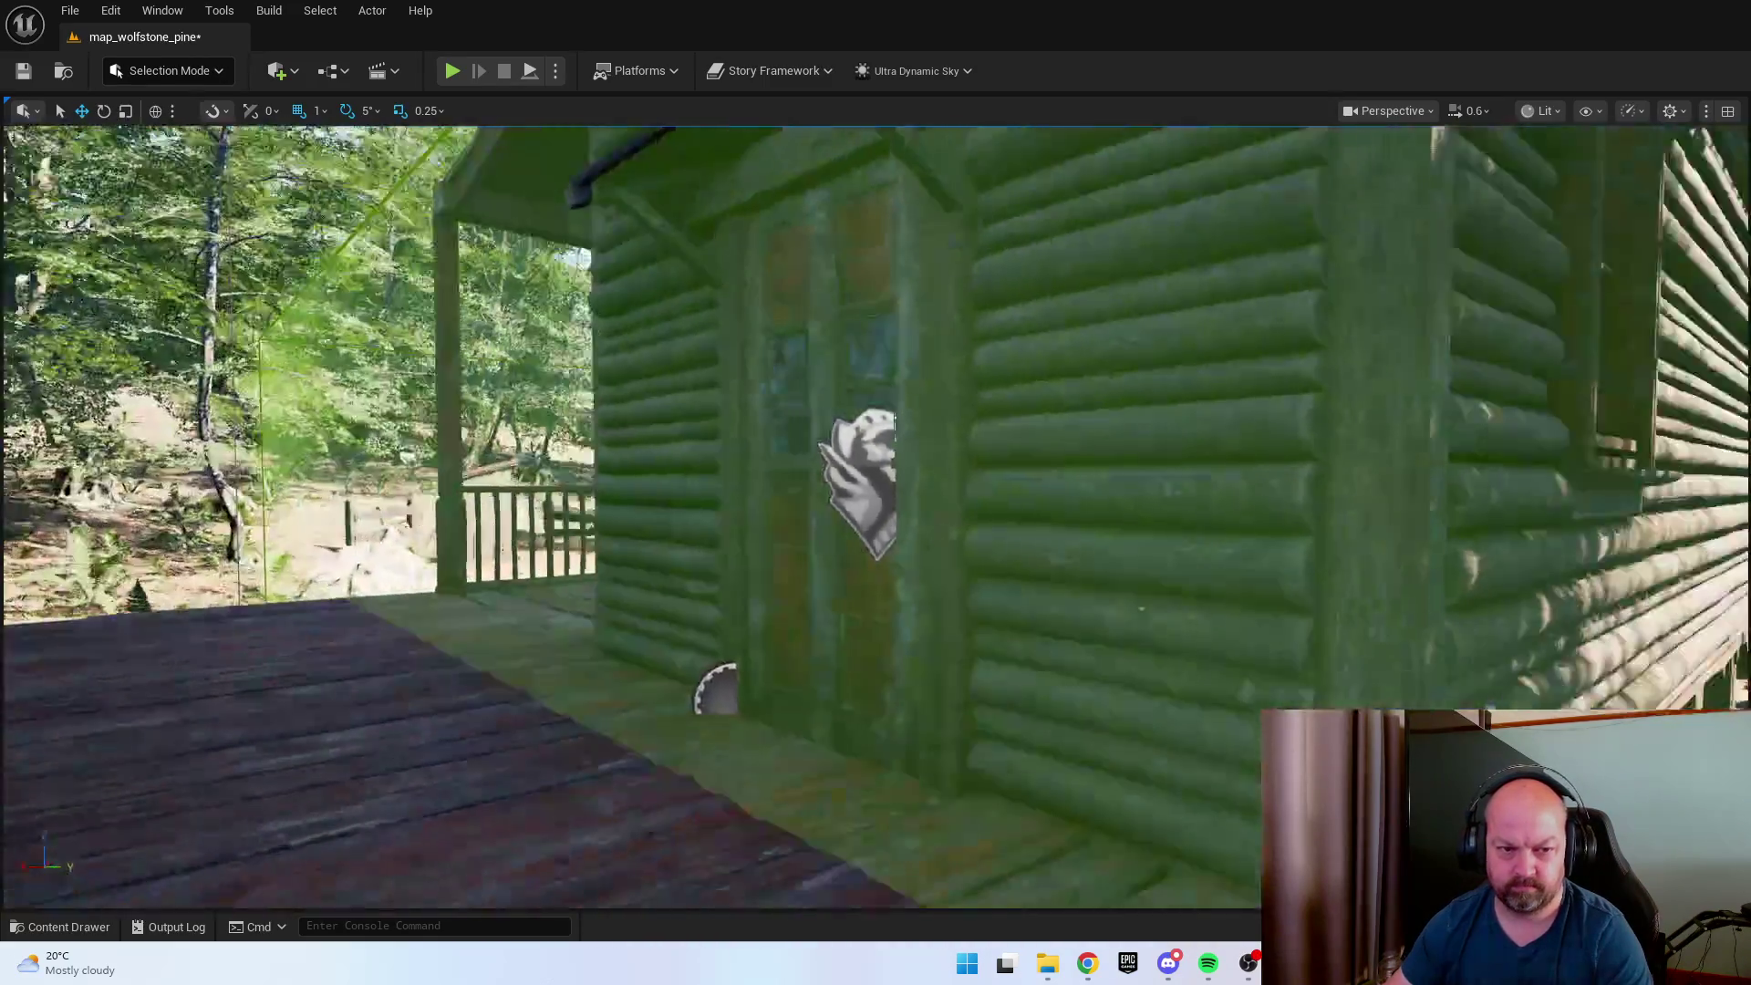
key(s)
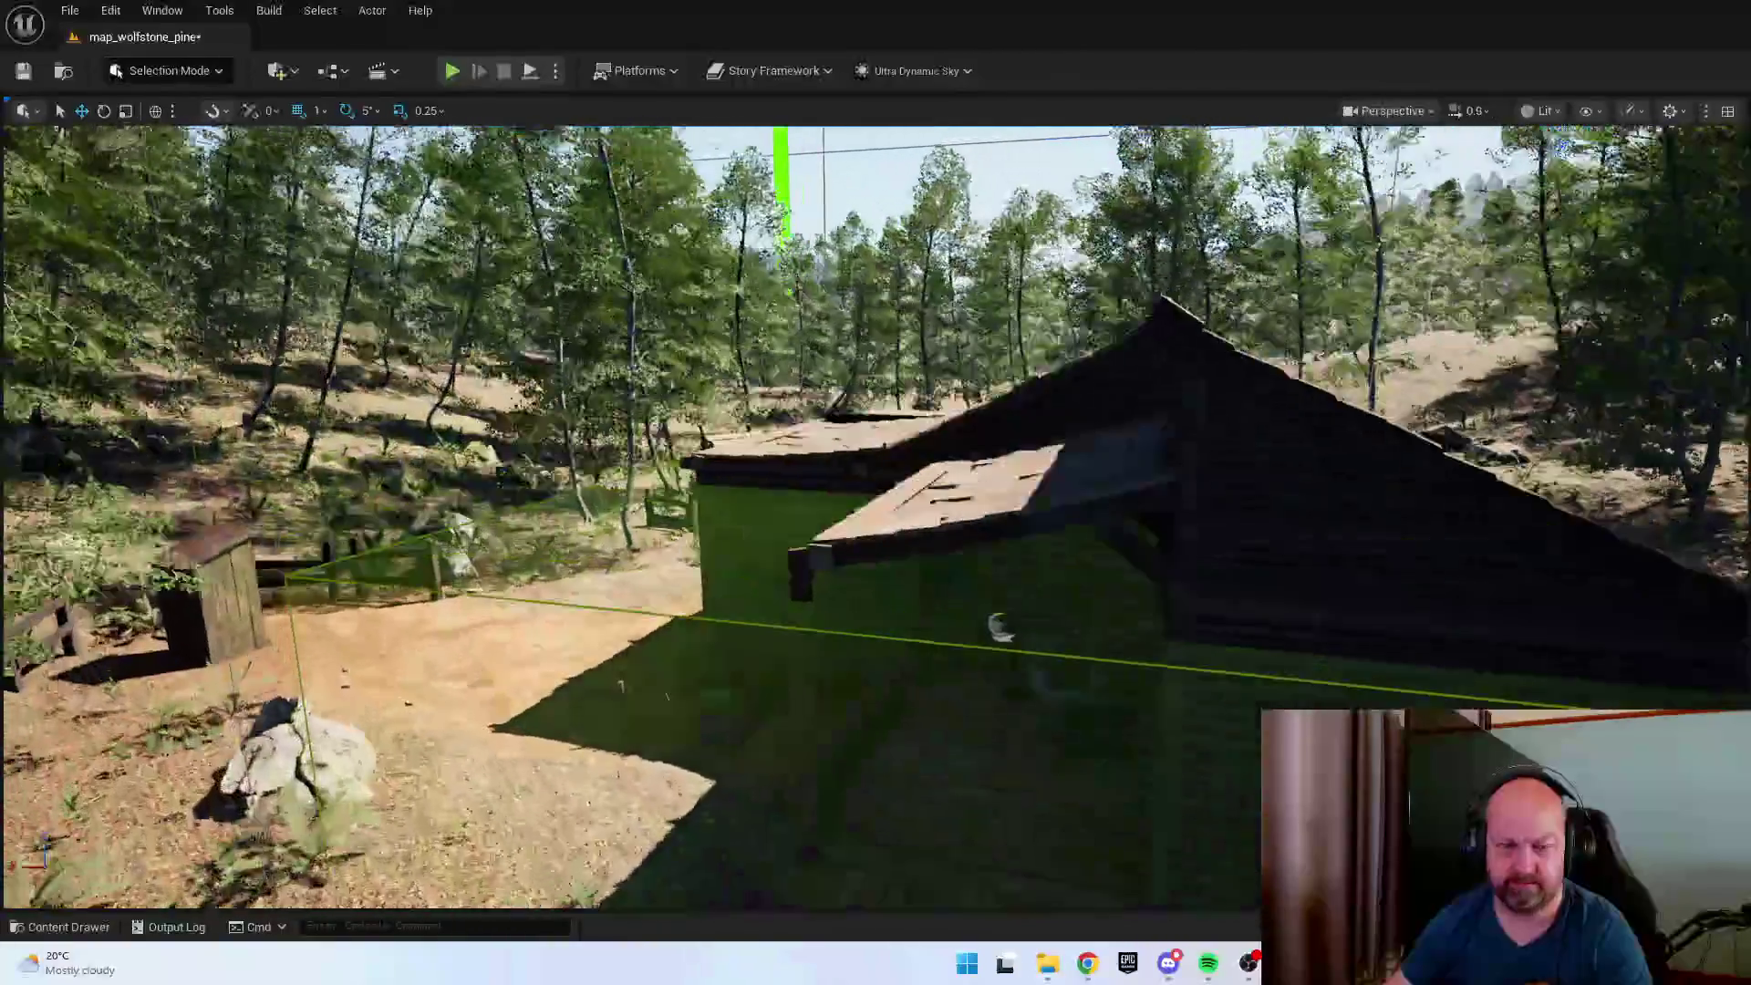
key(e)
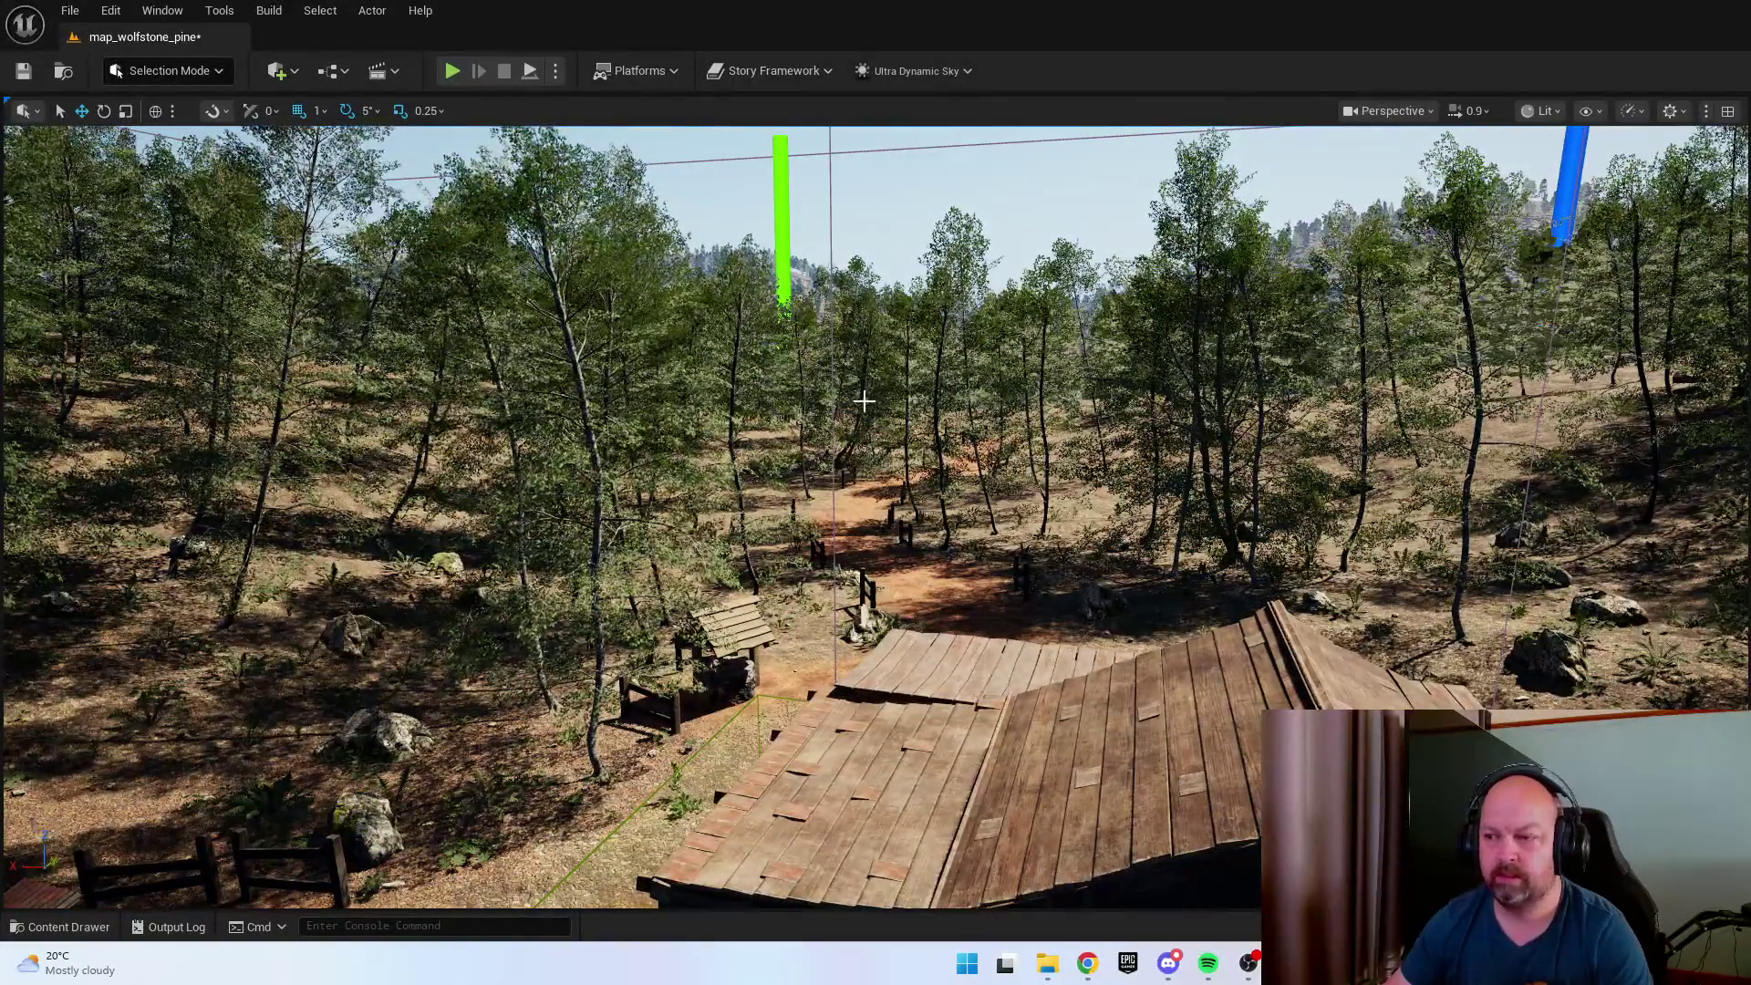
key(w)
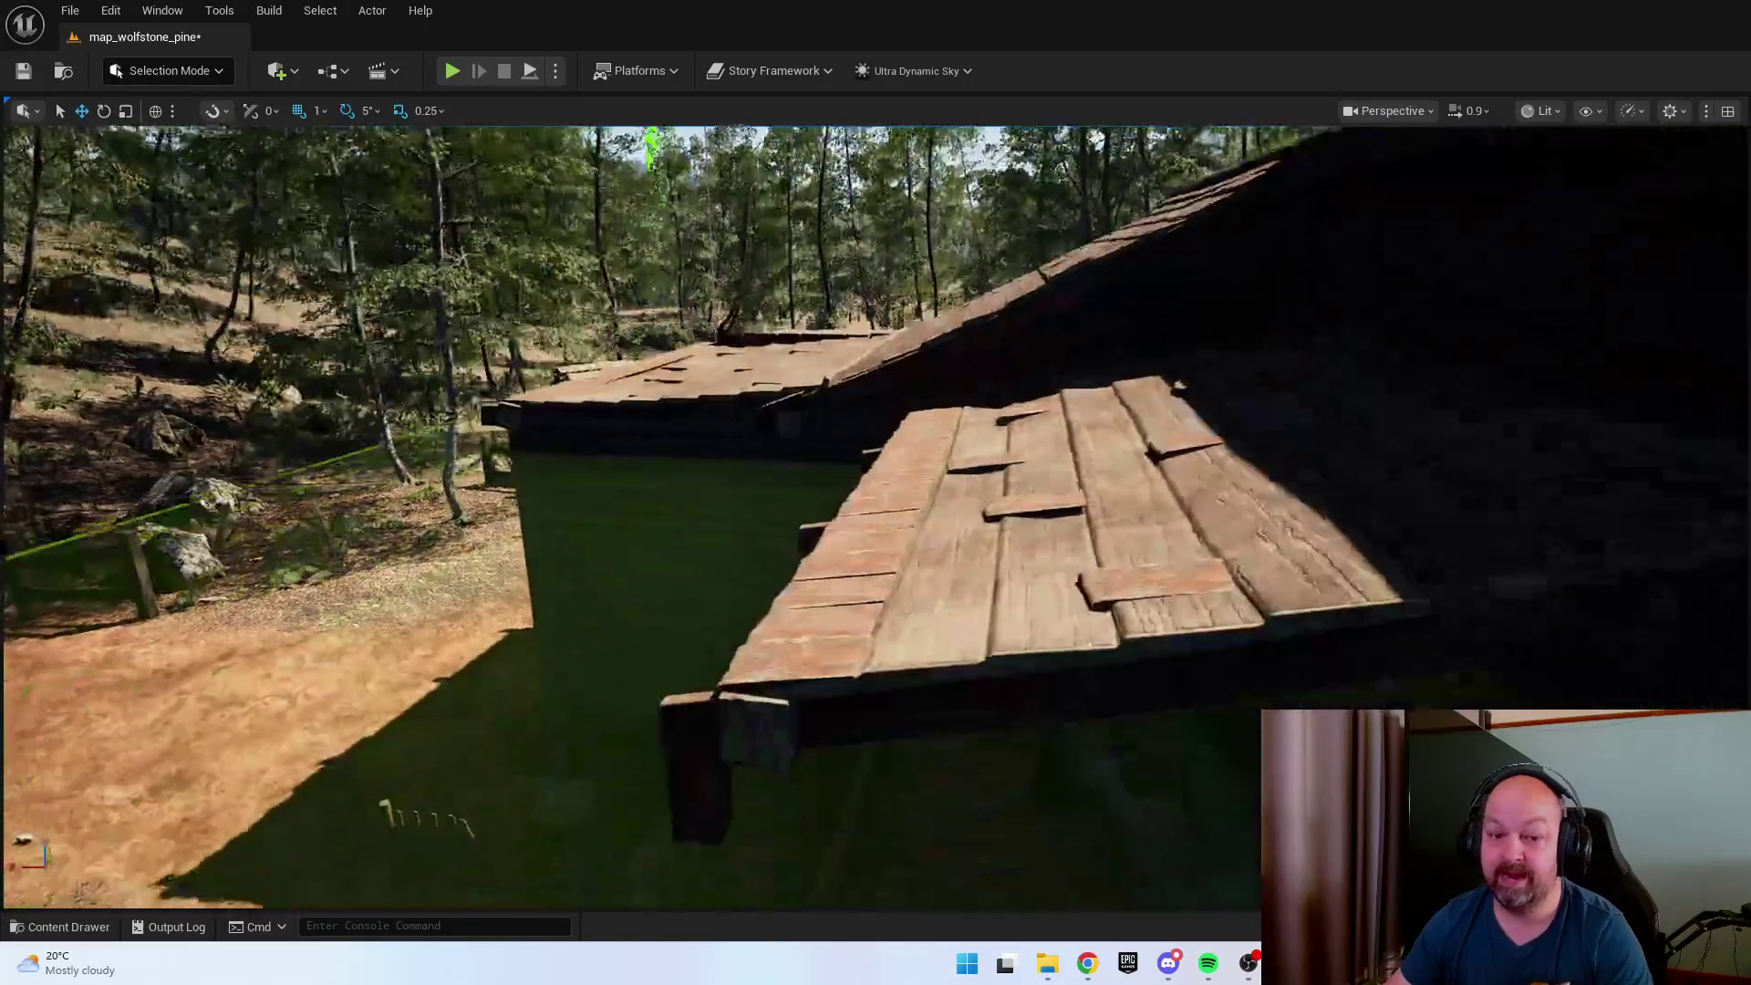
key(s)
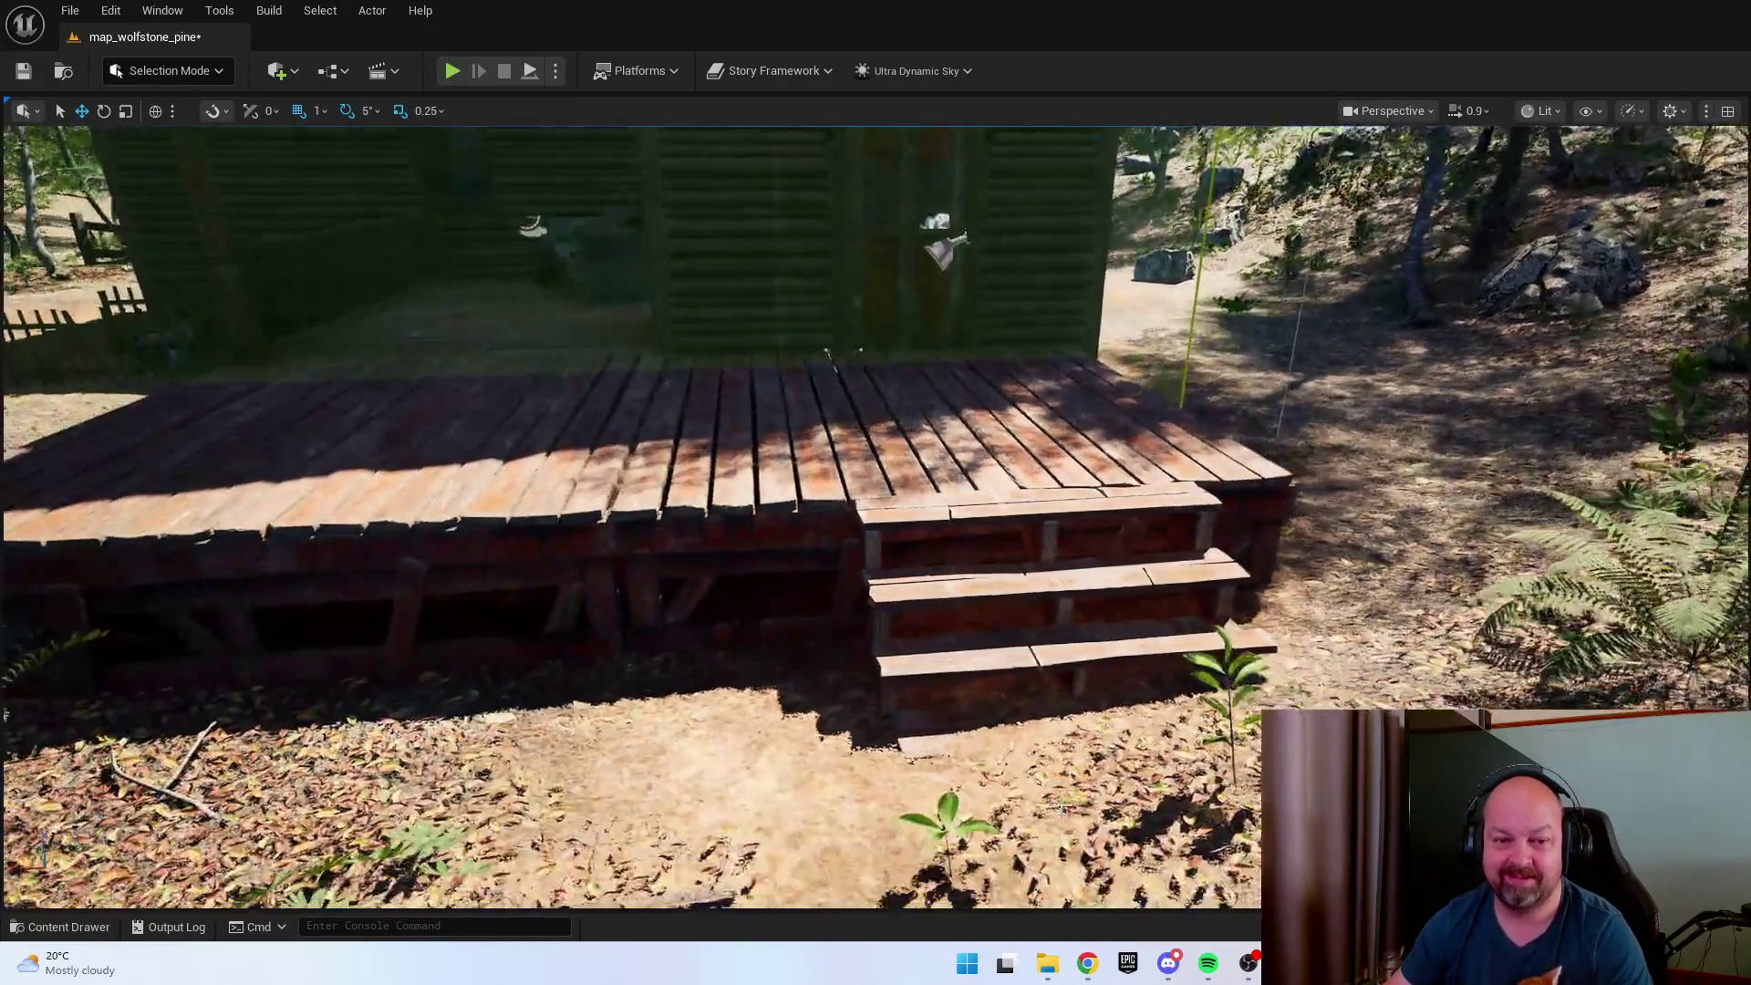
right_click(1067, 810)
click(1085, 799)
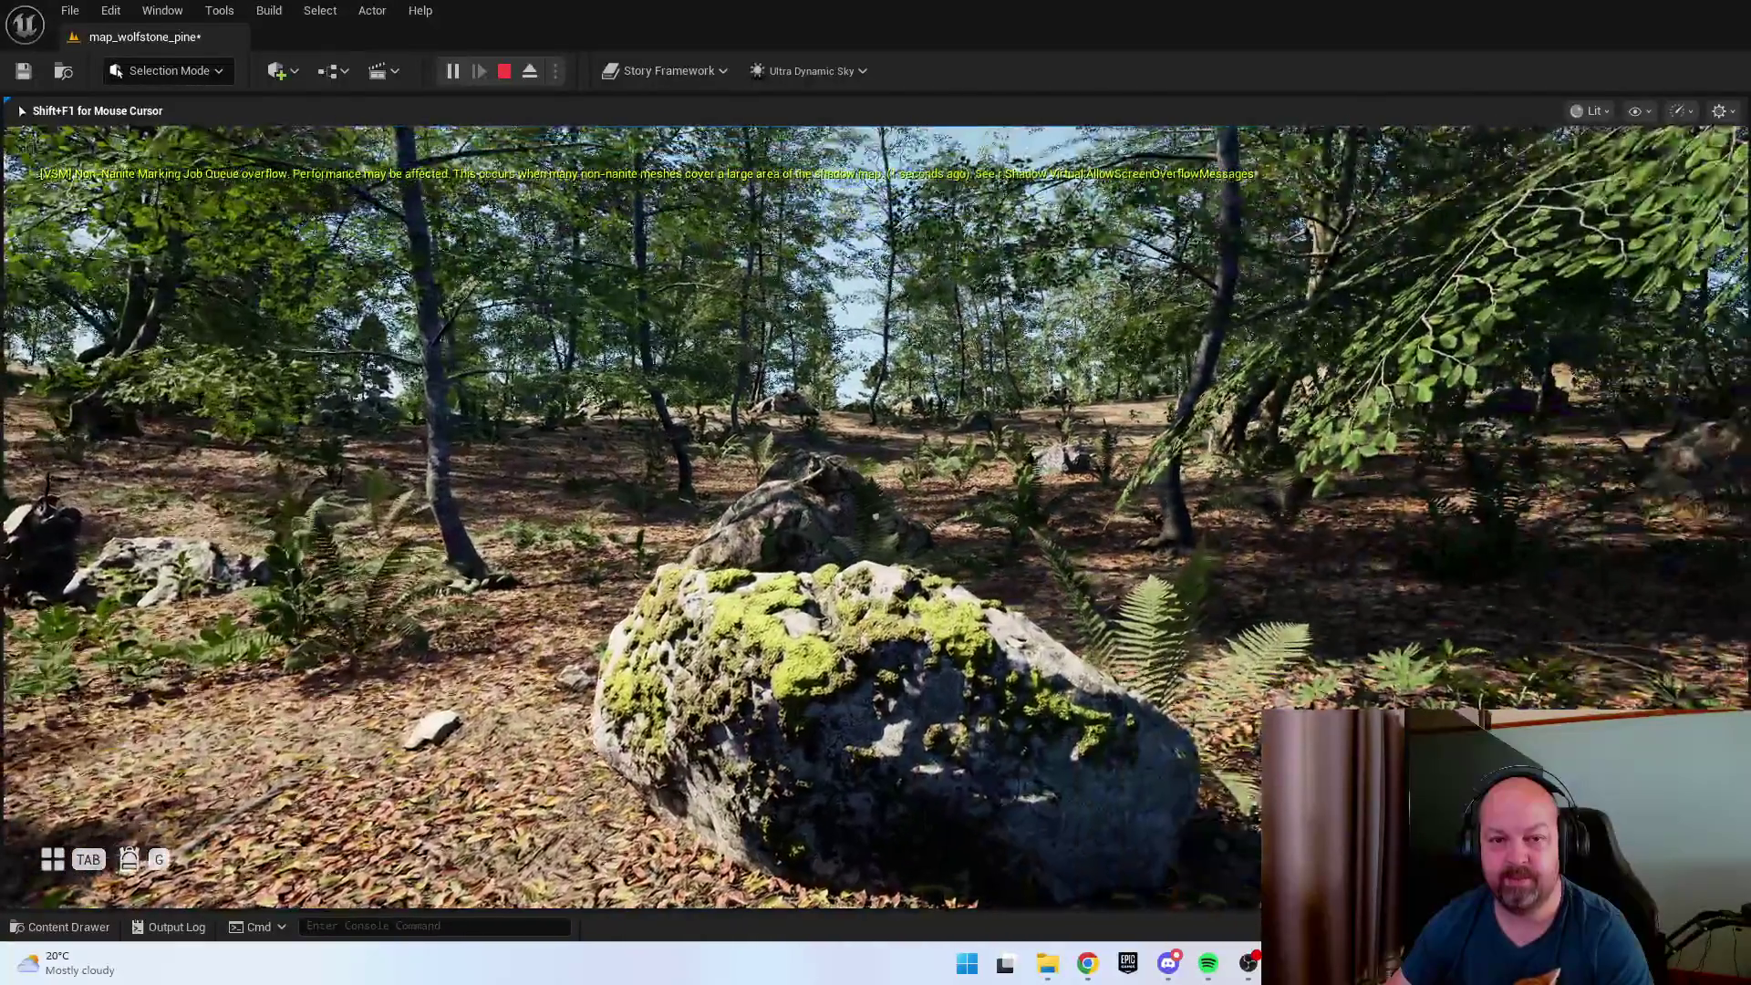
key(Escape)
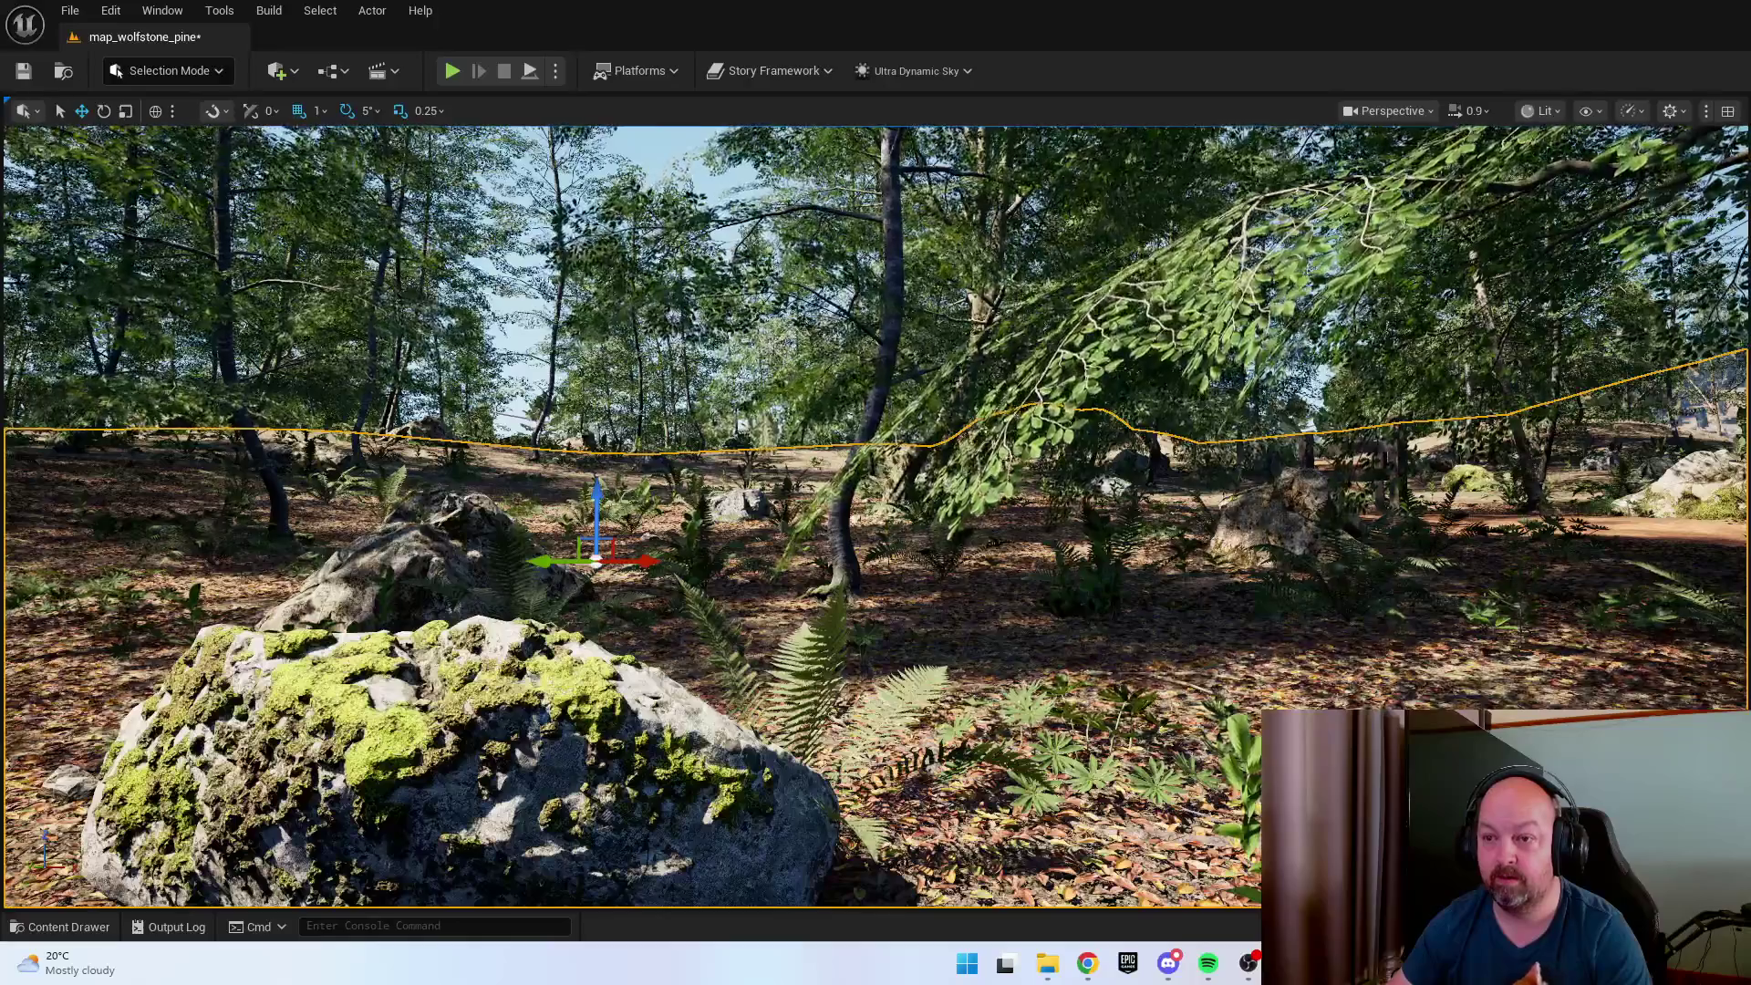
Deselect everything and fly down to the porch facing the picnic table.
key(Escape)
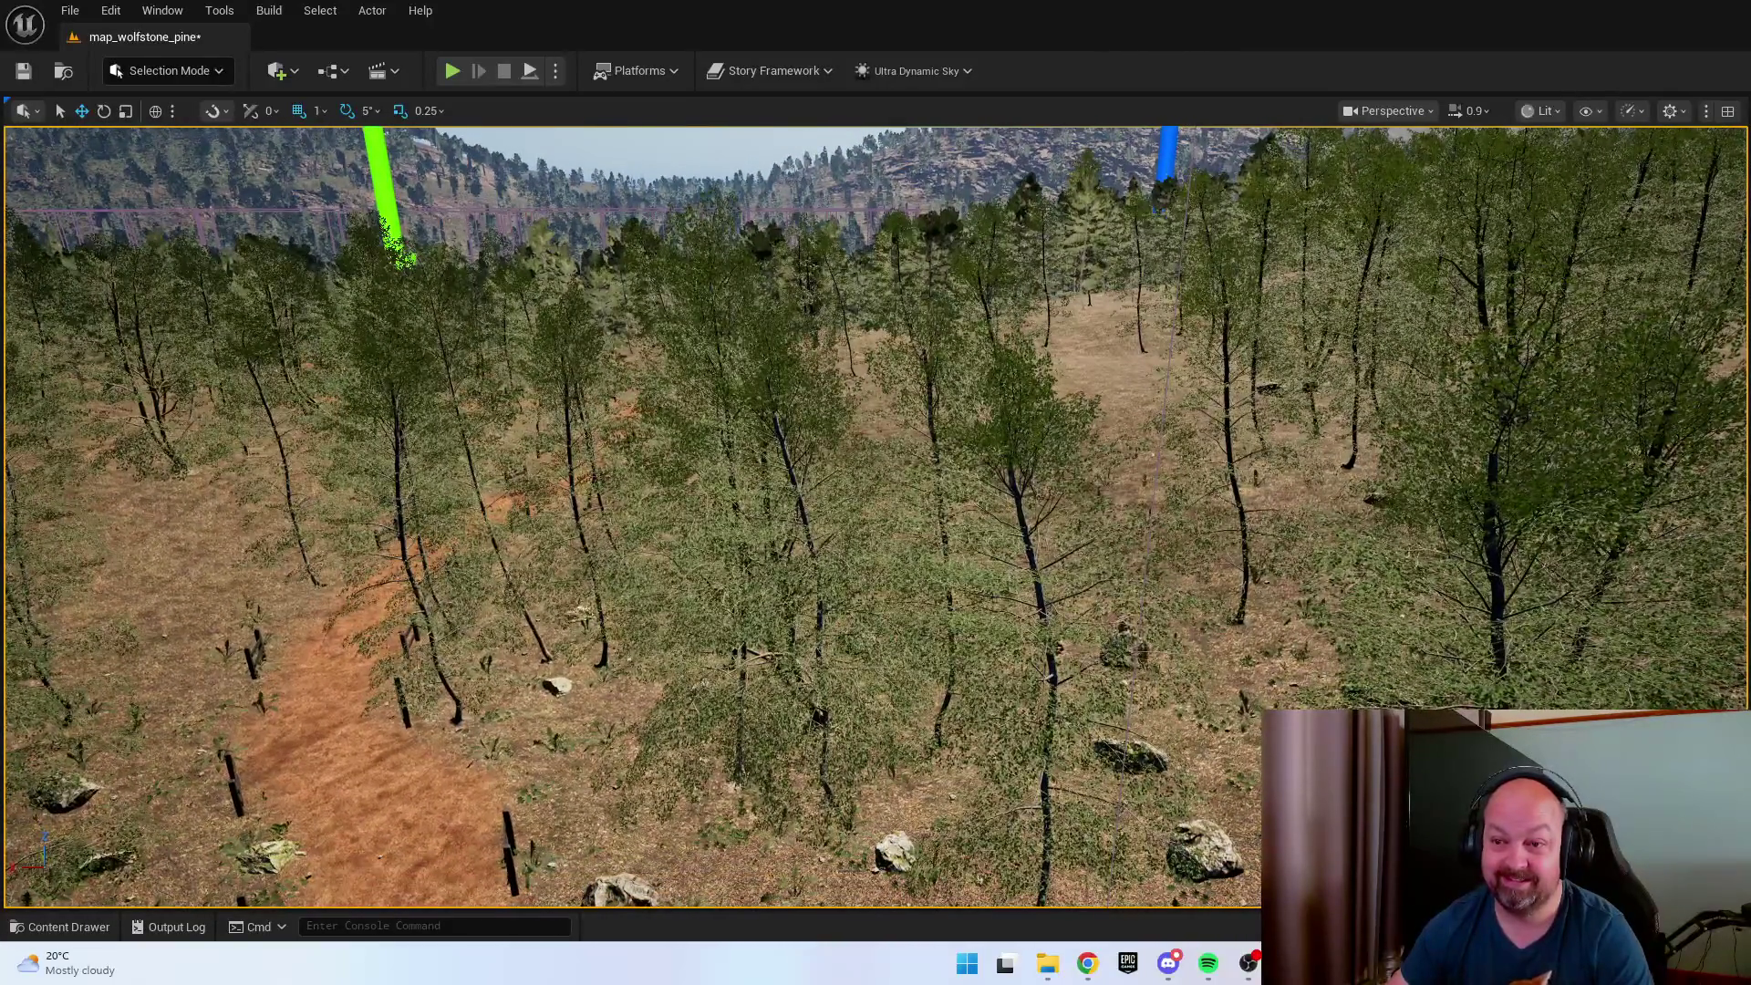
key(w)
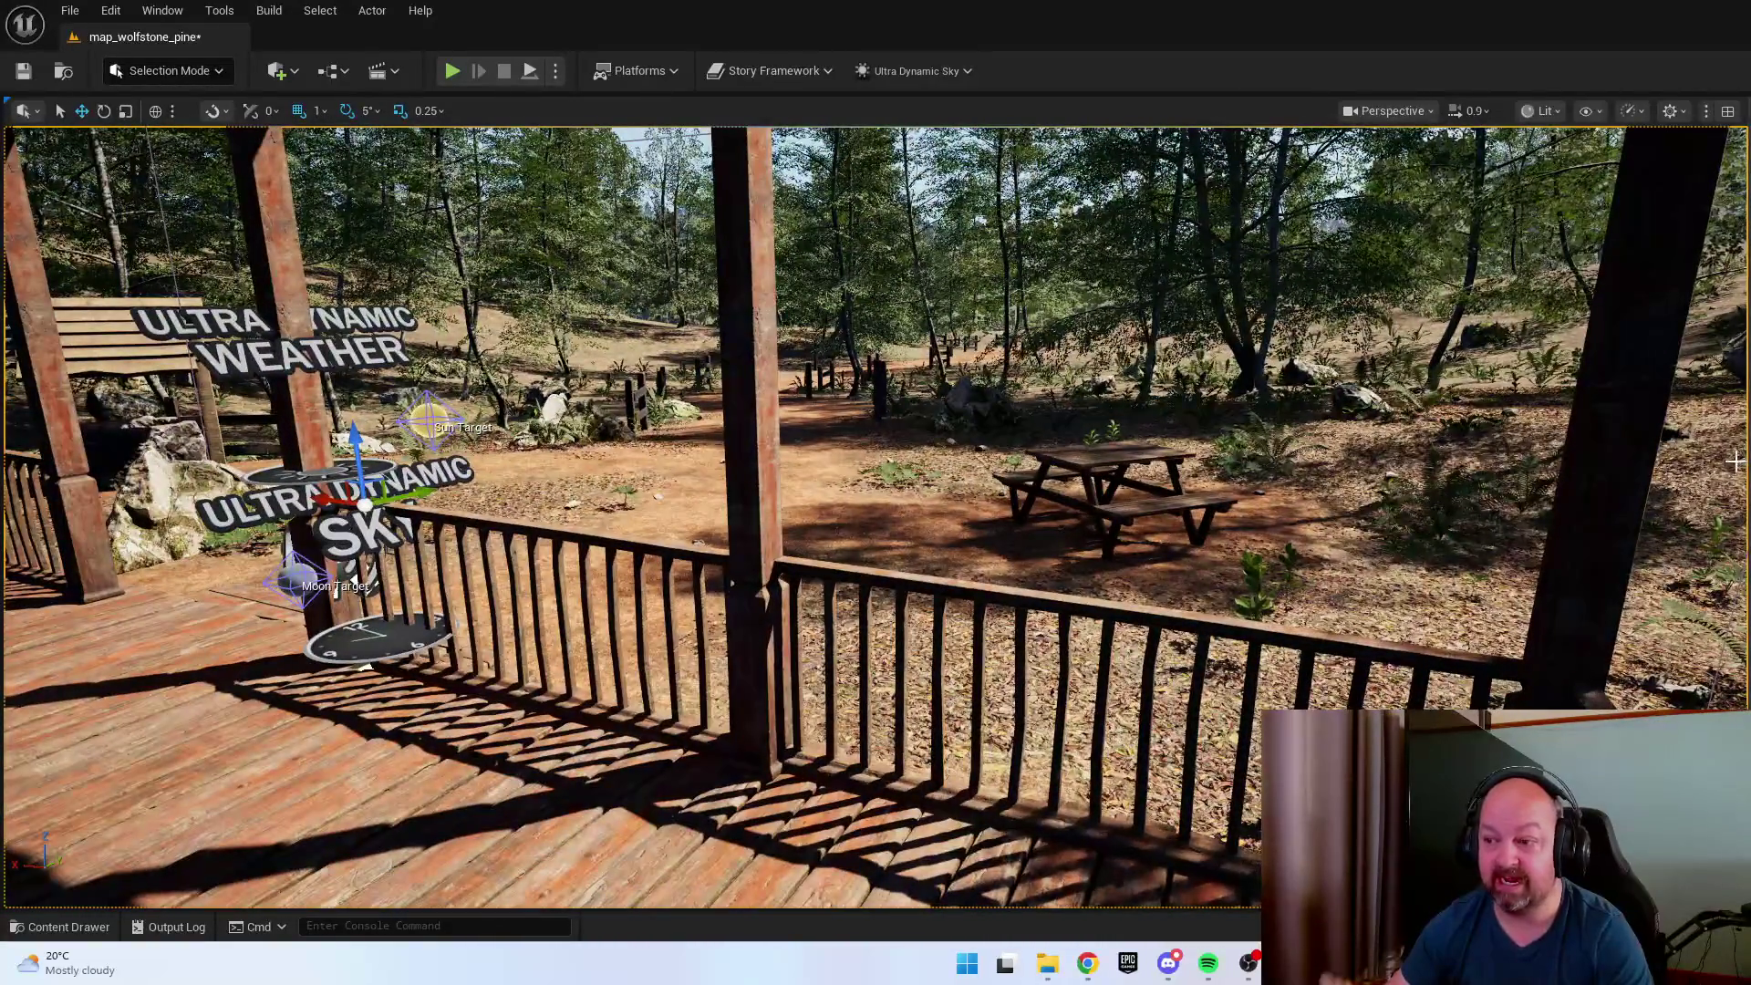
key(s)
key(w)
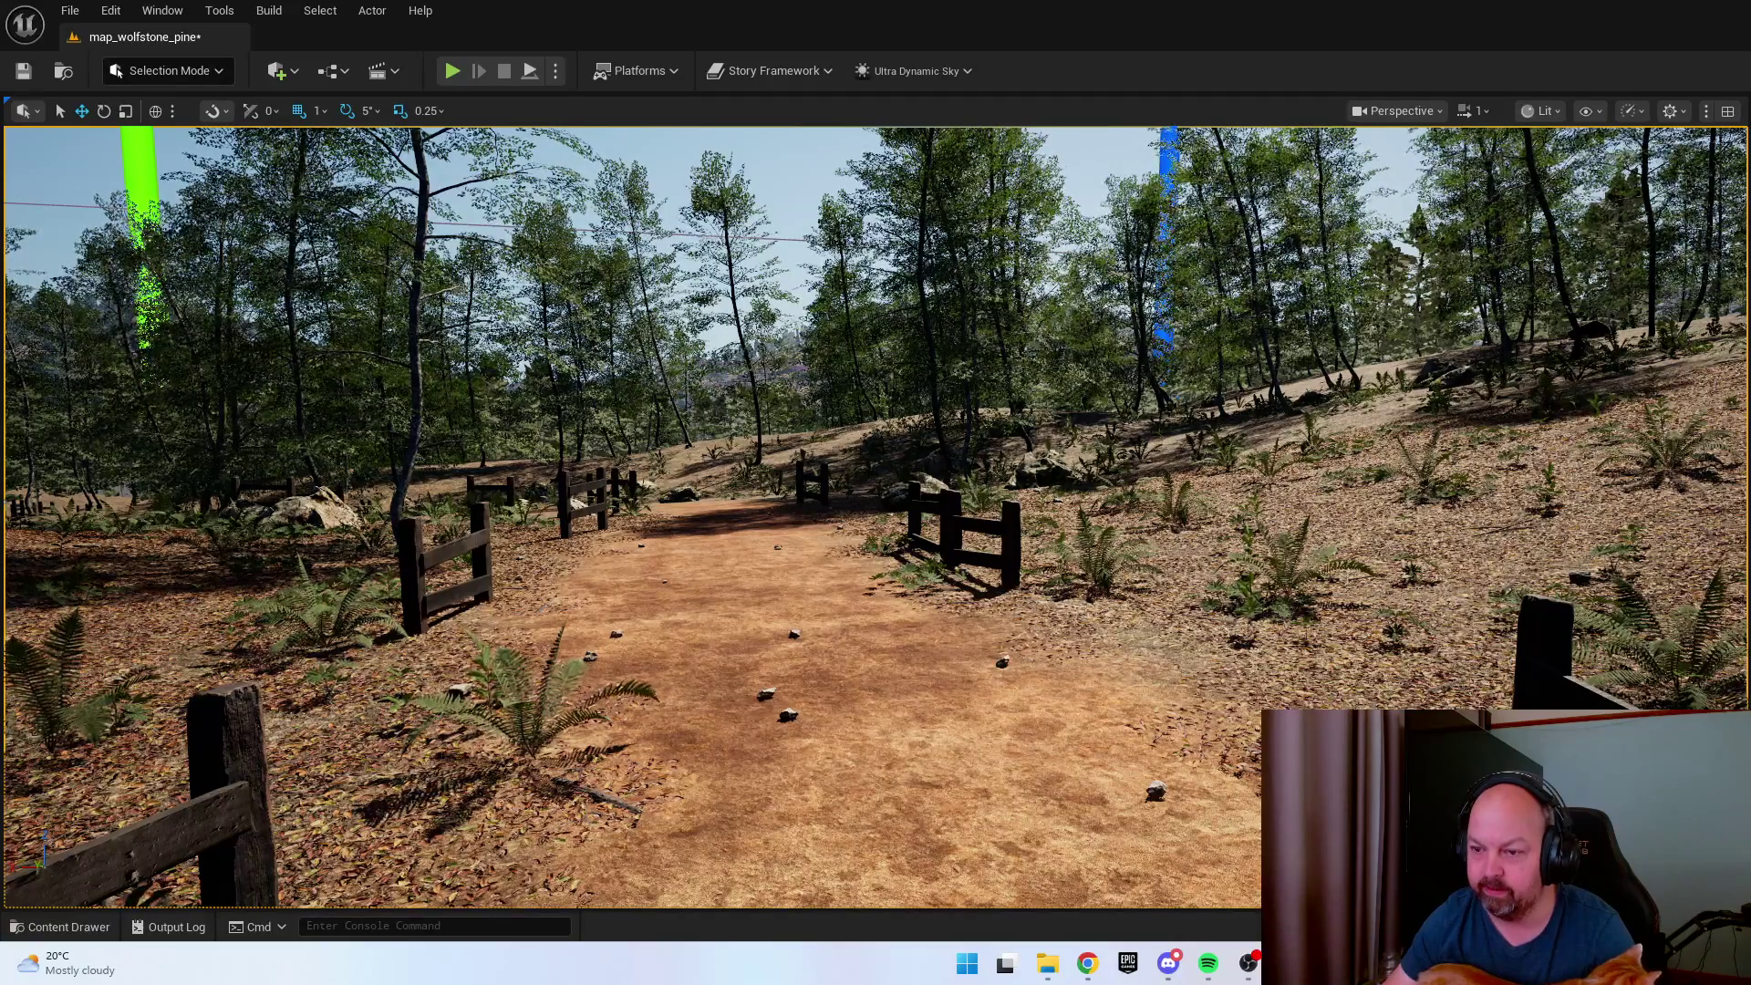
Look up toward the Sun and Moon targets, then save the map_wolfstone_pine level.
drag(1606, 617, 1606, 693)
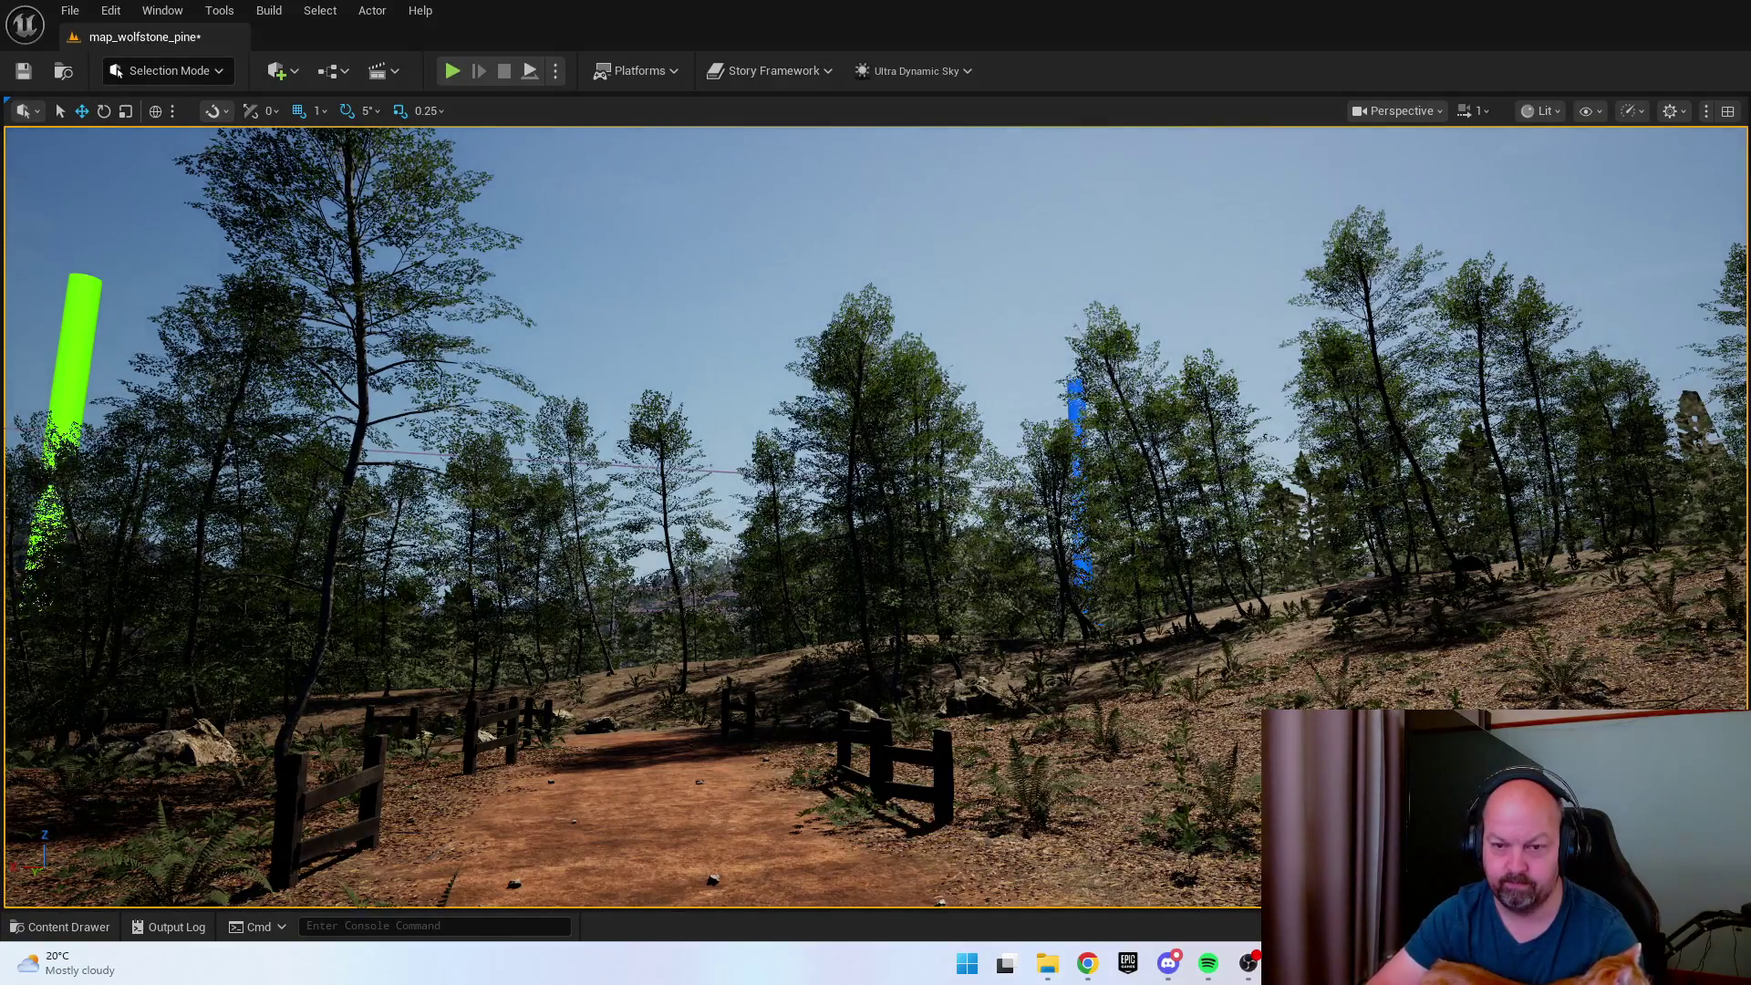
key(f)
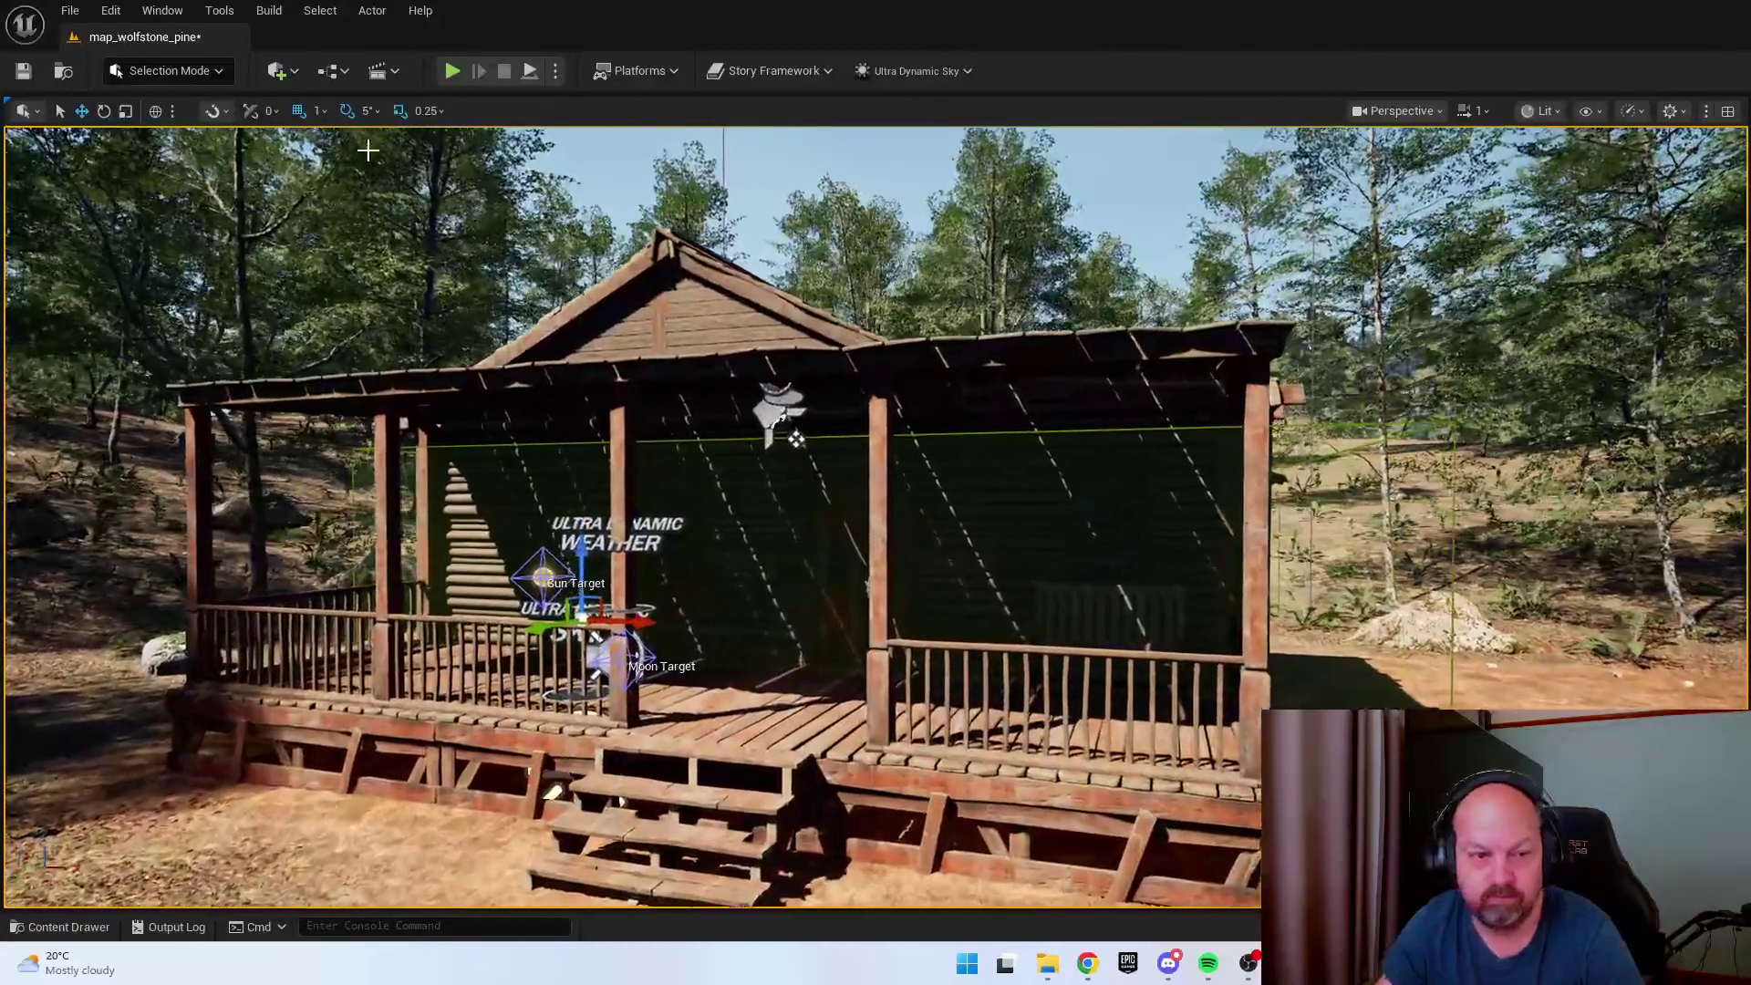
click(34, 77)
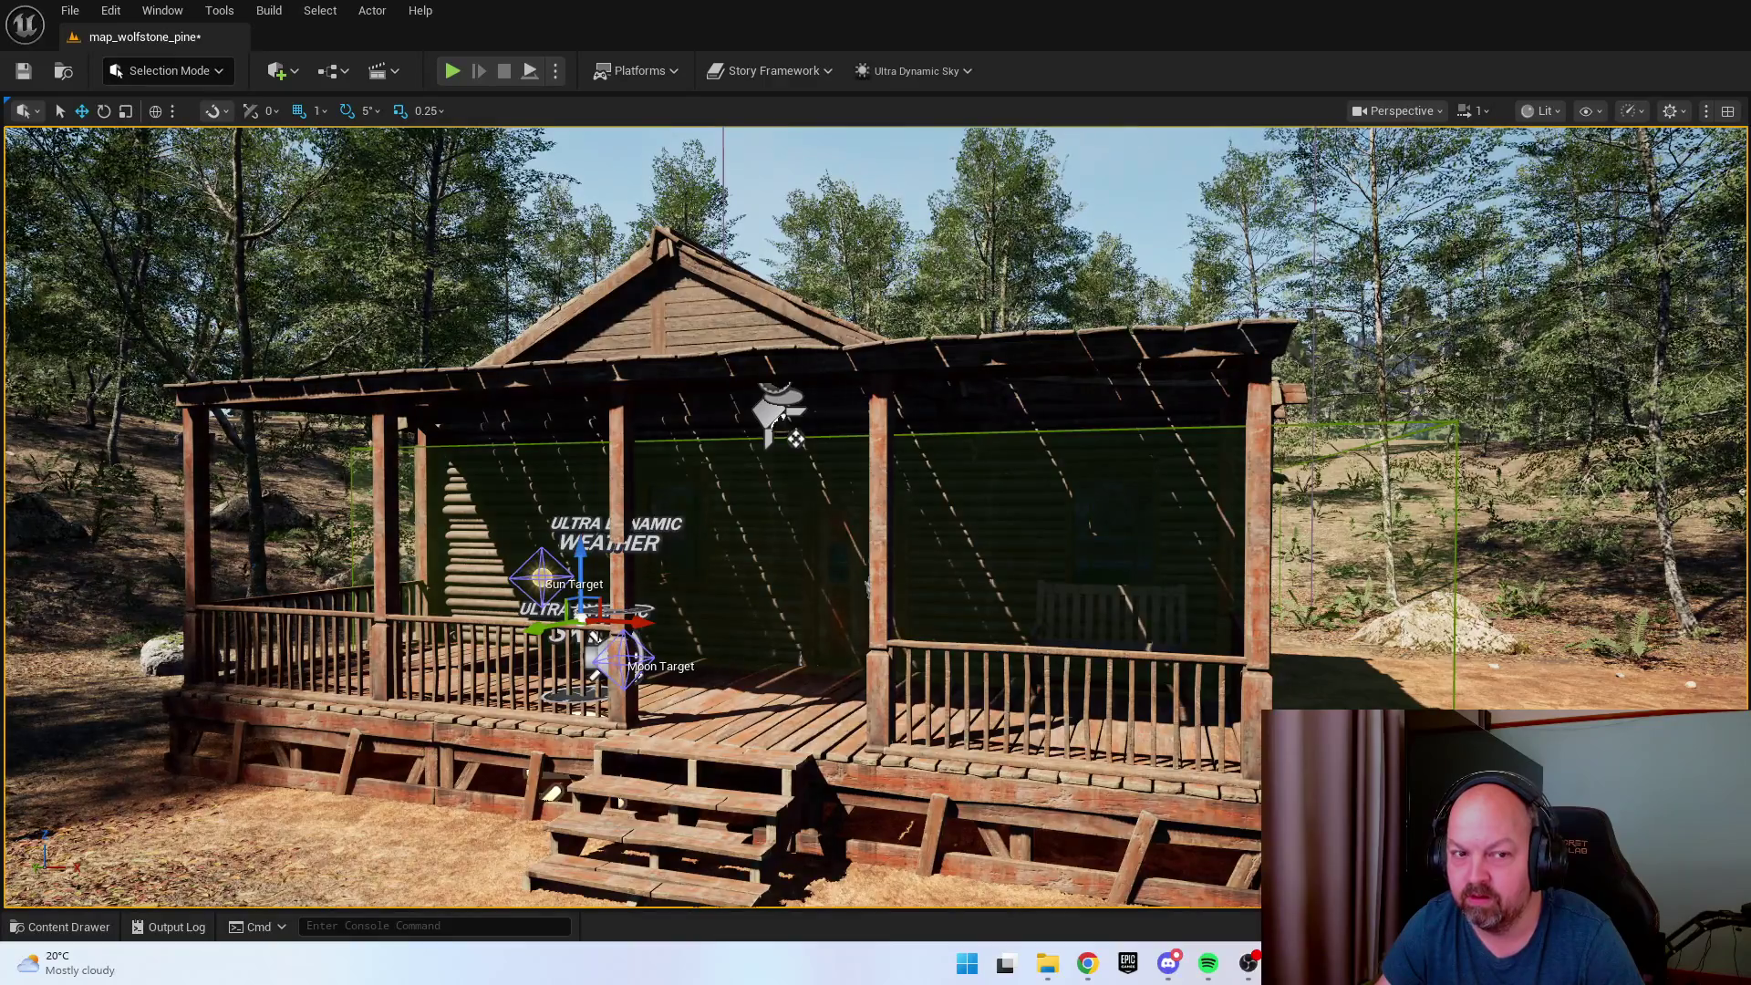
Tilt and fly the viewport around the dark night scene toward the cabin porch.
drag(875, 511, 876, 565)
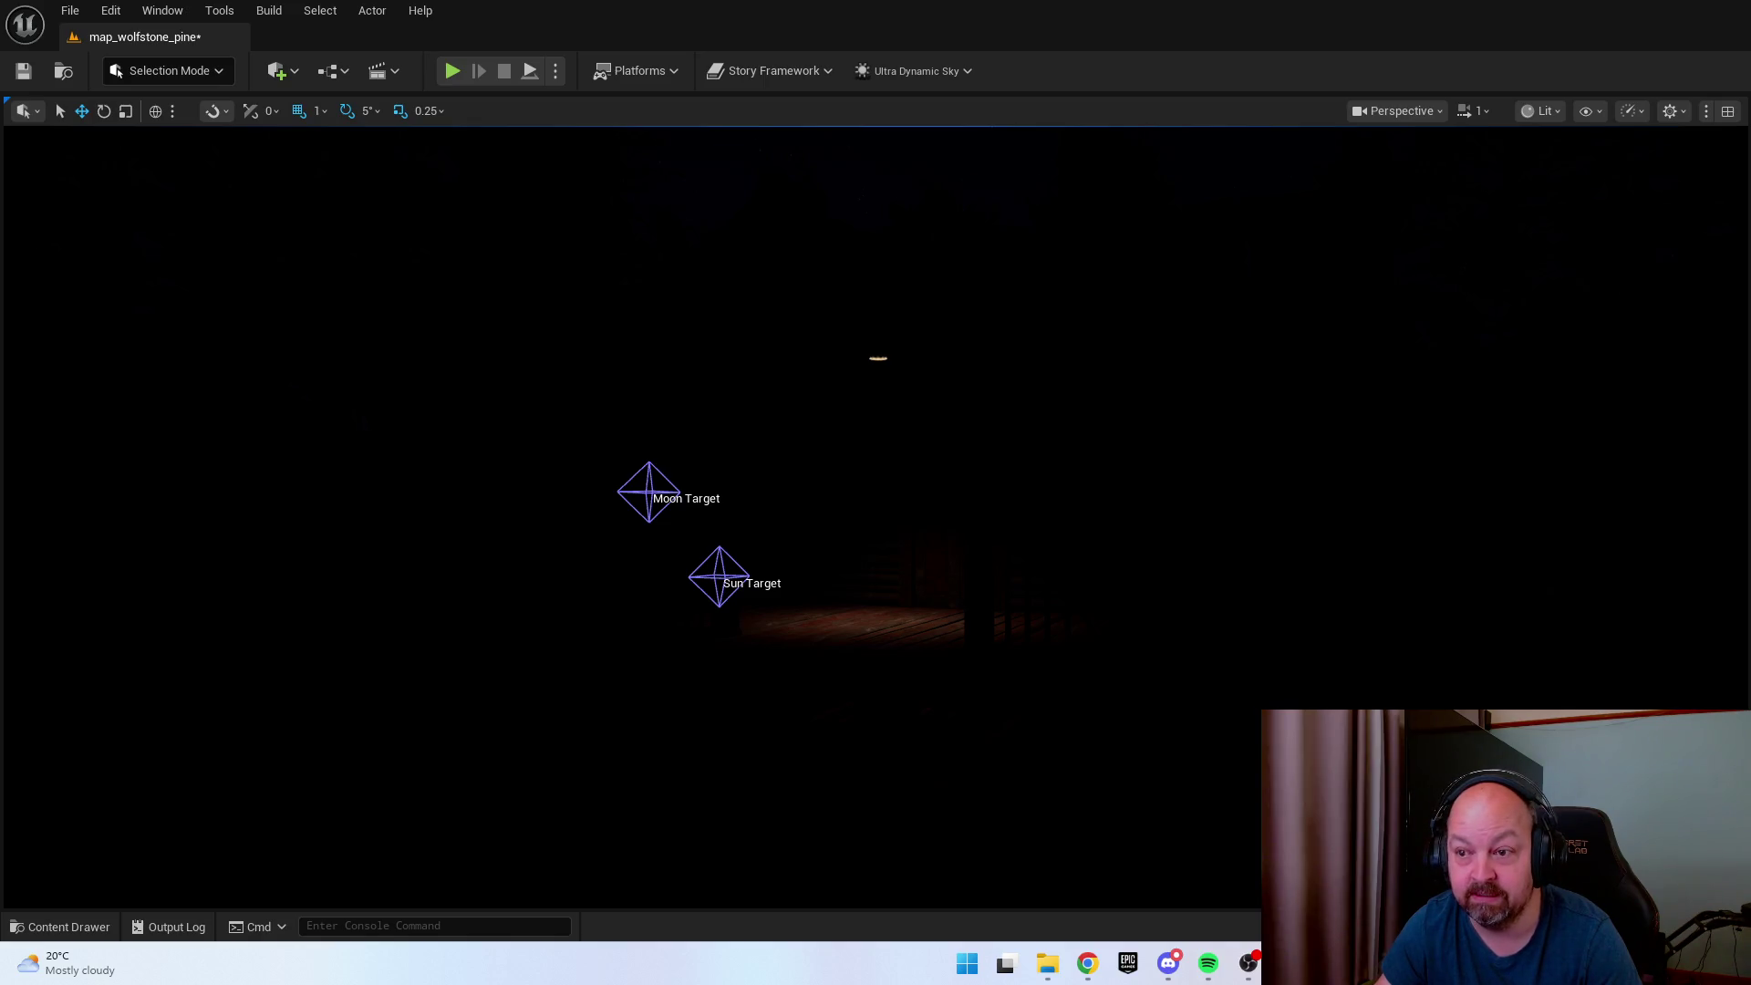
key(w)
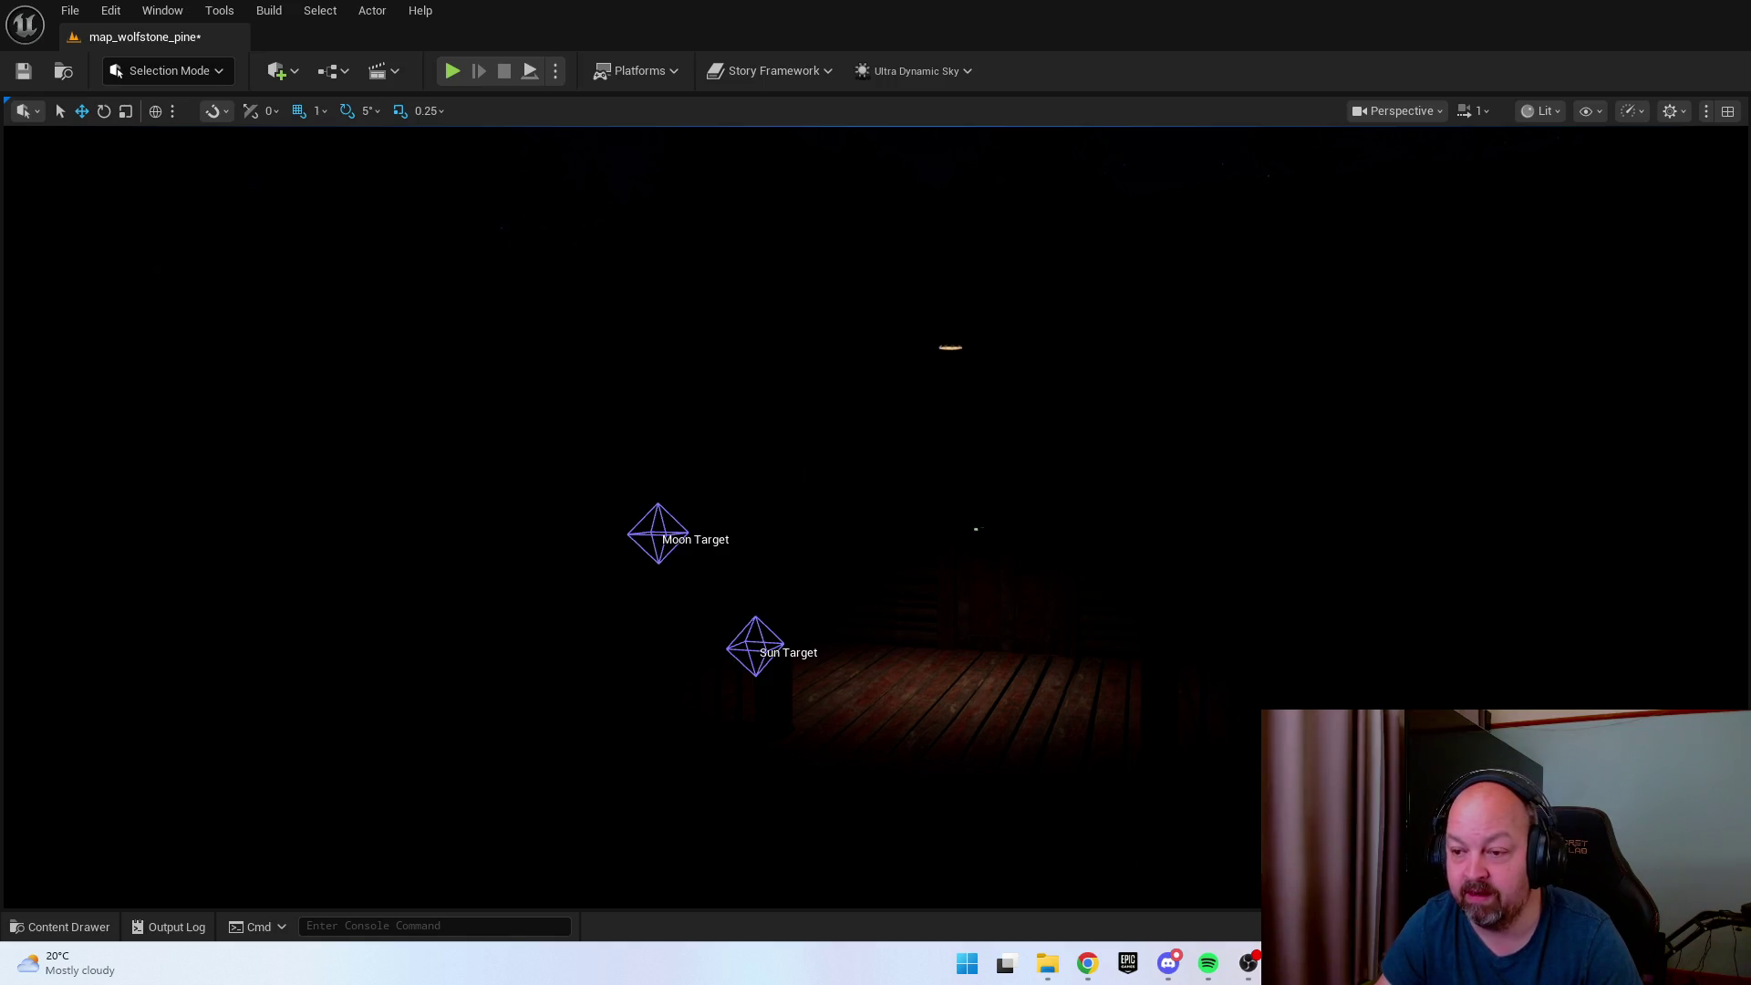
mouse_move(966, 609)
mouse_down()
mouse_move(821, 547)
mouse_move(775, 565)
mouse_move(775, 456)
mouse_move(775, 547)
mouse_move(748, 547)
mouse_move(848, 552)
mouse_up()
Toggle Game View with G to preview the level, then start Play-In-Editor with Alt+P.
key(g)
mouse_move(1217, 602)
mouse_down()
mouse_move(1185, 556)
mouse_move(1213, 628)
mouse_up()
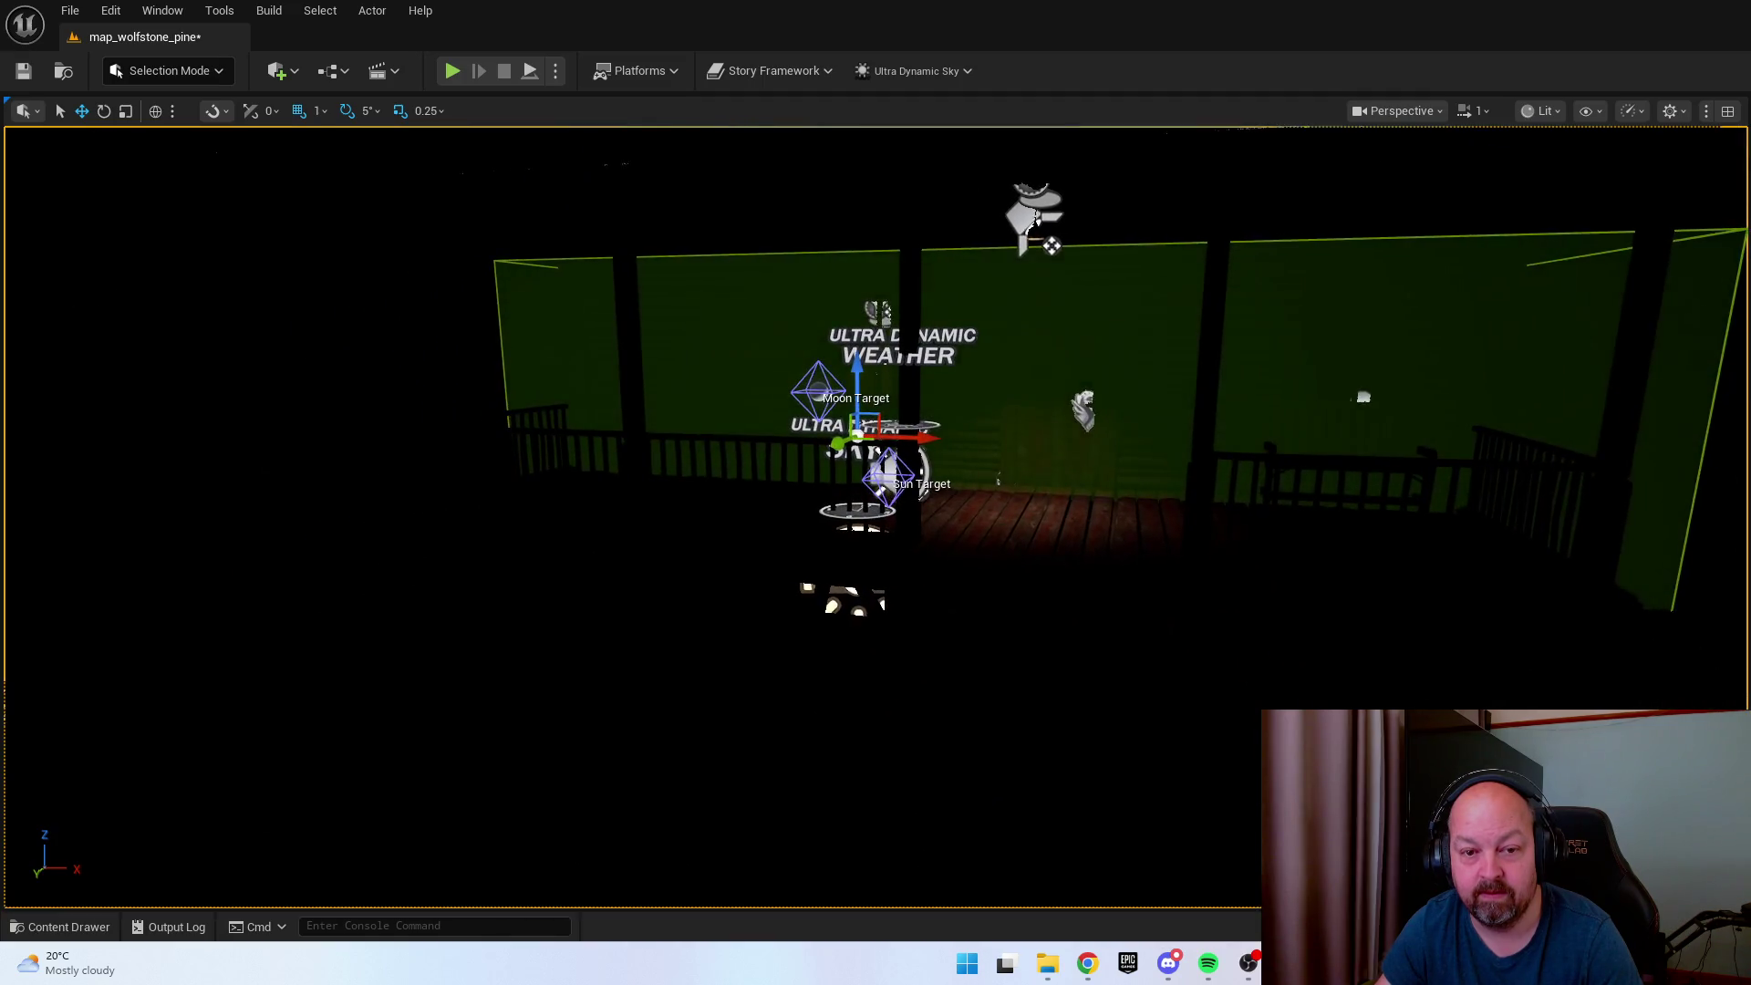
key(g)
right_click(1116, 749)
key(Escape)
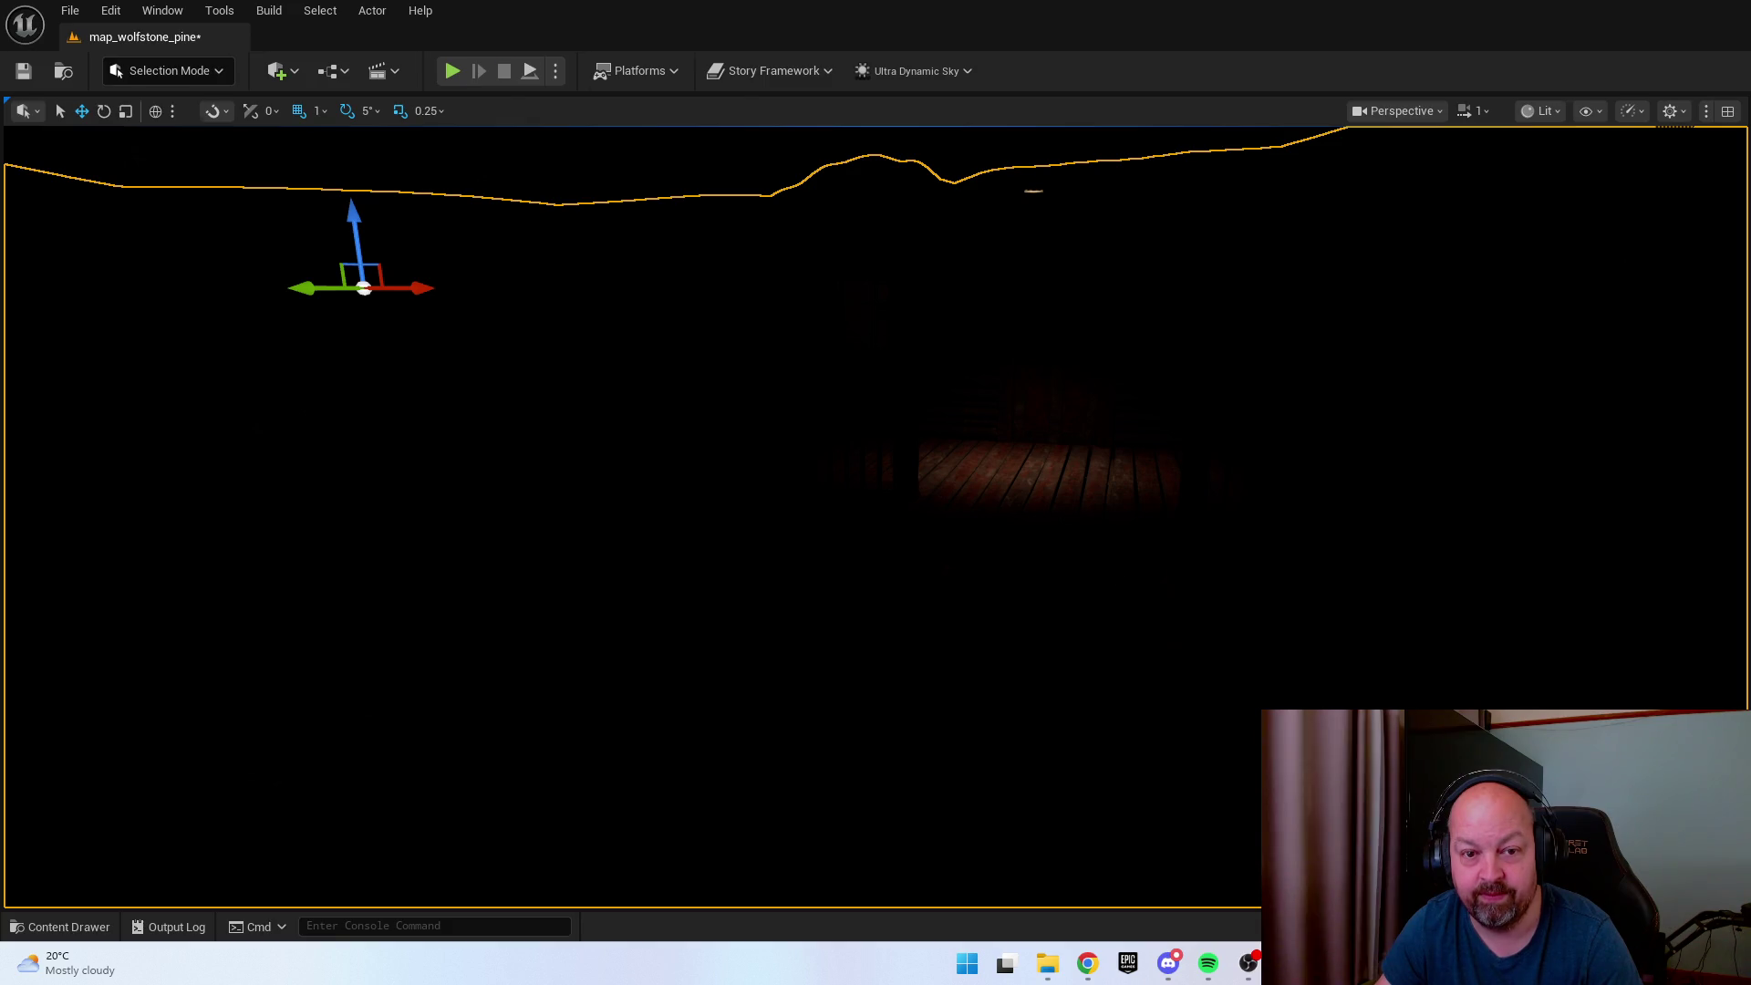
key(alt+p)
Walk past the well to the outhouse and open then close its door with E.
key(w)
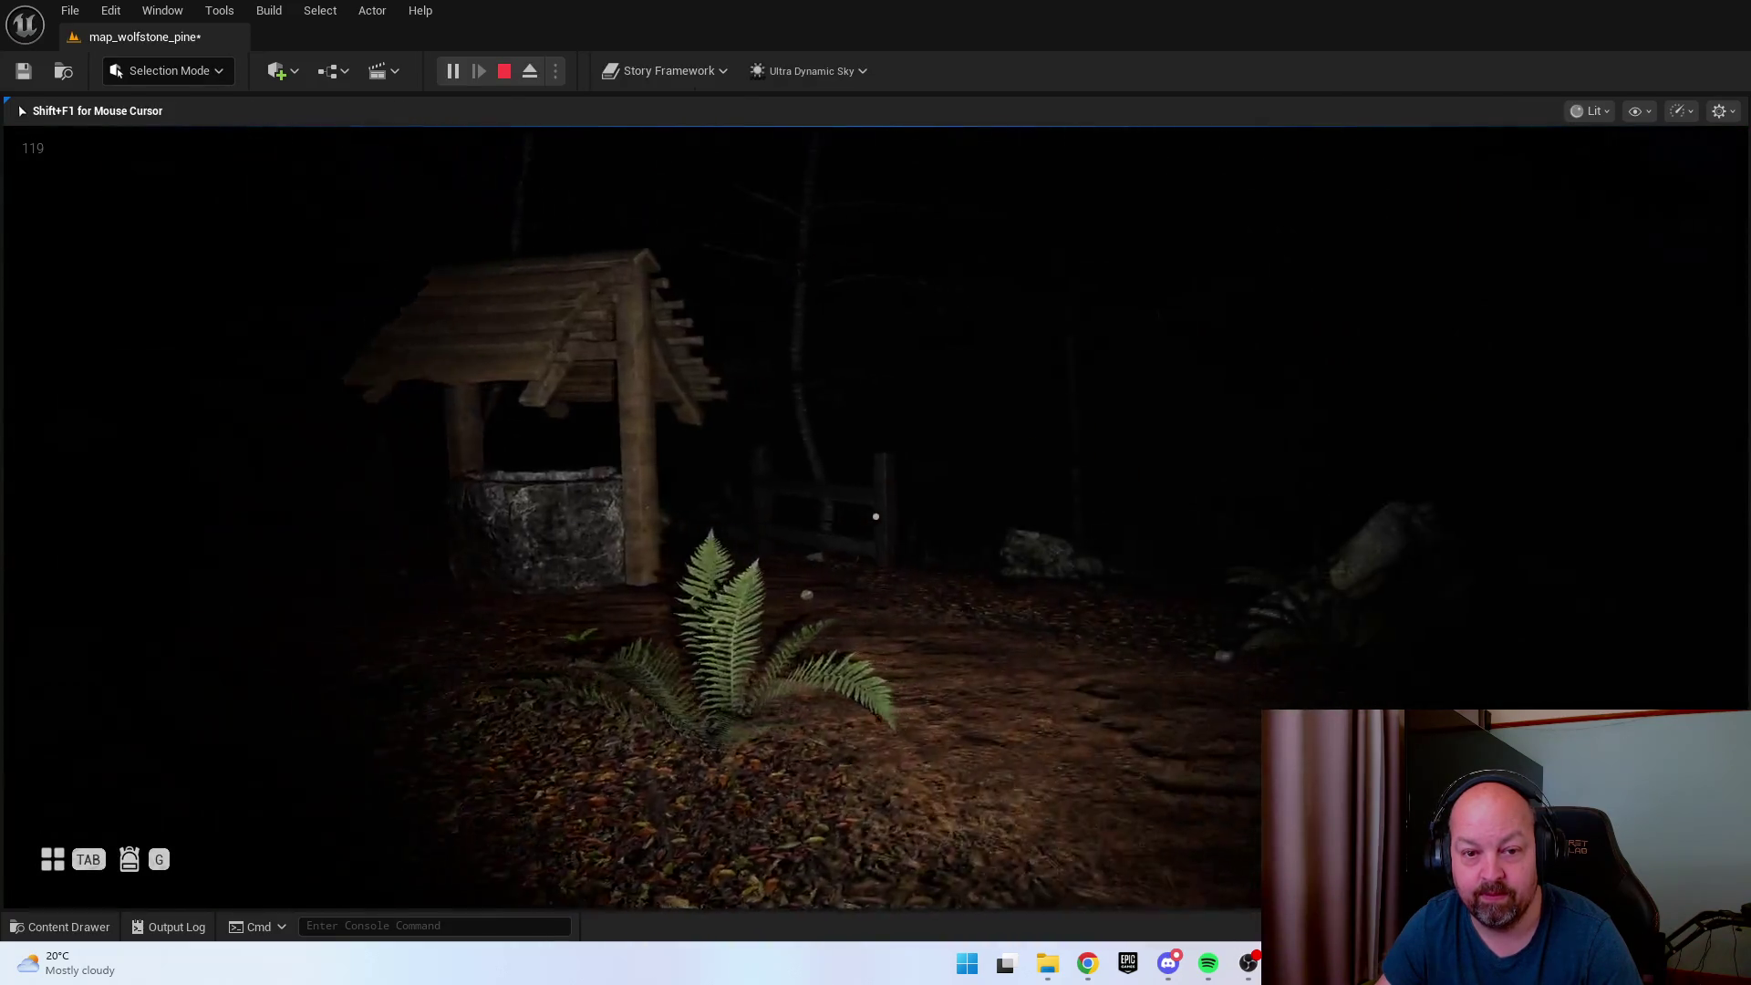
key(w)
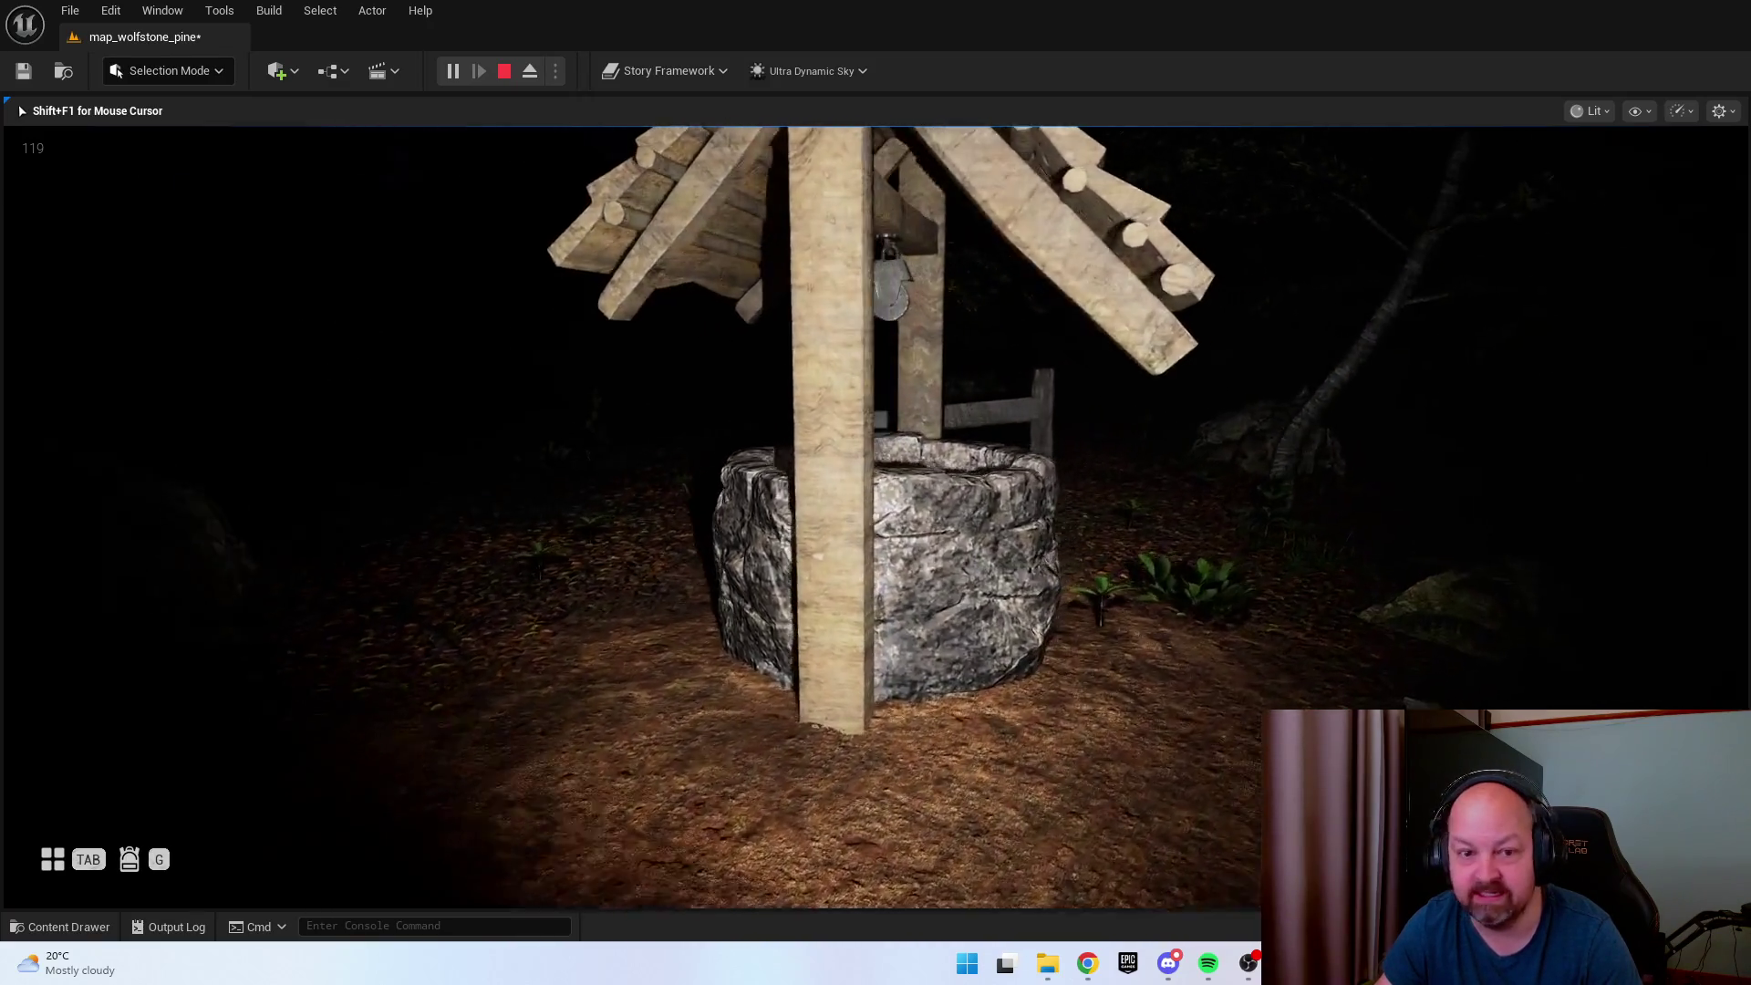
mouse_move(875, 516)
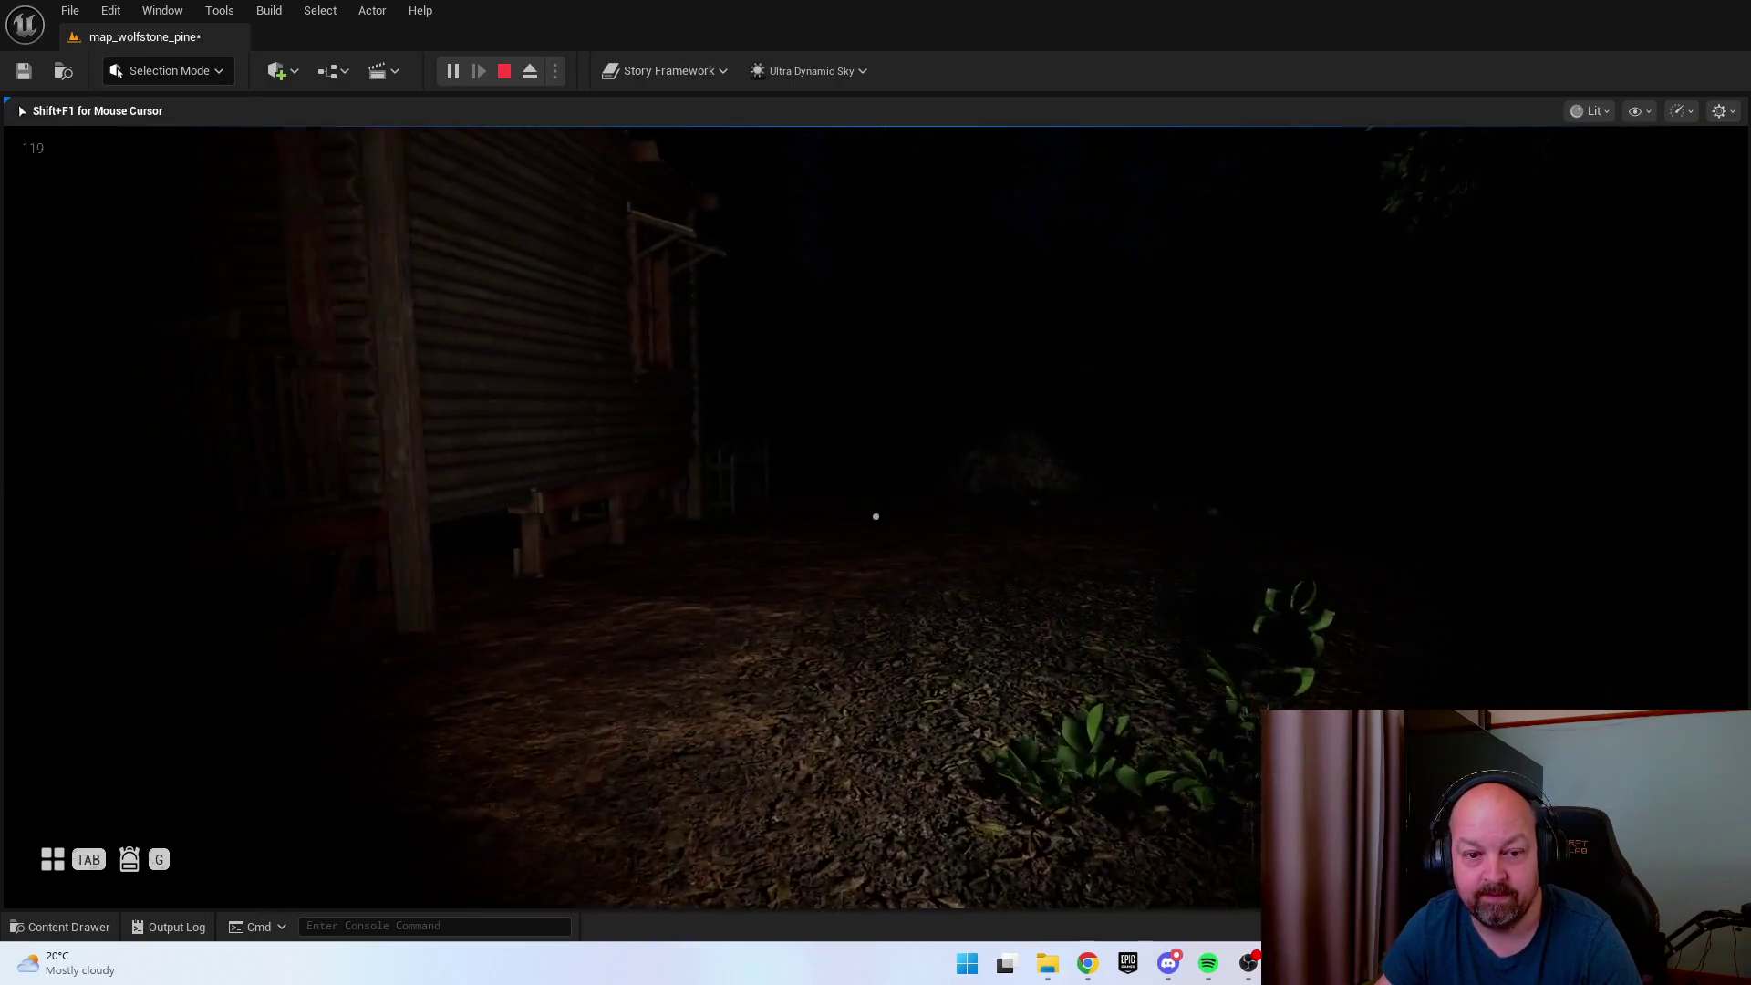
key(w)
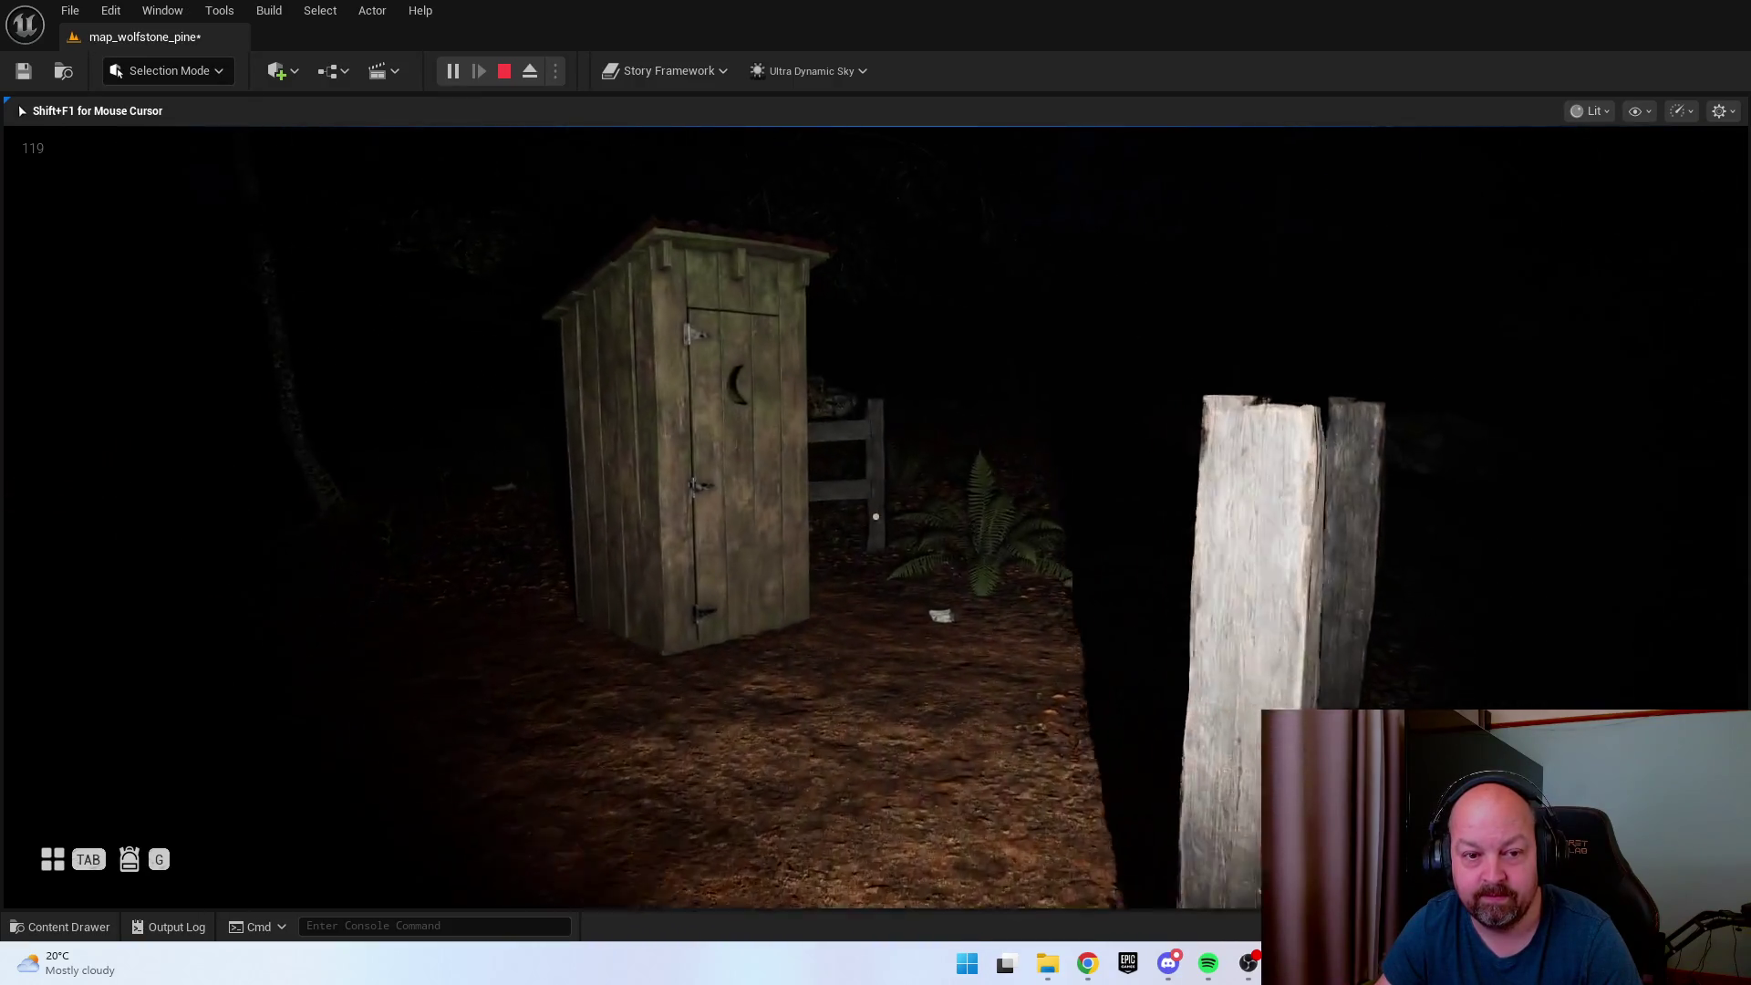
key(e)
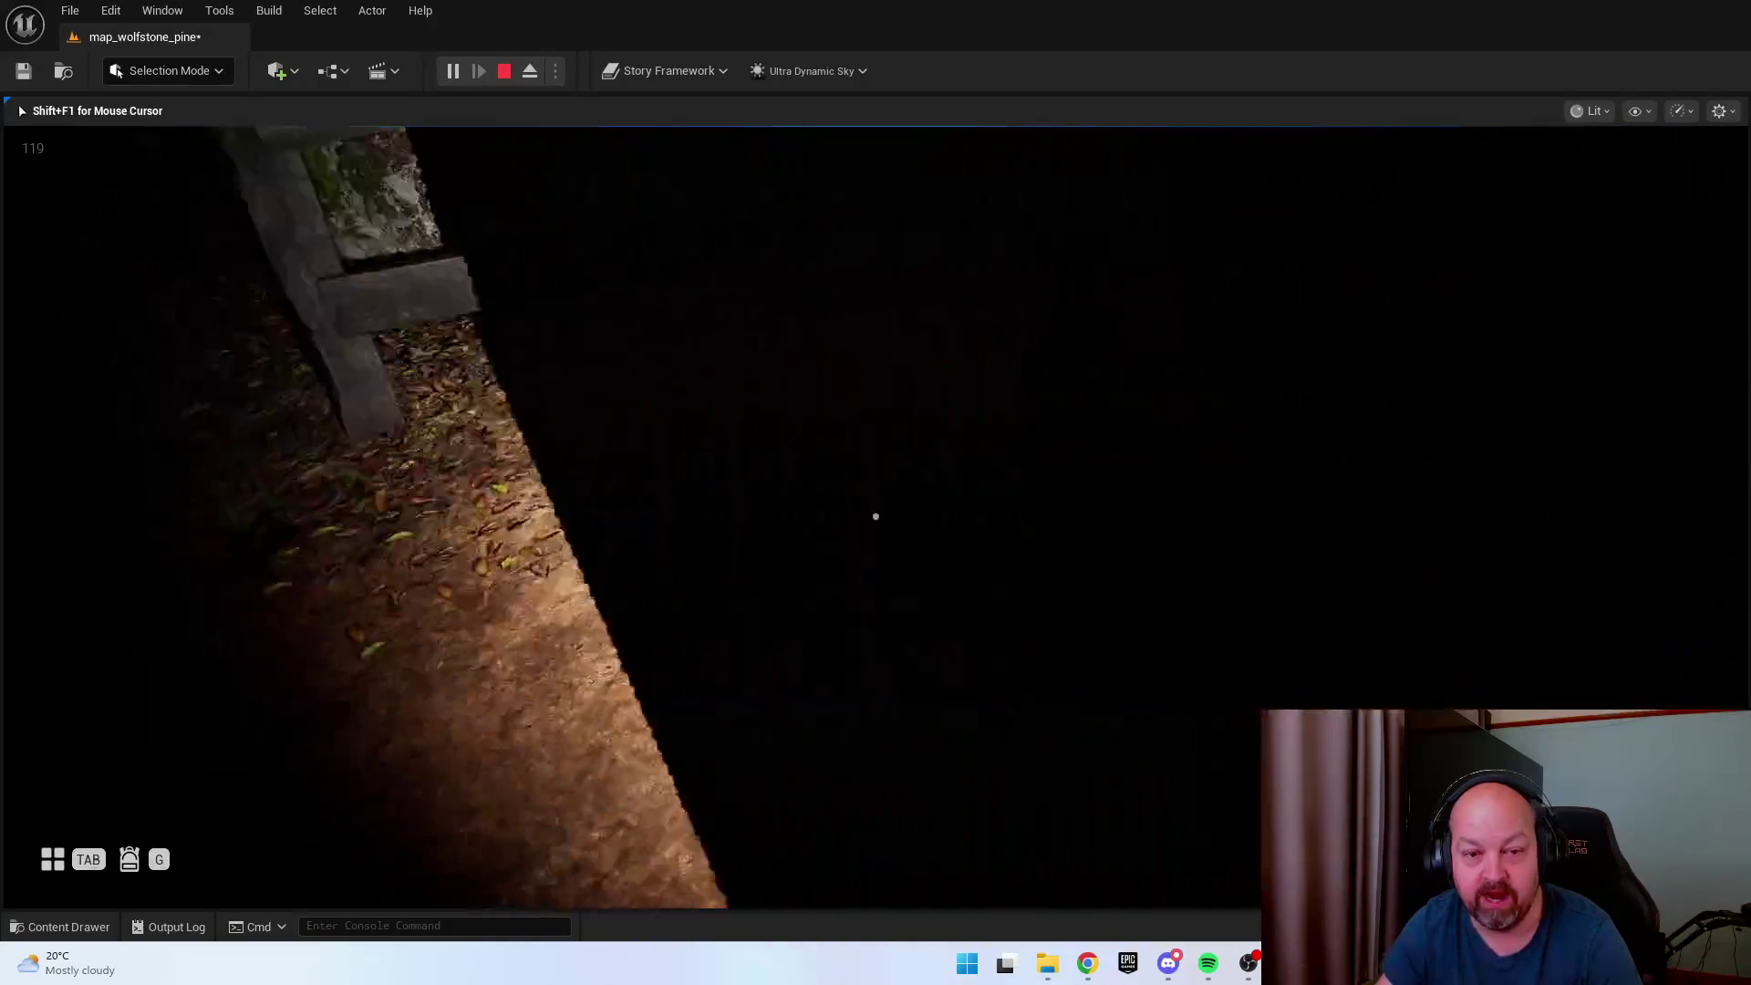
key(e)
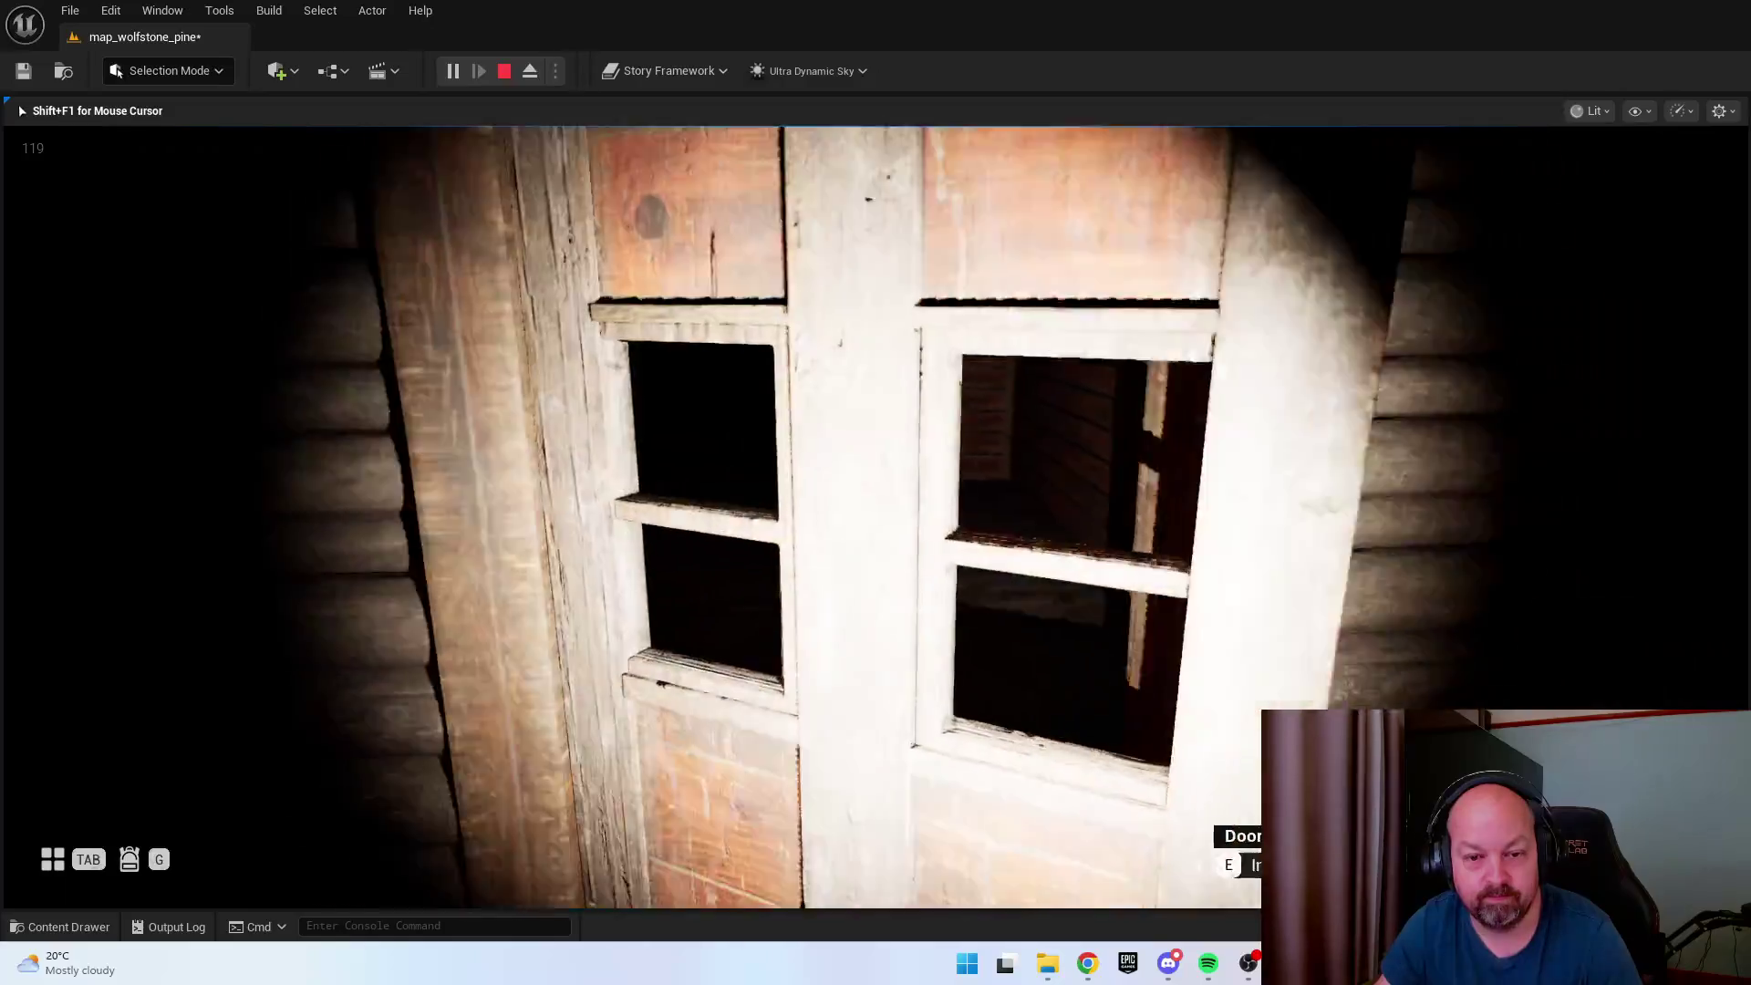
Enter the cabin, switch the attic lantern off and back on, then end the play-test.
key(e)
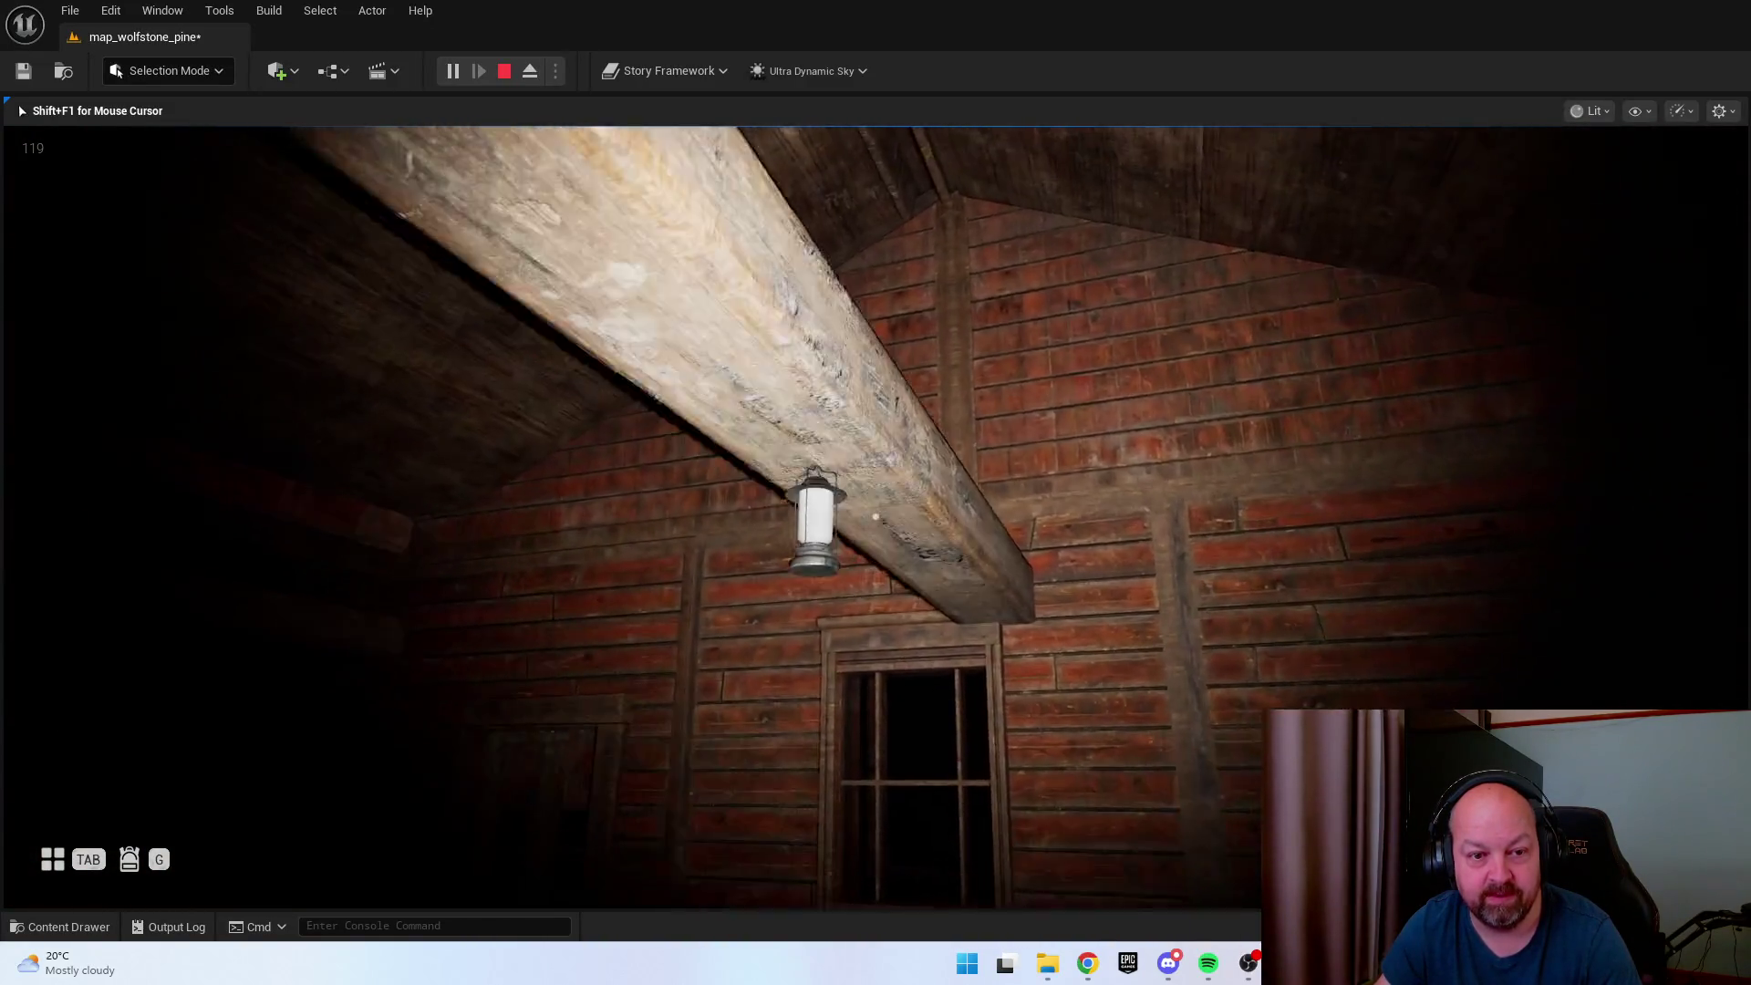
key(e)
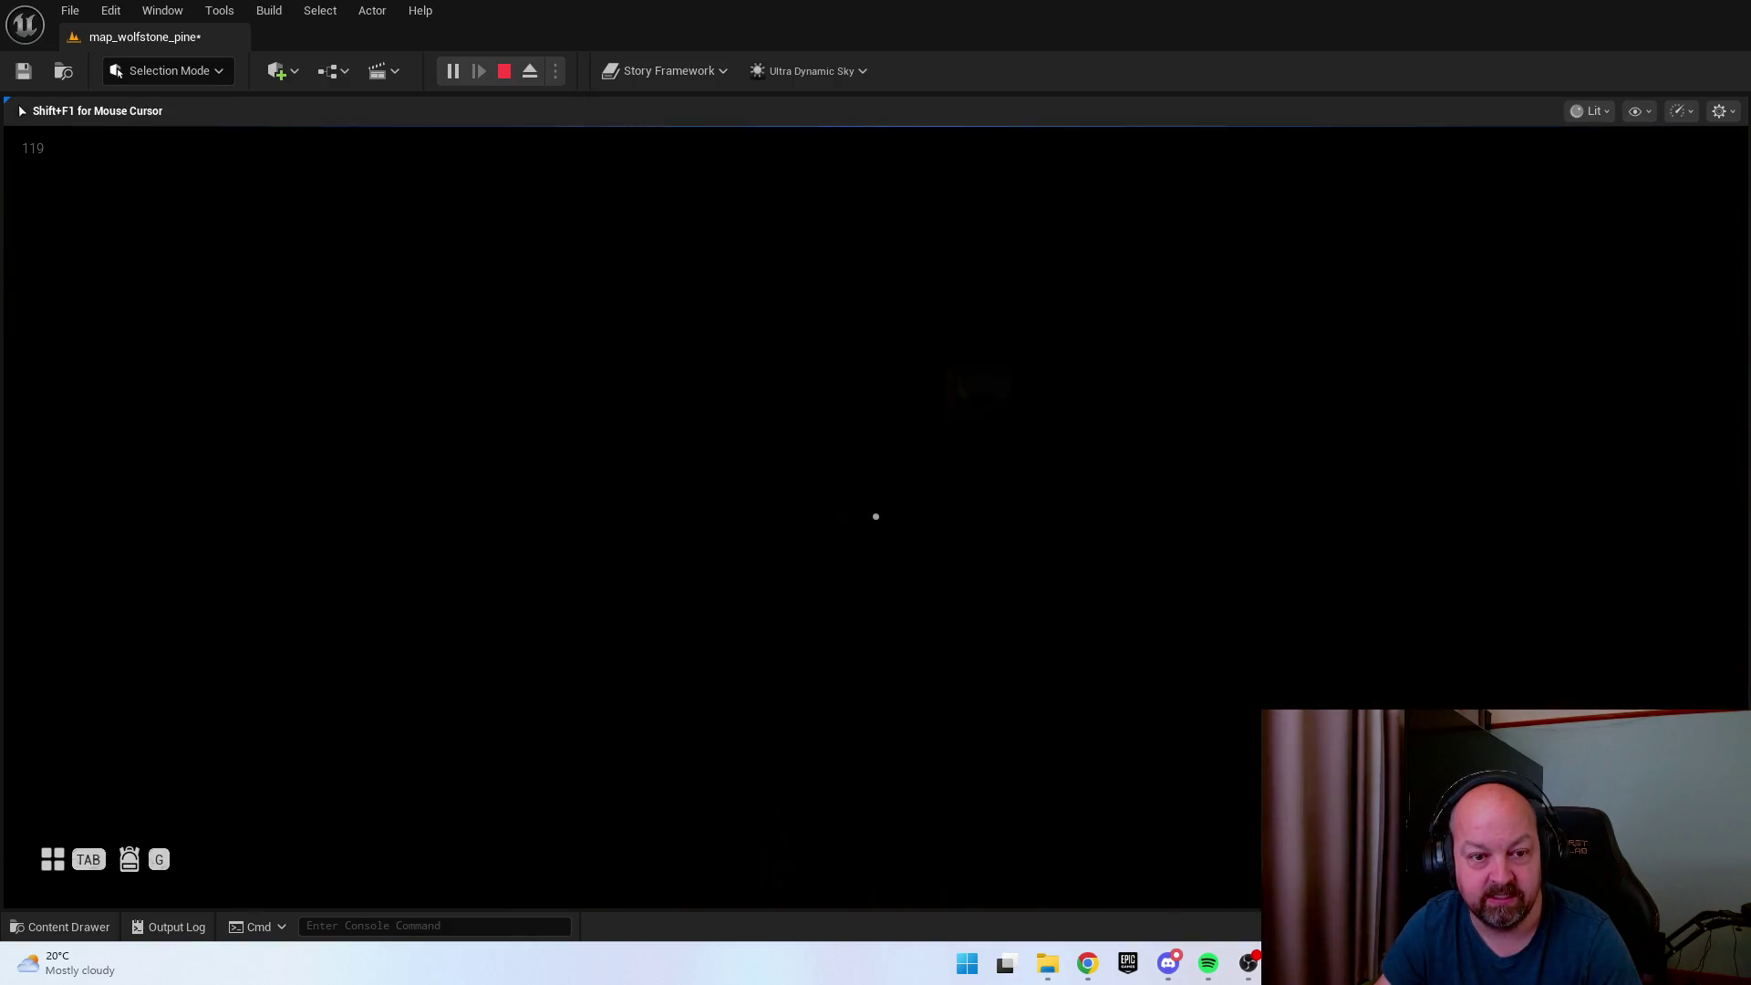
key(e)
key(e)
key(e)
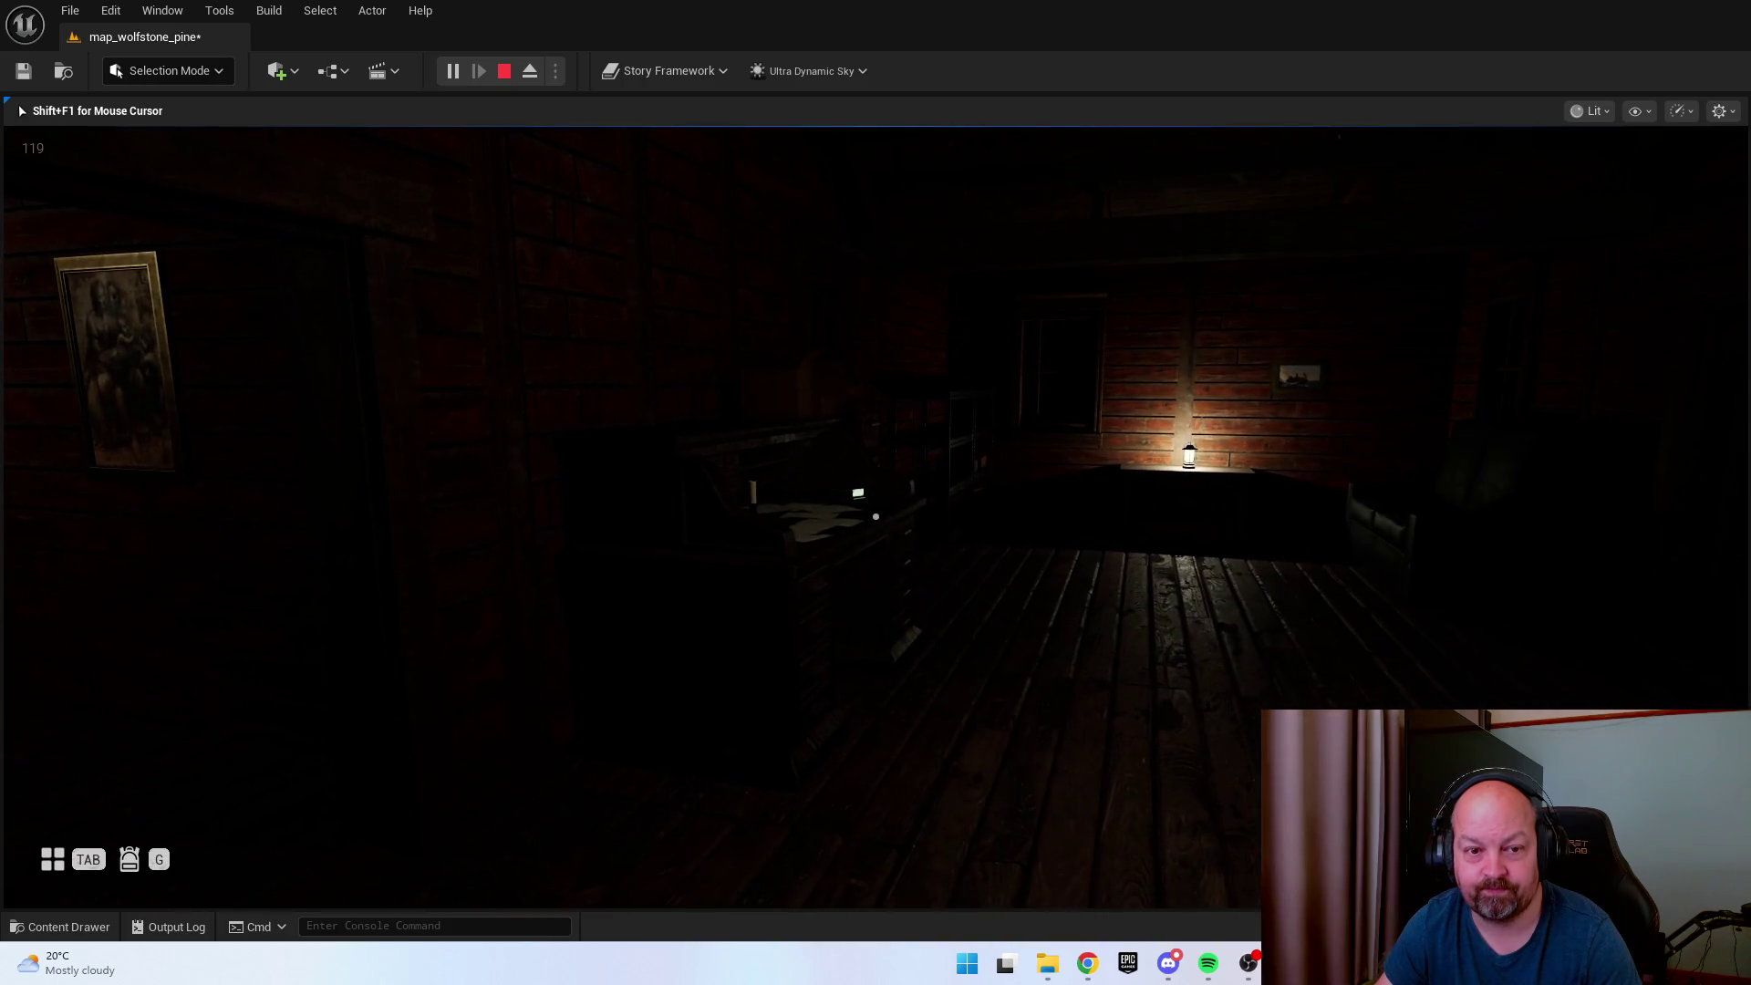
key(Escape)
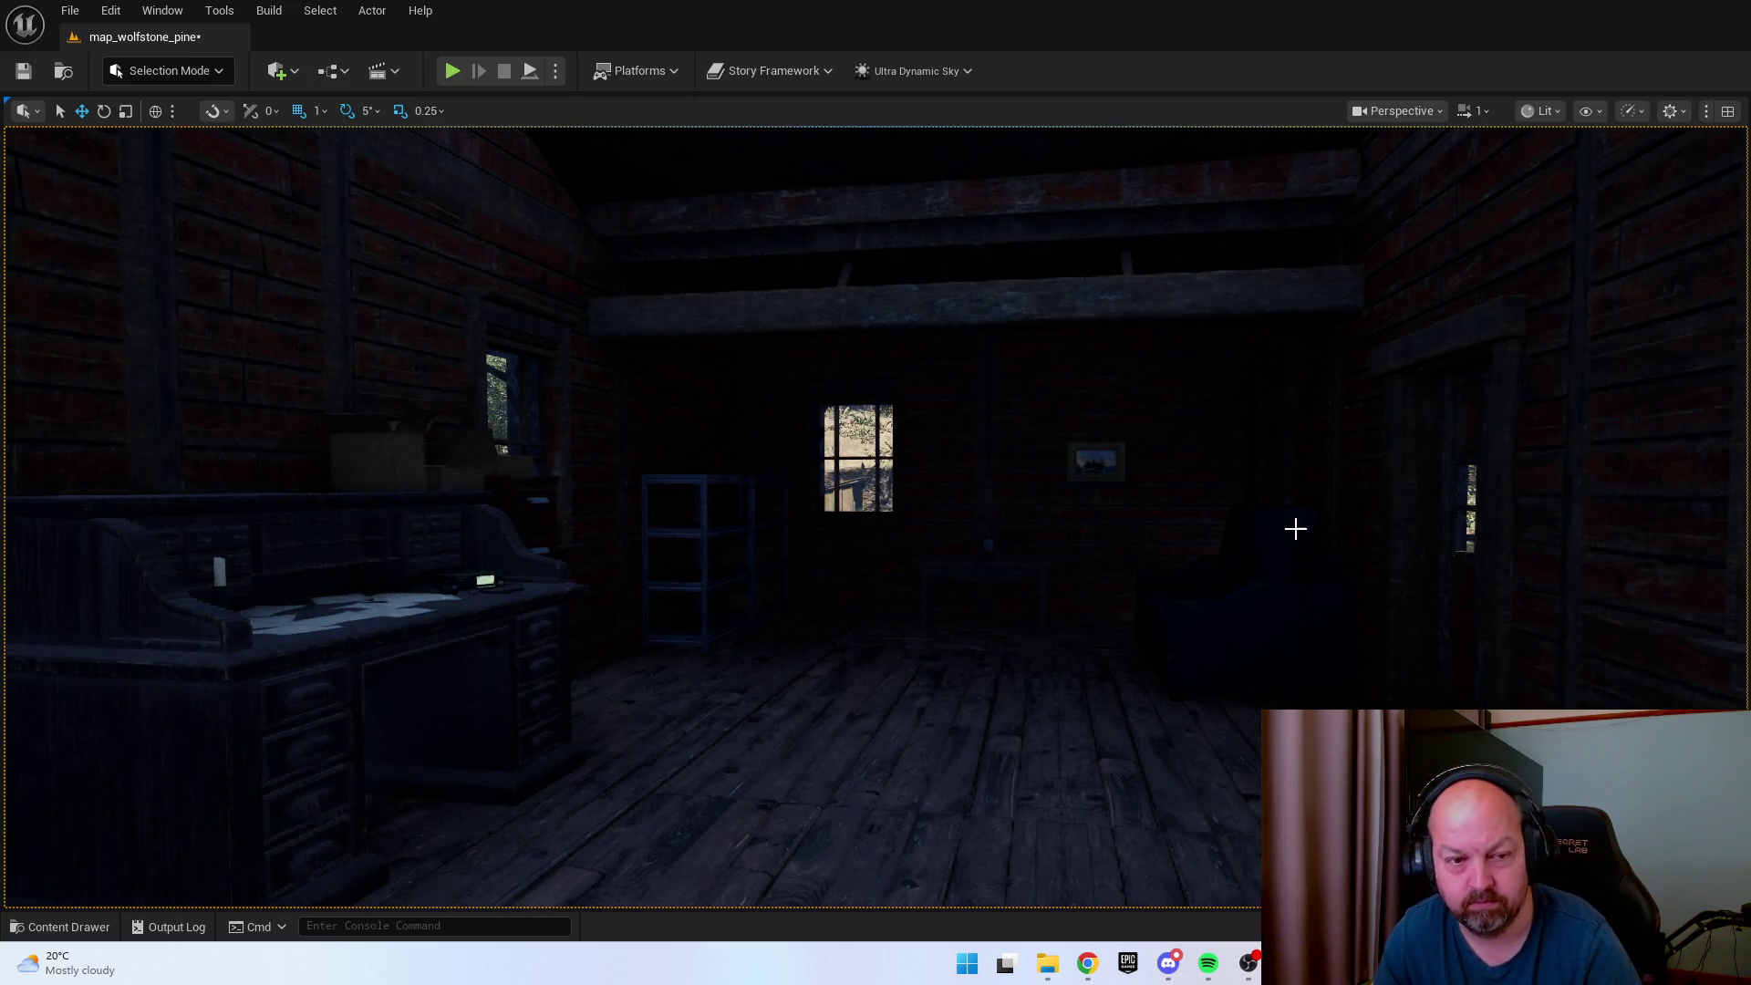
Fly the camera between the dark cabin interior and porch, then open the view-mode list.
mouse_move(1295, 528)
mouse_down()
mouse_move(1295, 492)
mouse_move(1387, 511)
mouse_move(1213, 538)
mouse_up()
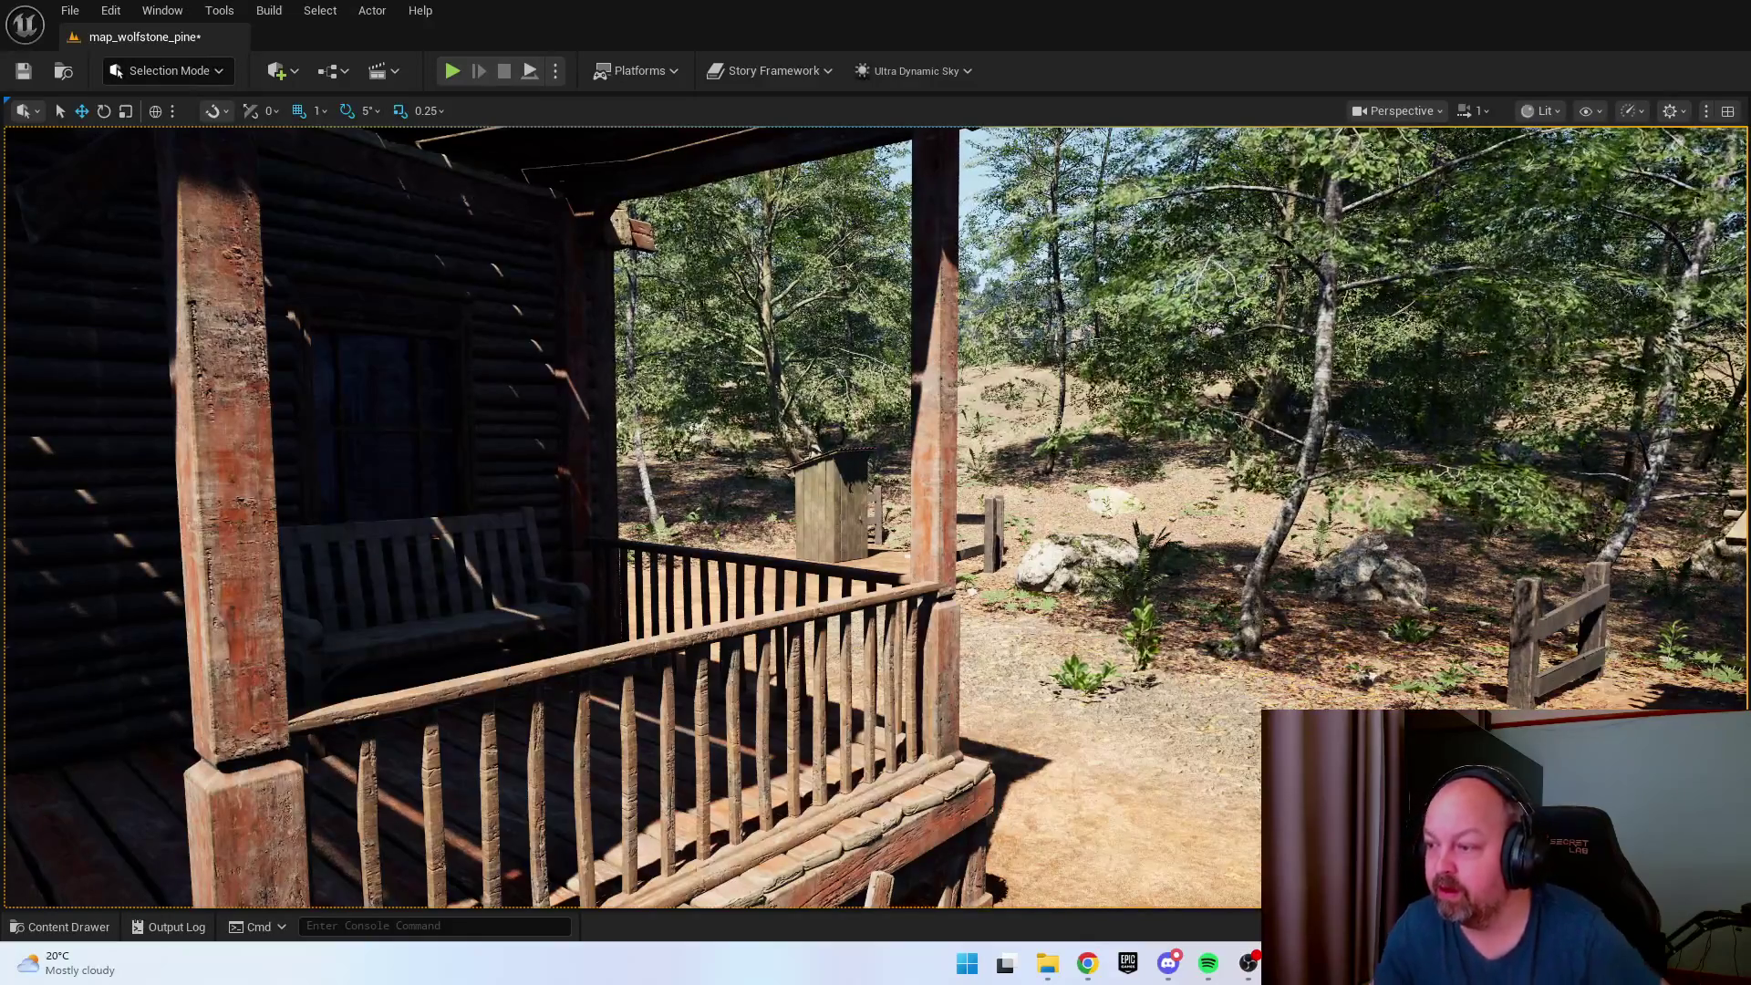
key(w)
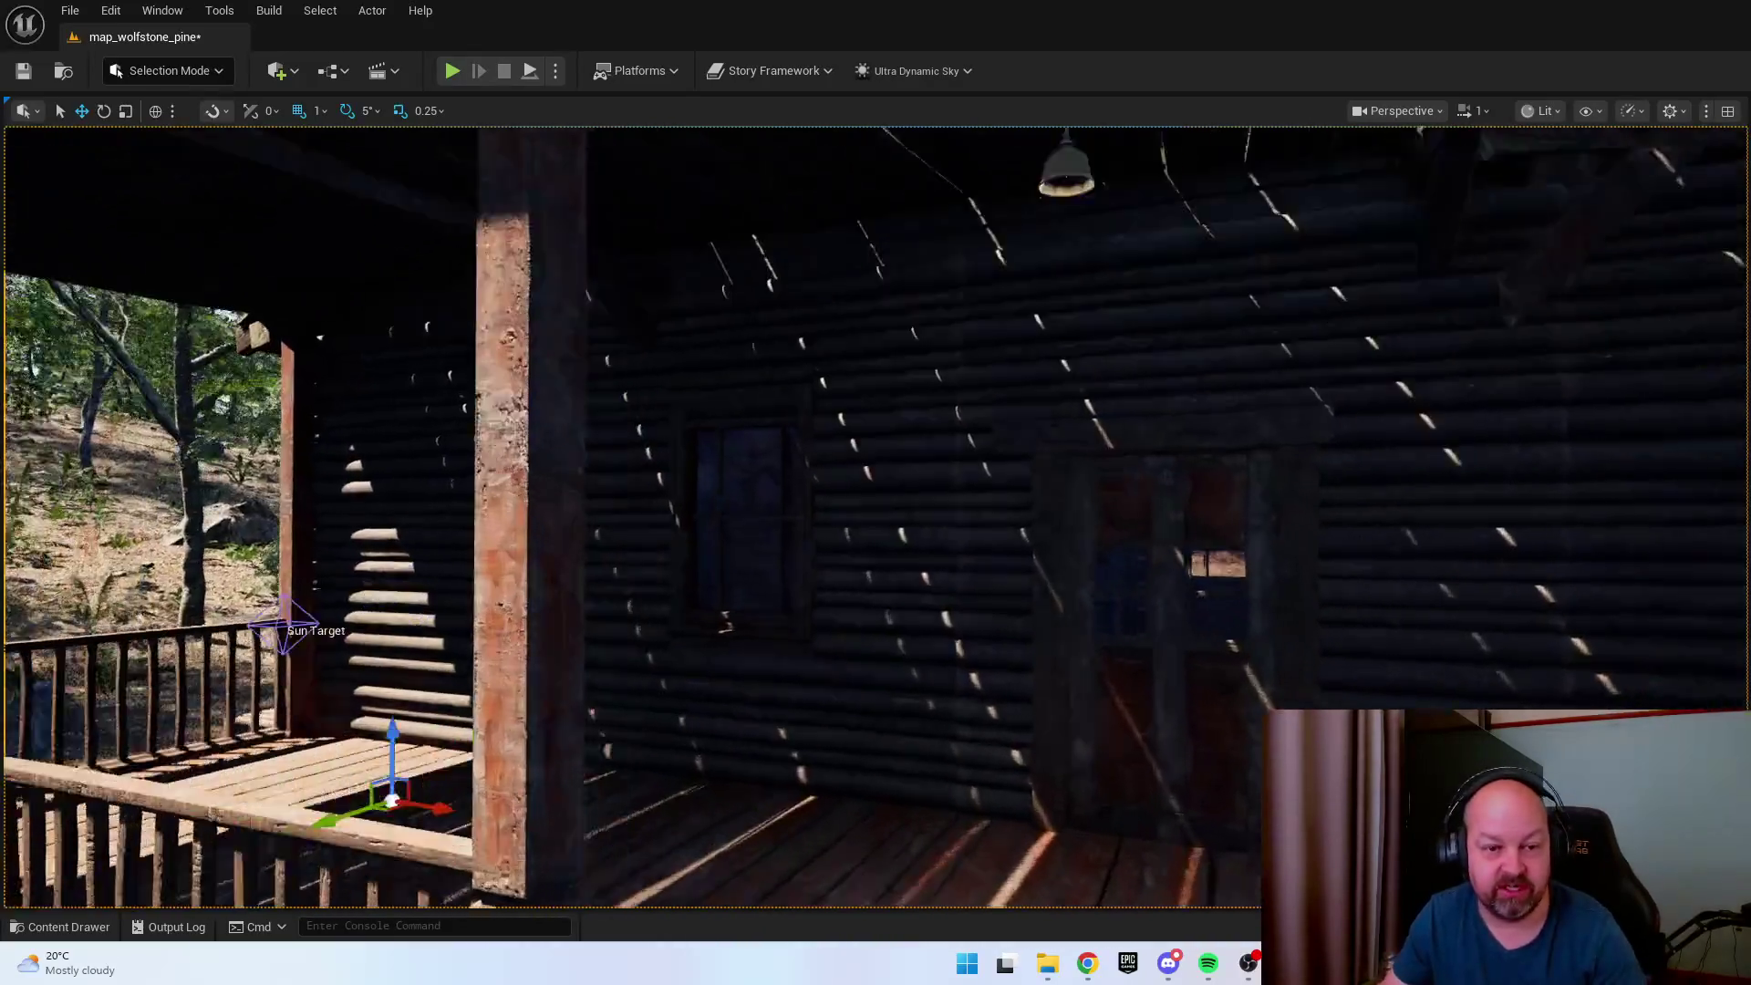
key(s)
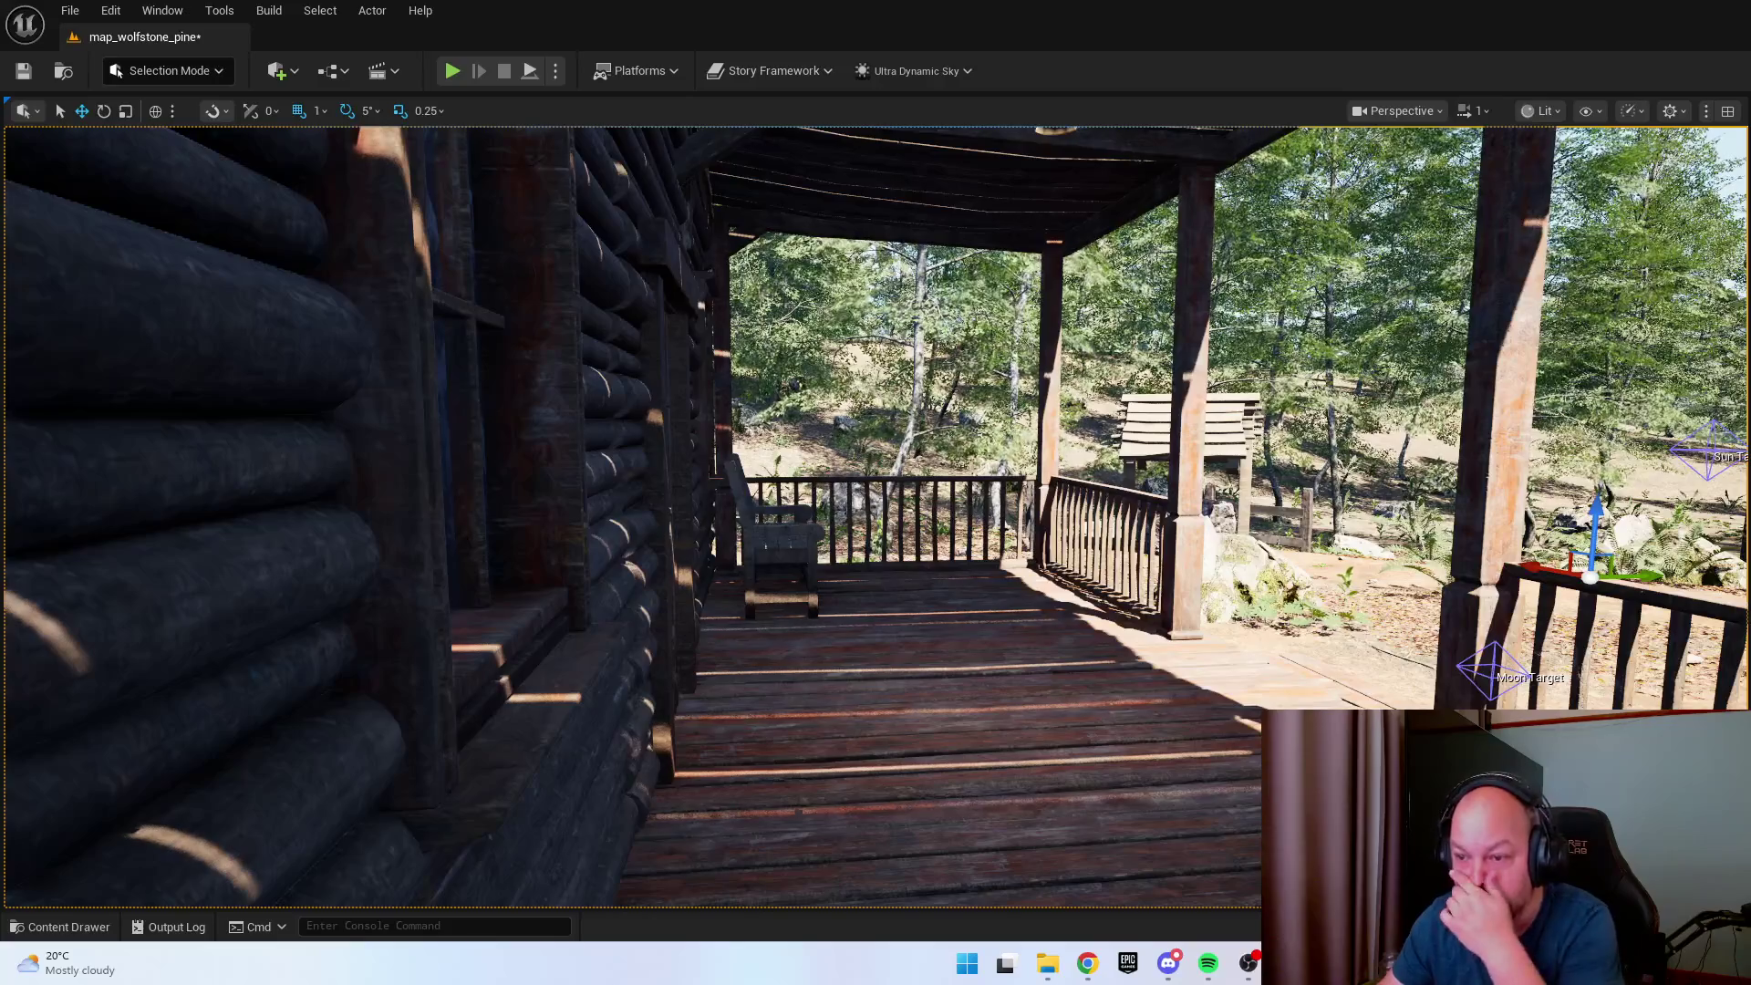
key(w)
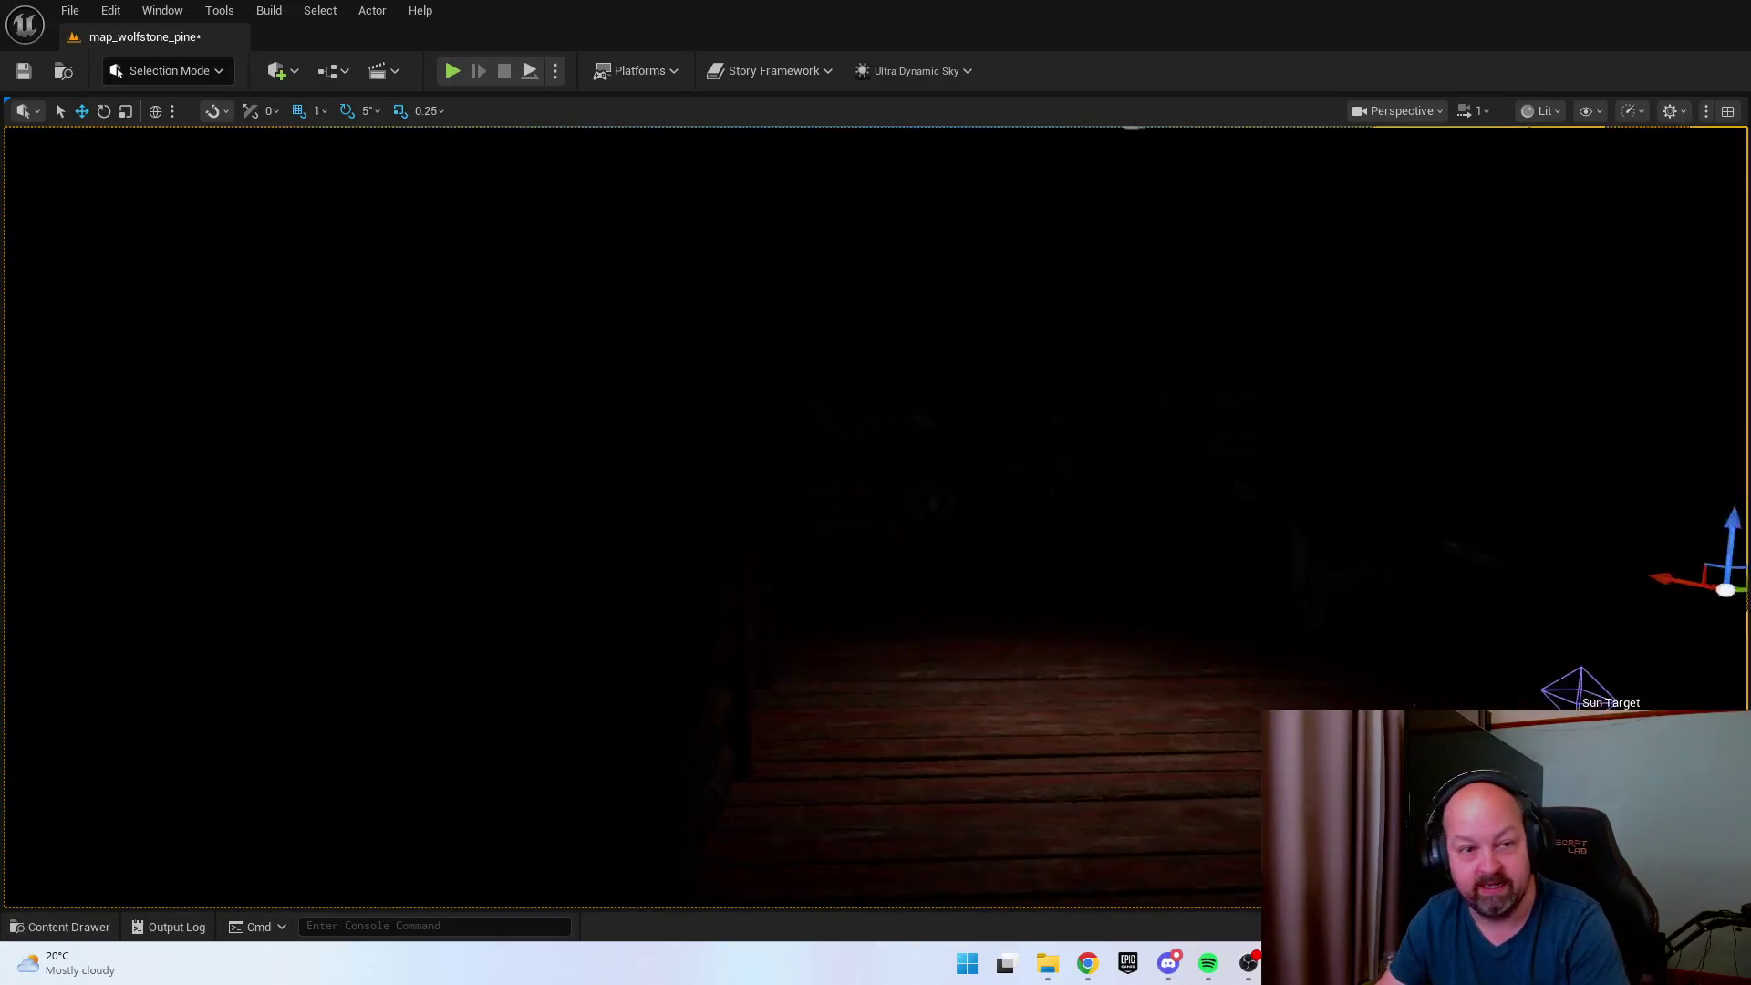
click(1541, 110)
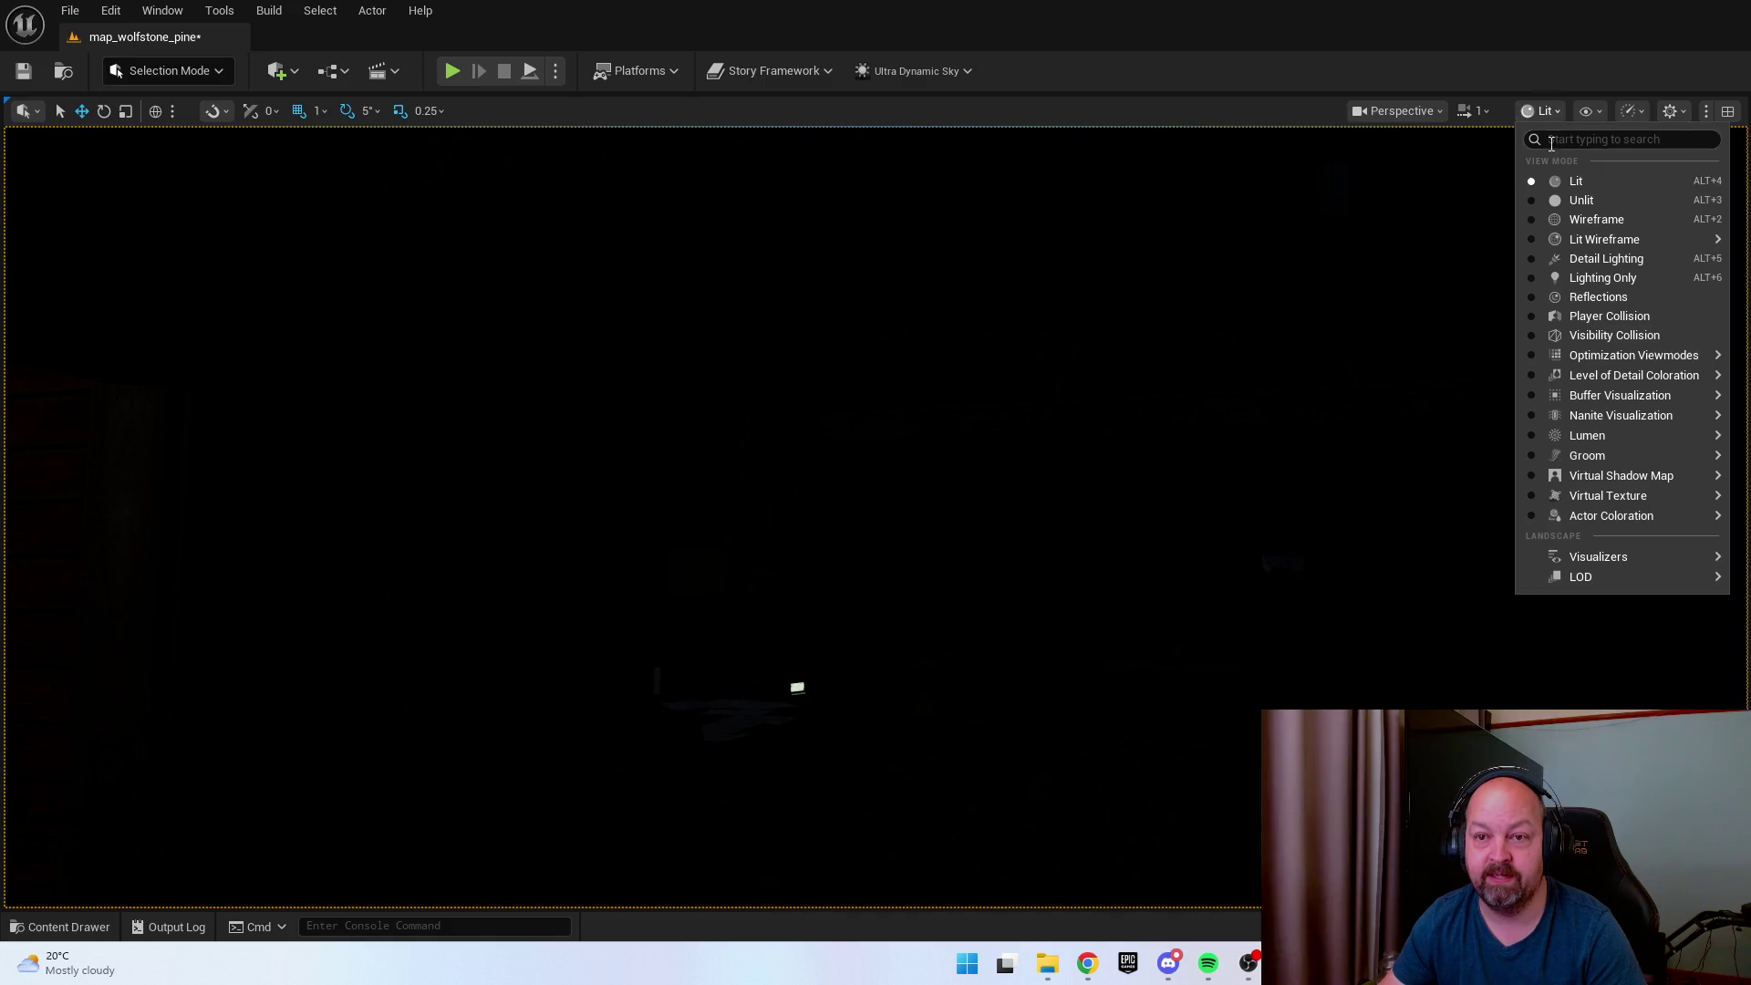
In Unlit mode, select the ceiling lantern and open BP_Lantern, then return to the Lit map view.
click(1568, 206)
key(alt+3)
click(1144, 415)
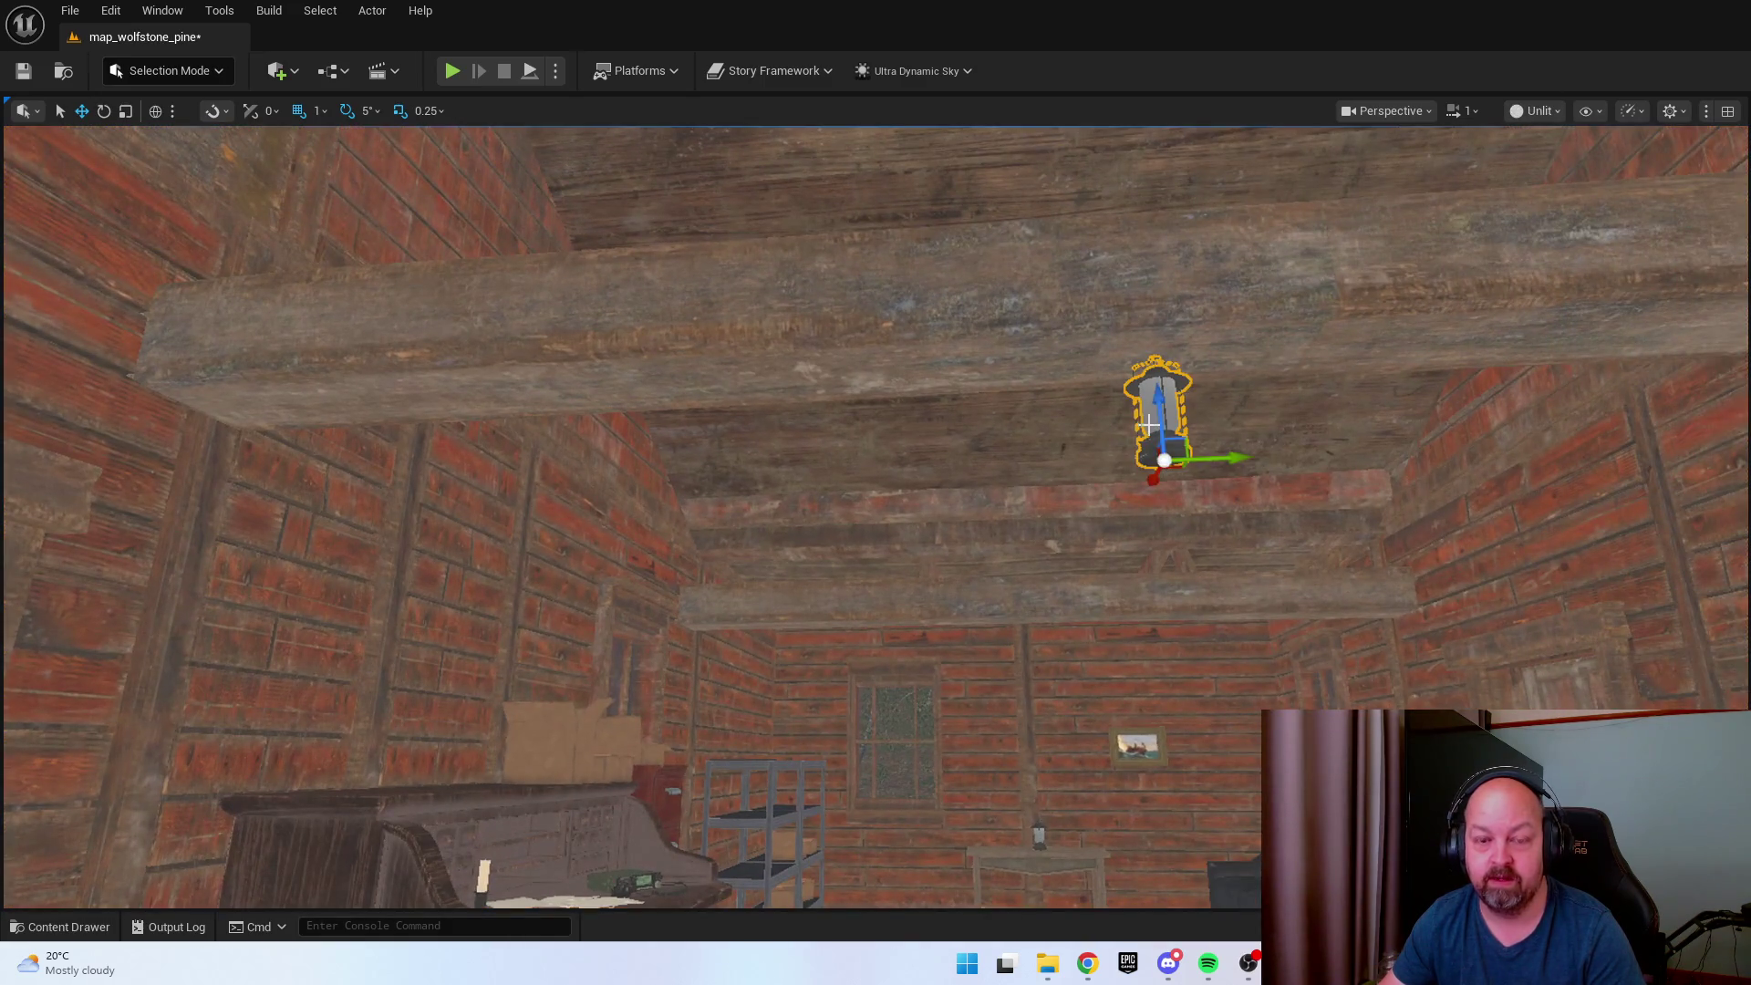
key(ctrl+e)
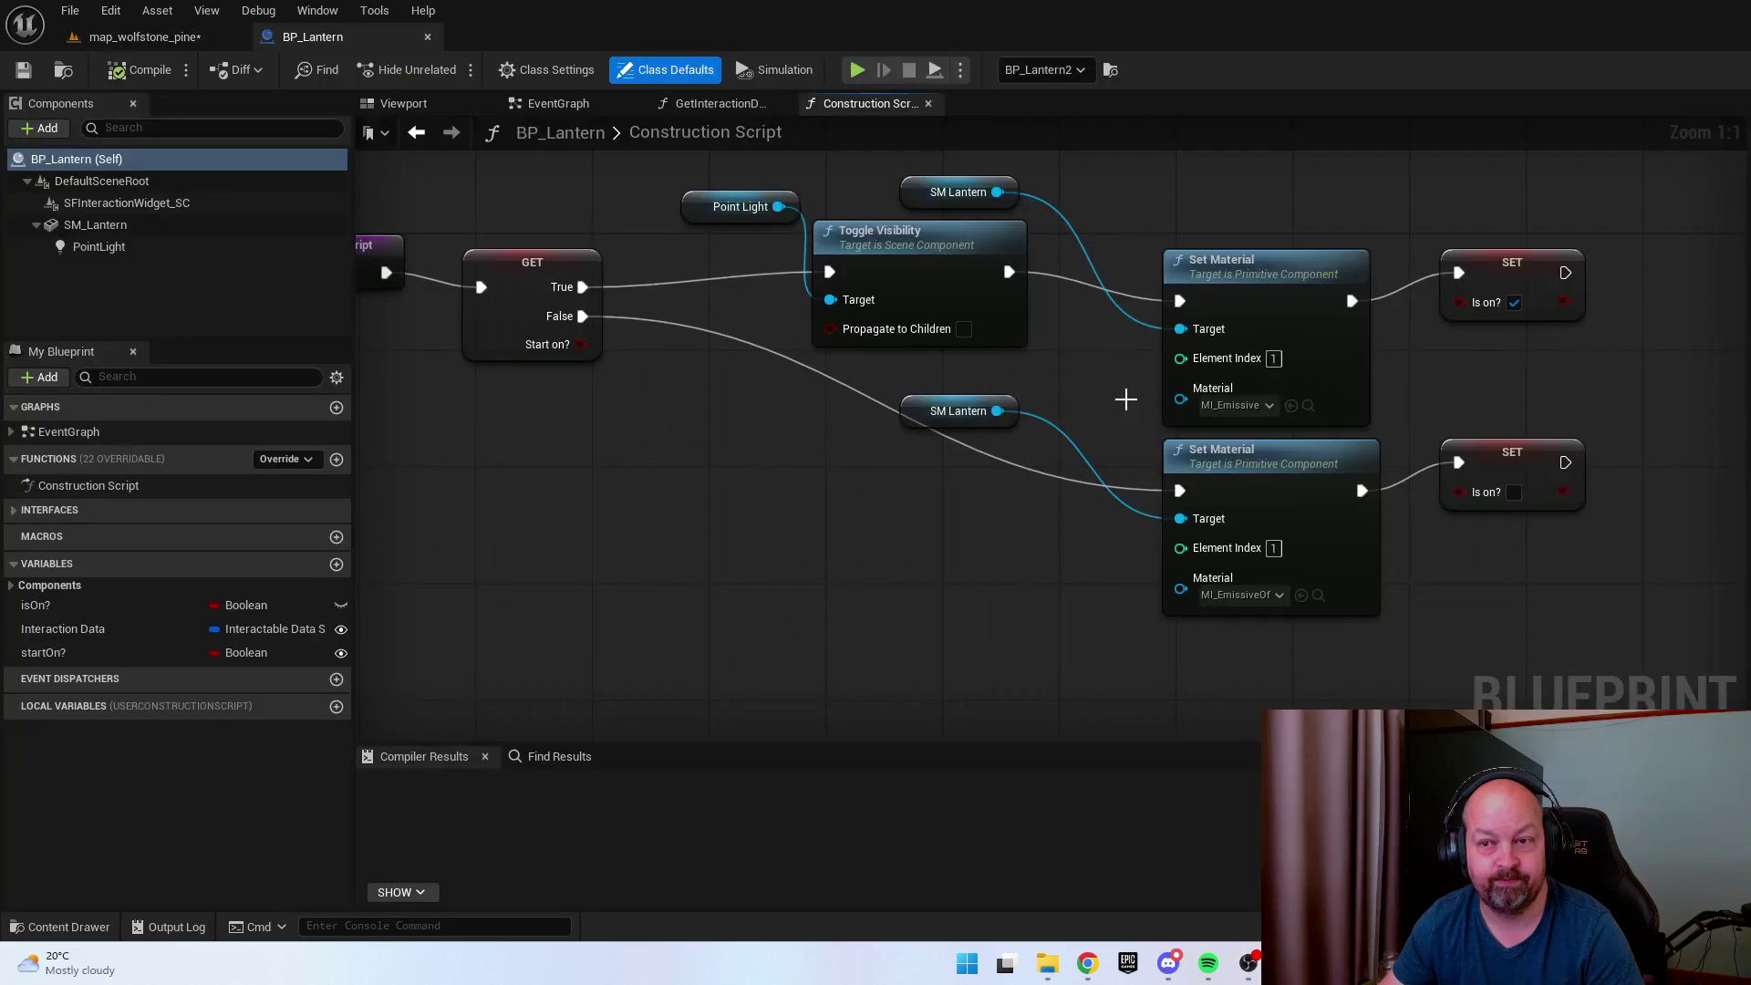
click(146, 36)
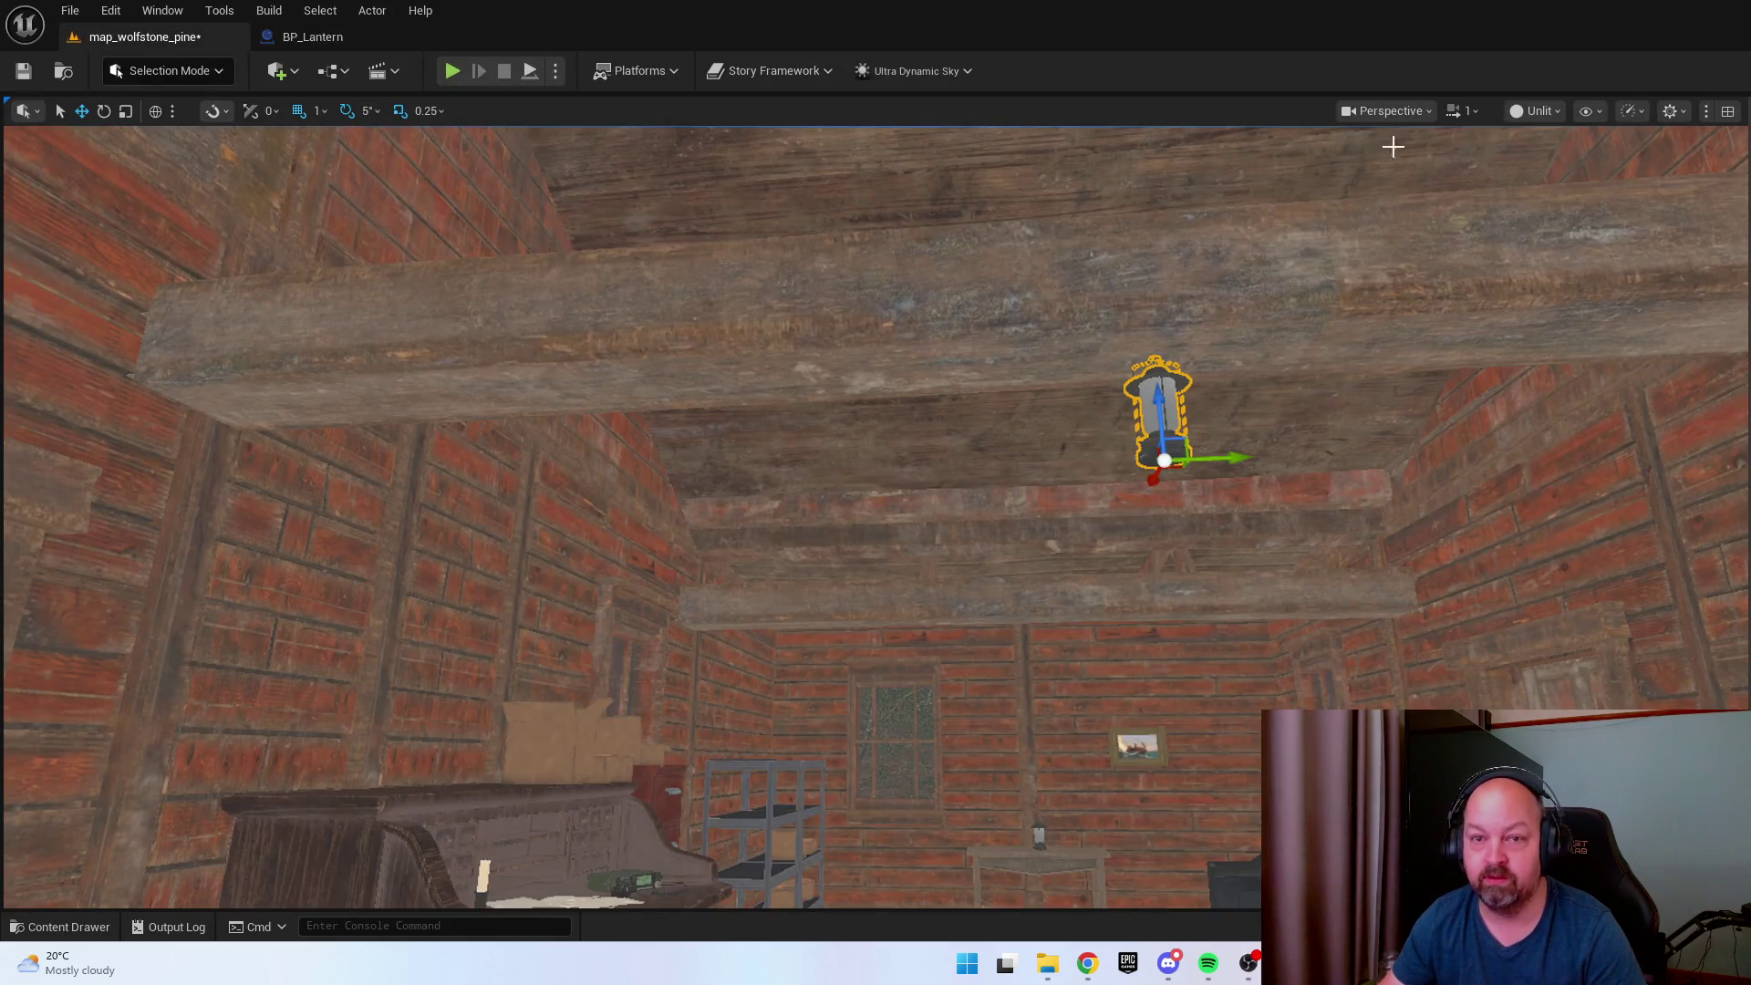
click(1551, 113)
click(1563, 180)
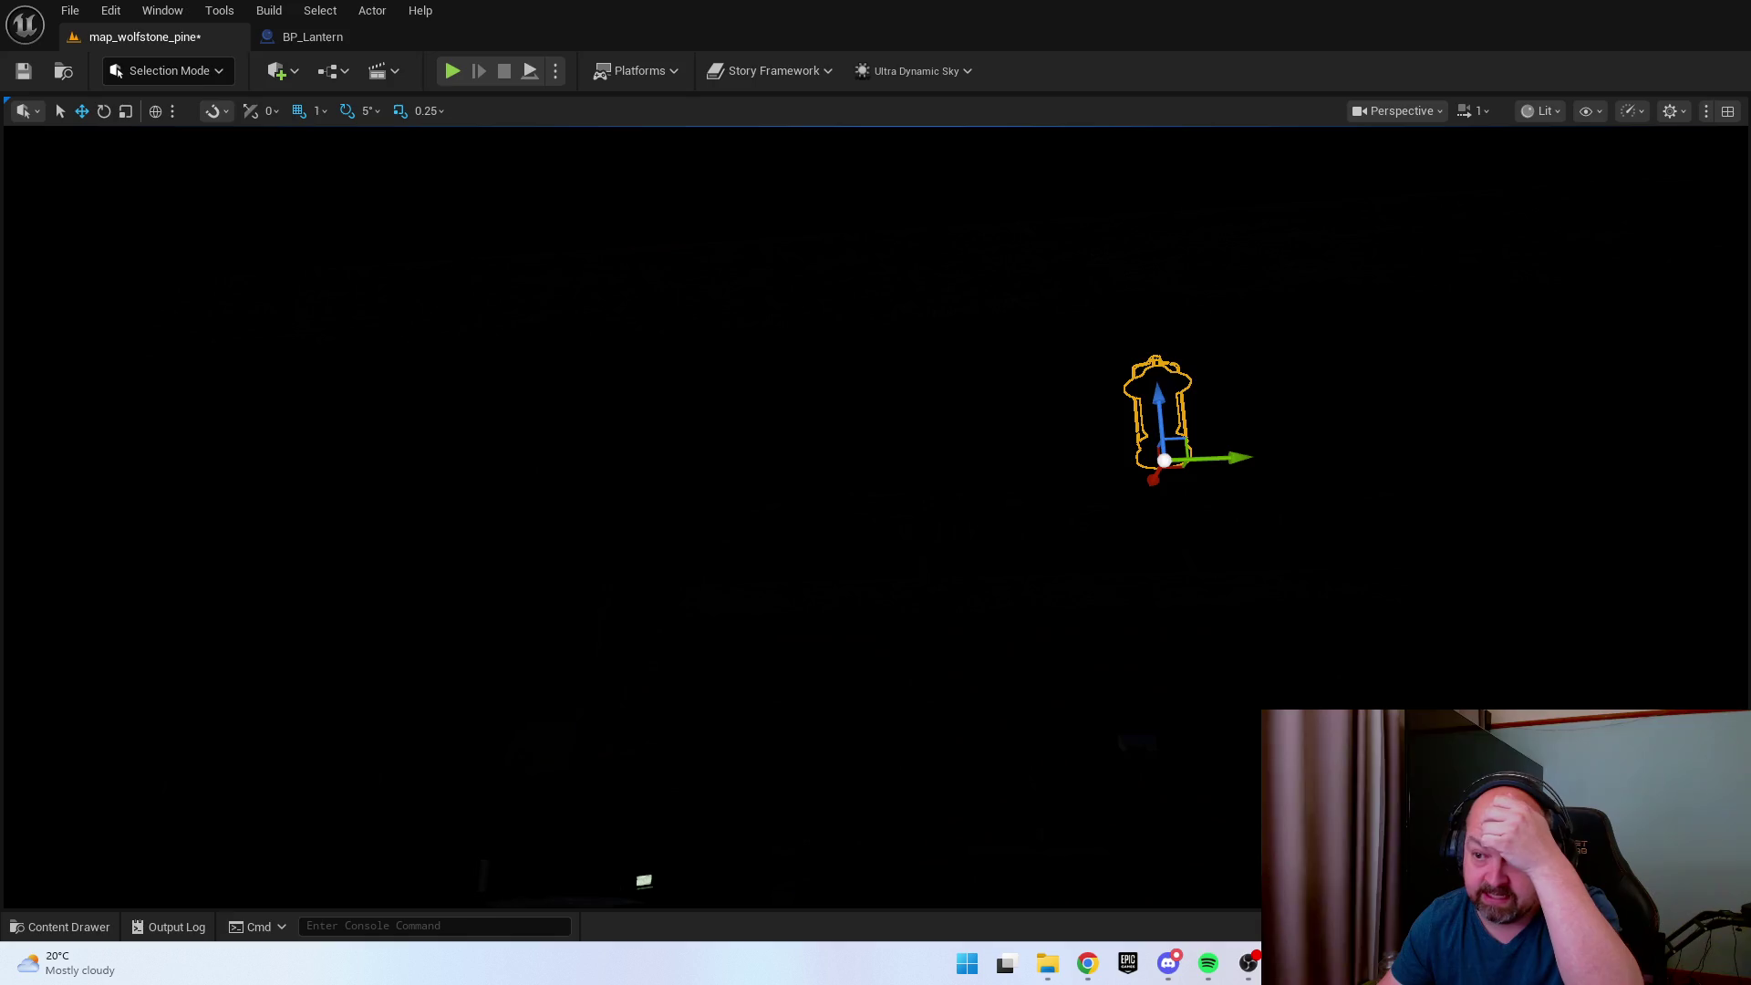
mouse_move(821, 456)
mouse_down()
mouse_move(821, 556)
mouse_move(821, 493)
mouse_up()
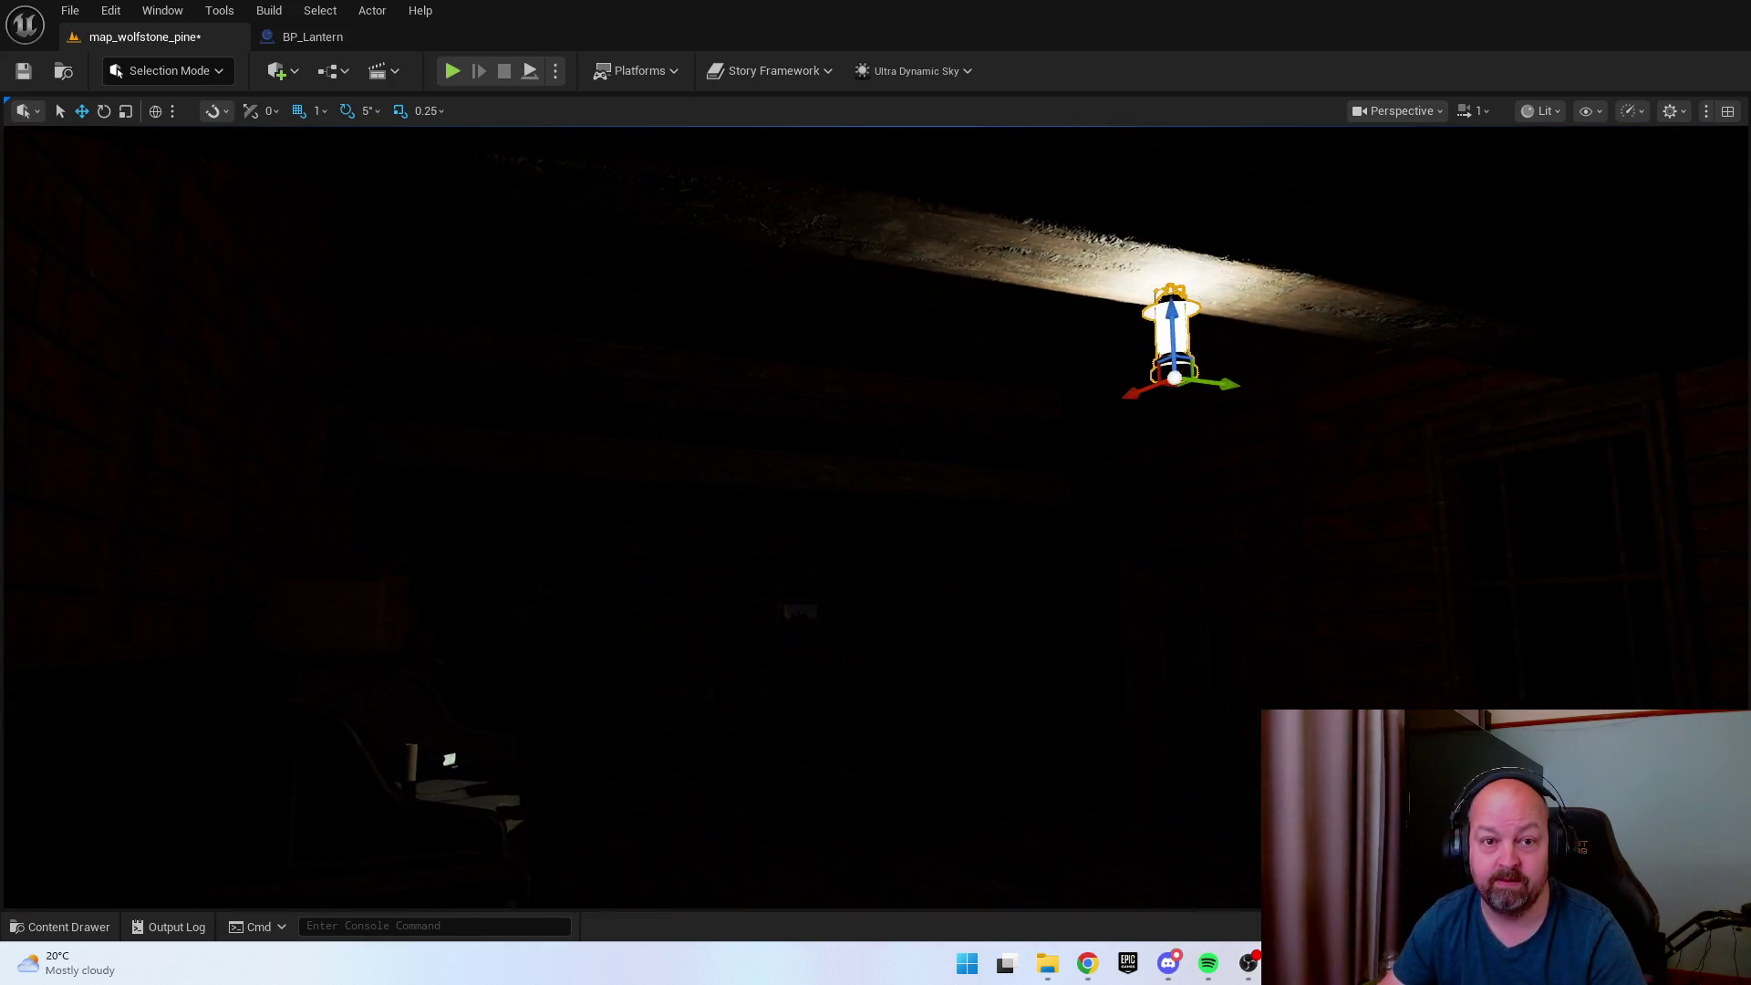
In BP_Lantern's Viewport, select the PointLight component and compile the Blueprint successfully.
click(303, 38)
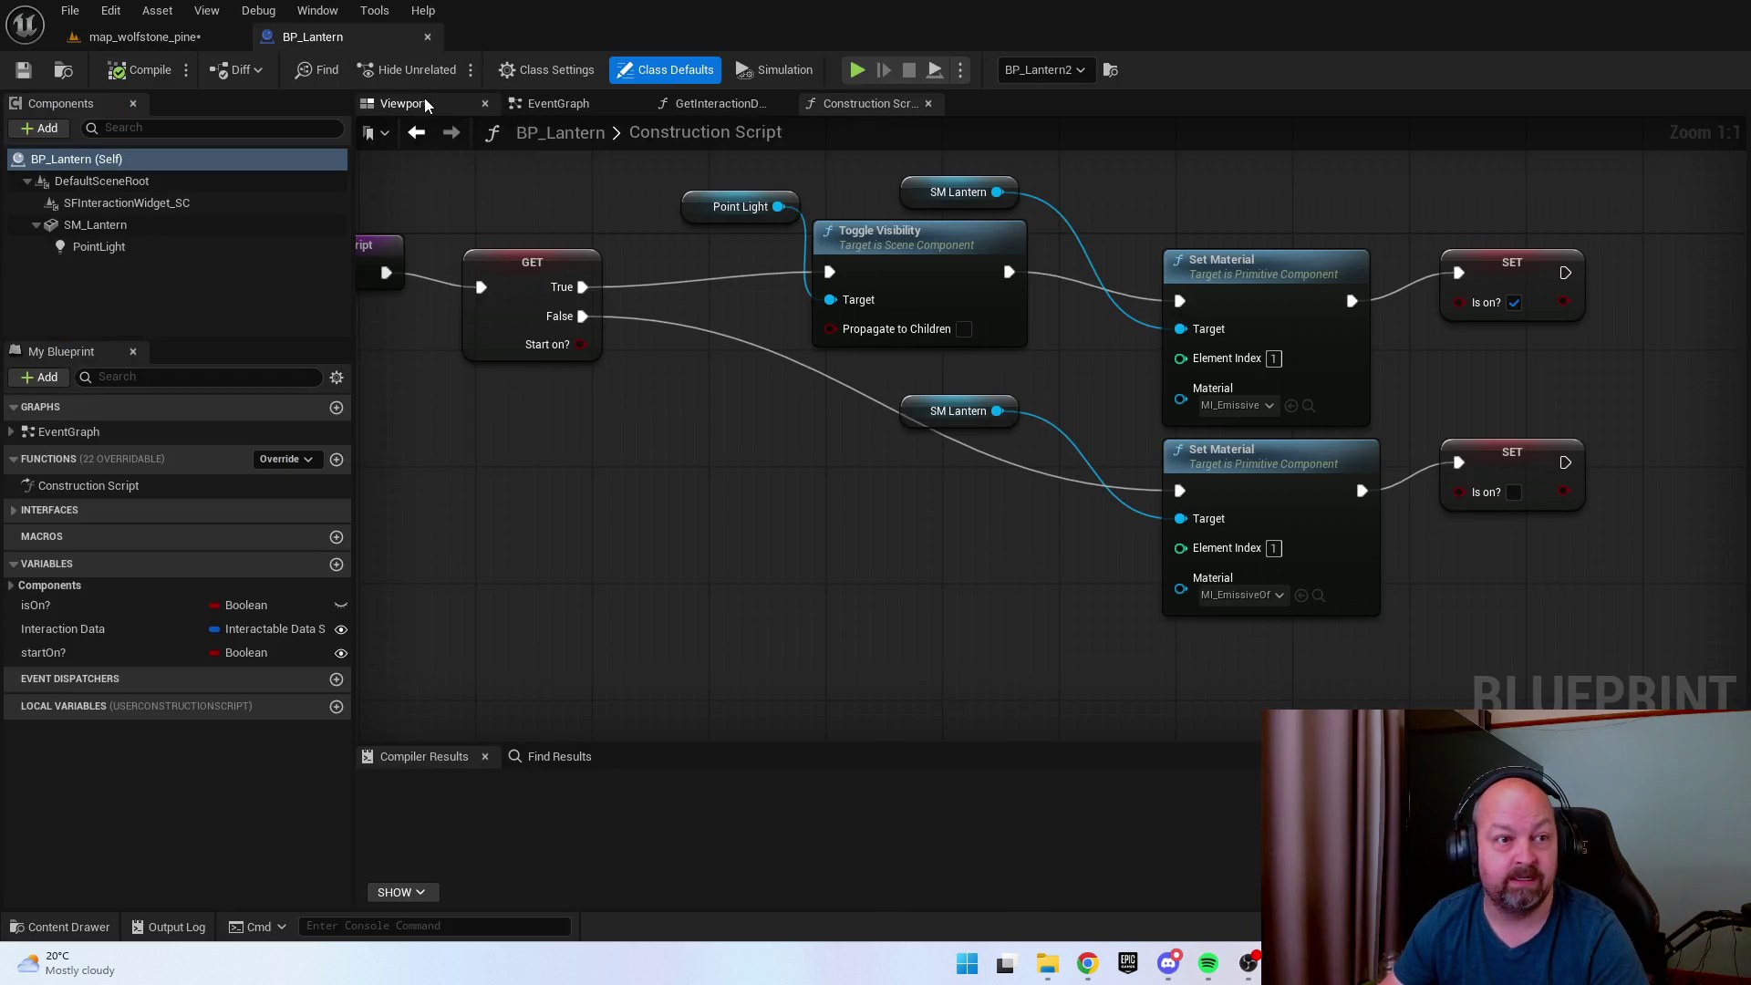
click(410, 102)
drag(1084, 501, 940, 494)
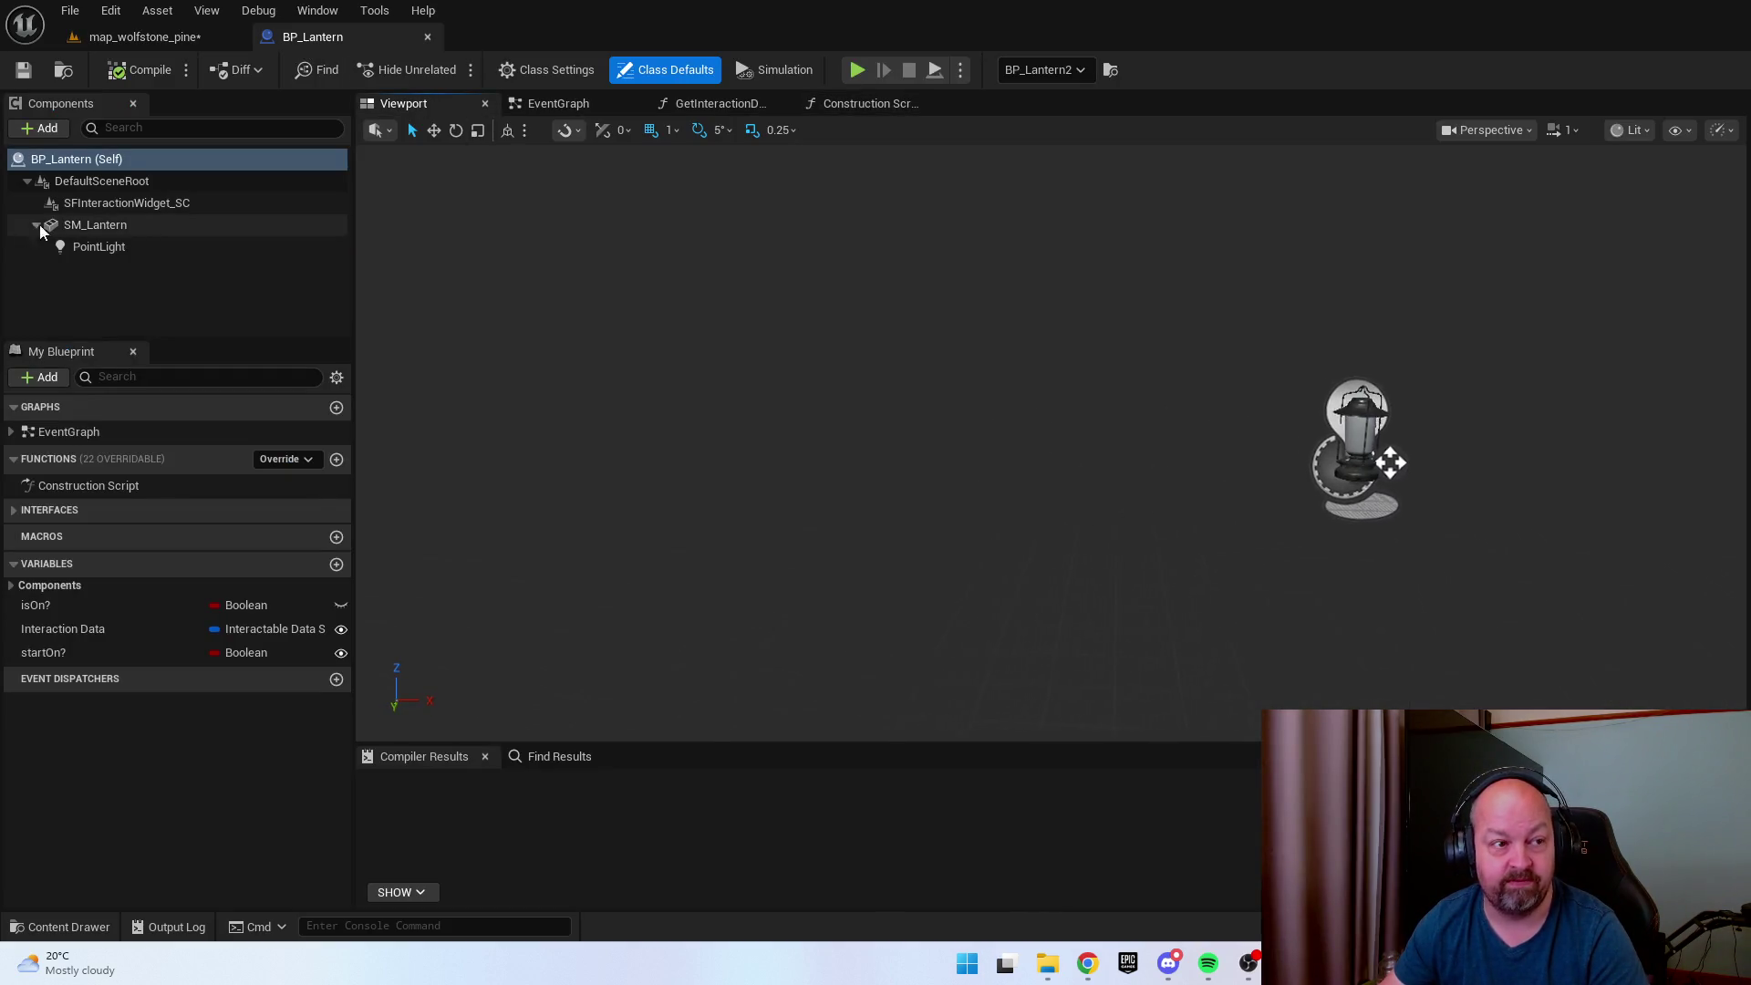
double_click(124, 247)
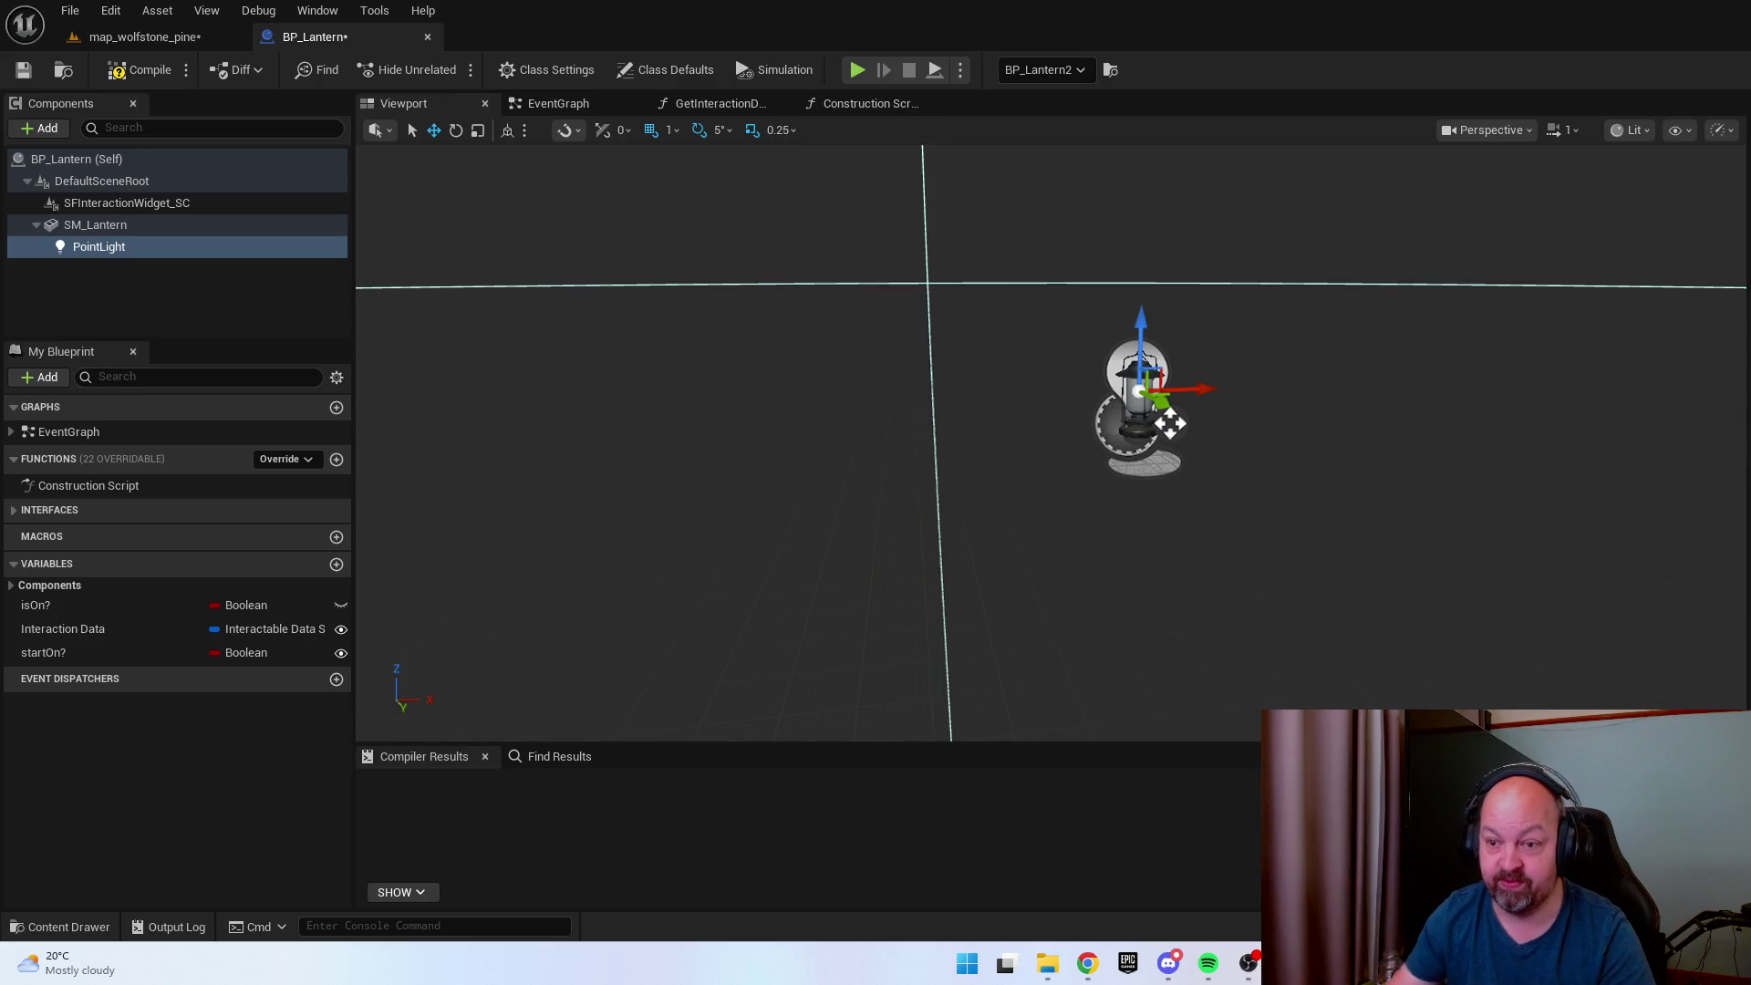
click(139, 69)
click(133, 40)
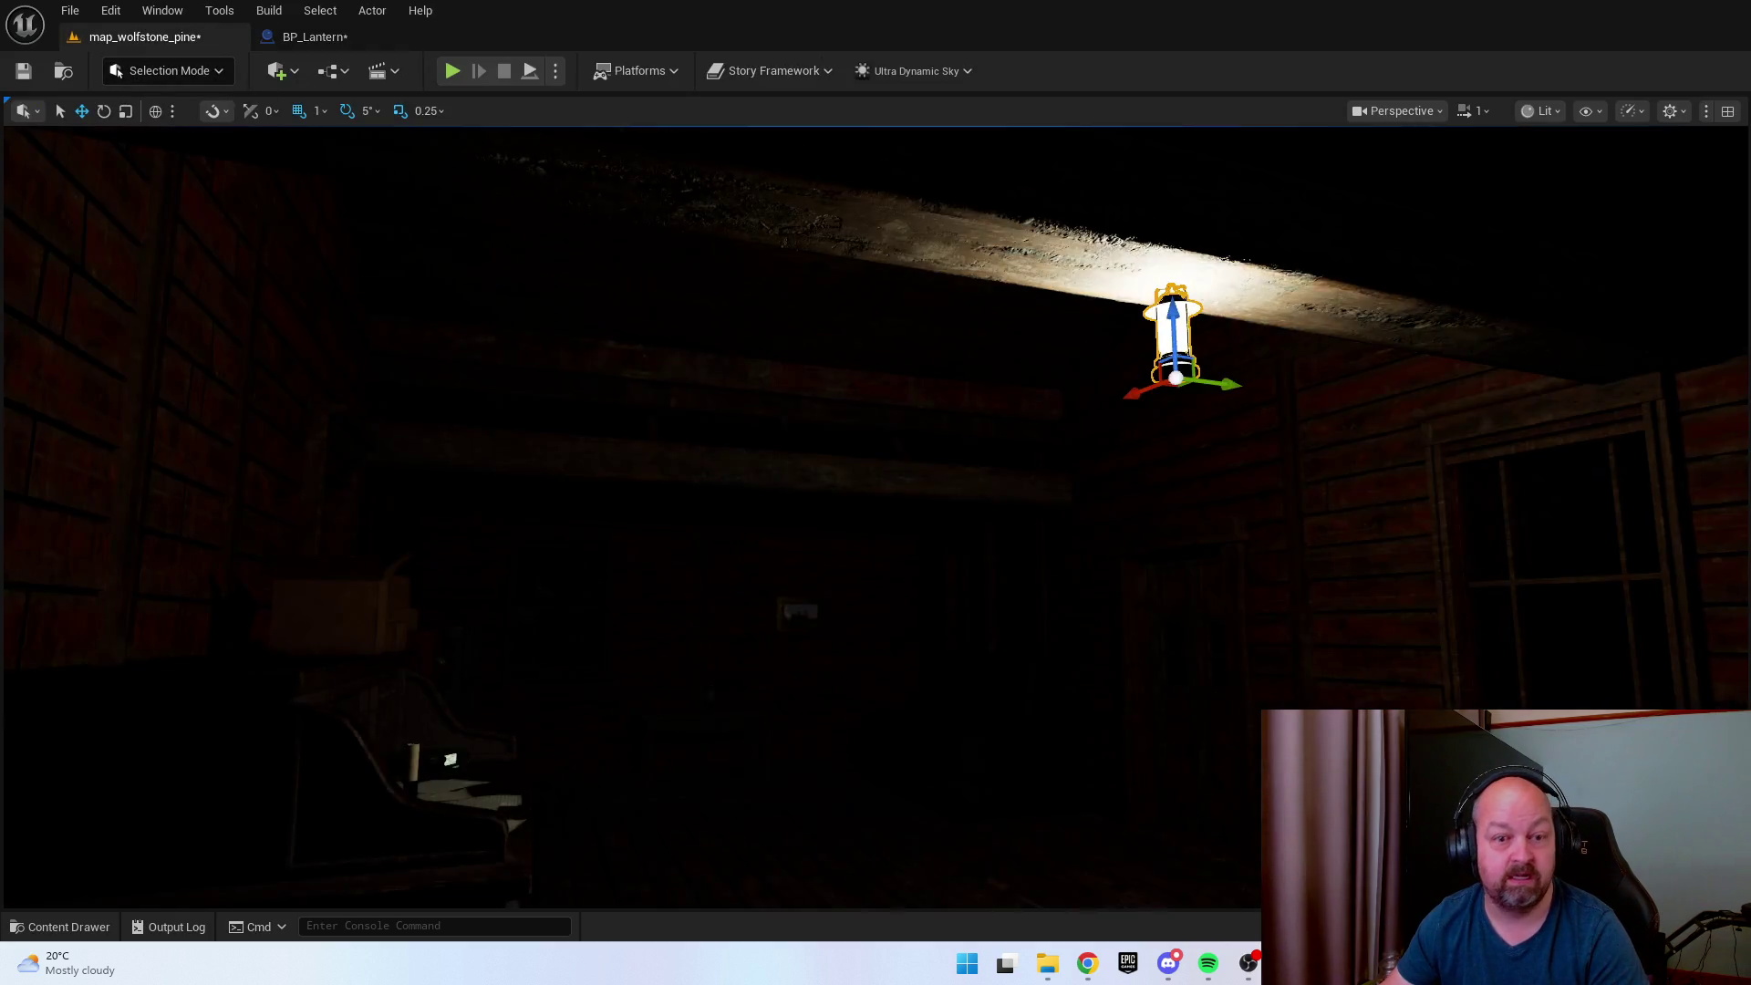
Detach the BP_Lantern editor into its own window and resize it to show the light details.
mouse_move(341, 41)
mouse_down()
mouse_move(1319, 403)
mouse_move(1515, 208)
mouse_move(1479, 168)
mouse_move(1514, 132)
mouse_up()
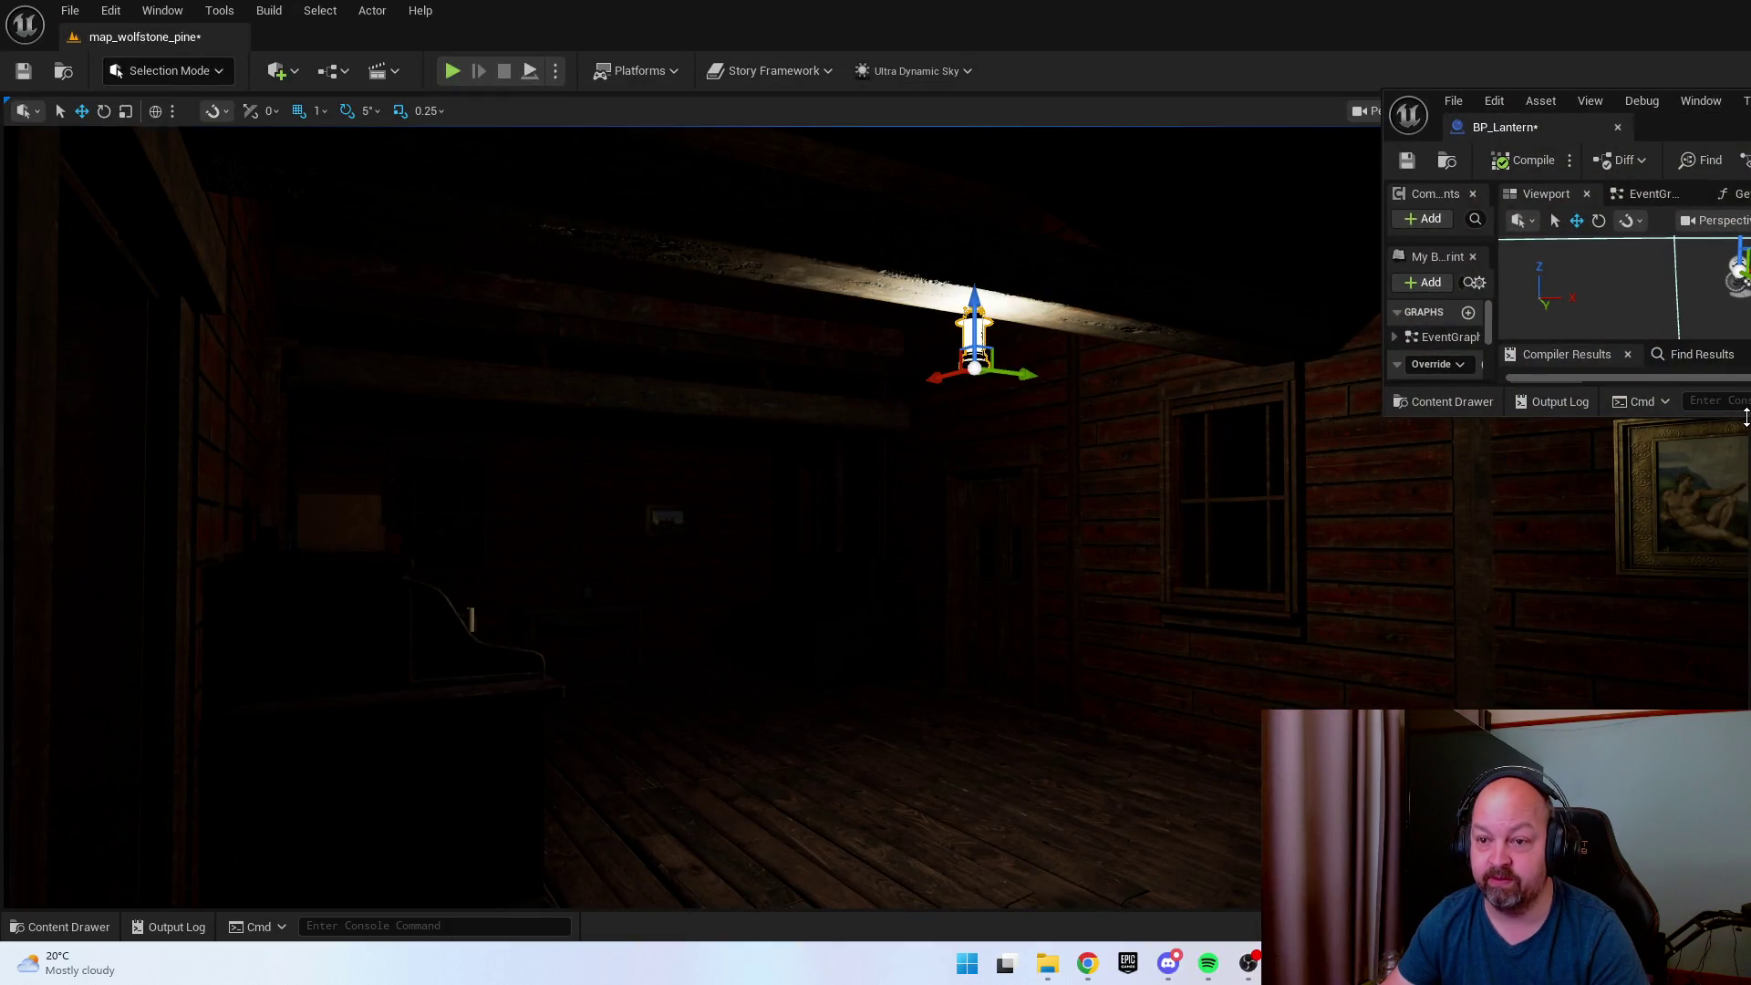
drag(1745, 418, 1743, 710)
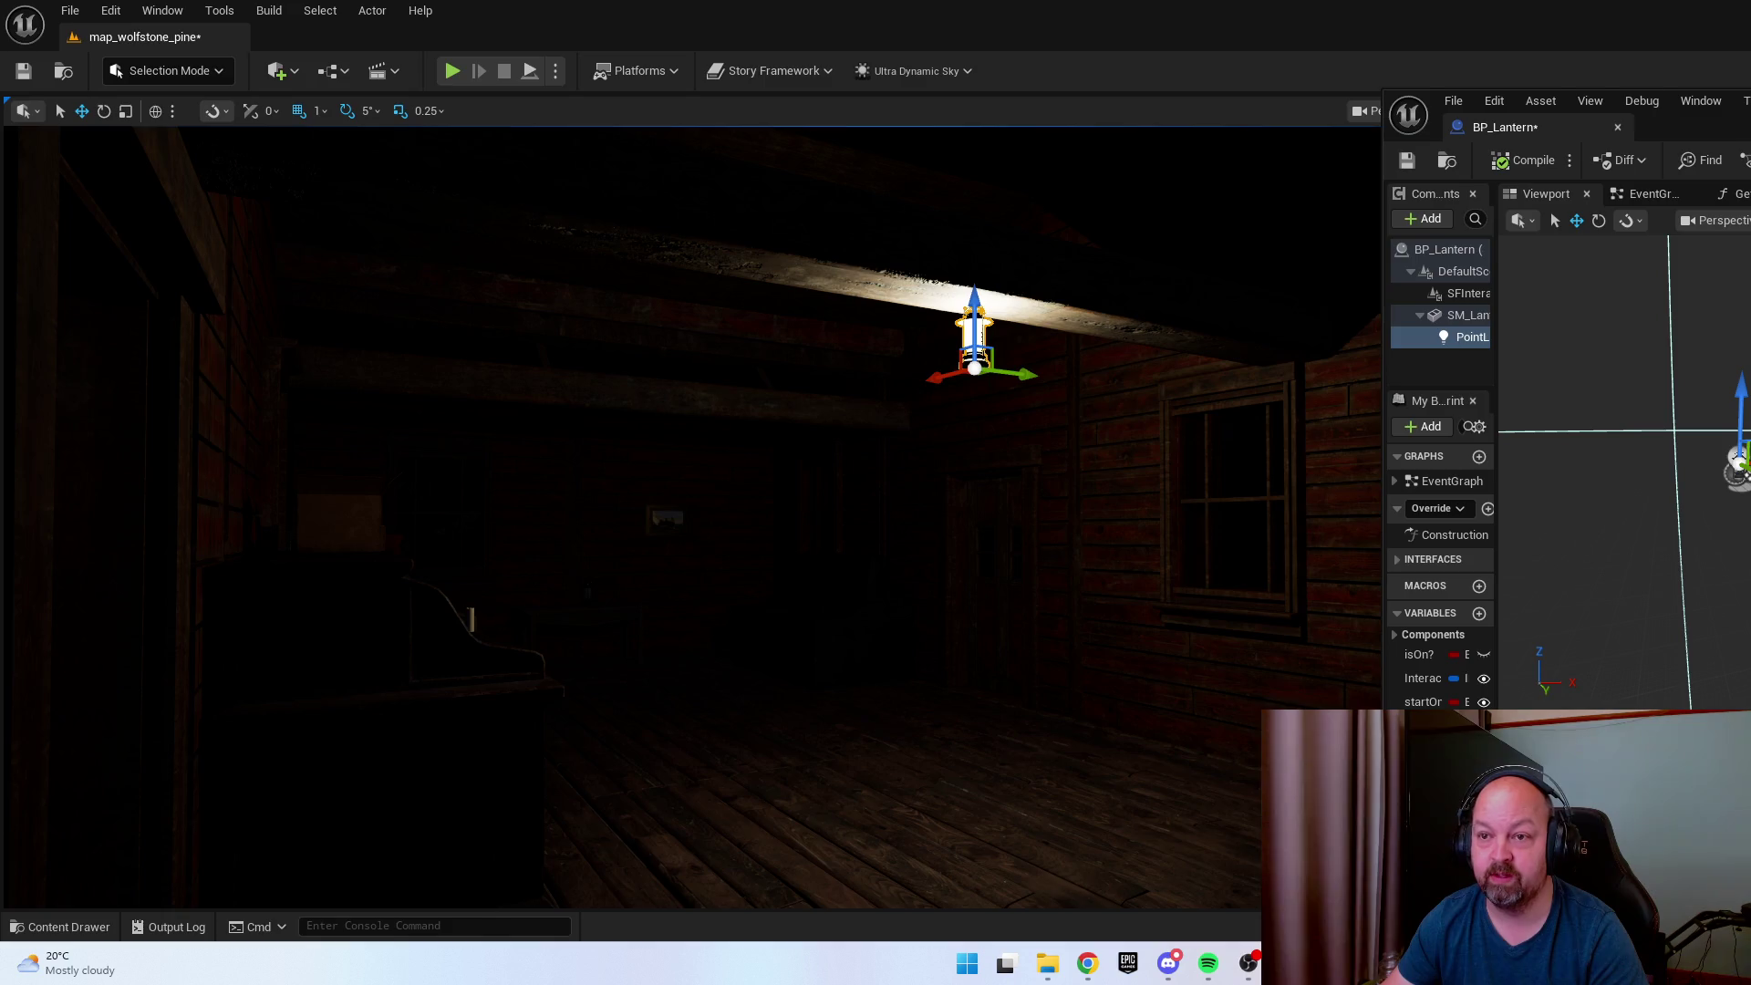
drag(1384, 188, 1339, 188)
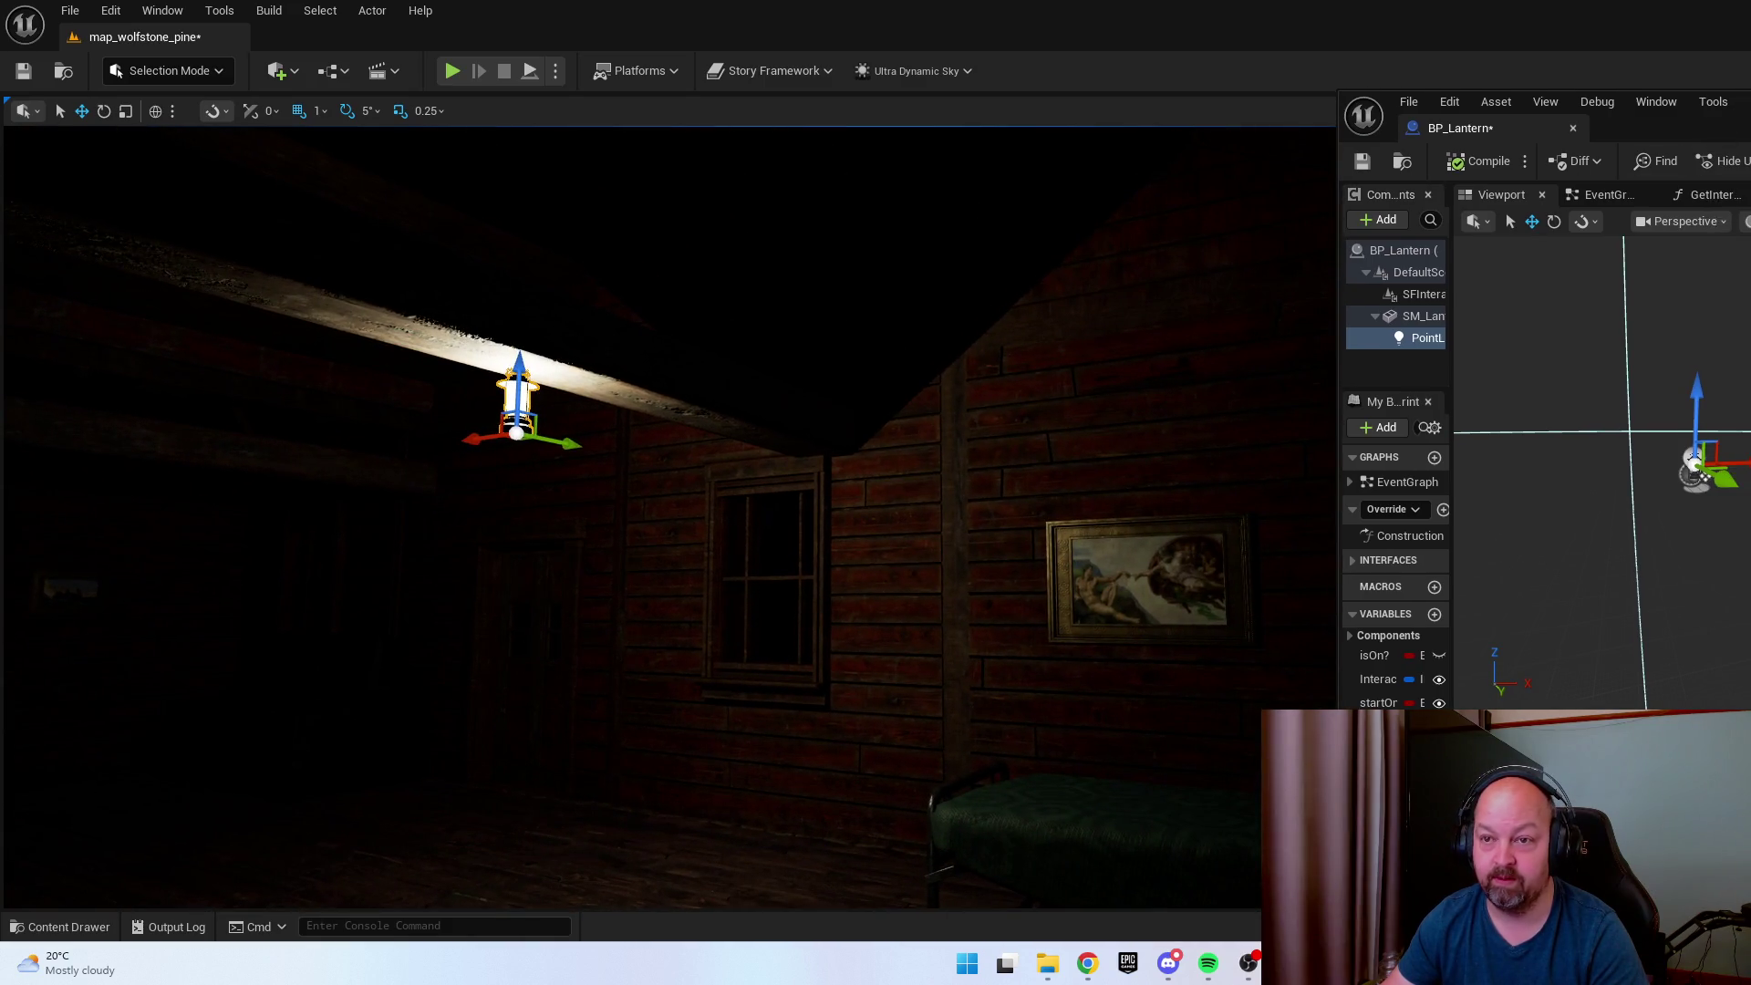
mouse_move(1738, 102)
mouse_down()
mouse_move(1386, 111)
mouse_move(1450, 97)
mouse_up()
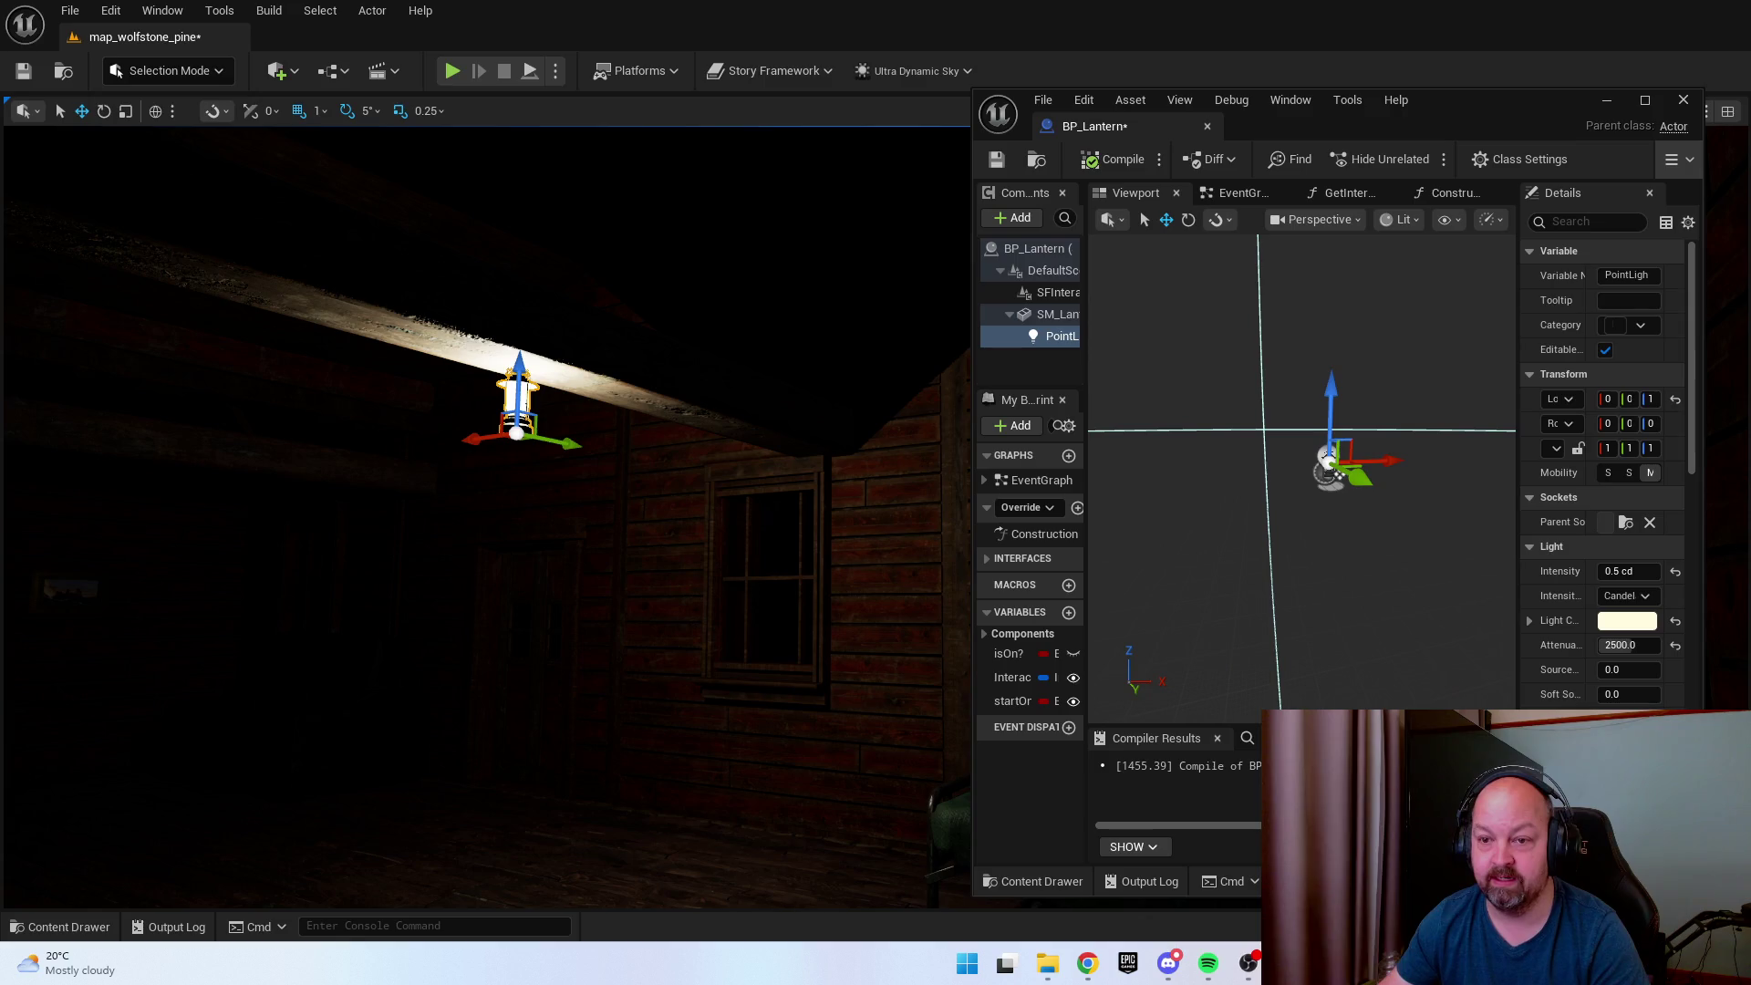
drag(1705, 566, 1750, 567)
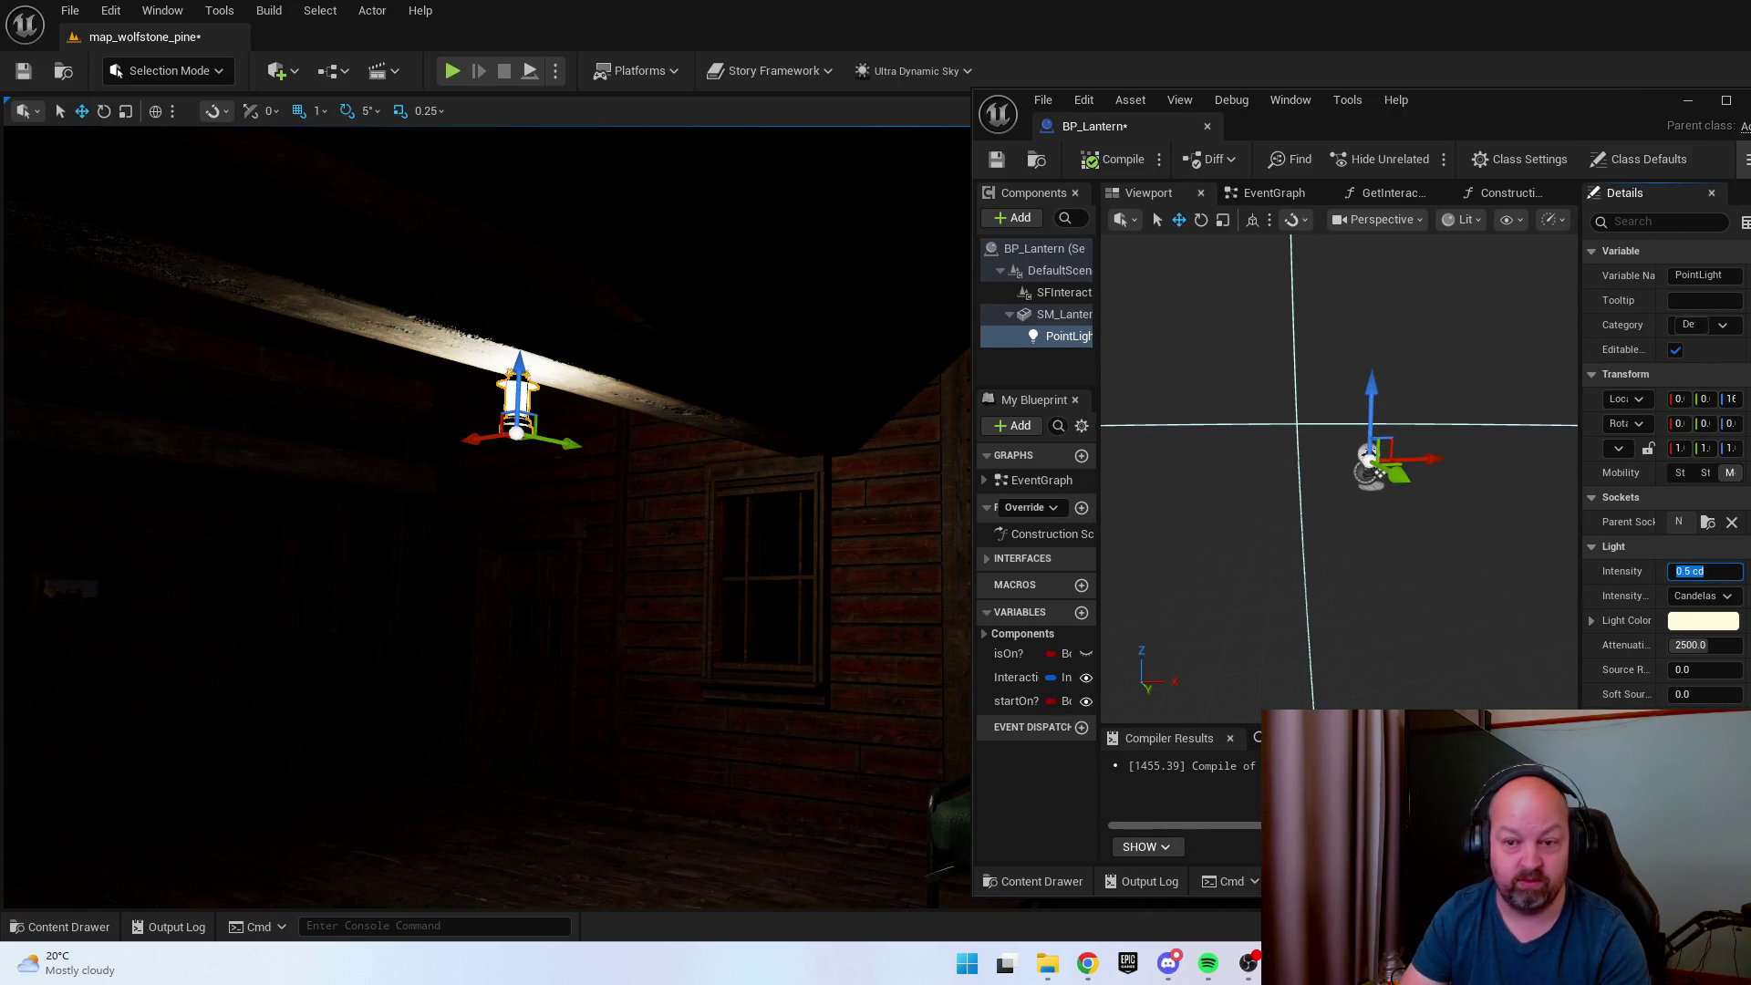
Try PointLight intensities of 1, 5 and 3 cd while framing the lantern in the room.
text(1)
key(Return)
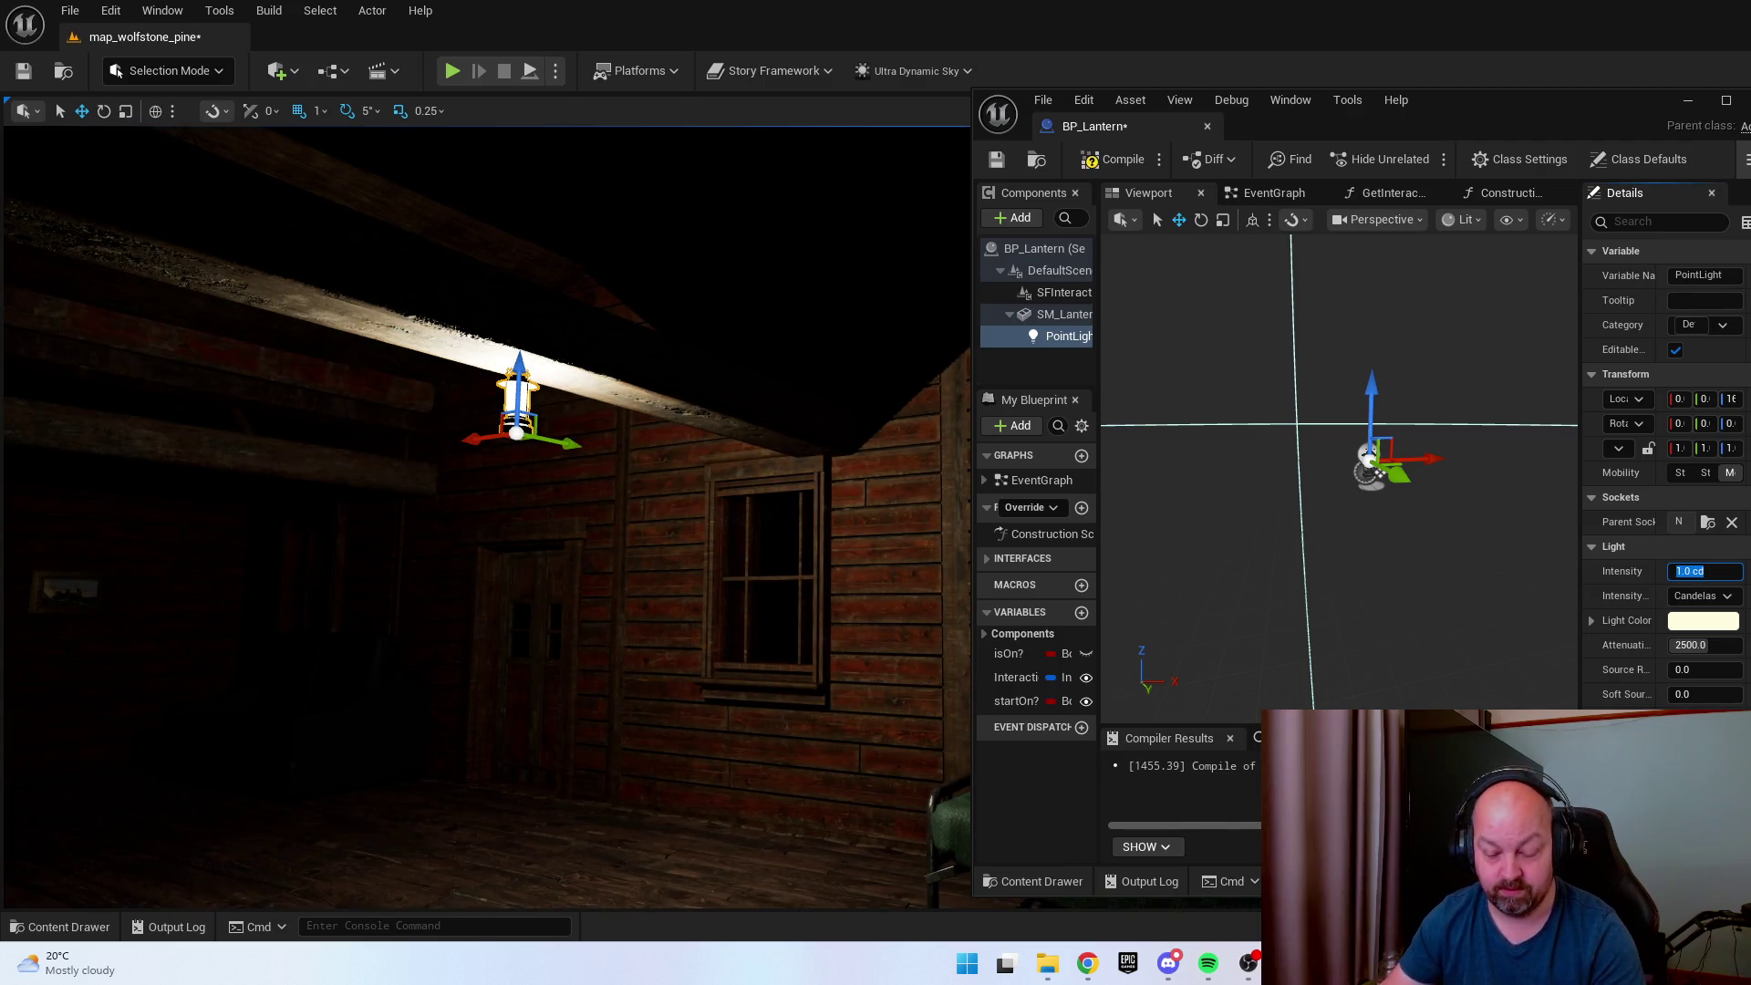
text(5)
key(Return)
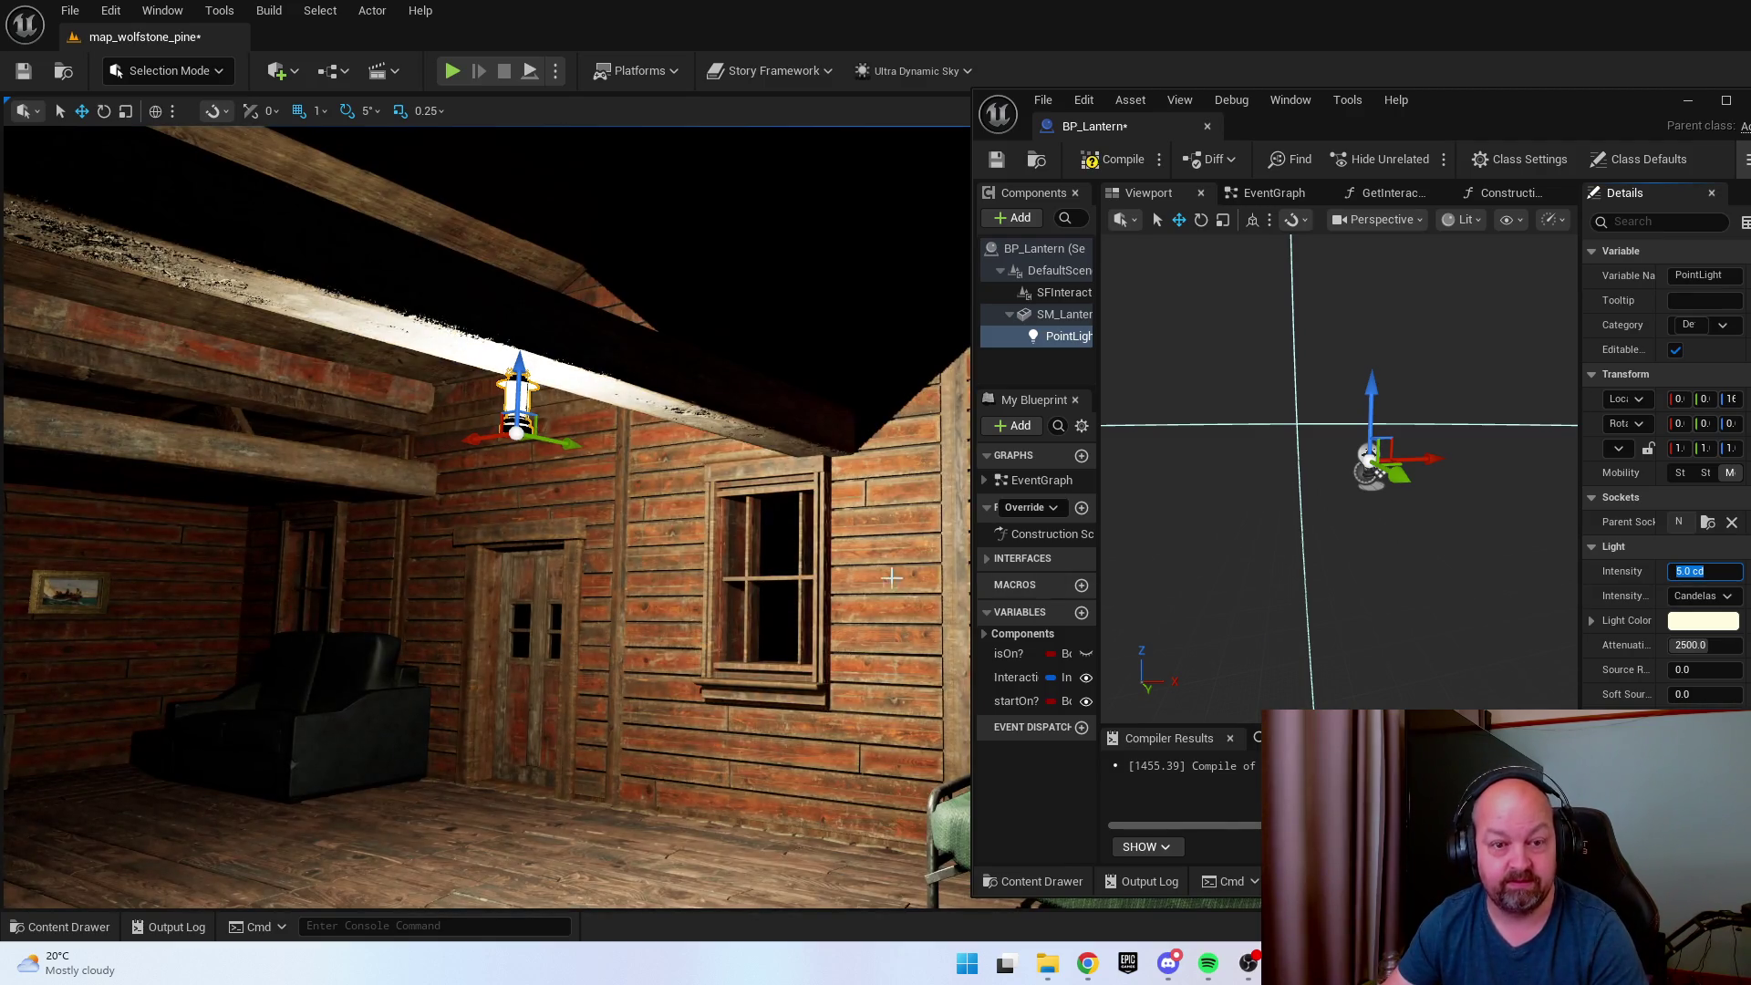
key(f)
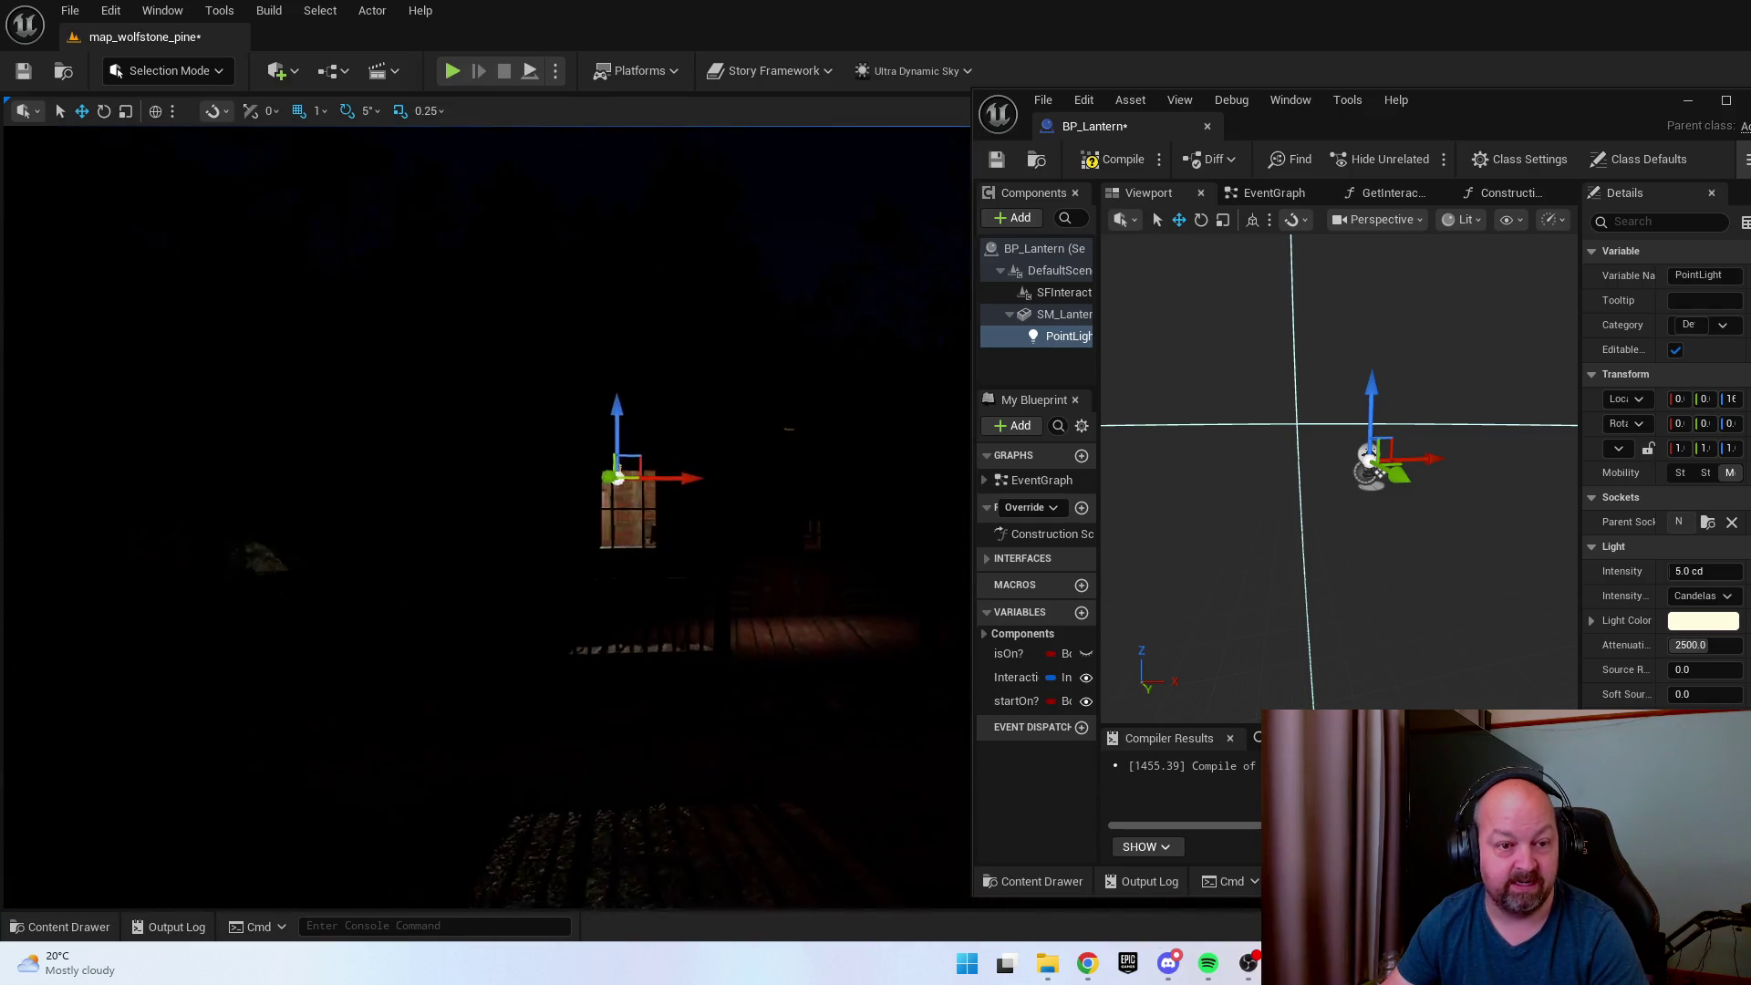
mouse_move(483, 511)
mouse_down()
mouse_move(424, 548)
mouse_move(456, 510)
mouse_move(493, 510)
mouse_move(456, 511)
mouse_move(452, 475)
mouse_move(469, 493)
mouse_move(438, 484)
mouse_move(474, 511)
mouse_move(456, 484)
mouse_move(474, 456)
mouse_move(447, 497)
mouse_move(479, 488)
mouse_up()
text(3)
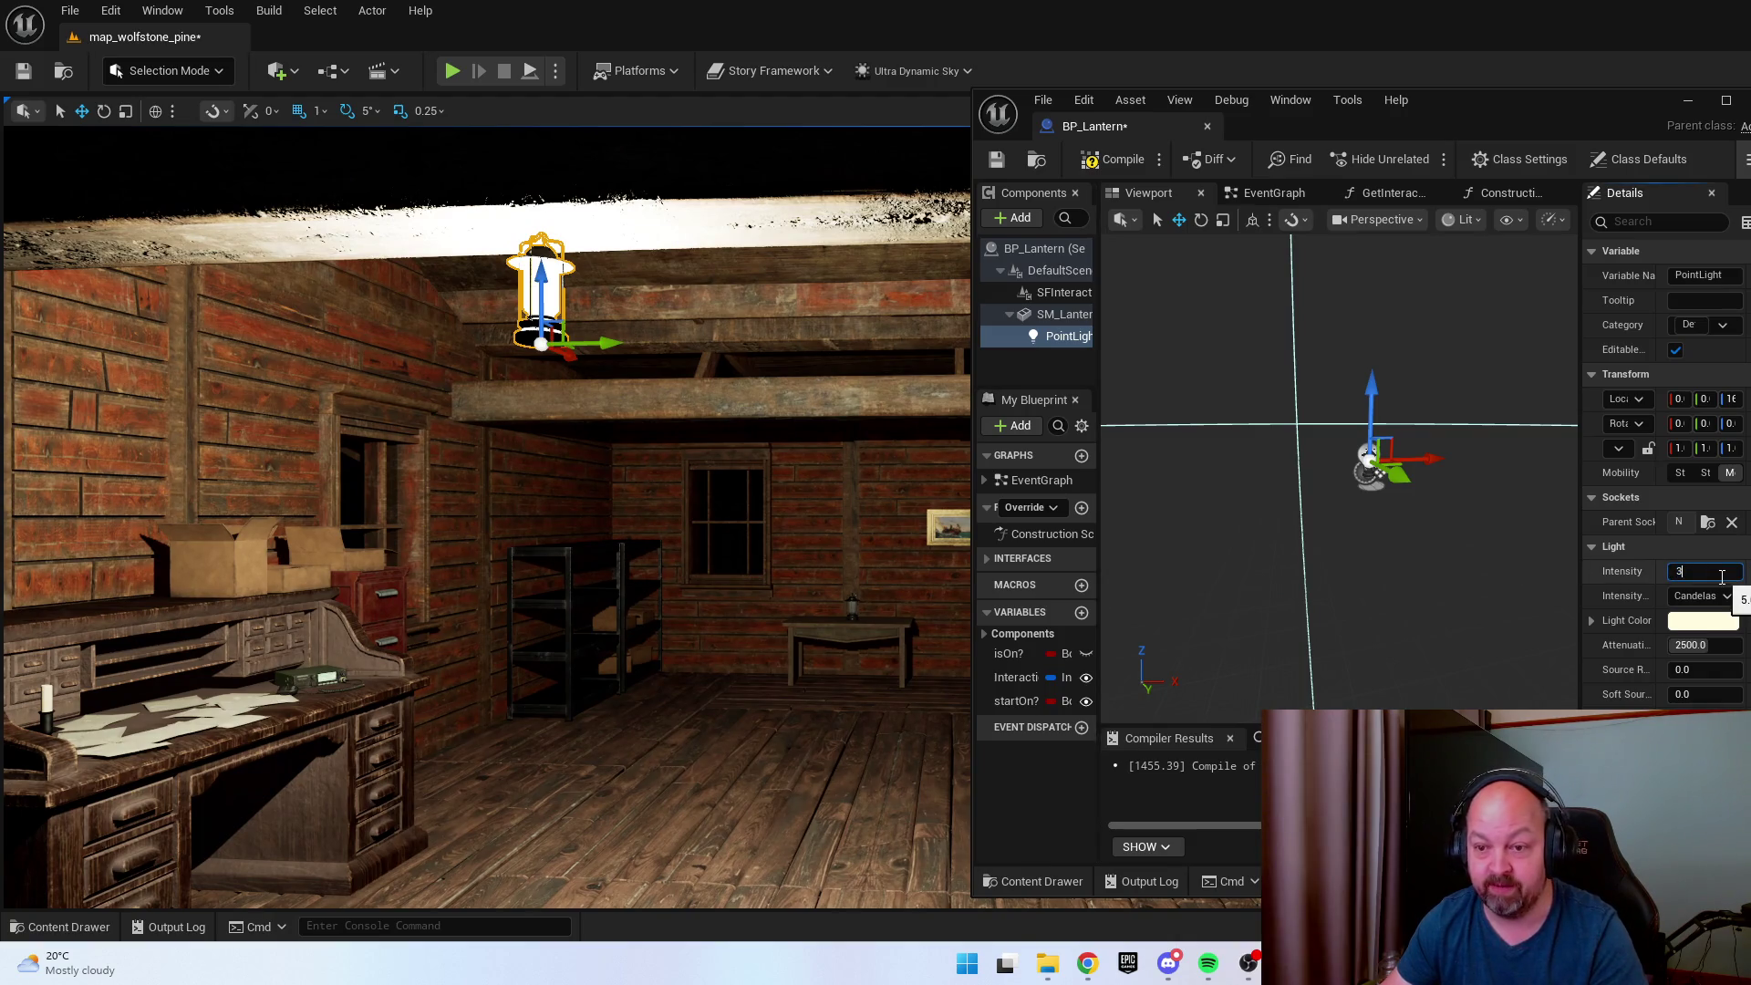
key(Return)
mouse_move(715, 590)
mouse_down()
mouse_move(702, 584)
mouse_move(715, 590)
mouse_up()
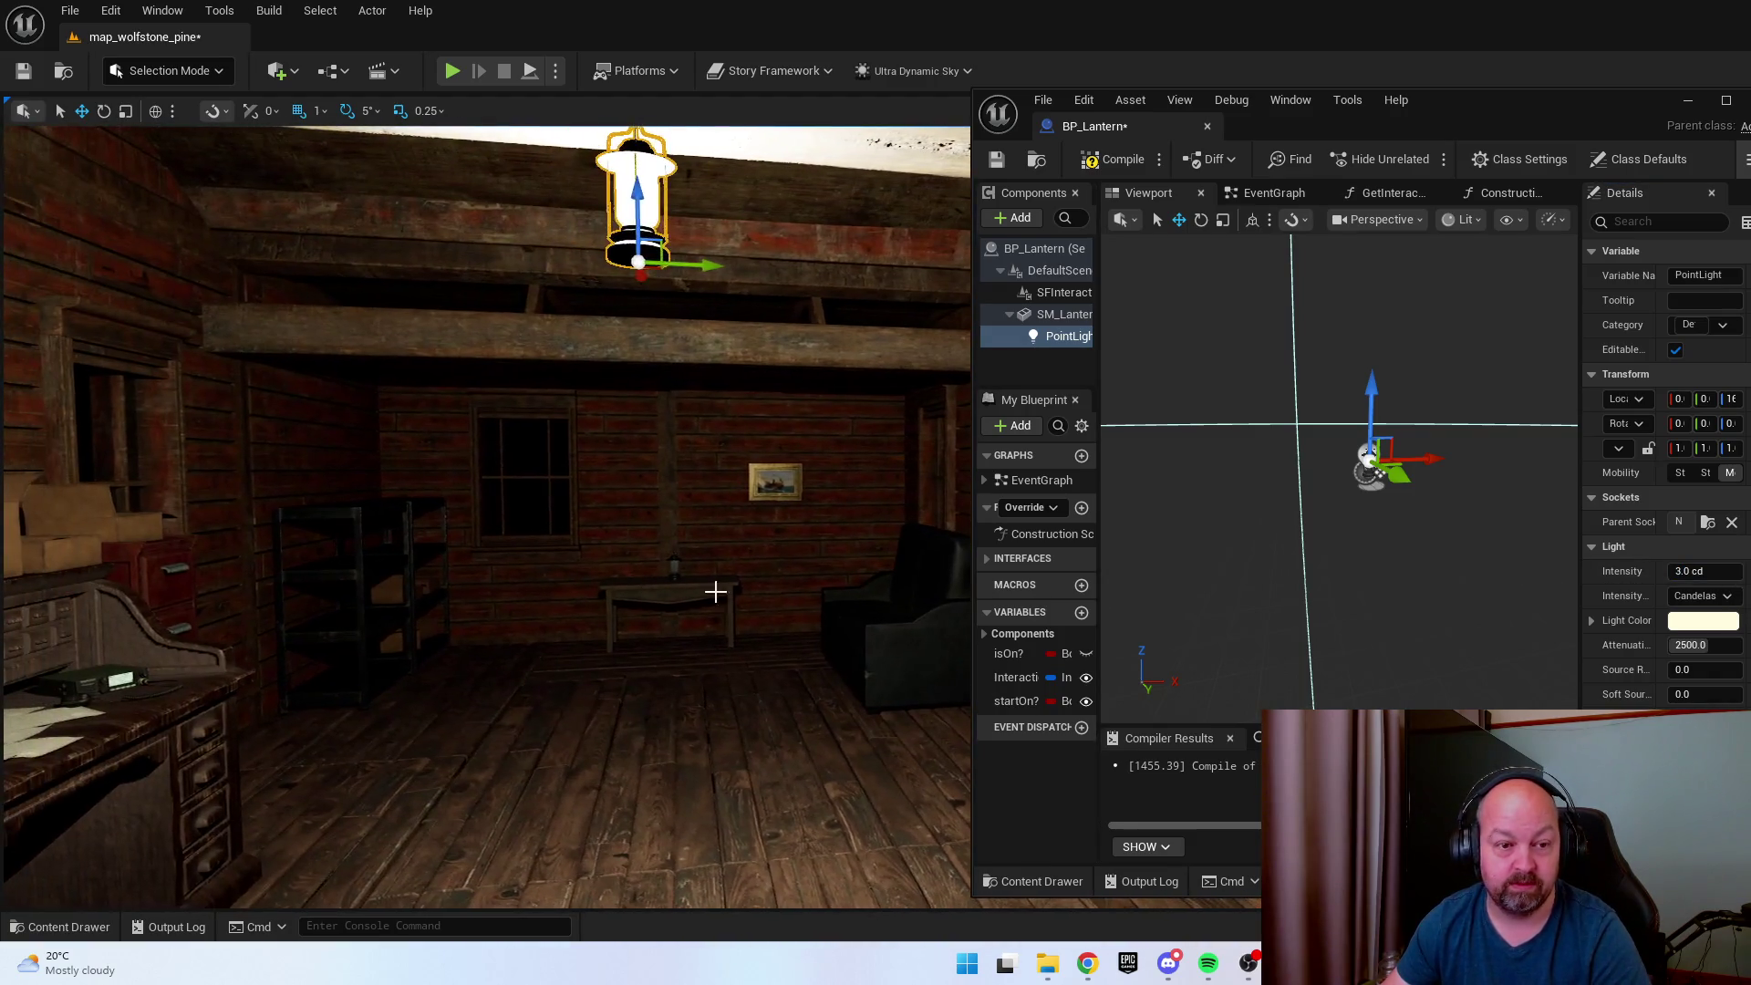
click(677, 569)
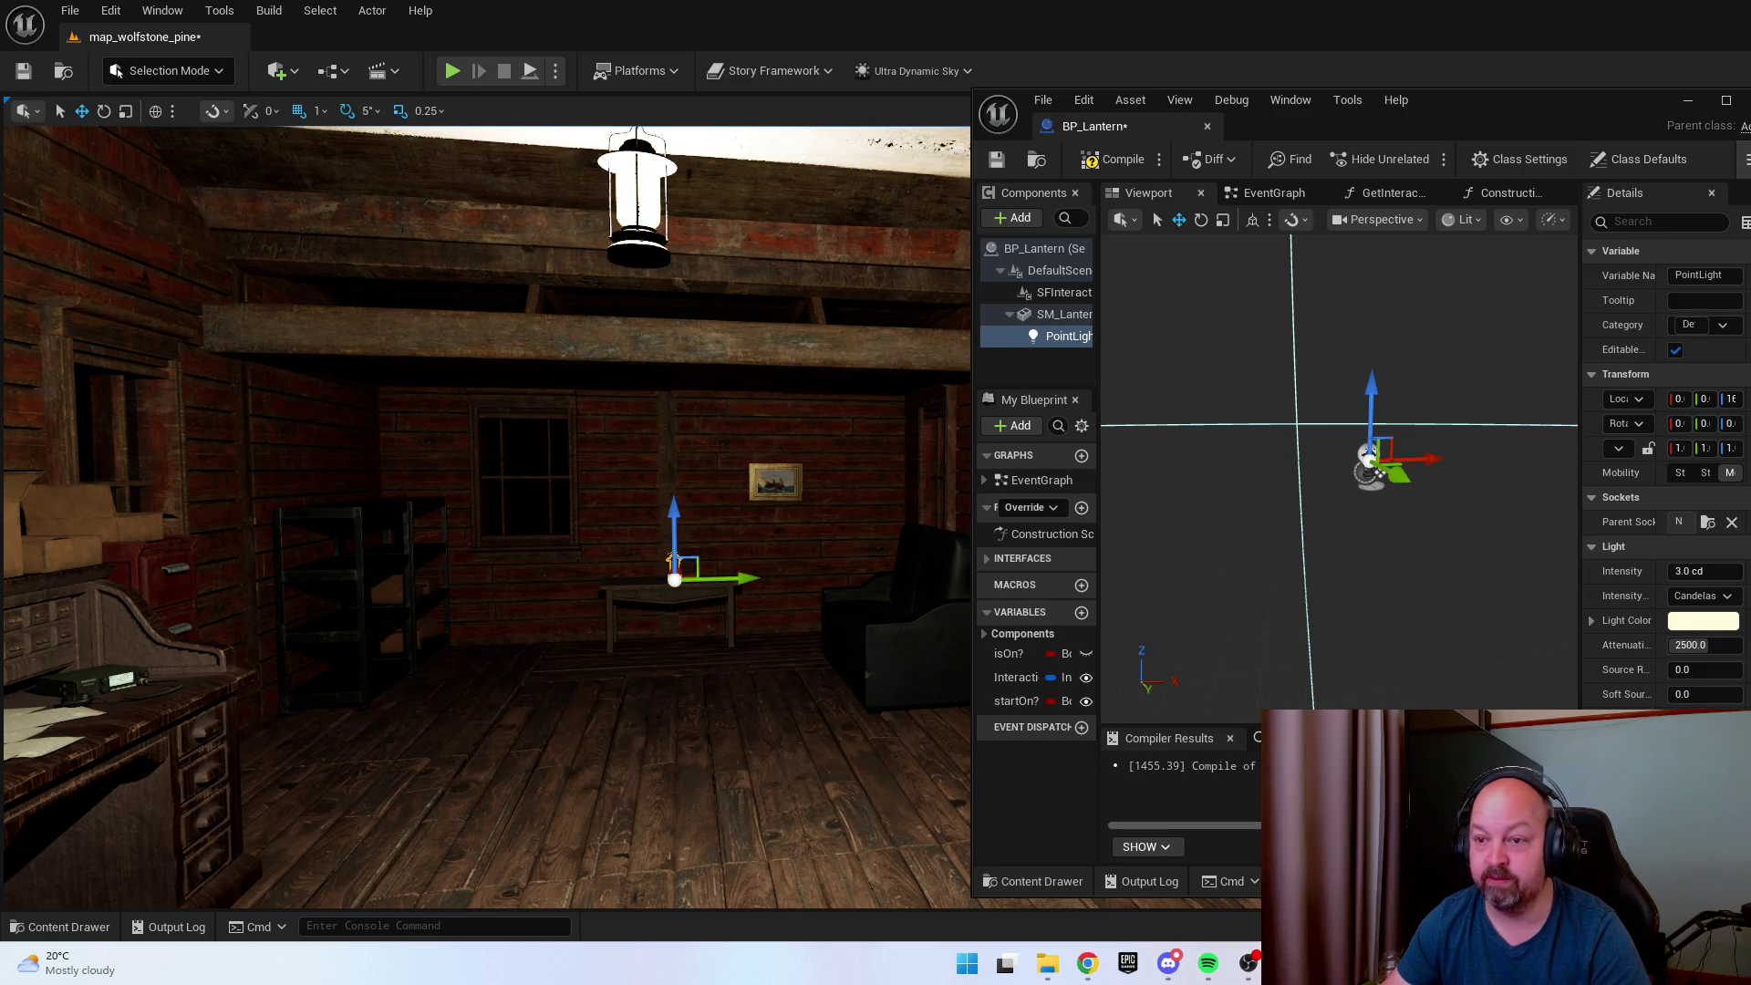
drag(672, 560, 579, 529)
drag(790, 483, 798, 529)
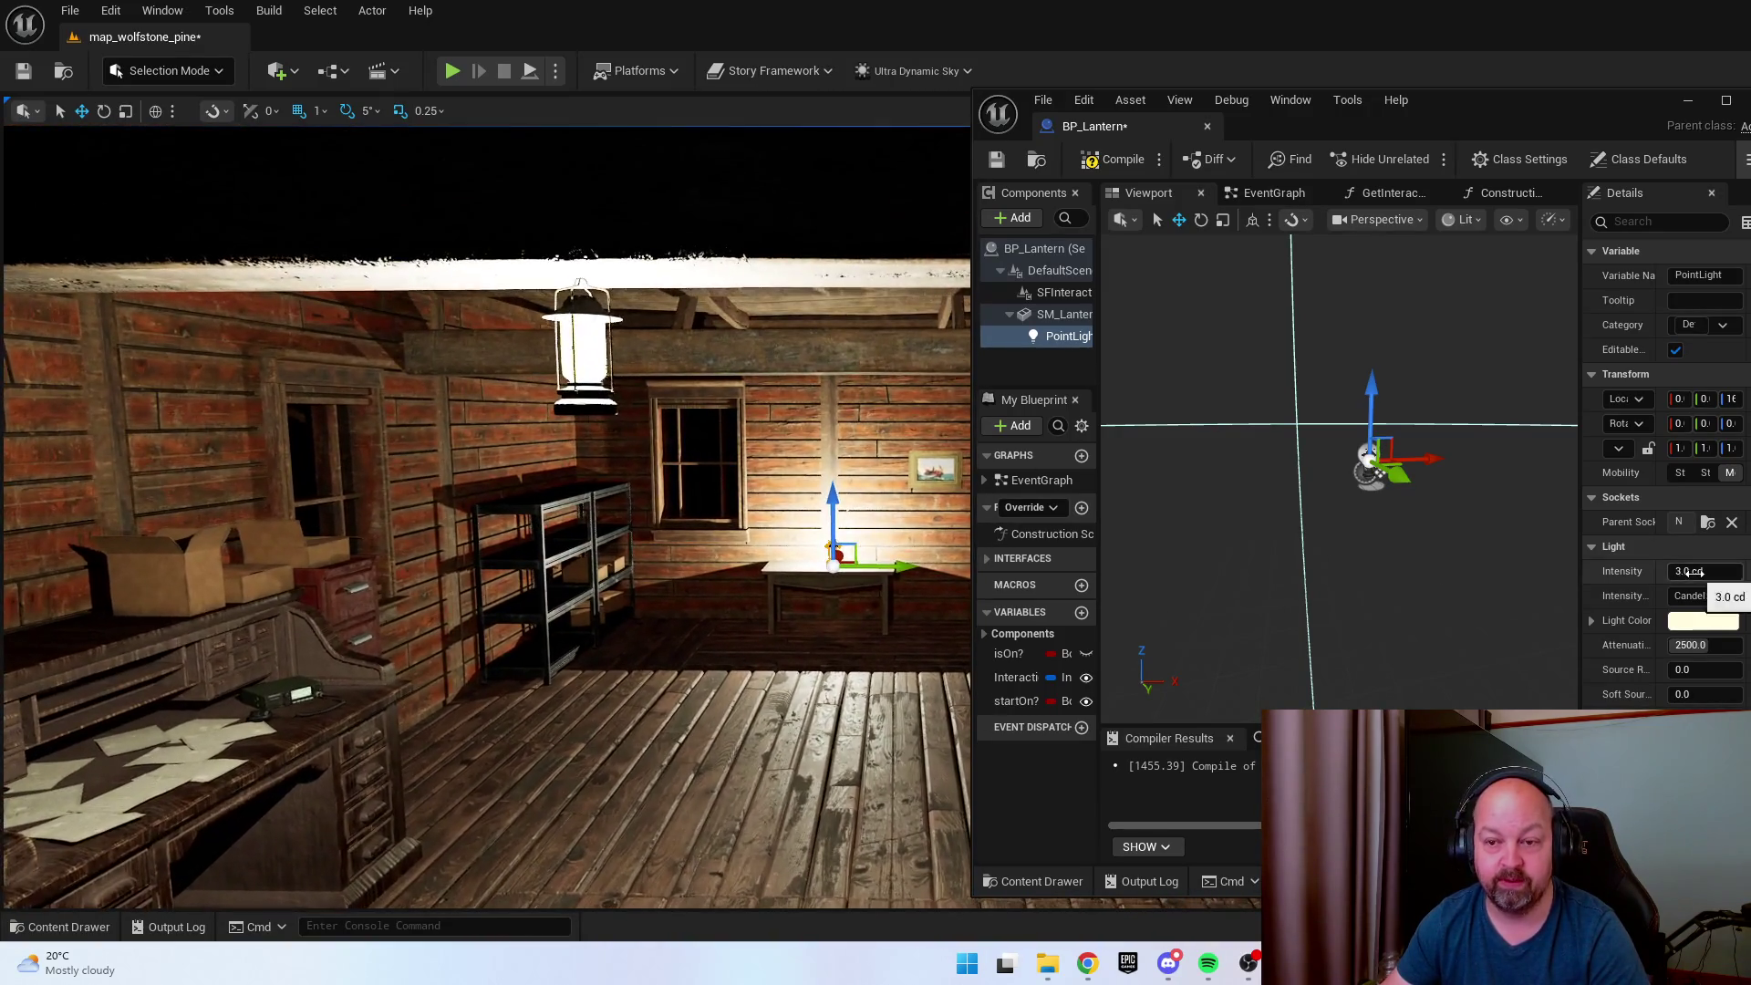
Settle the PointLight intensity at 1.25 cd via 0.5 and 1, then open the hanging lamp's BP_TopLight.
click(1715, 572)
text(0.5)
key(Return)
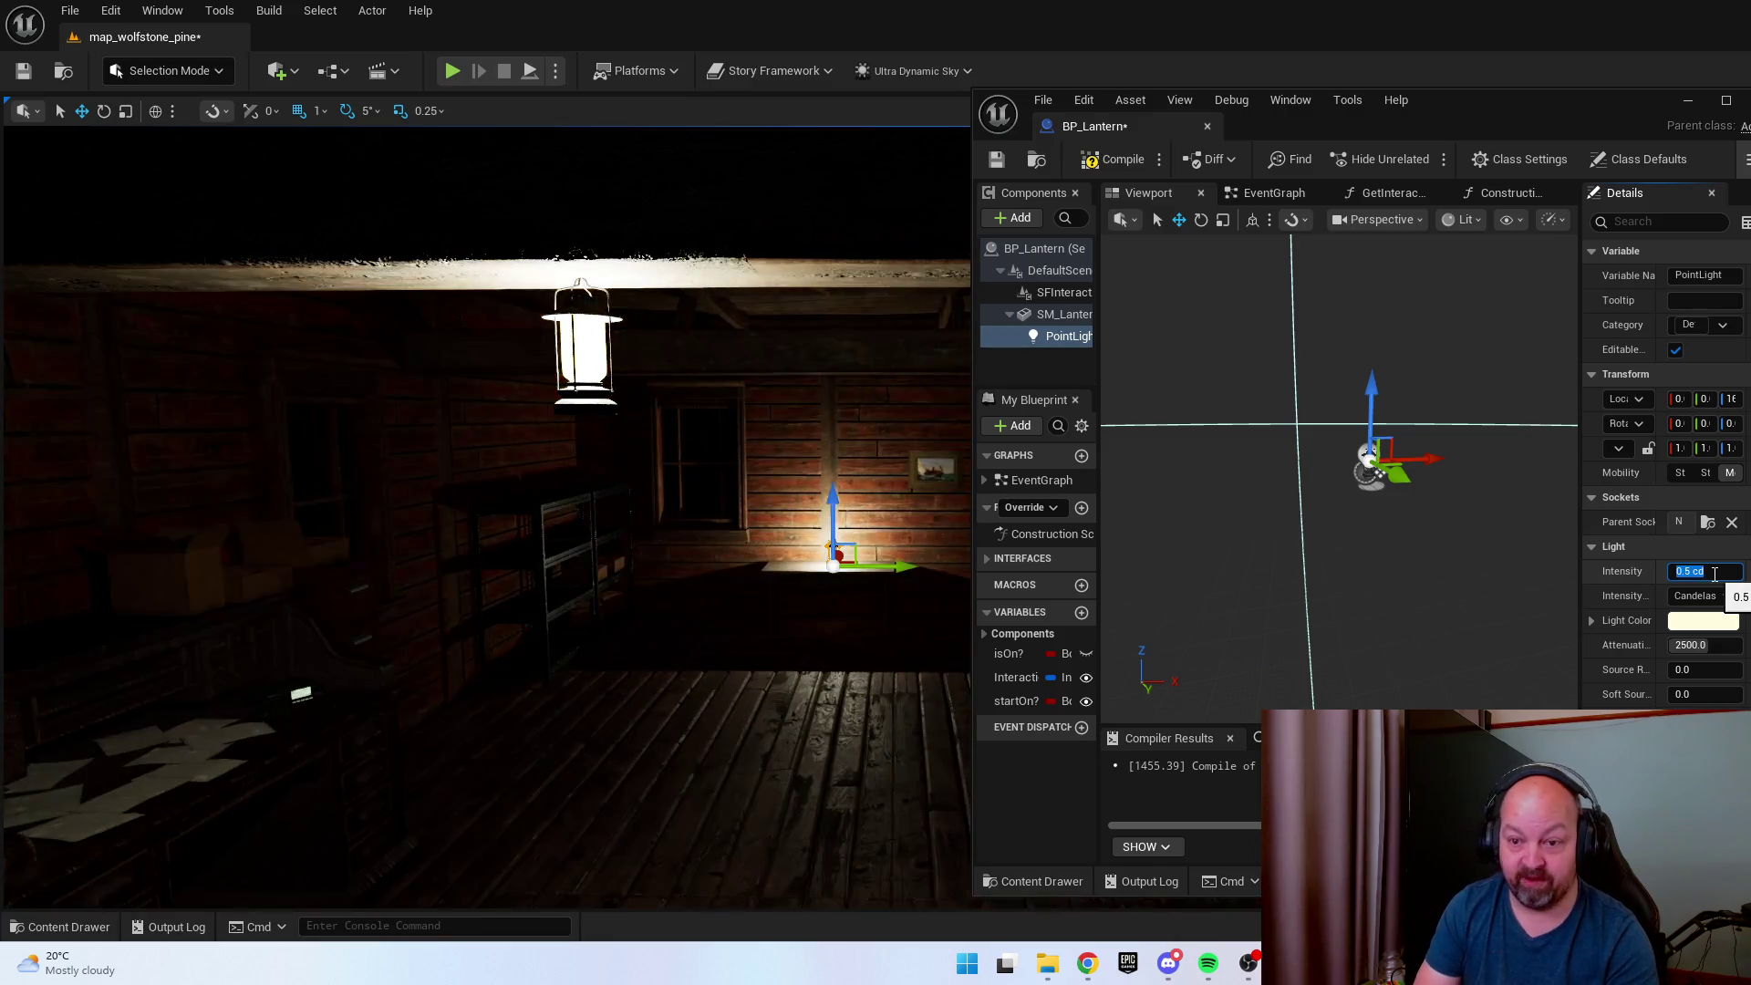
text(1)
key(Return)
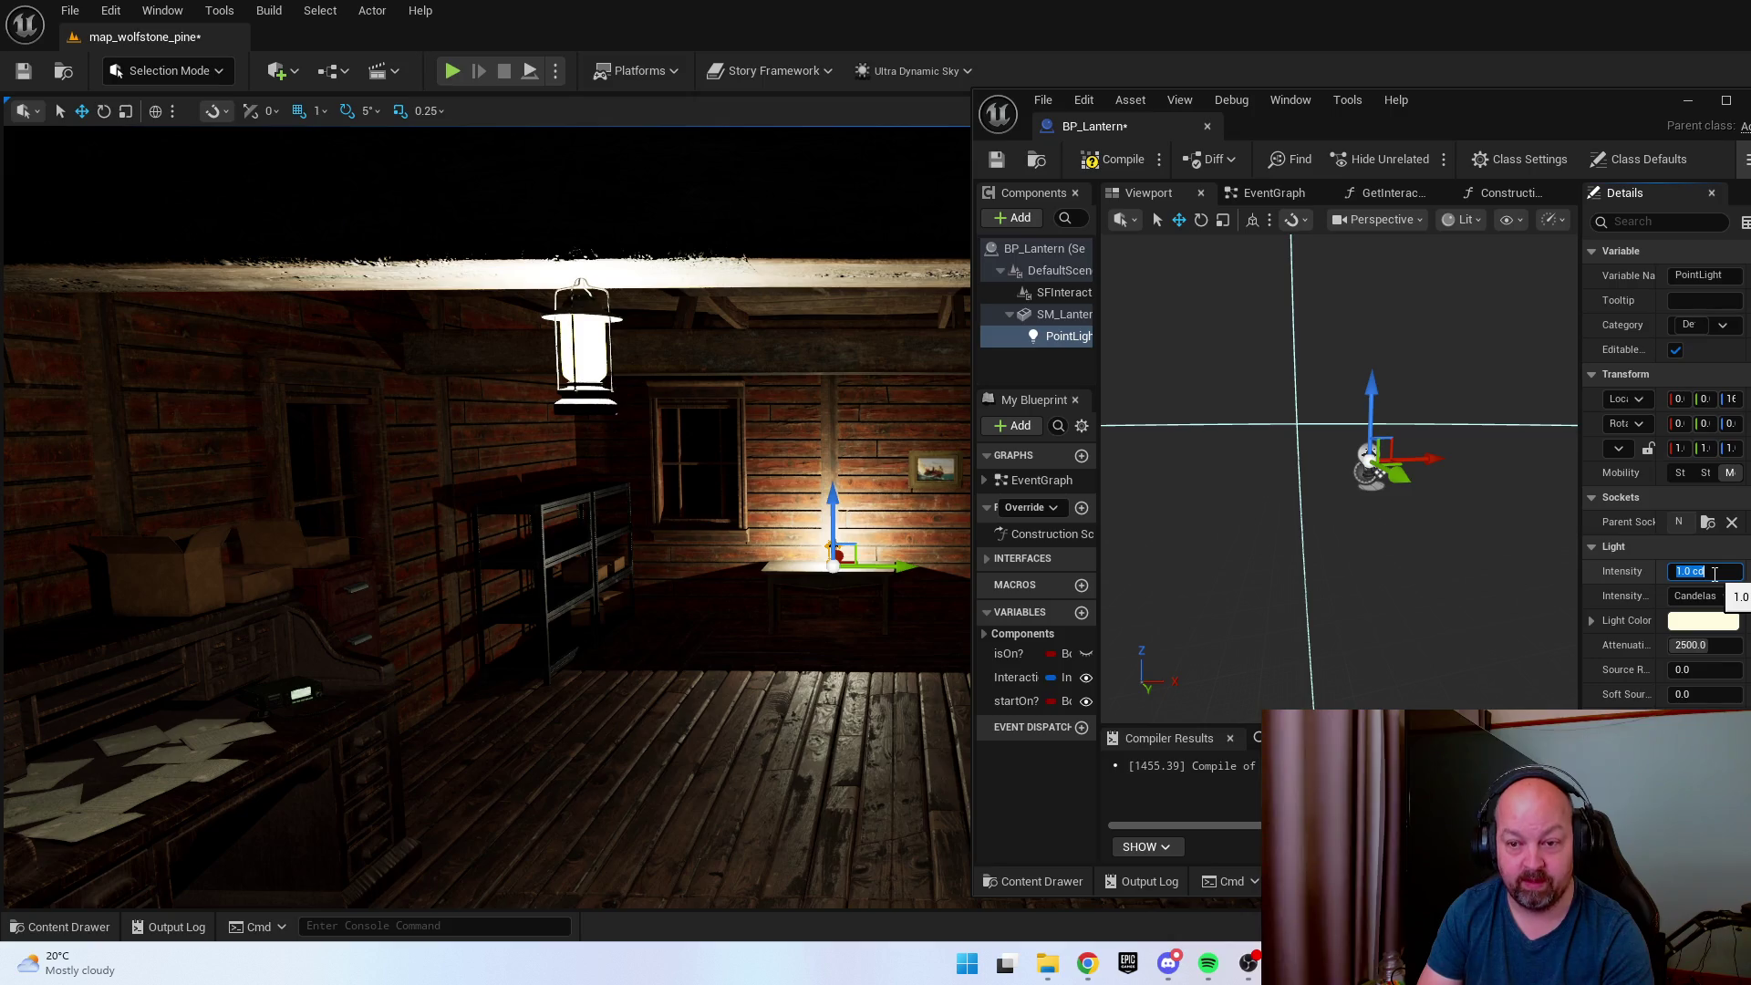
key(Return)
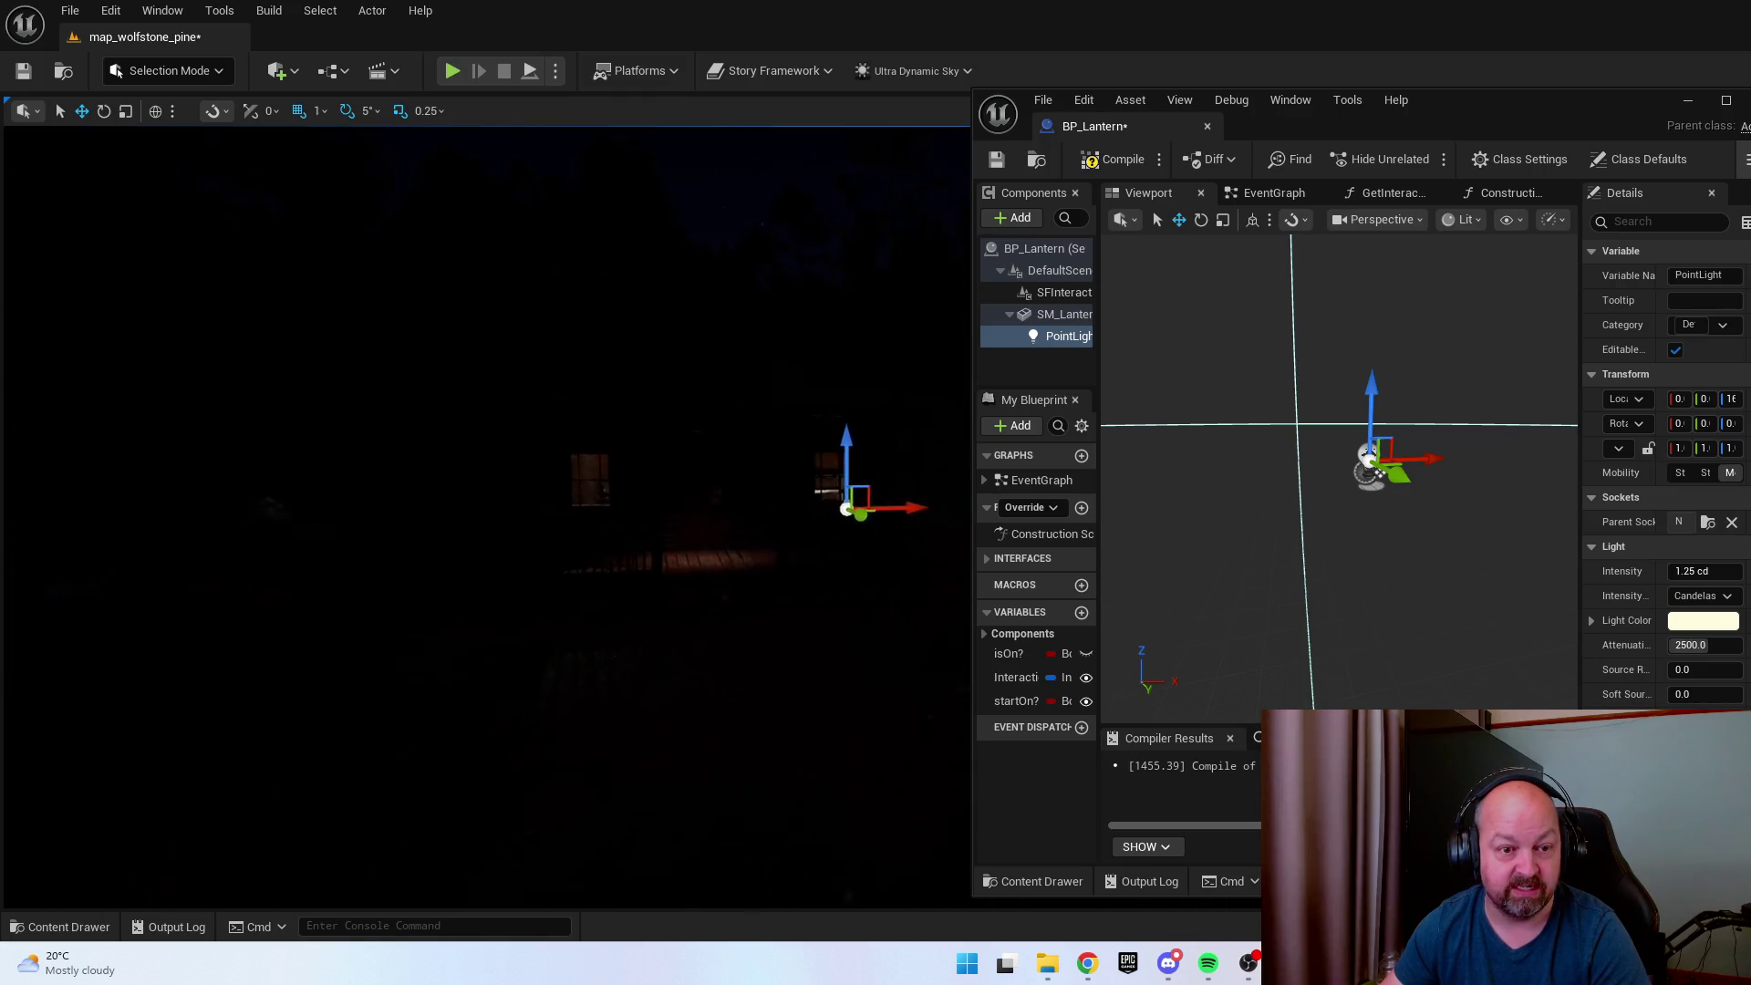
click(672, 462)
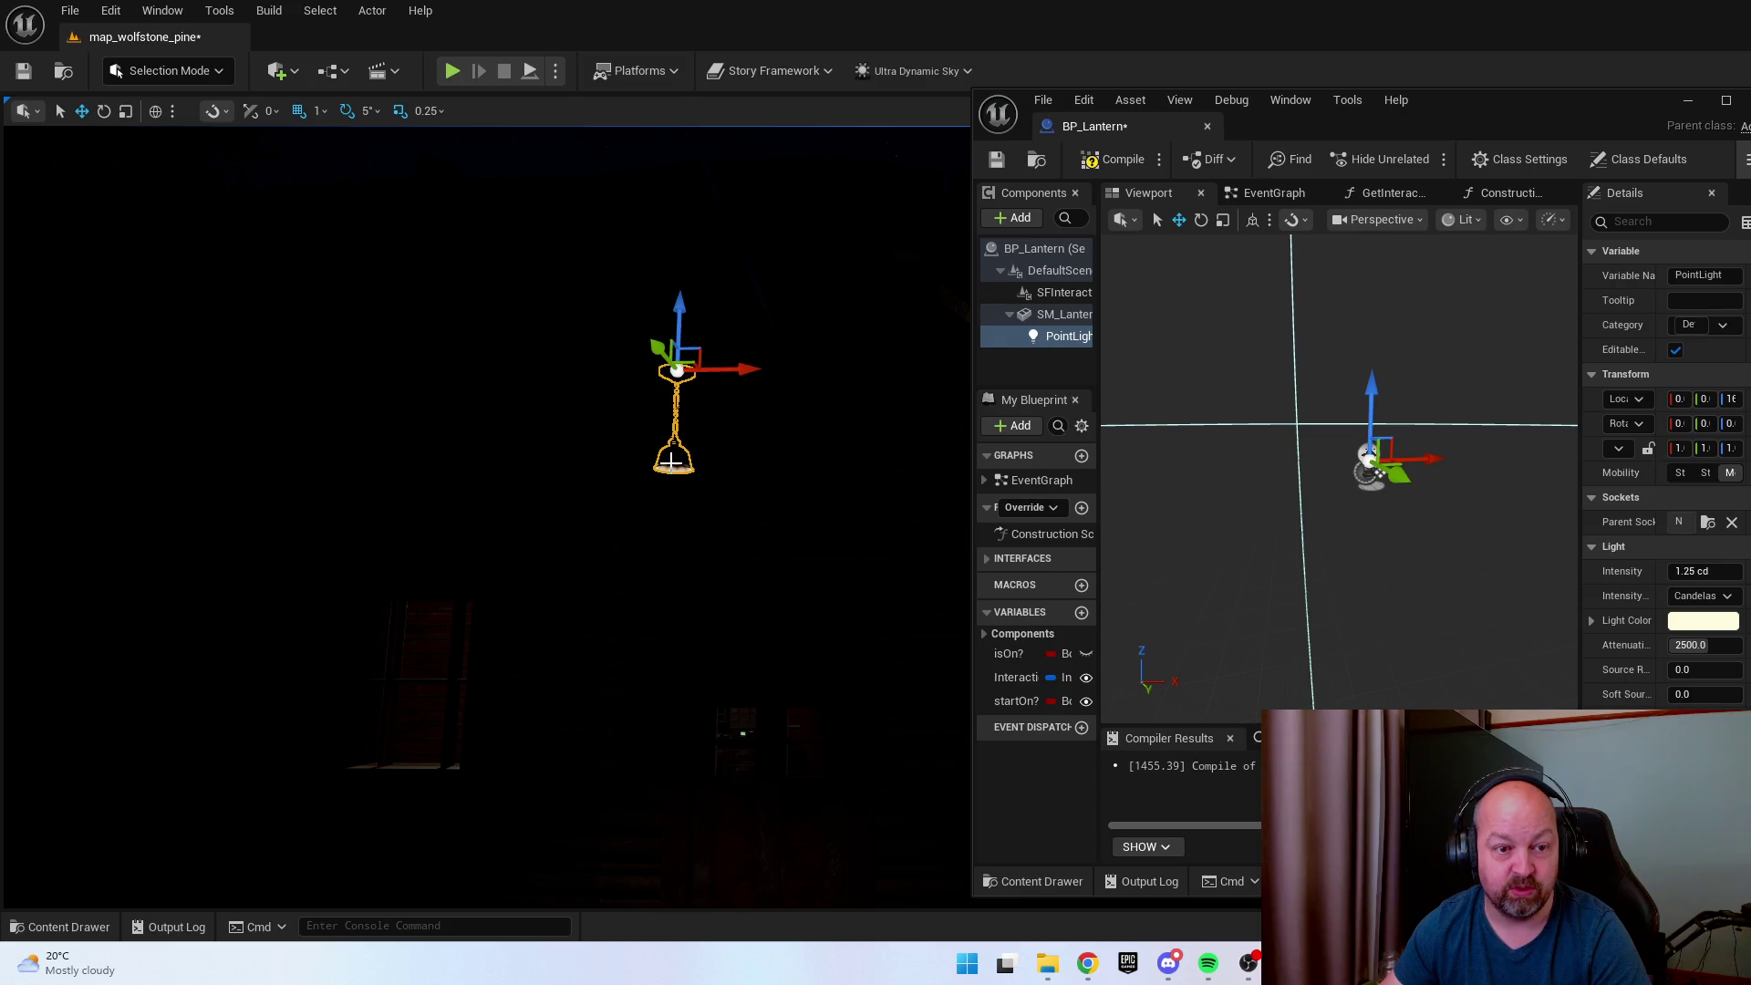
key(ctrl+e)
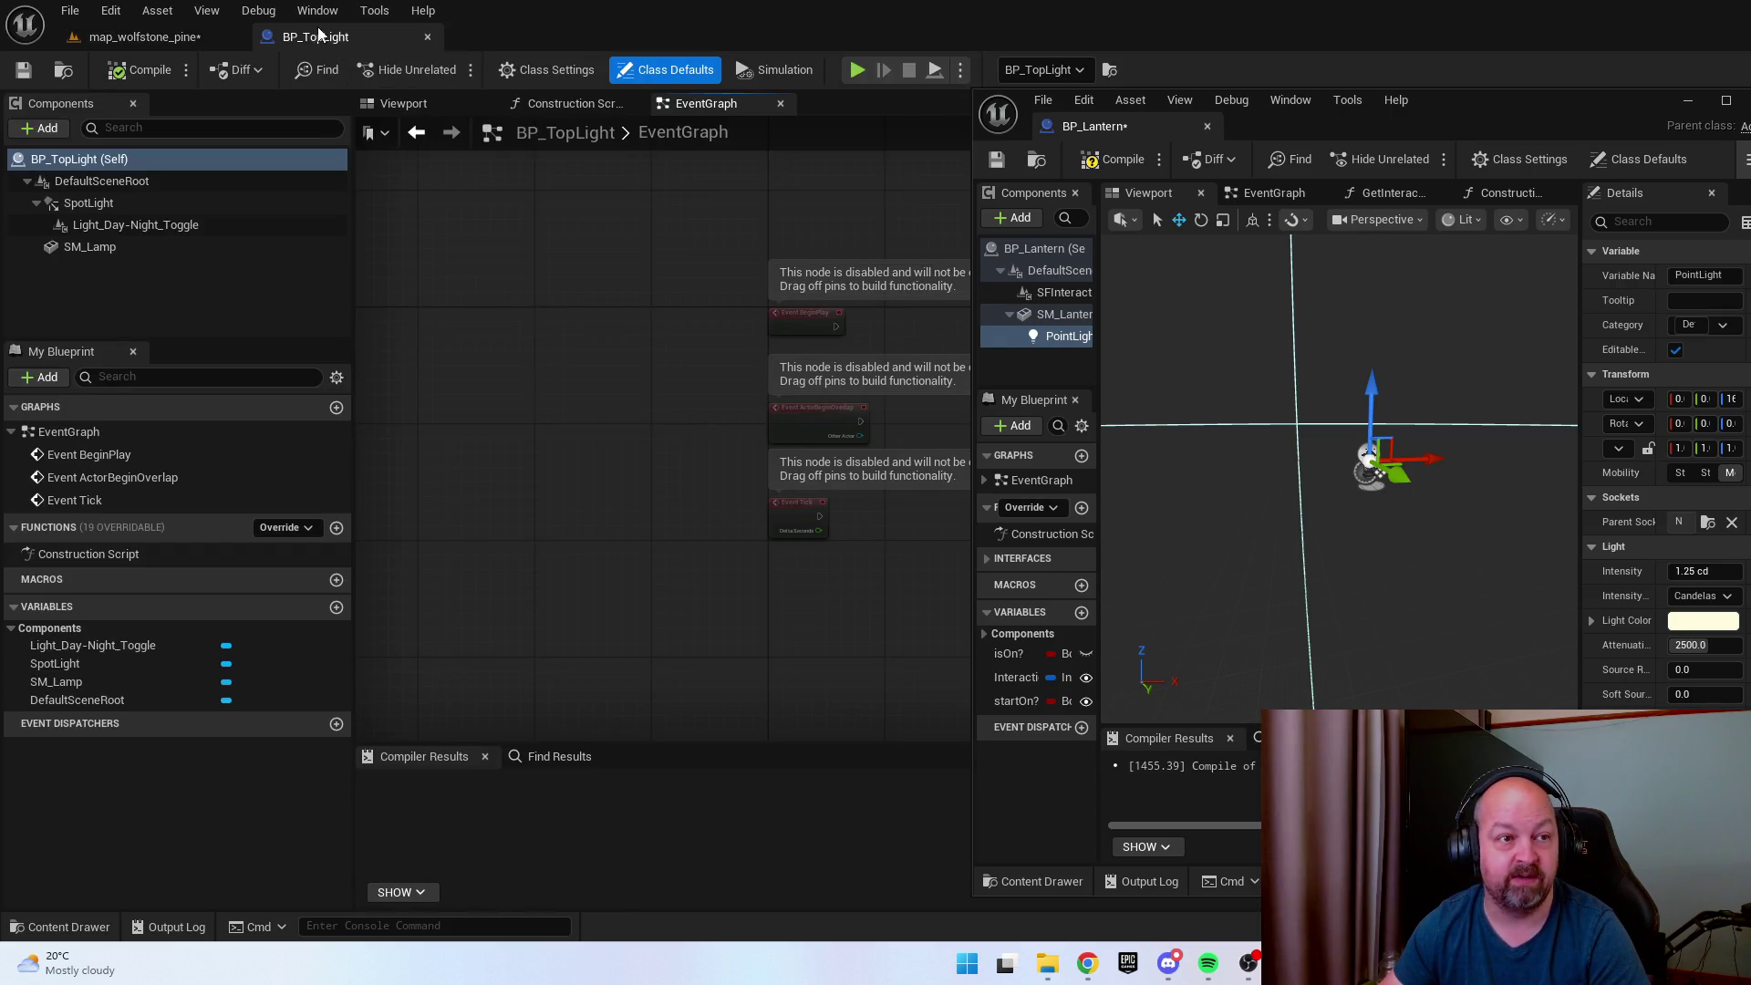
Dock BP_TopLight beside BP_Lantern, widen its panels, and select the SpotLight component.
mouse_move(319, 36)
mouse_down()
mouse_move(1279, 167)
mouse_move(1302, 130)
mouse_up()
drag(708, 520, 707, 520)
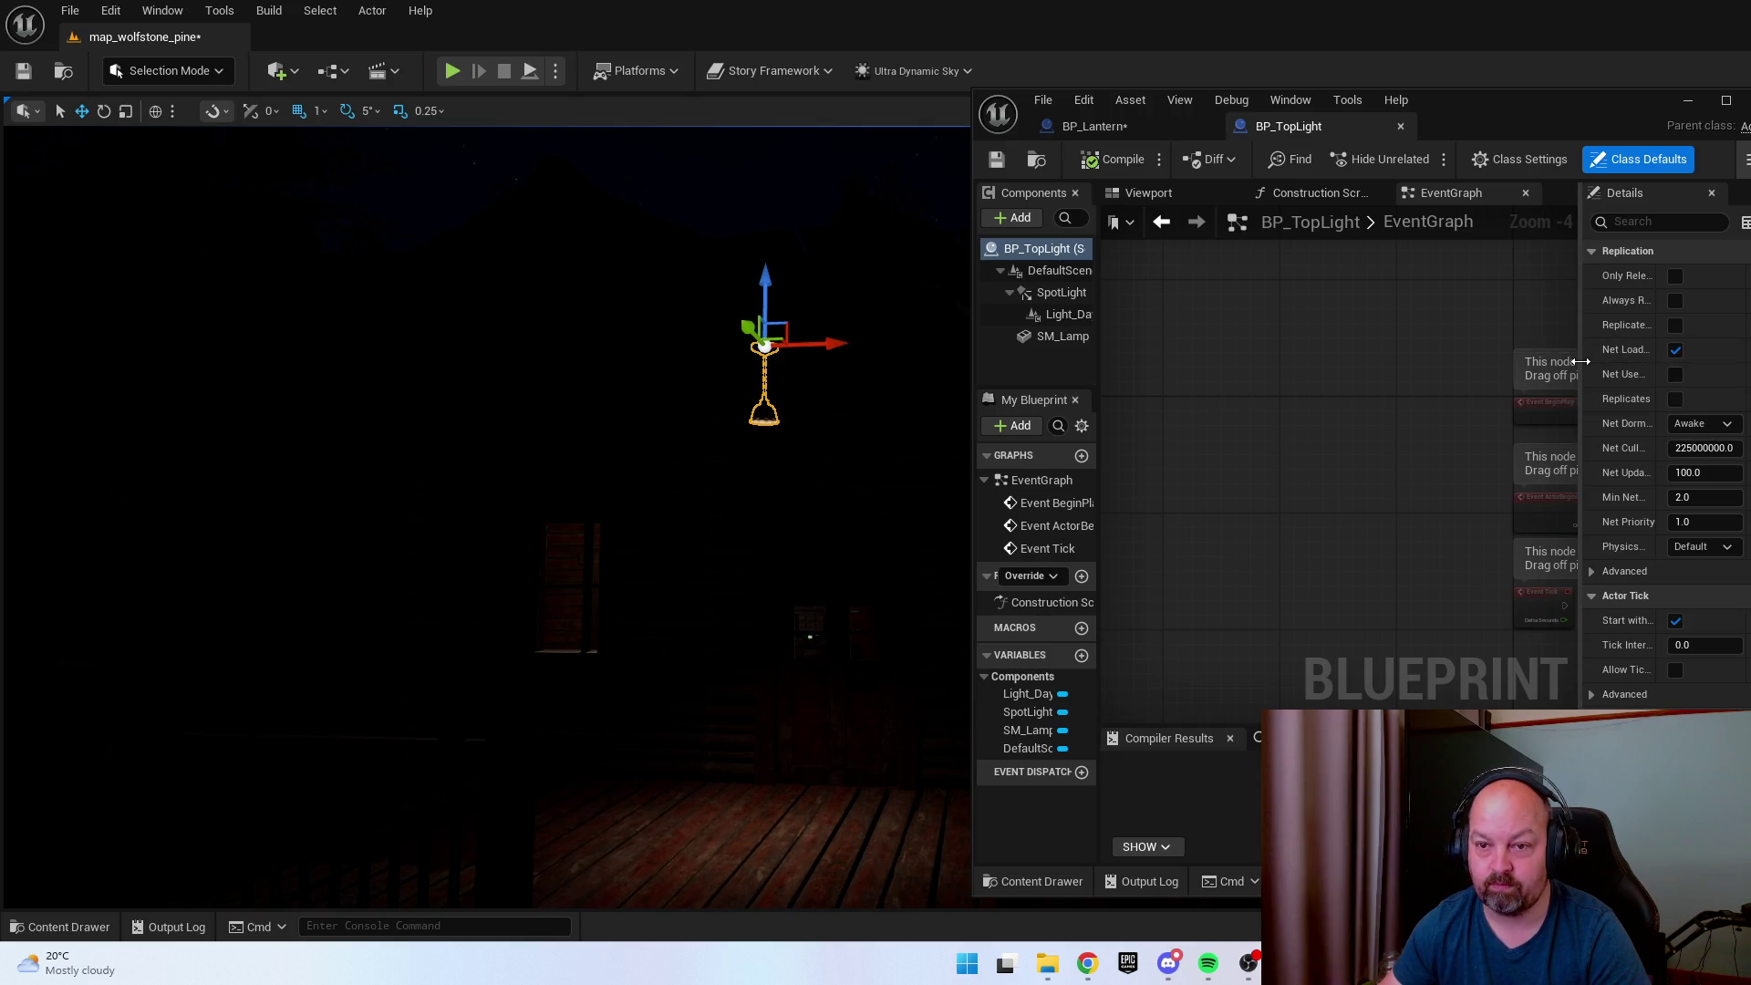
drag(1580, 360, 1388, 364)
click(1061, 335)
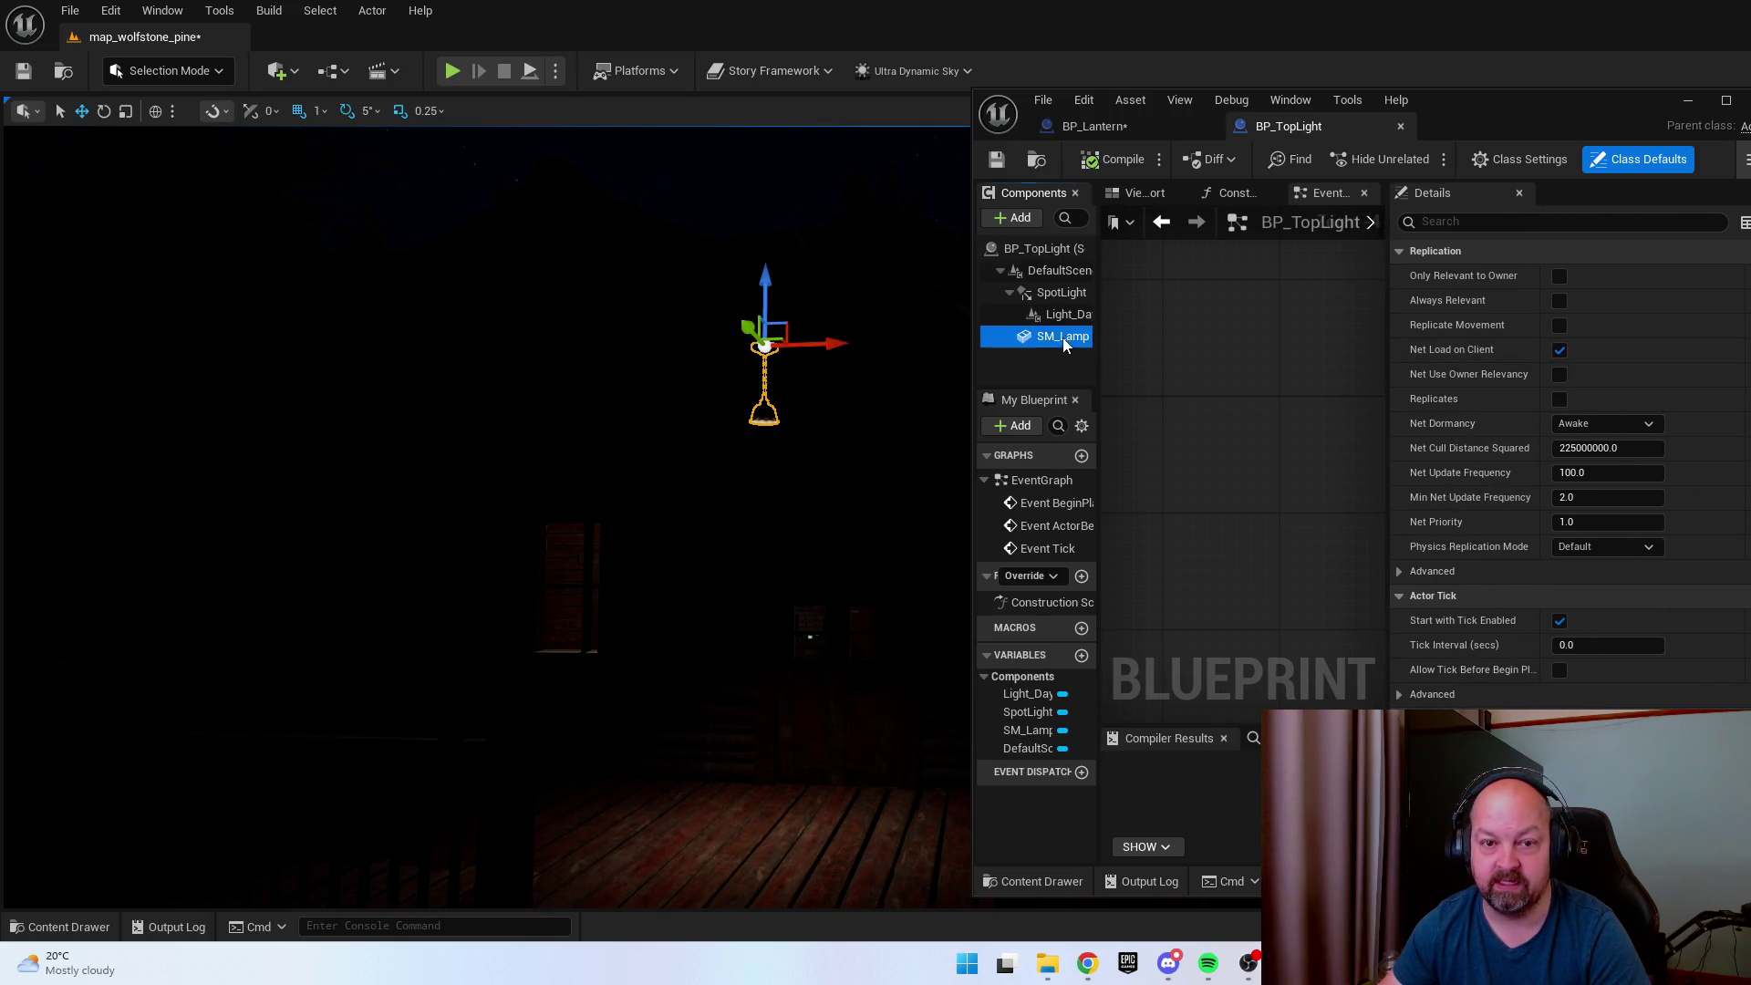
scroll(1655, 647, down, 3)
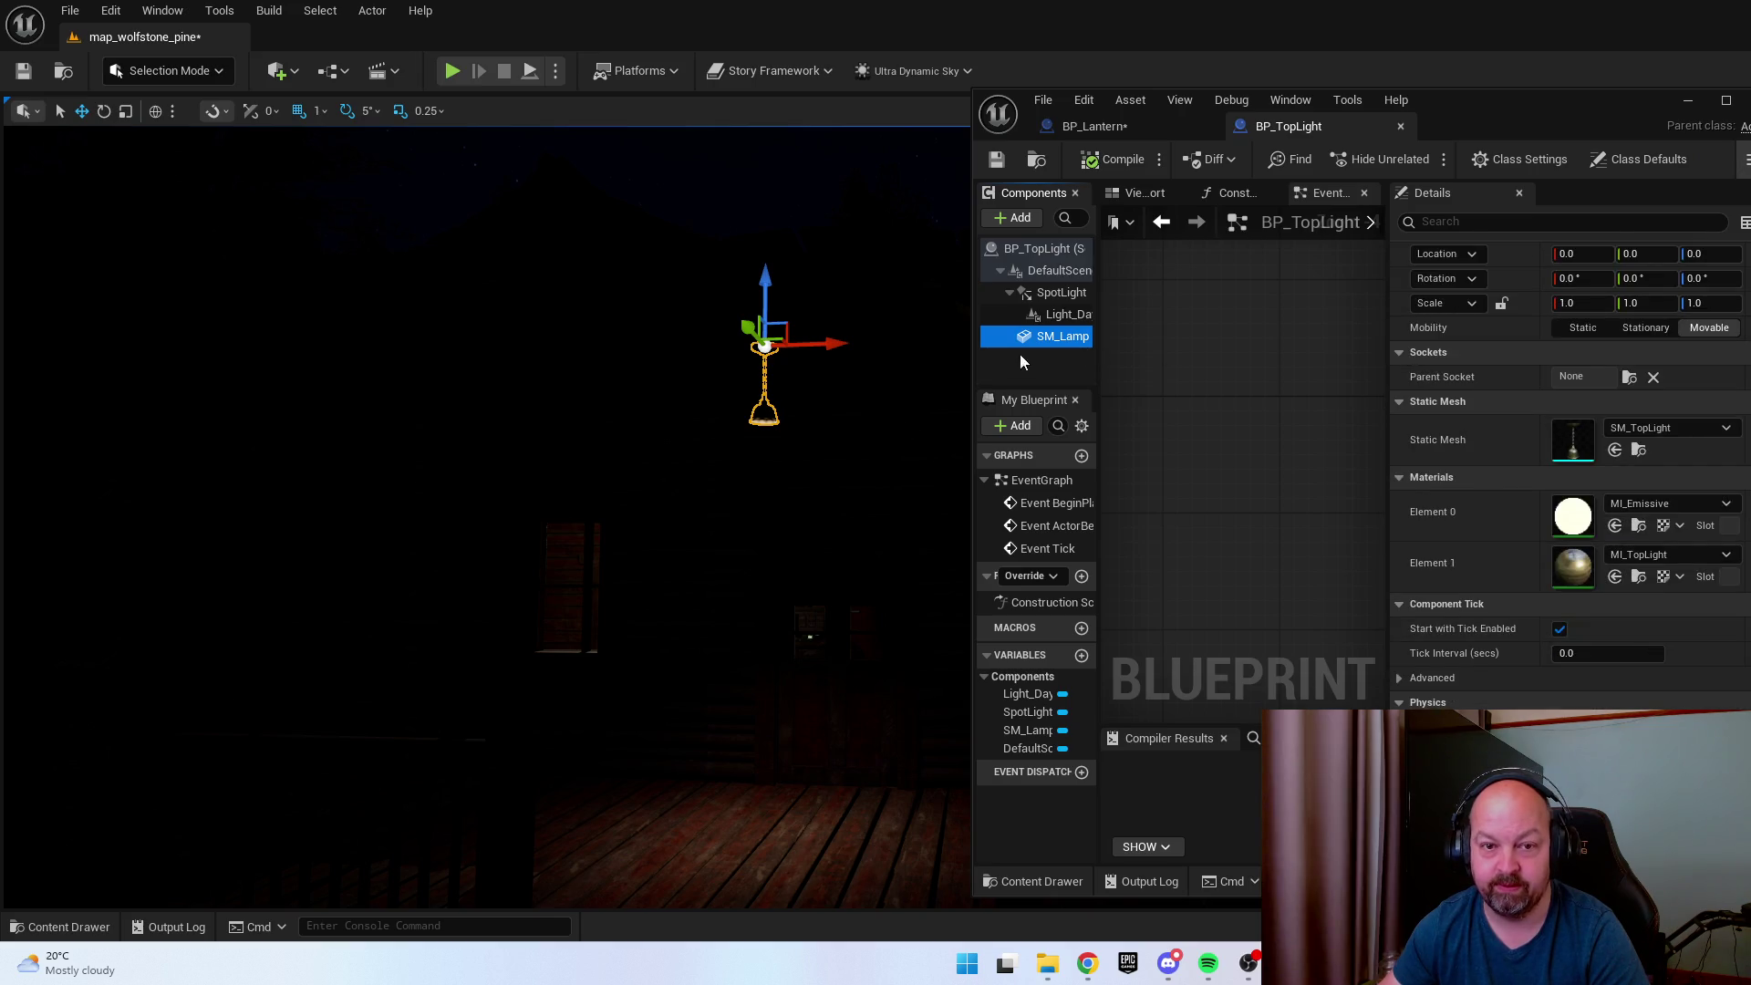
click(1058, 314)
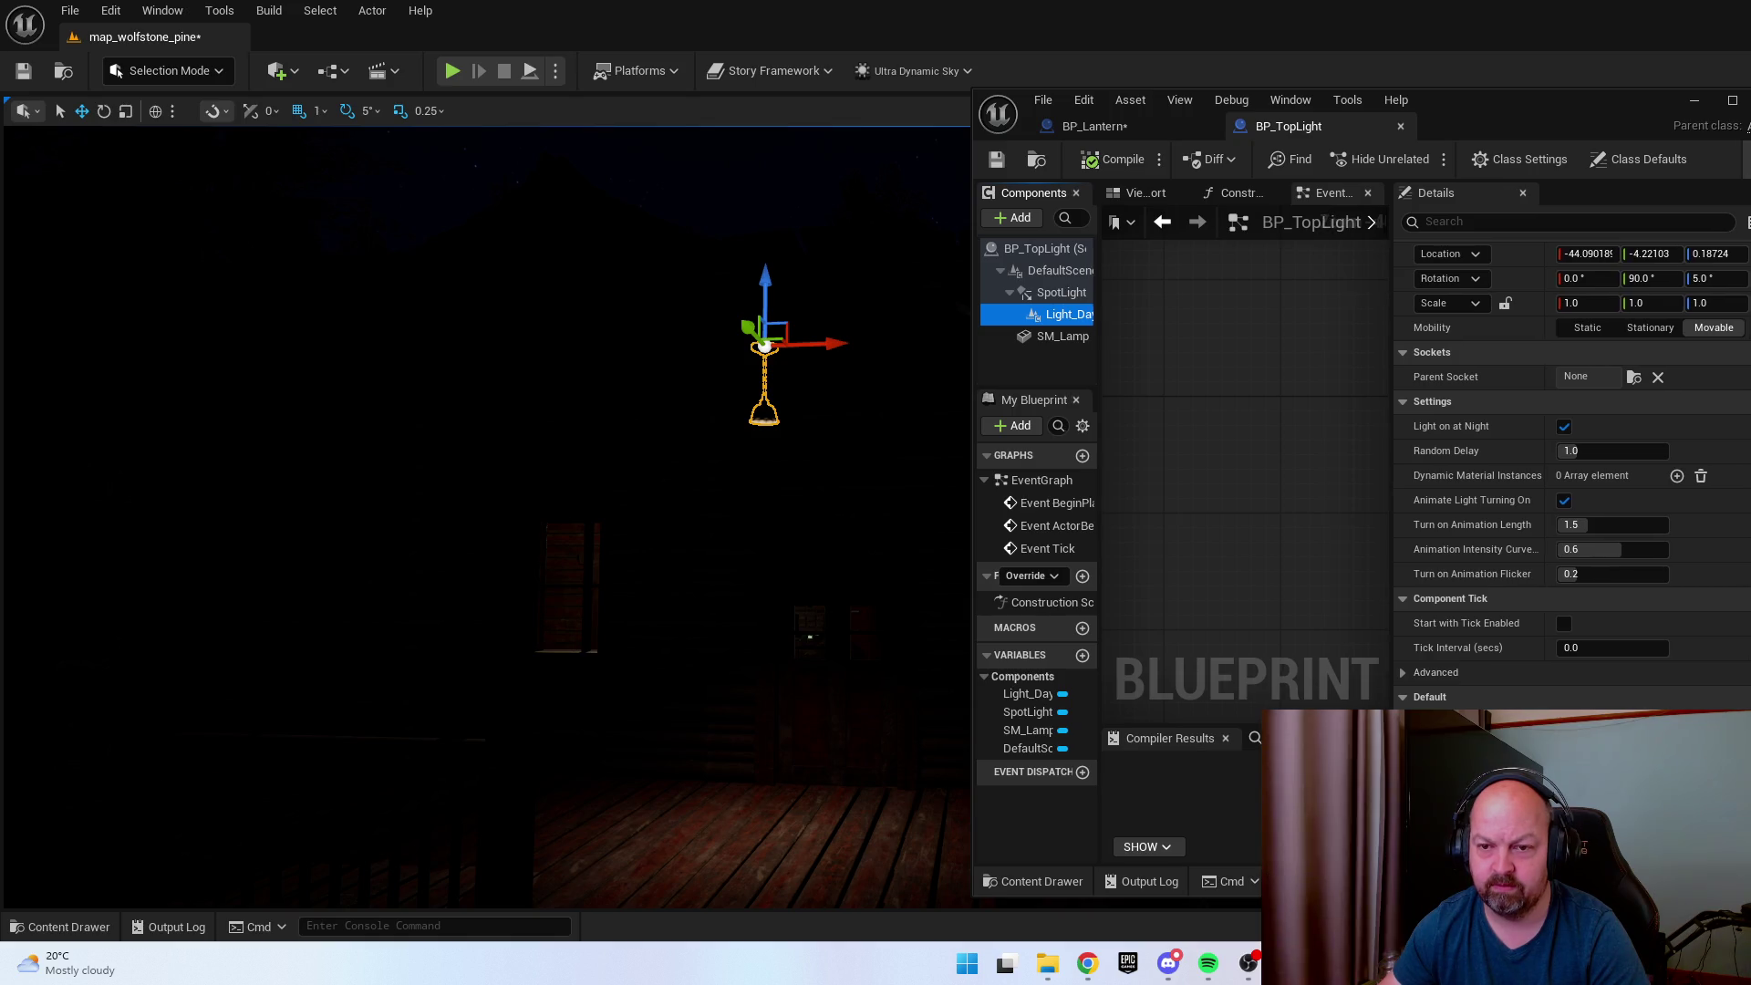
drag(1749, 456, 1750, 456)
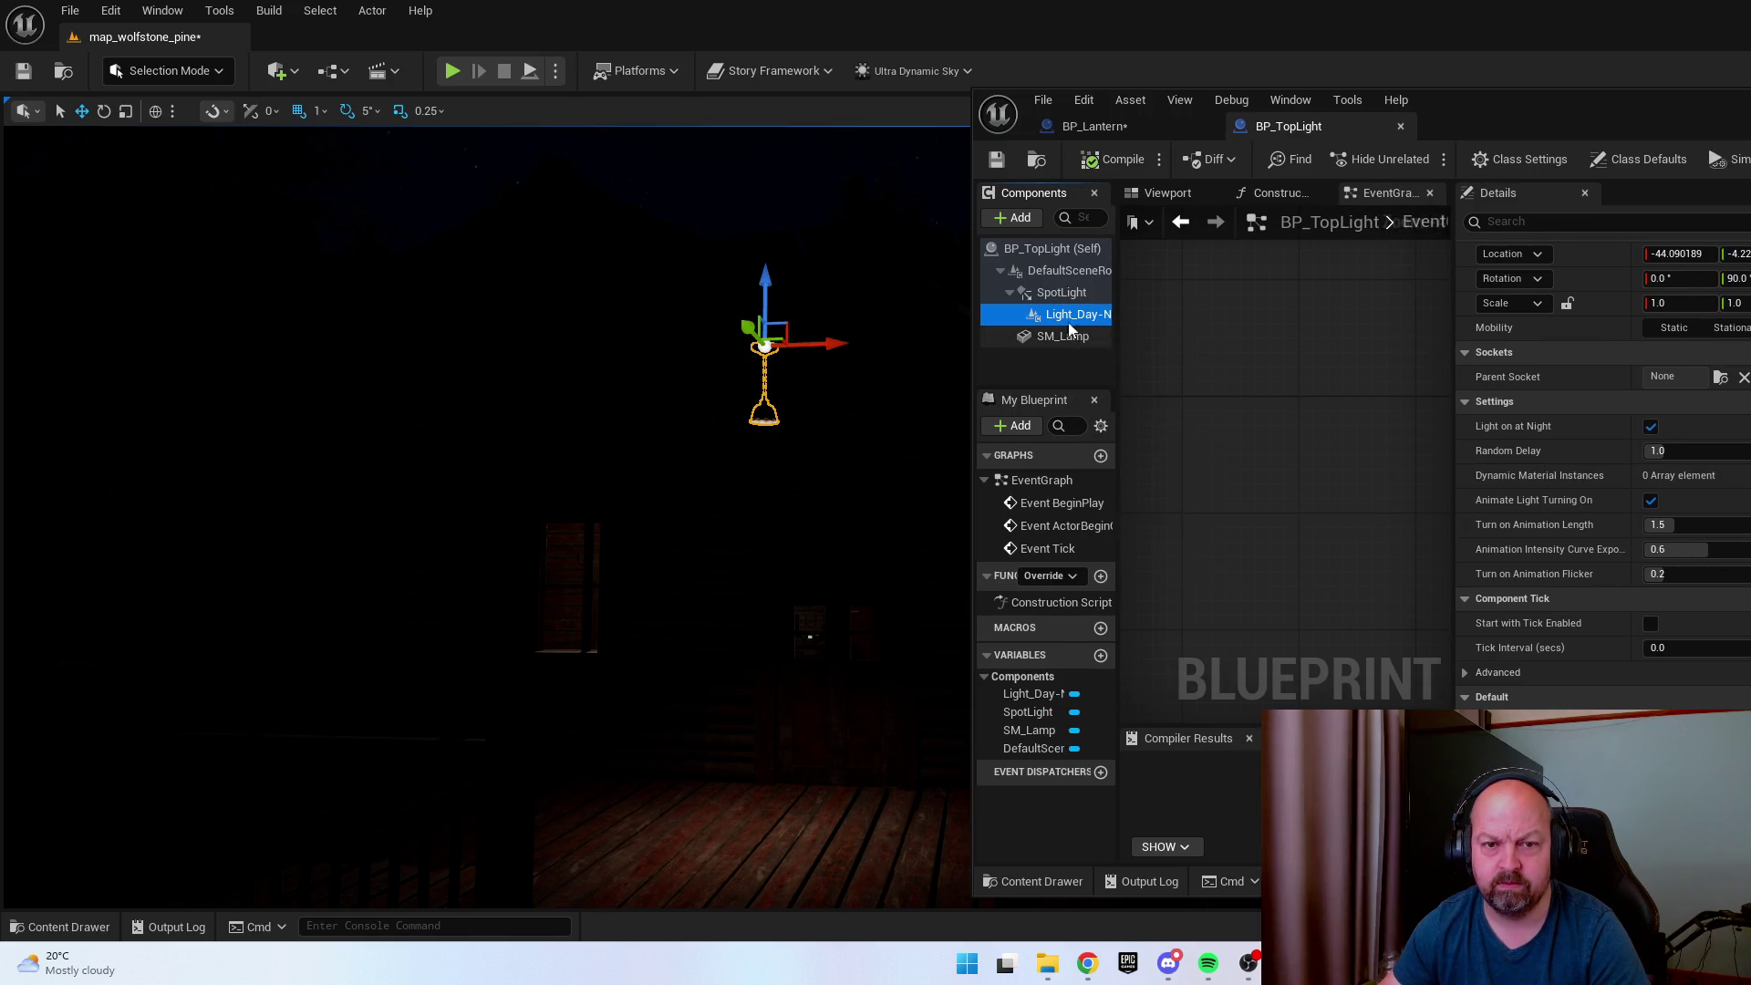
click(1061, 293)
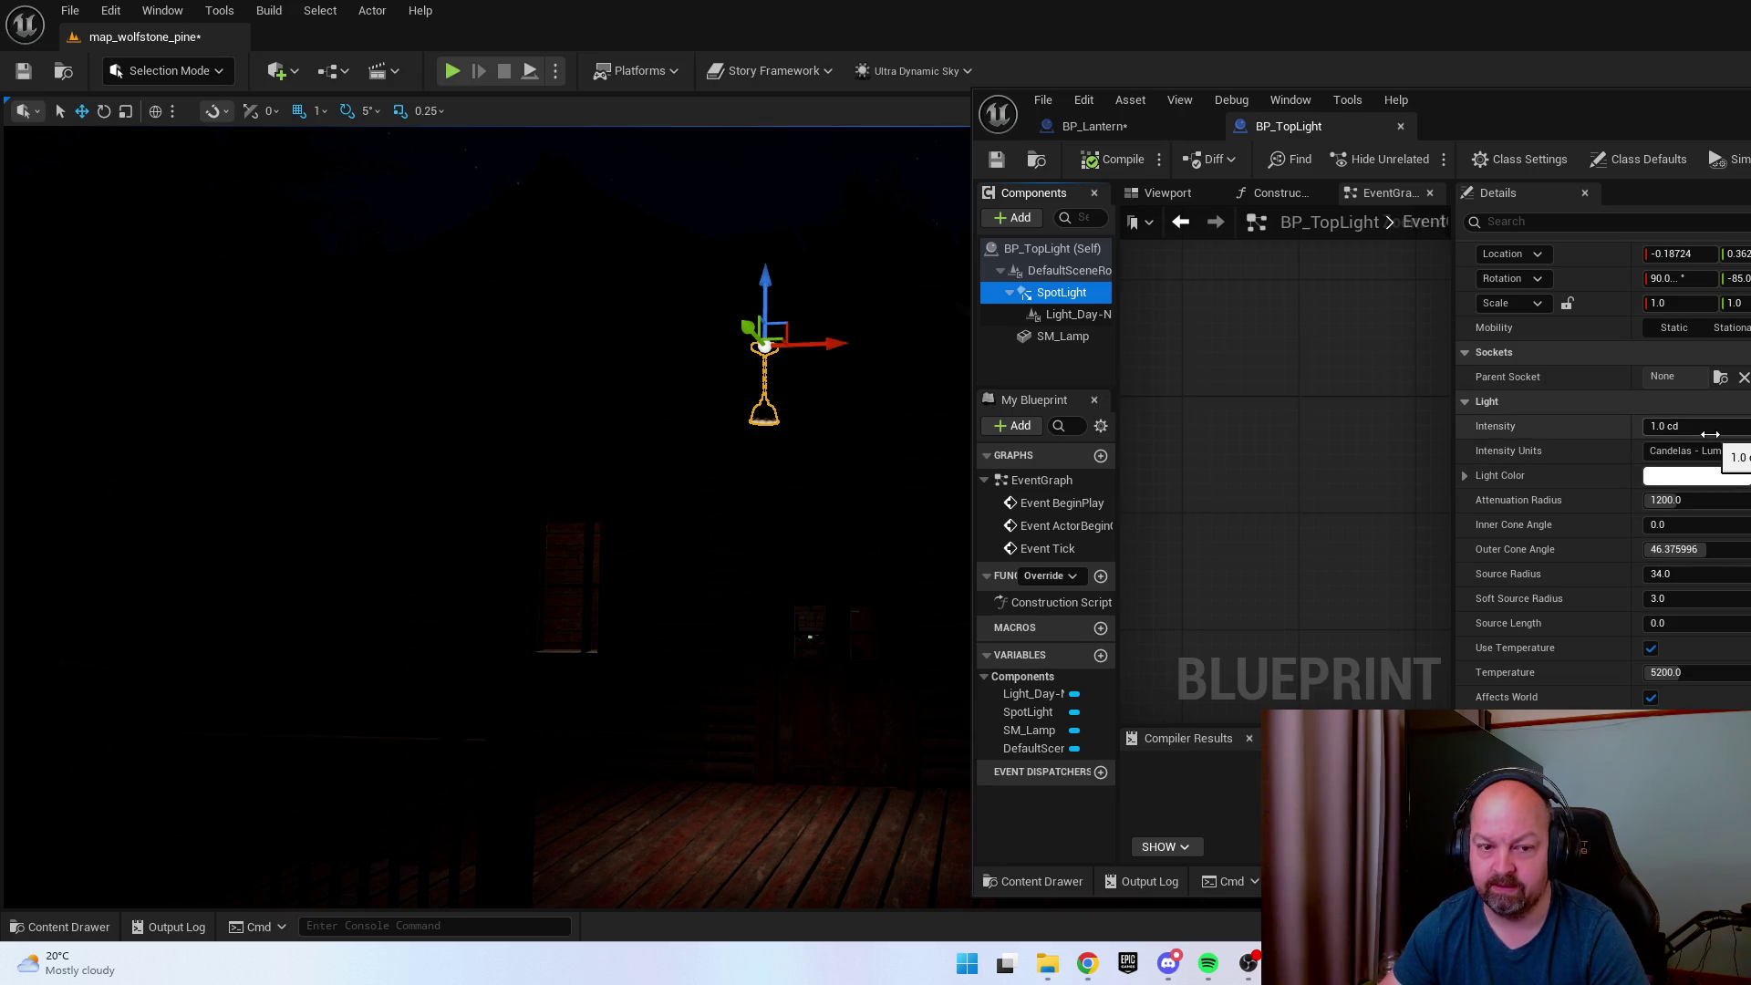
text(2)
Set the SpotLight intensity to 5.0 cd and temperature to 5500, checking the lamp in the level.
key(Return)
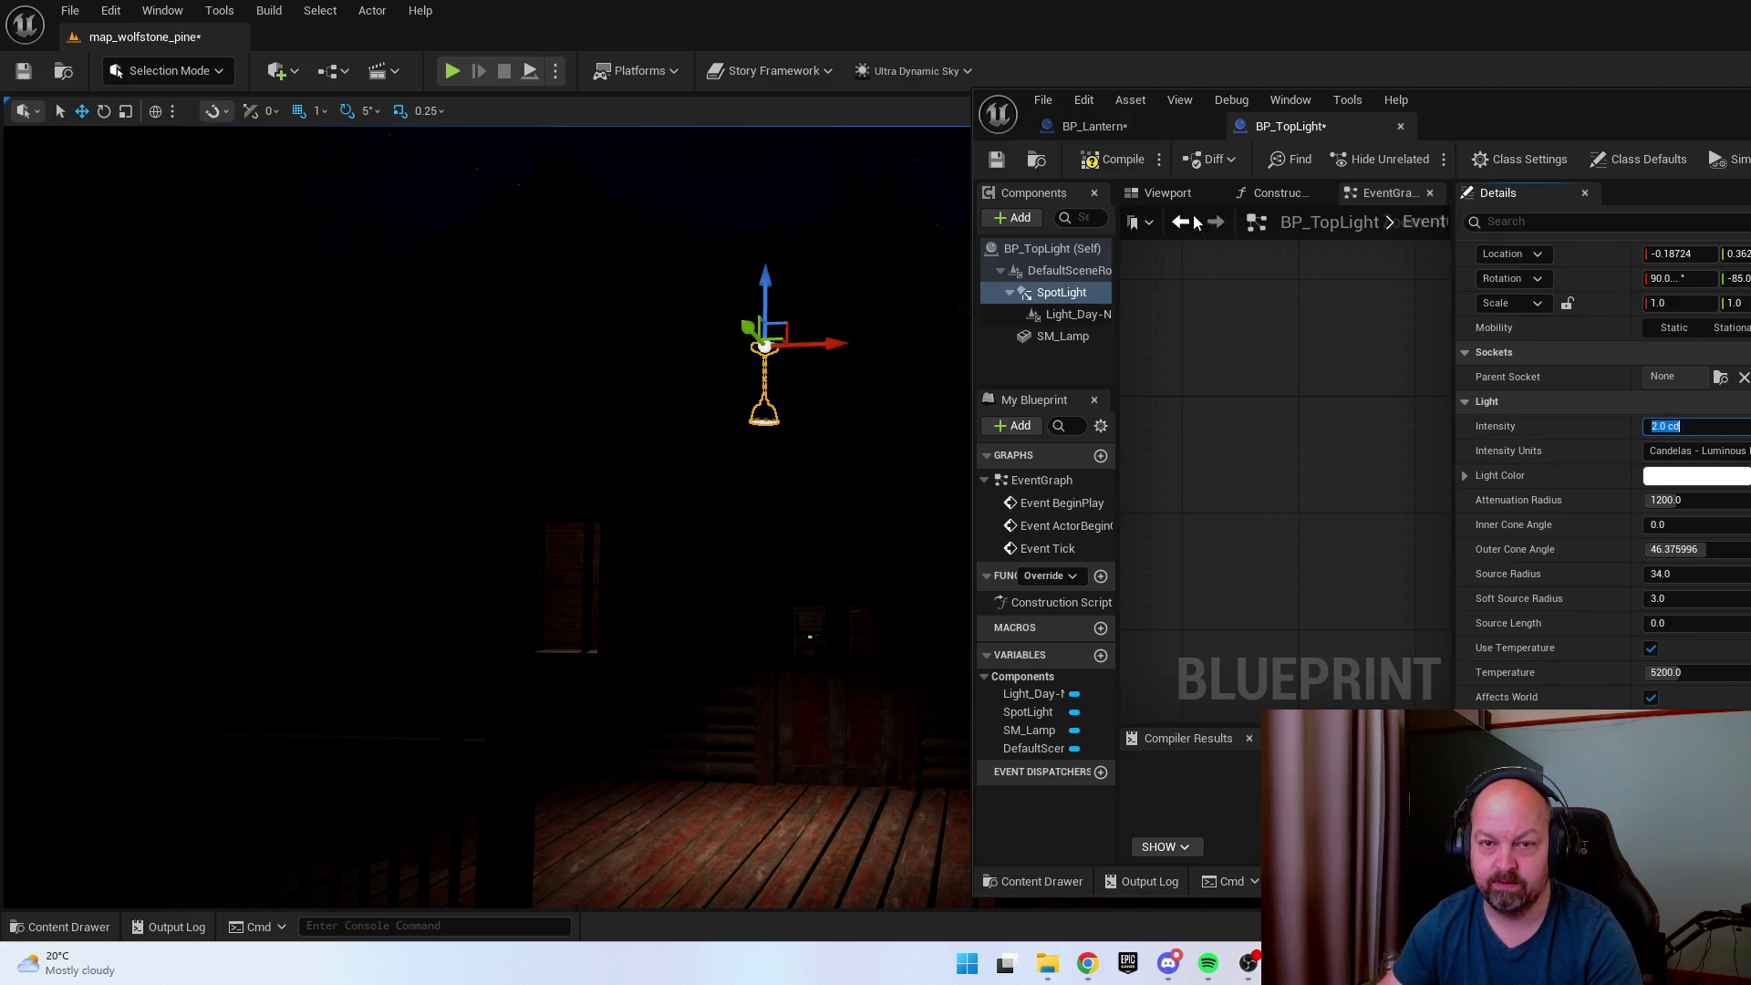
click(1167, 192)
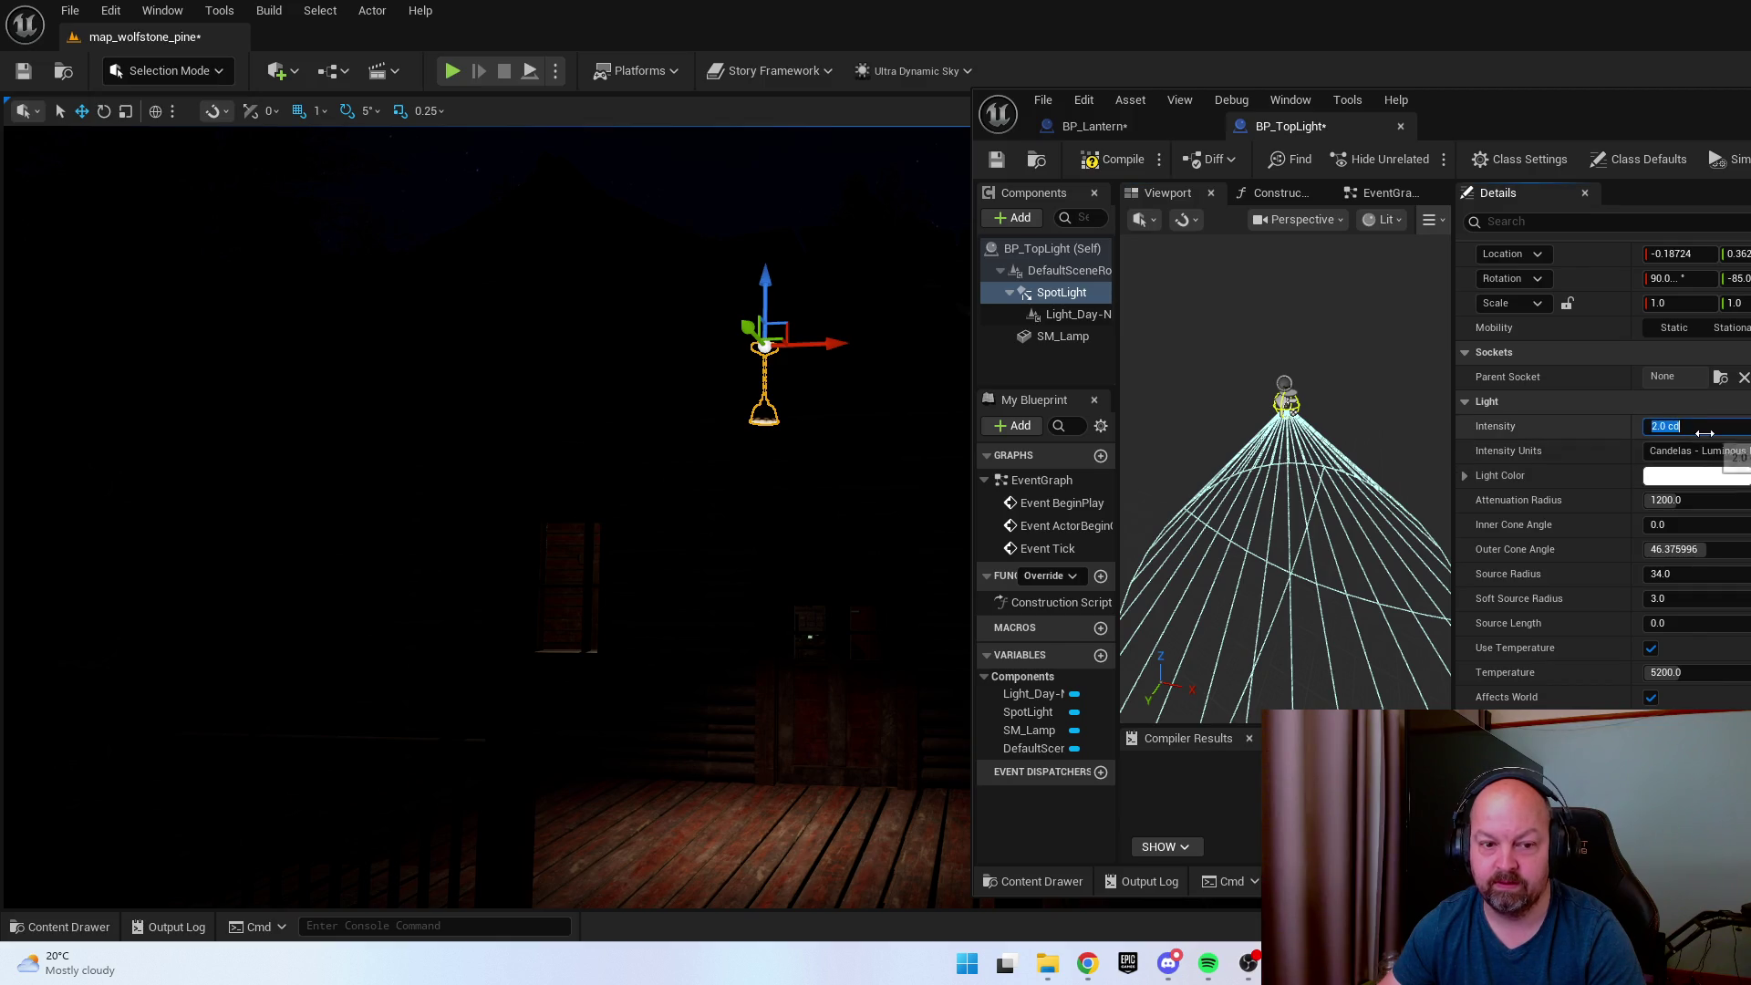
text(5)
key(Return)
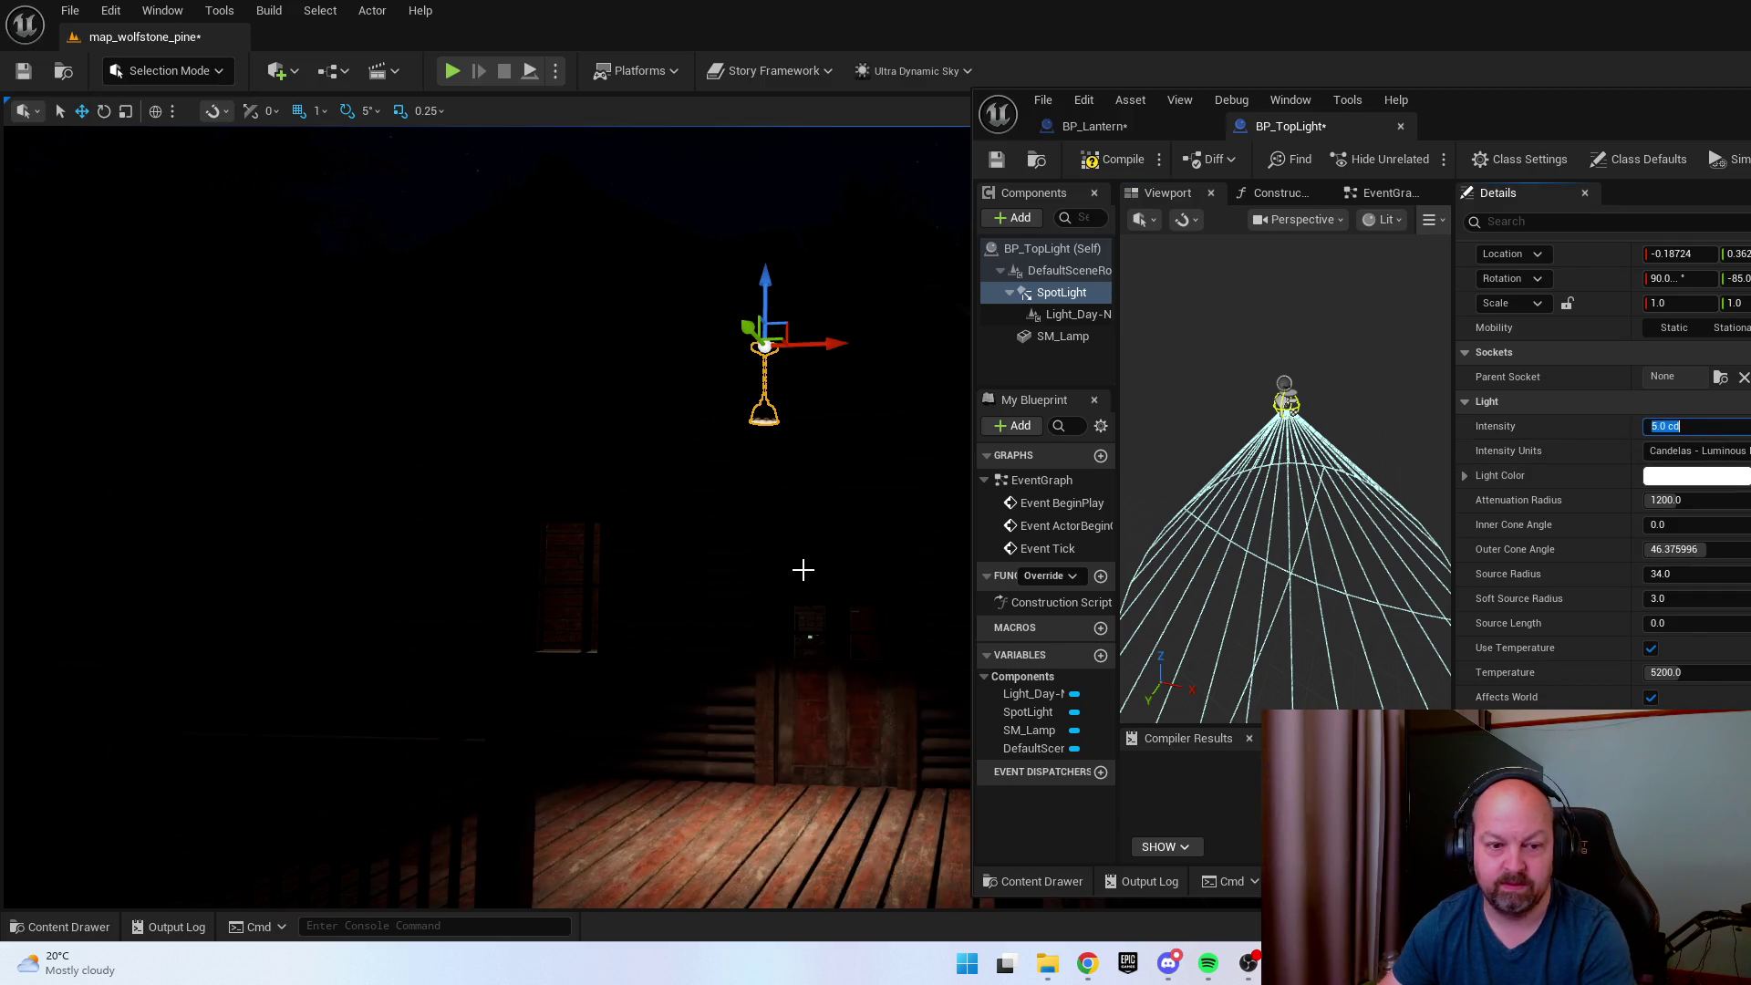
mouse_move(806, 571)
mouse_down()
mouse_move(806, 547)
mouse_move(757, 511)
mouse_up()
text(5500)
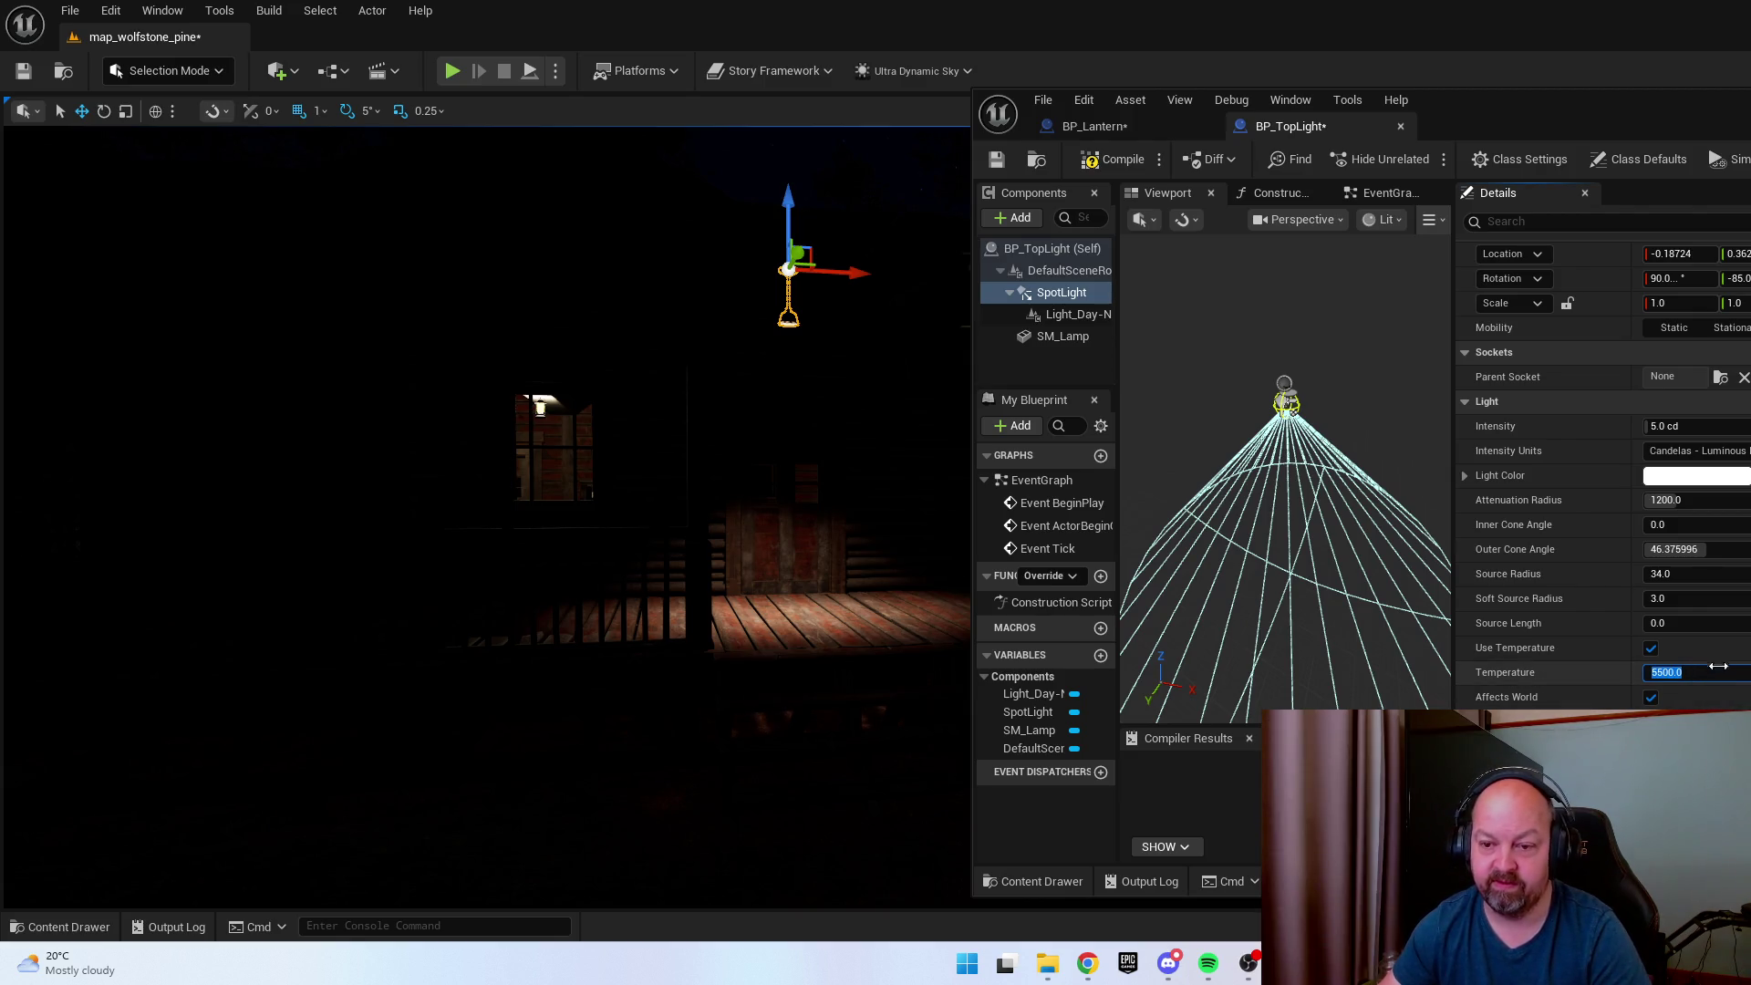
scroll(1604, 474, down, 2)
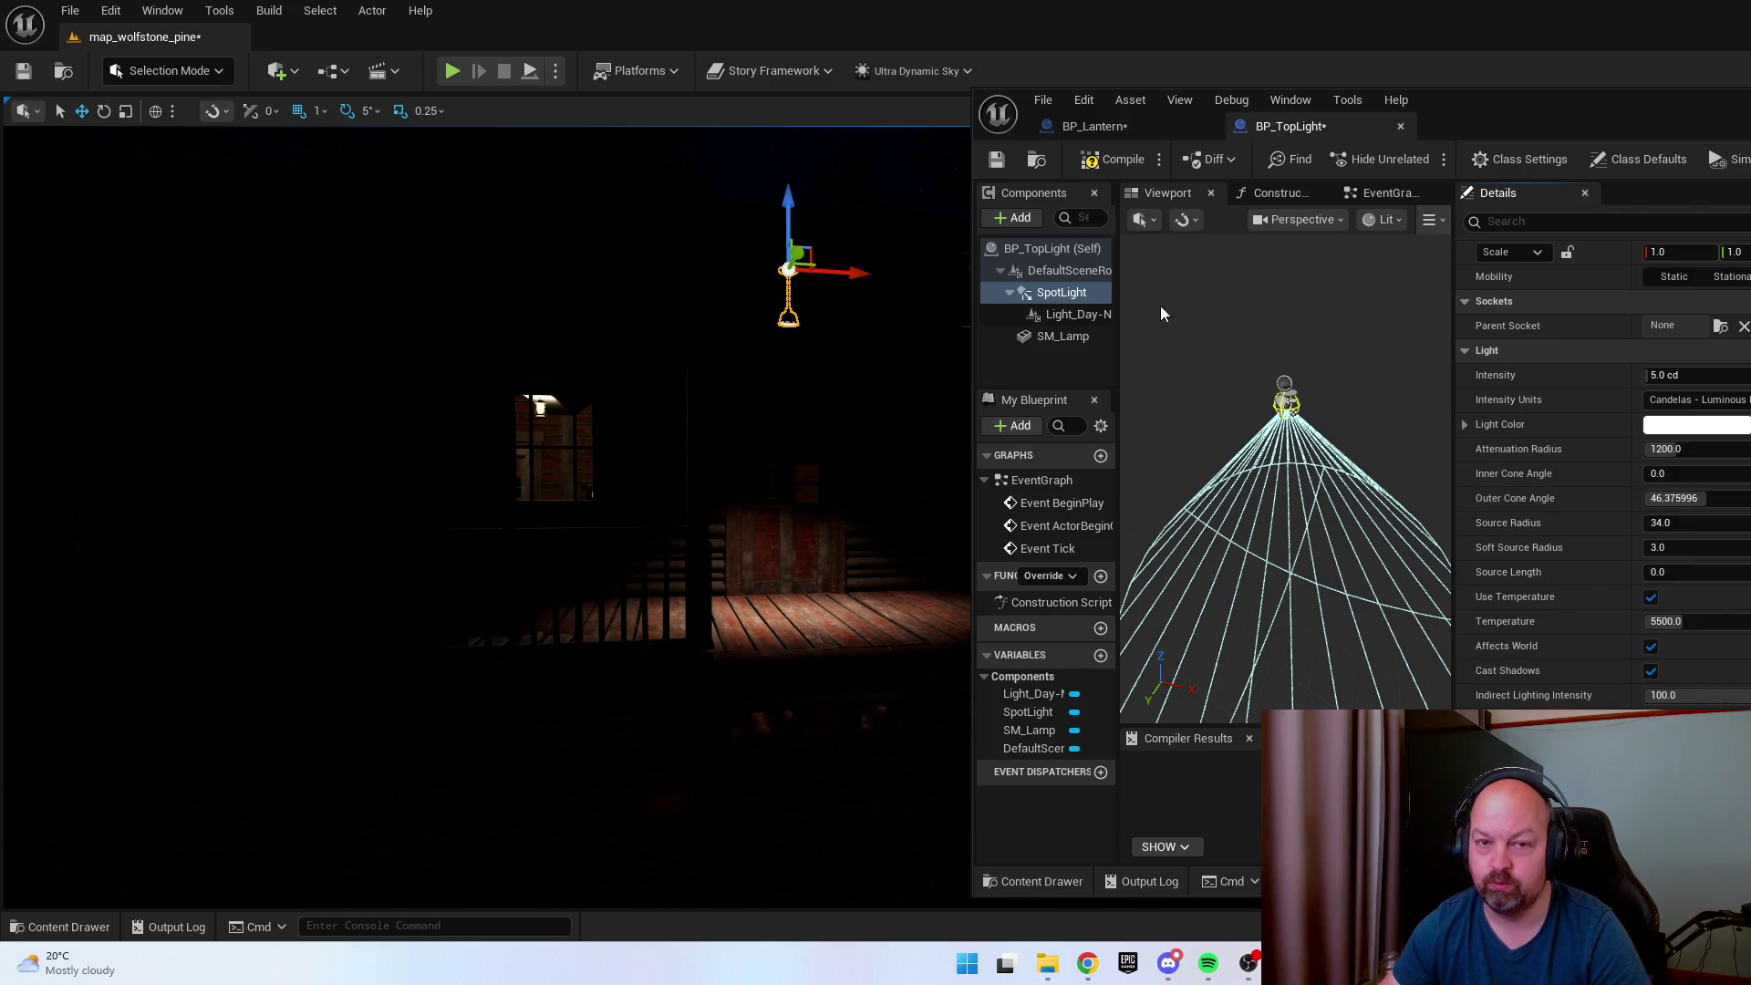
drag(941, 201, 710, 472)
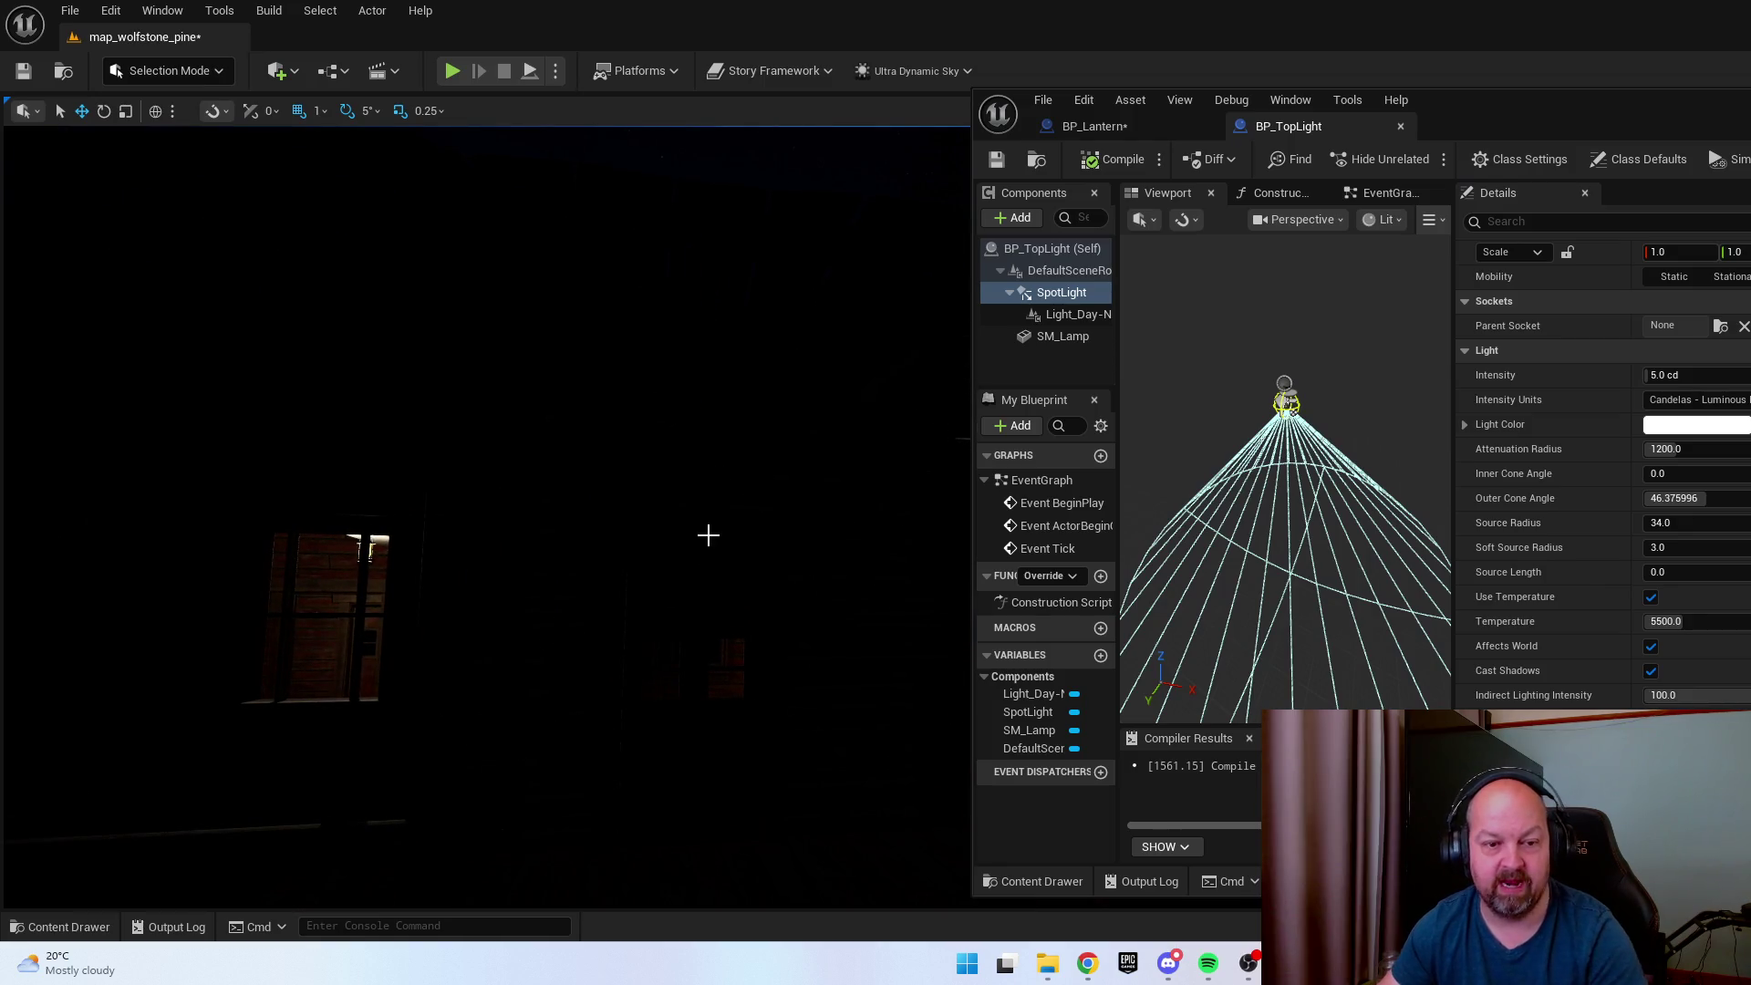
drag(707, 536, 708, 584)
click(673, 455)
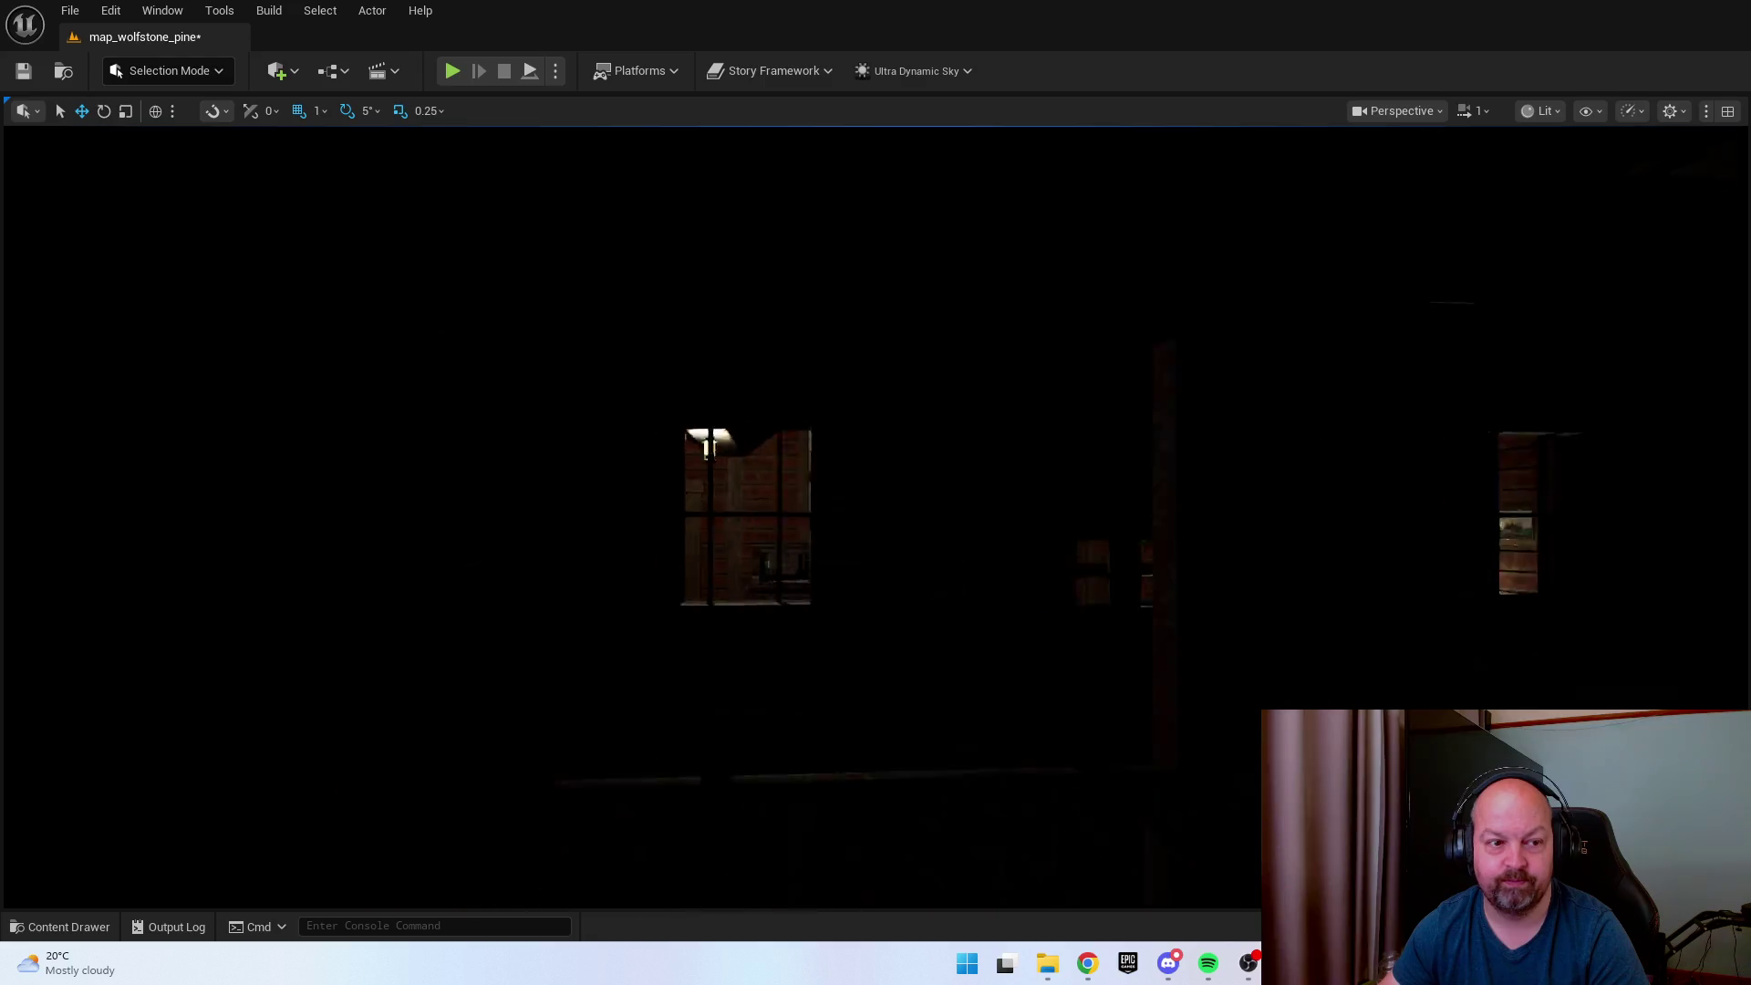
Move the ceiling lantern from inside the cabin down onto the porch railing and focus on it.
scroll(673, 455, up, 10)
click(390, 446)
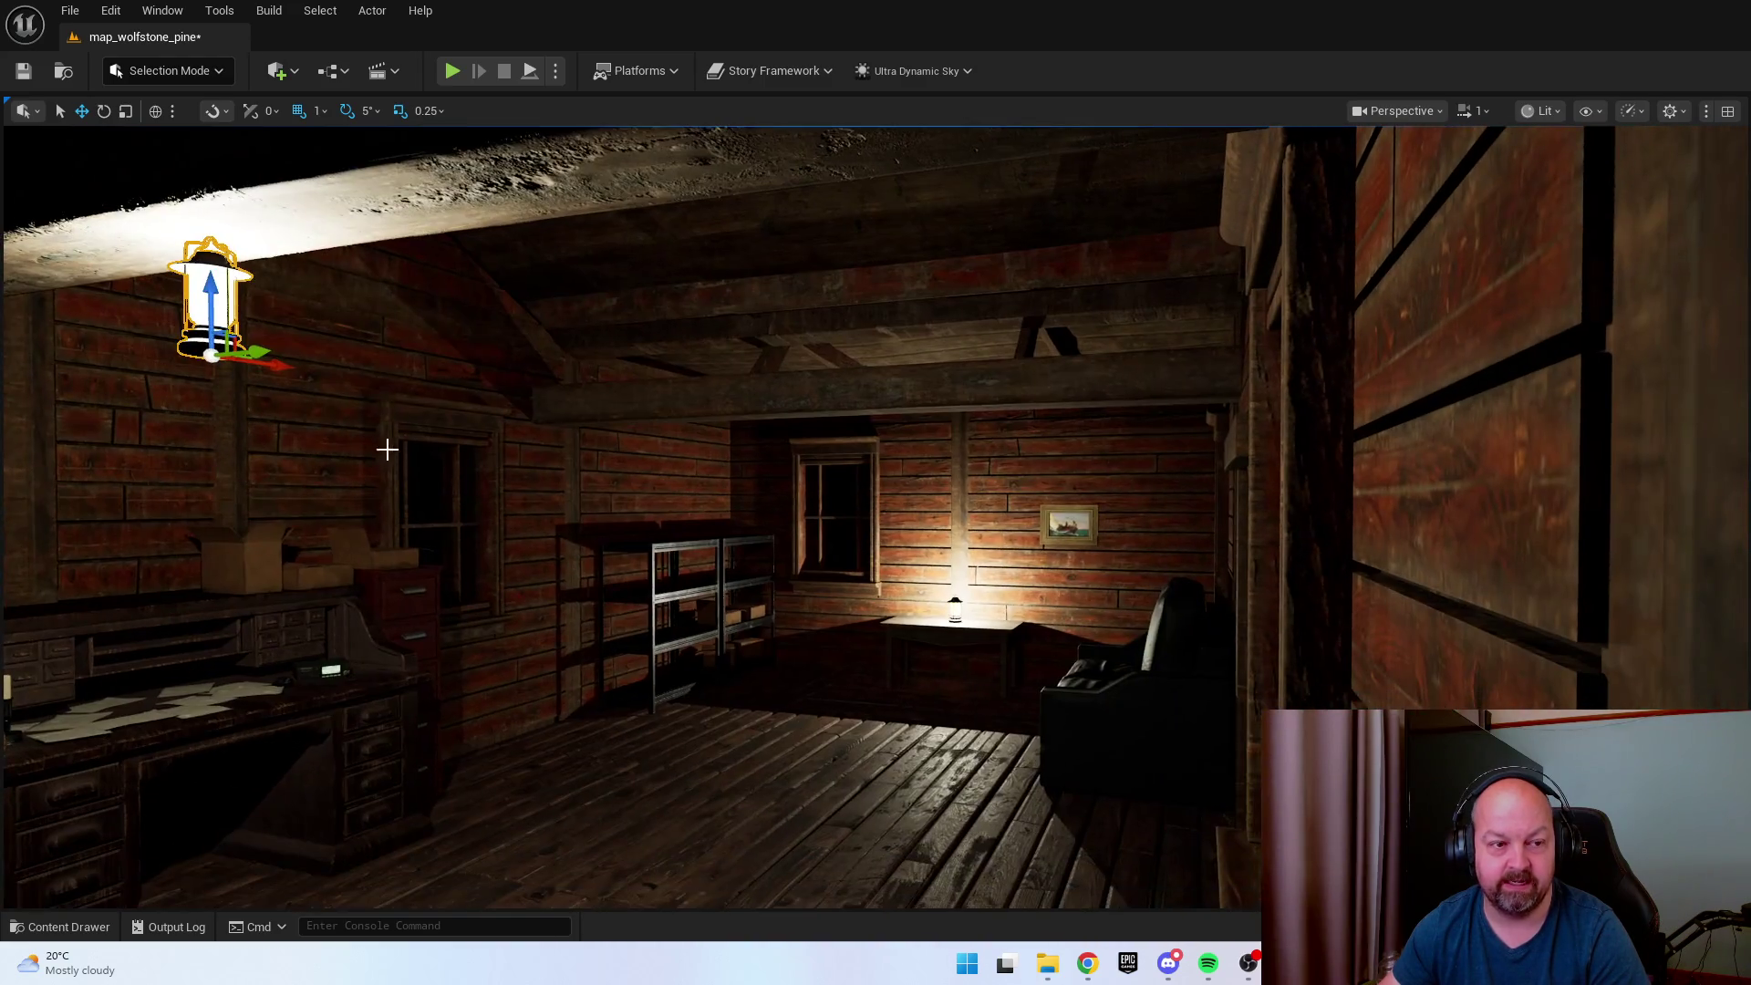
drag(270, 357, 328, 313)
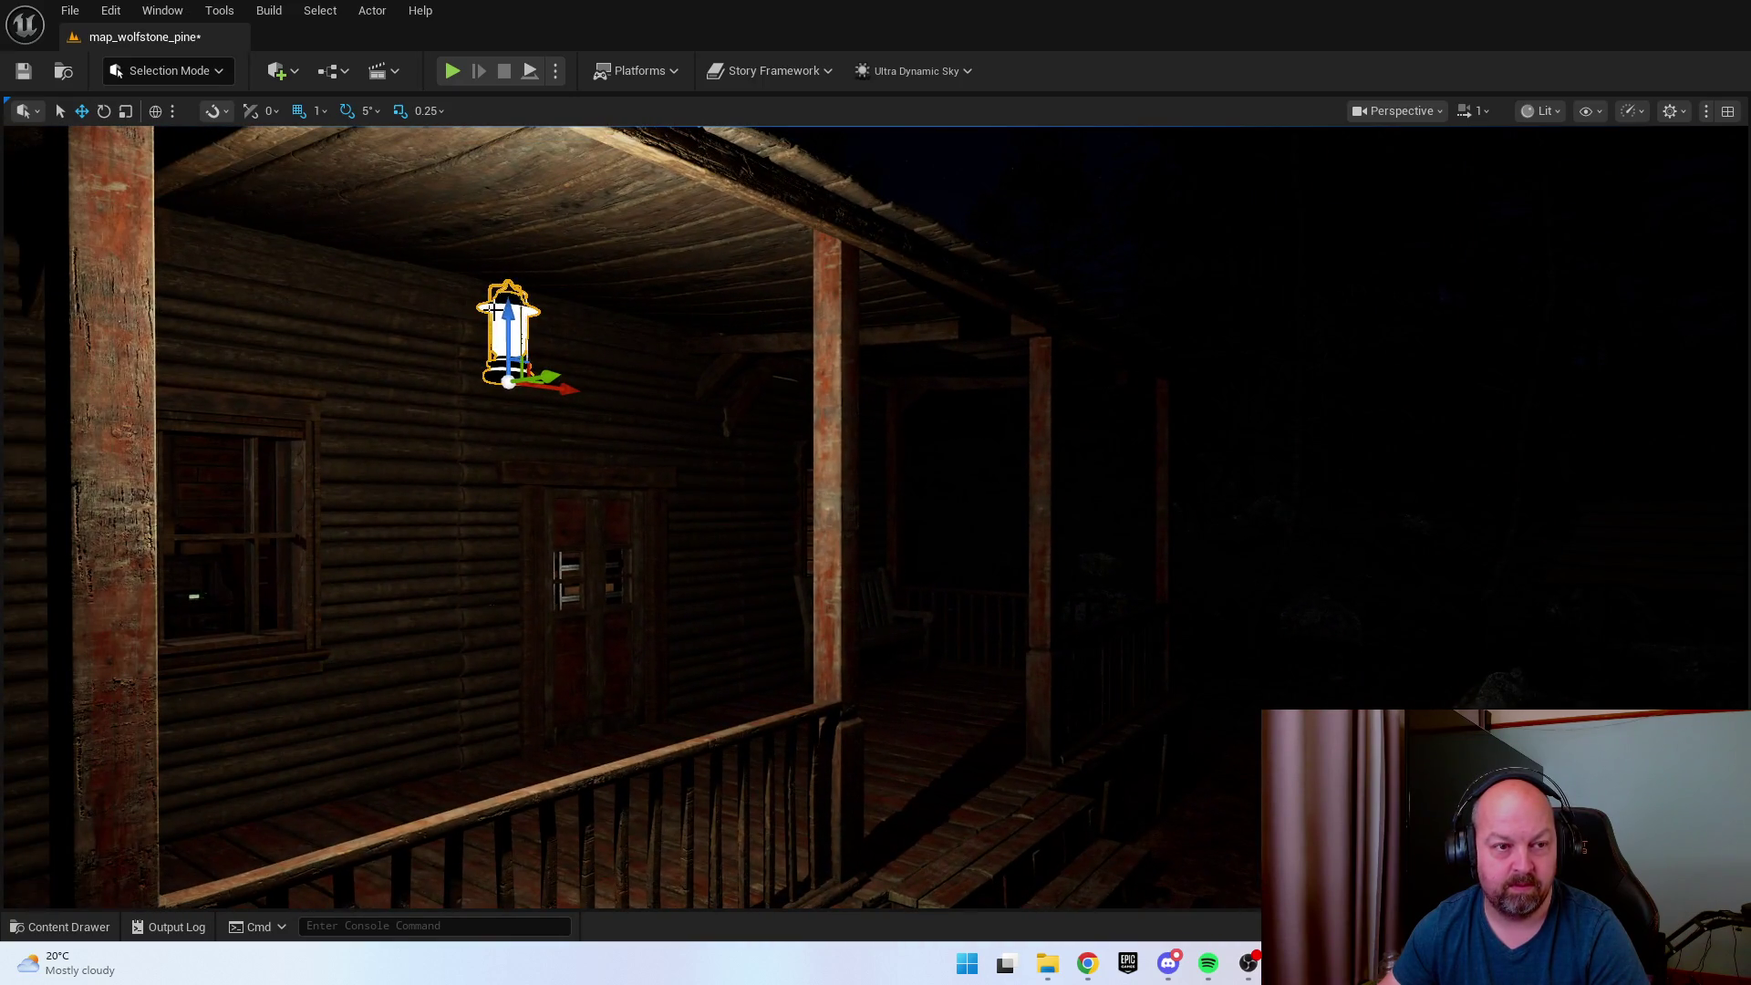
drag(508, 356, 508, 748)
key(f)
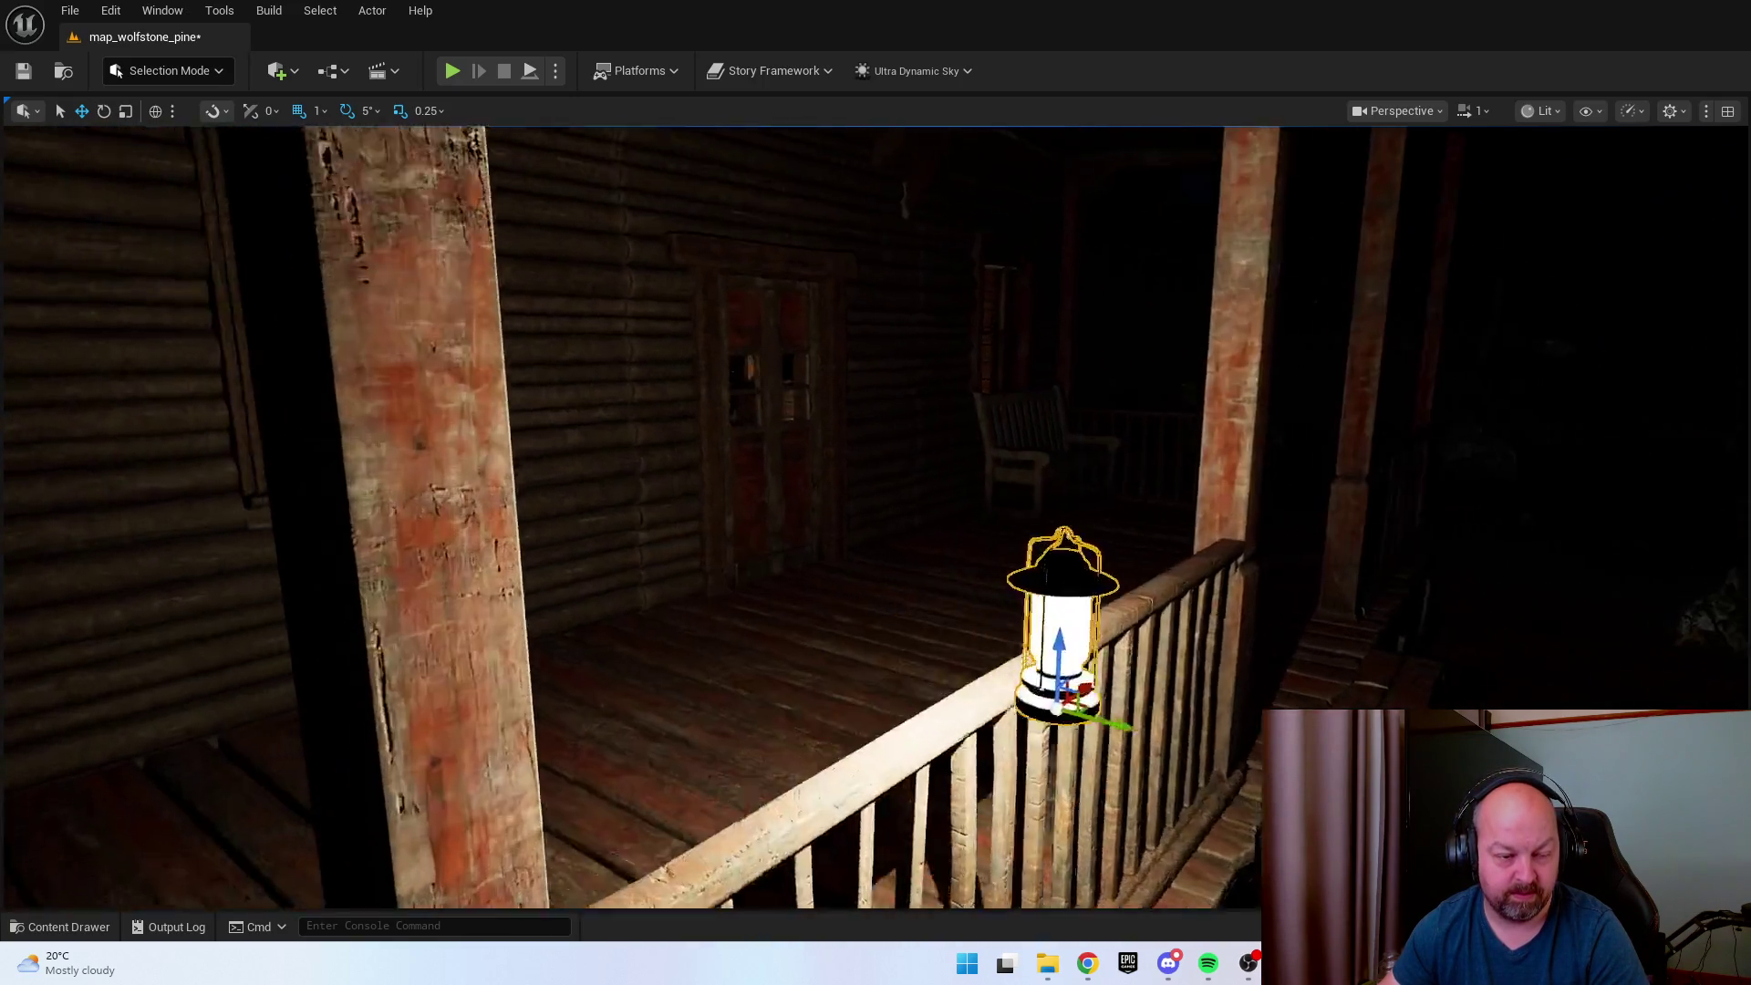
Orbit around the railing lantern to inspect the lit porch, then select the next room's ceiling lantern.
scroll(709, 627, down, 5)
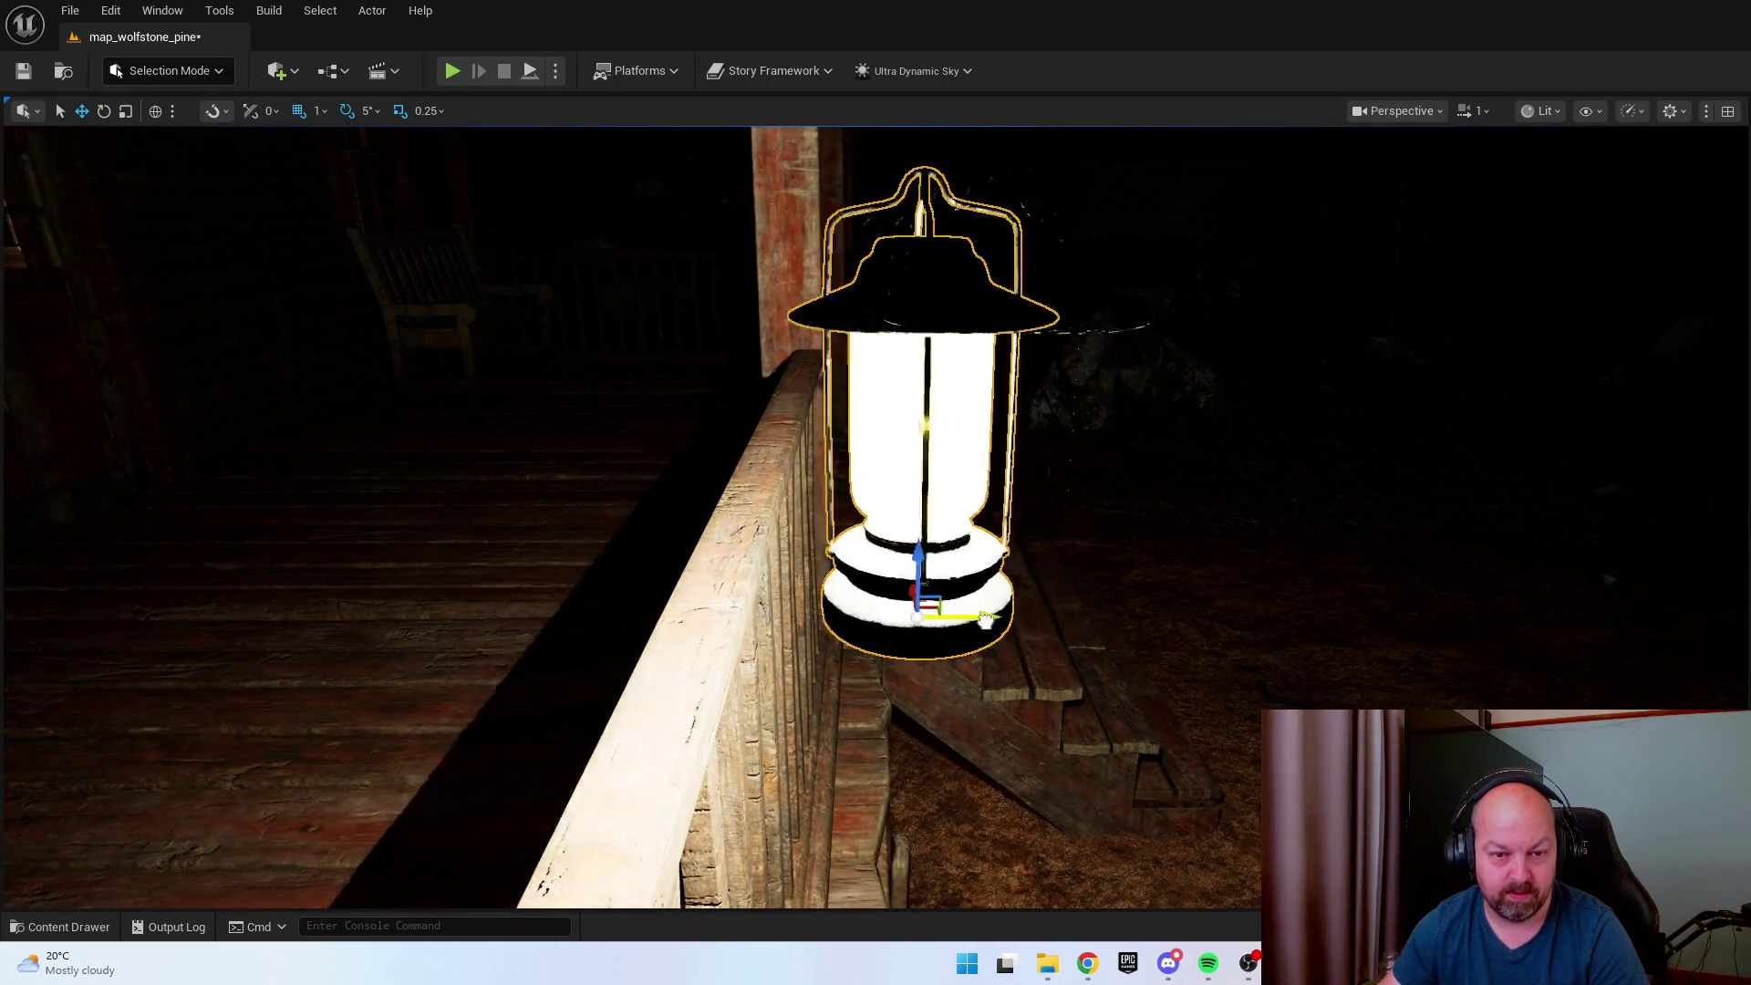
drag(675, 628, 708, 628)
scroll(618, 557, down, 4)
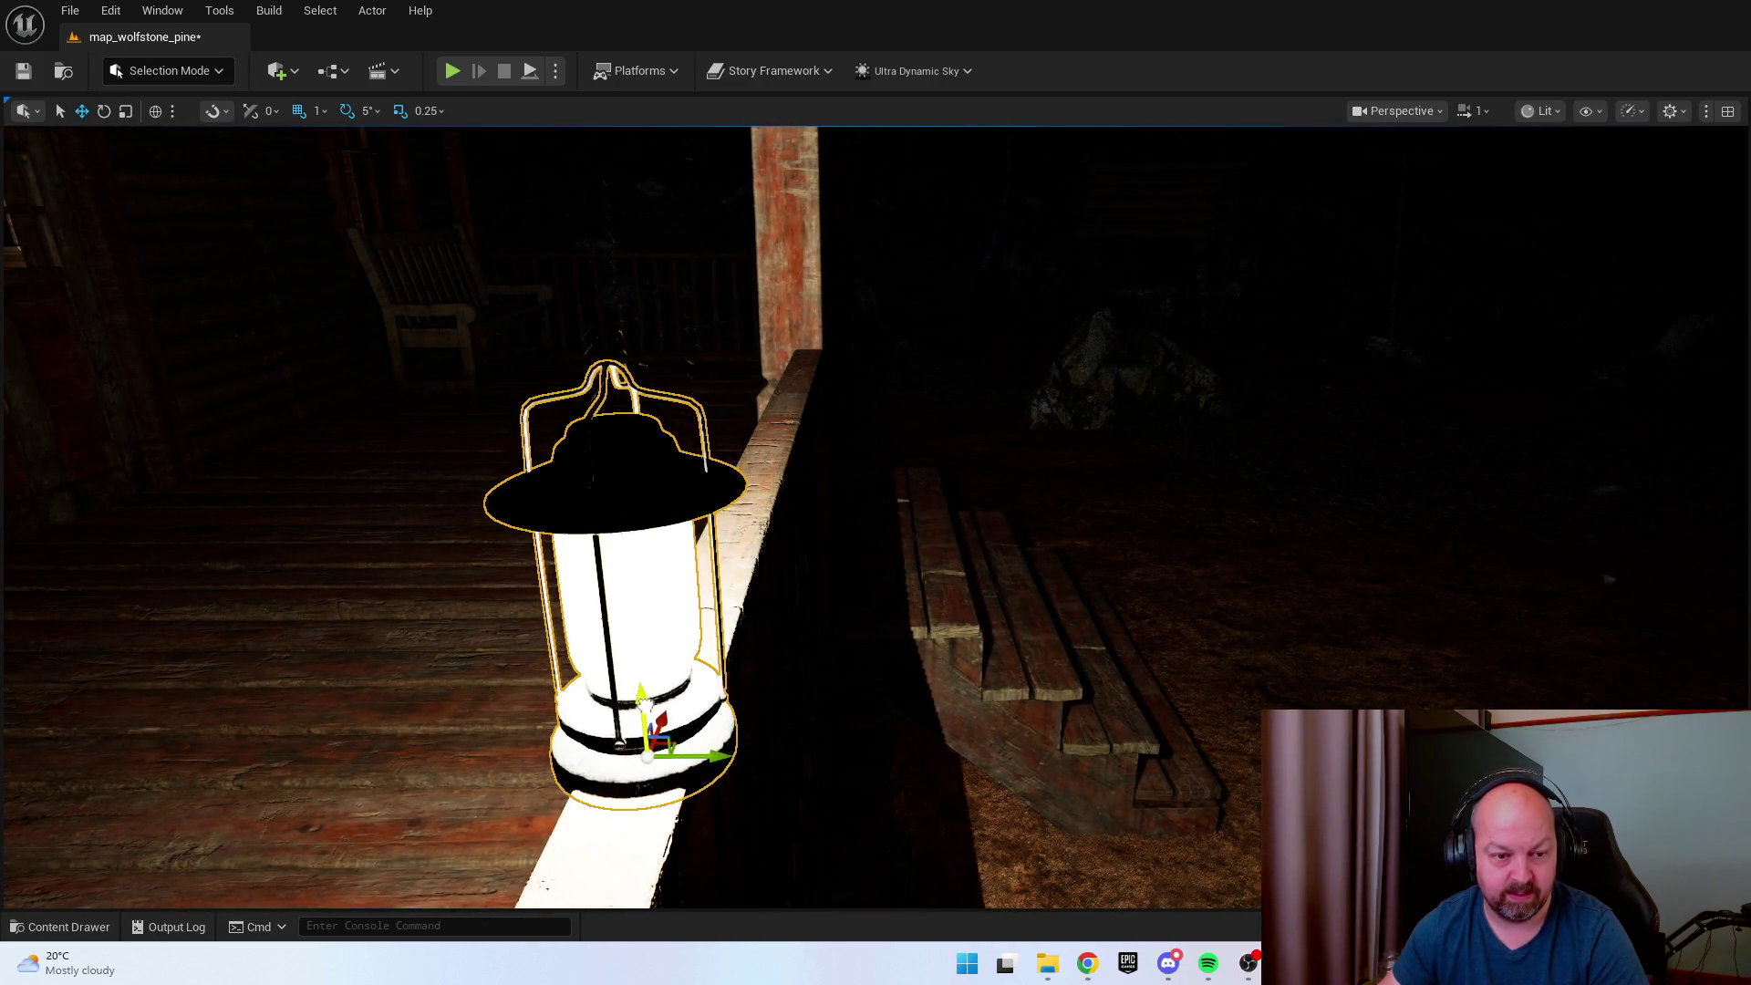
mouse_move(618, 556)
mouse_down()
mouse_move(1003, 557)
mouse_move(651, 540)
mouse_move(967, 555)
mouse_up()
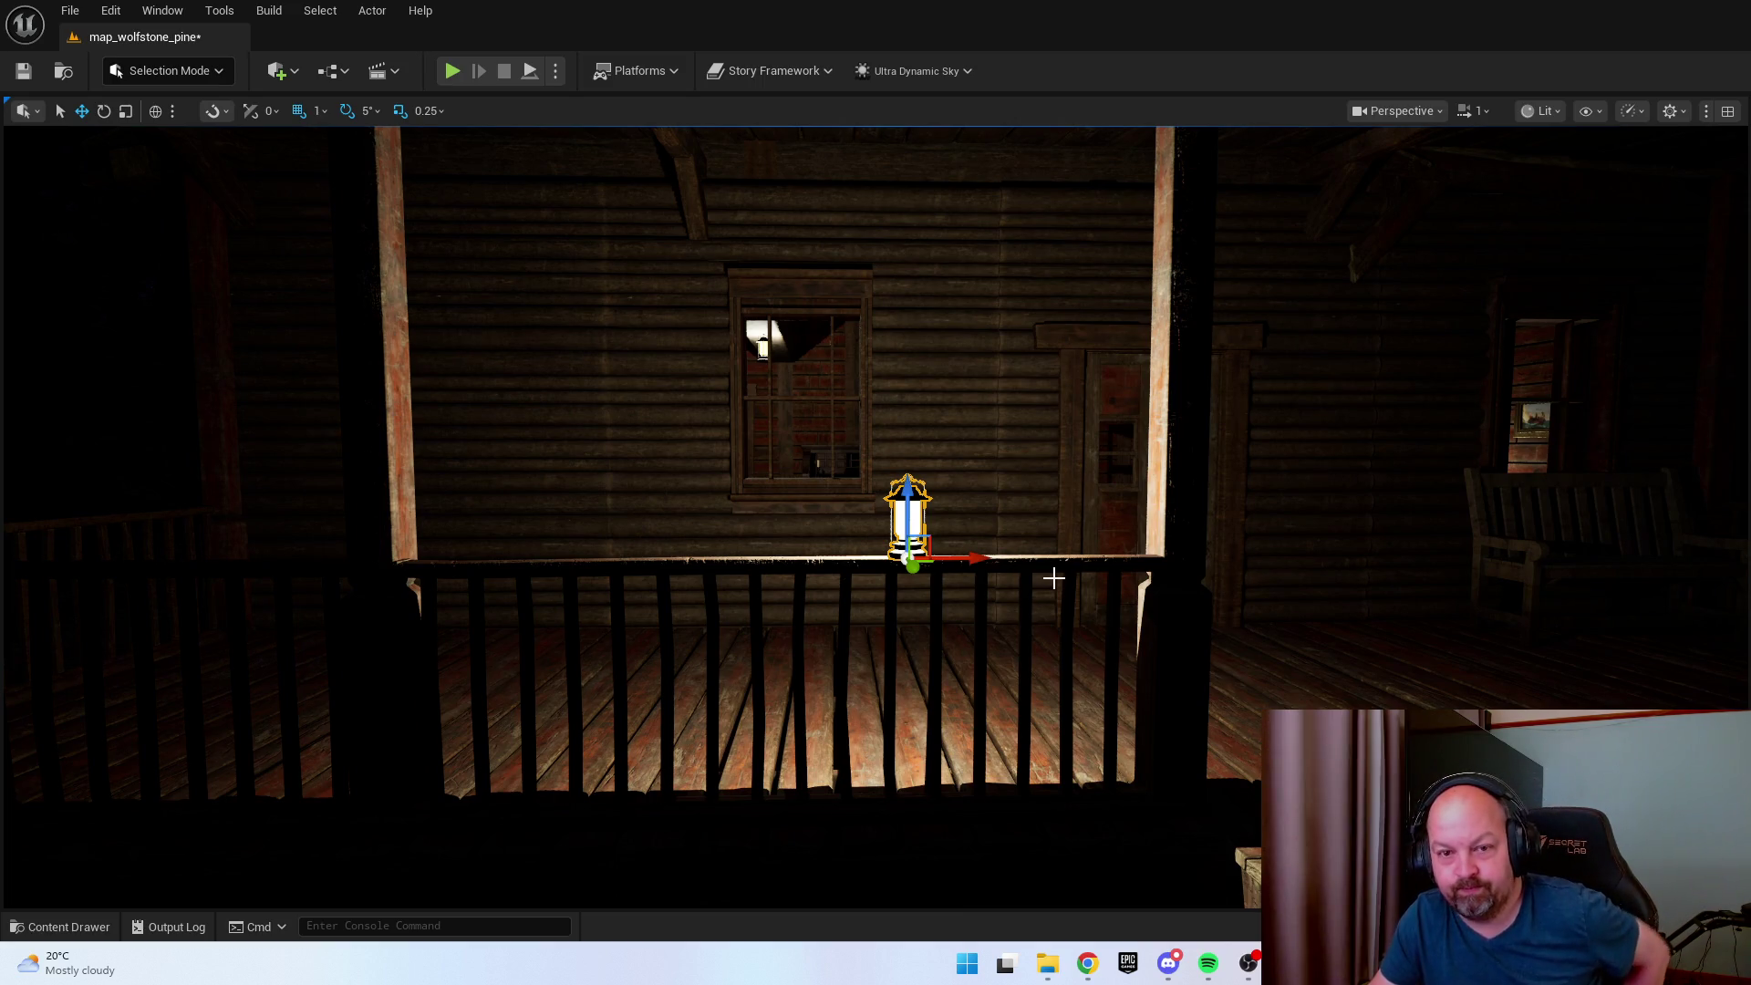
mouse_move(1049, 591)
mouse_down()
mouse_move(1140, 602)
mouse_move(1071, 668)
mouse_move(1071, 794)
mouse_move(1030, 657)
mouse_move(1004, 638)
mouse_up()
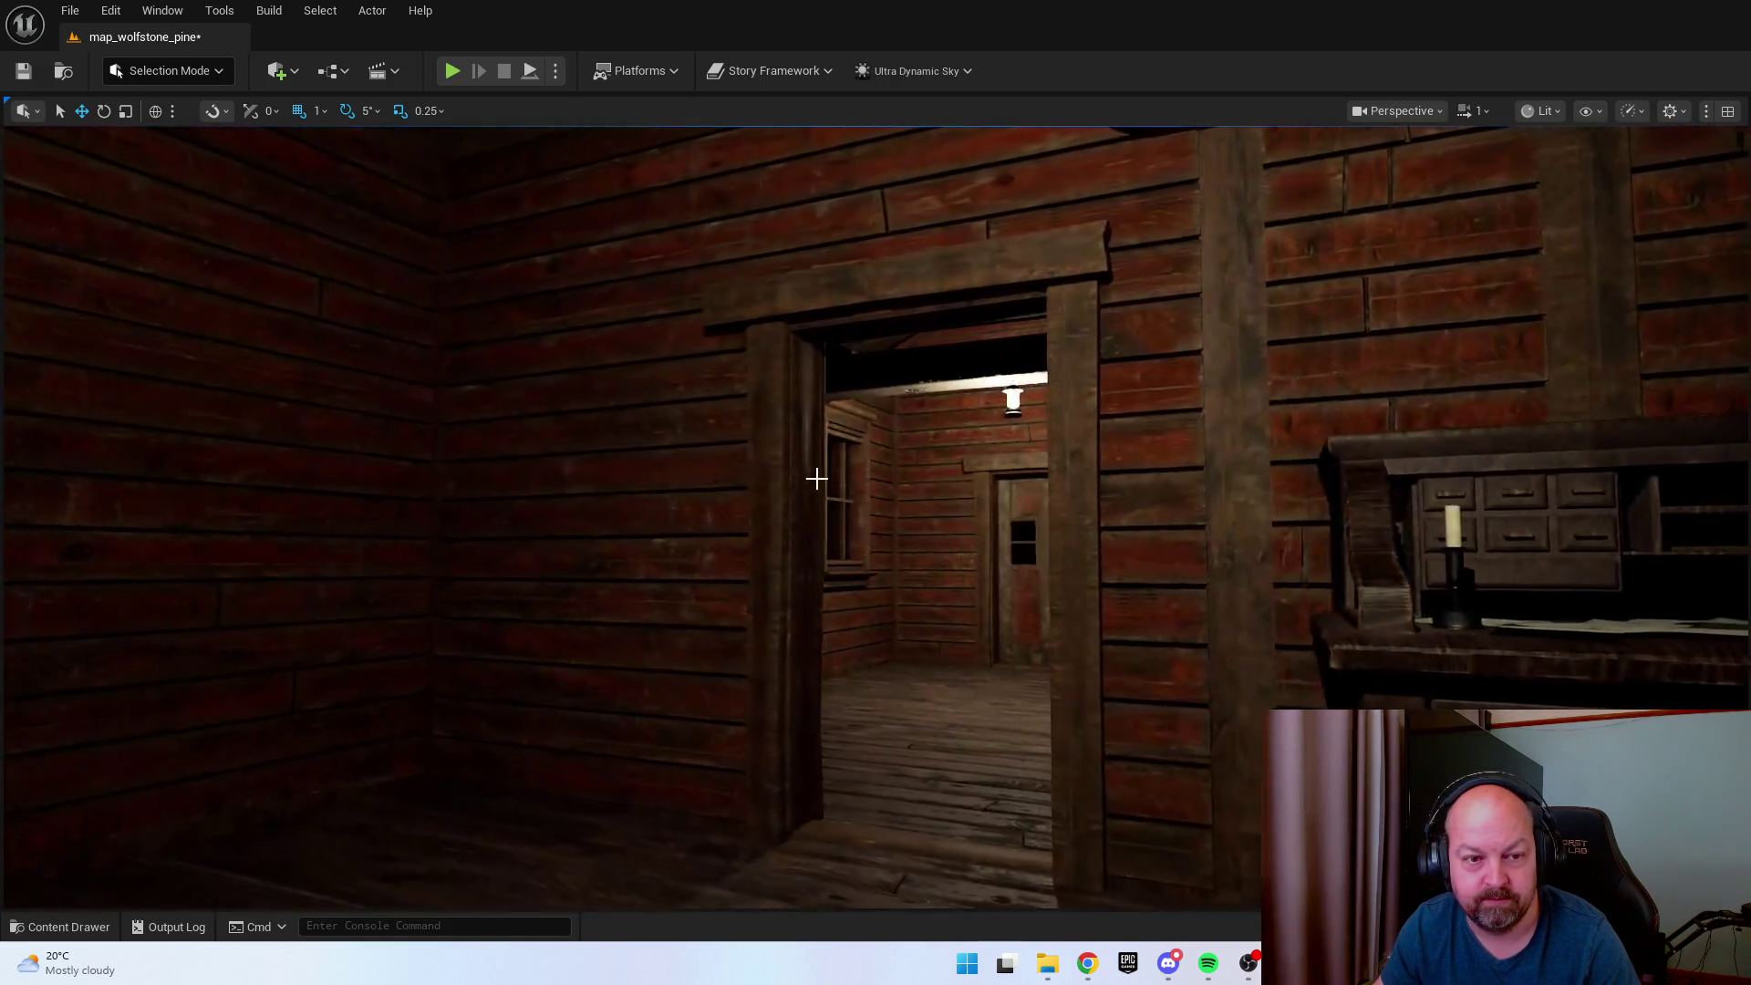
click(1013, 400)
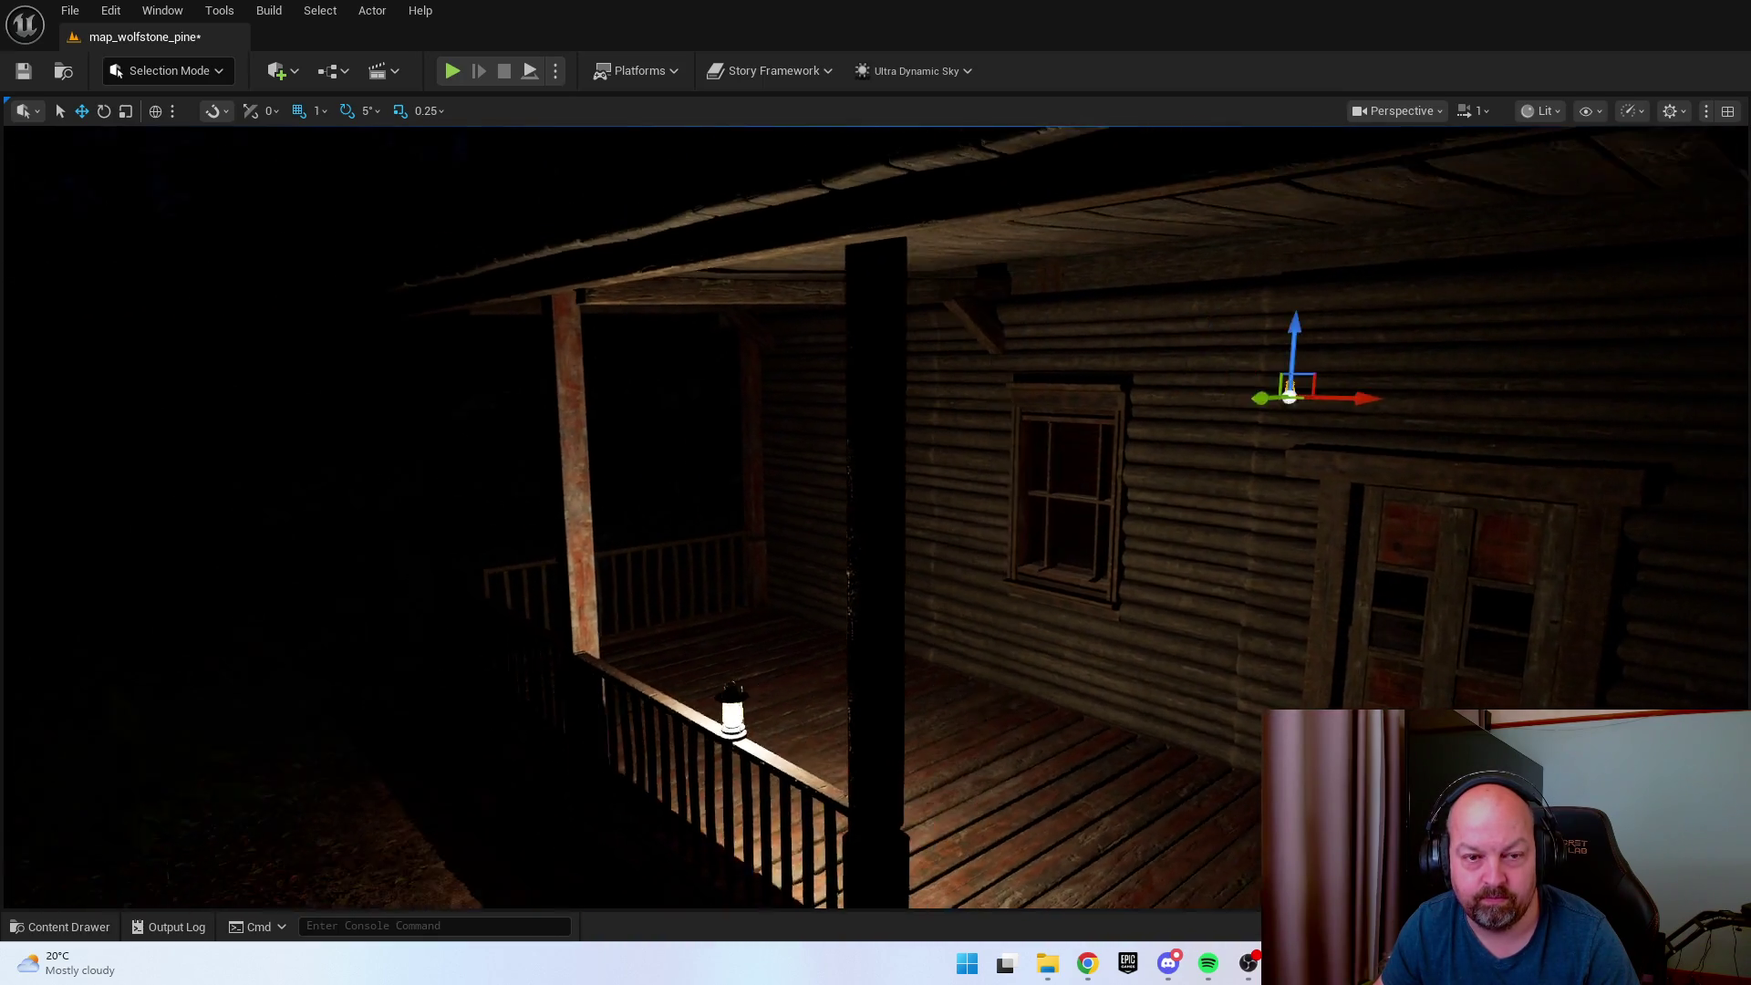
key(ctrl+space)
Delete the old chain and place SM_Chain_Xtra_Long_Loose from the Content Drawer onto the porch.
click(838, 573)
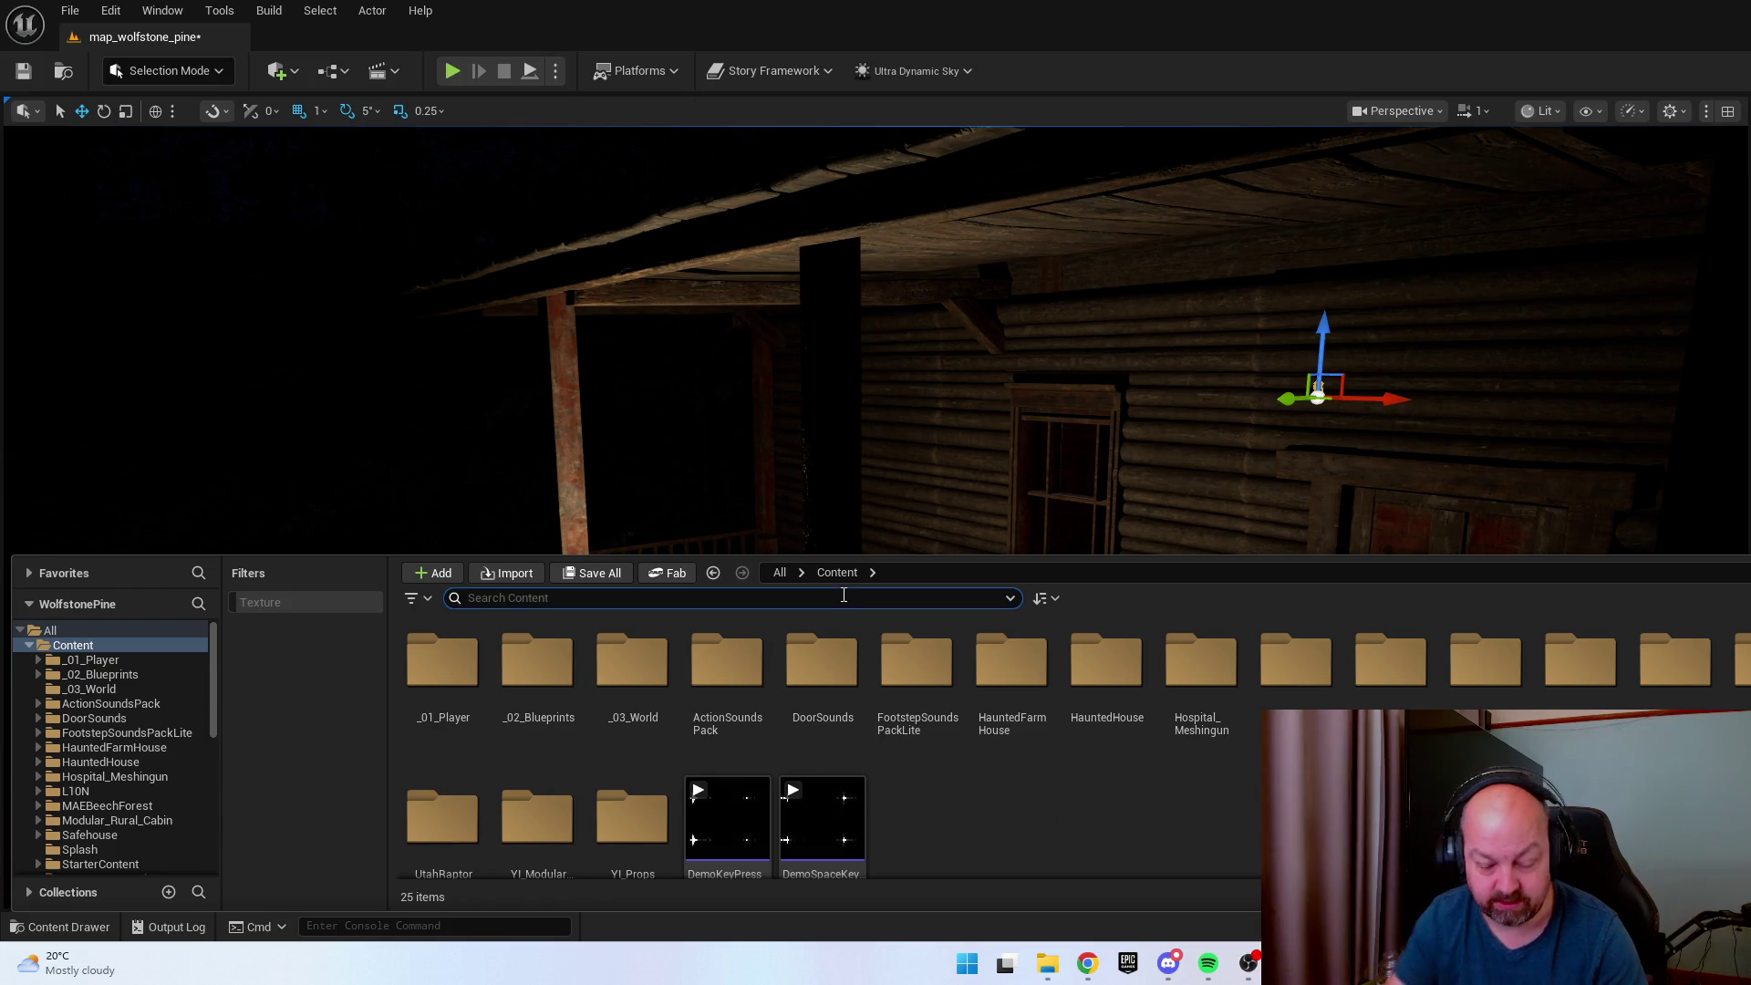
text(chain)
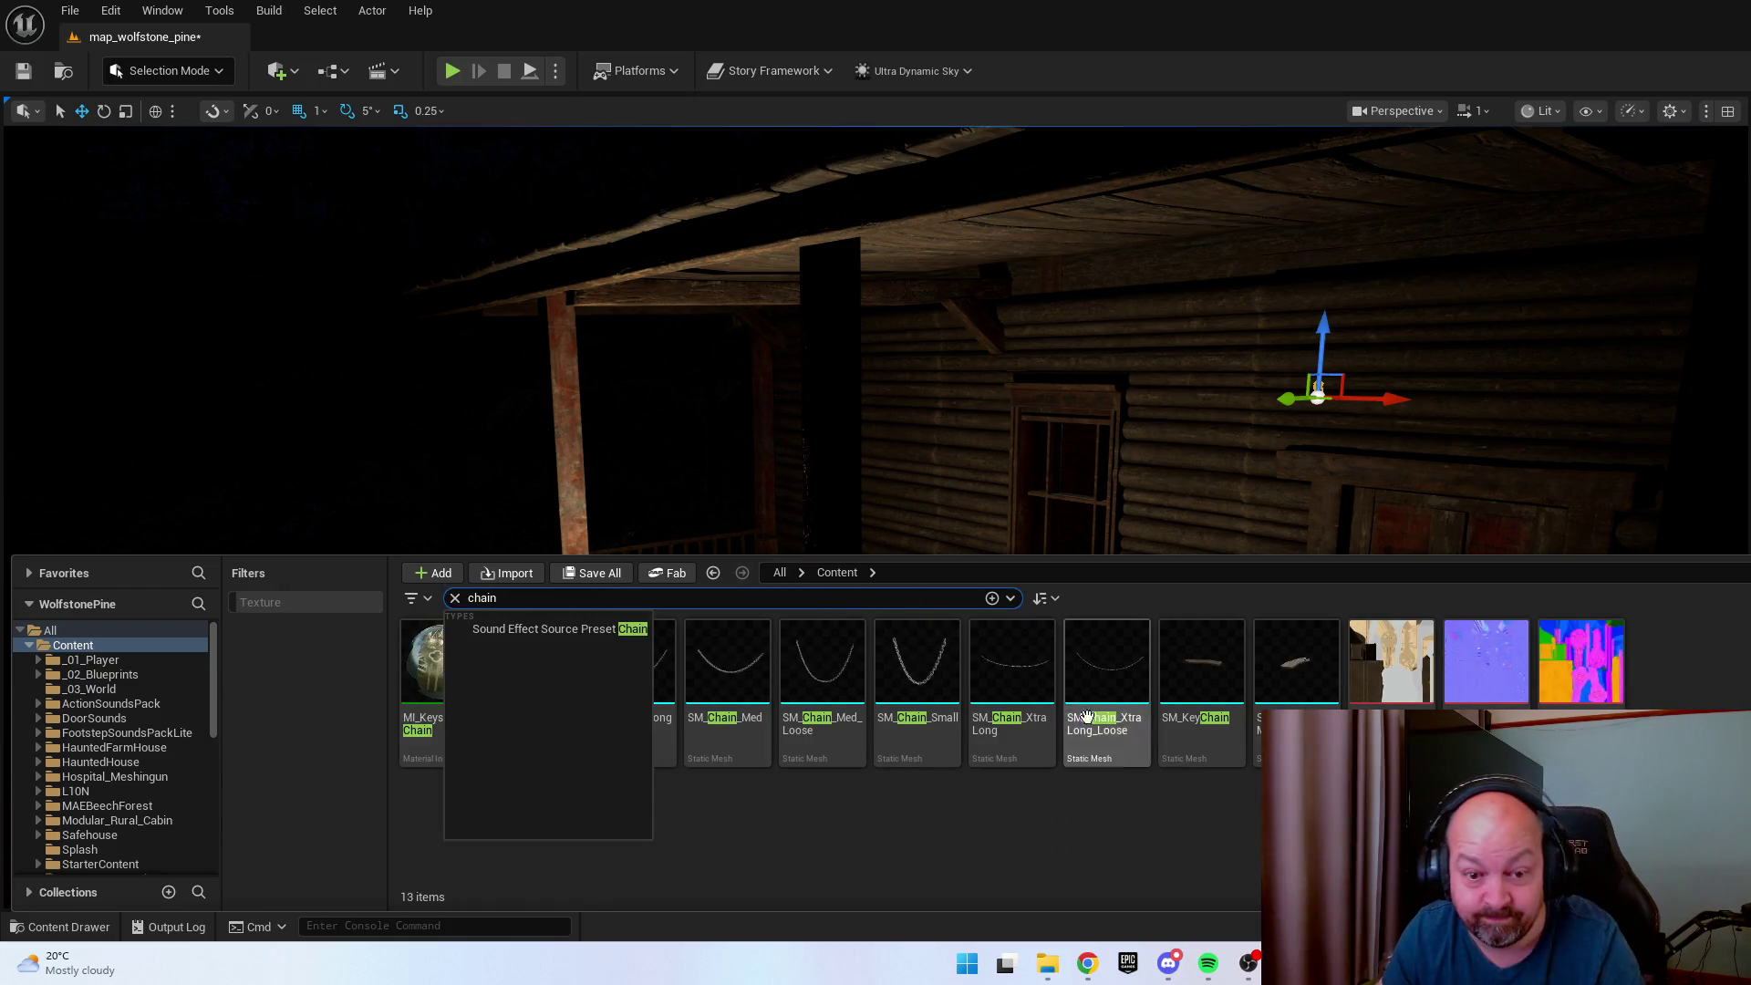
drag(1087, 717, 1023, 427)
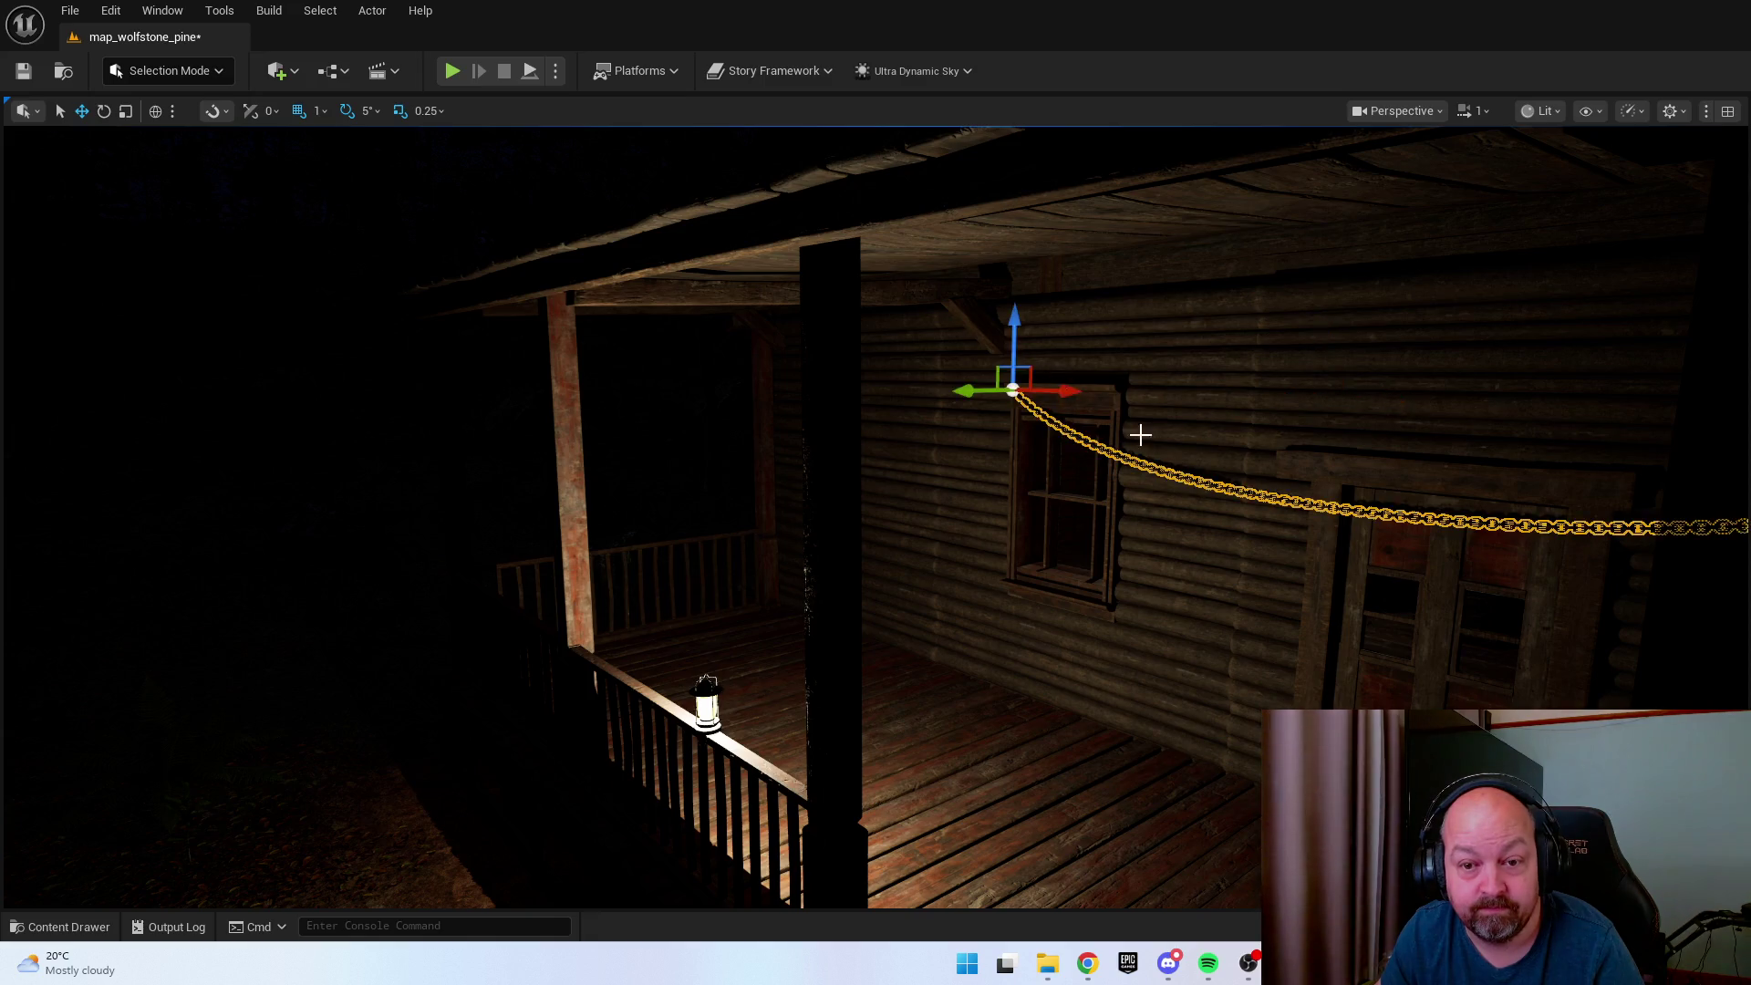
drag(1138, 434, 1165, 466)
key(Delete)
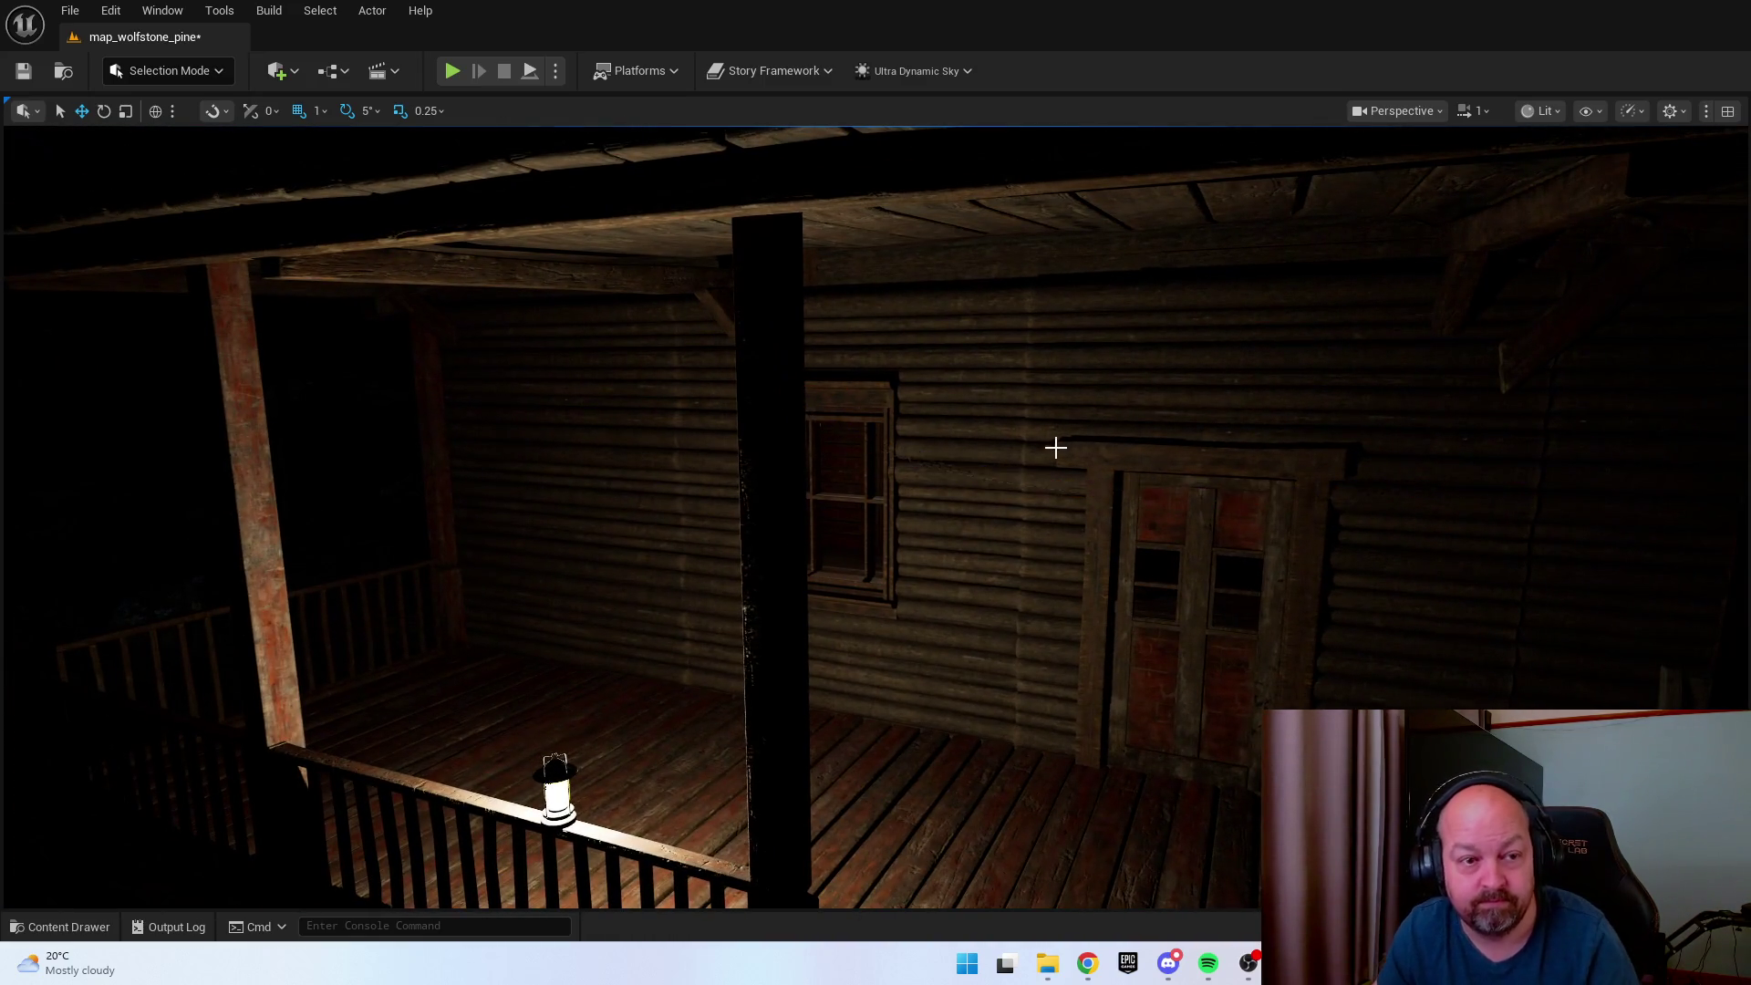
key(ctrl+space)
mouse_move(1111, 673)
mouse_down()
mouse_move(629, 363)
mouse_move(638, 381)
mouse_move(775, 415)
mouse_move(1020, 458)
mouse_up()
Move, rotate and raise the loose chain so it hangs under the roof from the corner post.
key(w)
mouse_move(1143, 456)
mouse_down()
mouse_move(356, 505)
mouse_move(456, 638)
mouse_move(331, 507)
mouse_up()
mouse_move(173, 482)
mouse_down()
mouse_move(415, 479)
mouse_move(729, 383)
mouse_move(1368, 511)
mouse_move(1201, 515)
mouse_move(1422, 520)
mouse_move(830, 596)
mouse_up()
key(e)
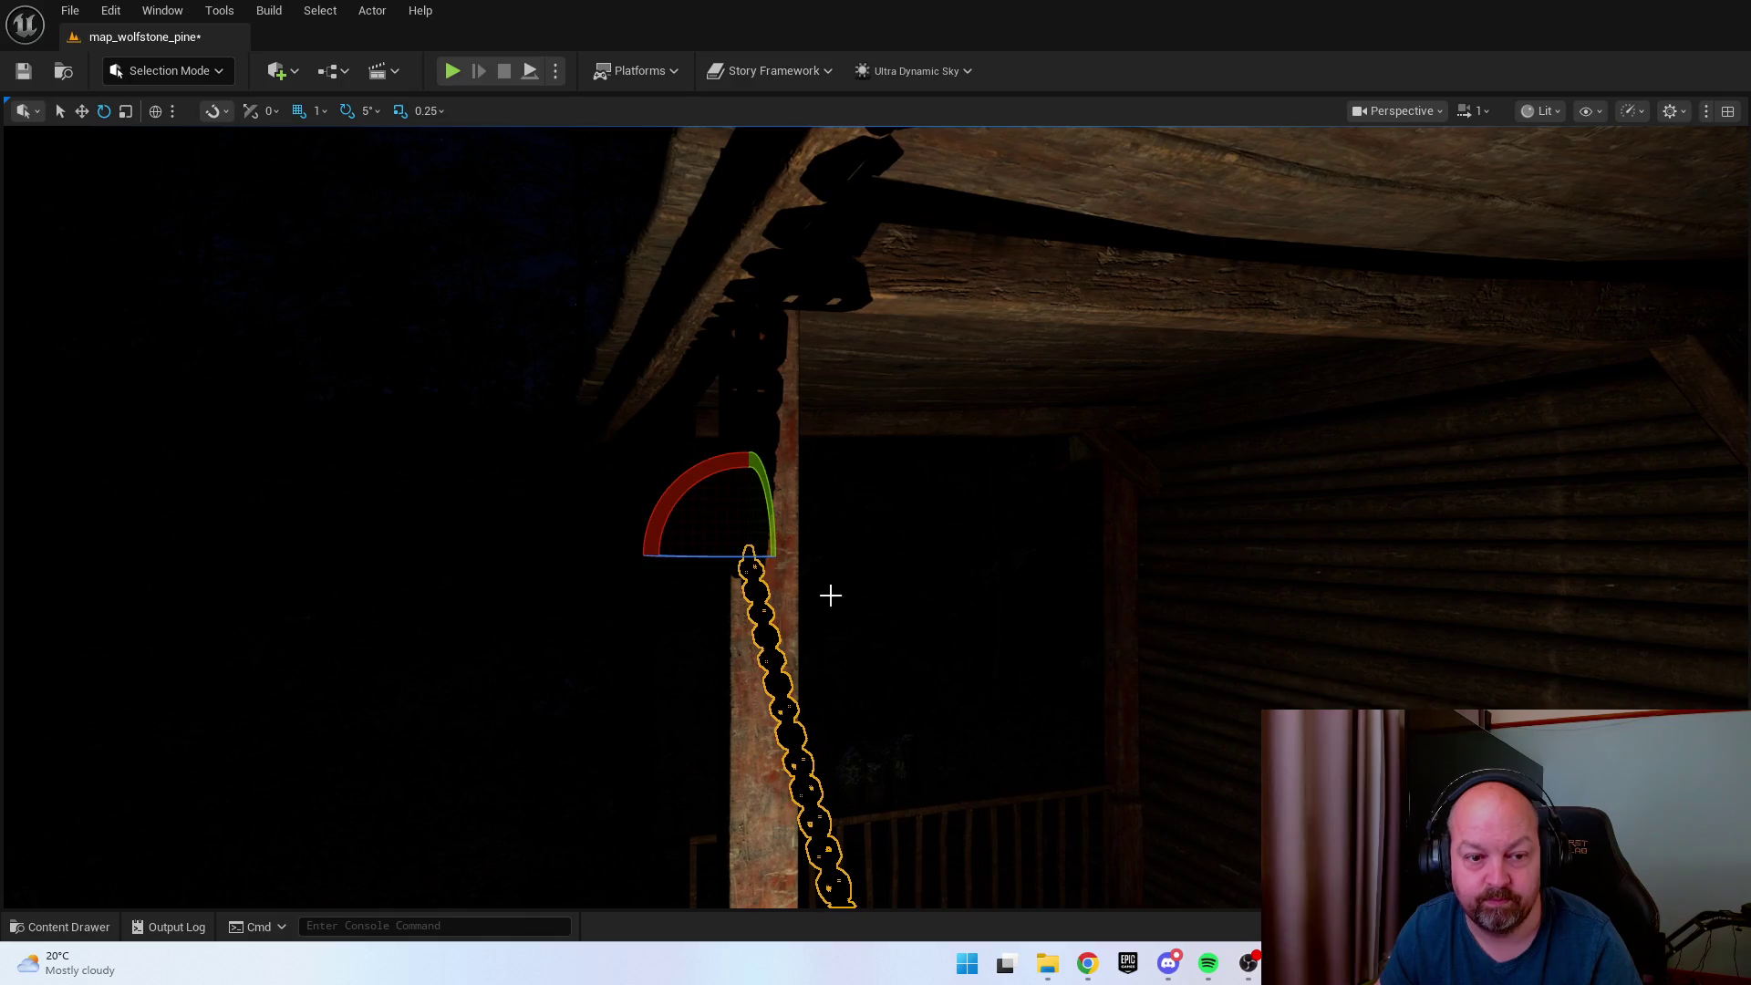
mouse_move(714, 560)
mouse_down()
mouse_move(702, 647)
mouse_move(714, 560)
mouse_up()
key(w)
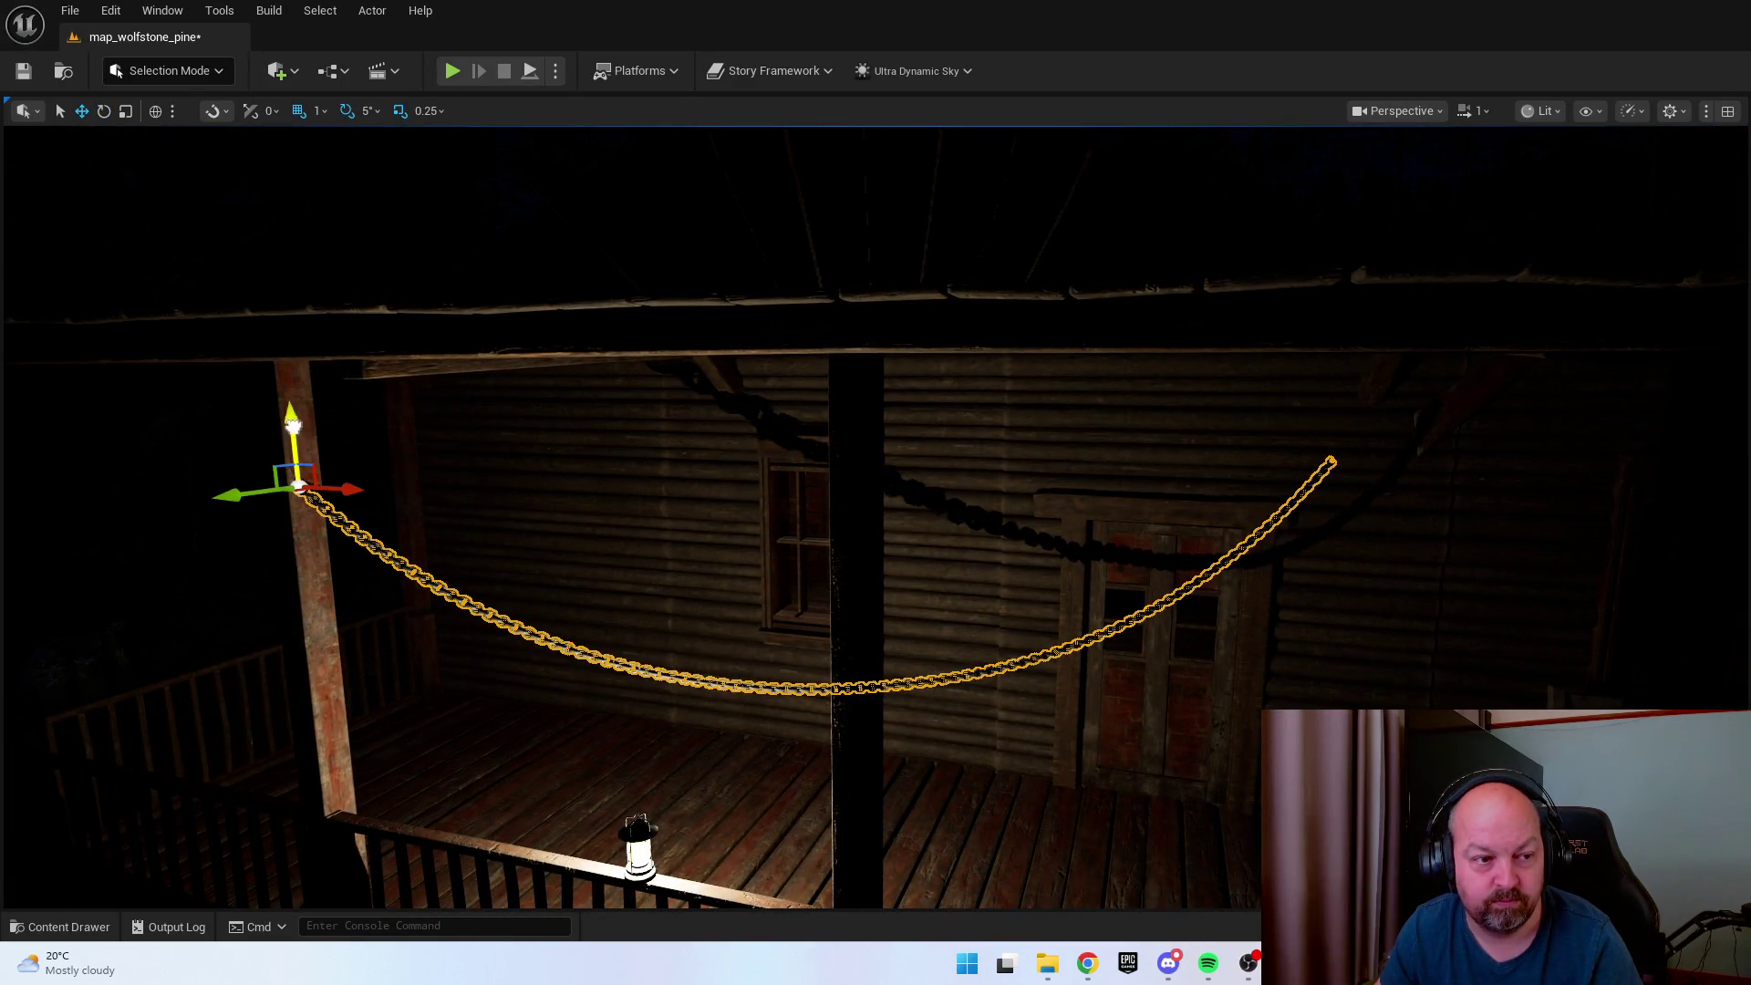
drag(292, 424, 279, 272)
drag(638, 456, 638, 384)
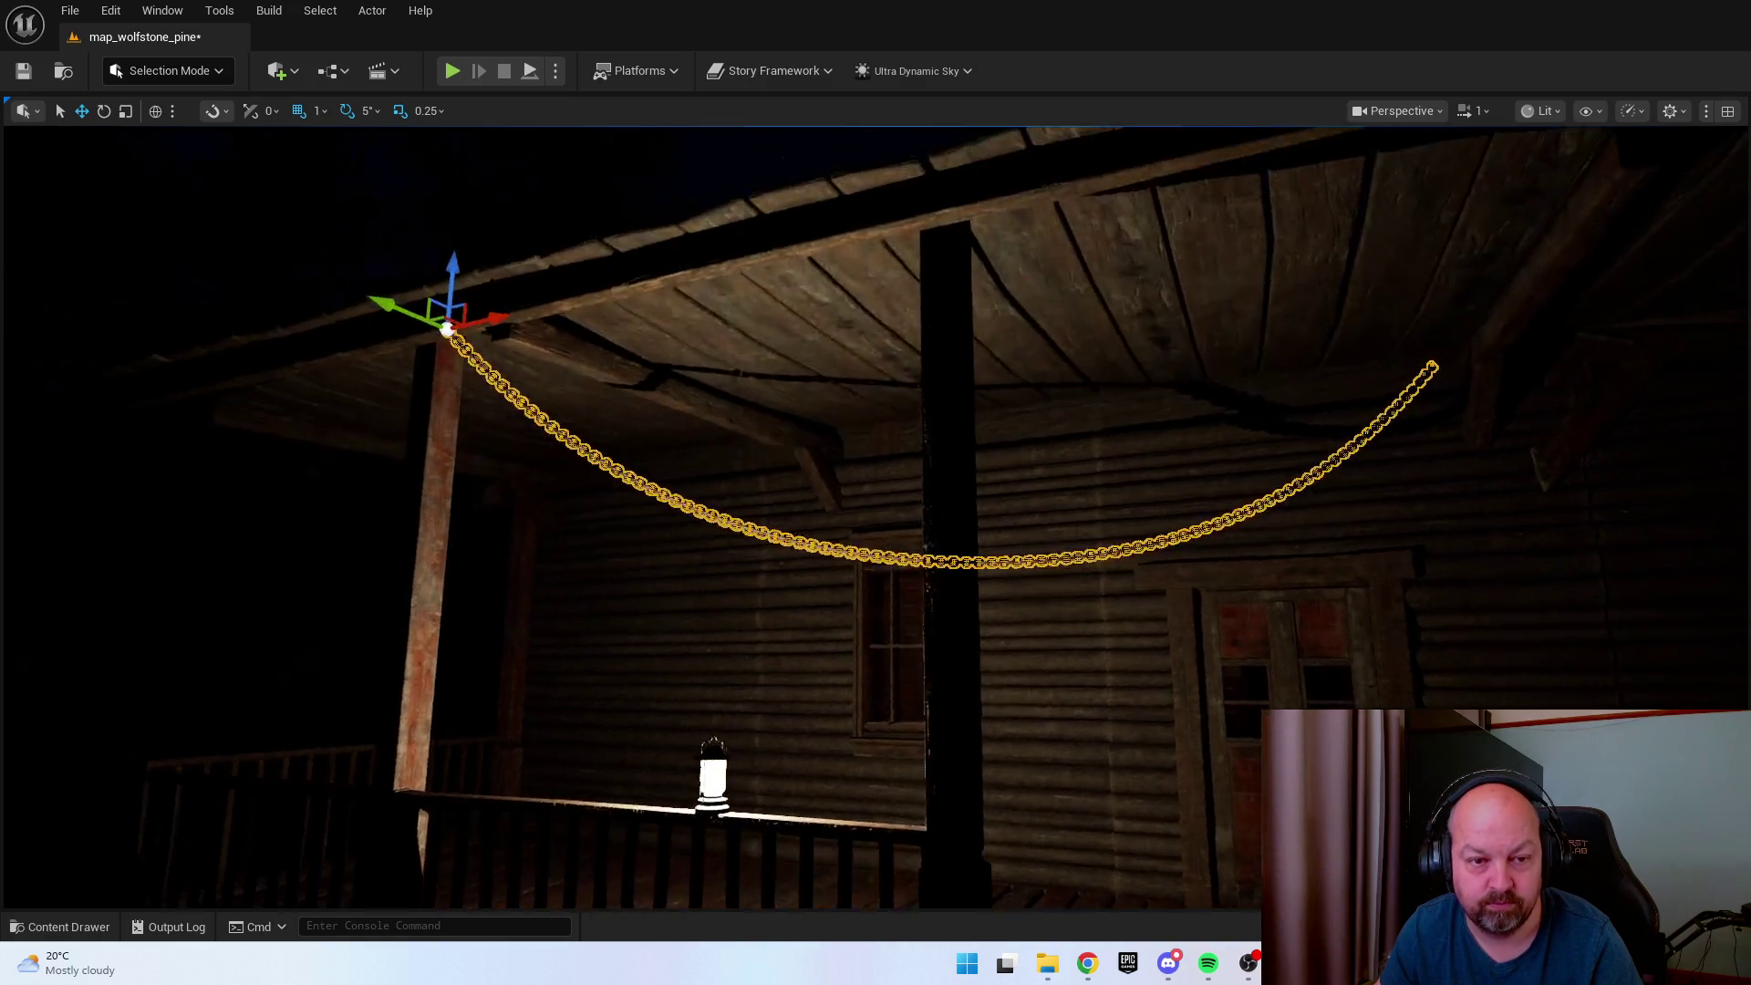
drag(441, 355, 442, 371)
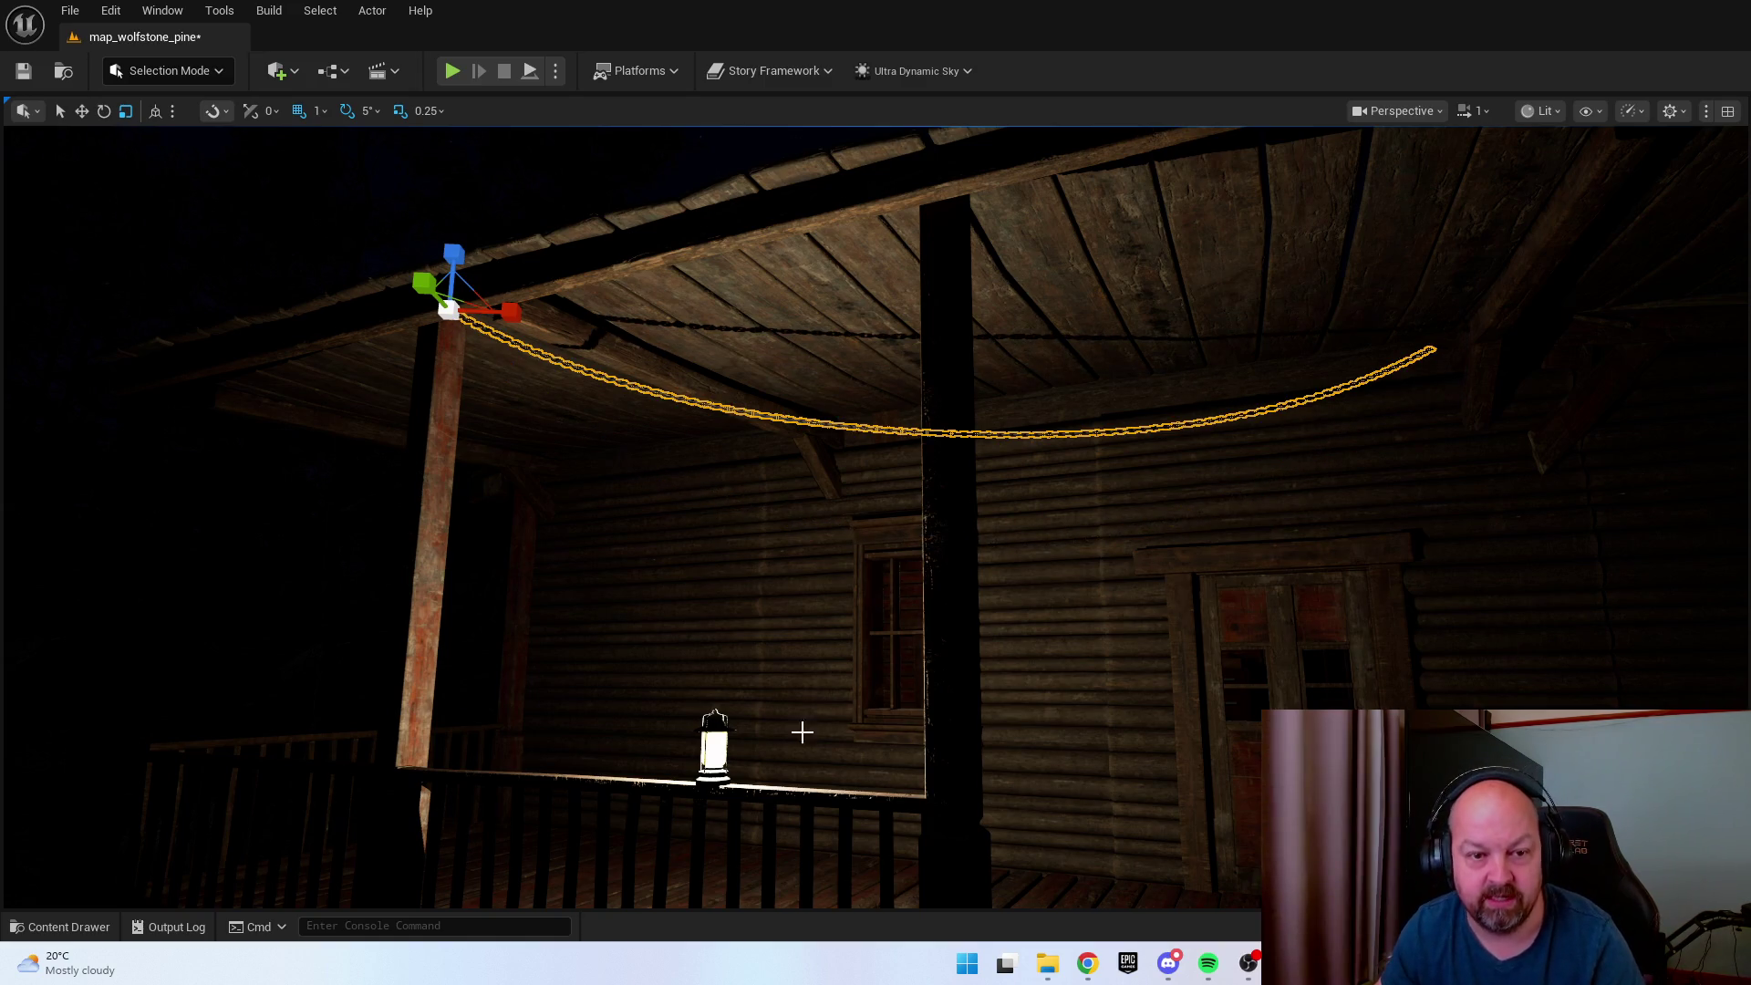
click(712, 737)
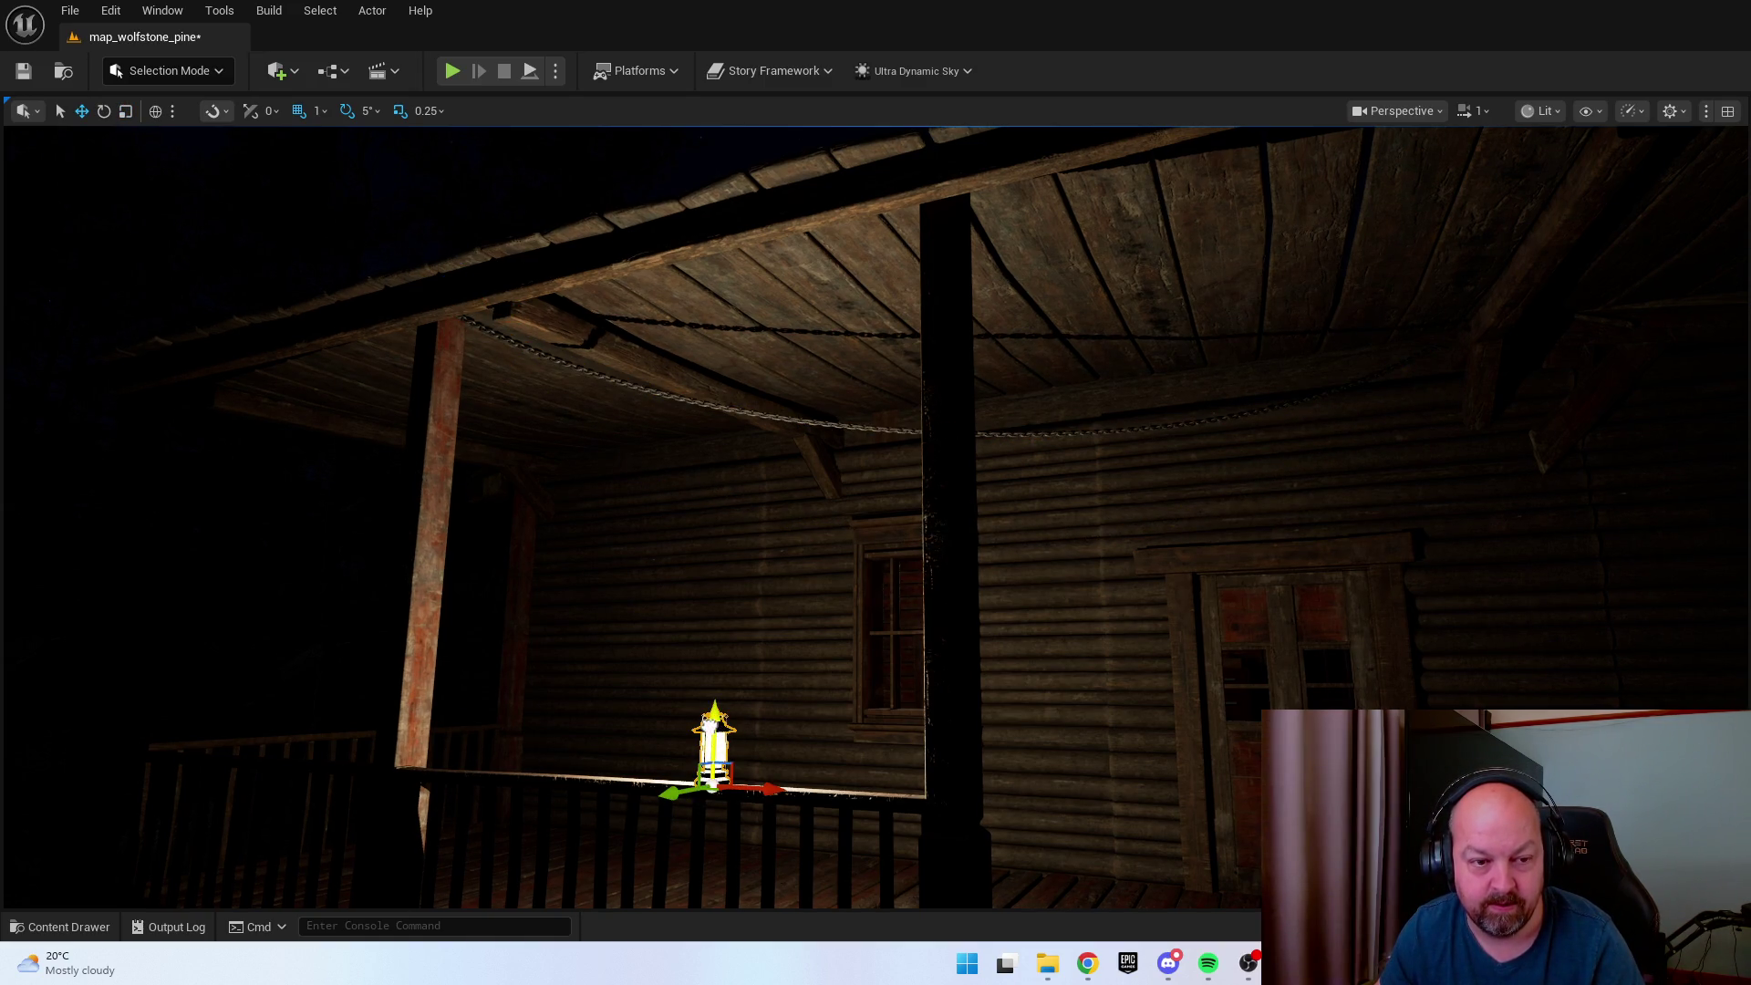
Orbit around the lantern to check it hanging beneath the new porch chain.
scroll(876, 517, up, 5)
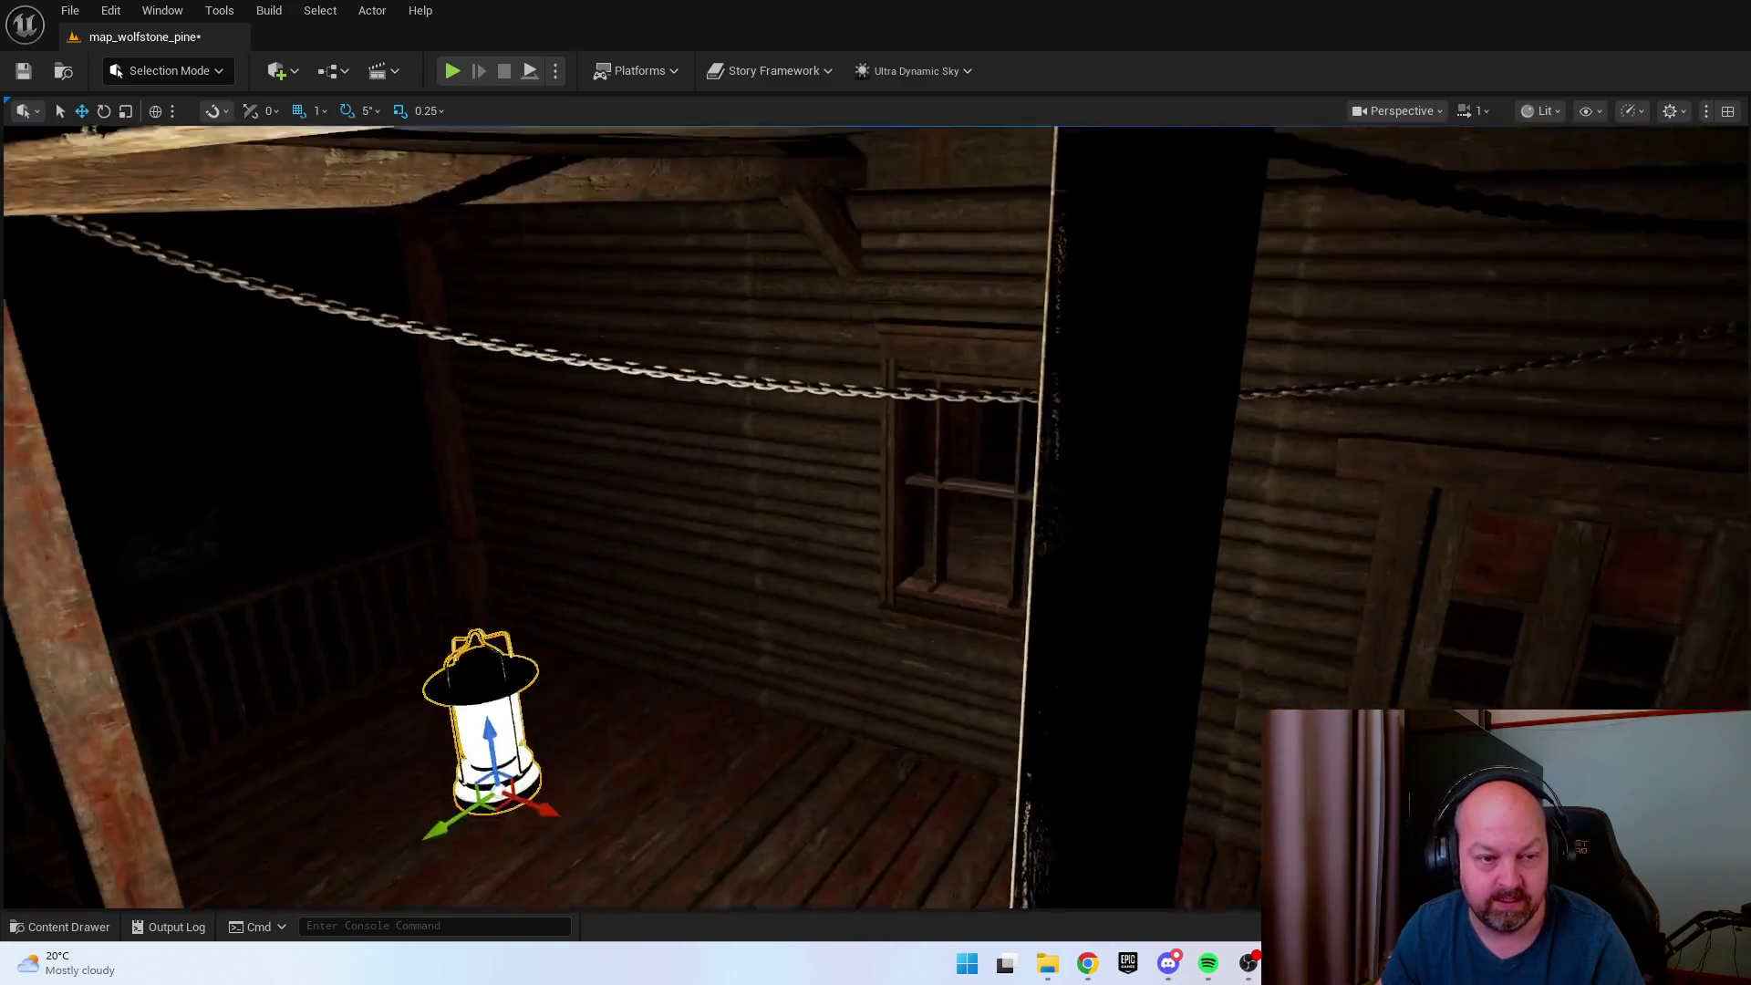
scroll(731, 446, down, 3)
drag(934, 684, 493, 684)
drag(1141, 492, 1121, 492)
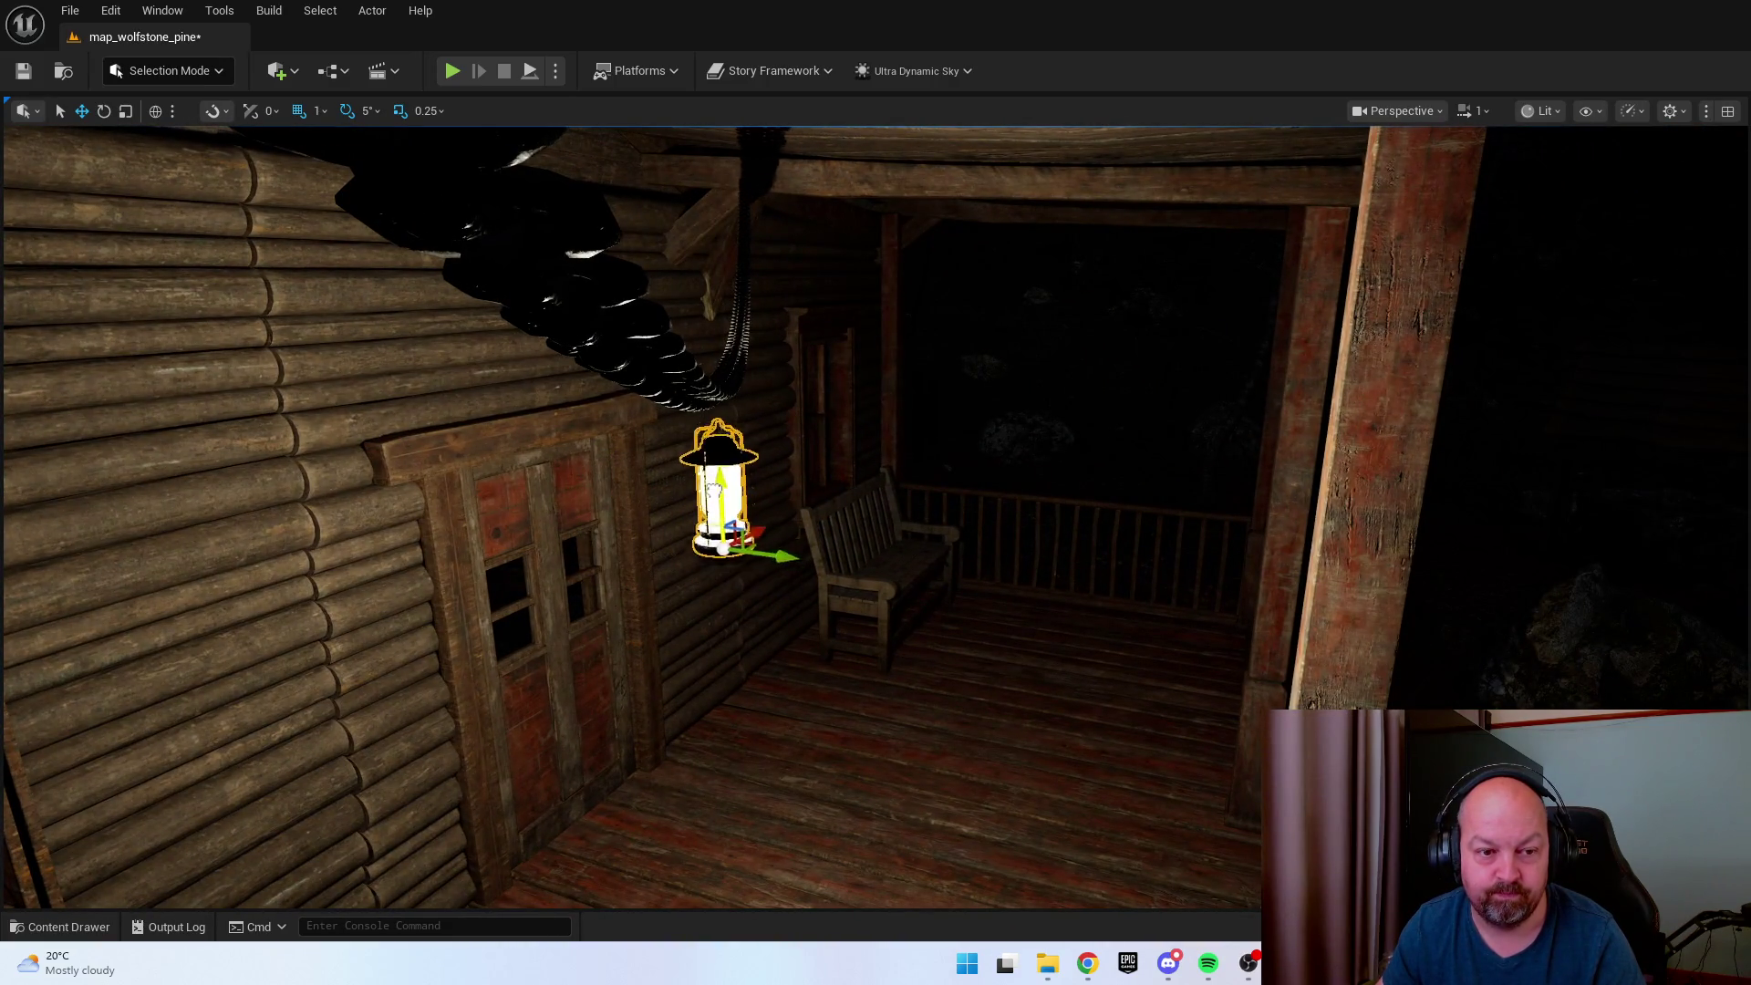
drag(715, 466, 737, 487)
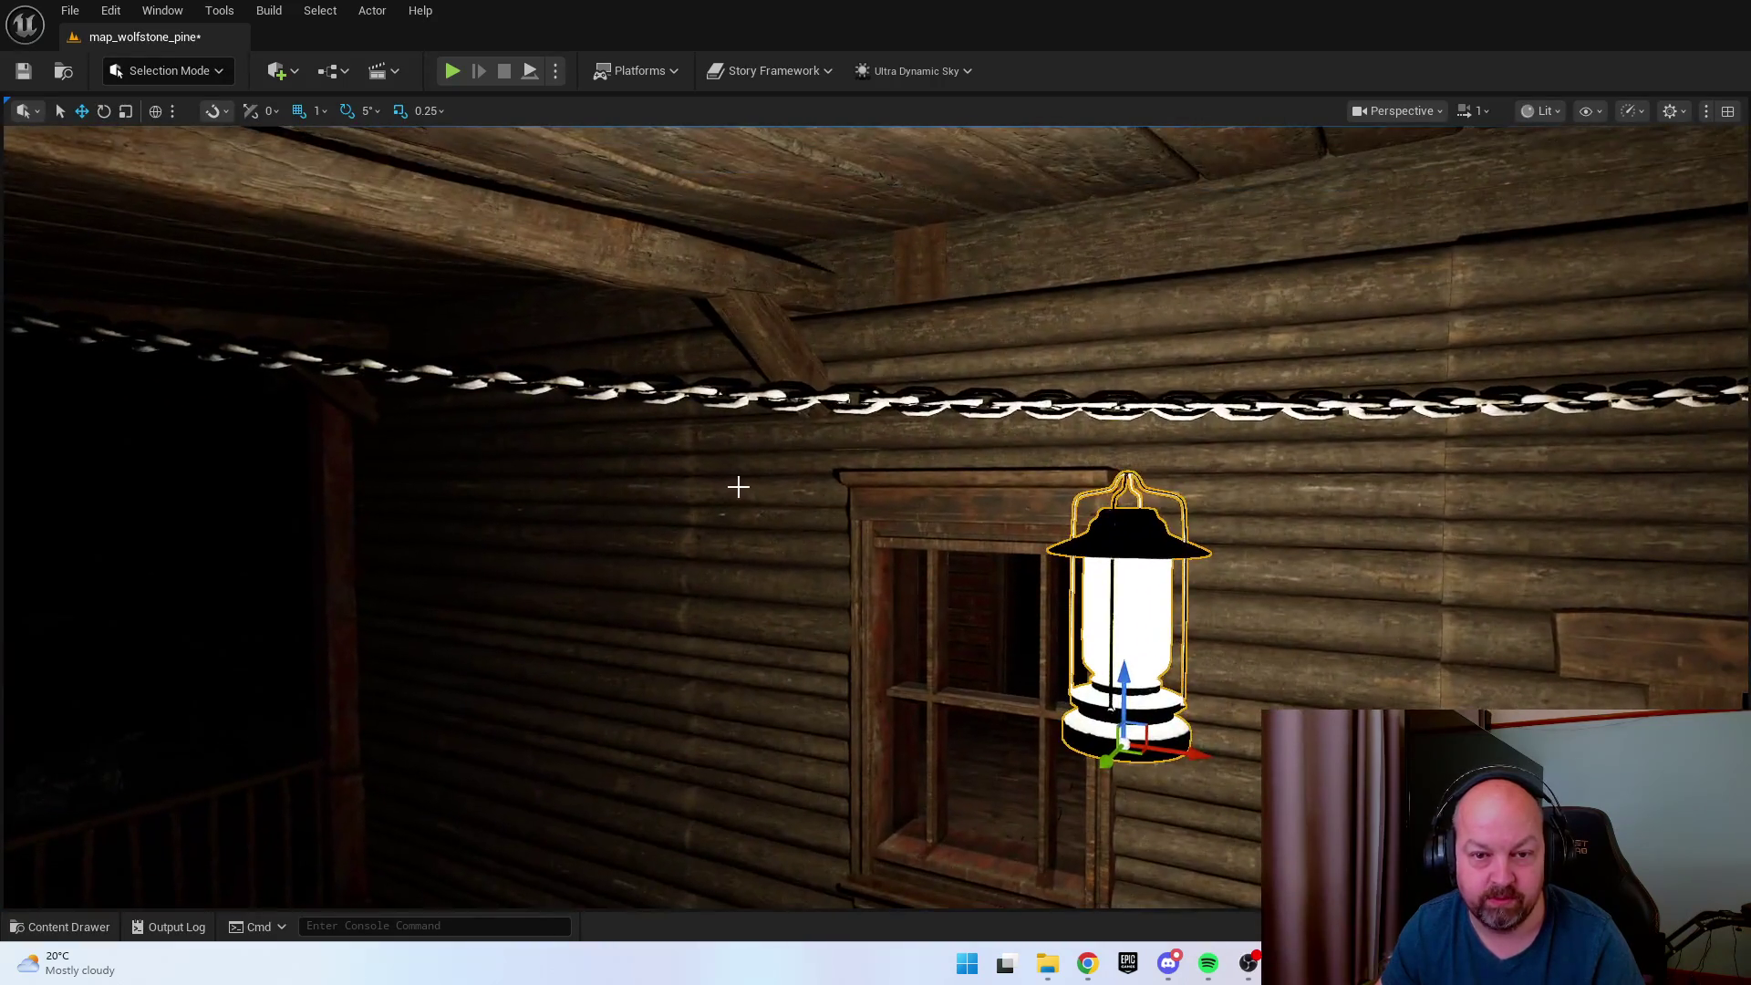
mouse_move(1106, 680)
mouse_down()
mouse_move(1081, 720)
mouse_move(1003, 729)
mouse_up()
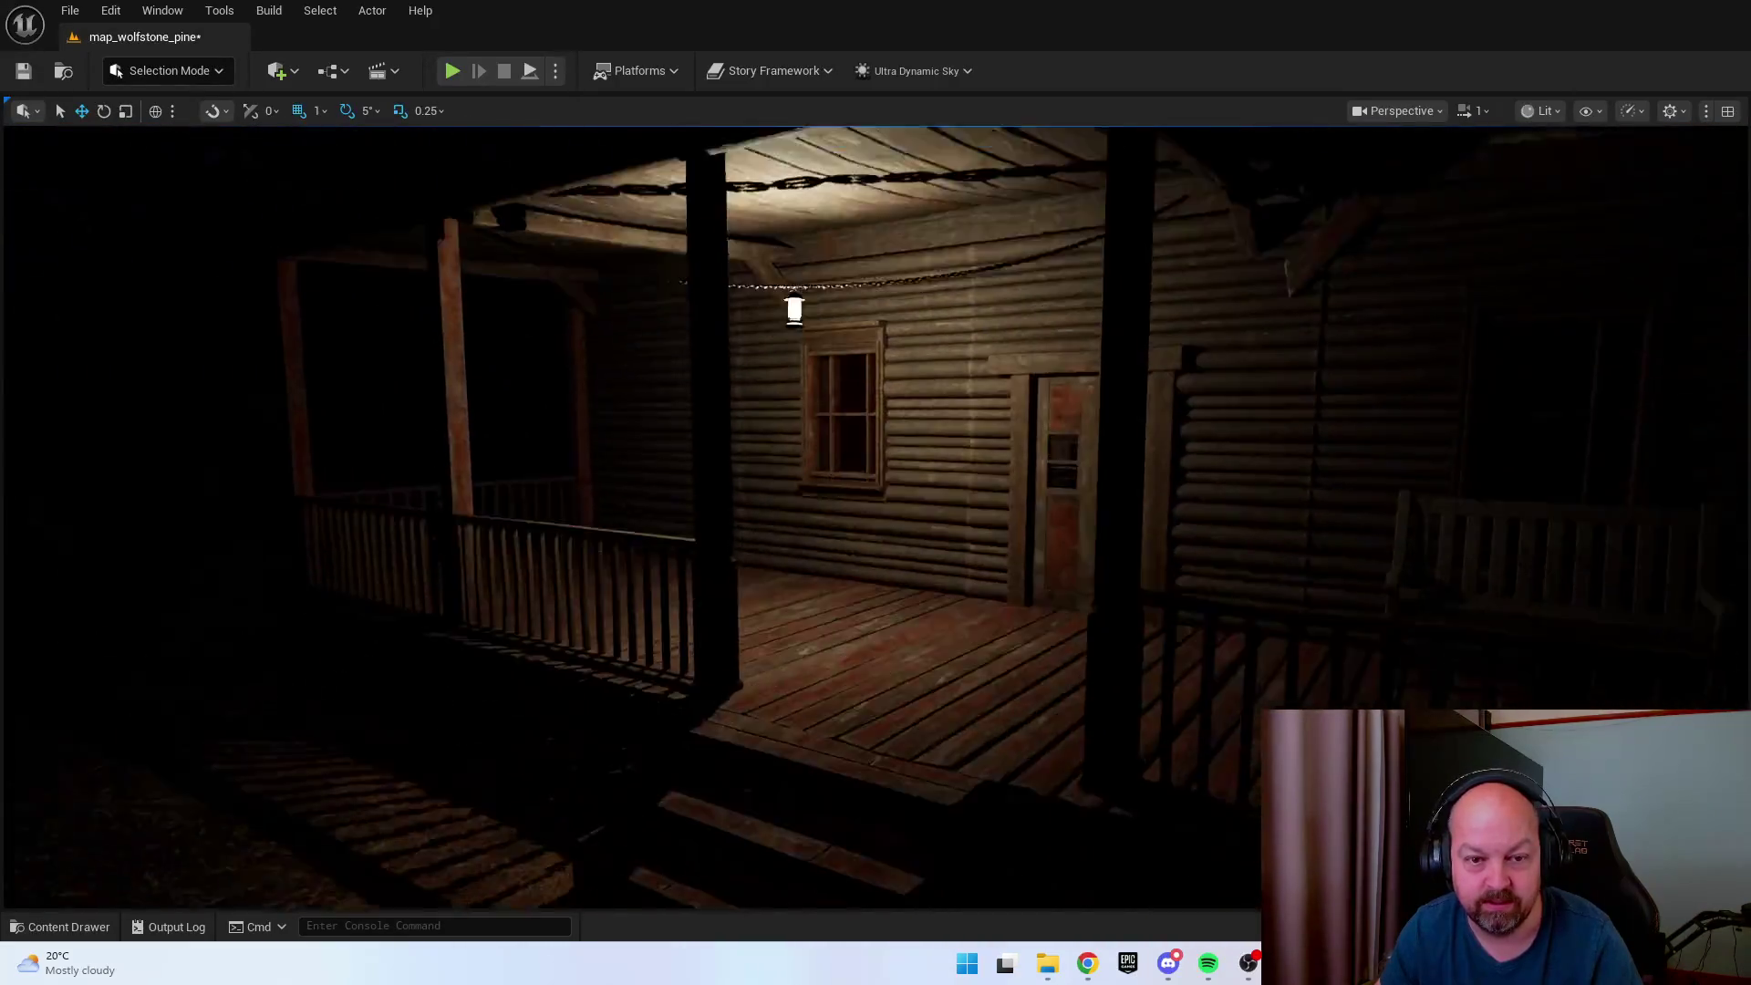
Deselect the lantern and start a Play-In-Editor session, walking toward the porch ceiling.
click(1160, 812)
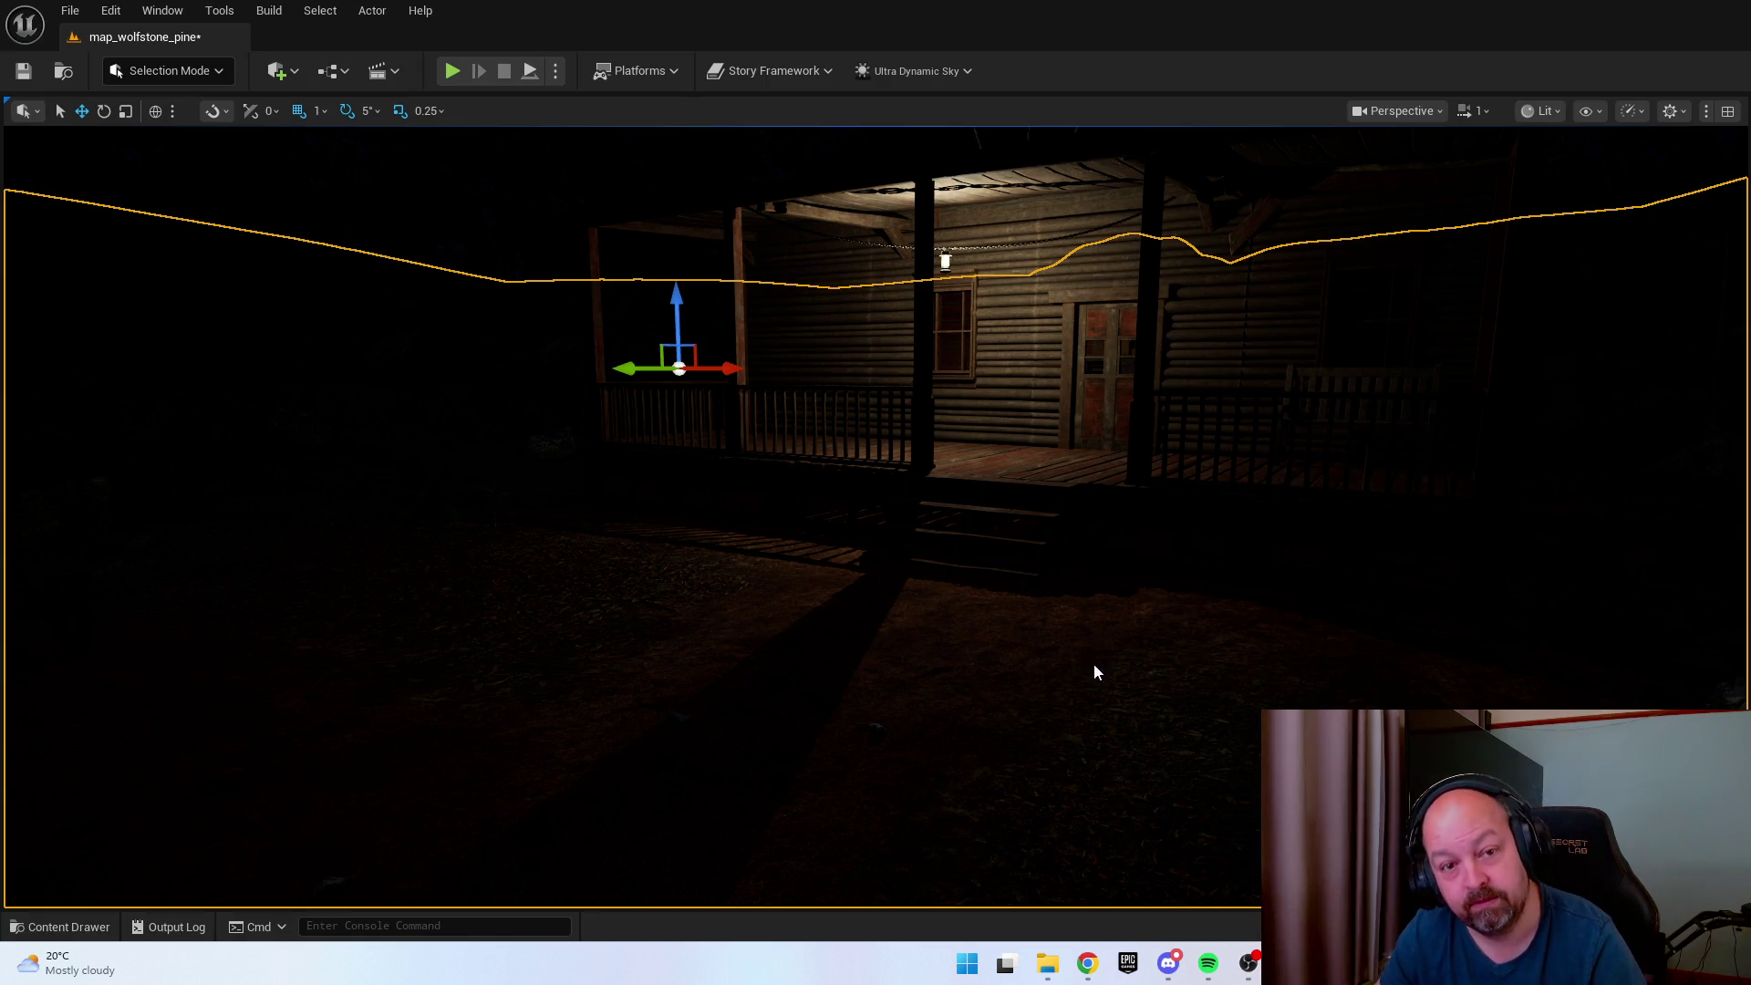
key(alt+p)
key(w)
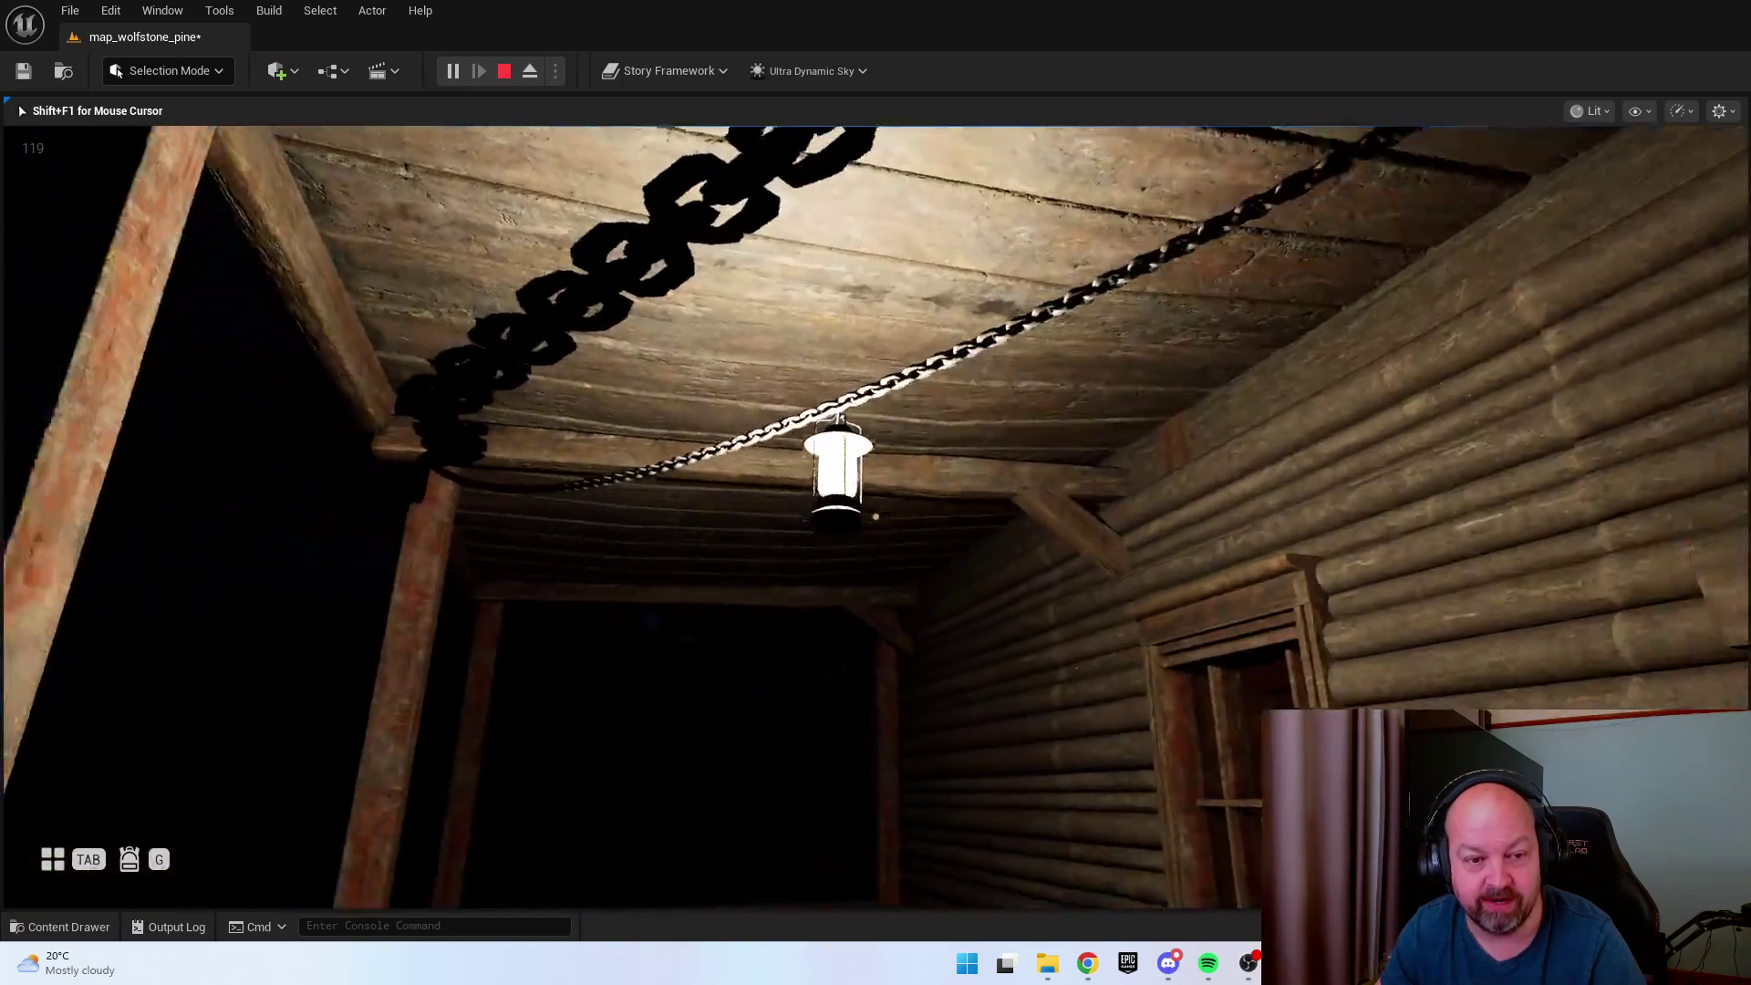
Toggle the hanging porch lantern off with E while looking around the dark porch.
key(e)
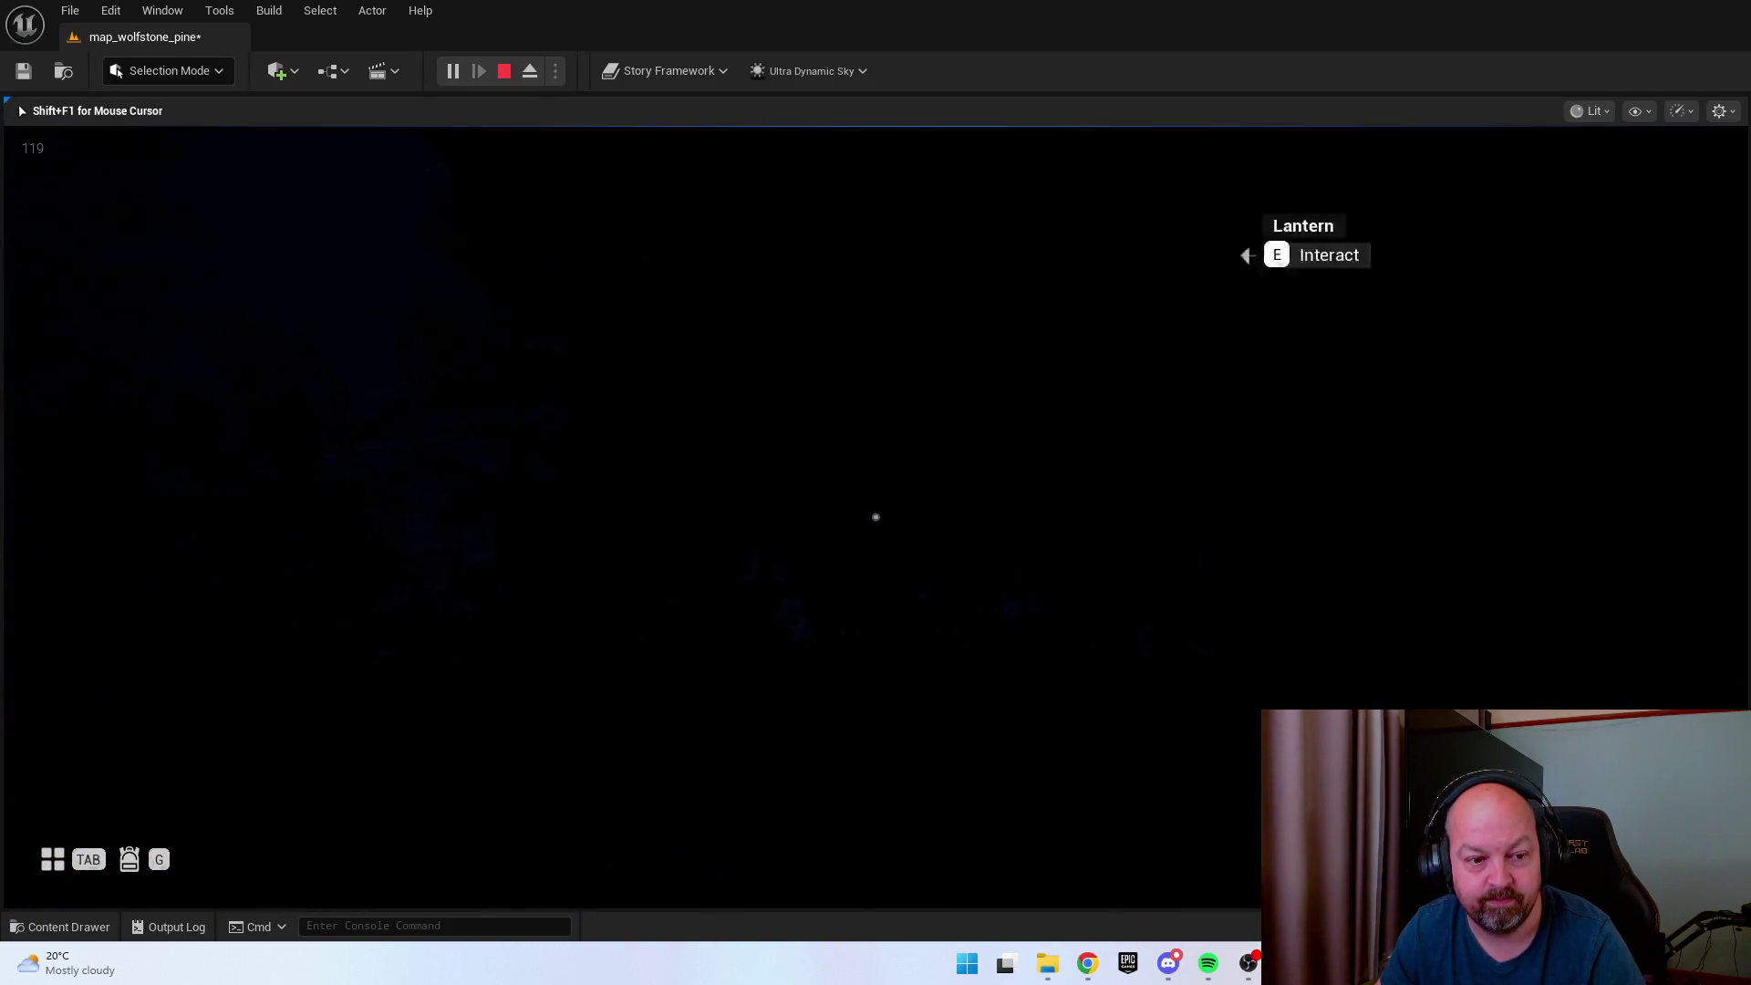
key(f)
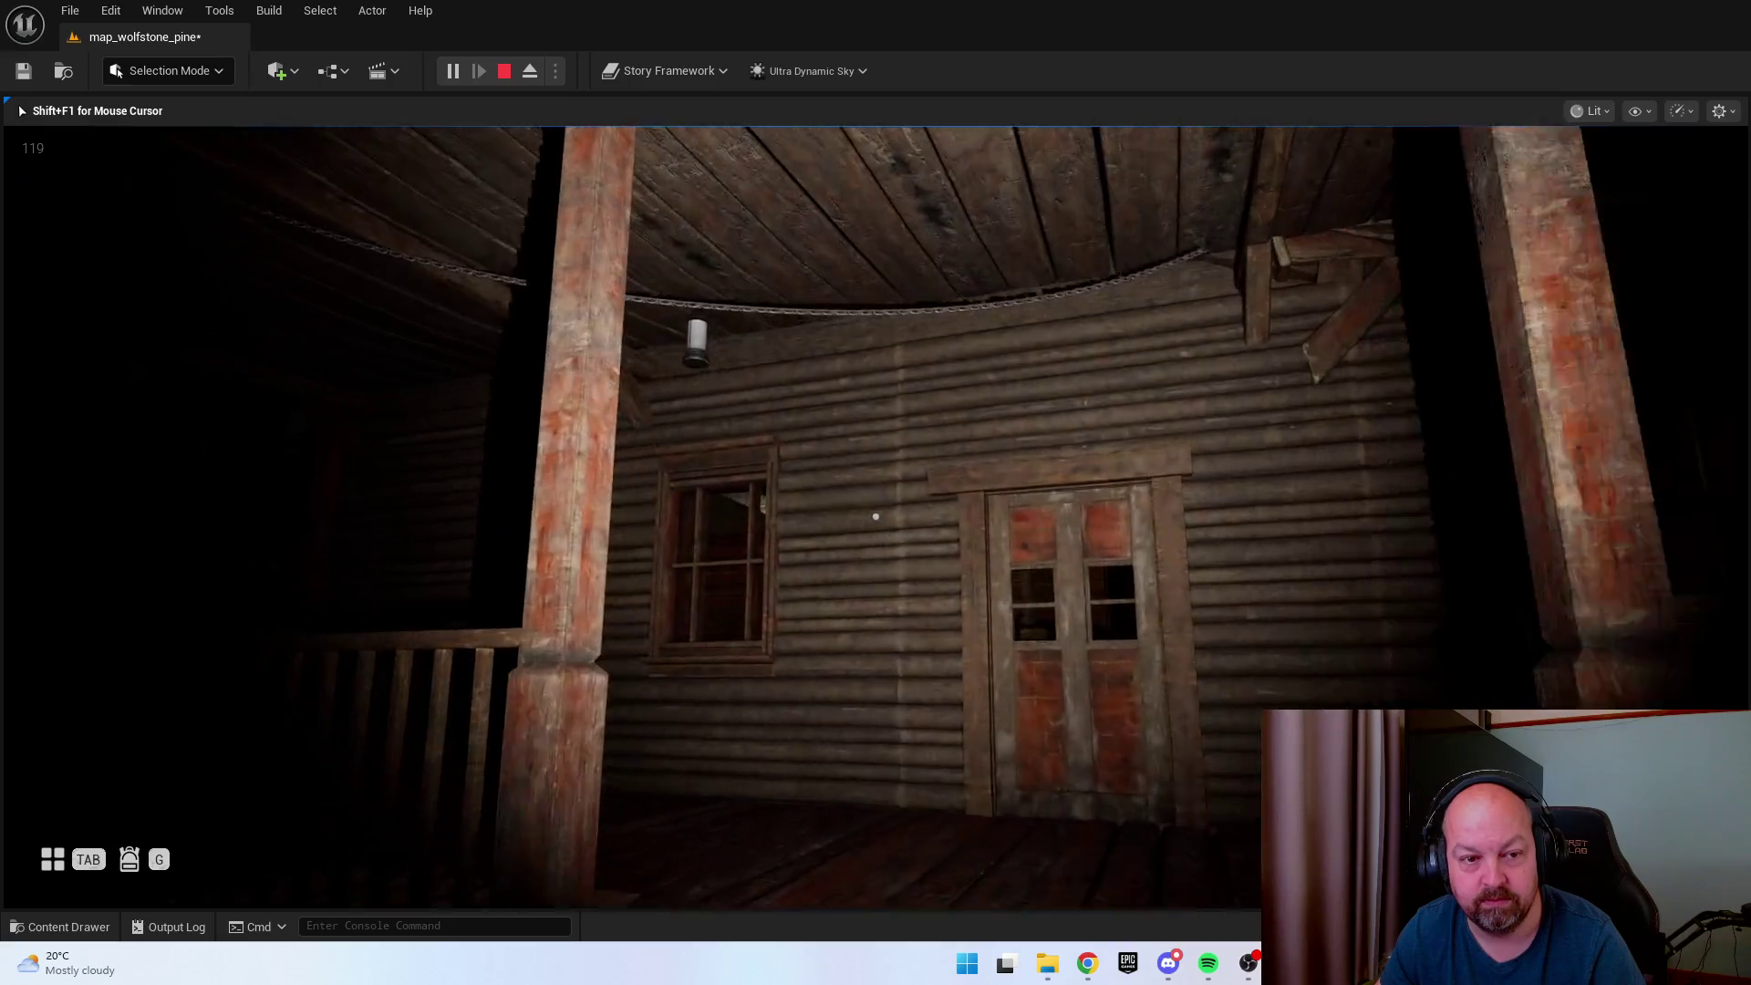
key(e)
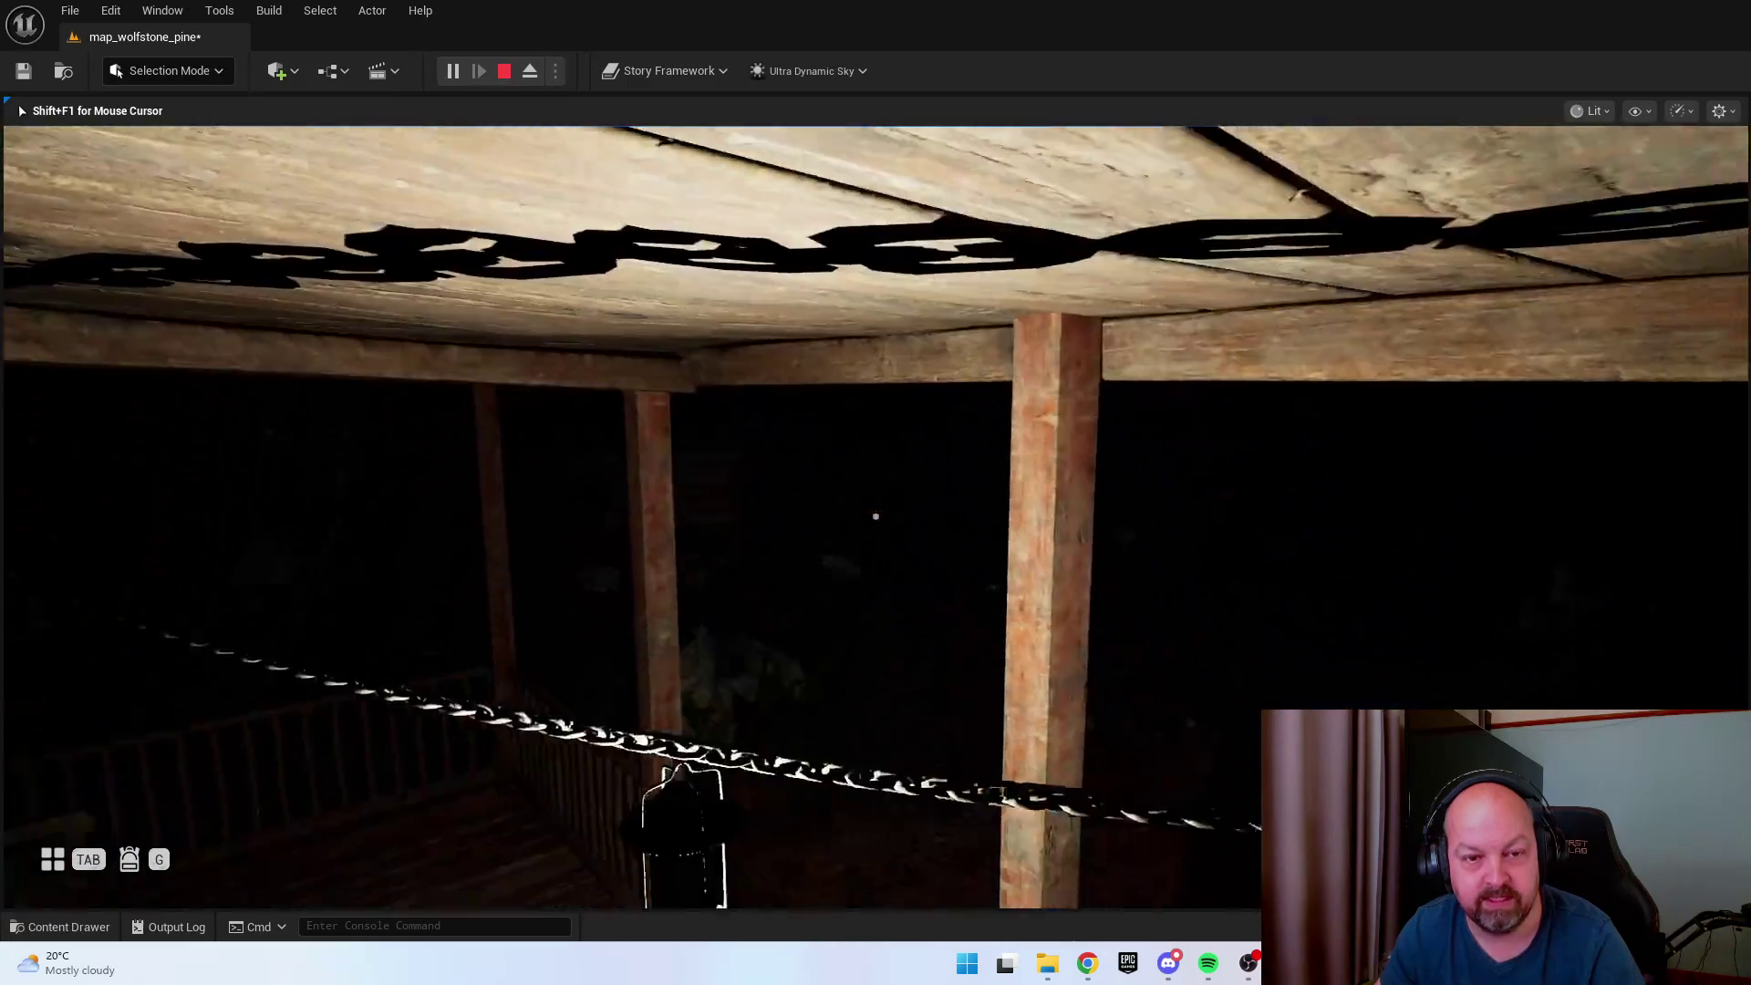
Walk to the cabin door, open it, step inside, and end the play session.
key(w)
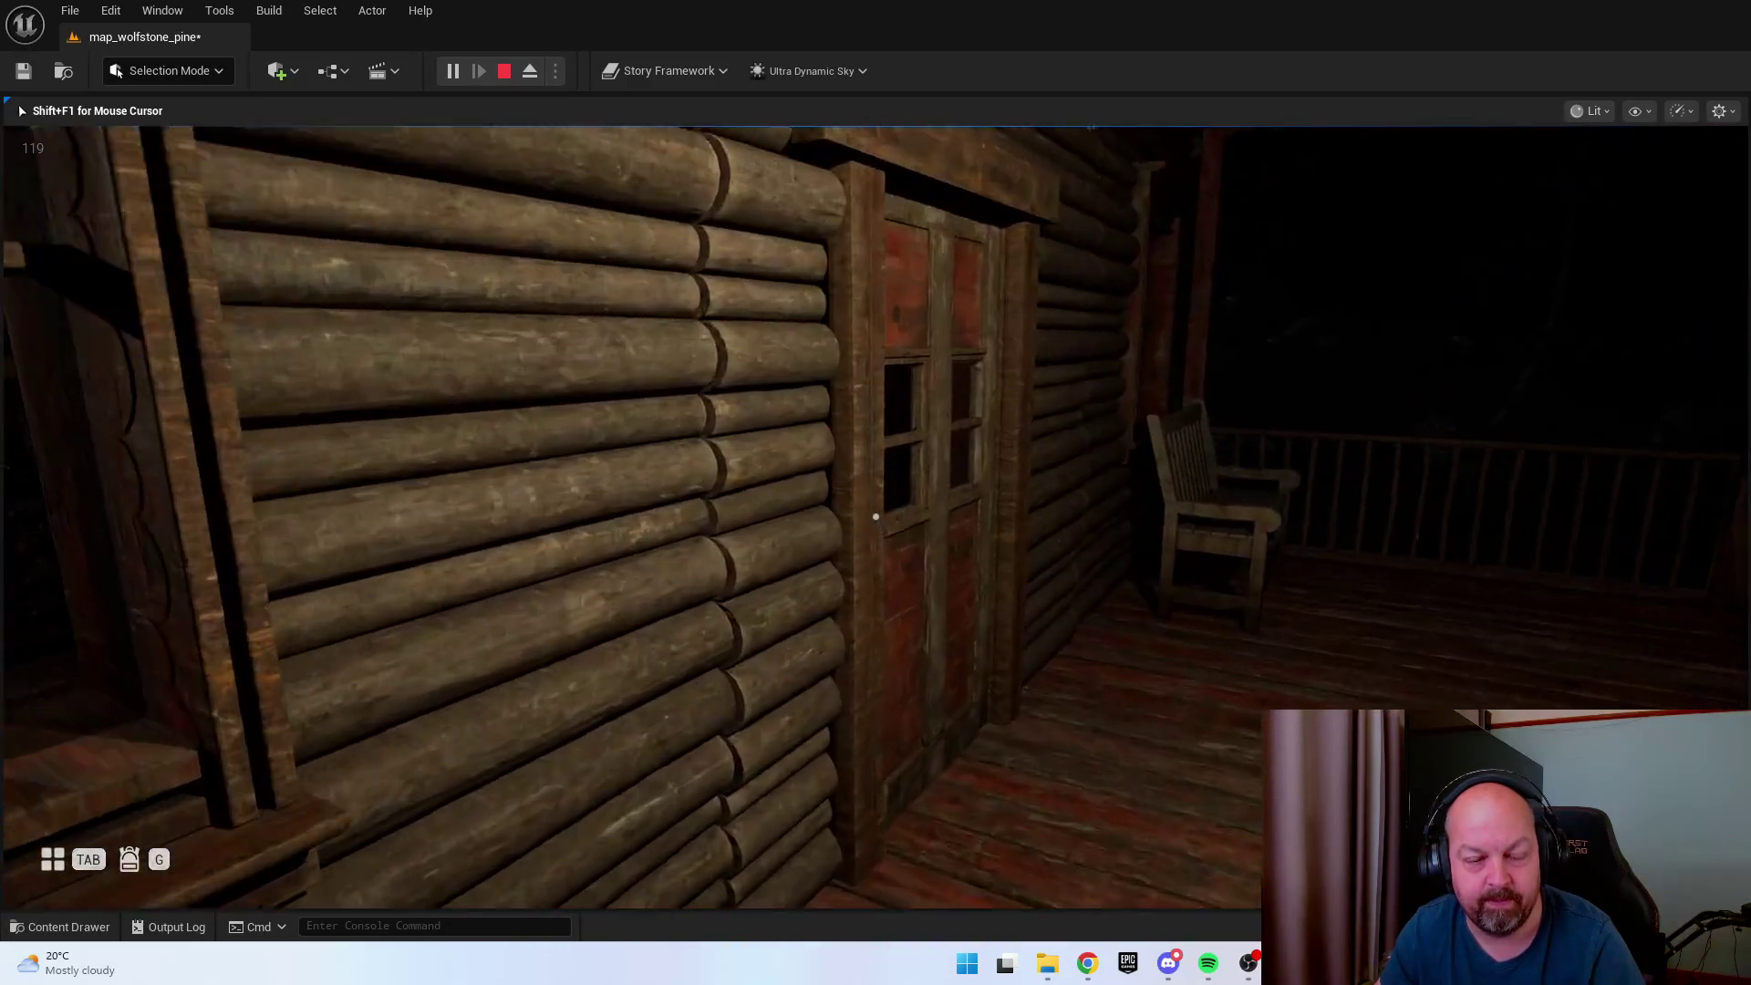
key(e)
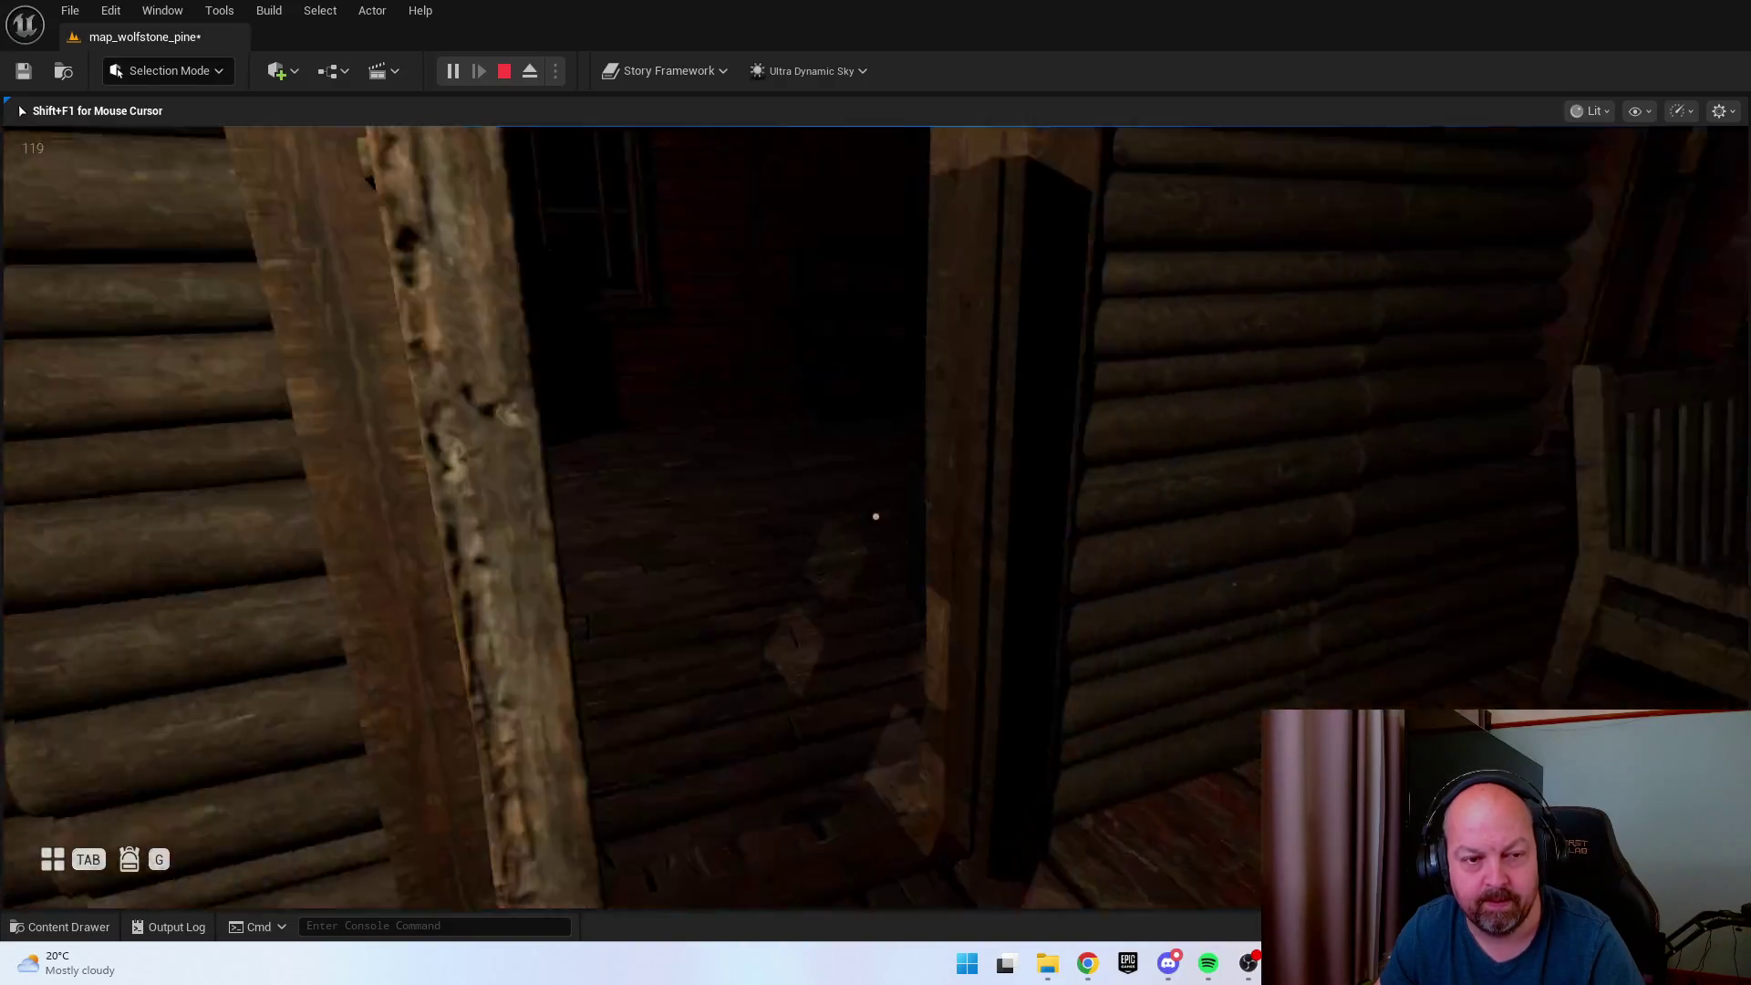
key(w)
key(w)
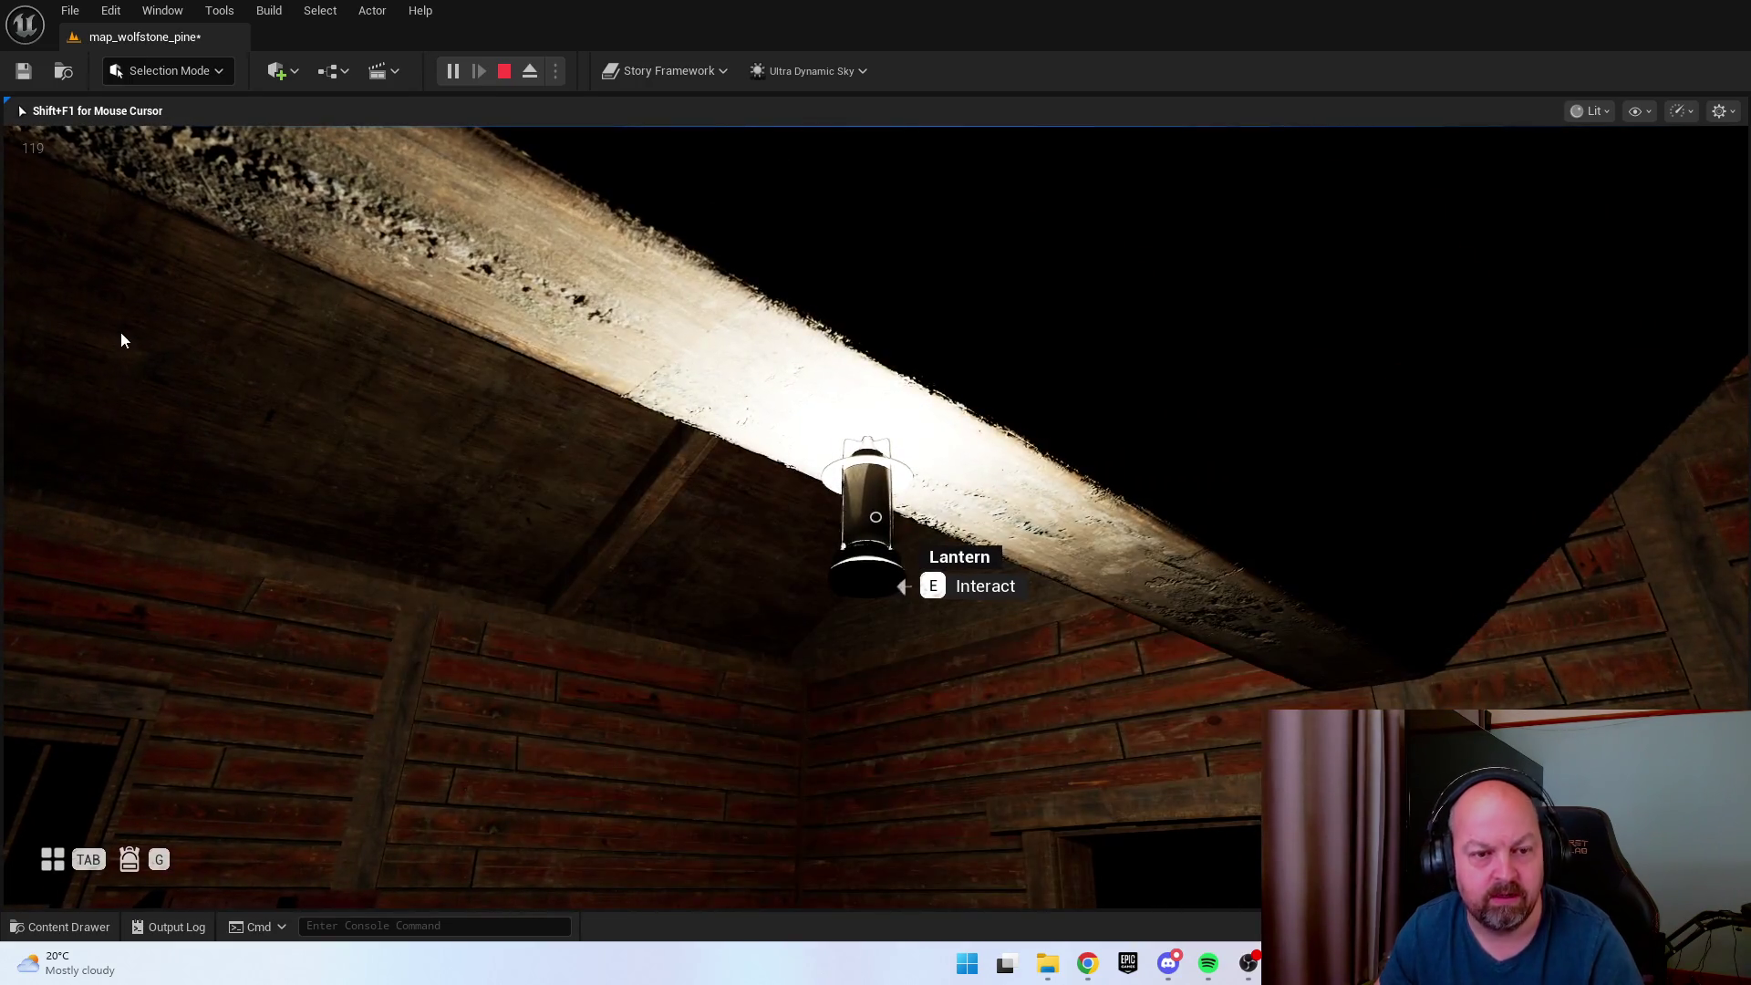
key(Escape)
Open the lantern's BP_Lantern blueprint and widen its Construction Script graph area.
double_click(847, 522)
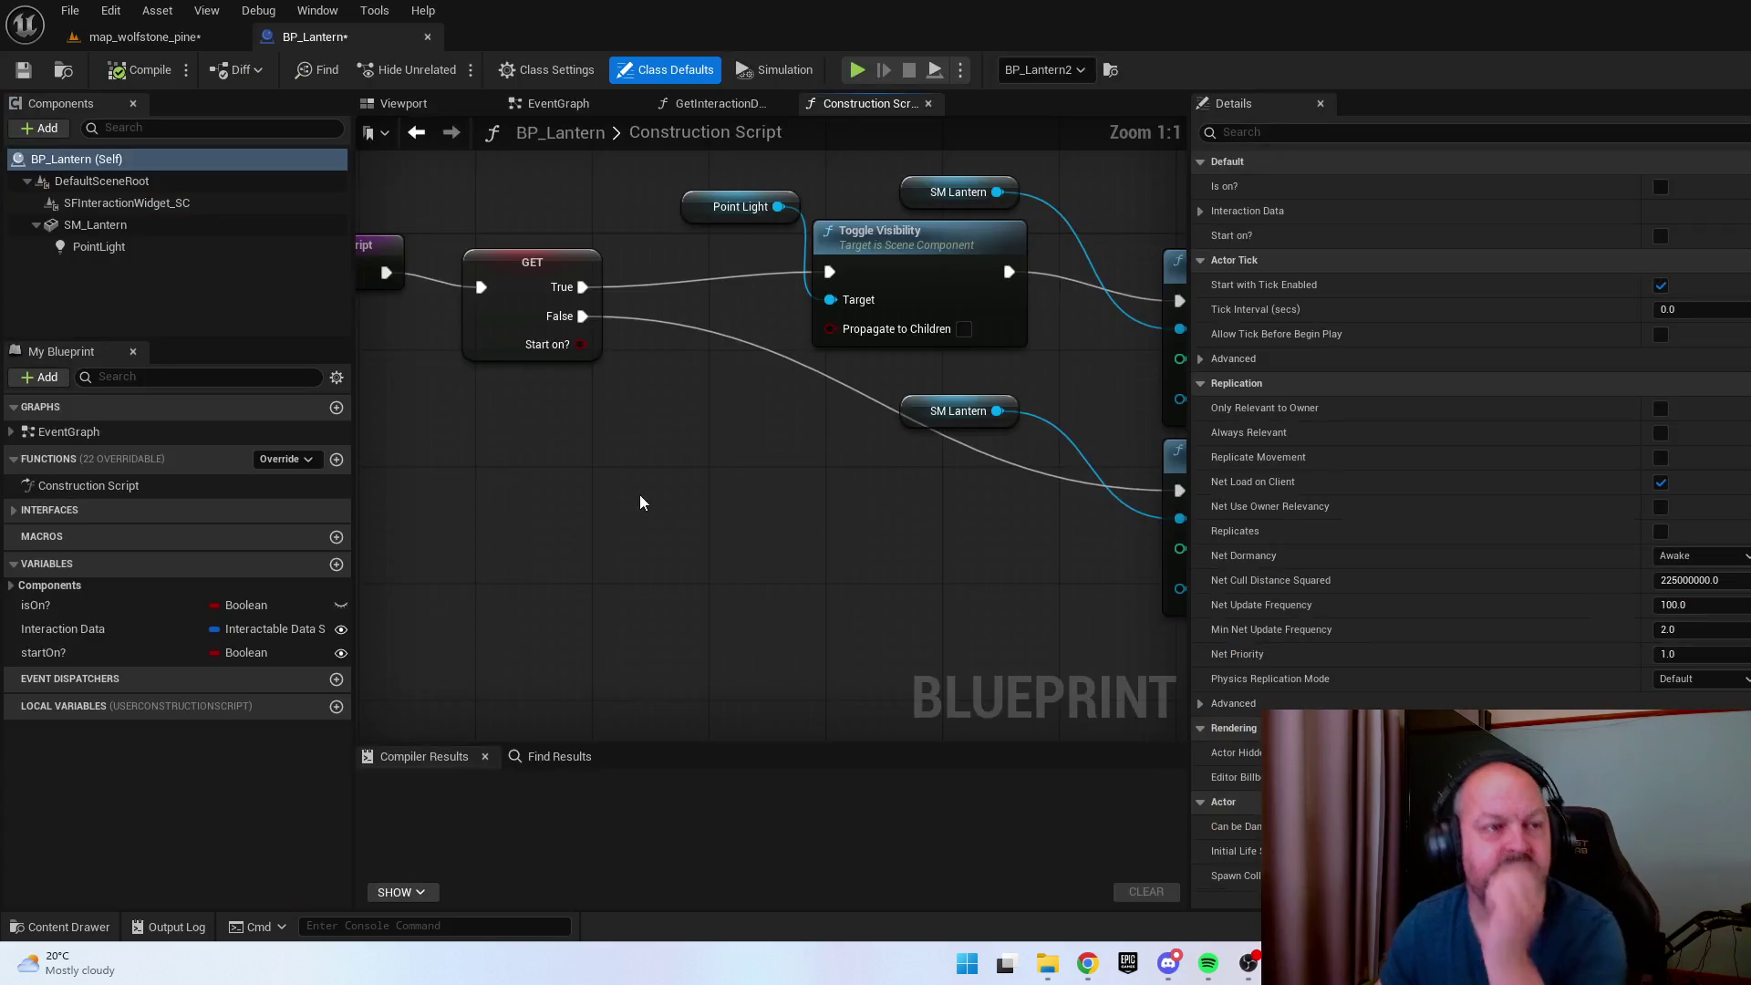
scroll(806, 473, down, 4)
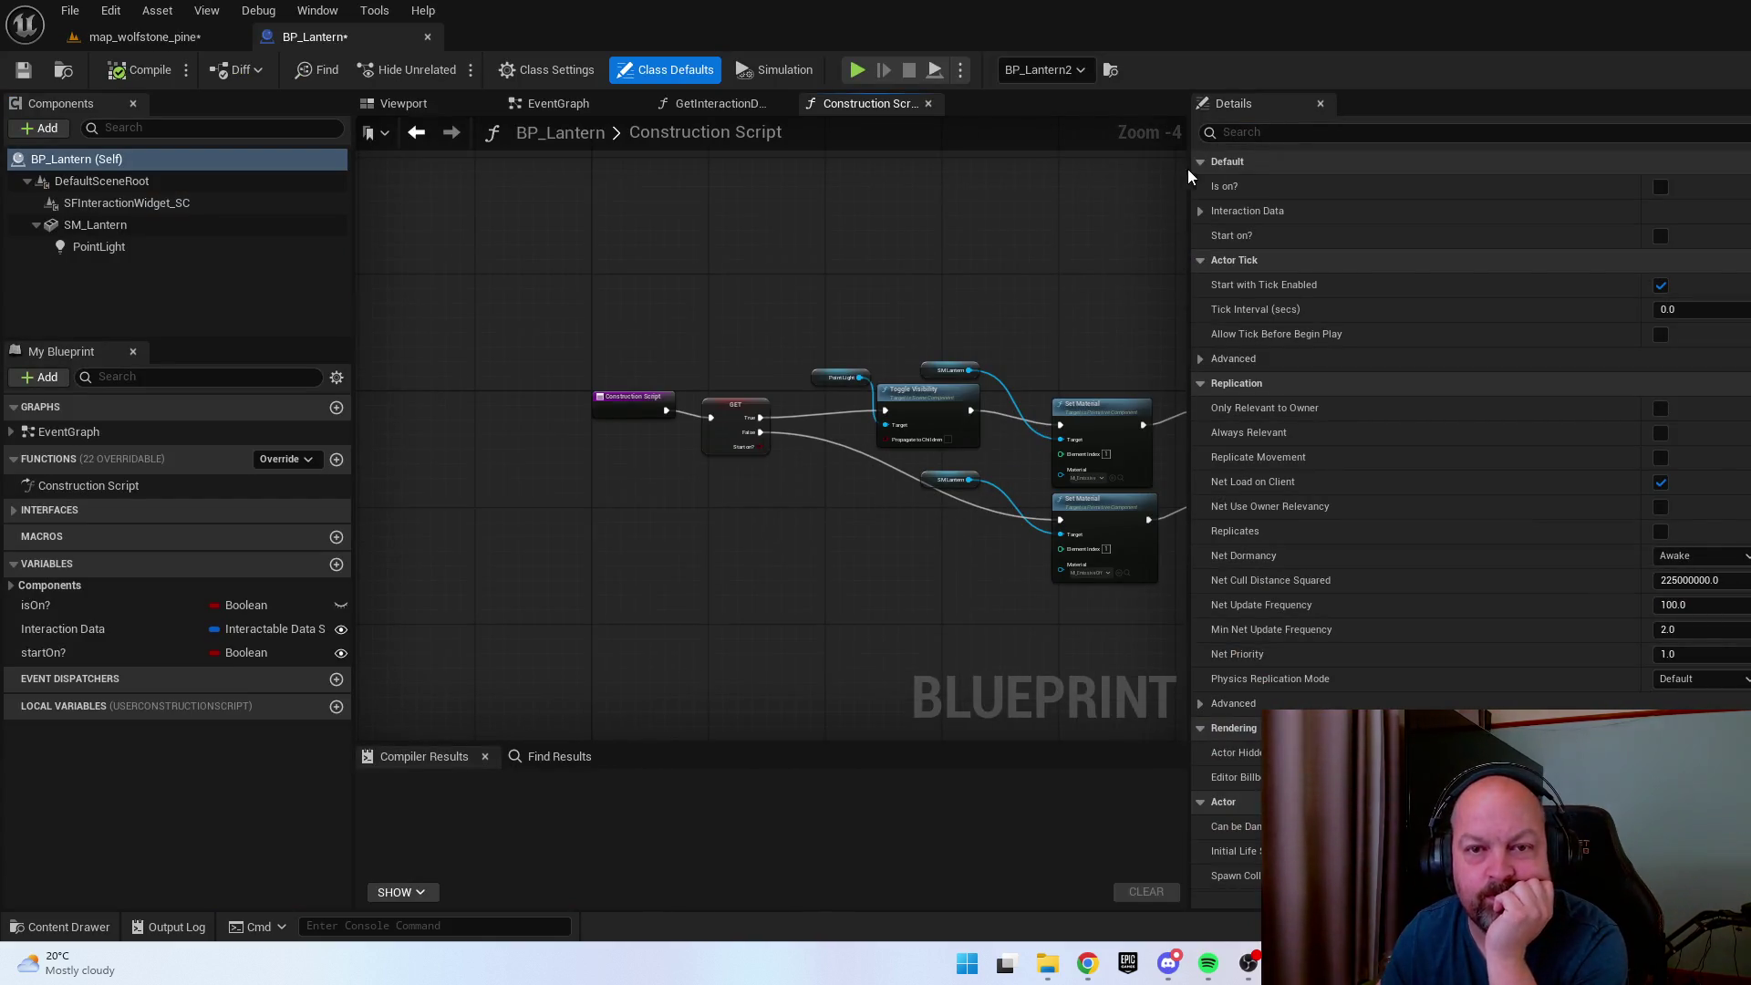
drag(1190, 173, 1750, 165)
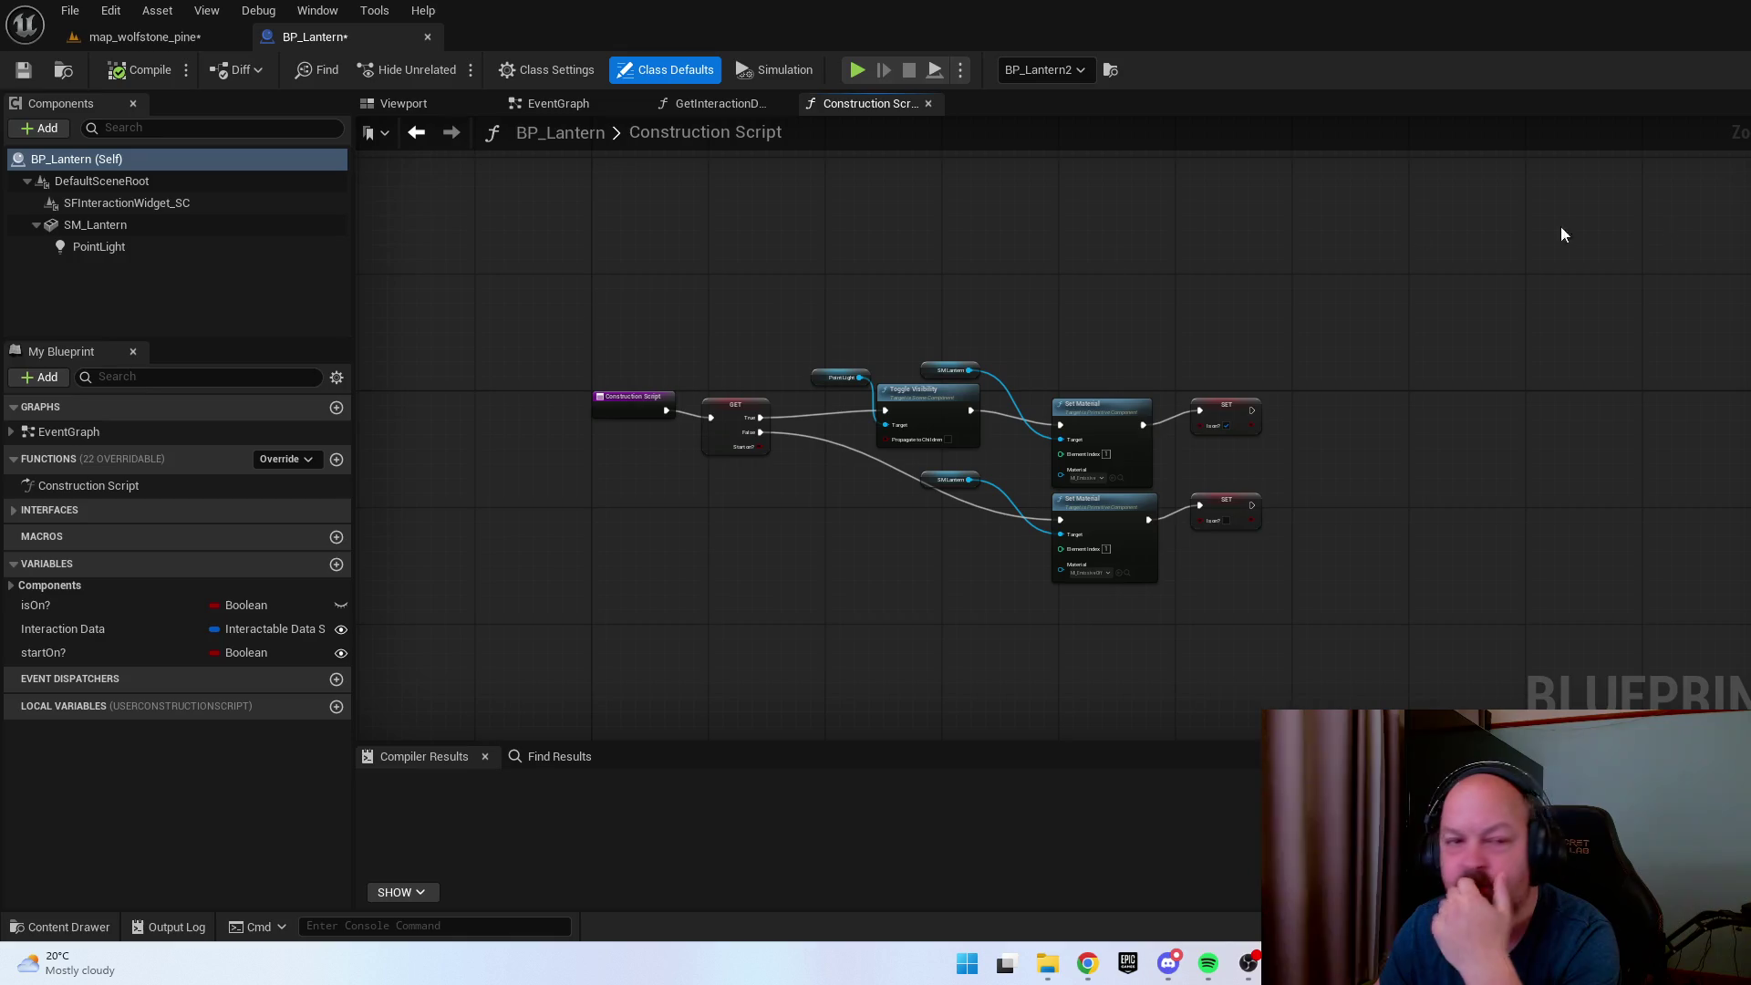
Bring up the EventGraph, centring Event InteractWith and its Turn Off/Turn On branches.
click(558, 103)
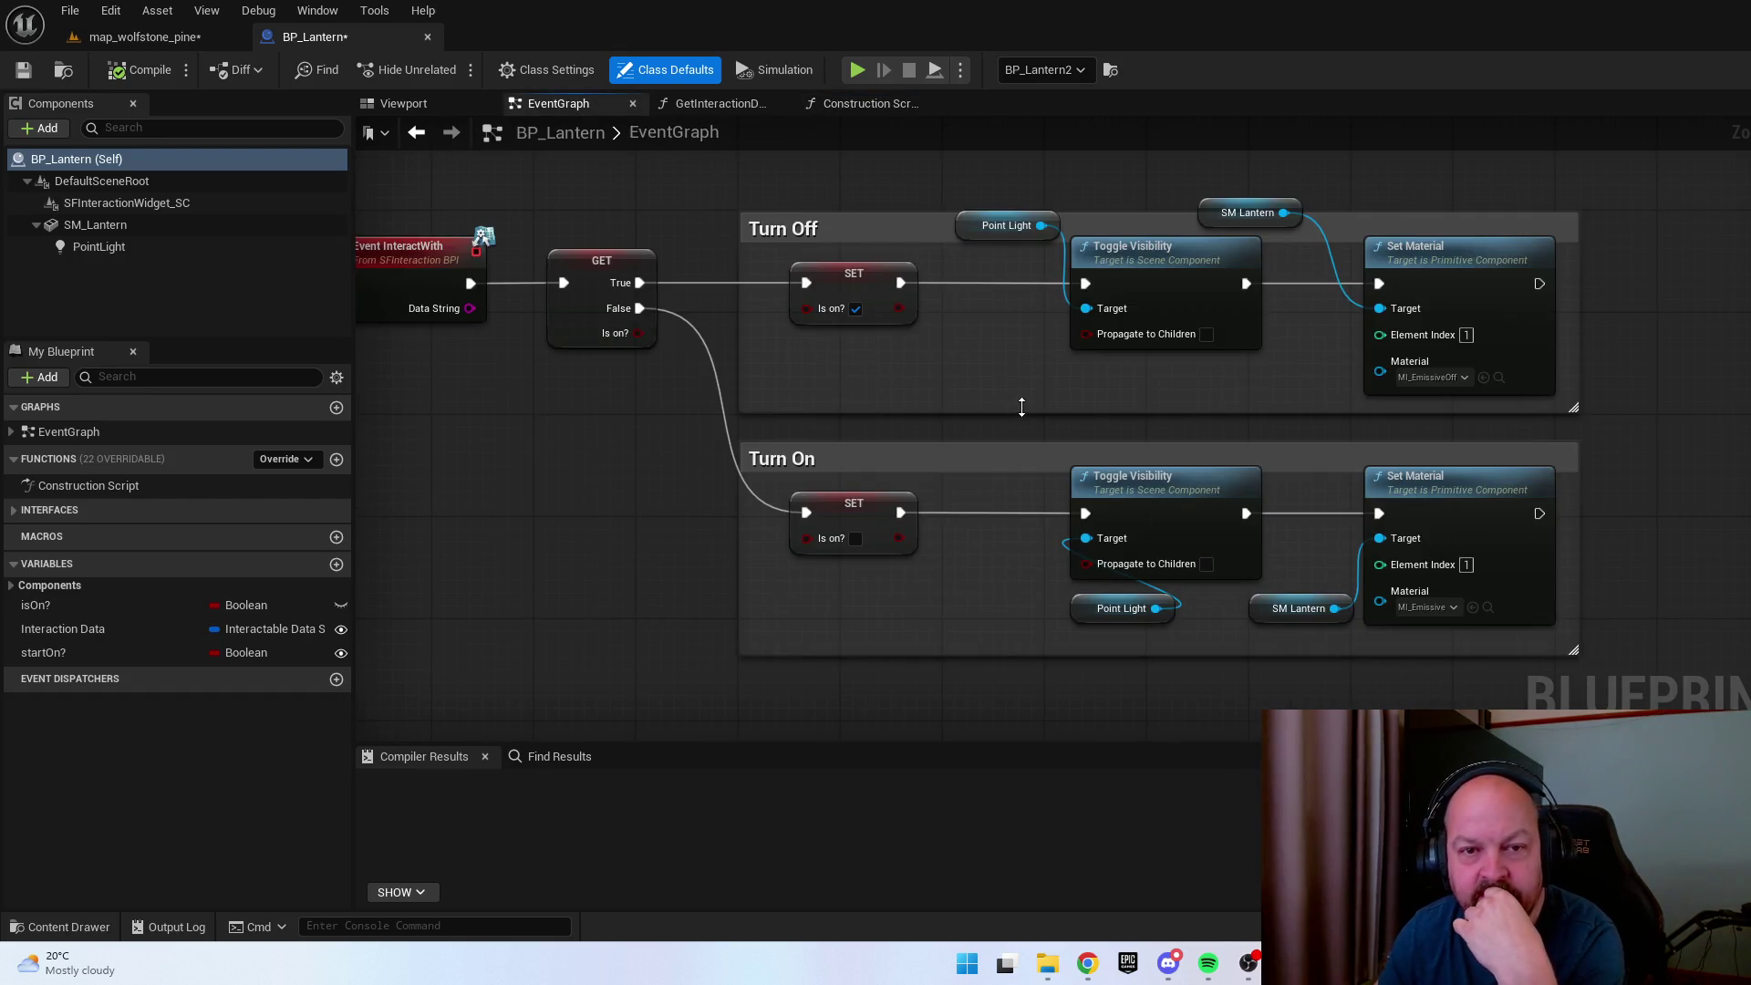
drag(946, 392, 1238, 392)
click(675, 265)
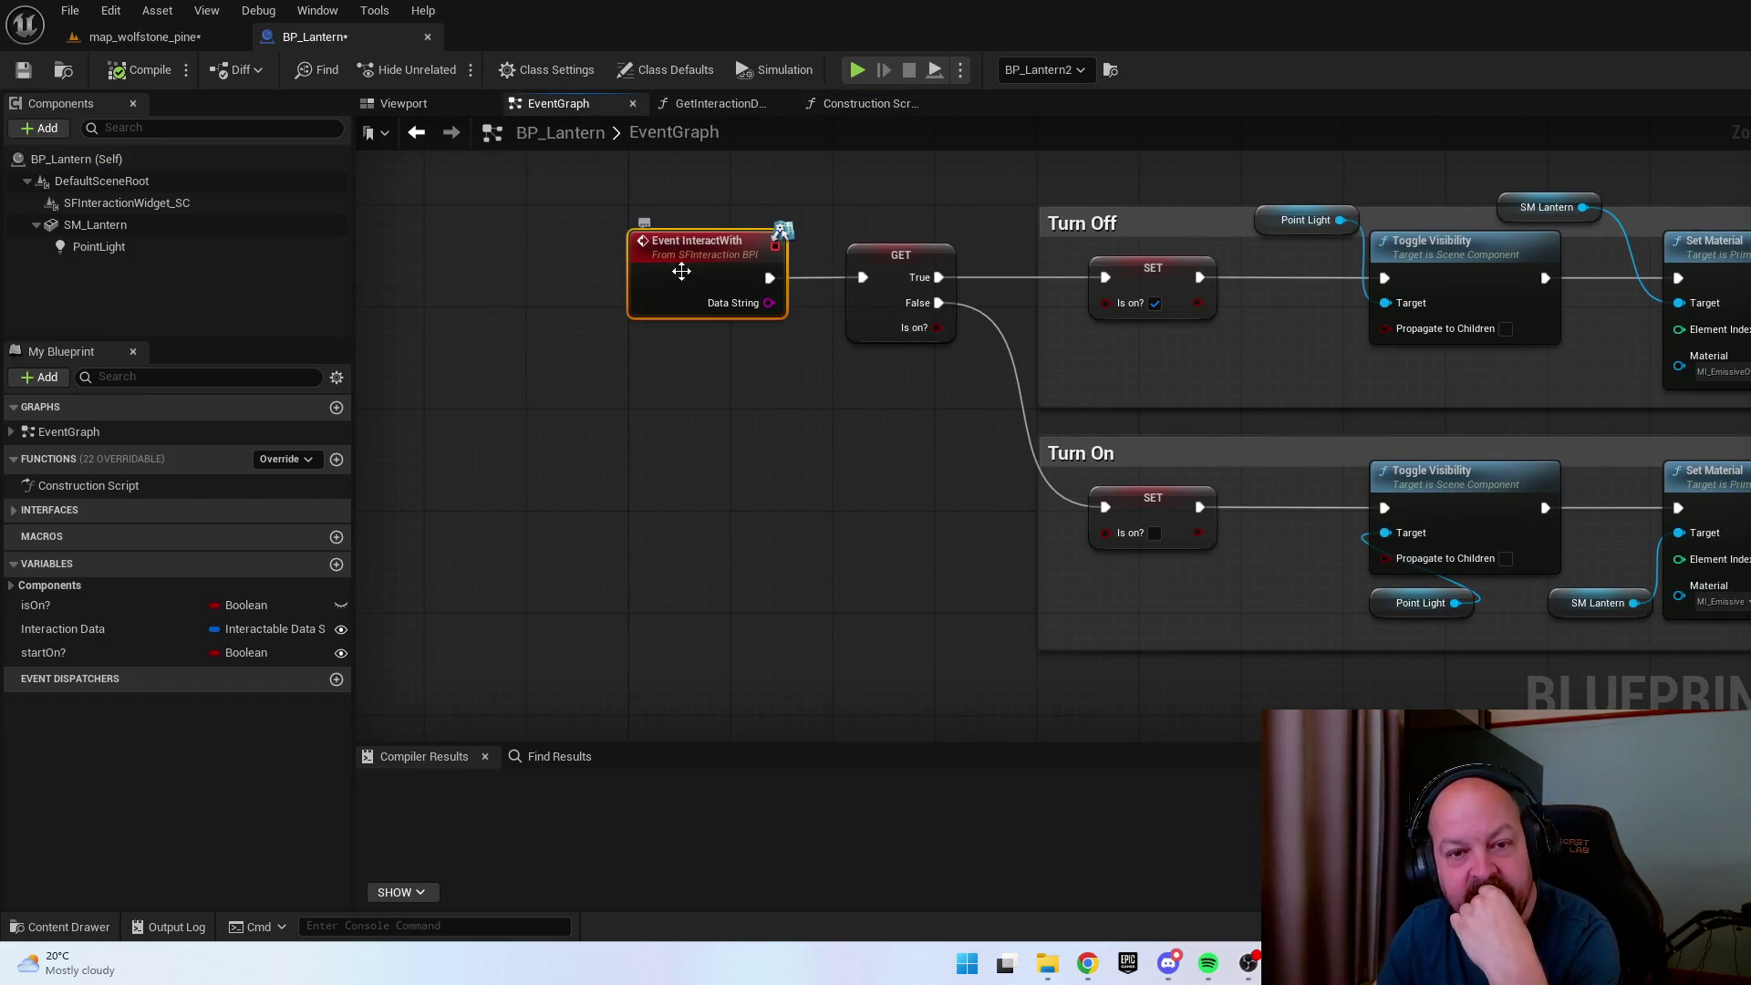
drag(936, 427, 774, 427)
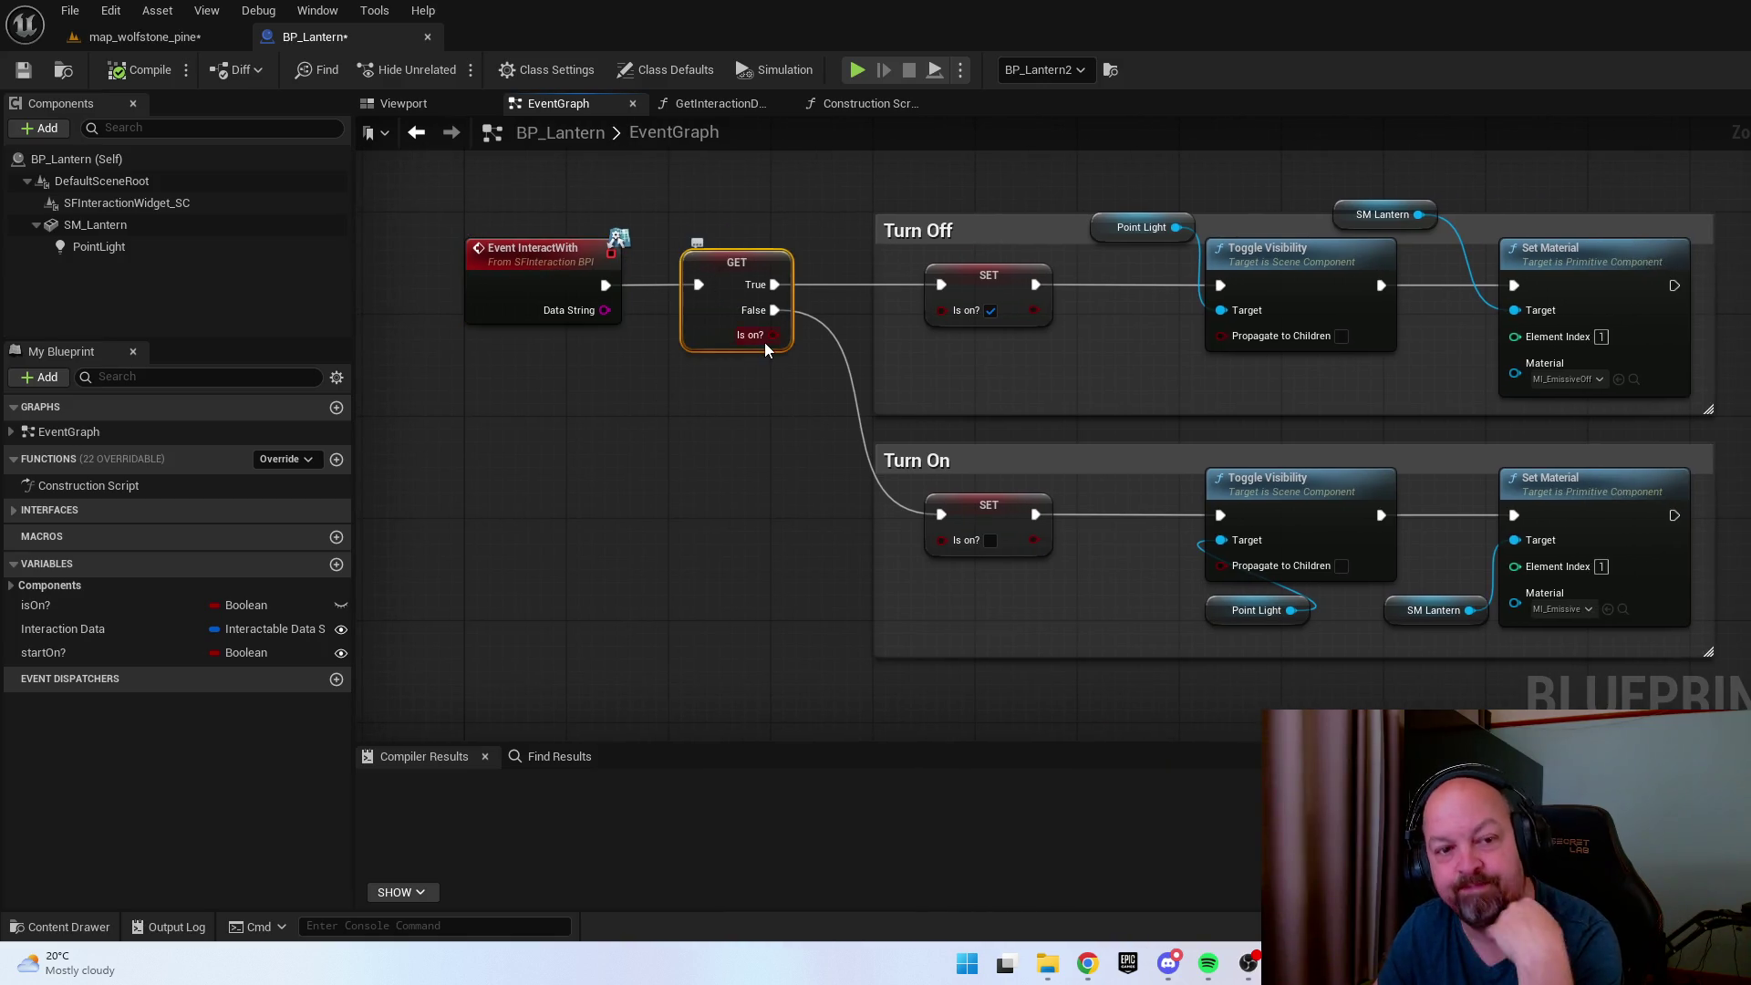
drag(764, 343, 685, 349)
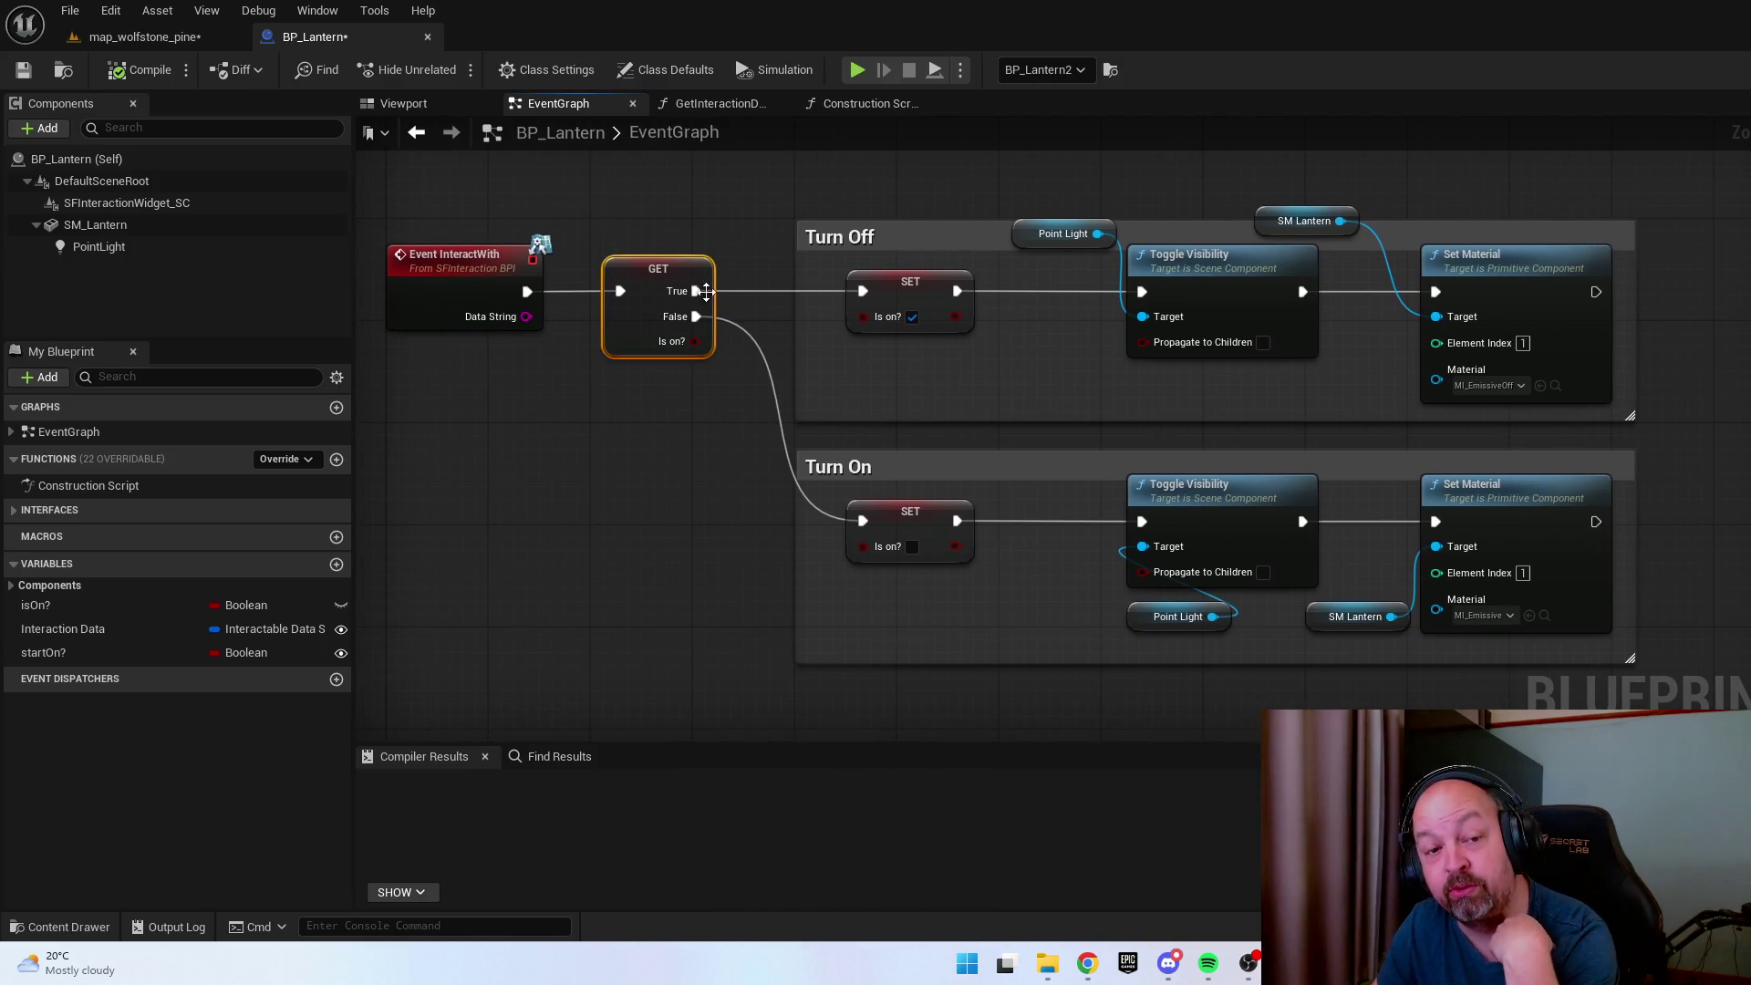
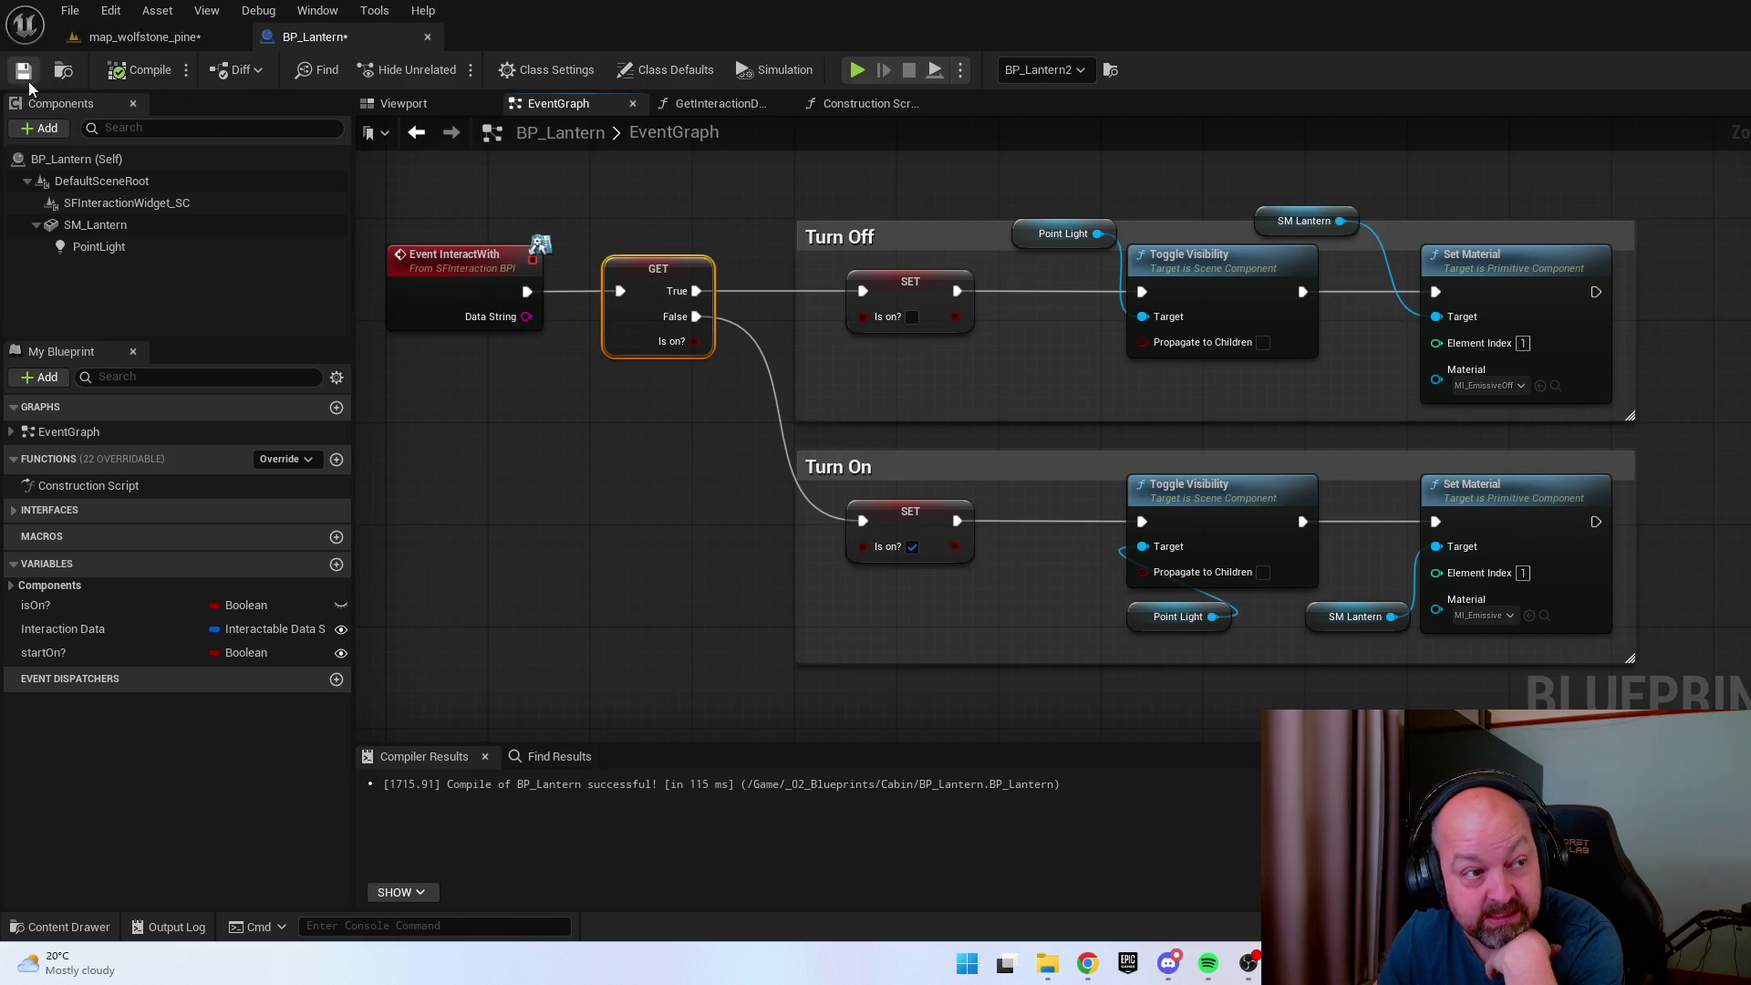
Return to the level map tab and start a Play-In-Editor session with Alt+P.
click(144, 37)
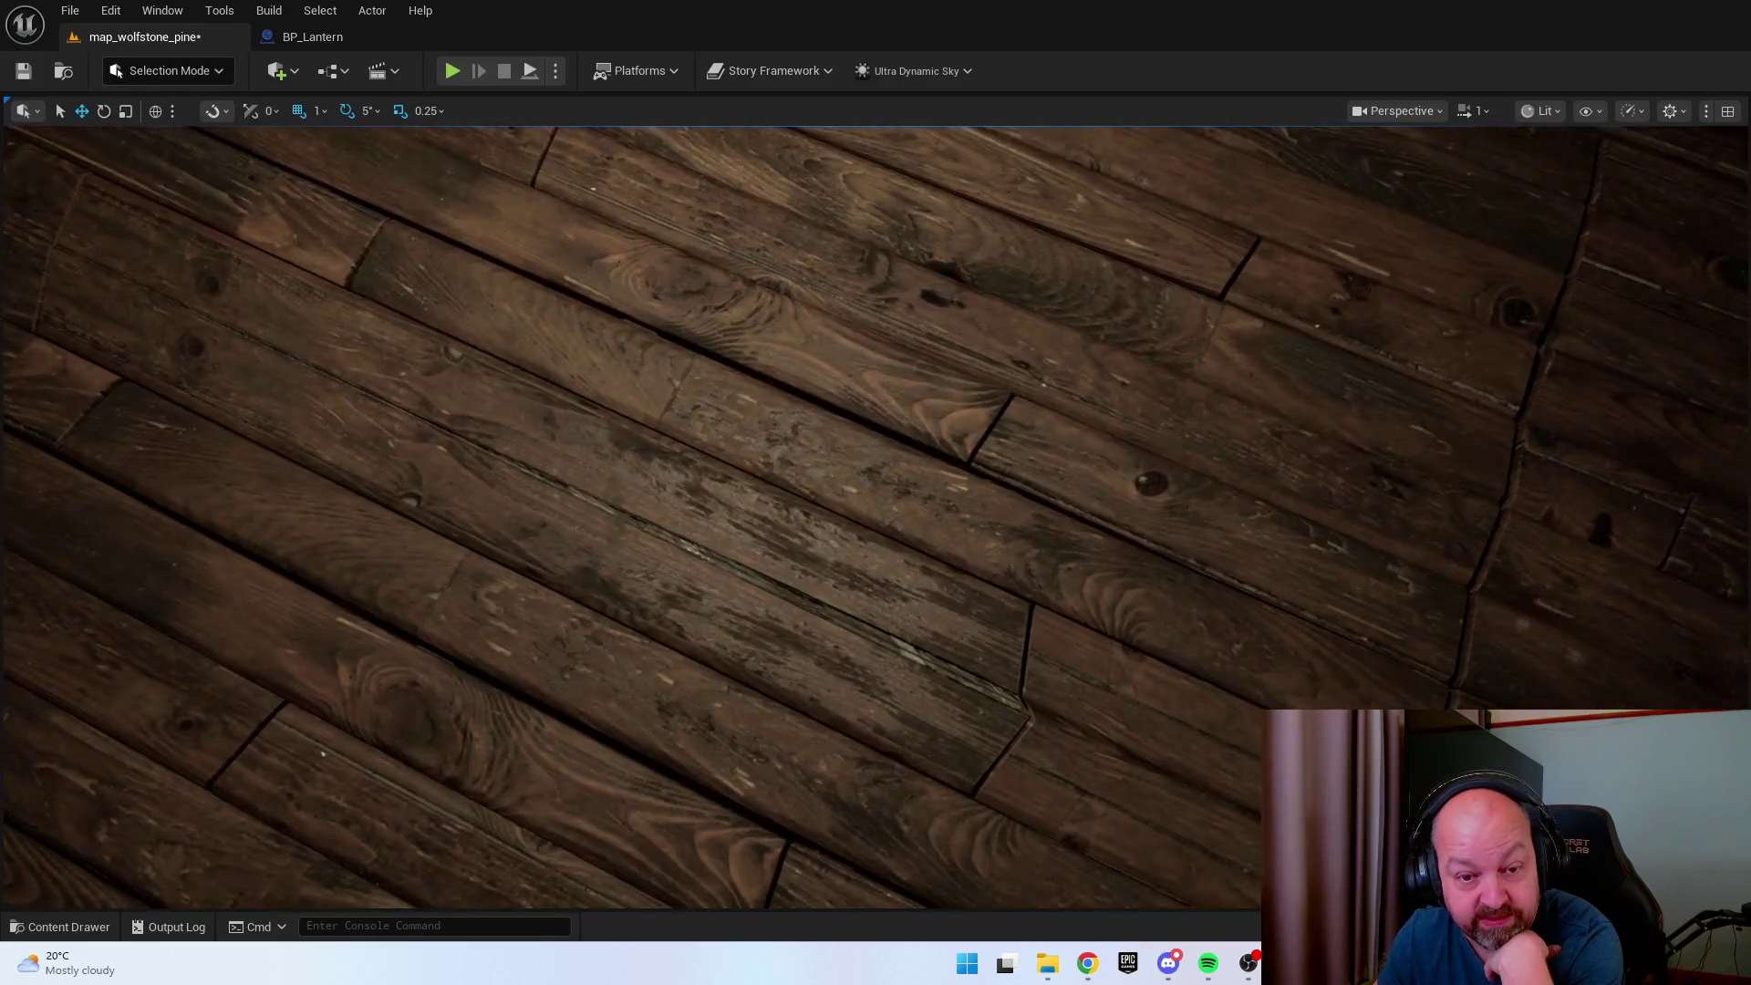
right_click(1168, 315)
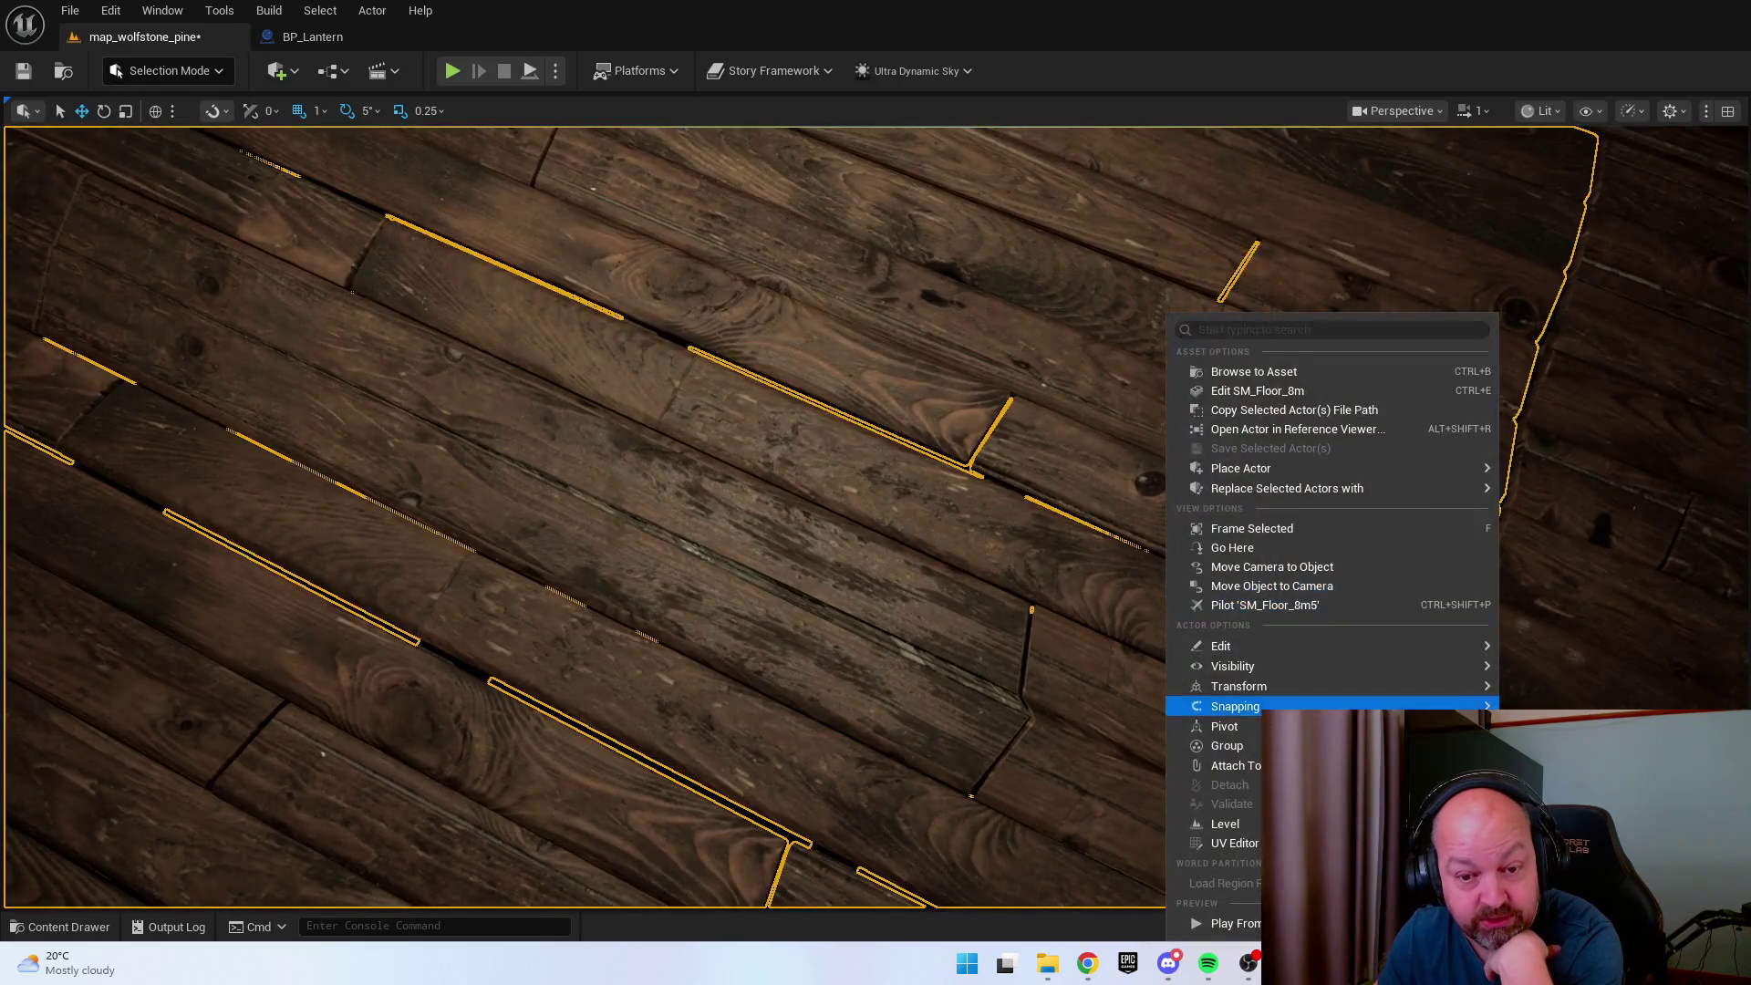
key(Escape)
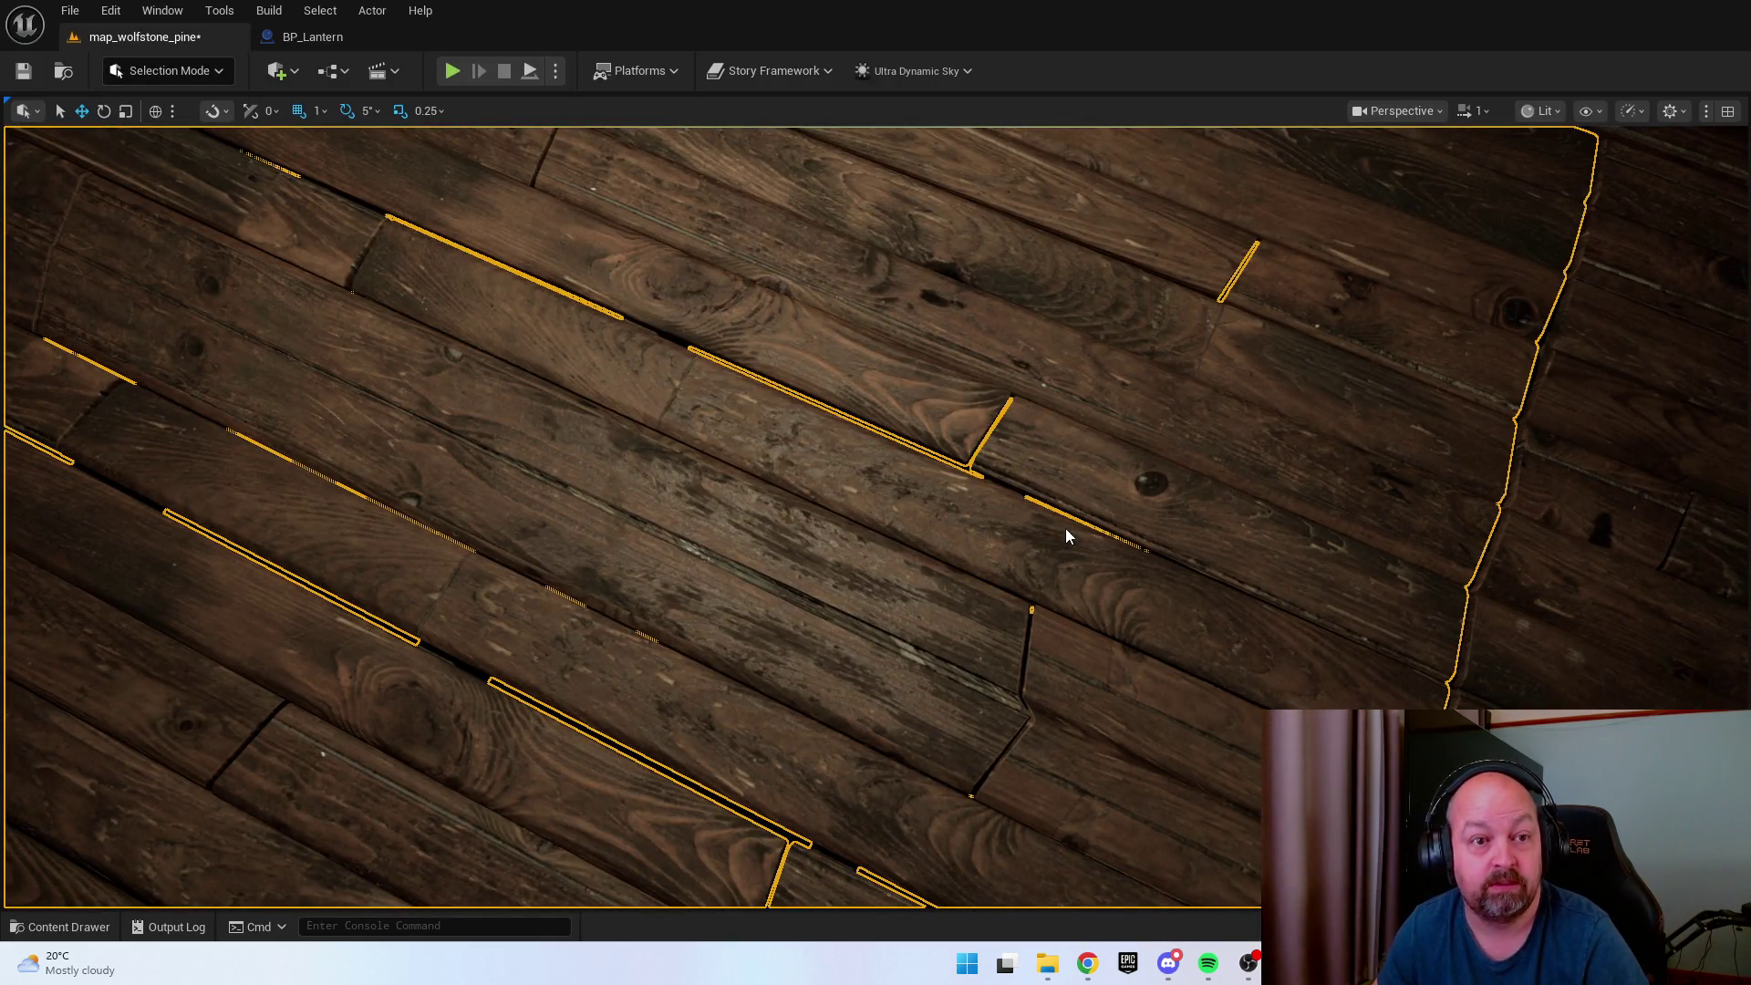
key(alt+p)
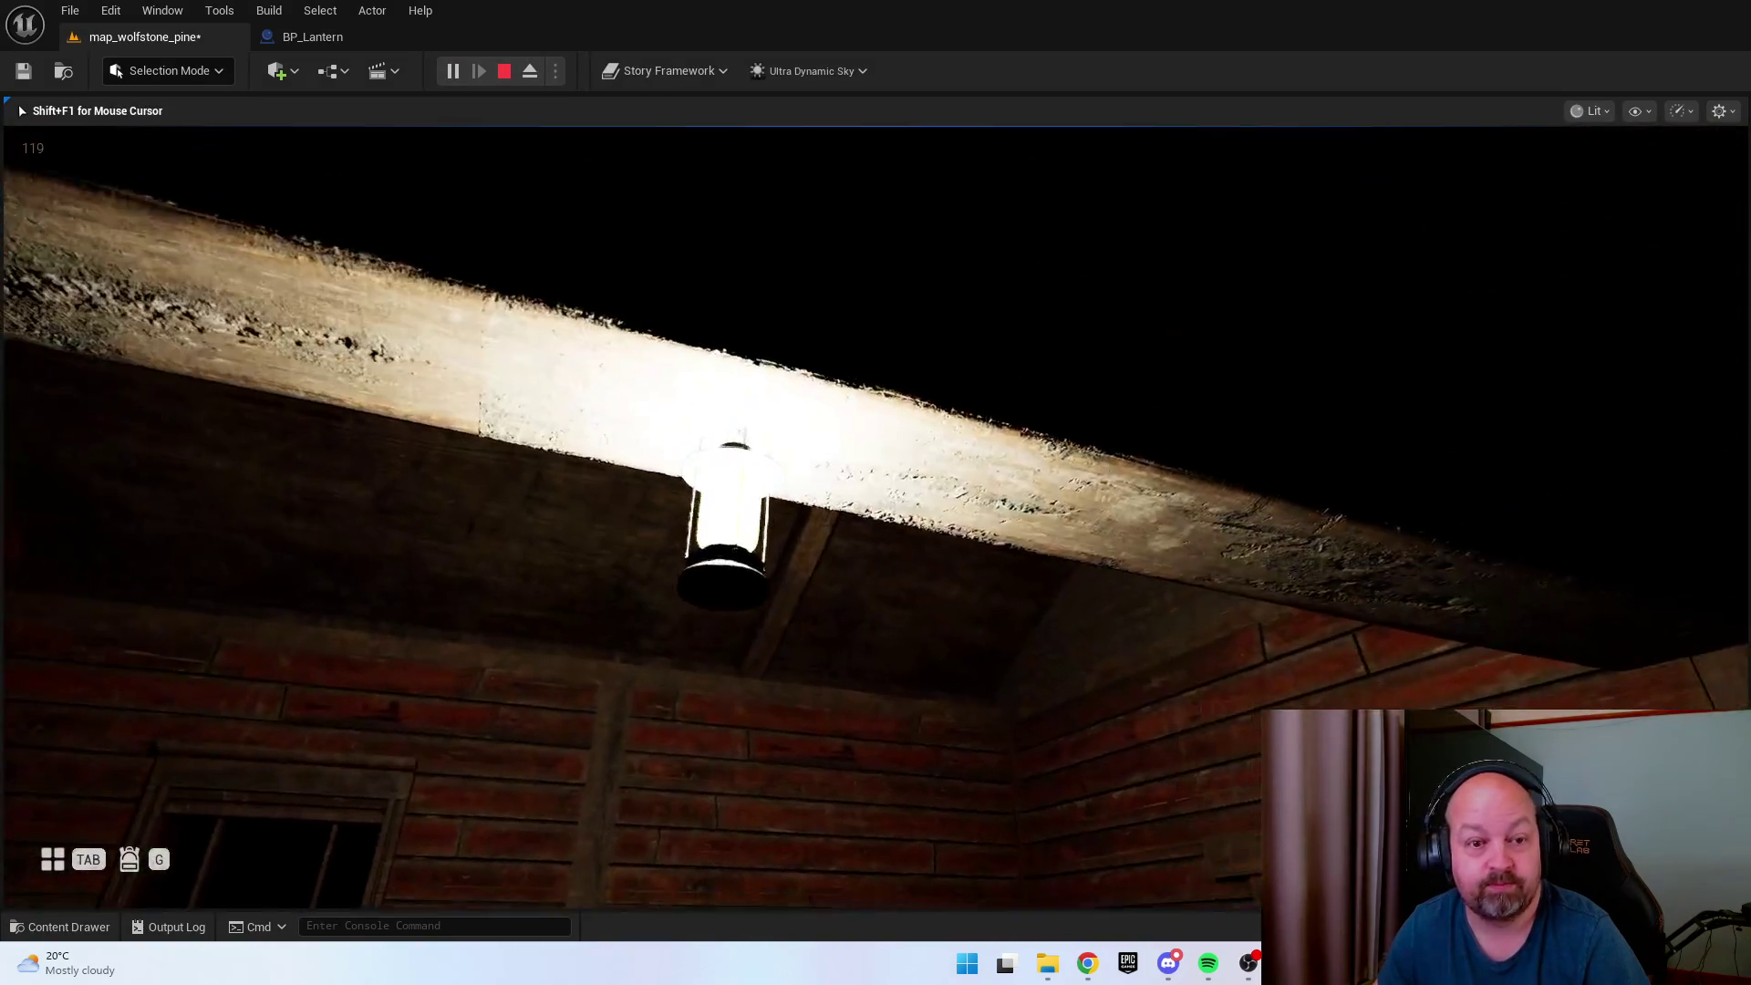
Toggle the beam lantern off and back on, then the table lantern on and off.
key(e)
key(e)
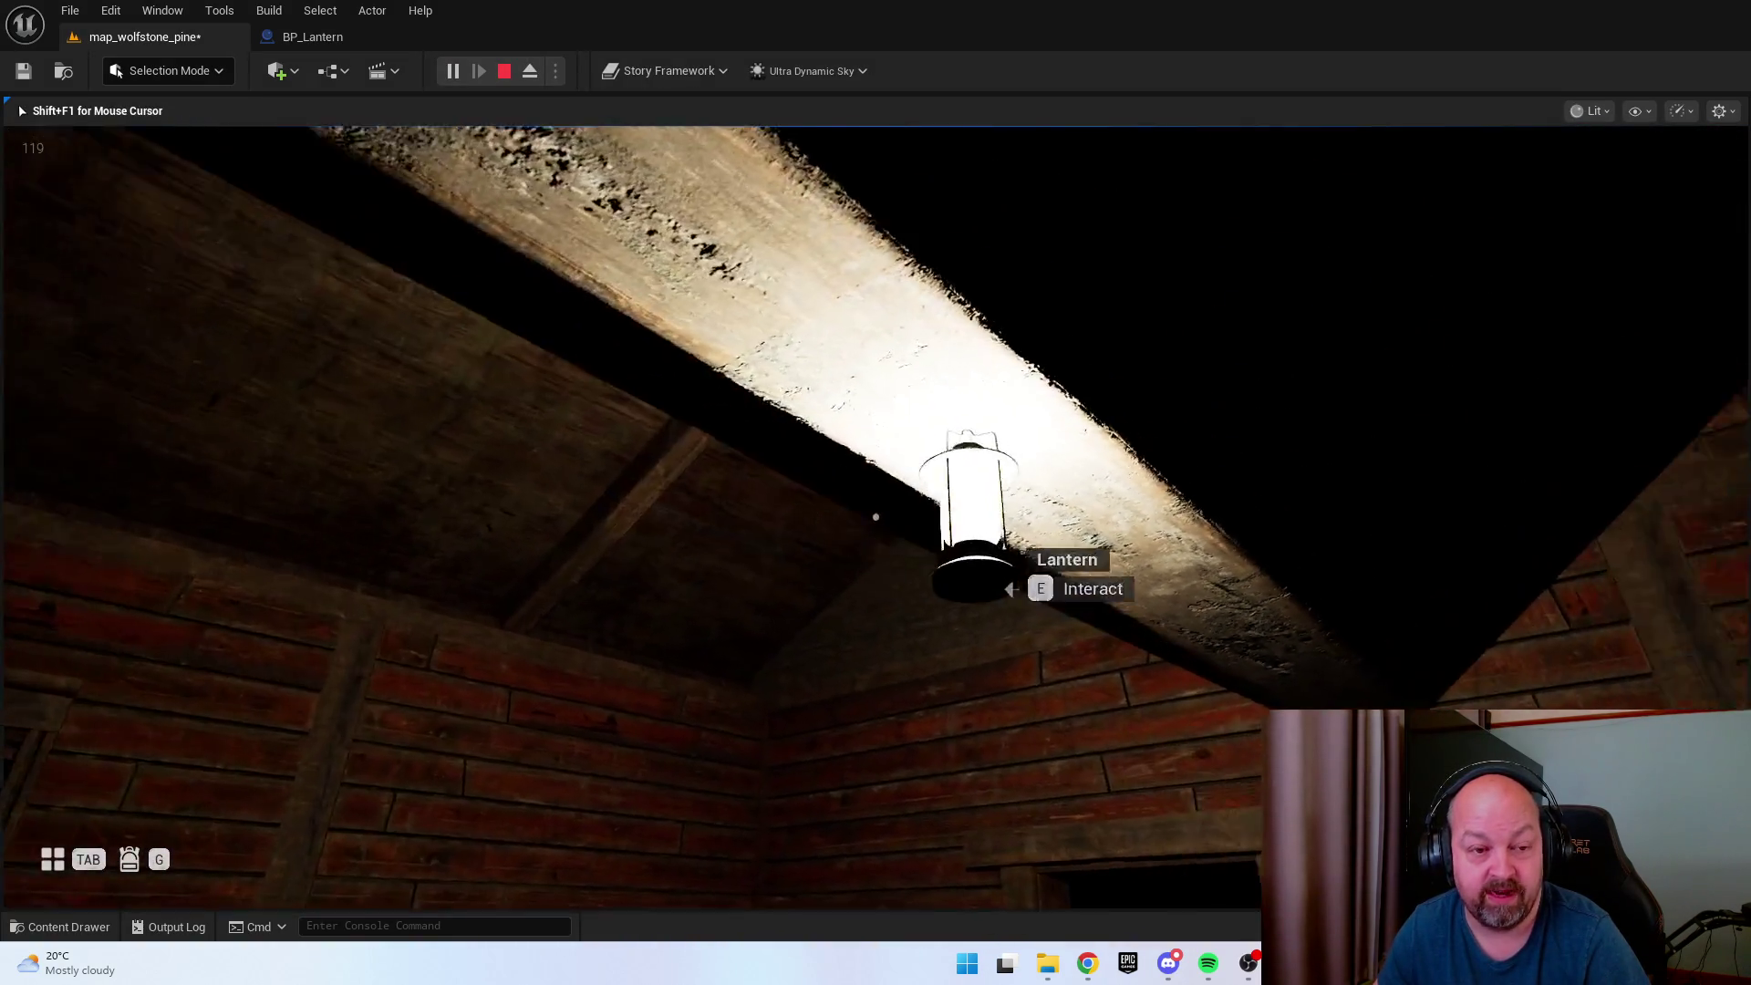
key(e)
key(e)
key(e)
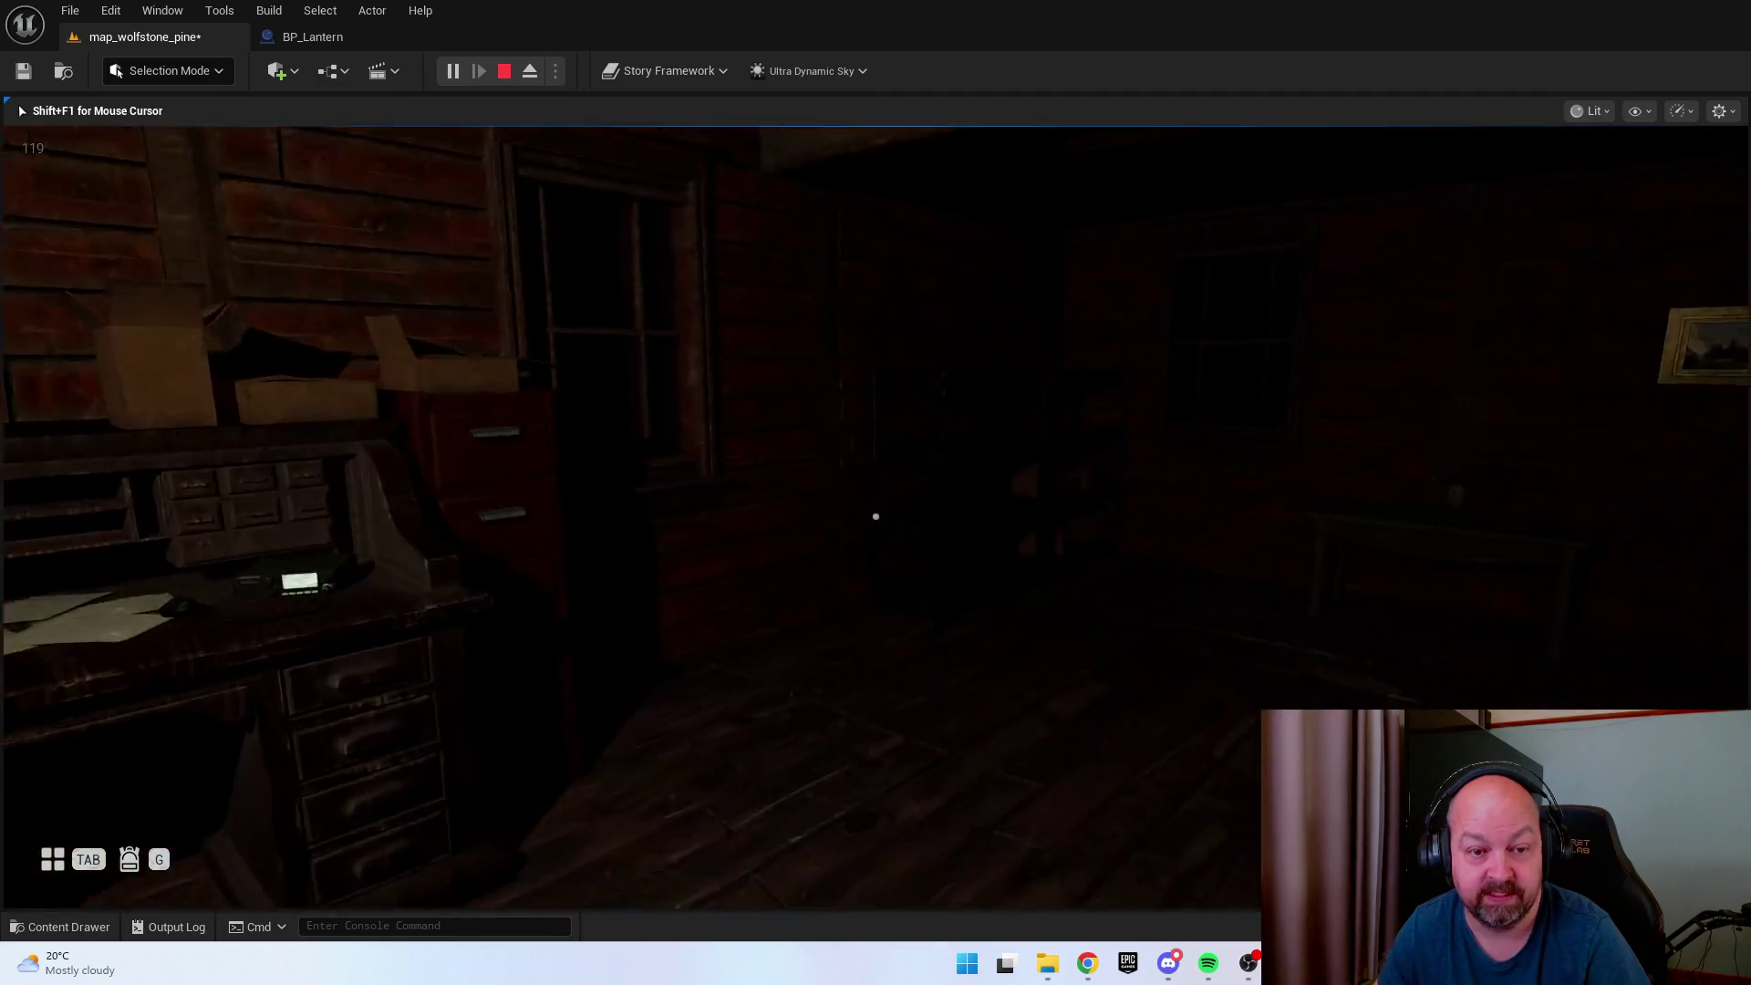
key(e)
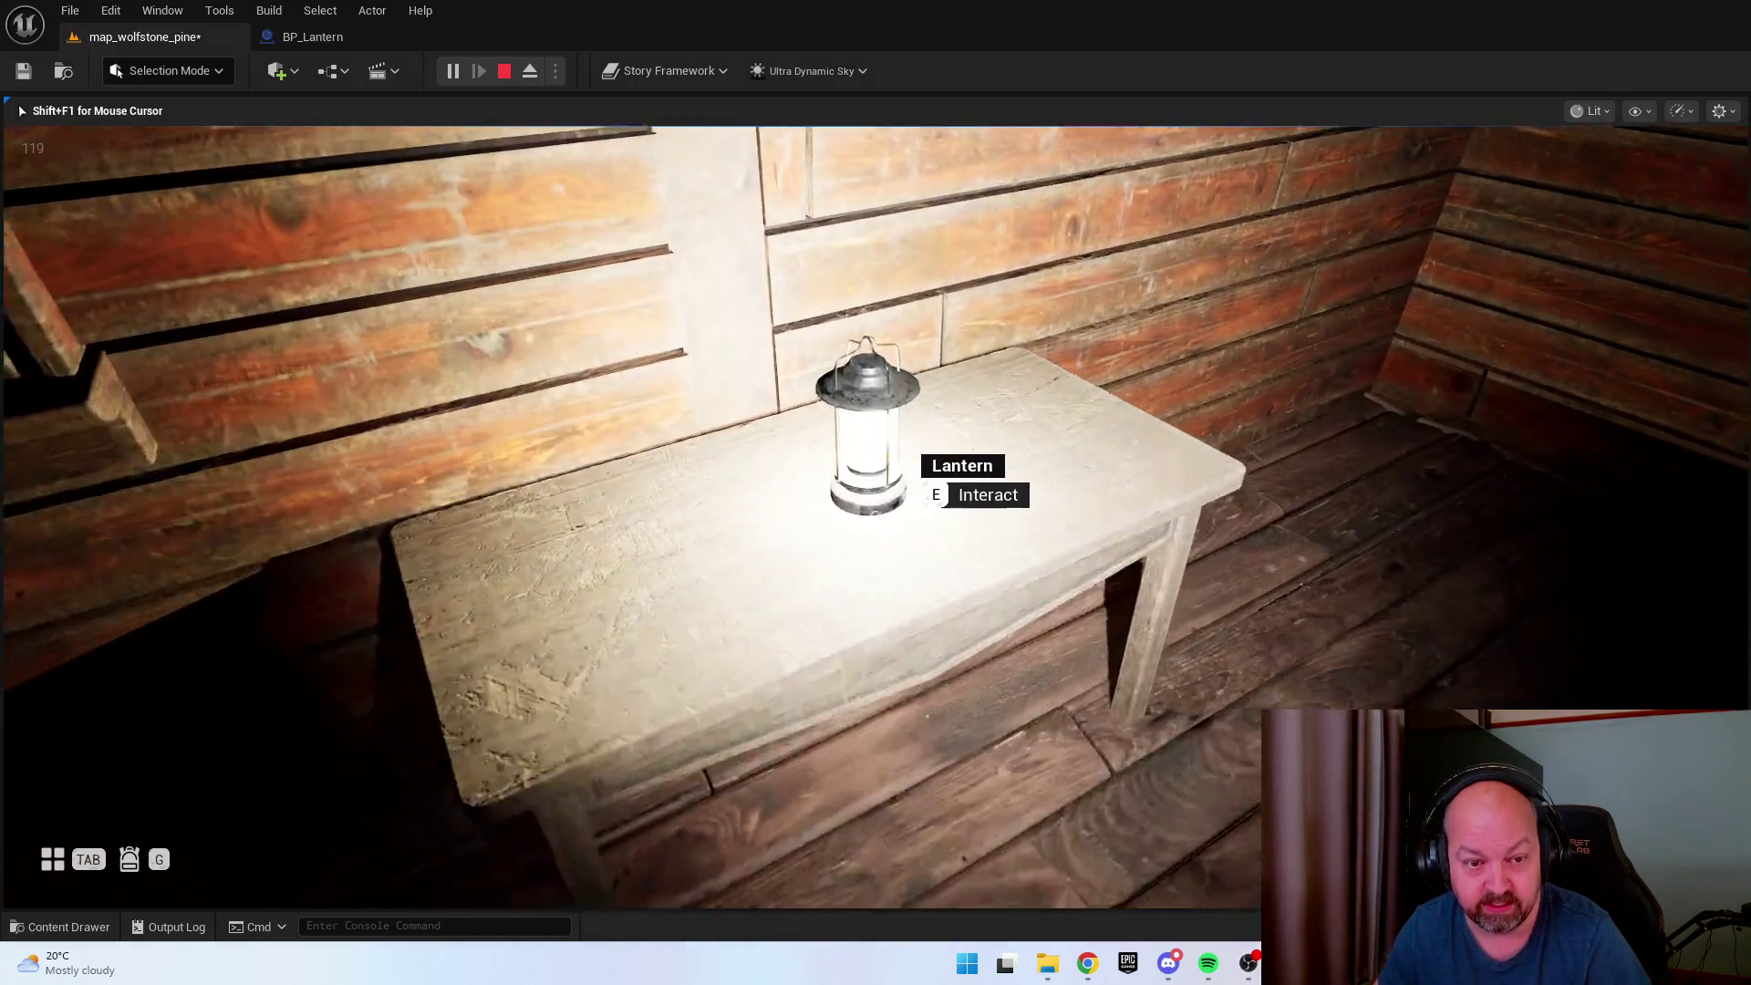
key(e)
key(e)
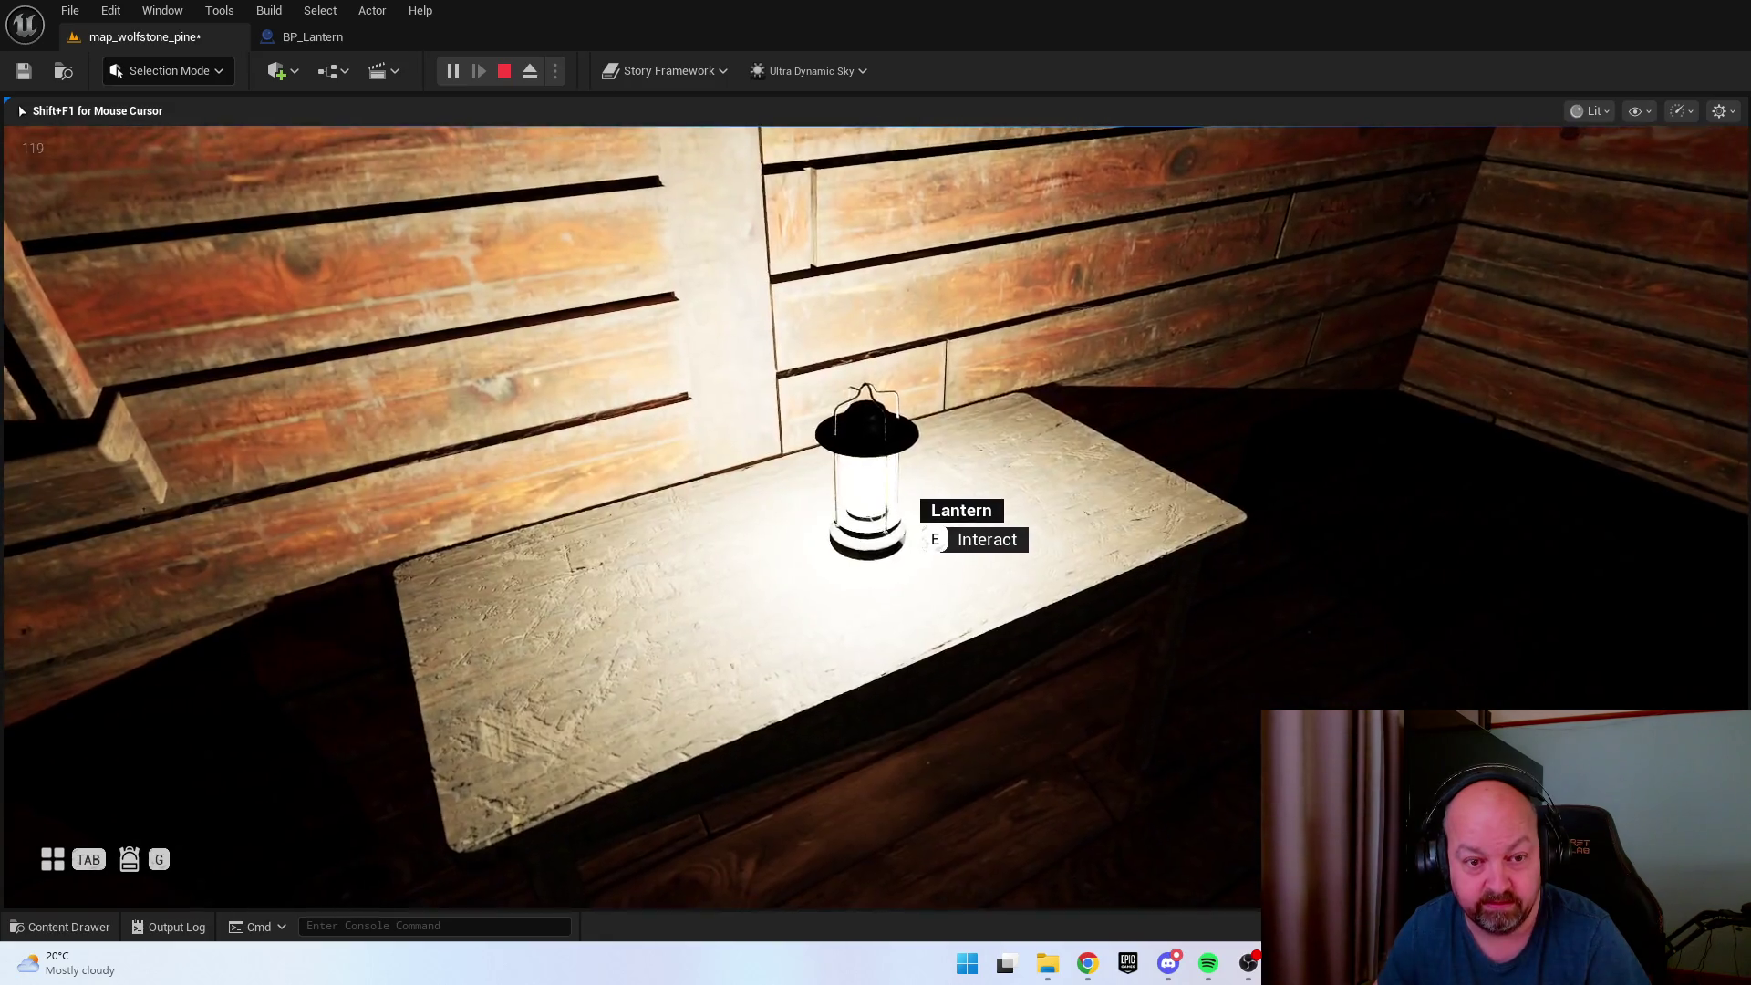
Walk through the doorway to the hanging lantern, toggle it, then stop play-testing.
key(w)
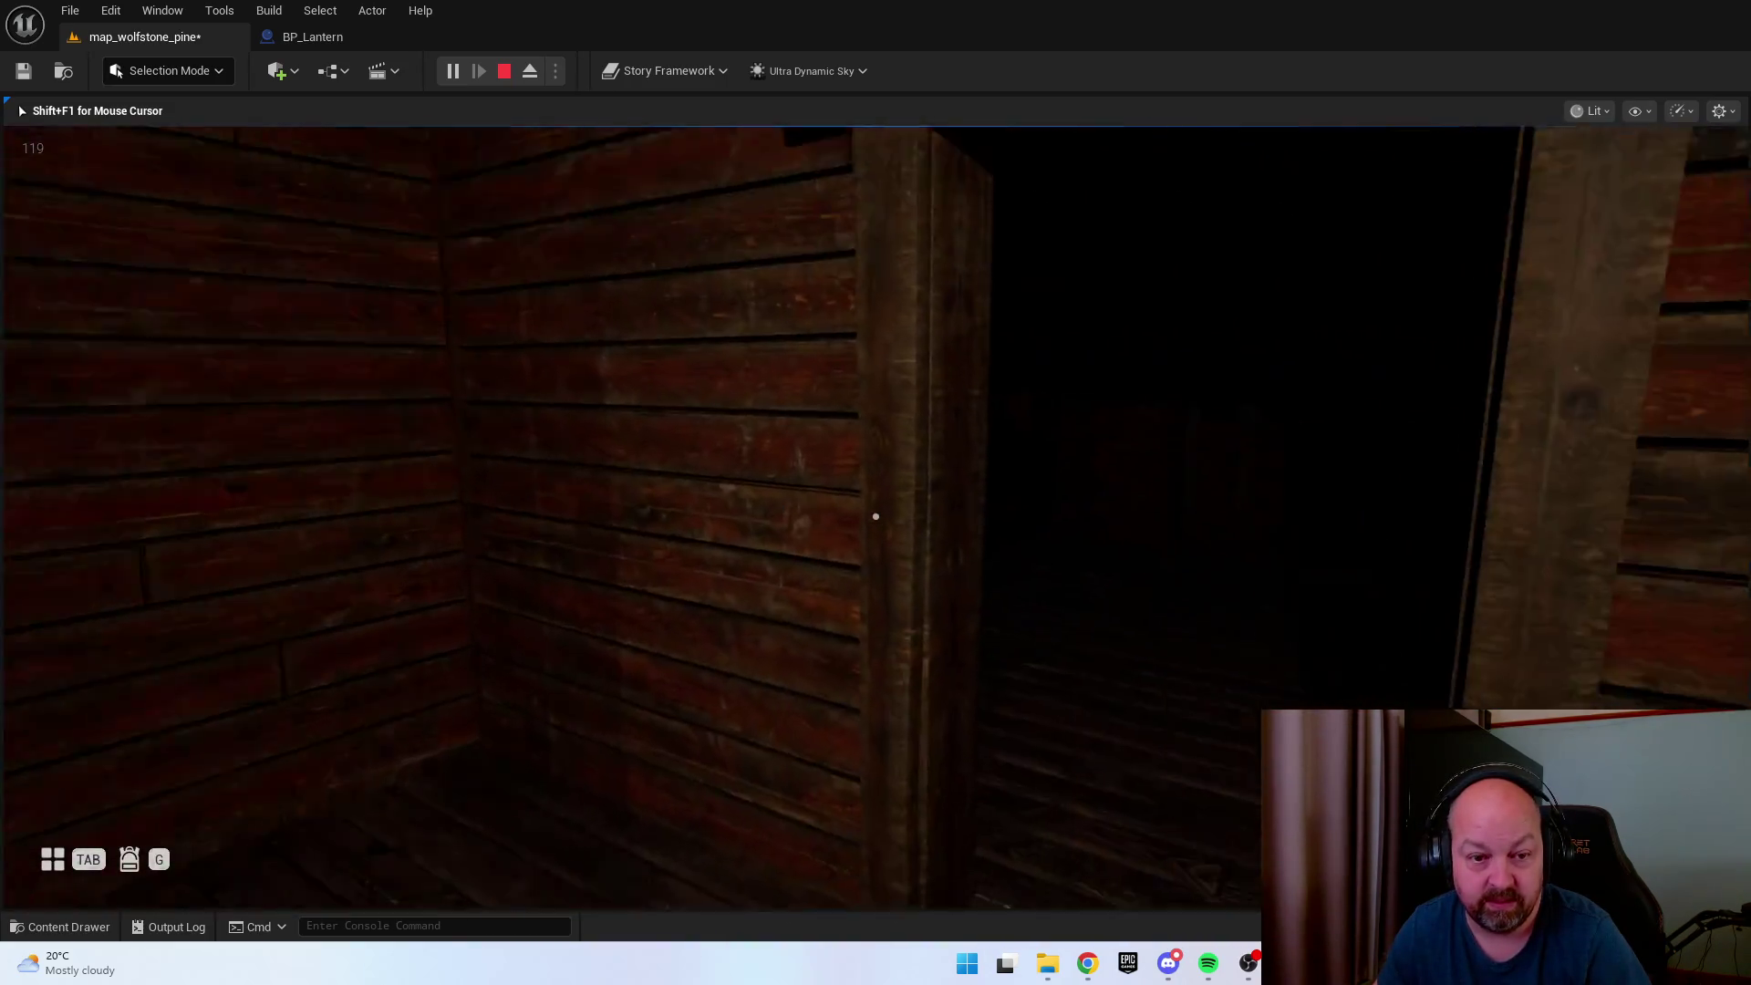
key(w)
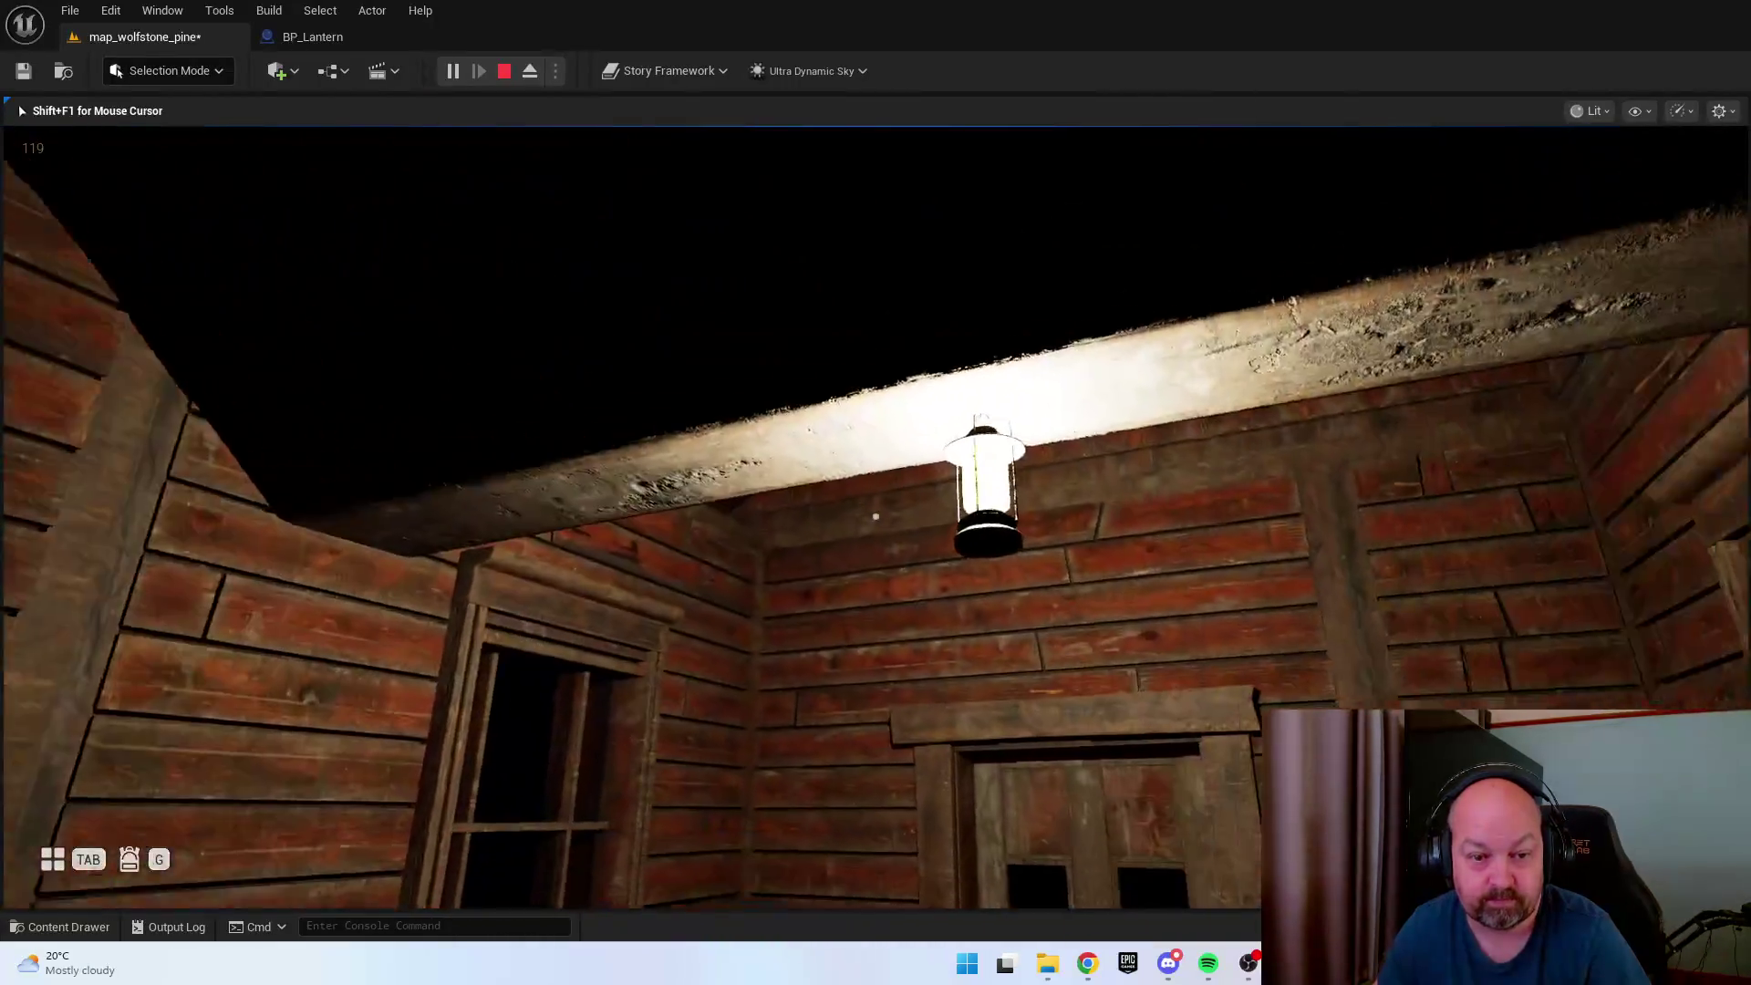
key(e)
key(e)
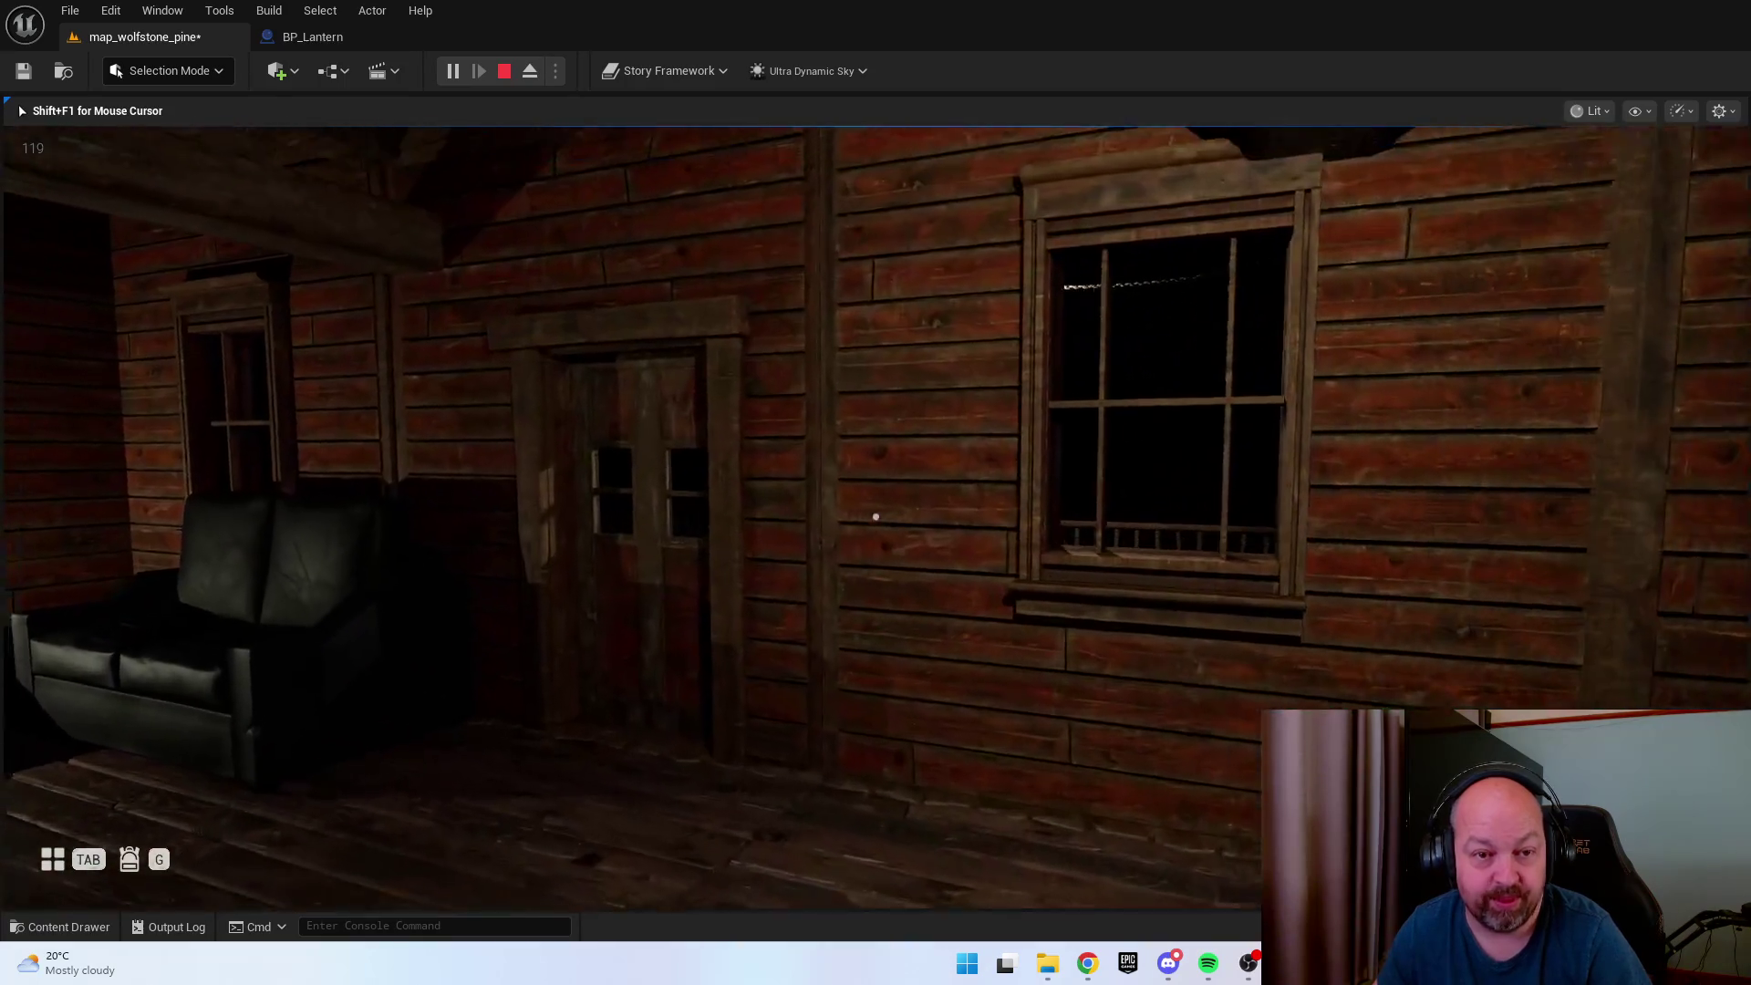
key(Escape)
drag(1544, 392, 1544, 392)
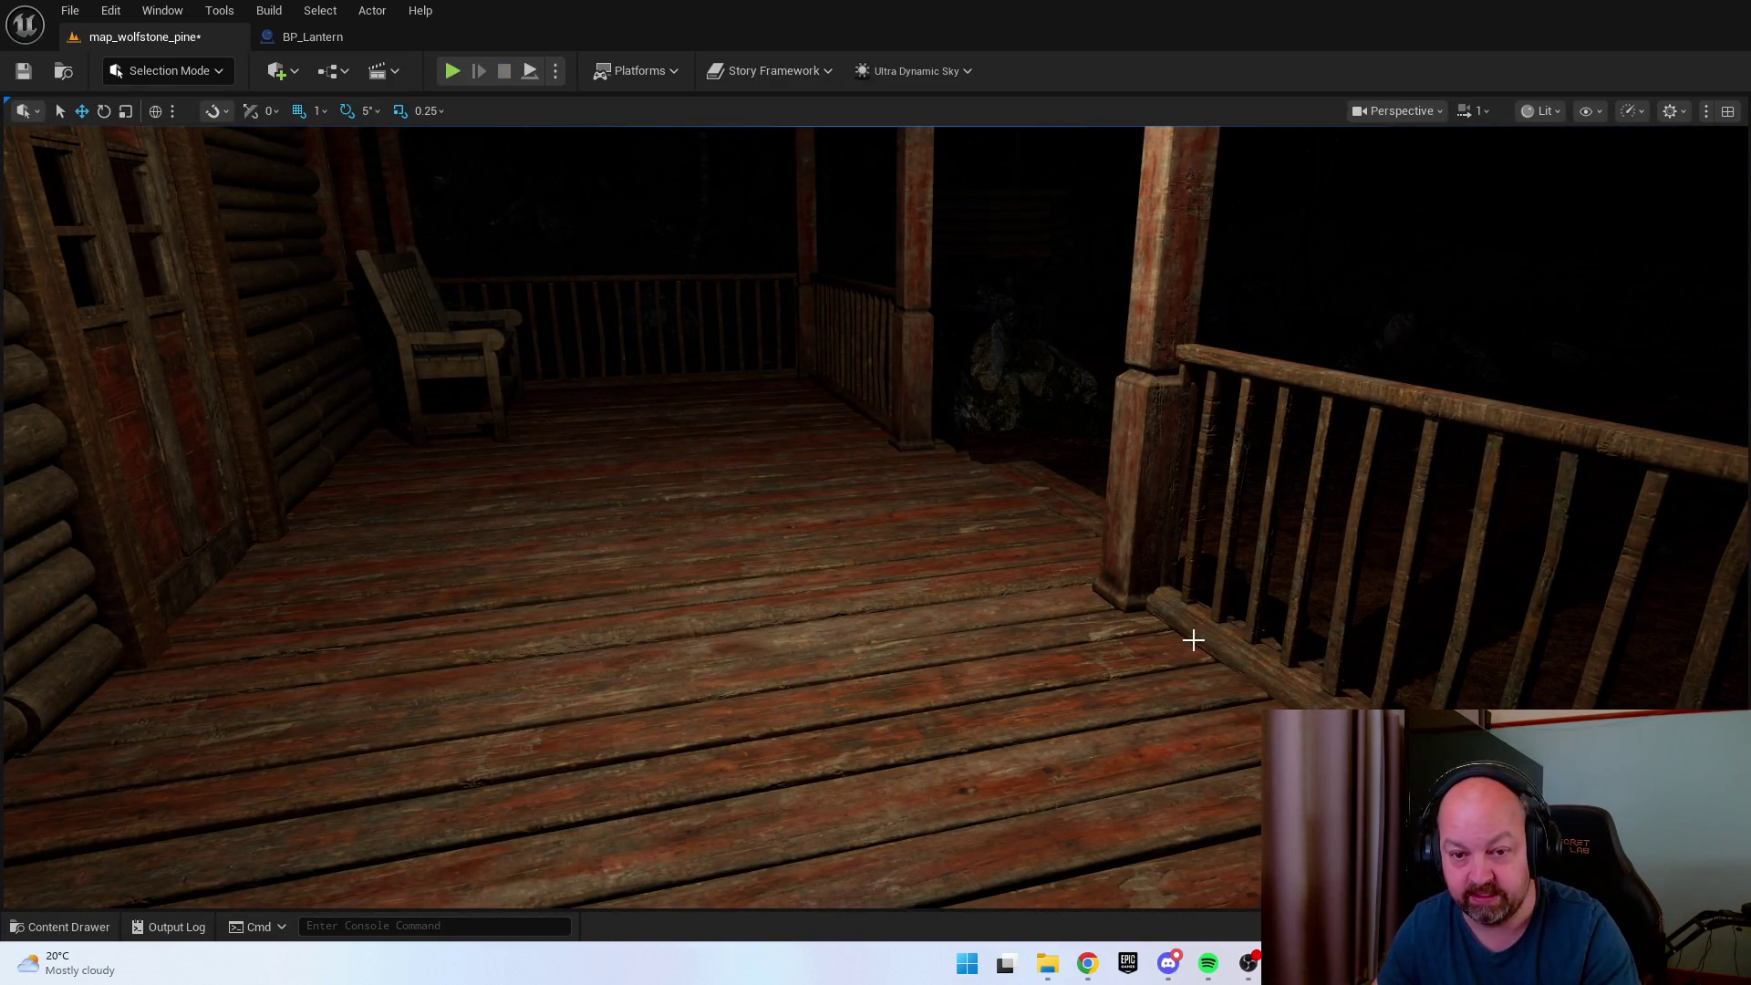
Delete the hanging porch lantern, then the chain left dangling from the roof.
drag(1683, 625, 1684, 624)
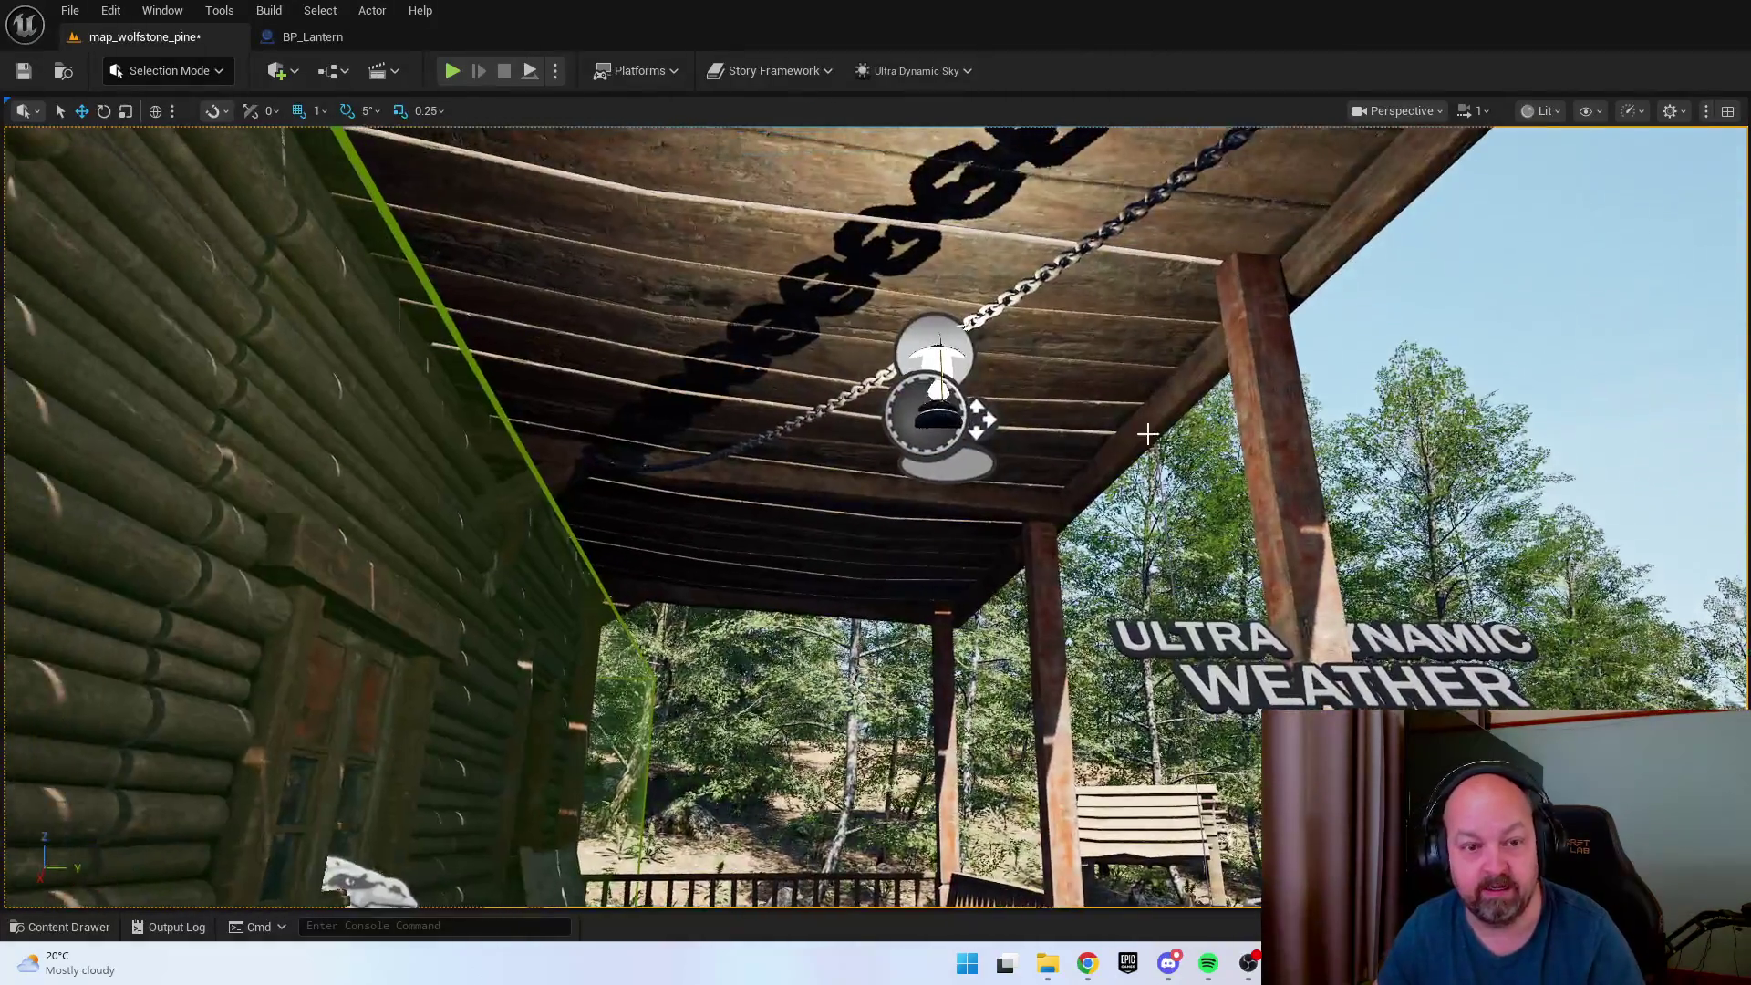
key(Delete)
click(966, 326)
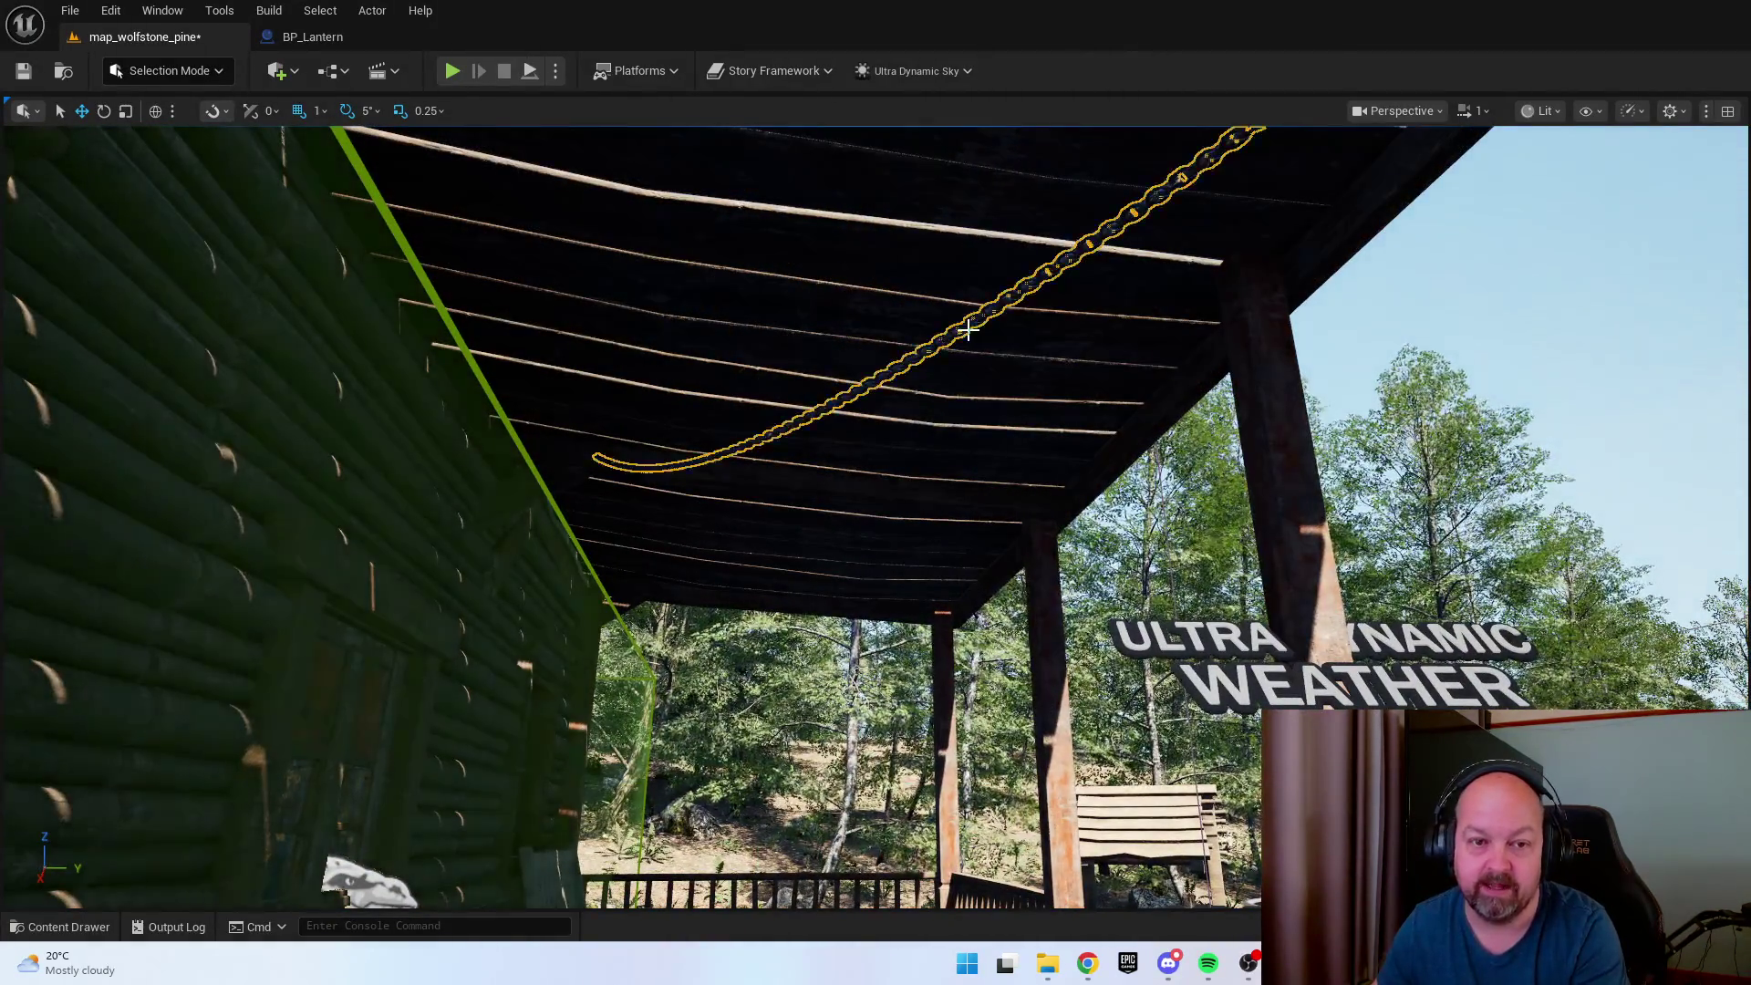
key(Delete)
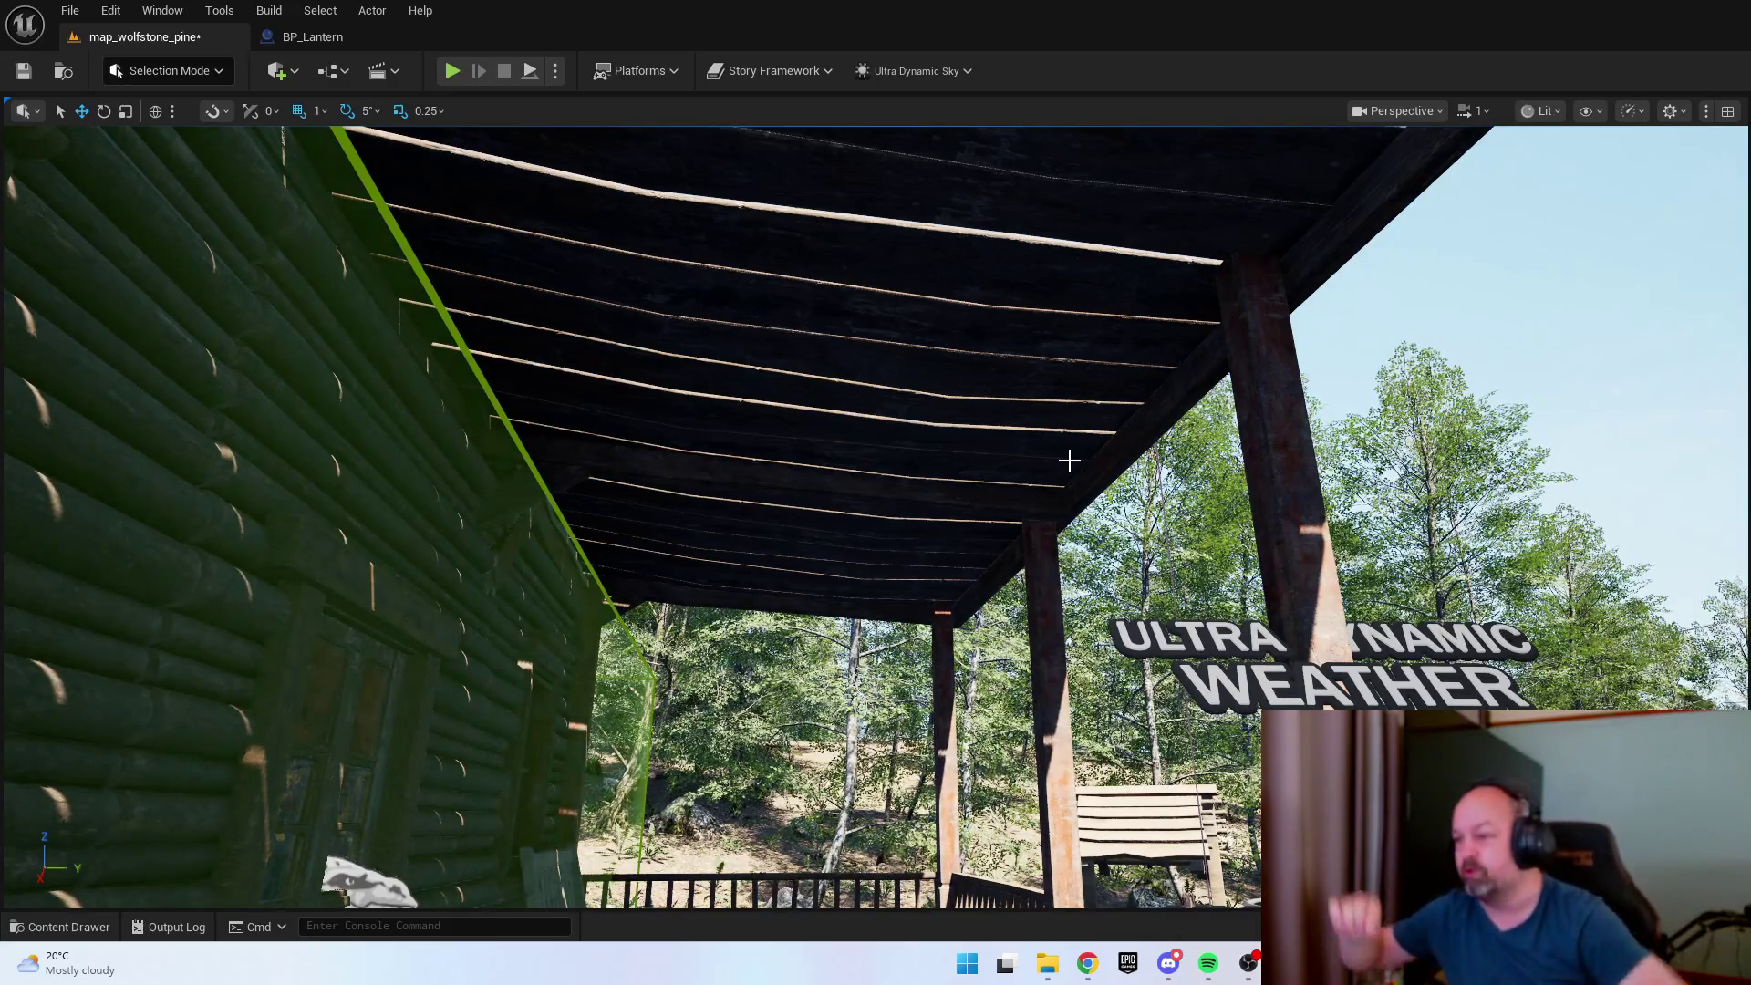
drag(1069, 460, 967, 547)
Open the Content Drawer, clear the chain search, and go into Safehouse > VOL1 > Meshes.
key(ctrl+space)
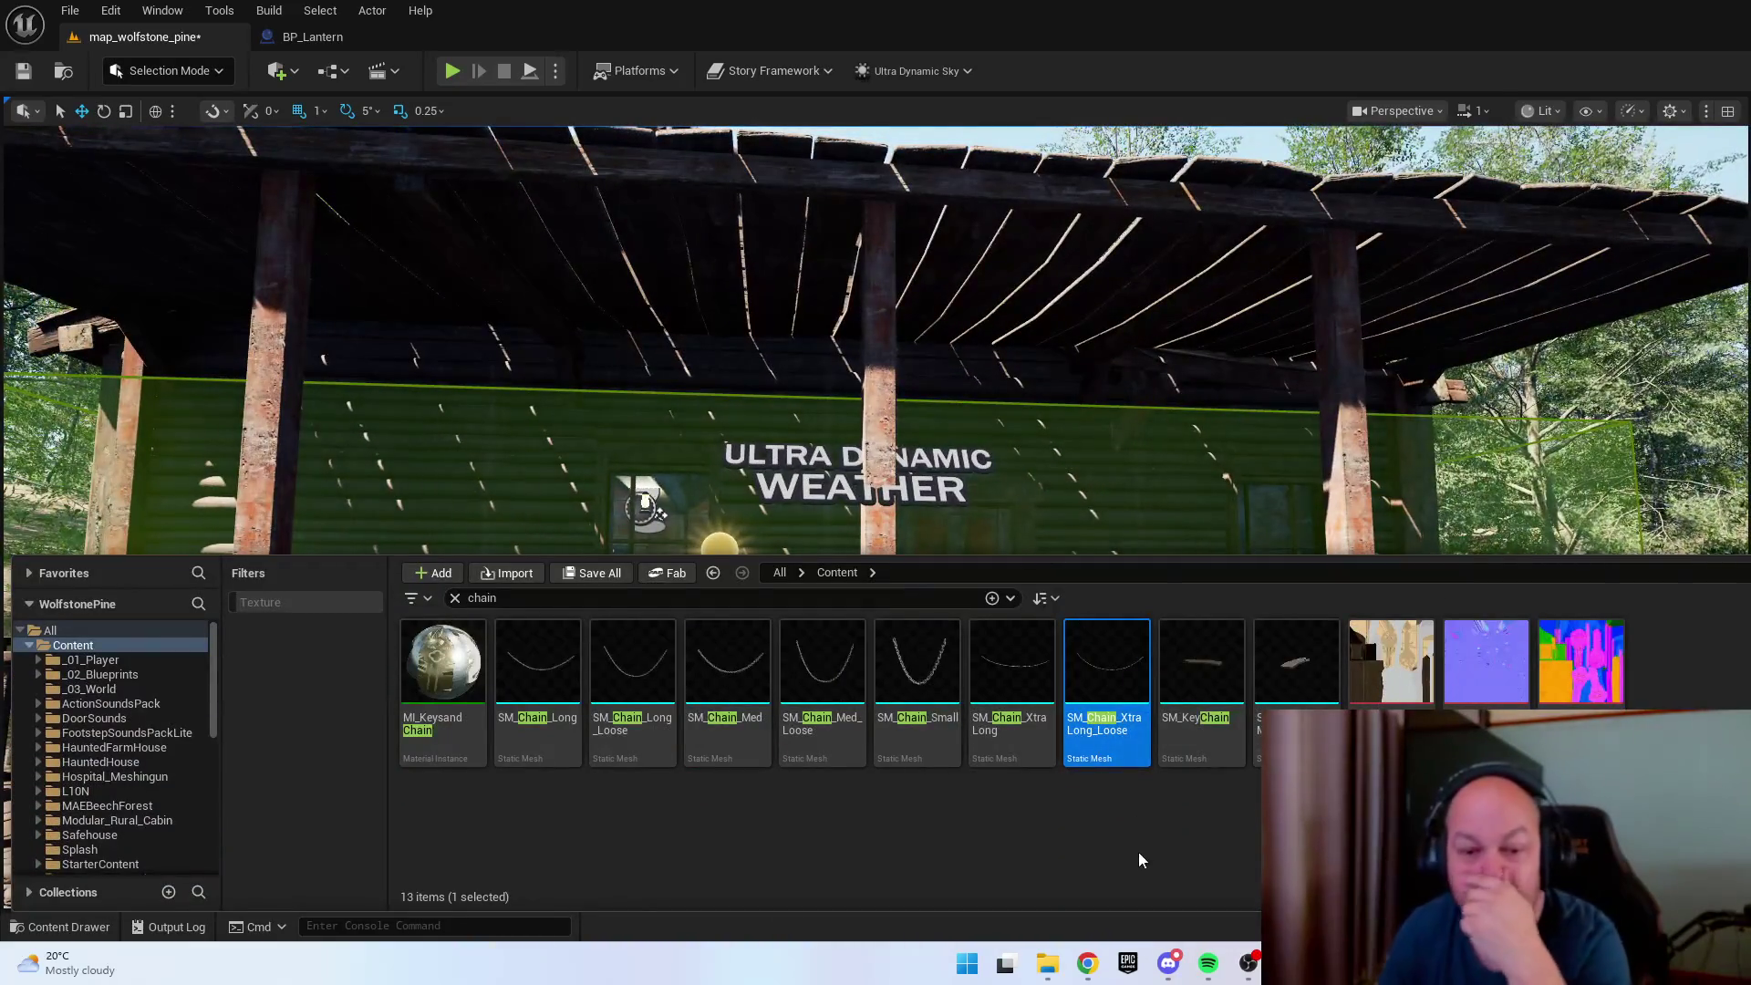
click(454, 597)
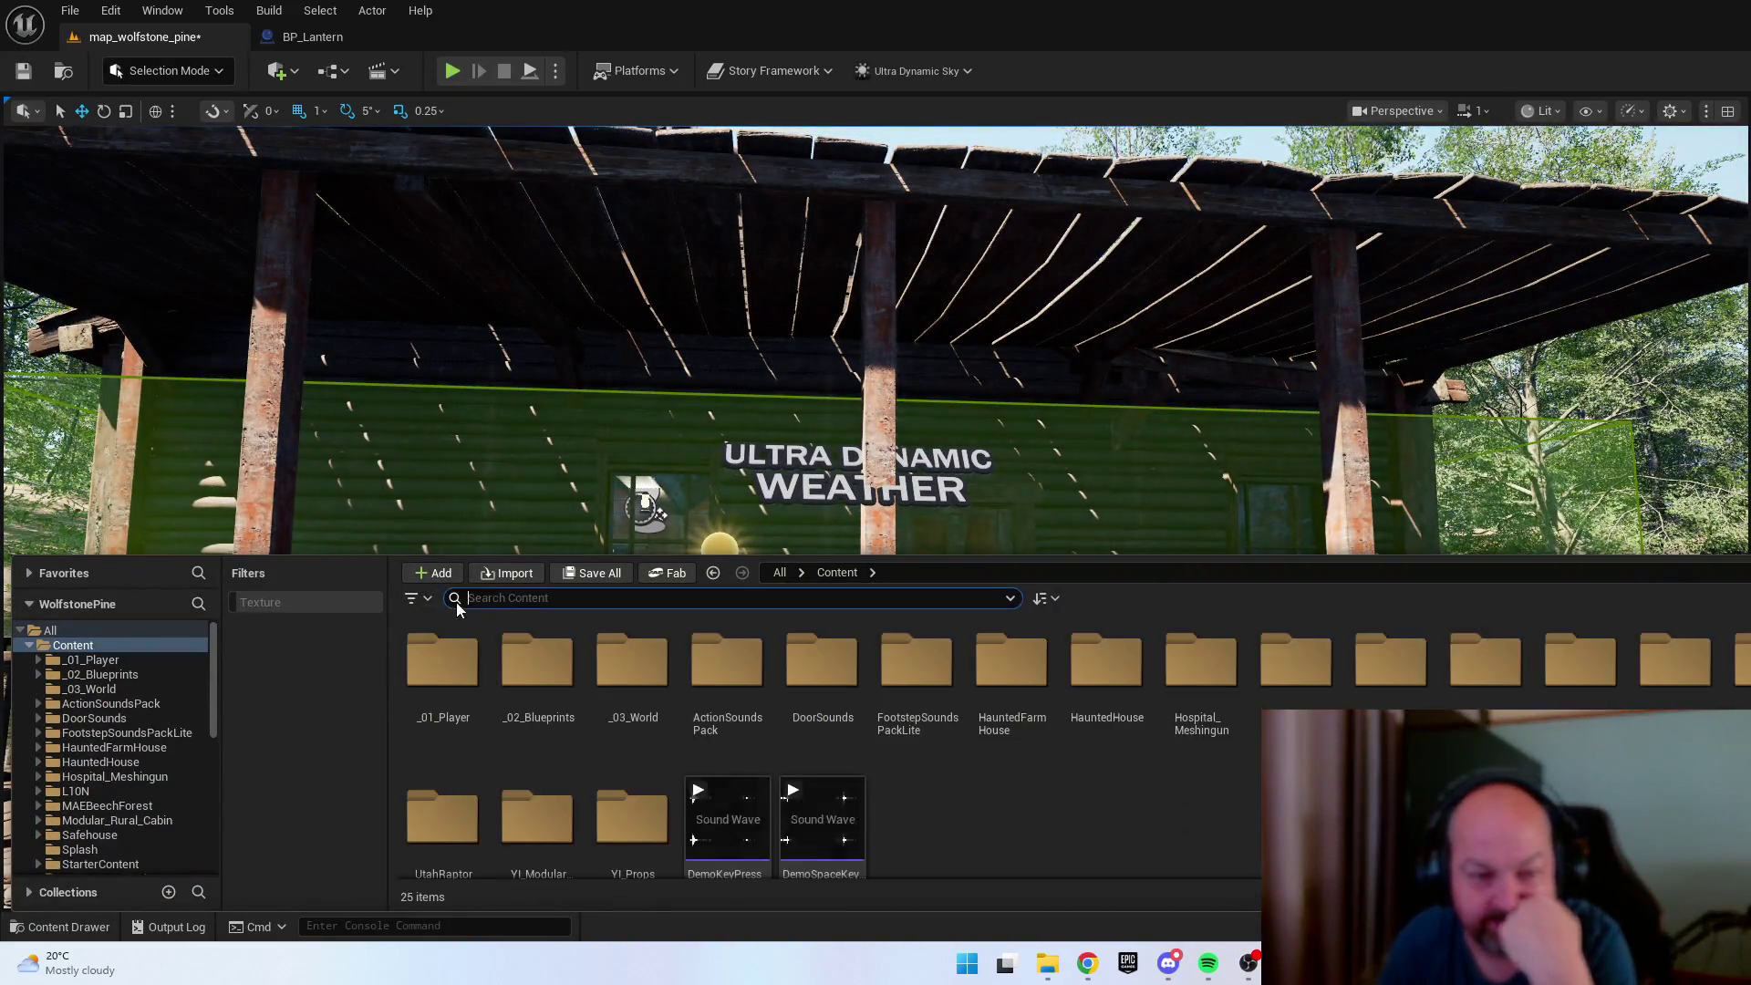
click(1559, 681)
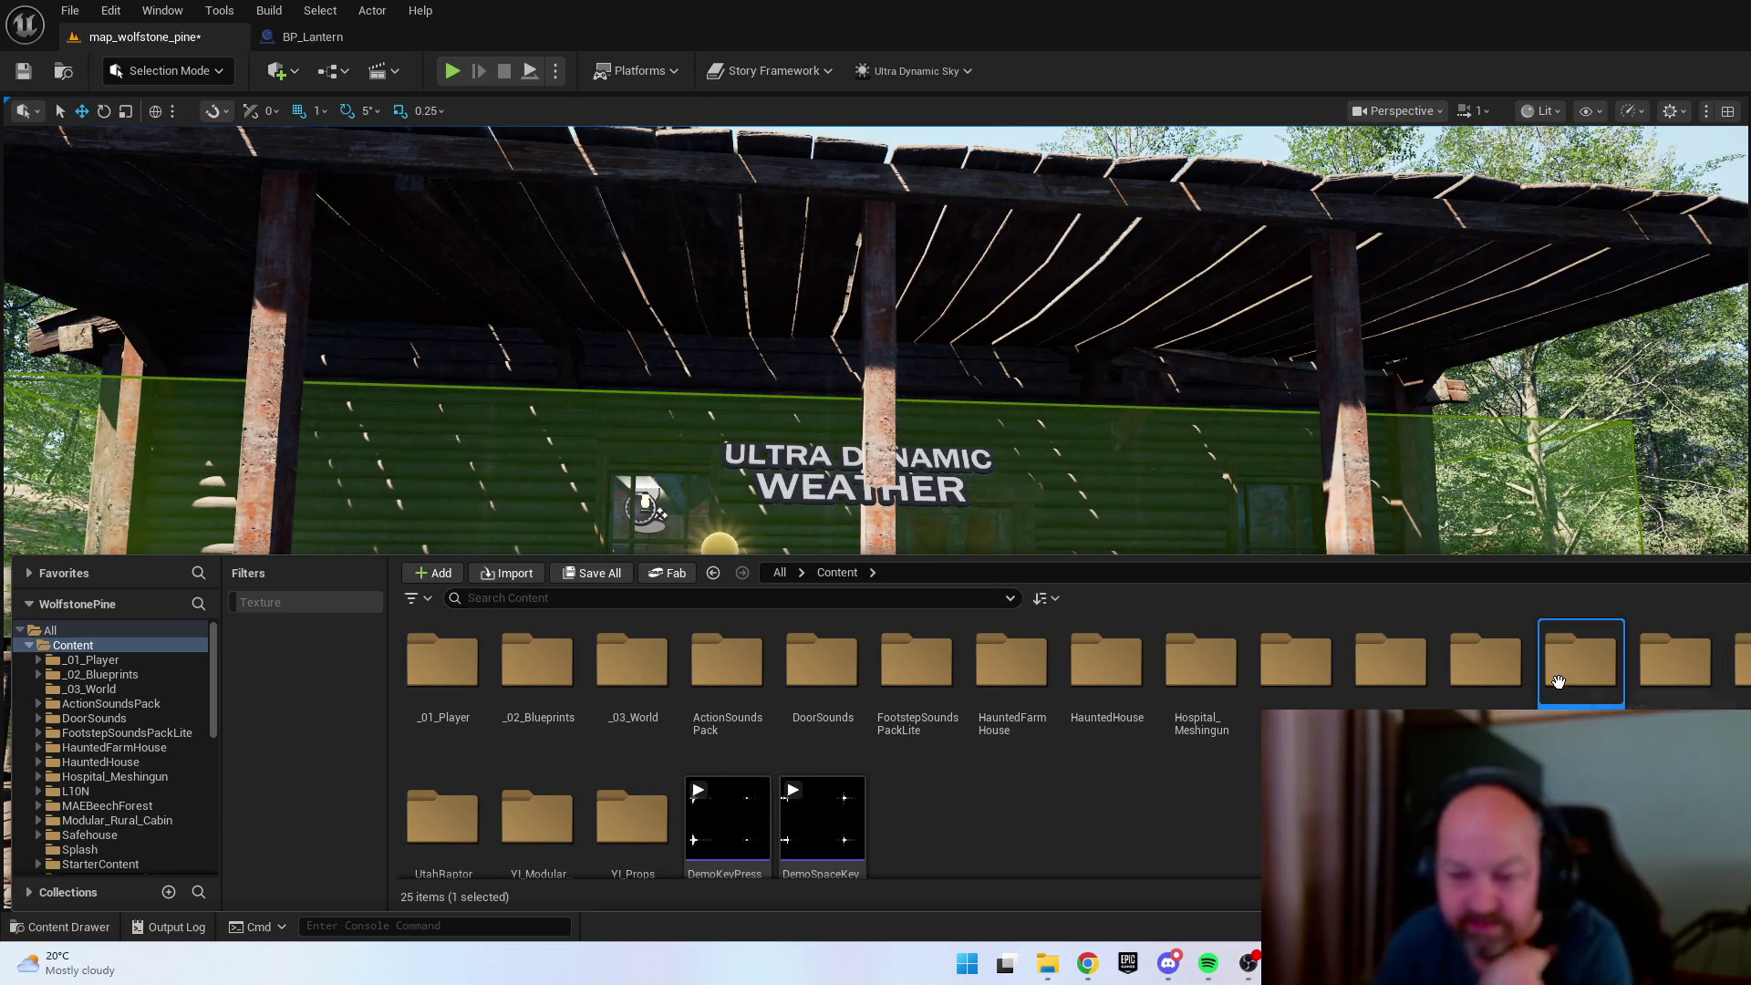
double_click(1588, 675)
double_click(442, 665)
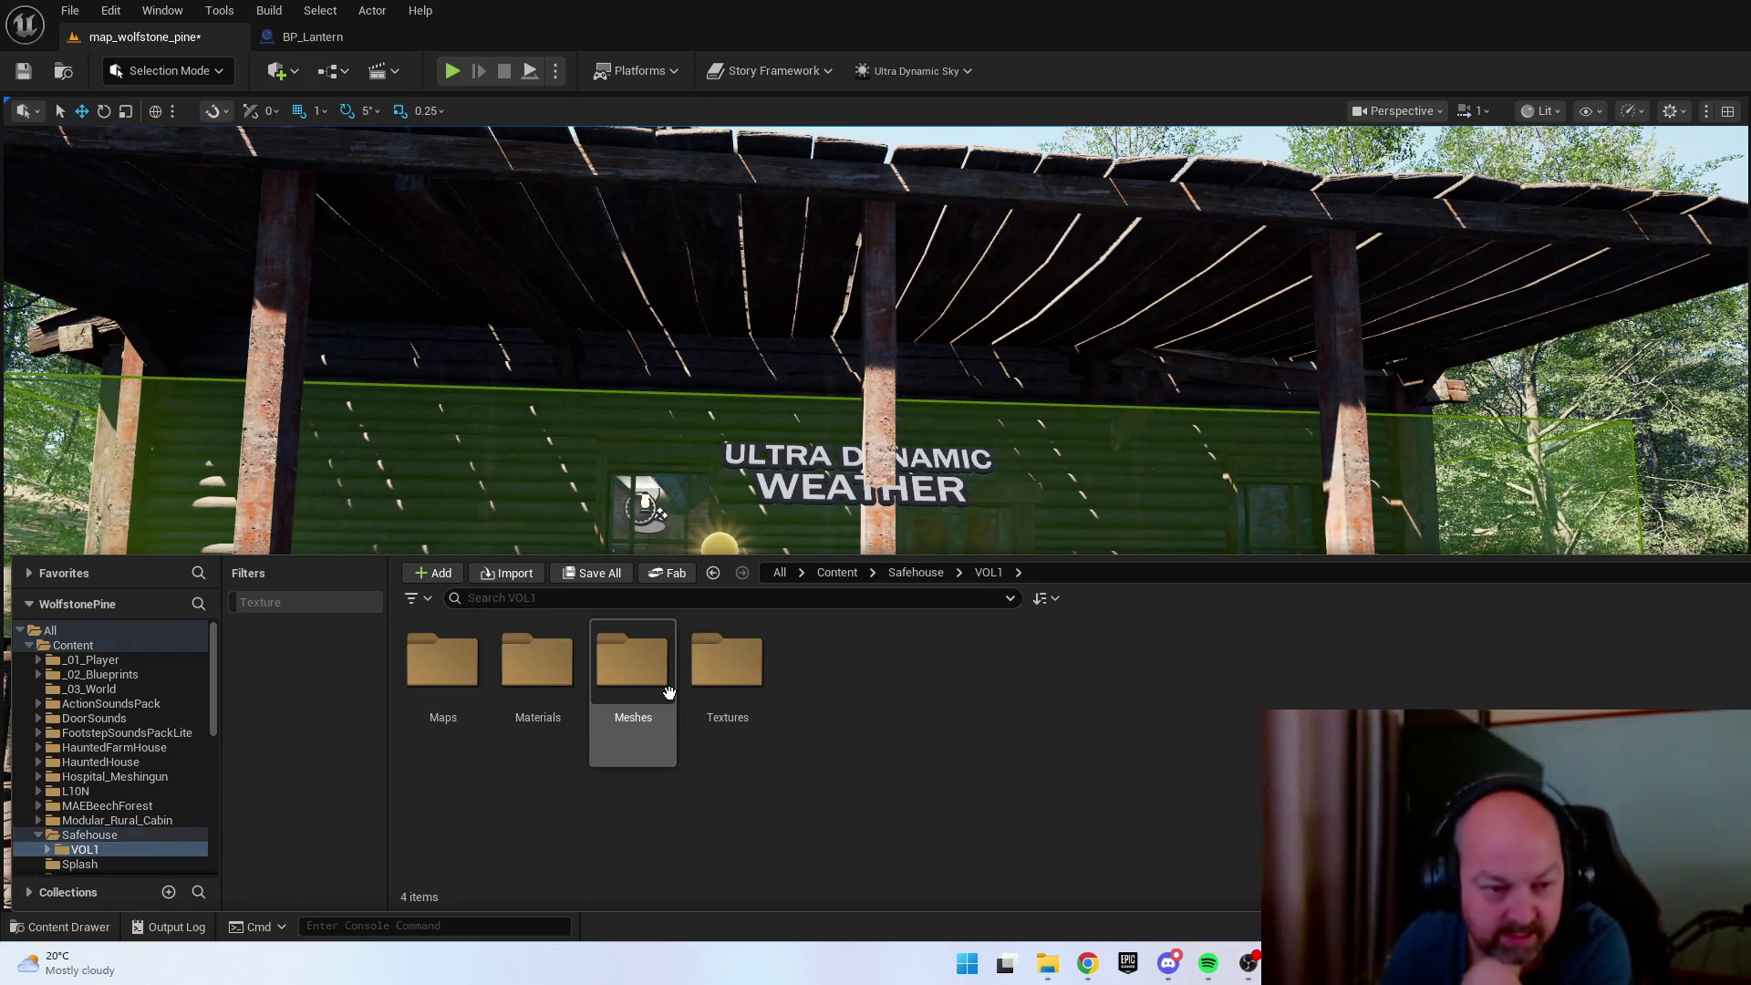
double_click(632, 670)
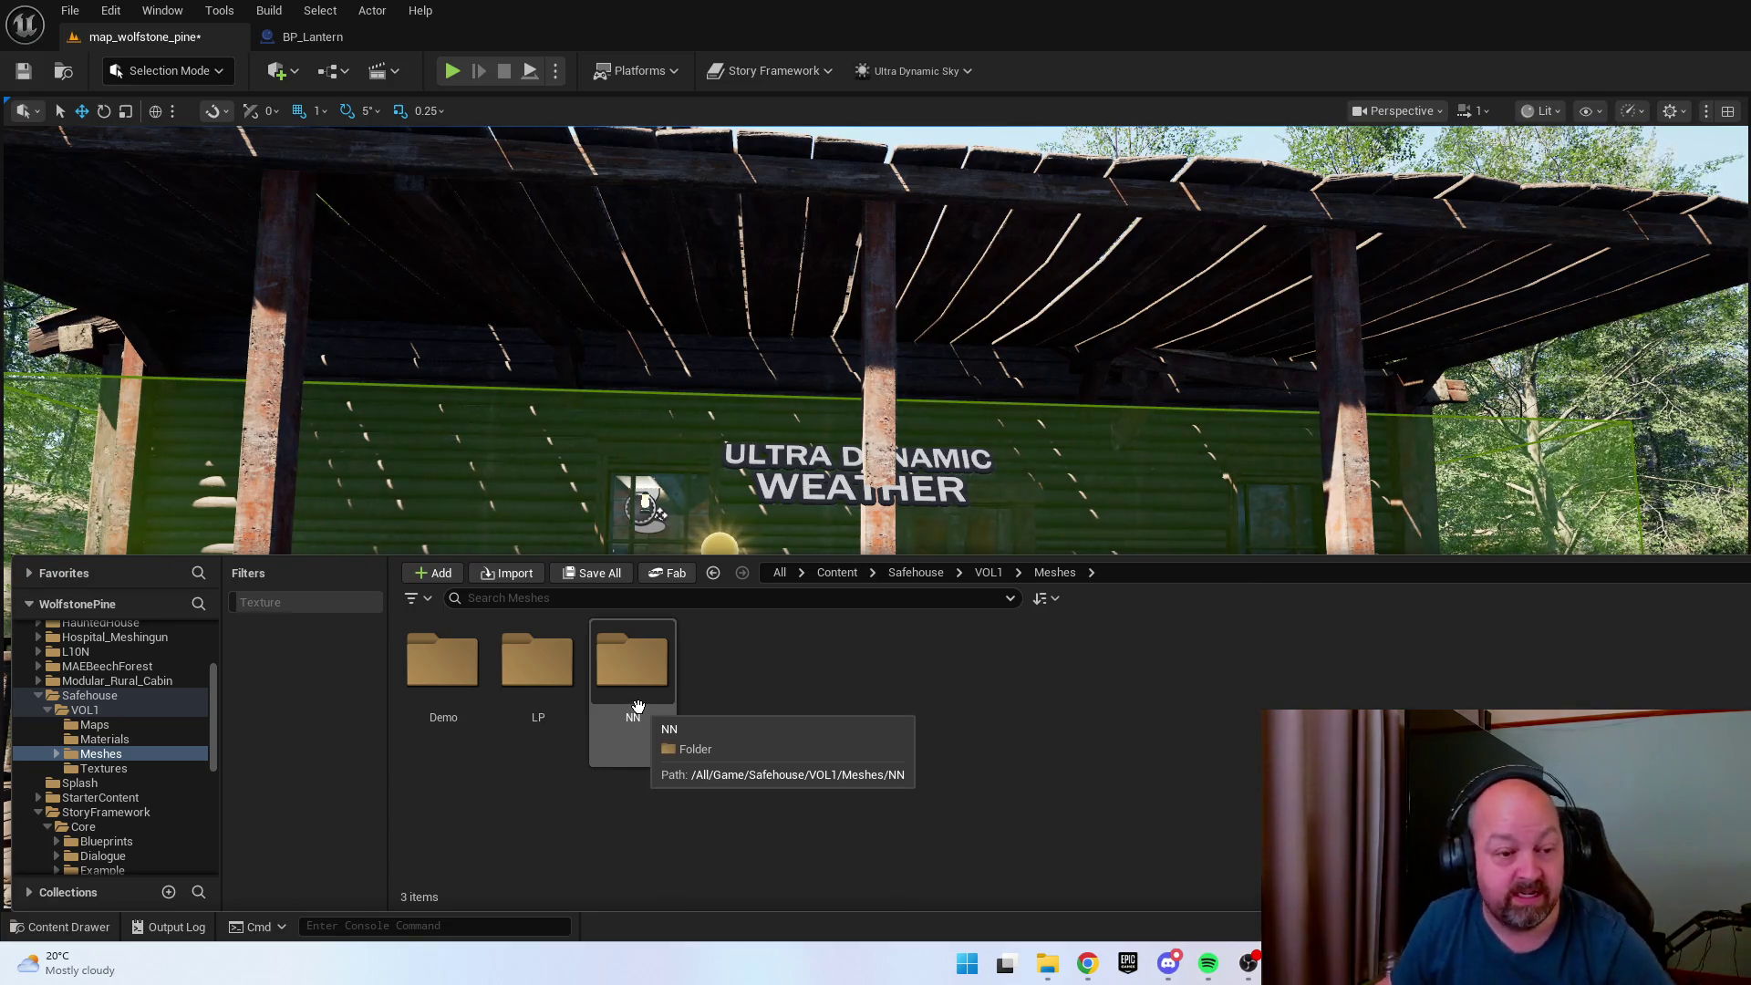
Scroll through the NN mesh folder, then return to the top-level Content folder.
double_click(632, 713)
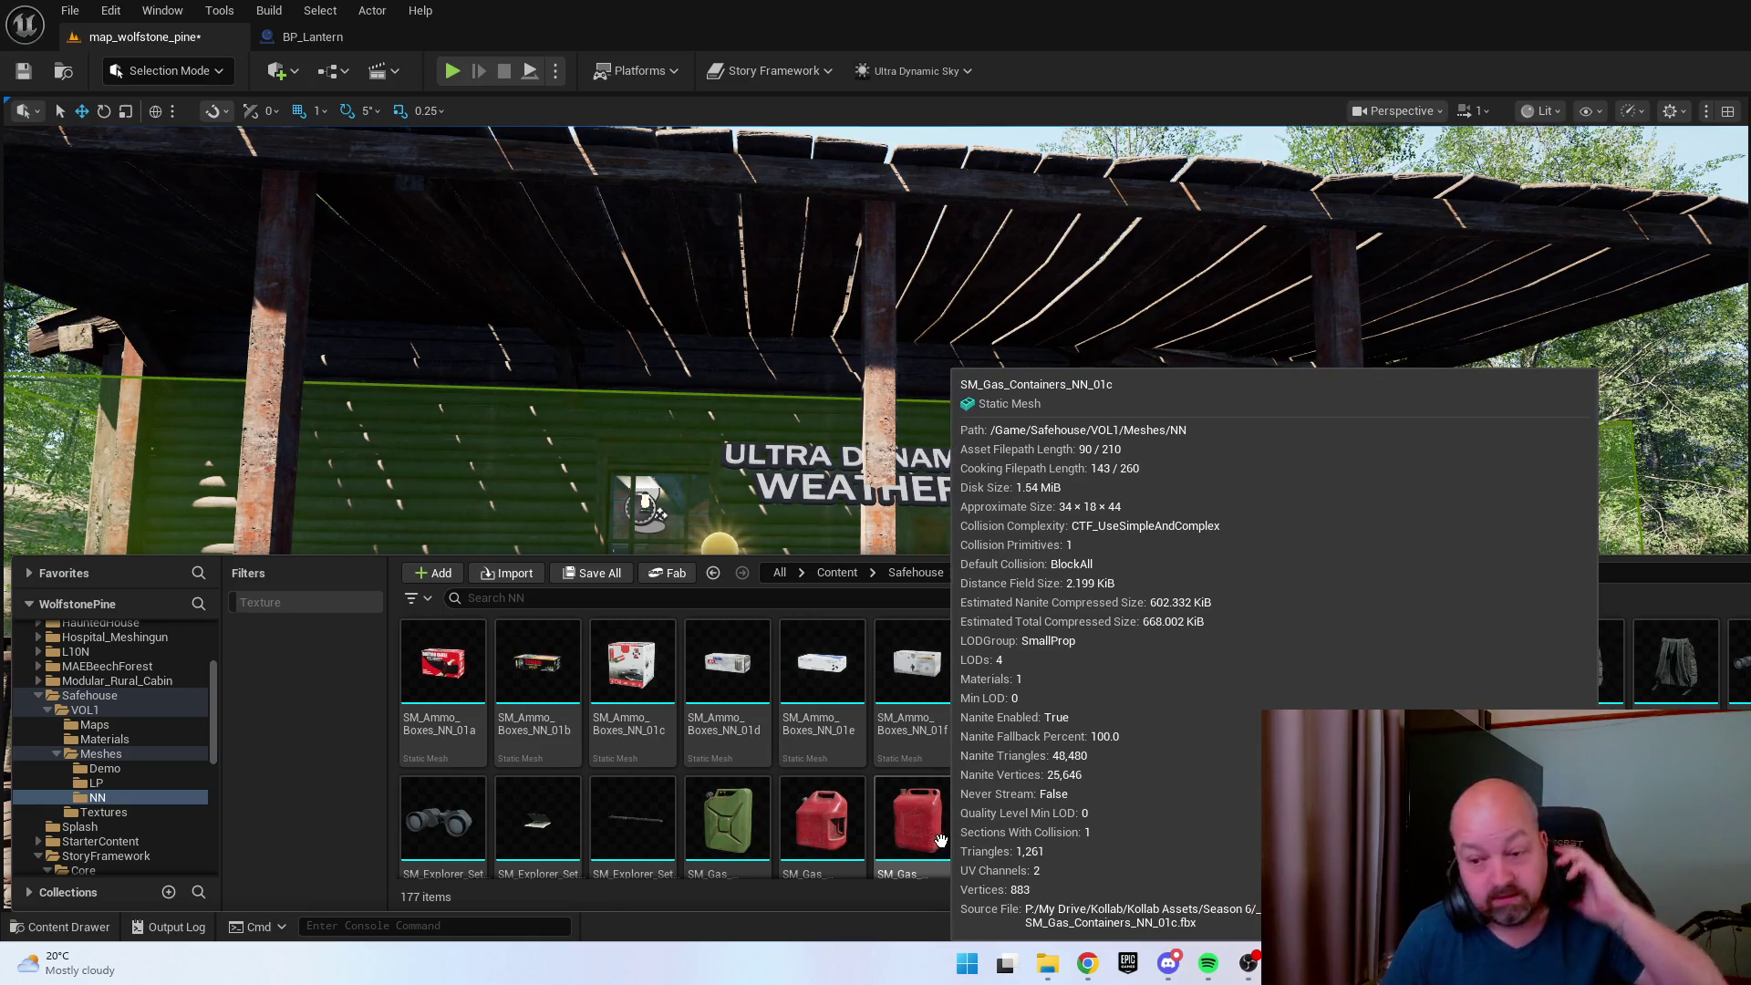
scroll(948, 825, down, 2)
scroll(1013, 703, down, 6)
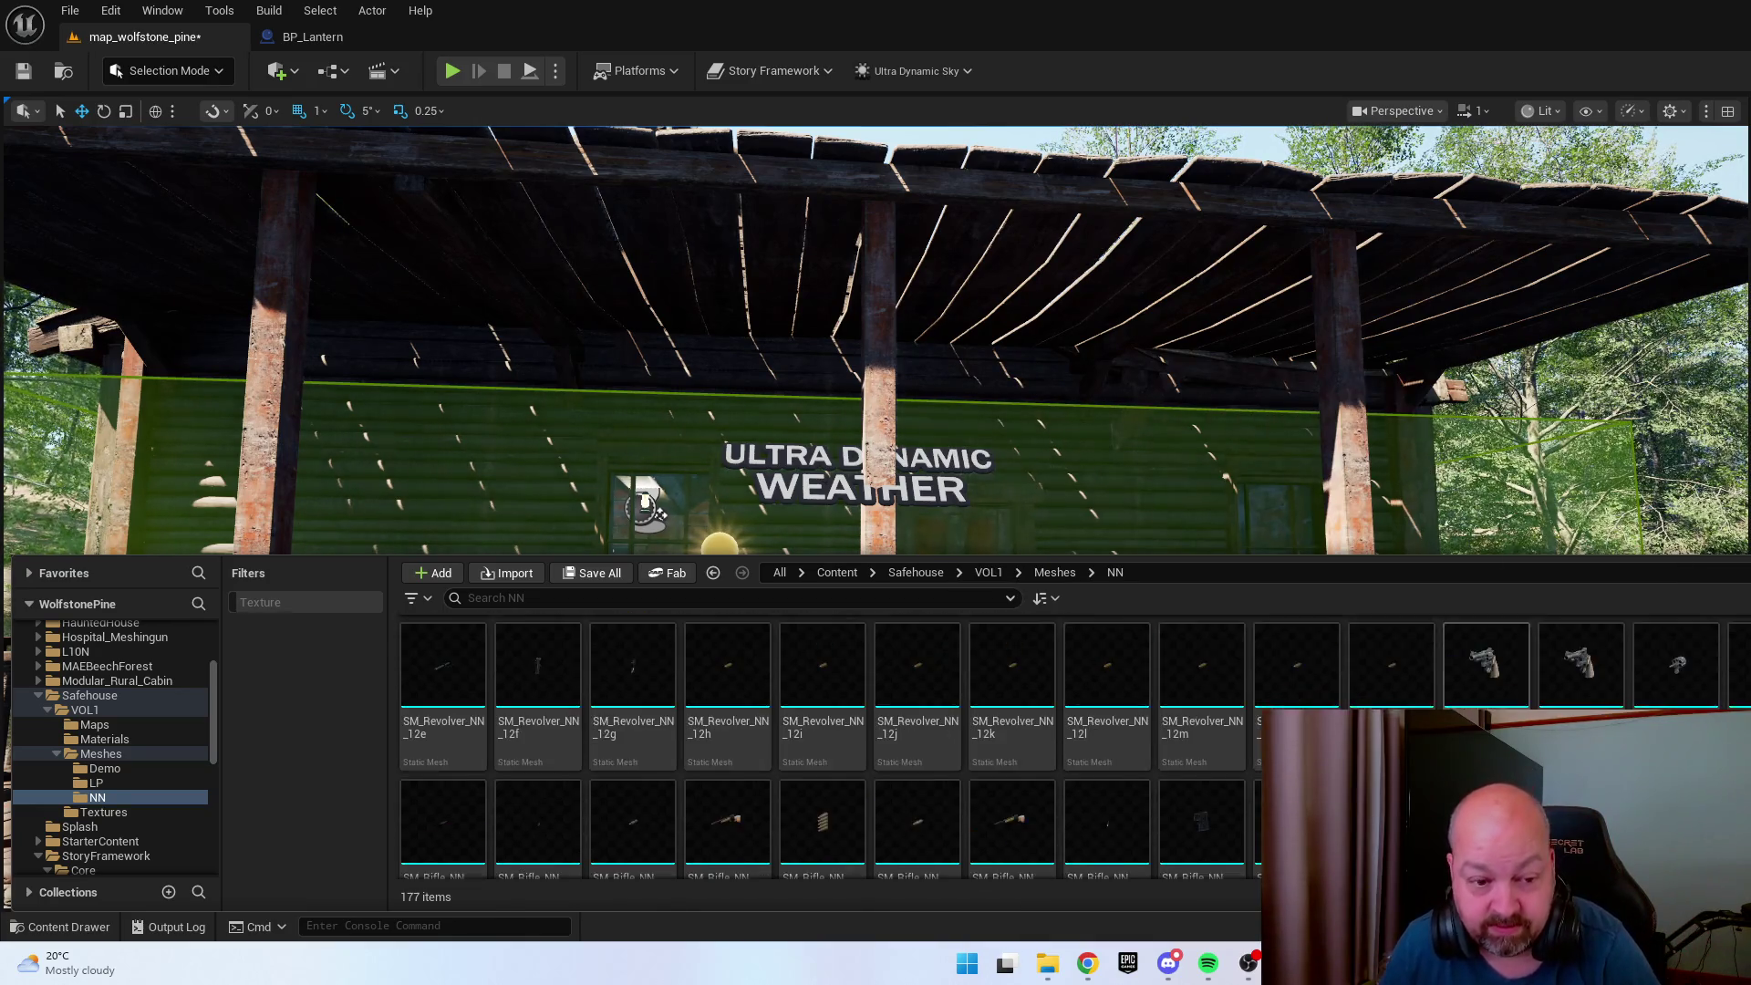
scroll(1120, 753, down, 2)
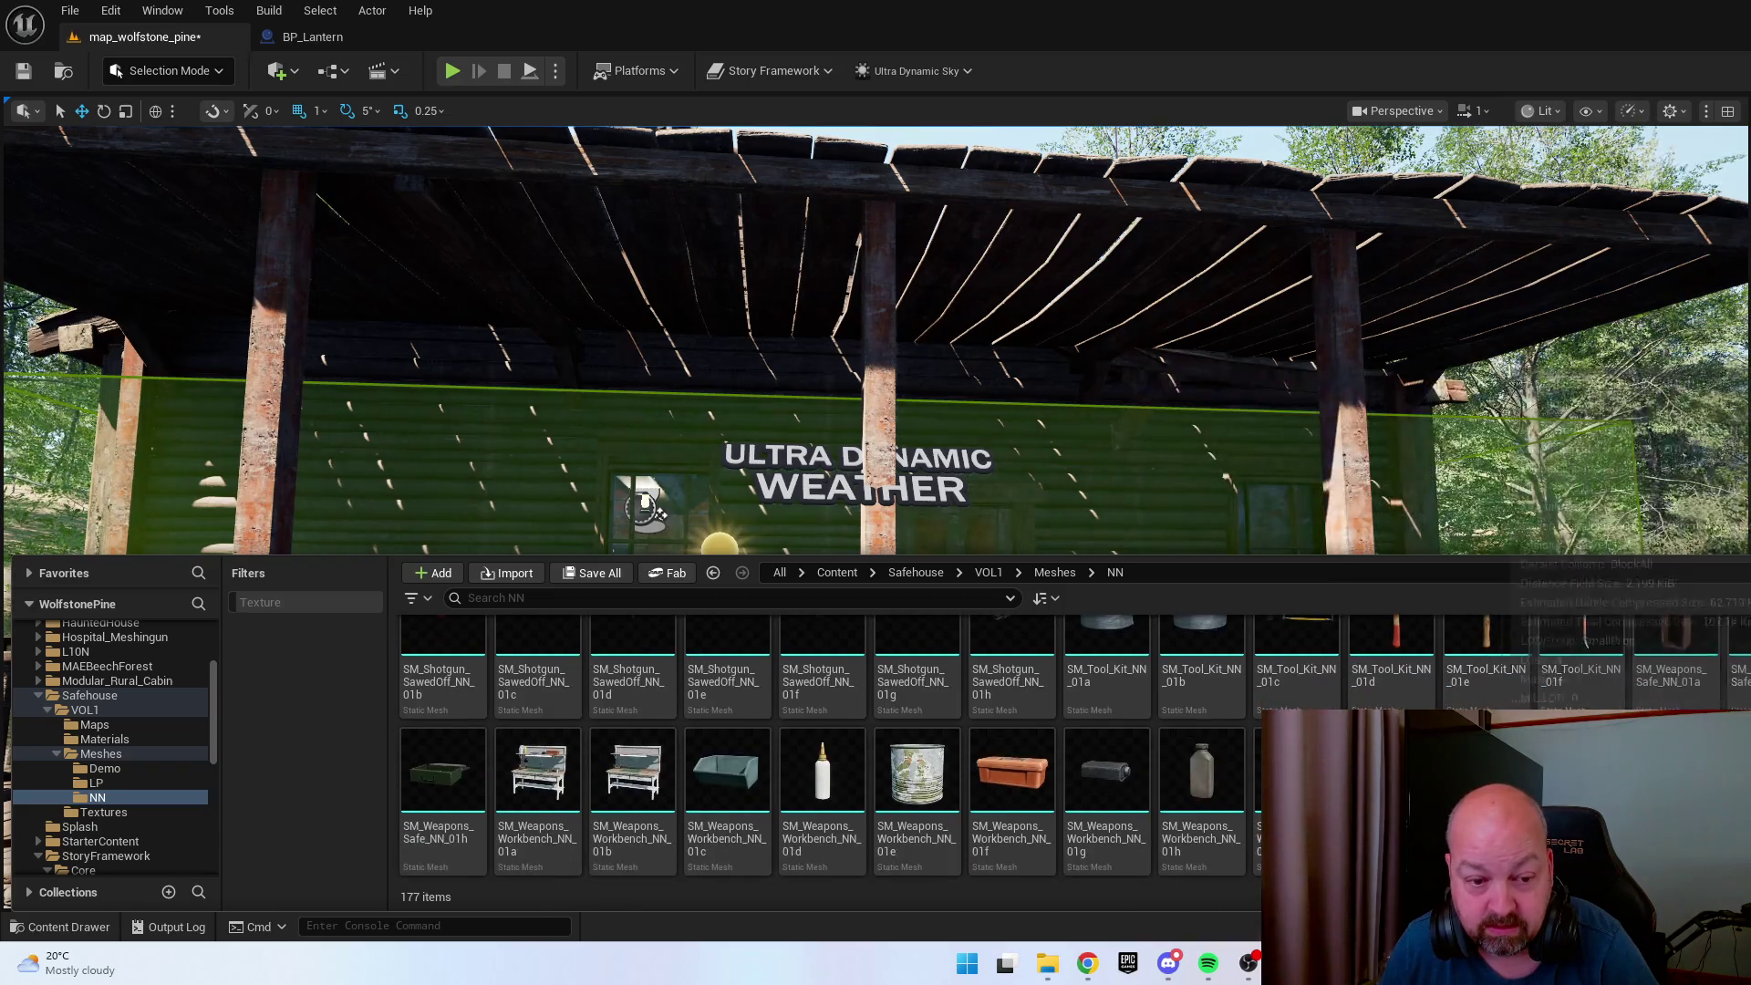
click(837, 572)
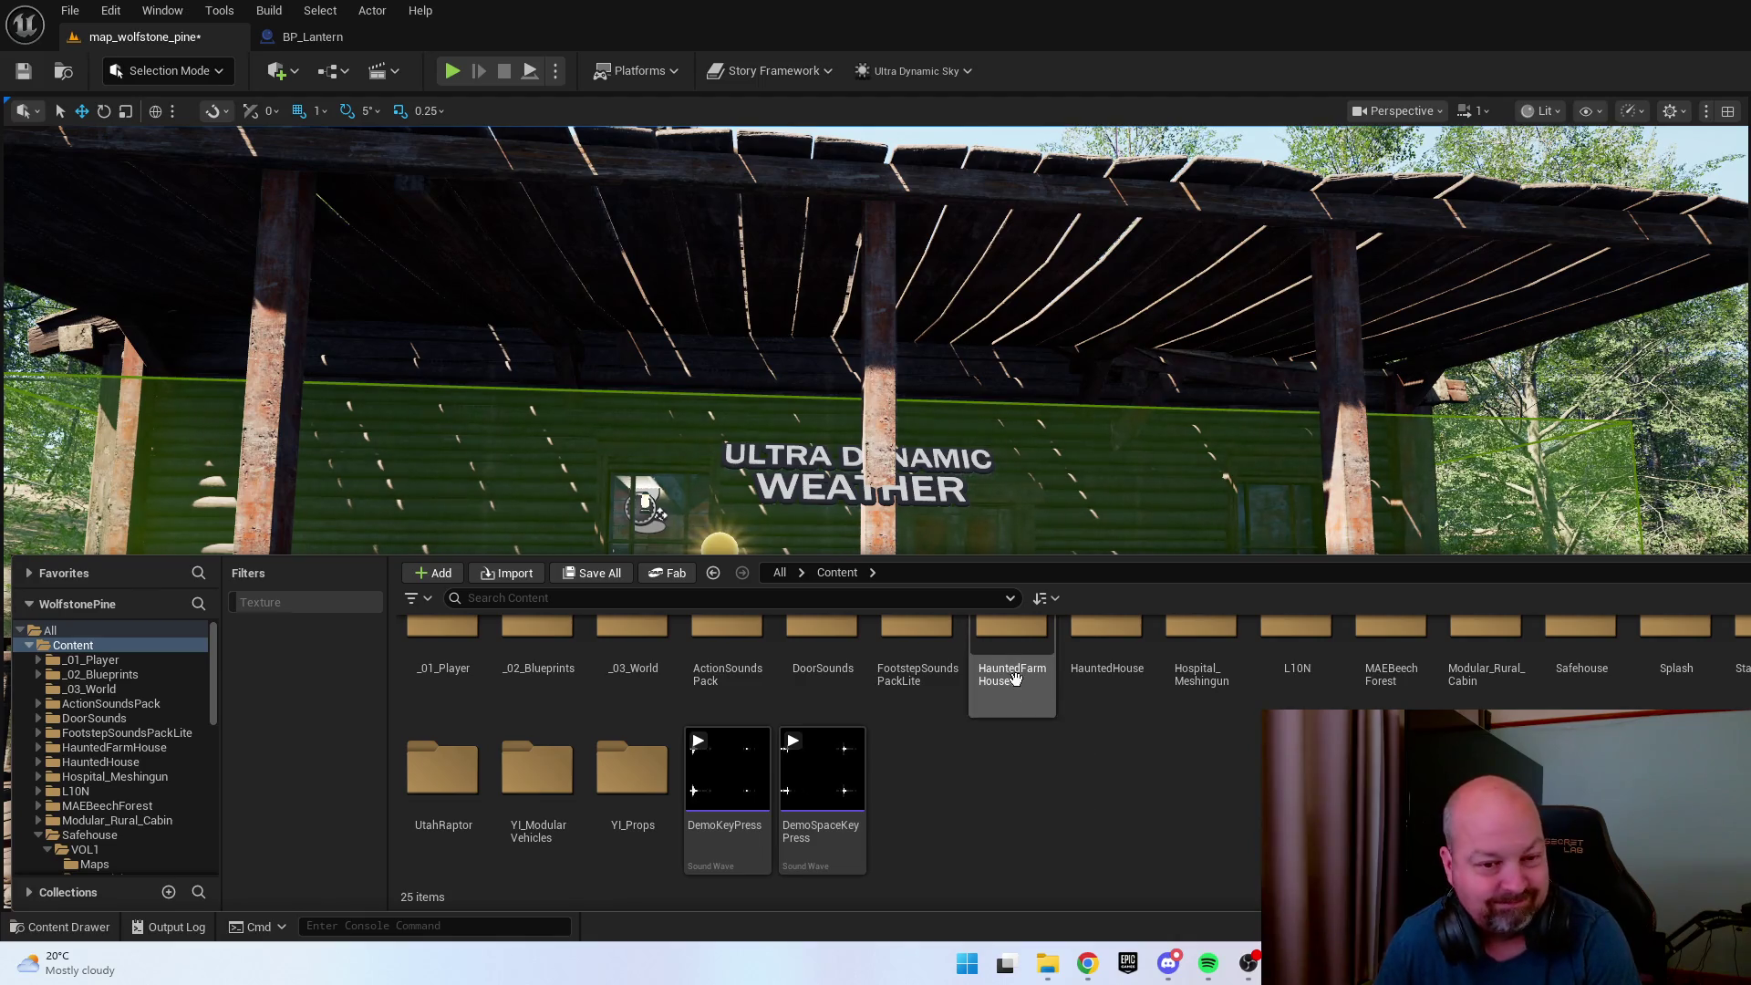
Go into HauntedFarmHouse > StaticMeshes > Props and search its assets for 'light'.
double_click(993, 646)
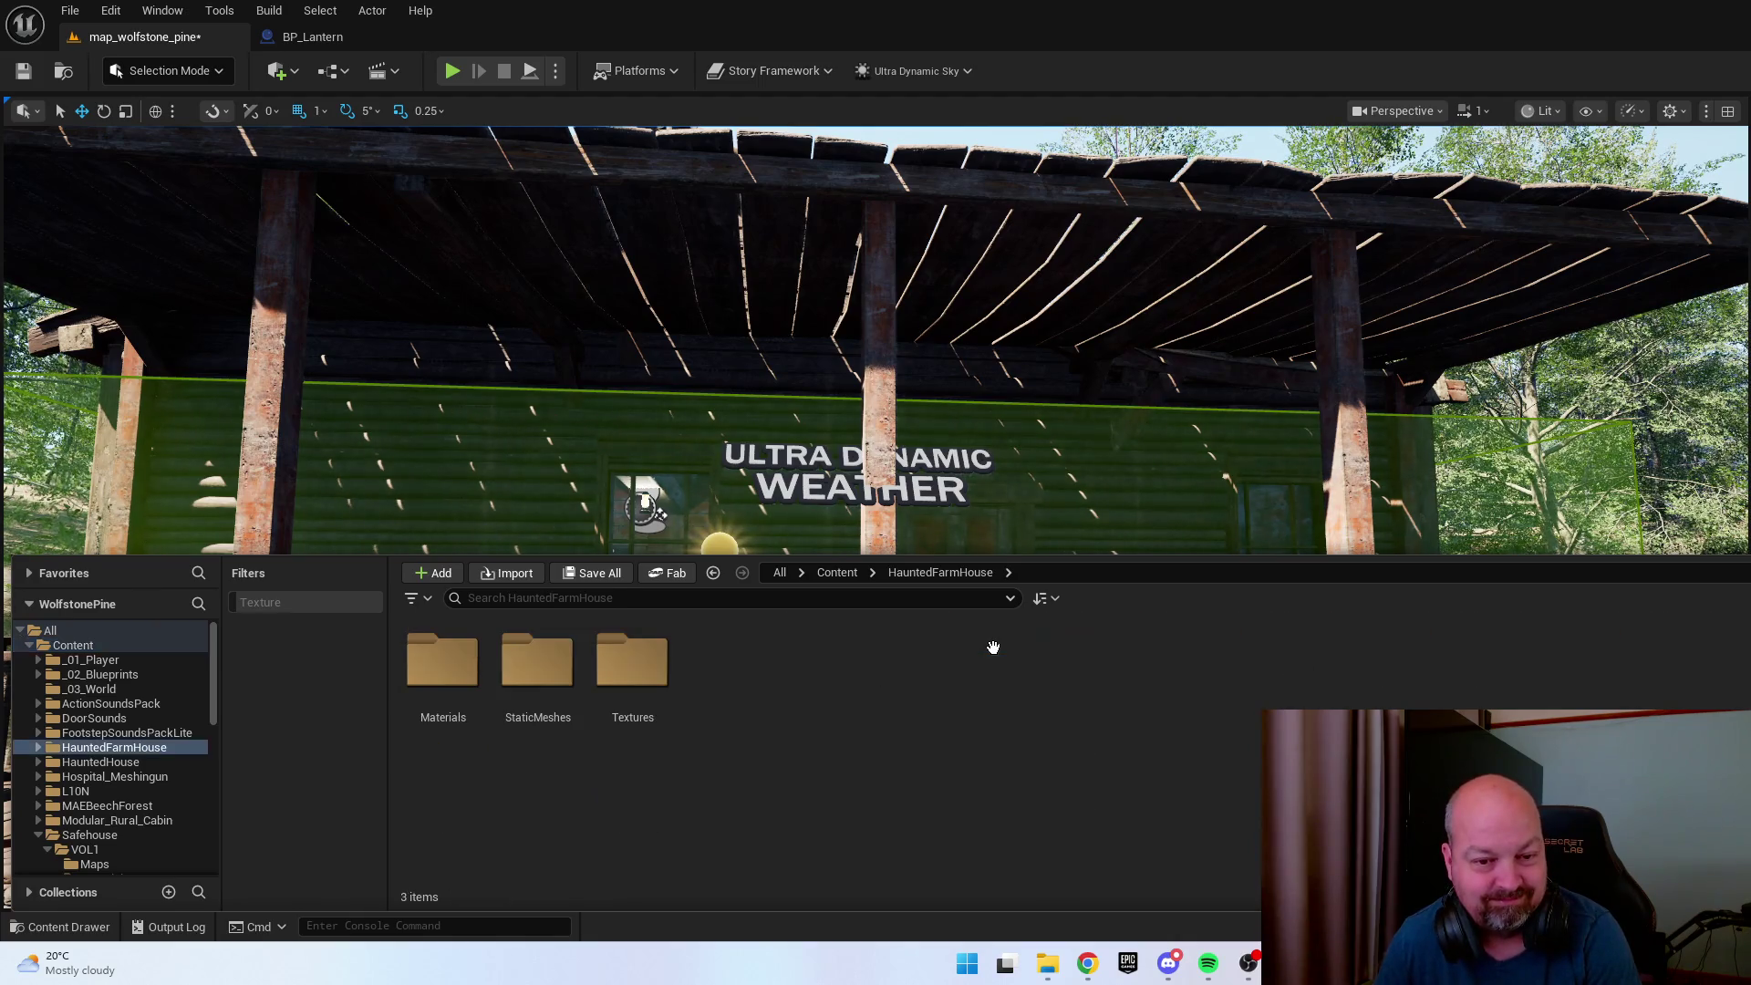
double_click(545, 666)
double_click(579, 663)
click(1015, 752)
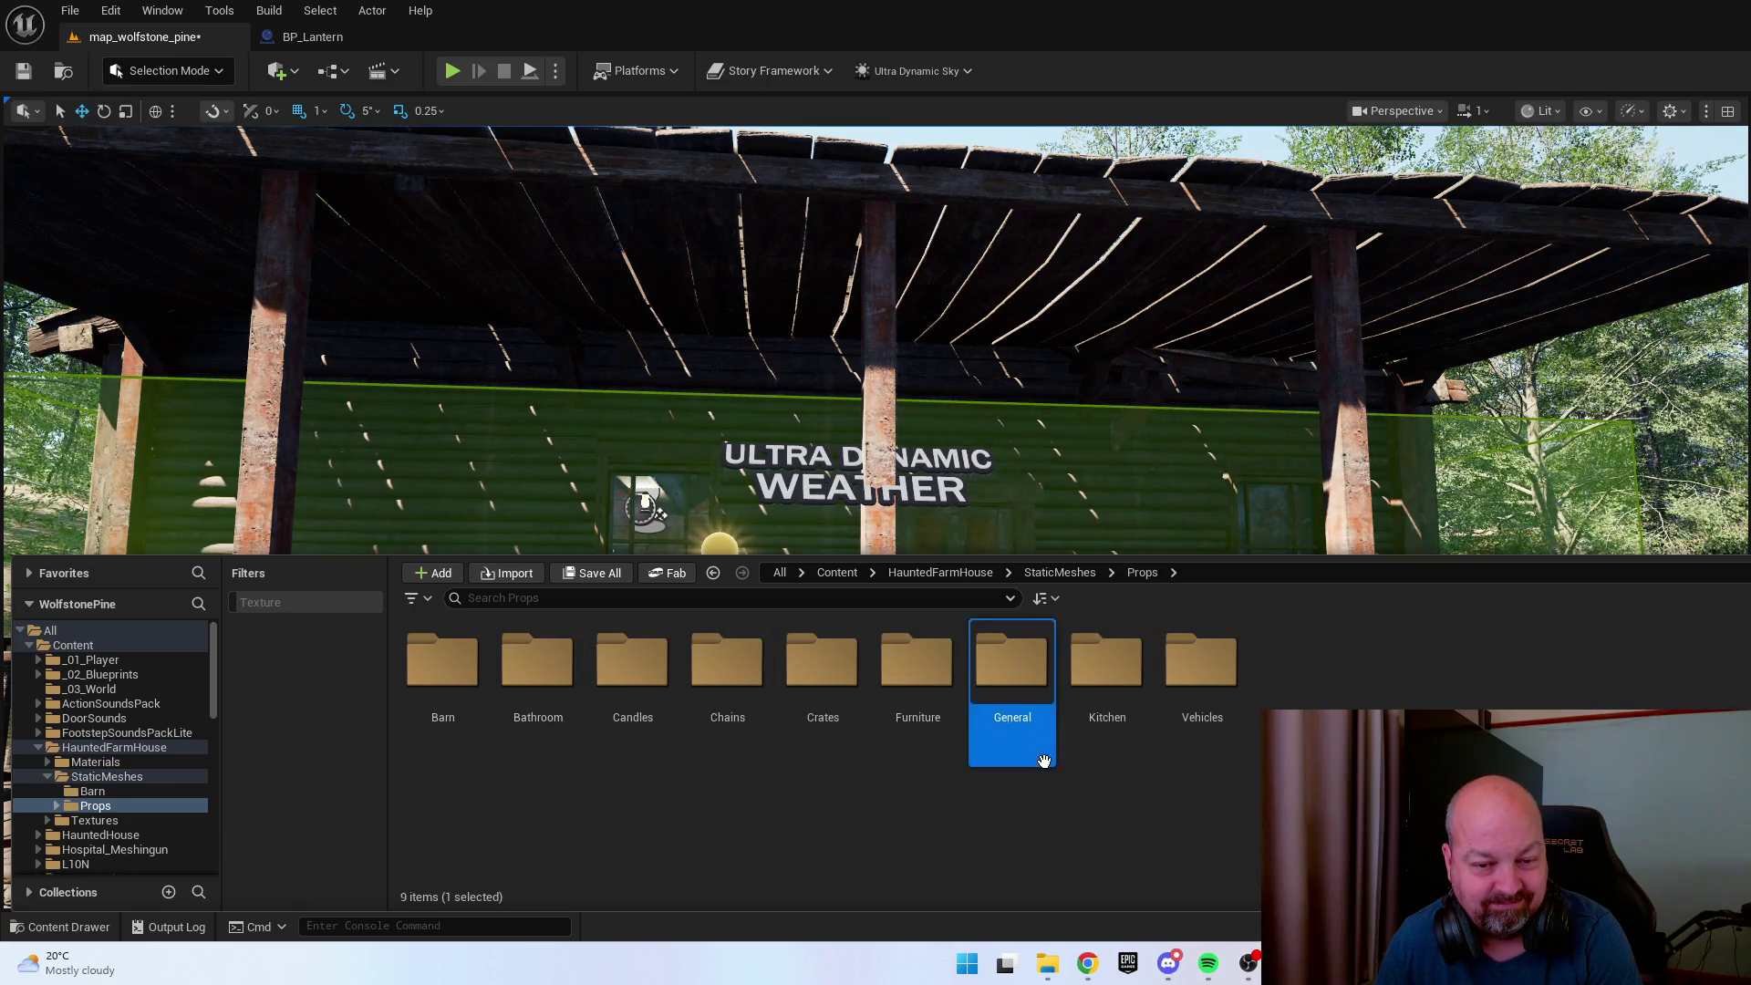
click(539, 599)
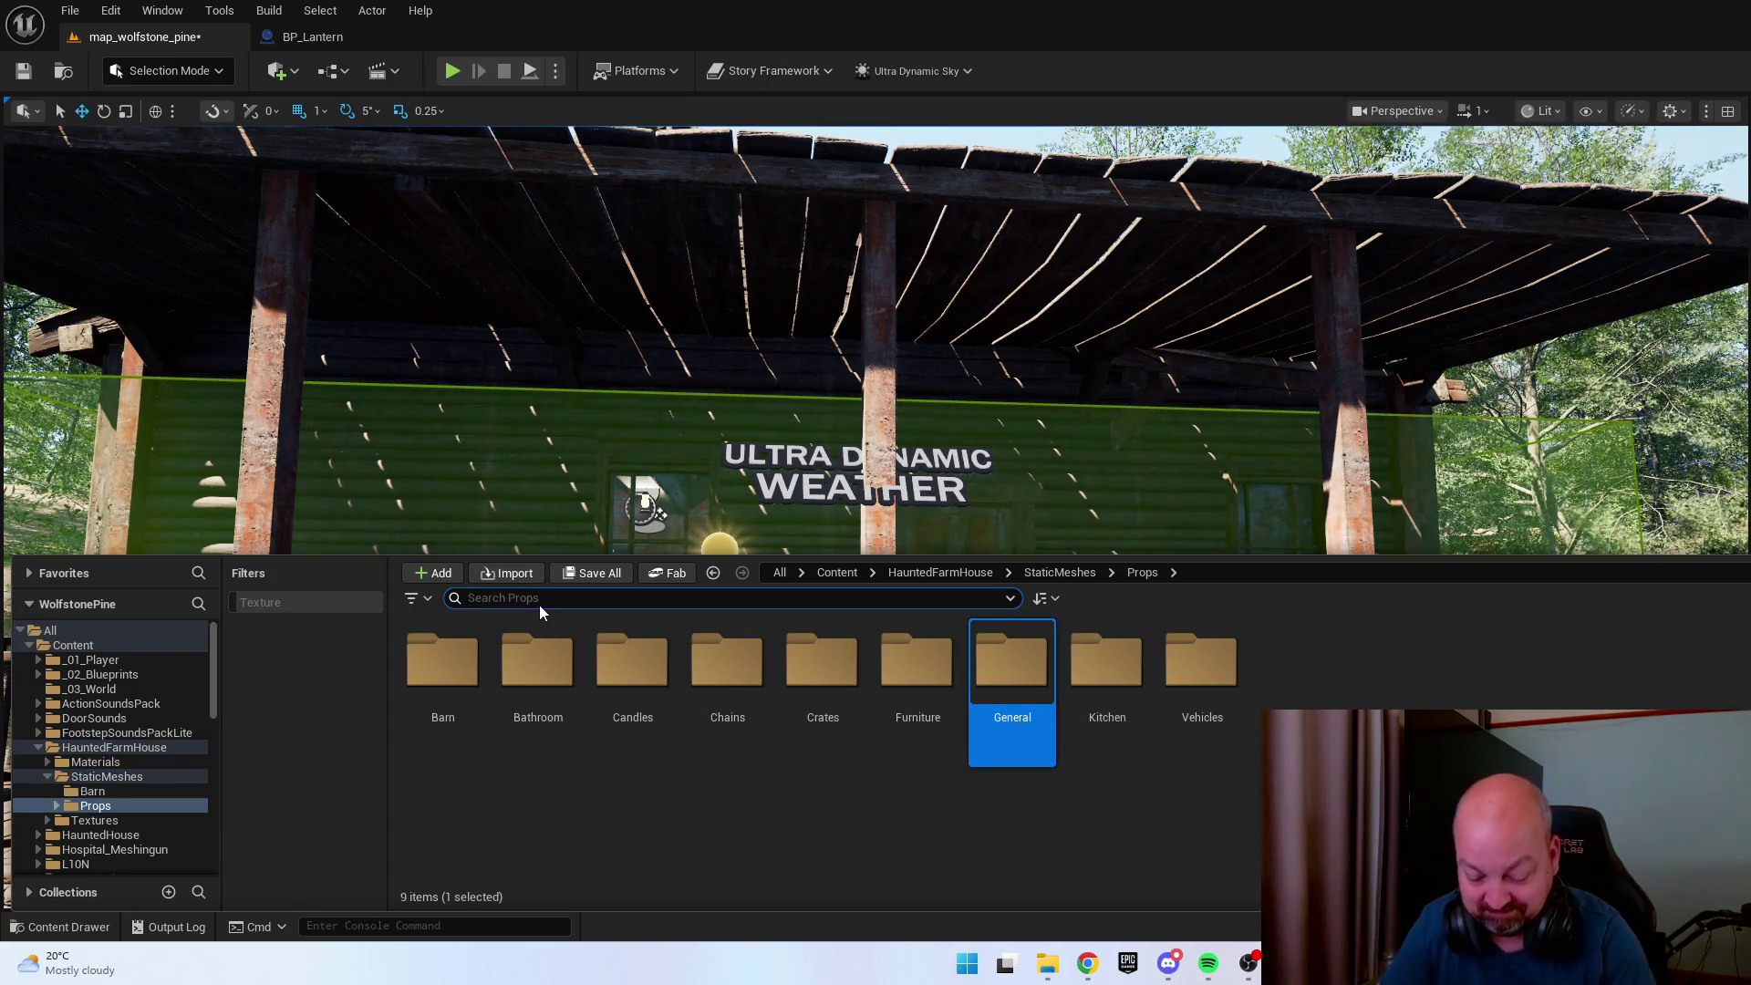
text(log)
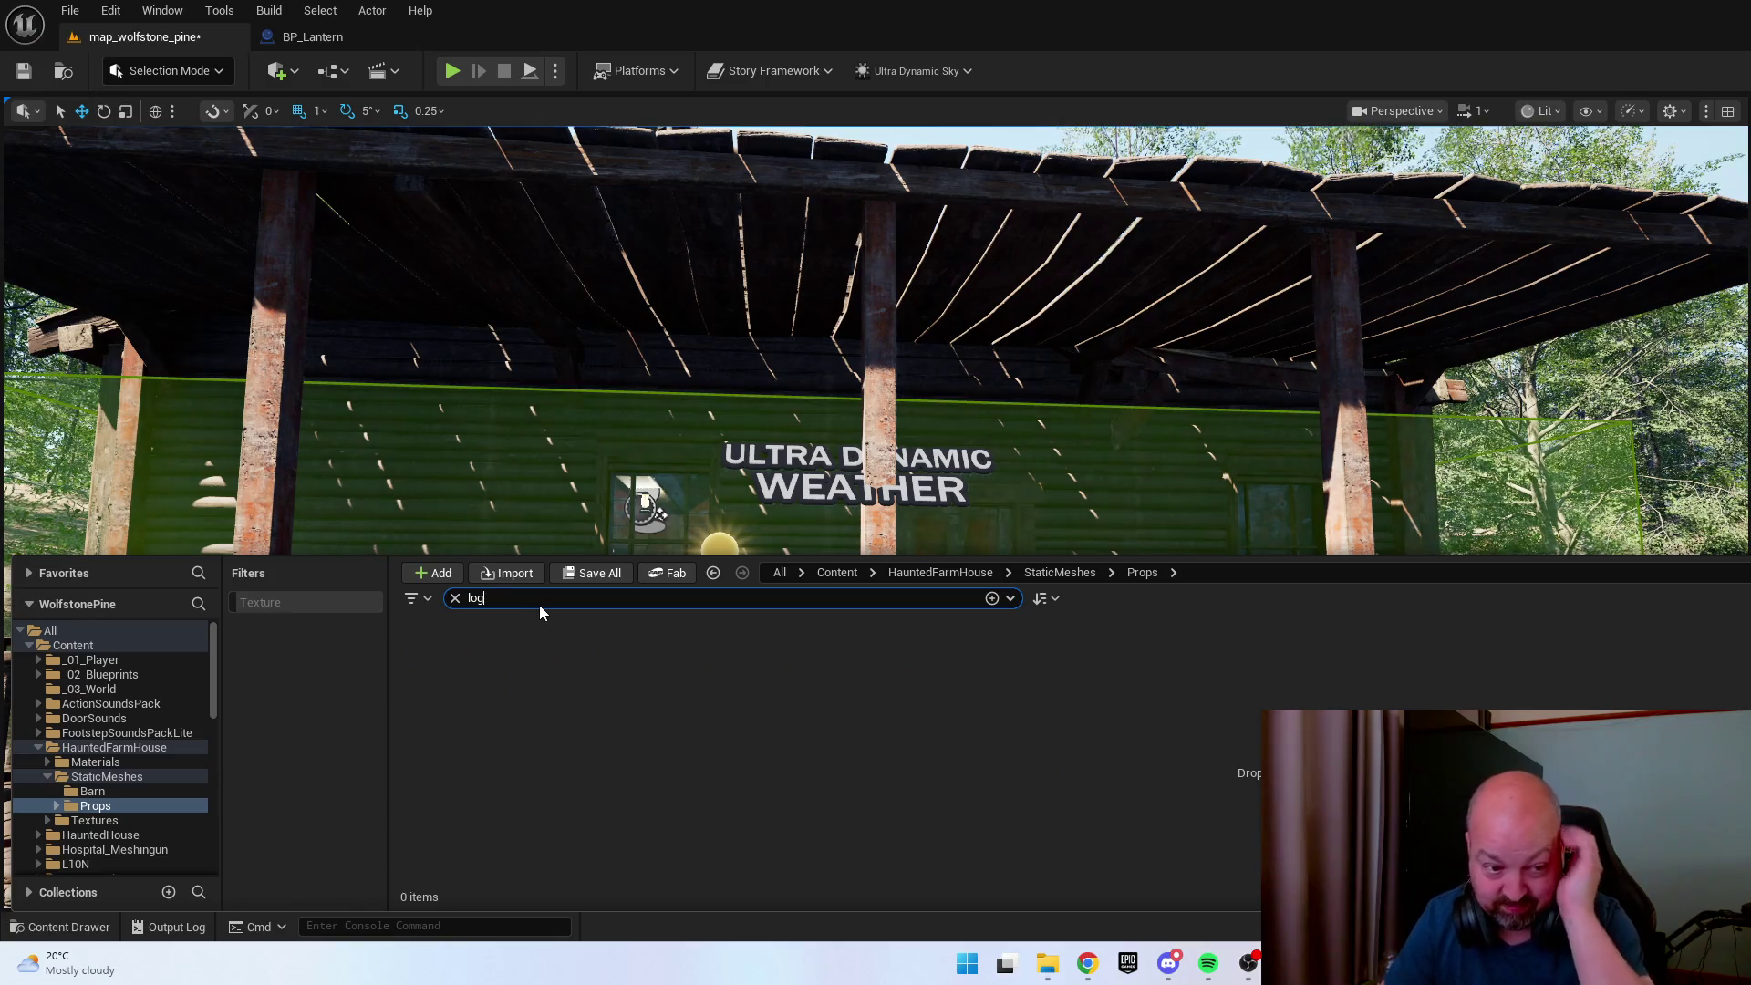
key(BackSpace)
key(BackSpace)
text(ight)
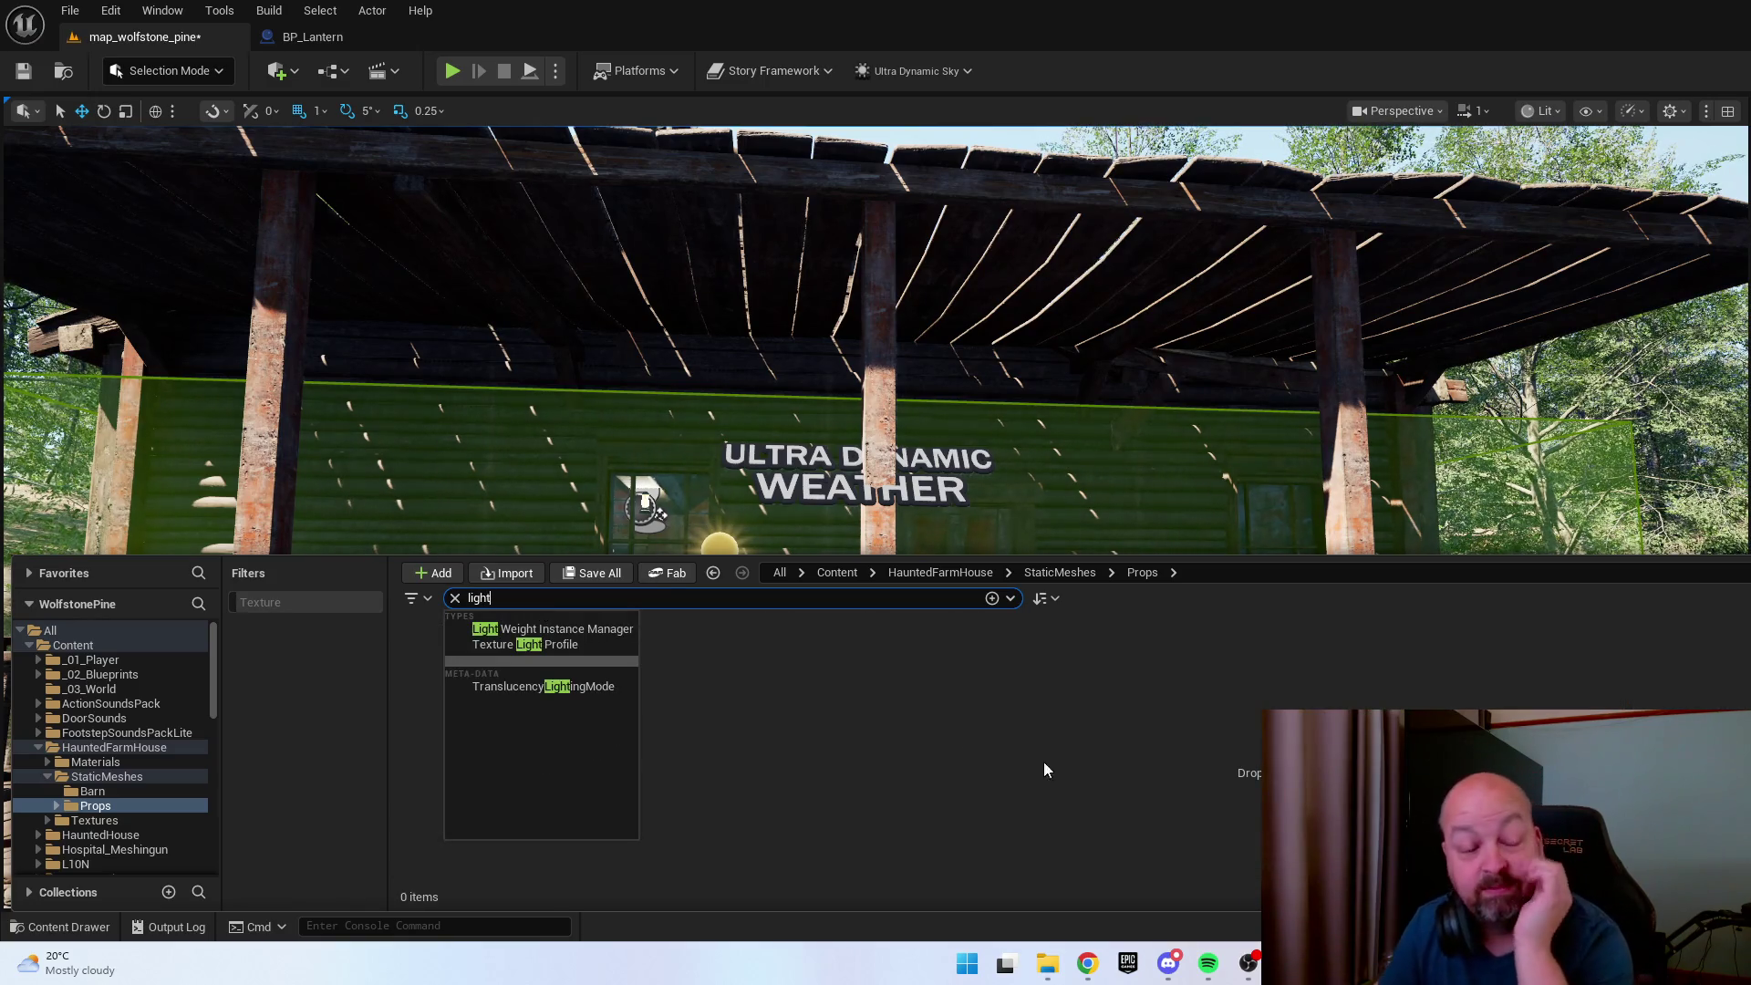
Widen the 'light' search to all content, scroll the results, then go back to Props and clear the search.
click(837, 573)
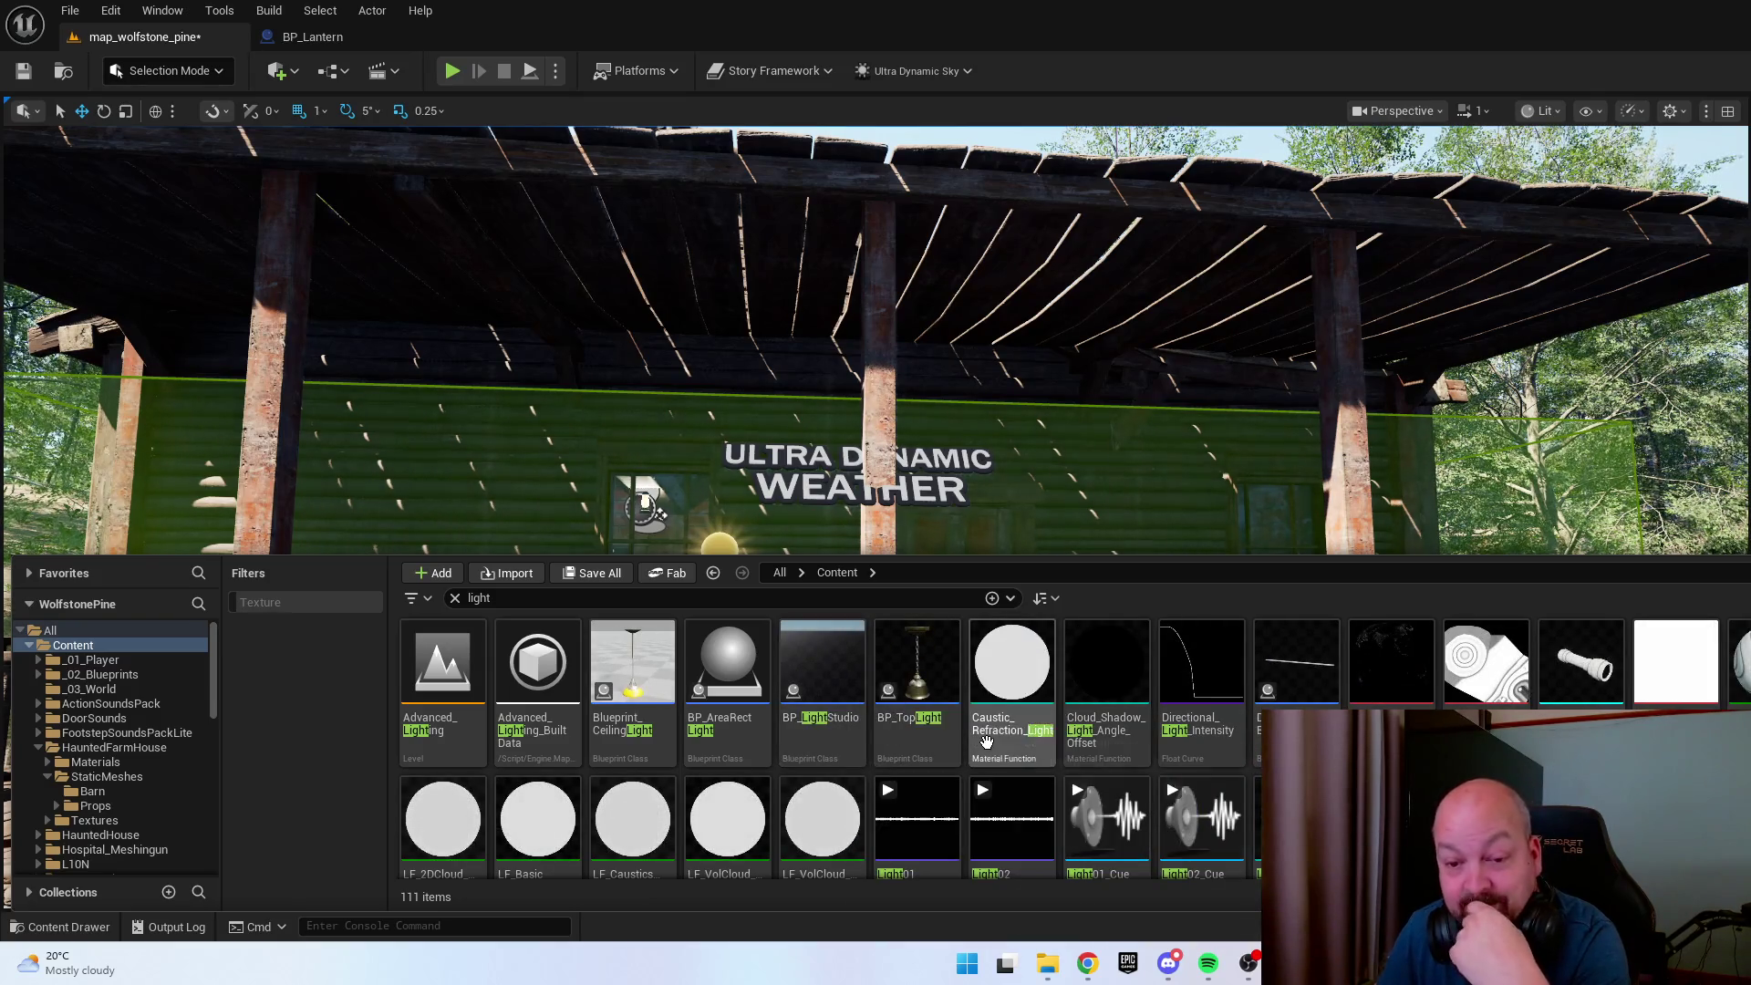
scroll(948, 702, down, 2)
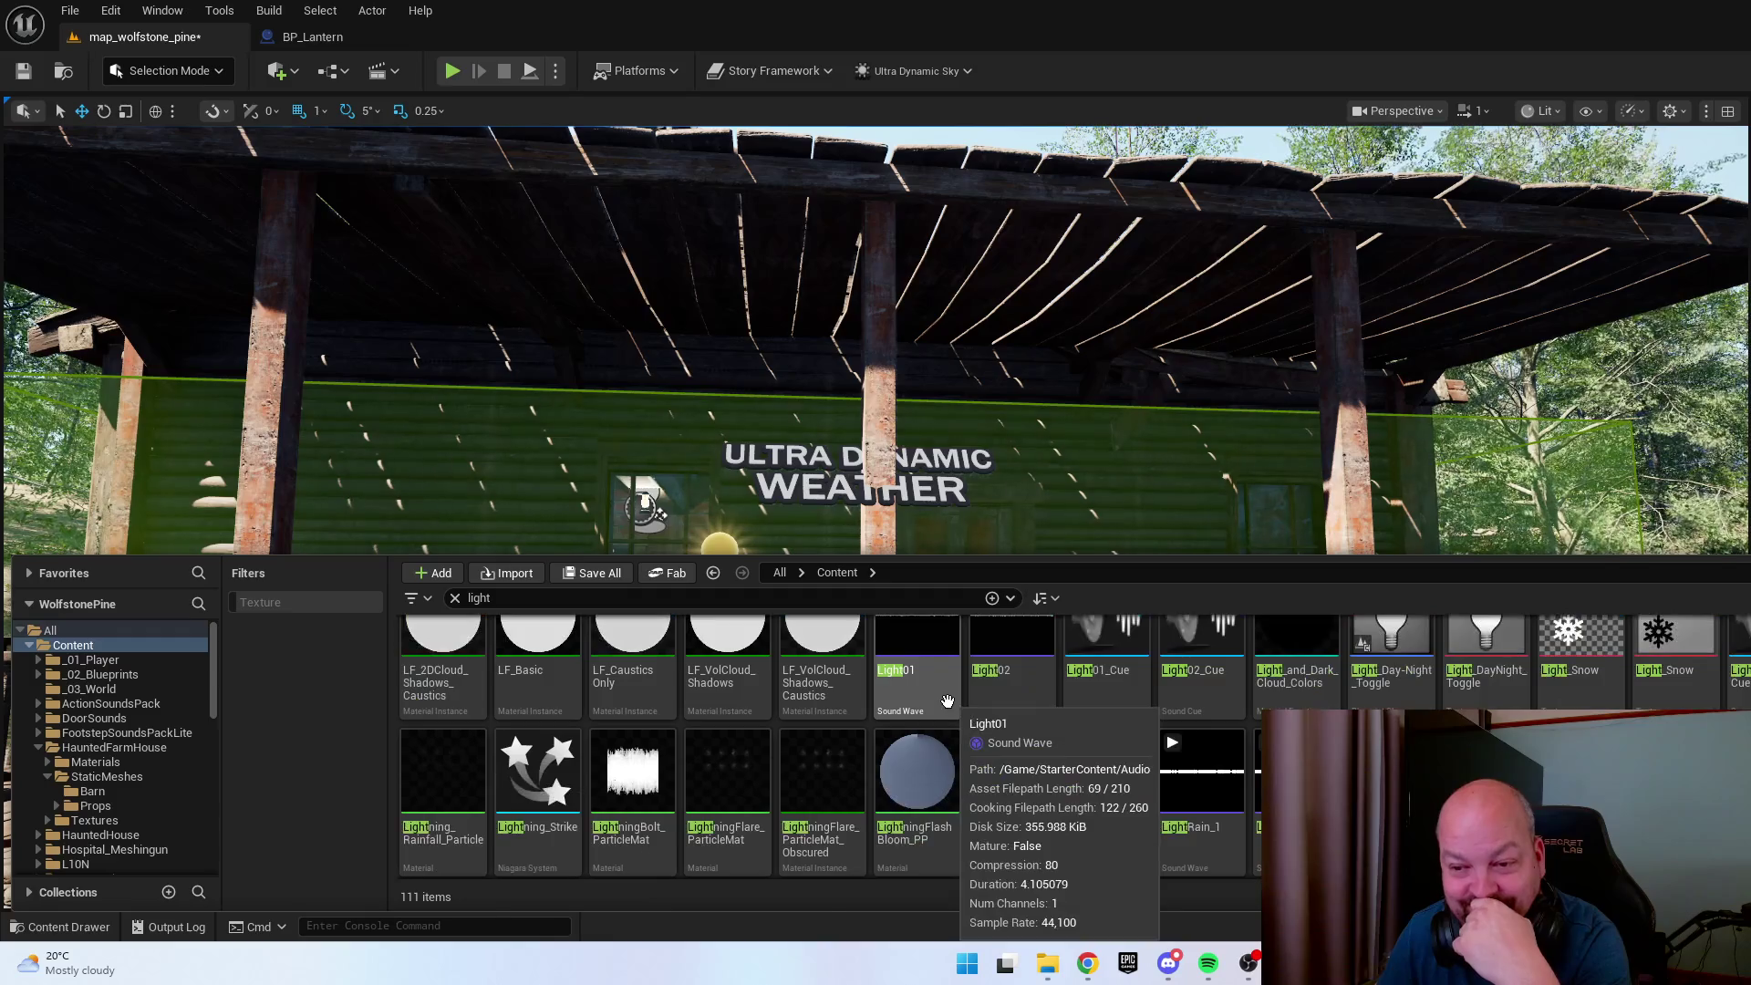
scroll(948, 701, down, 3)
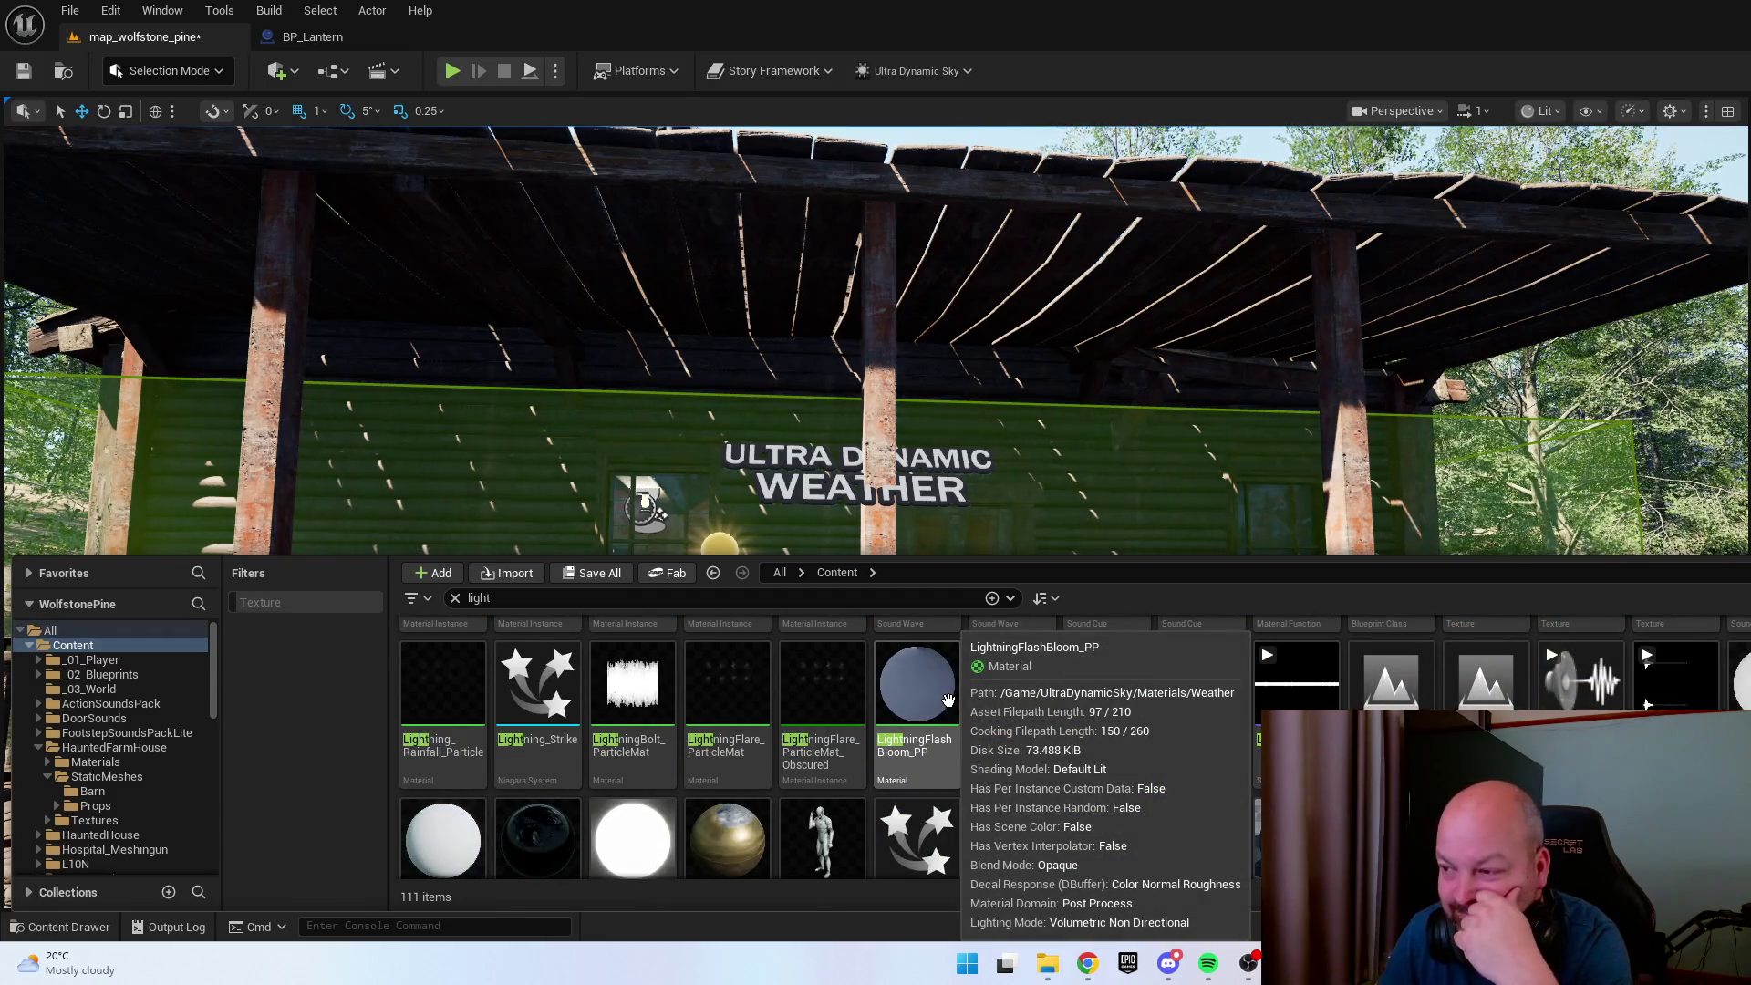
scroll(948, 700, down, 4)
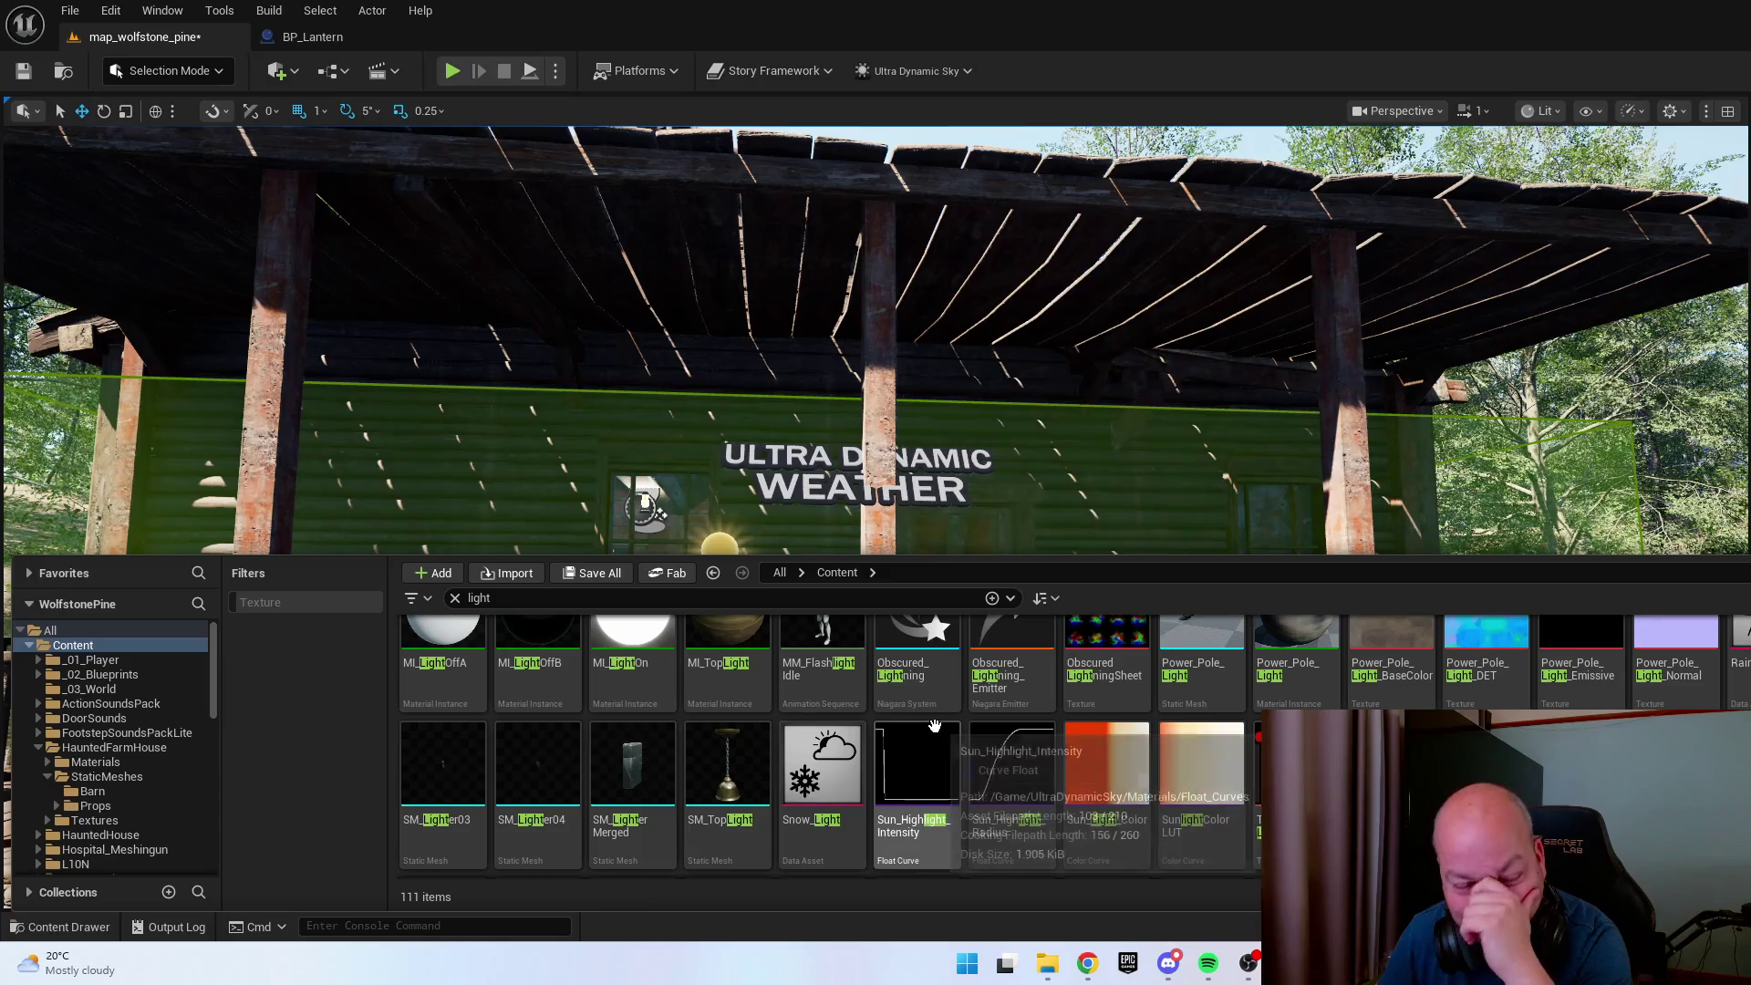
scroll(942, 722, down, 3)
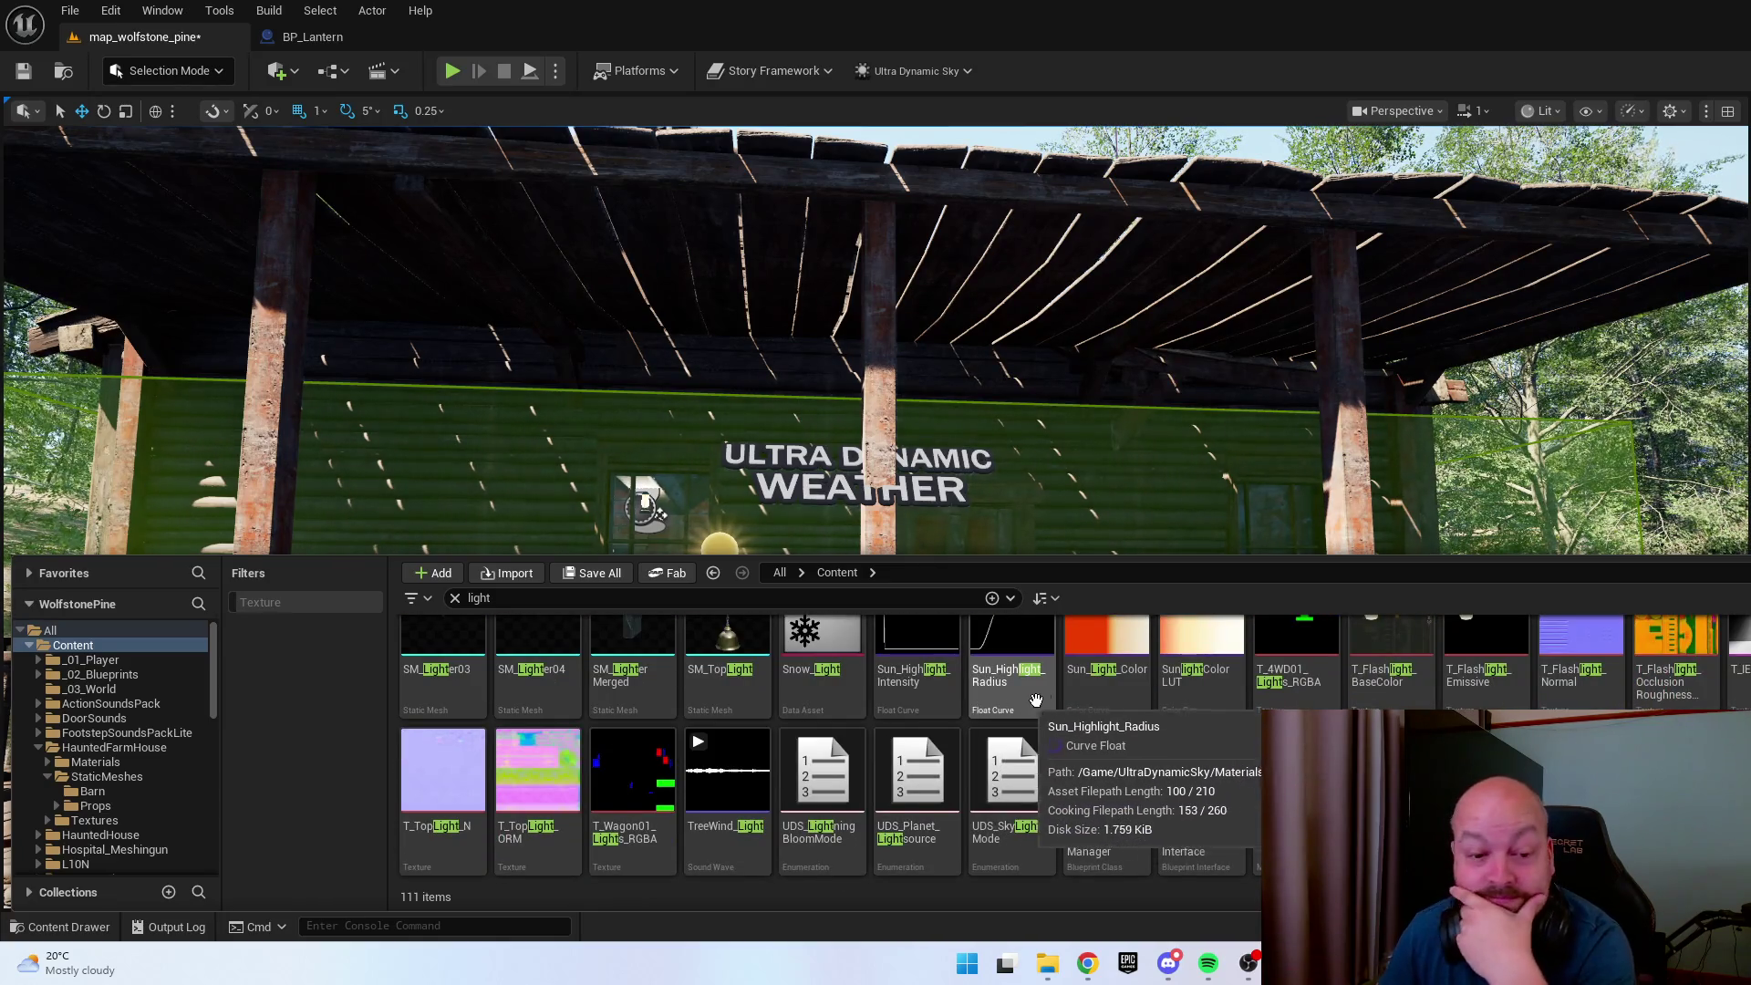
key(alt+Left)
click(455, 598)
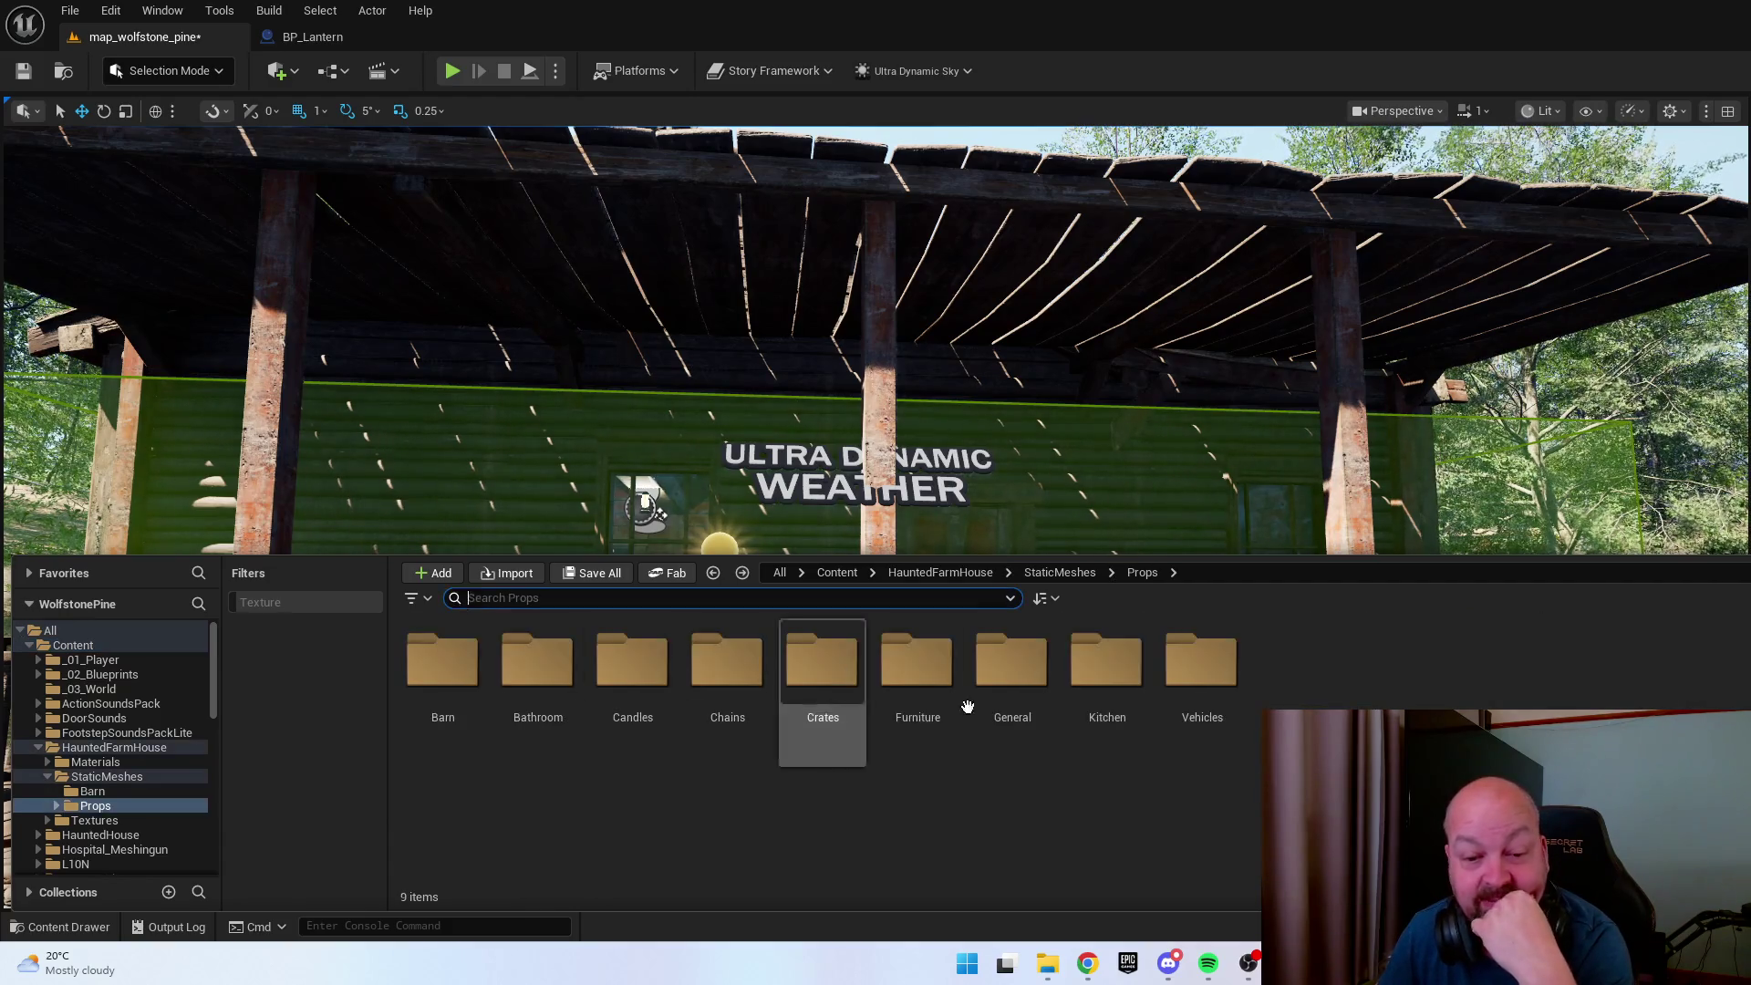
Peek into Hospital_Meshingun's Environment folder and come back to the top-level Content folder.
click(1107, 675)
click(1048, 793)
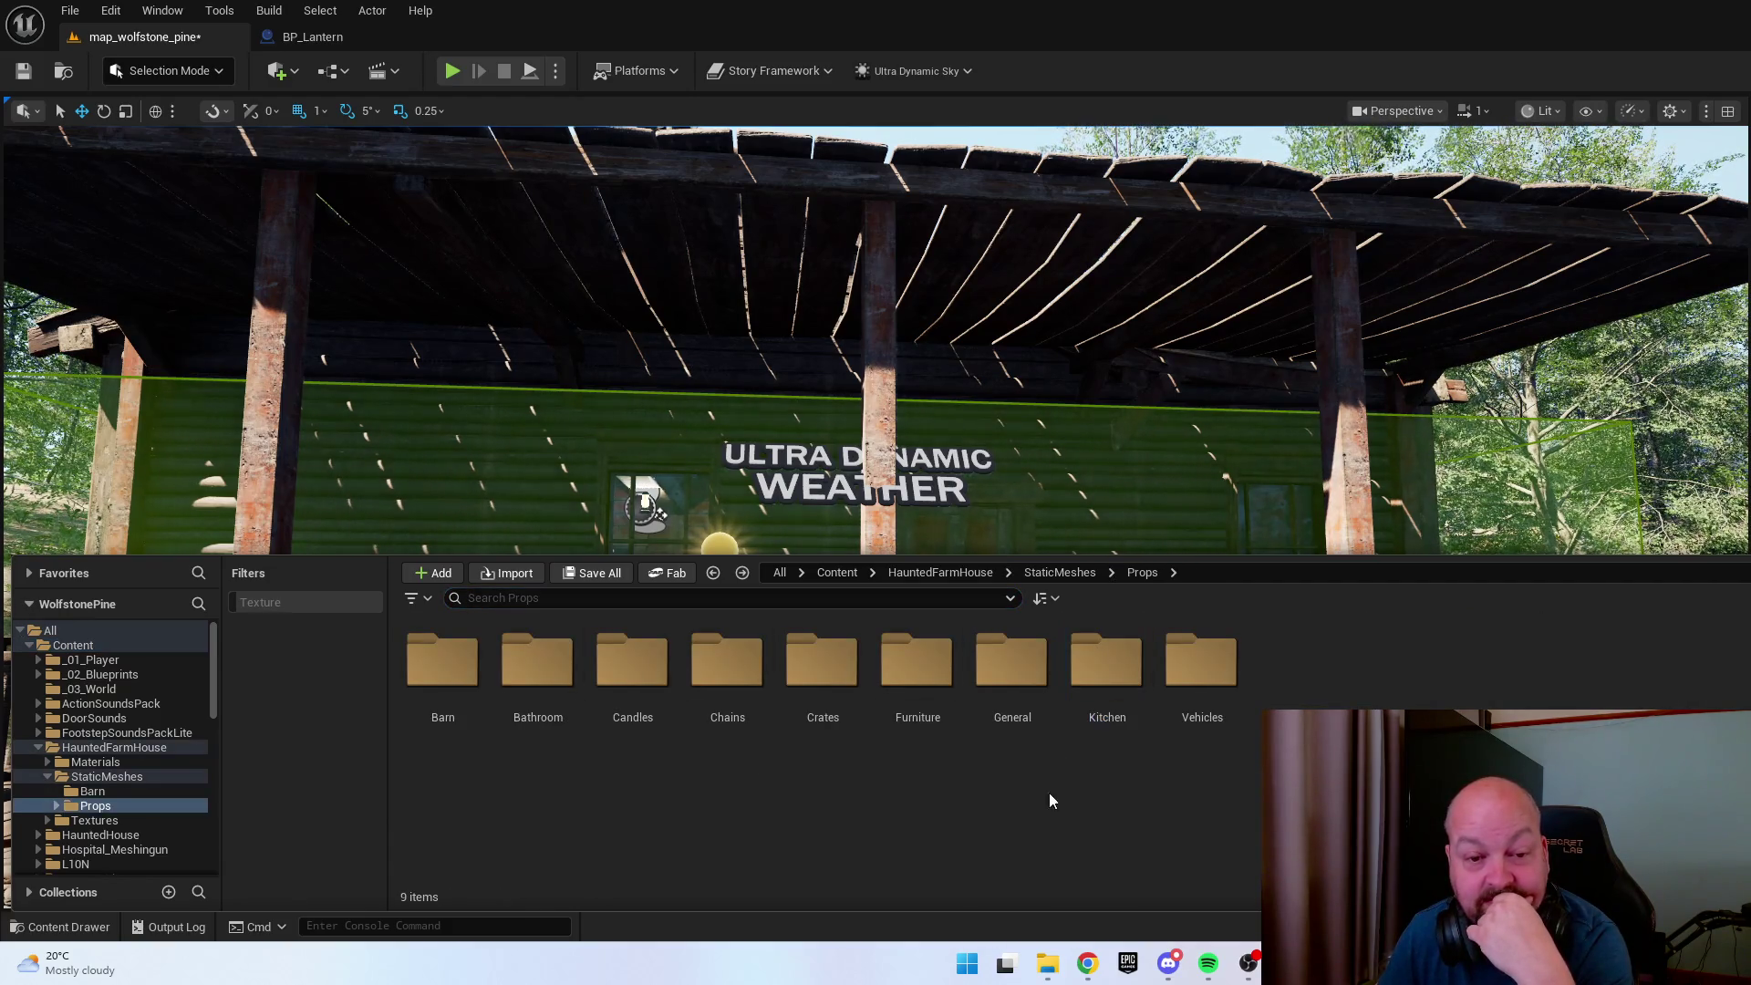
click(835, 572)
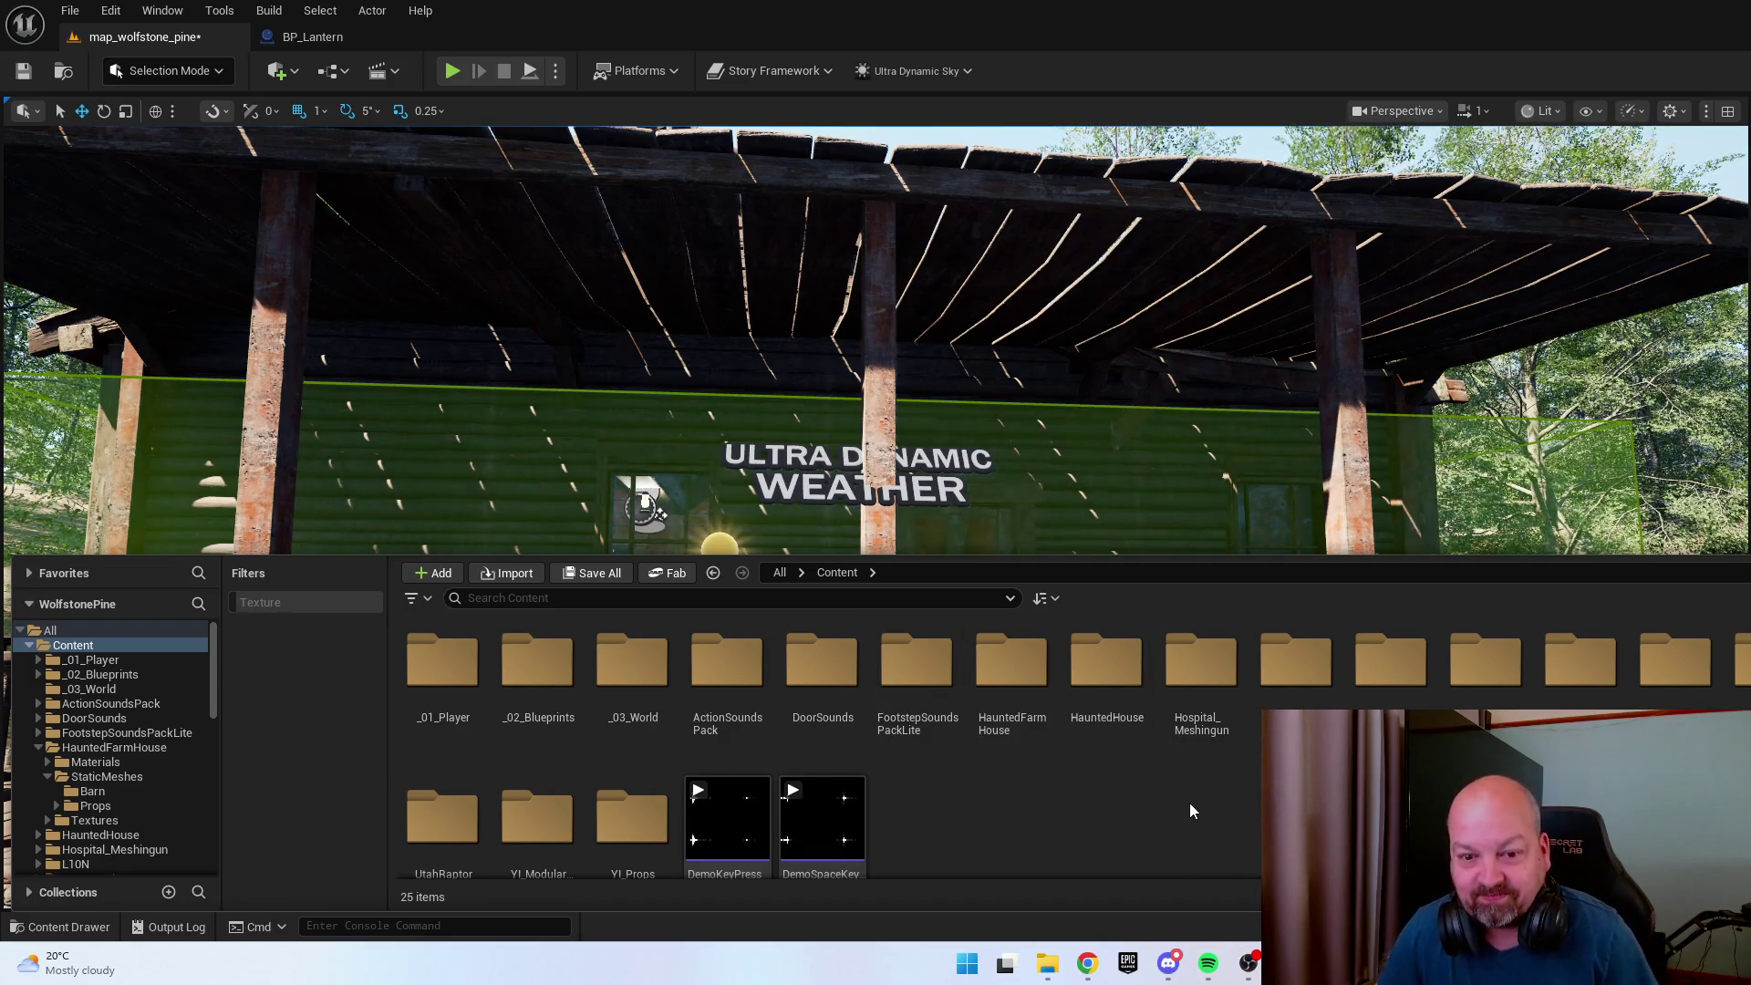
click(1195, 693)
double_click(1195, 693)
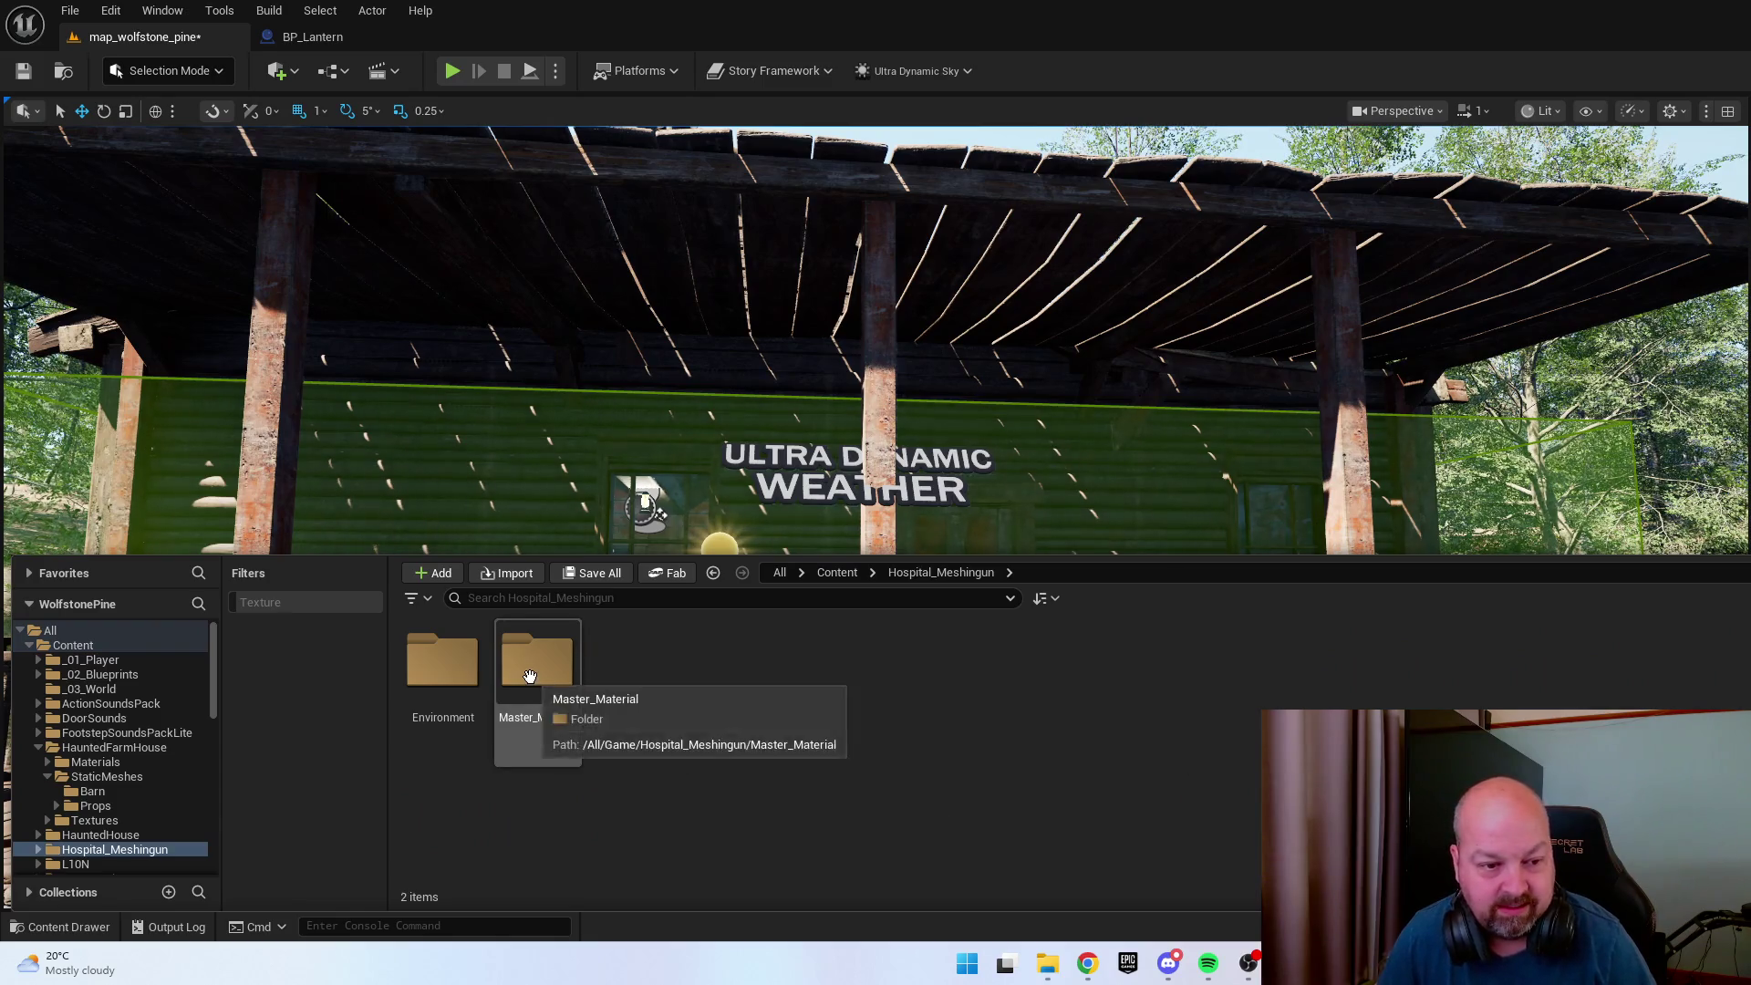
double_click(464, 673)
key(alt+Left)
key(alt+Left)
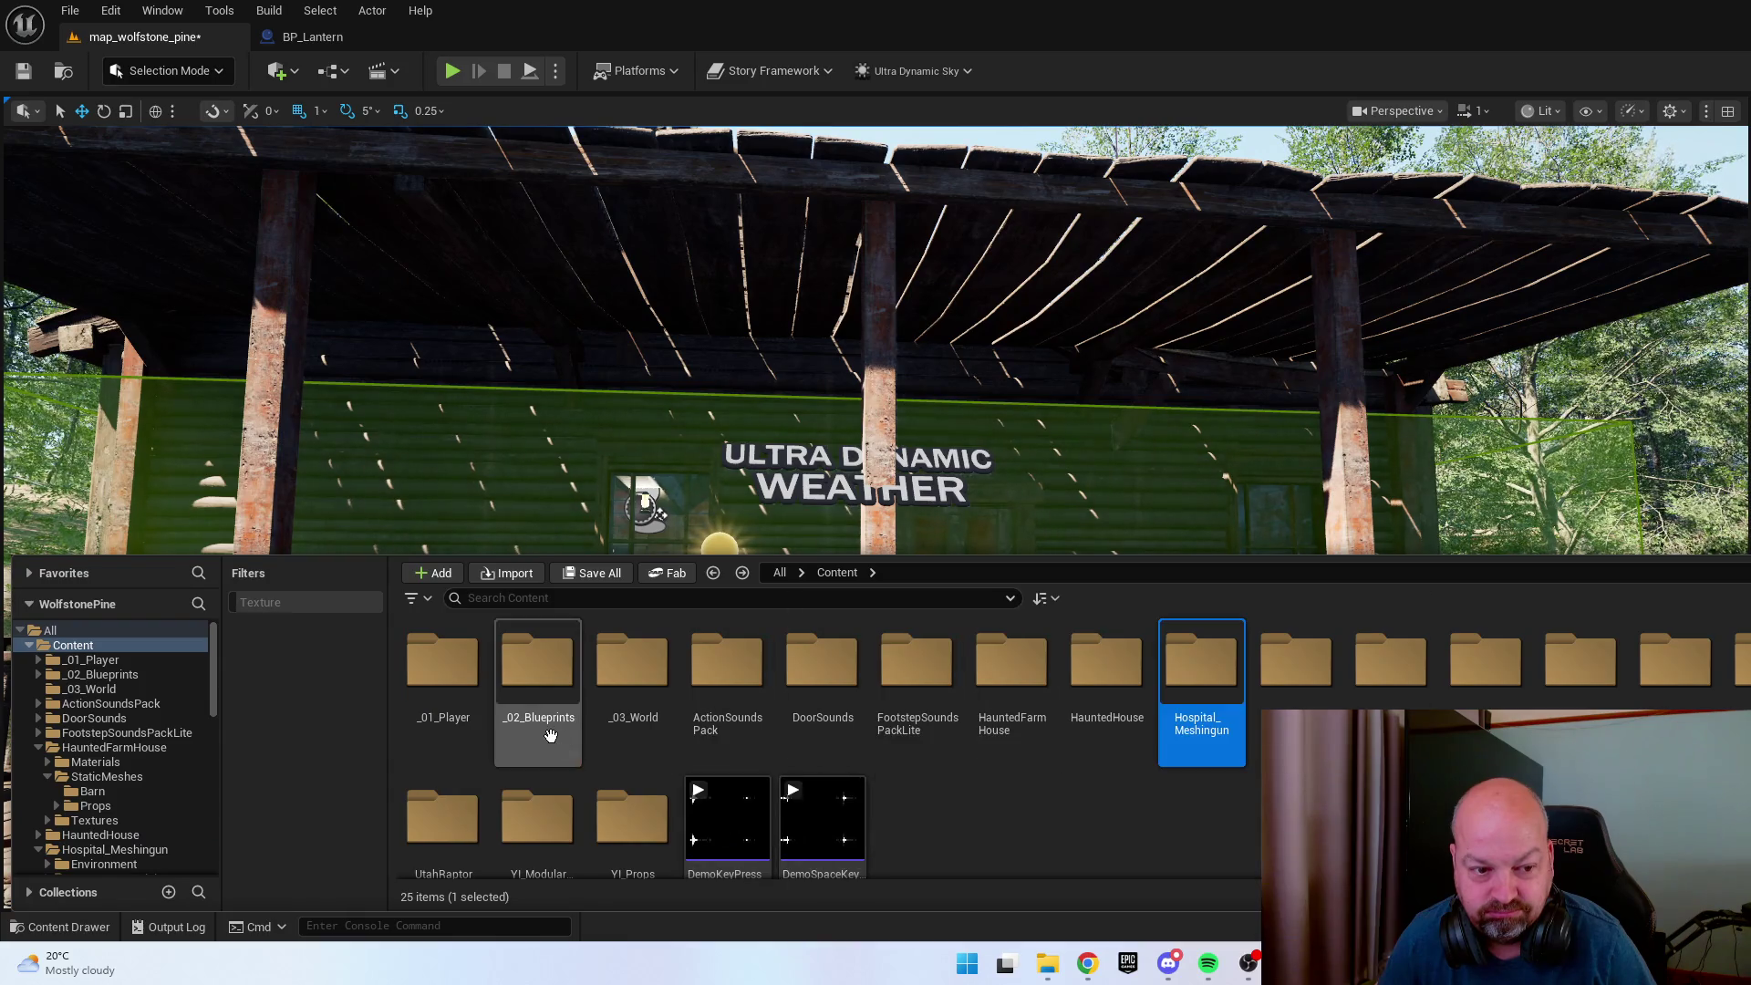
click(968, 816)
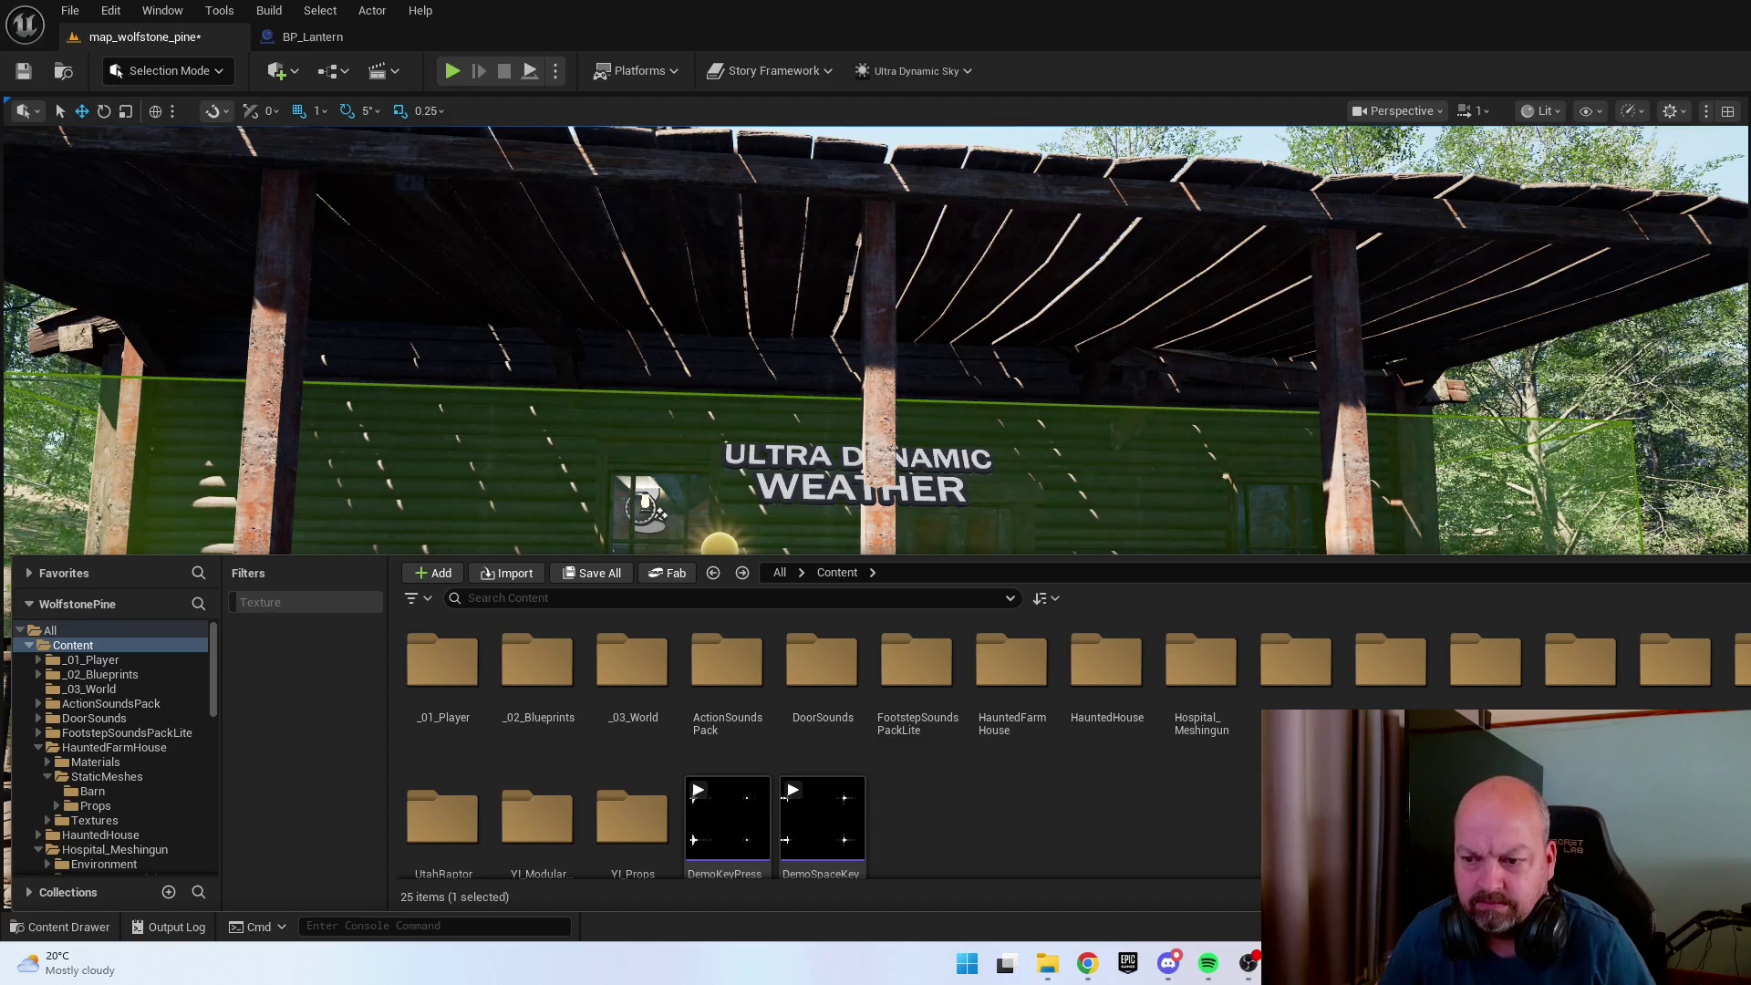
Scroll through SUBURBS > VOL26_YardStreet > Meshes > LP, then hide the Content Drawer.
double_click(1485, 661)
double_click(441, 661)
click(721, 670)
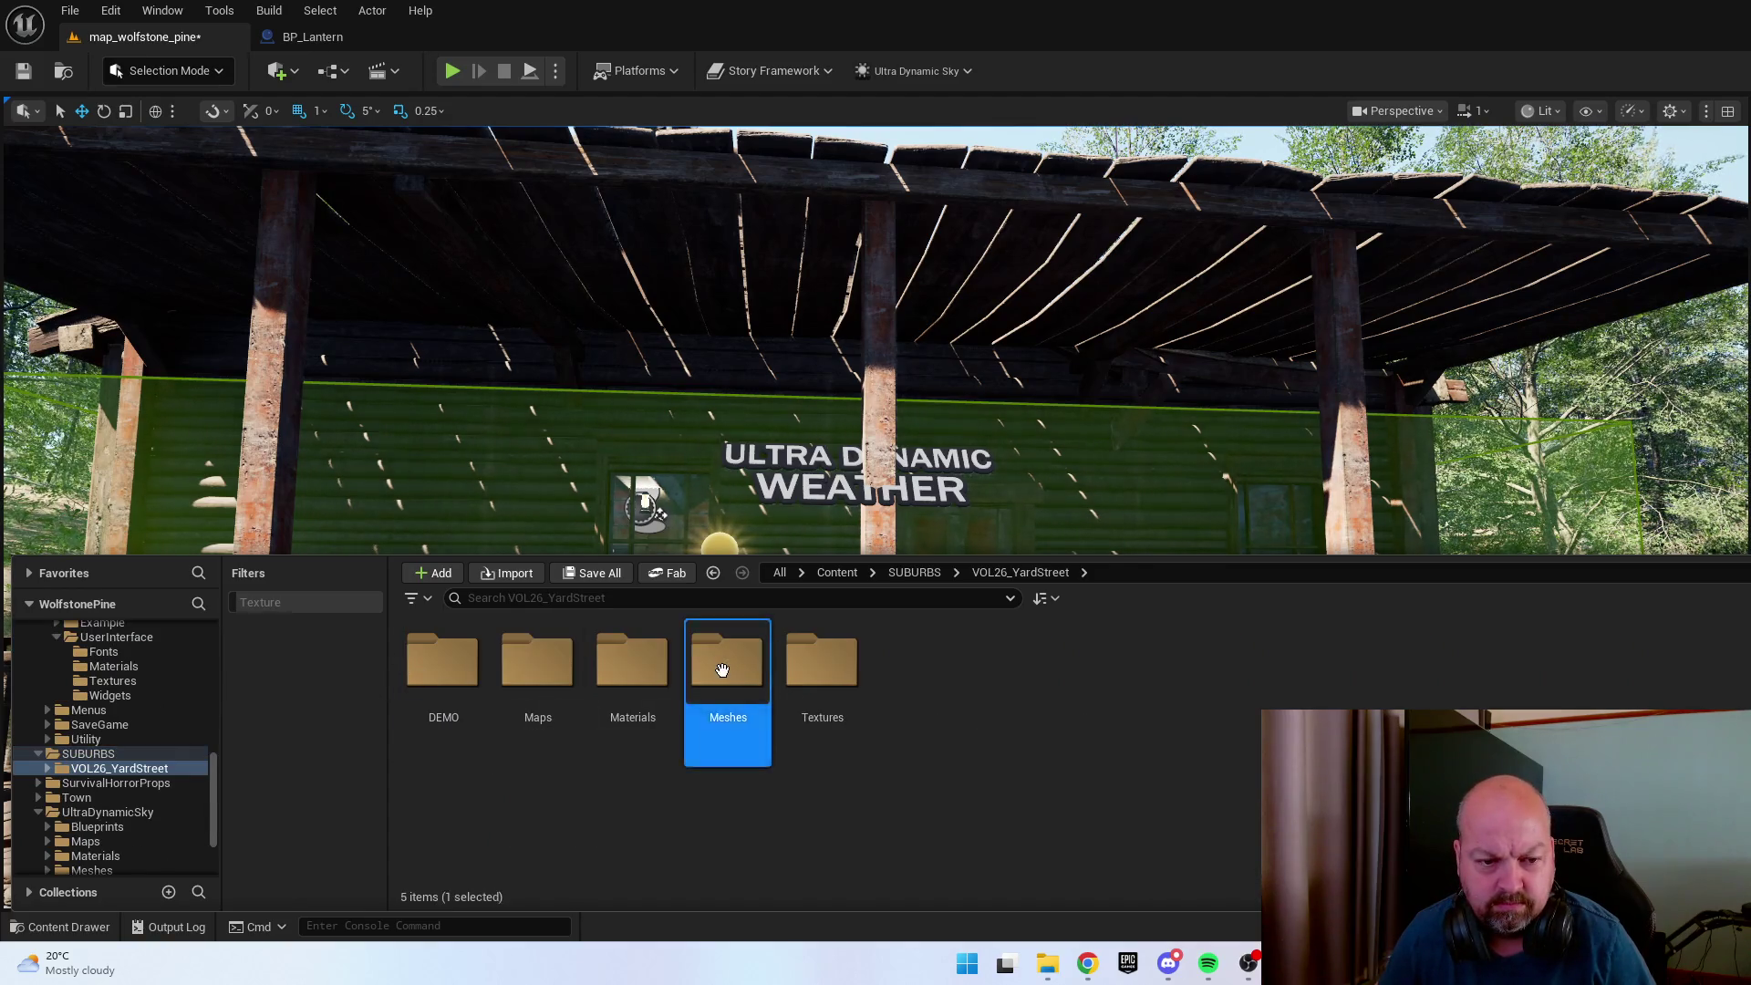
double_click(721, 670)
double_click(443, 664)
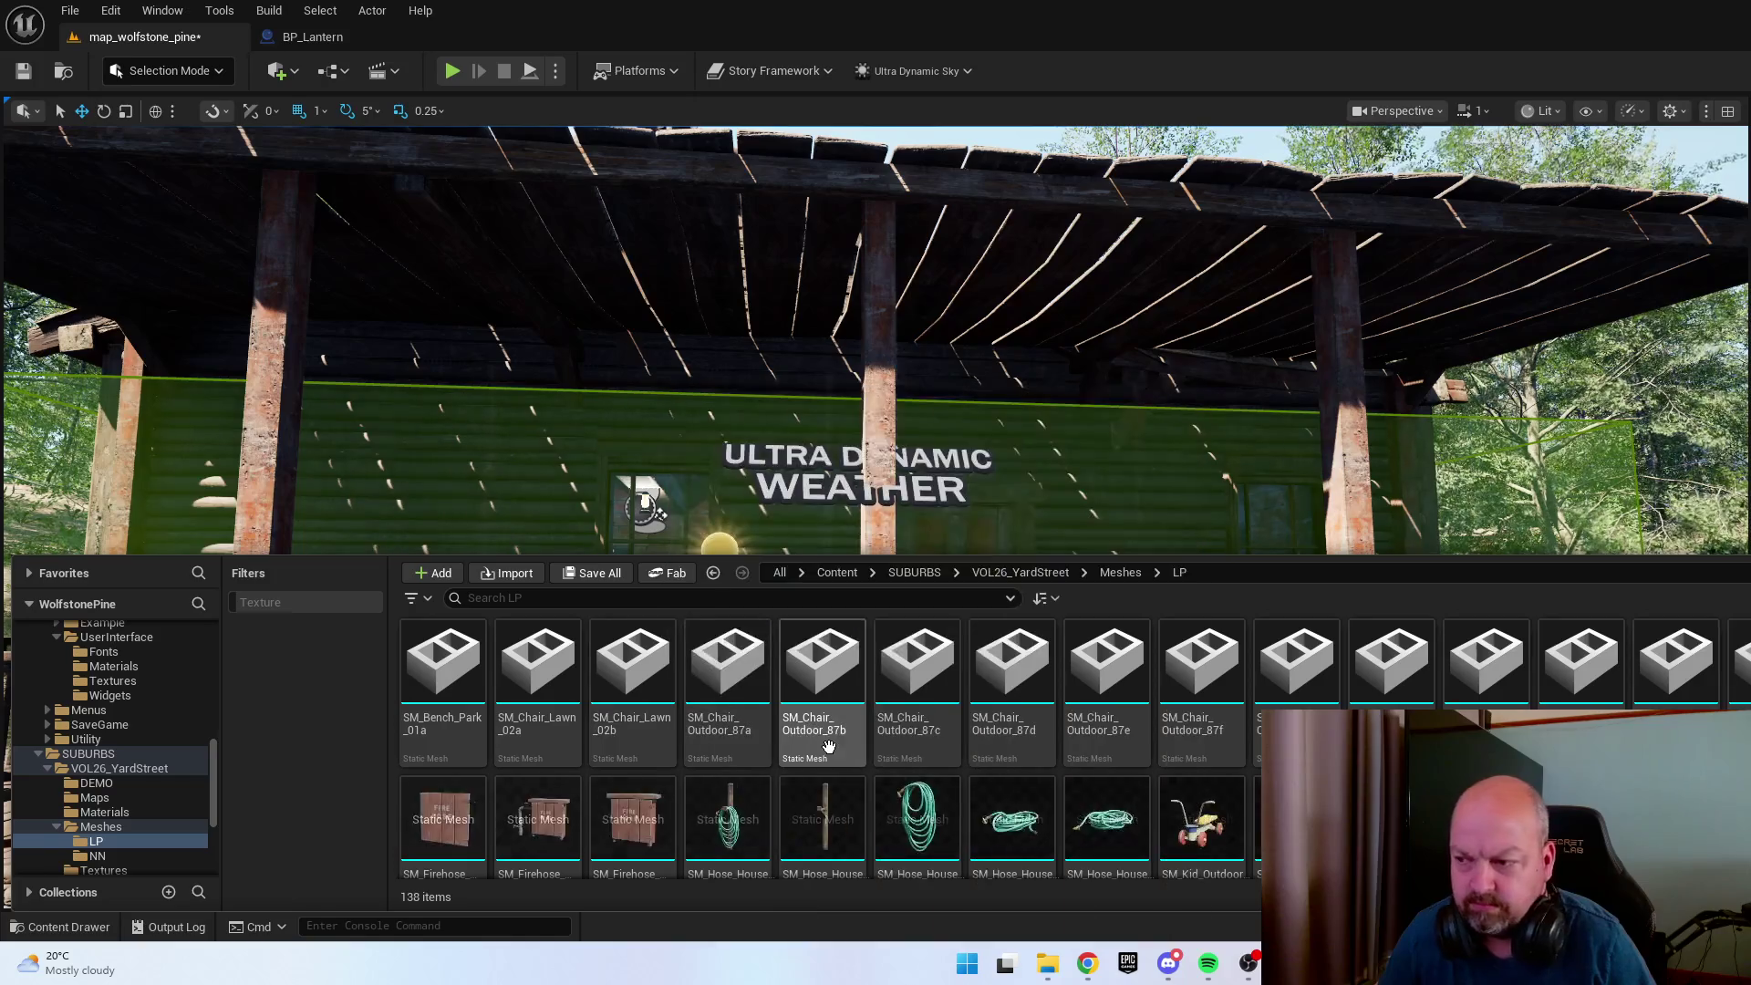
scroll(821, 702, down, 5)
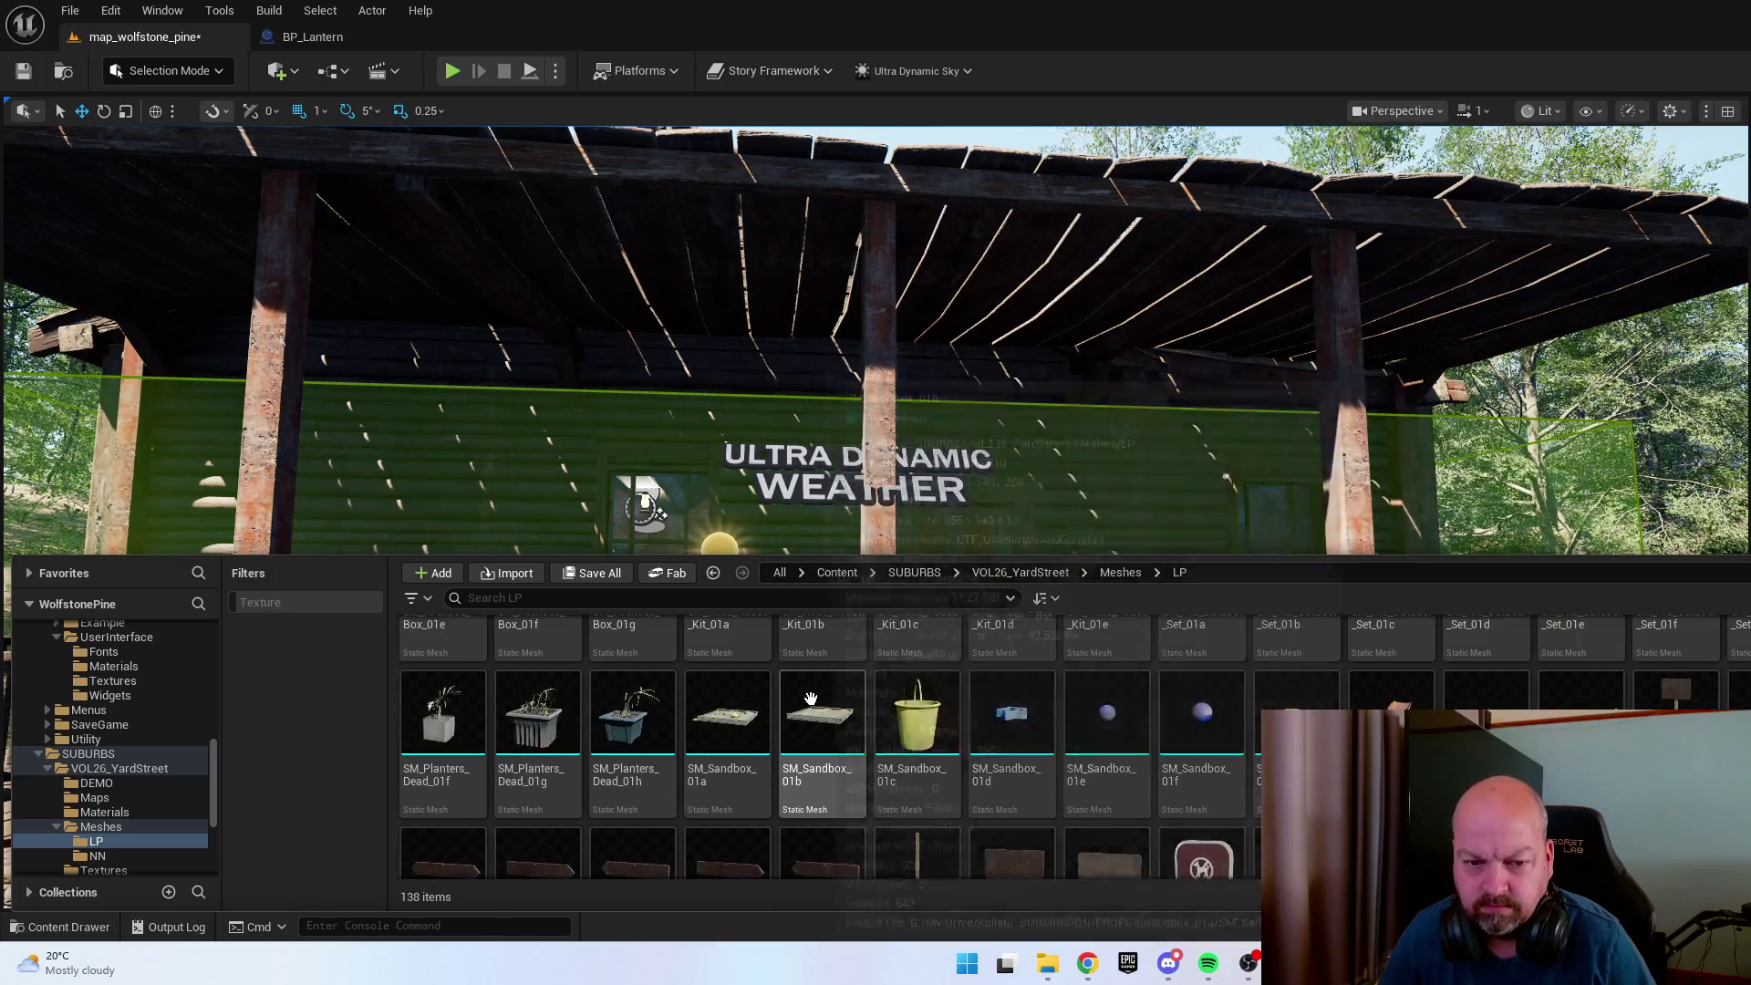
scroll(1049, 775, down, 3)
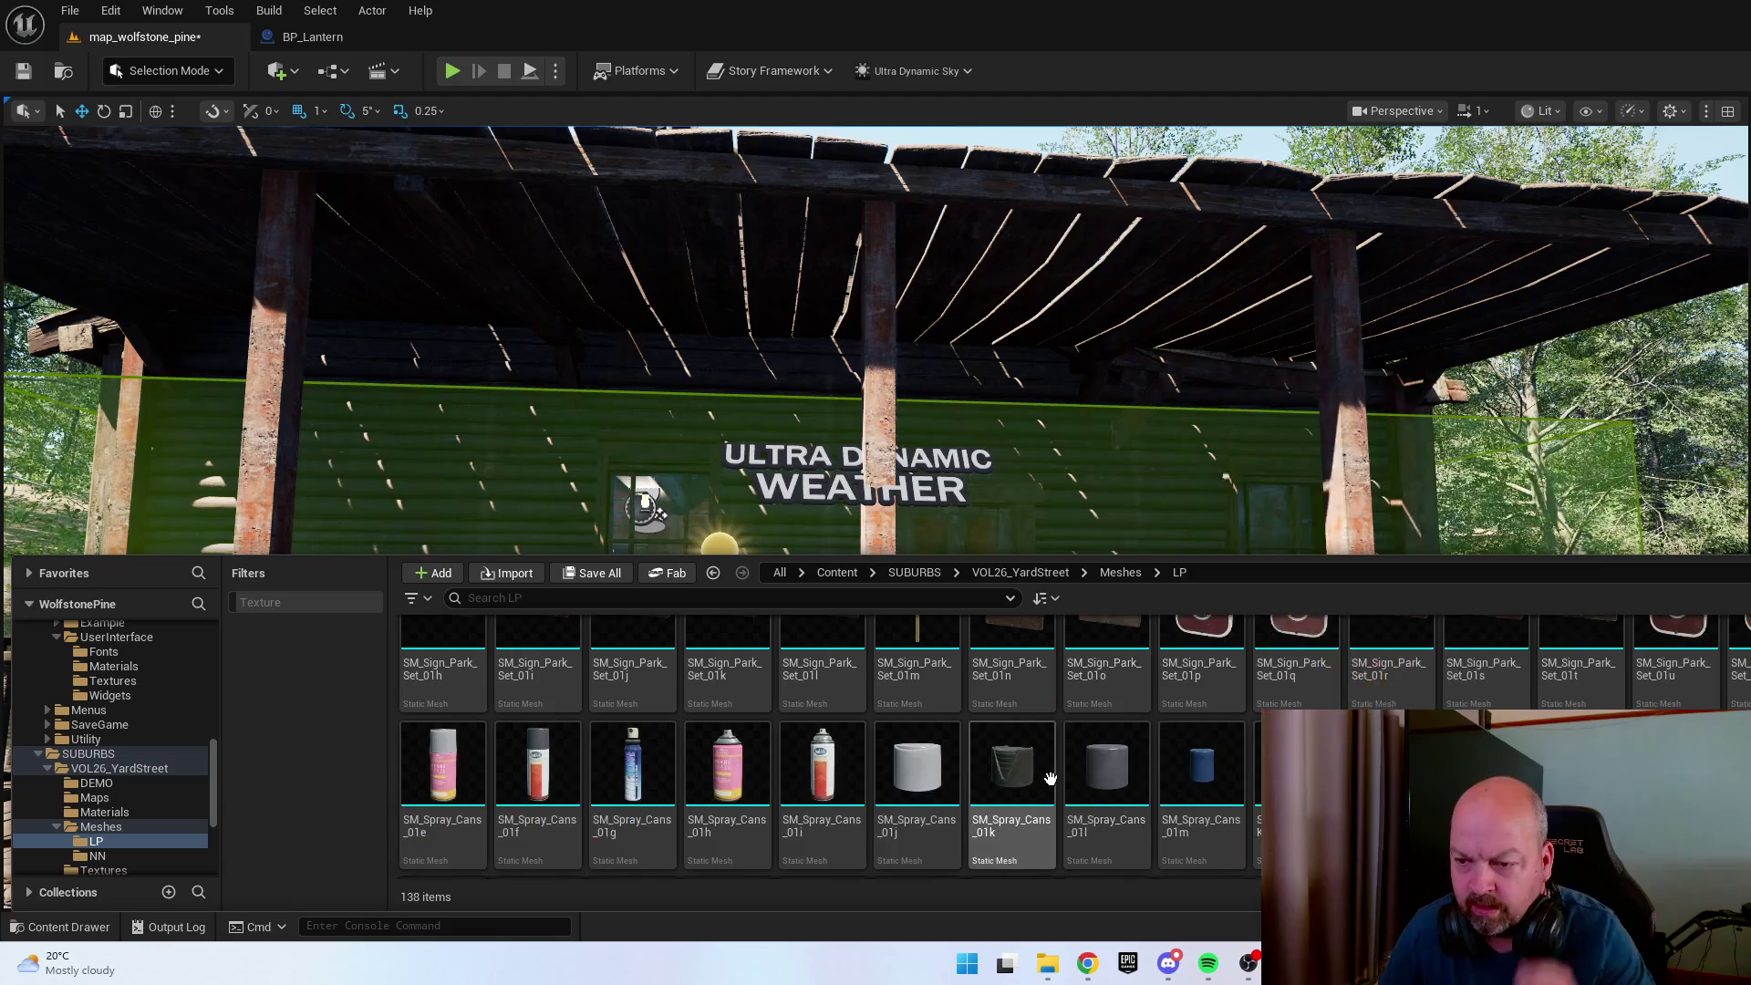
scroll(1053, 729, down, 3)
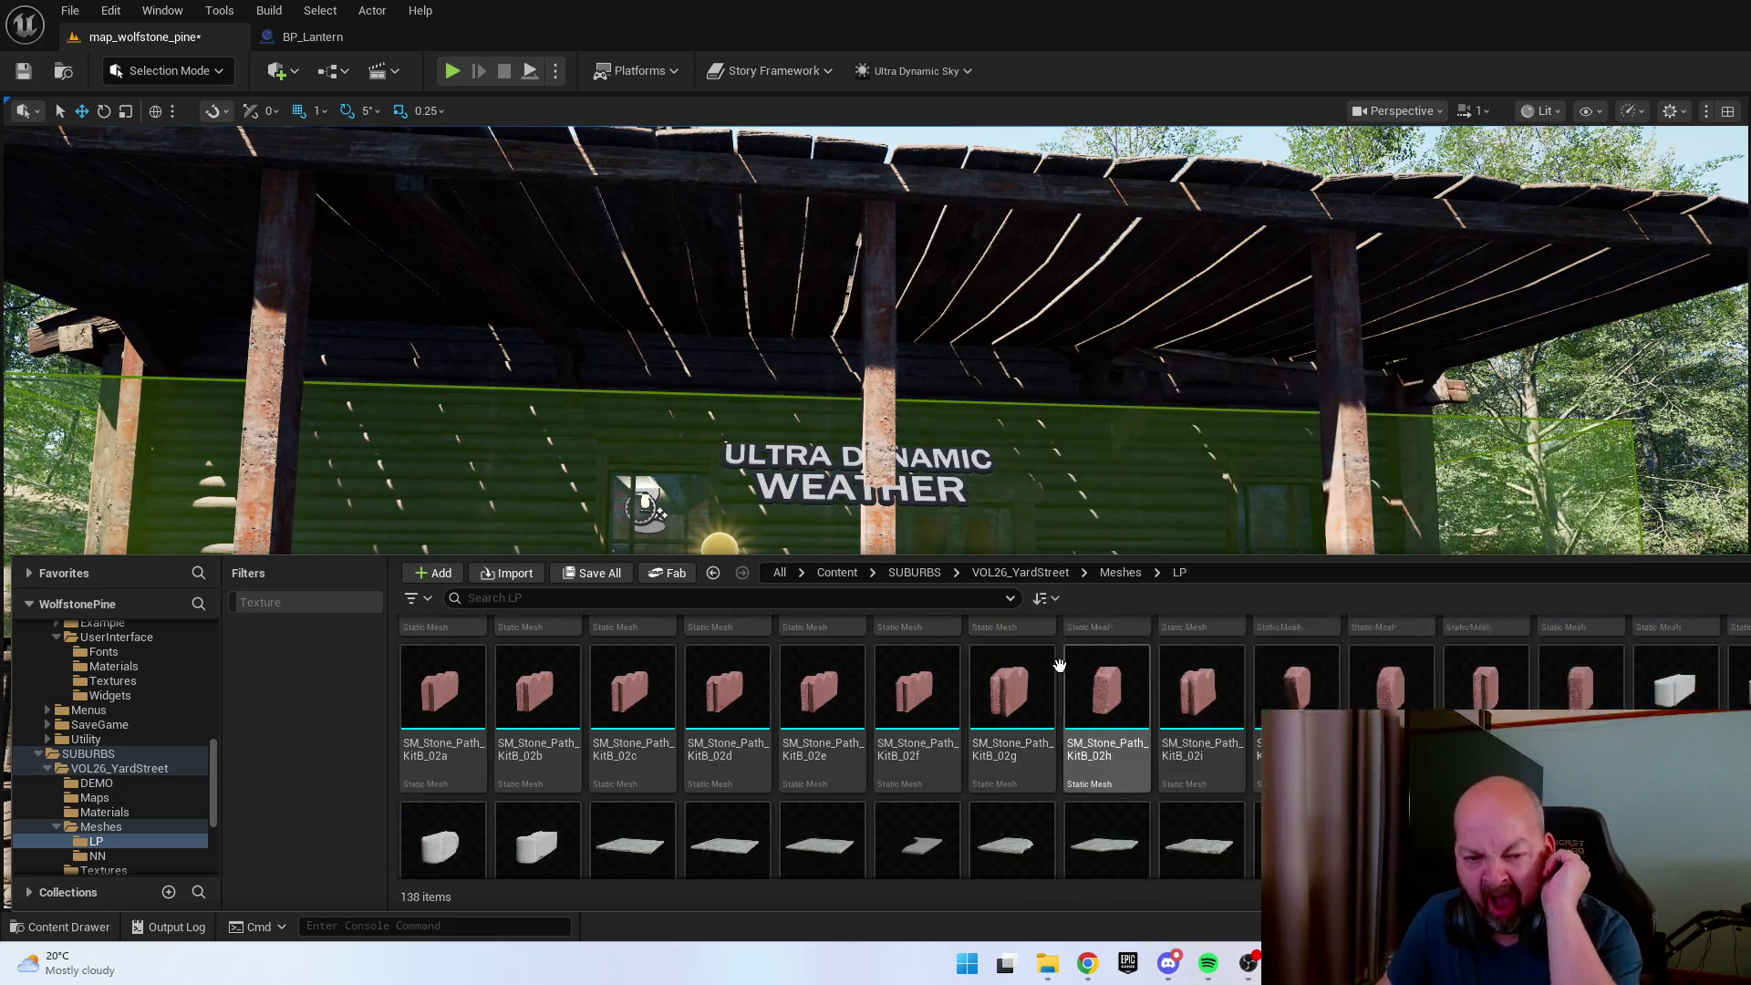
scroll(1059, 666, down, 1)
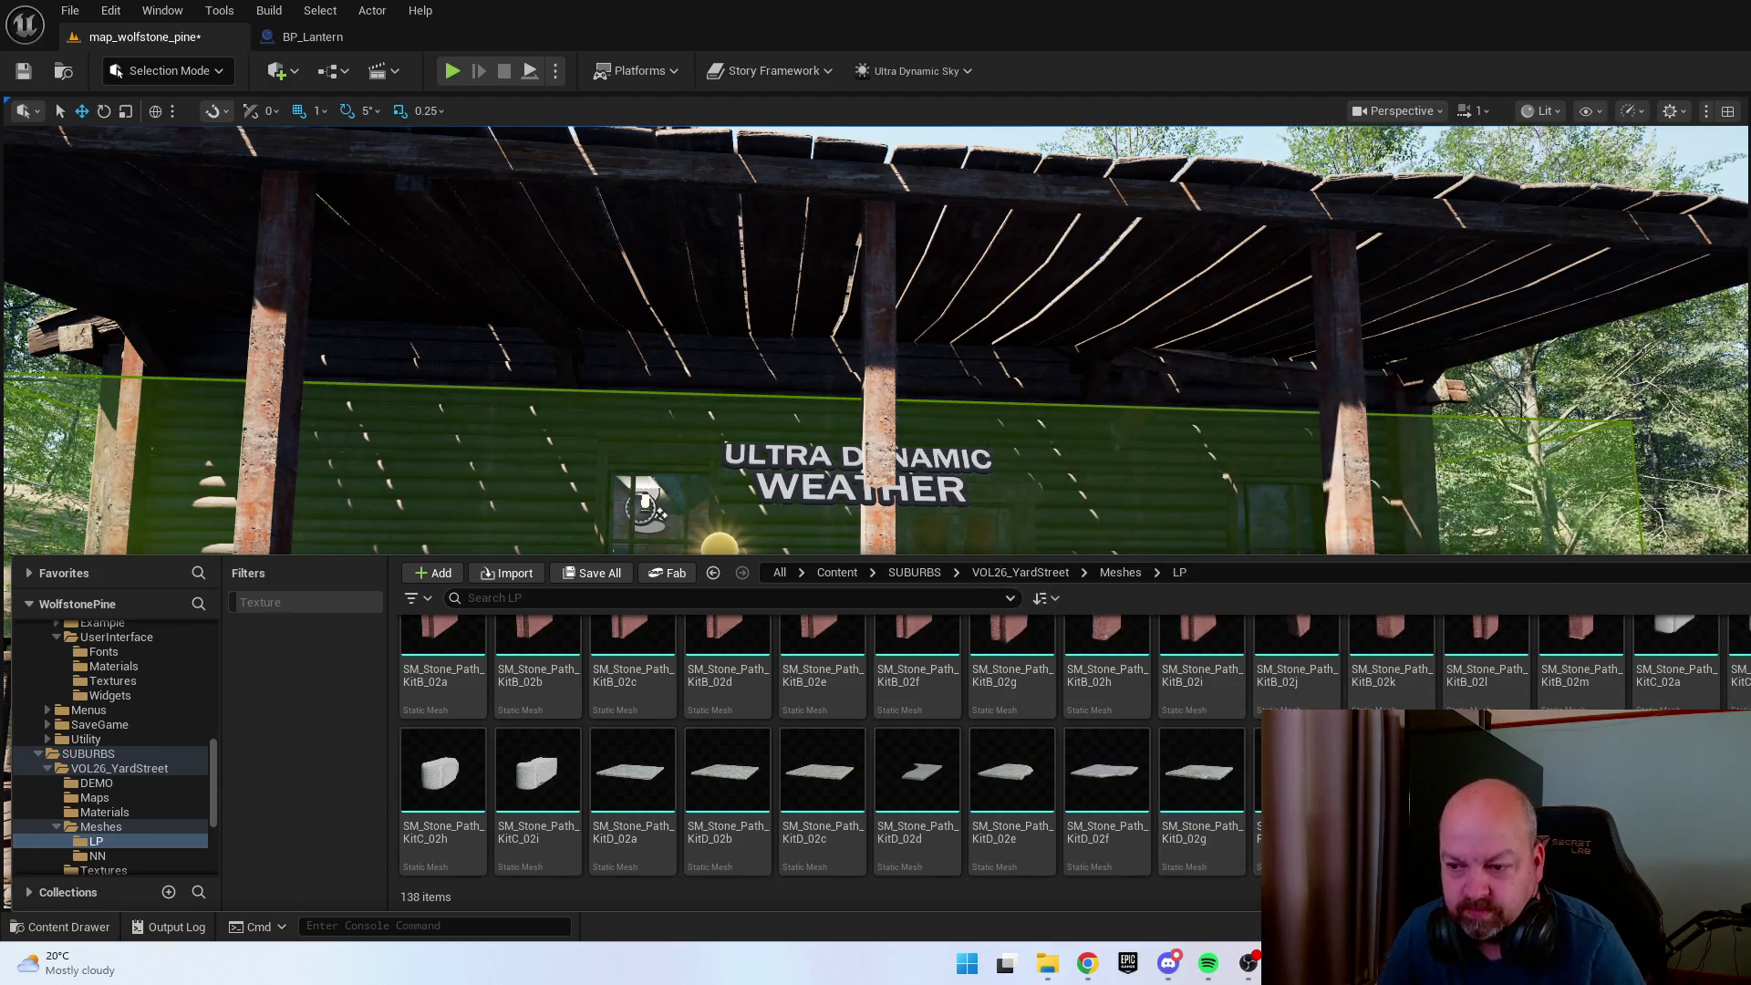
key(ctrl+space)
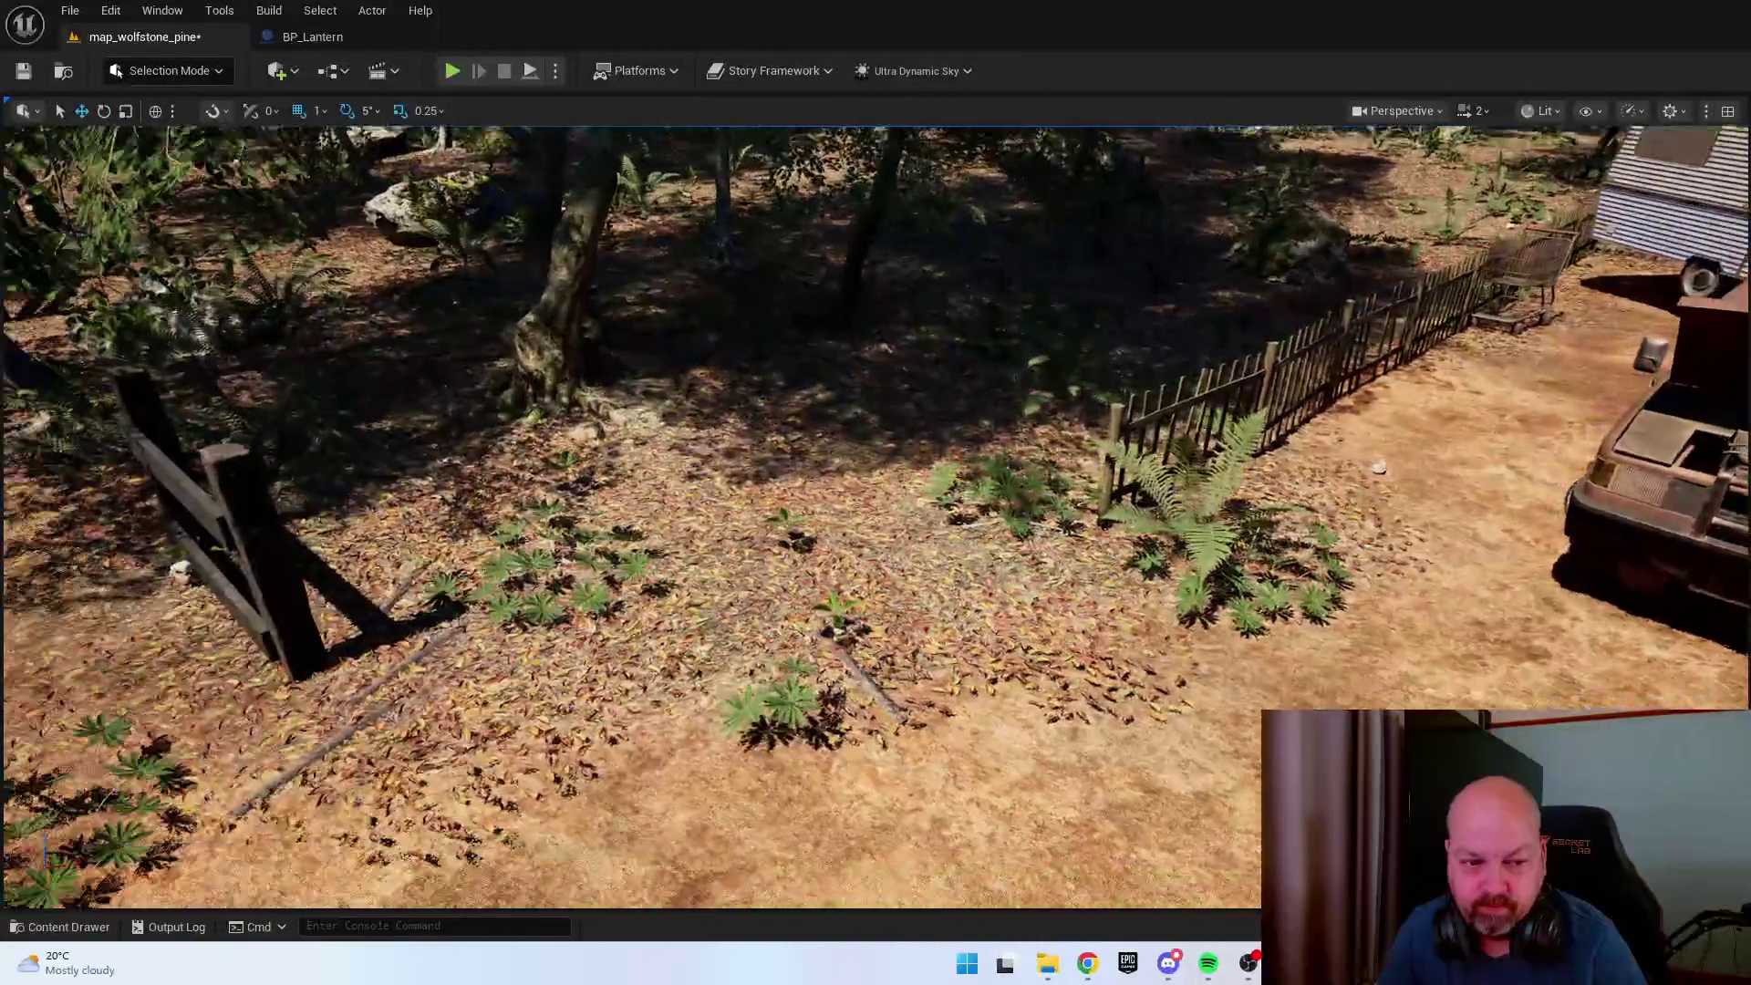
Reopen the Content Drawer and check YI_Props > Meshes > Radiostations from the top-level Content folder.
key(ctrl+space)
click(1011, 536)
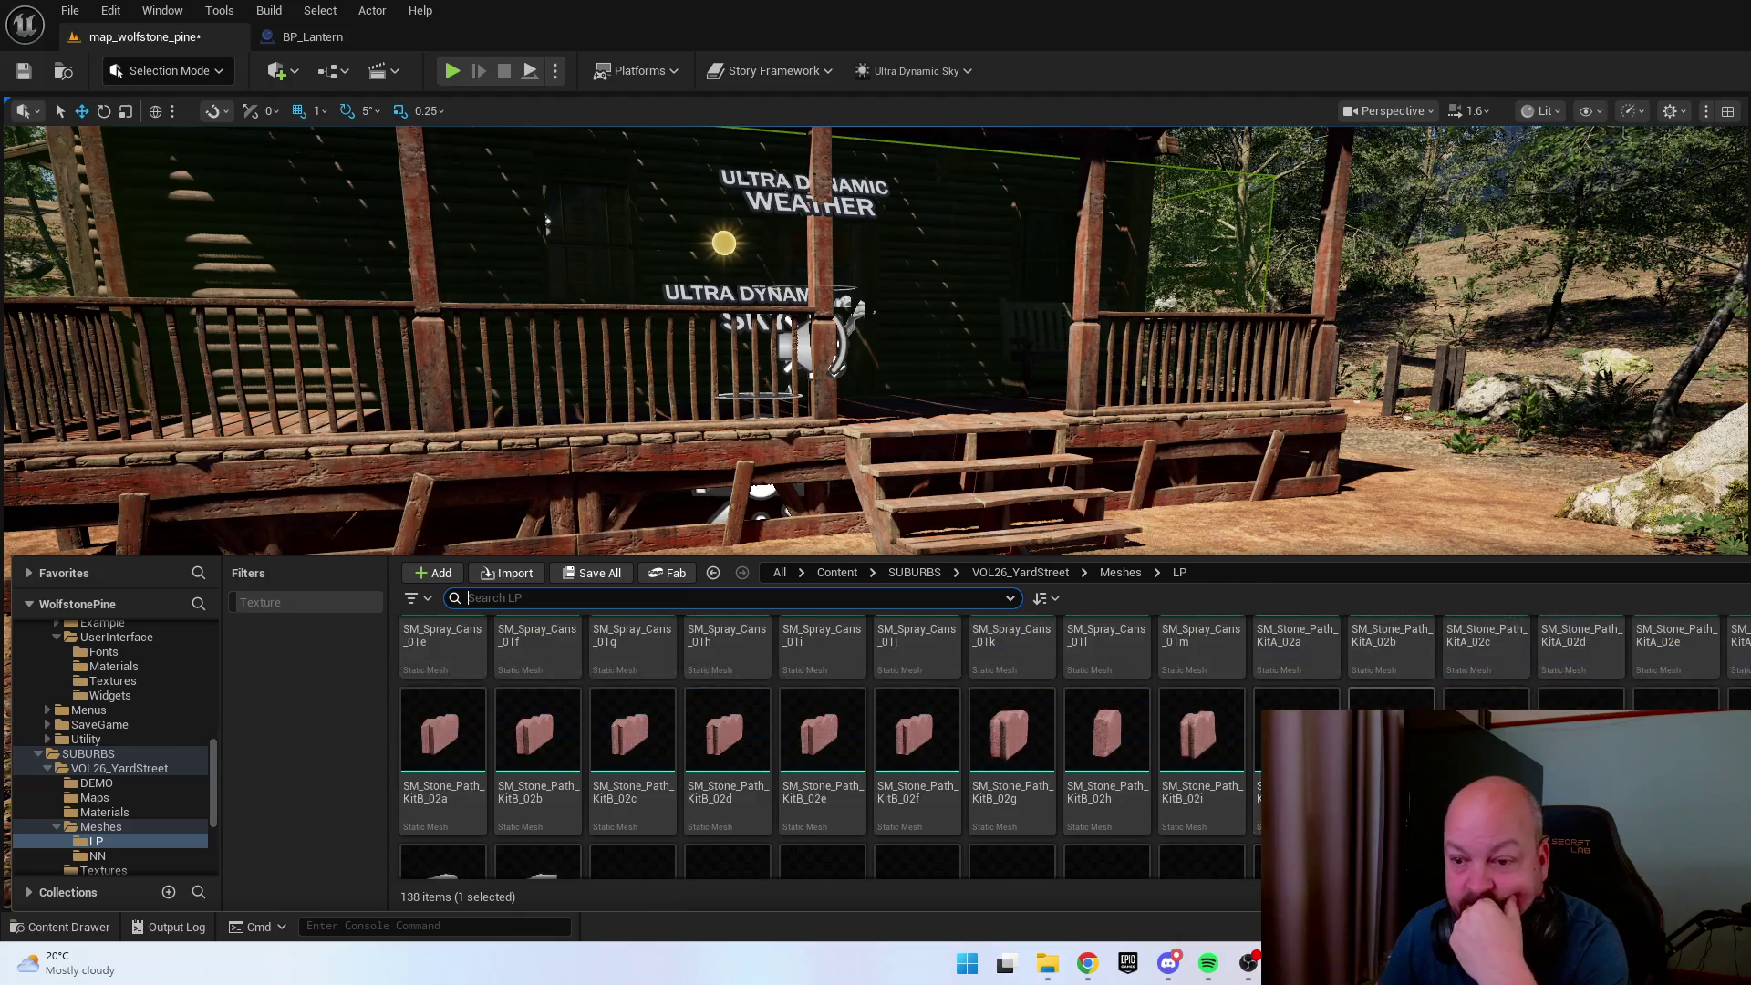
key(alt+Up)
key(alt+Up)
key(alt+Up)
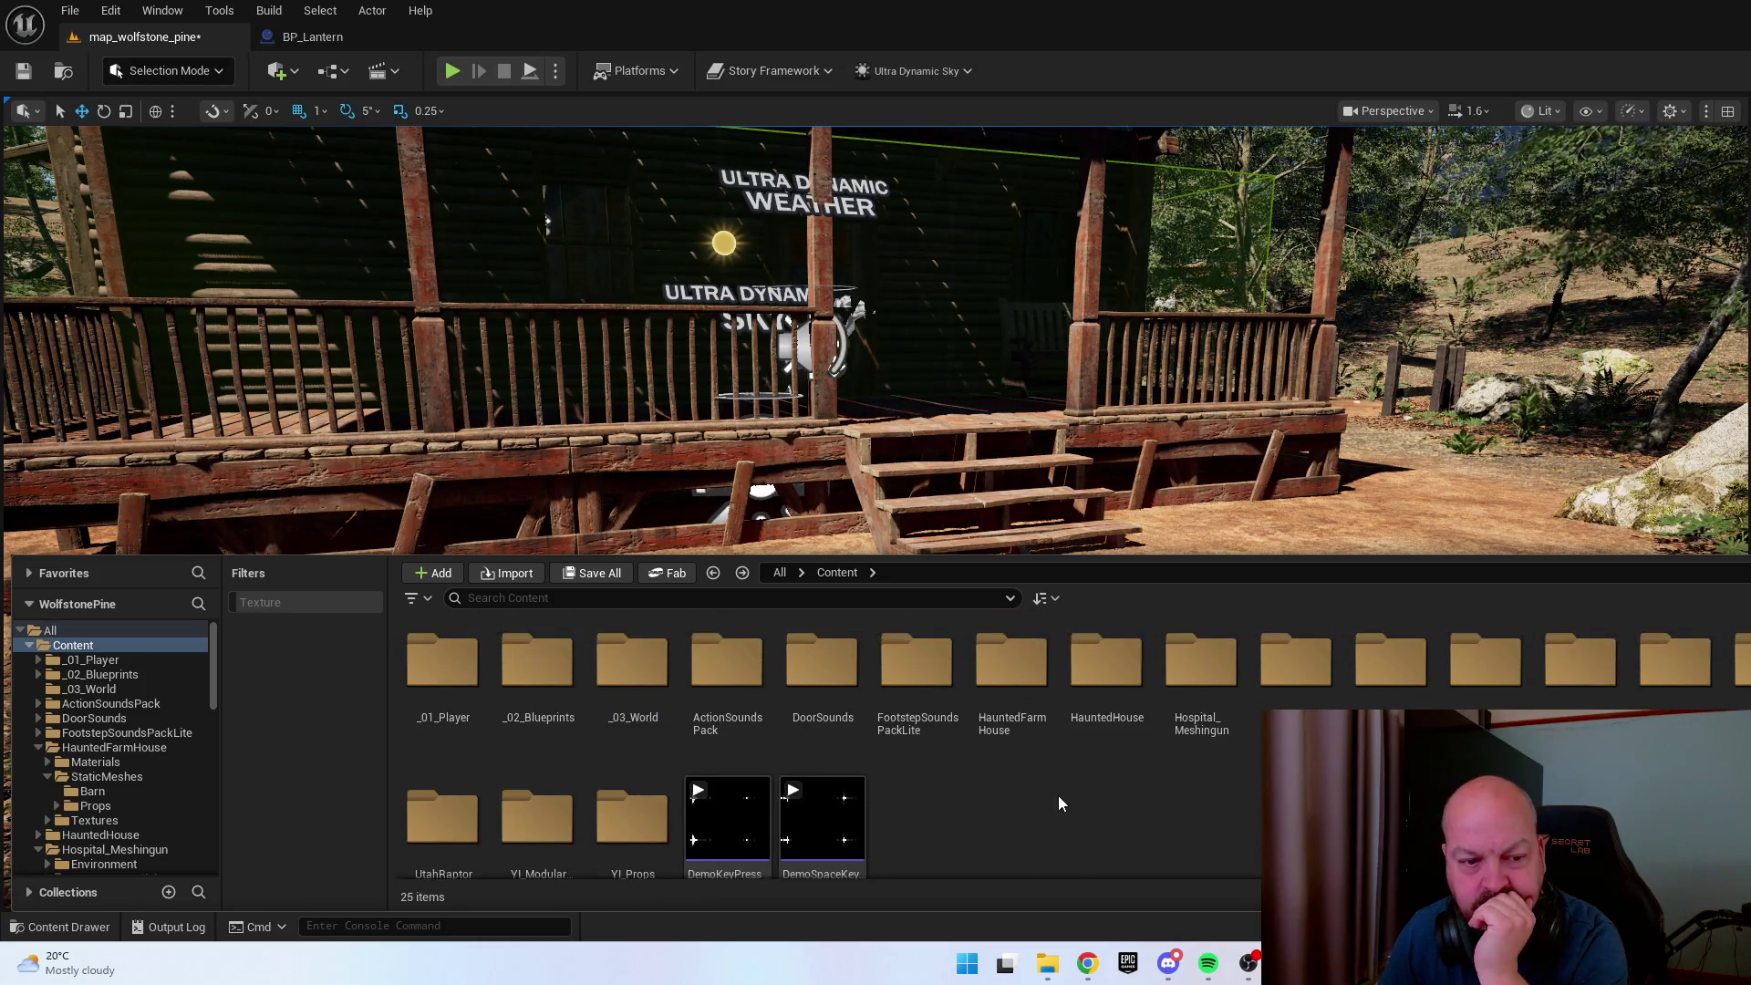
double_click(632, 818)
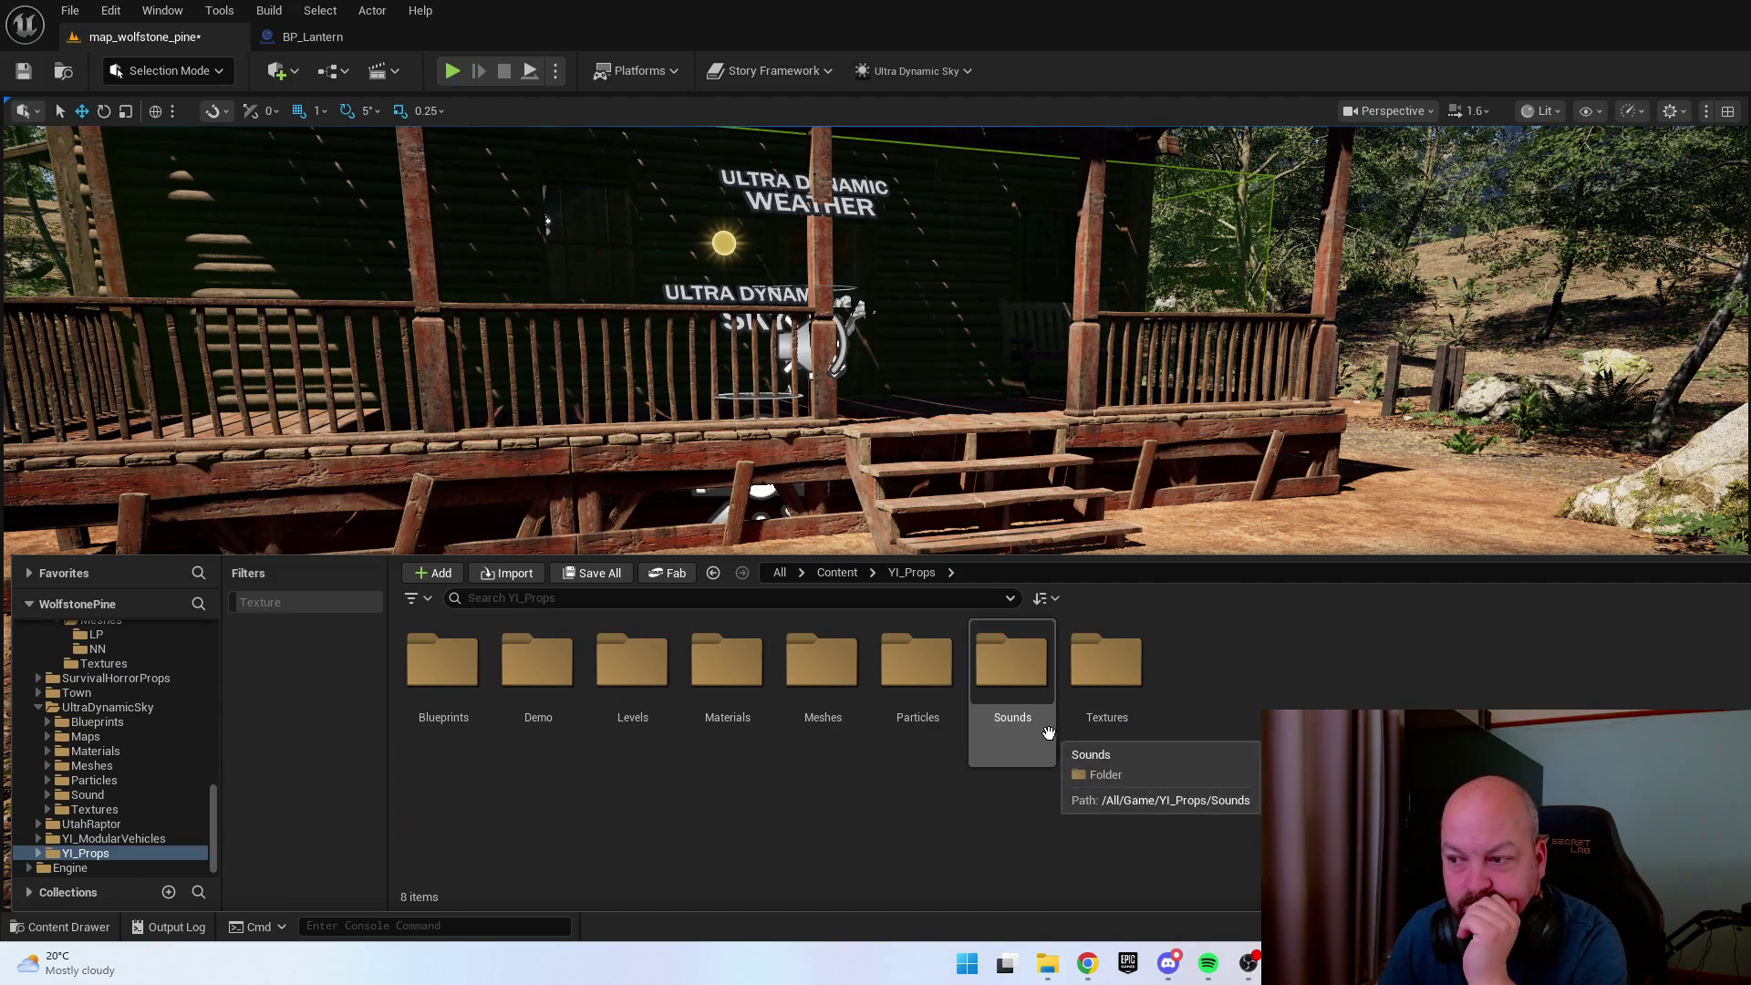
click(830, 675)
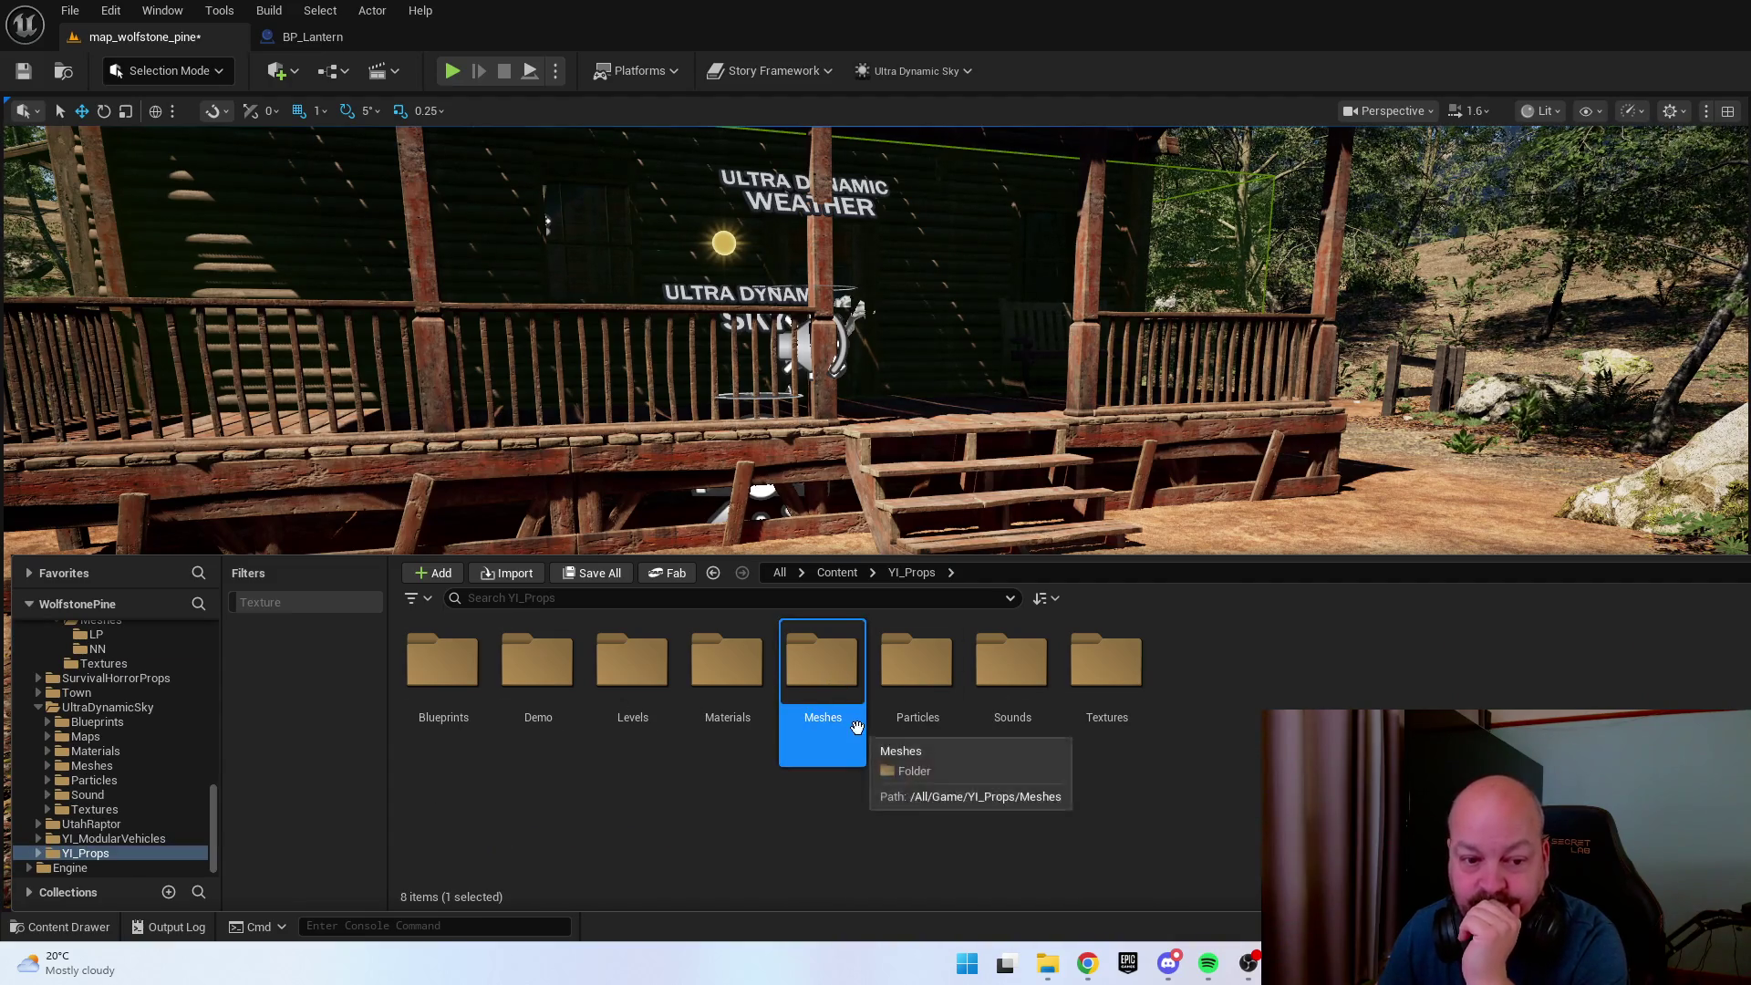
double_click(828, 682)
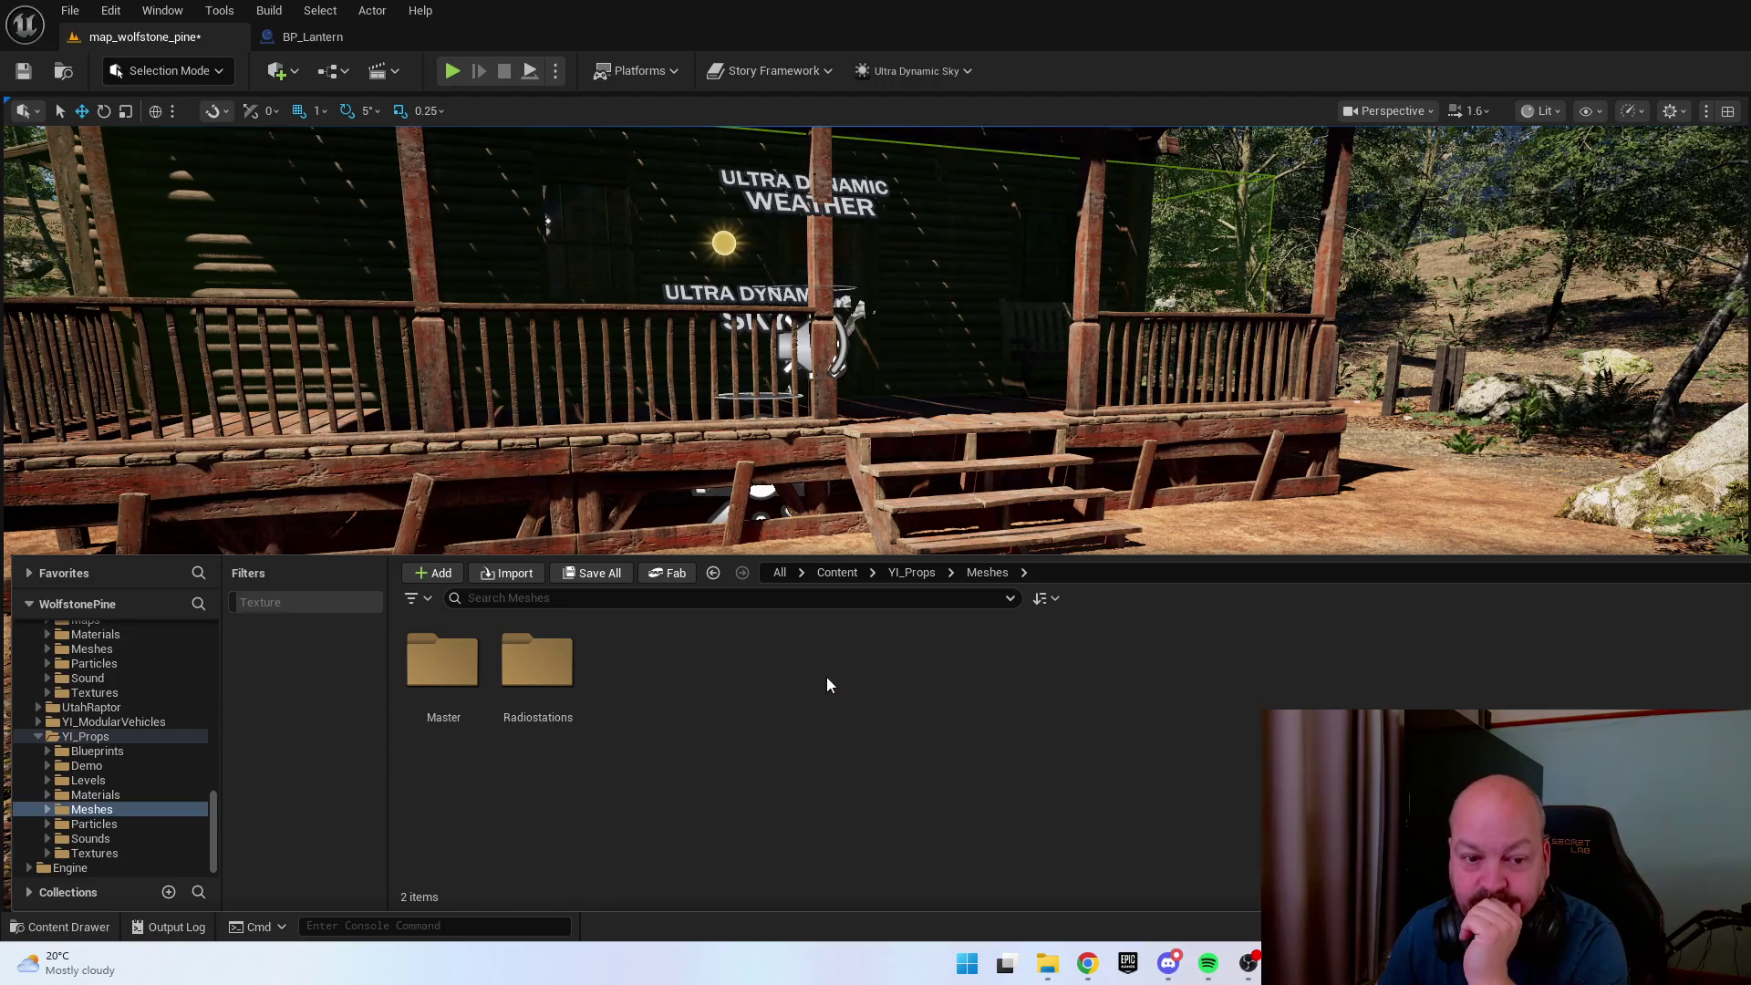
double_click(538, 670)
key(alt+Left)
key(alt+Left)
key(alt+Left)
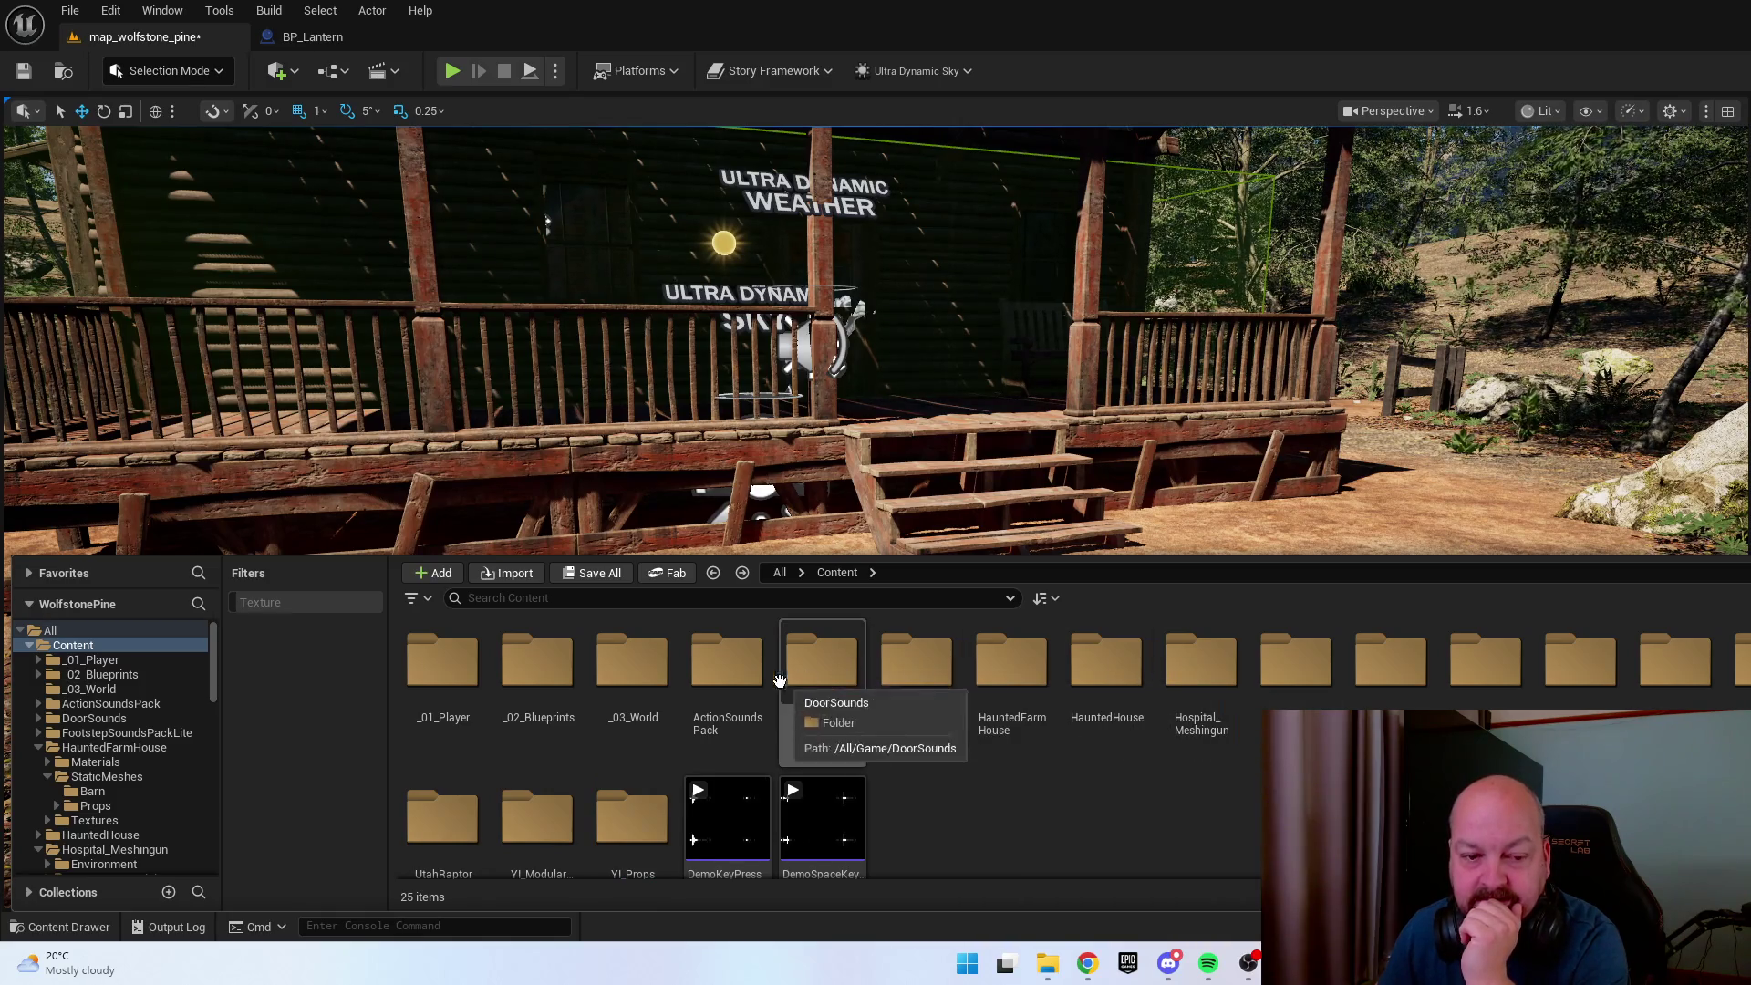
Check Hospital_Meshingun, L10N/en and StarterContent, then open the Modular_Rural_Cabin folder.
double_click(1204, 675)
key(alt+Left)
double_click(1331, 675)
double_click(472, 678)
double_click(473, 677)
key(alt+Left)
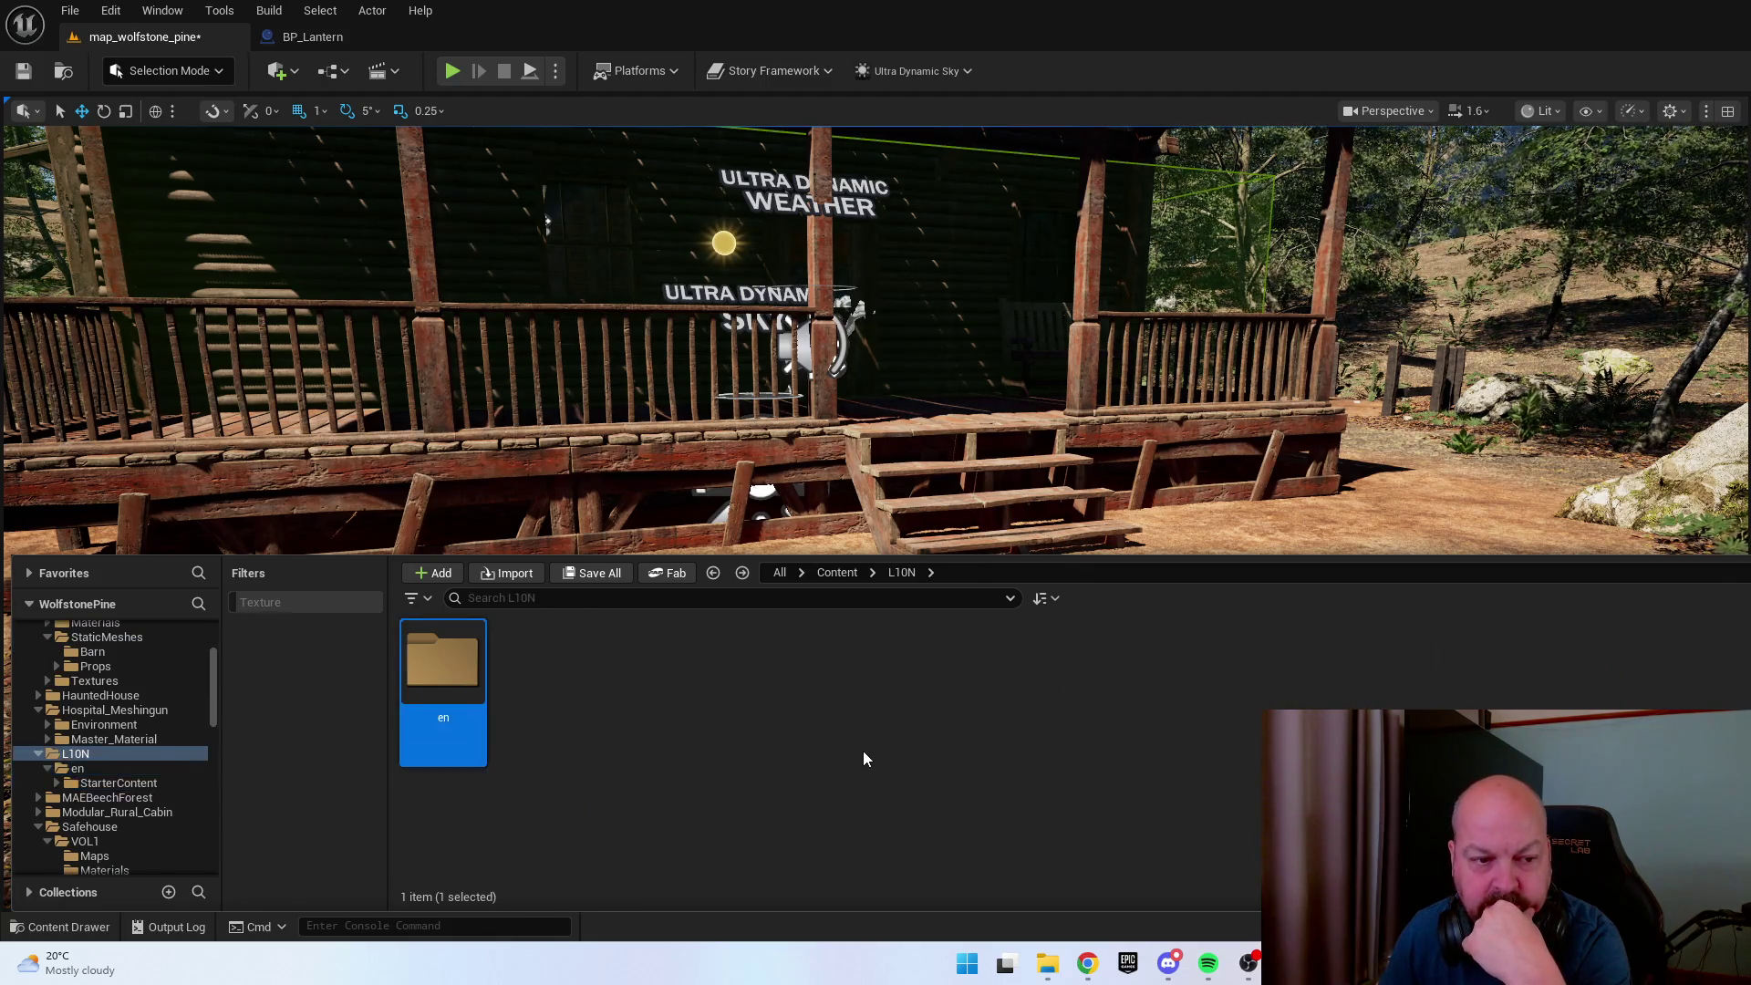
key(alt+Left)
key(alt+Left)
key(alt+Left)
key(alt+Left)
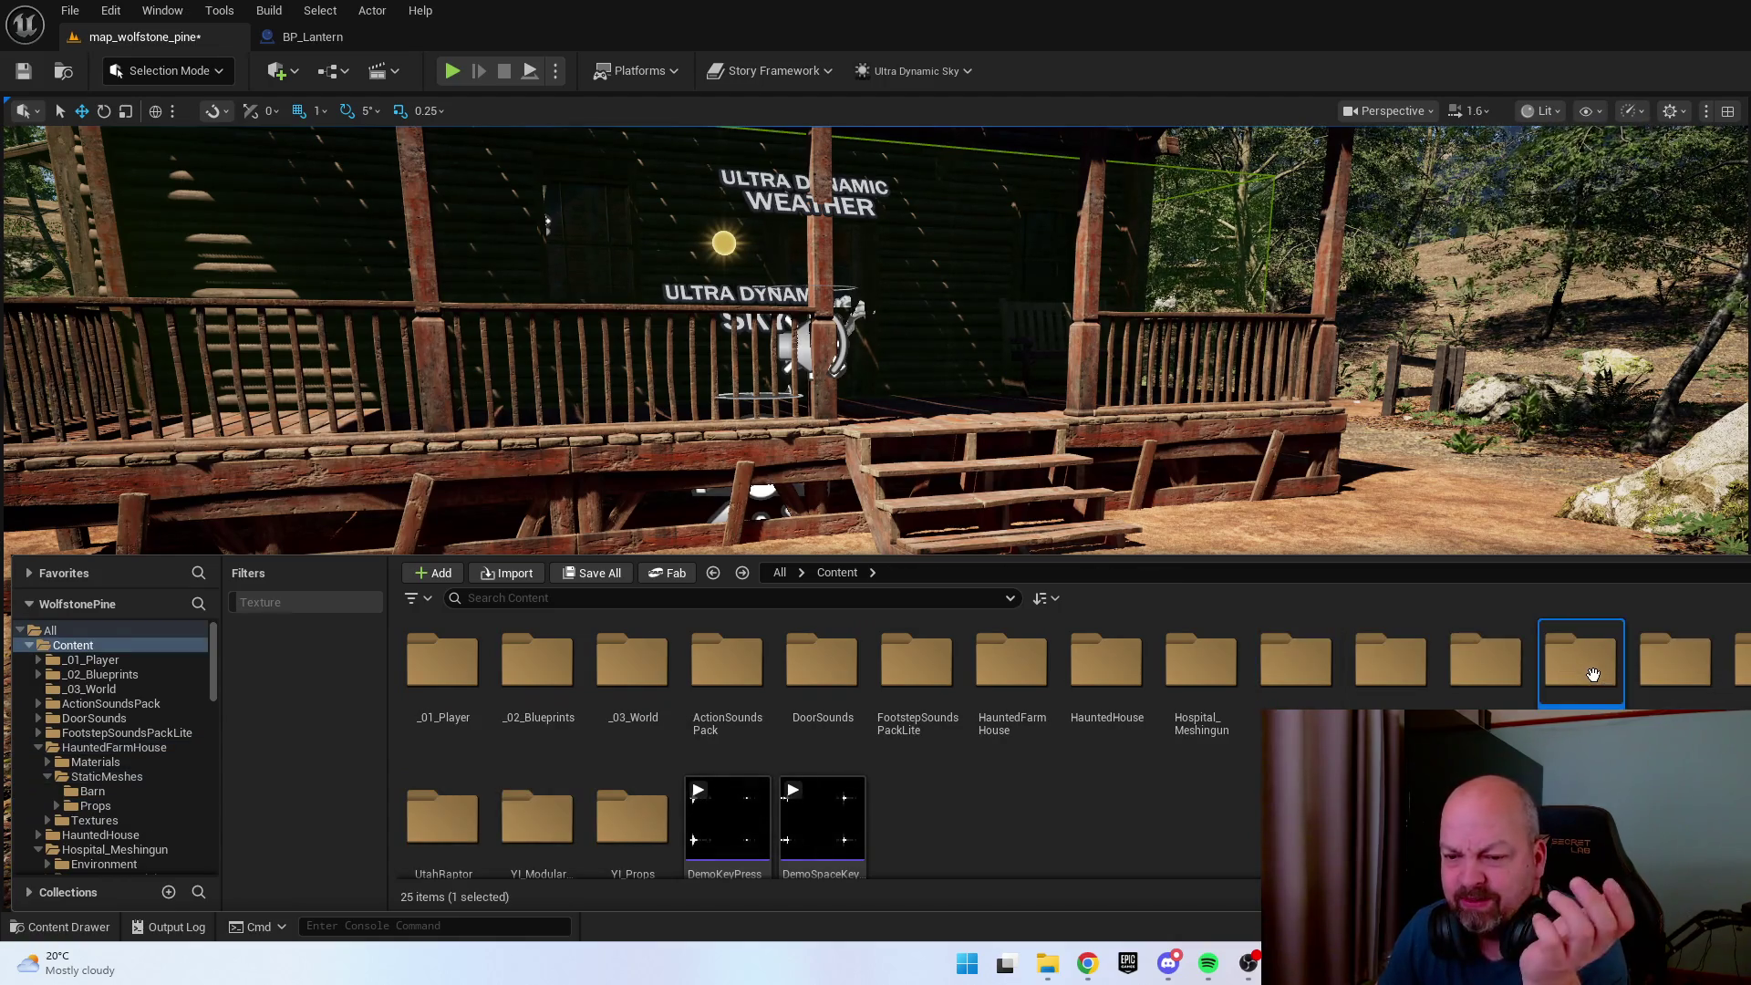
double_click(1486, 663)
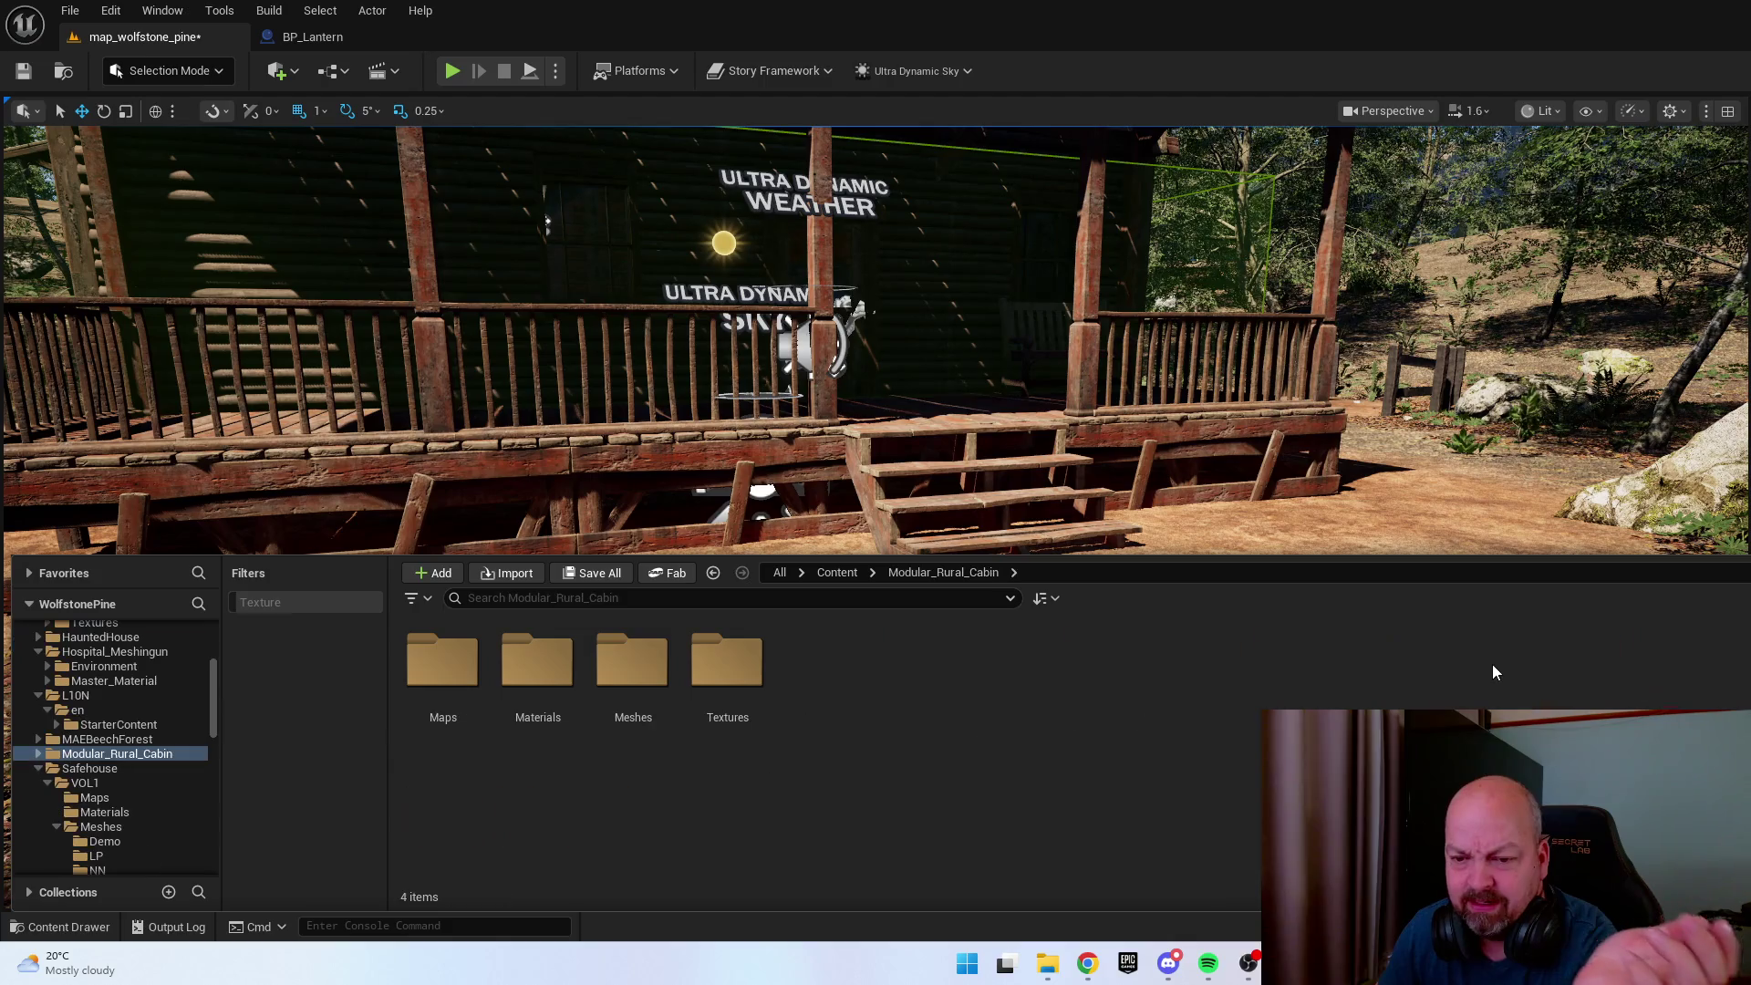
Open Modular_Rural_Cabin > Meshes > Props and scroll down to the Side_Shed mesh.
double_click(633, 675)
click(645, 675)
double_click(645, 675)
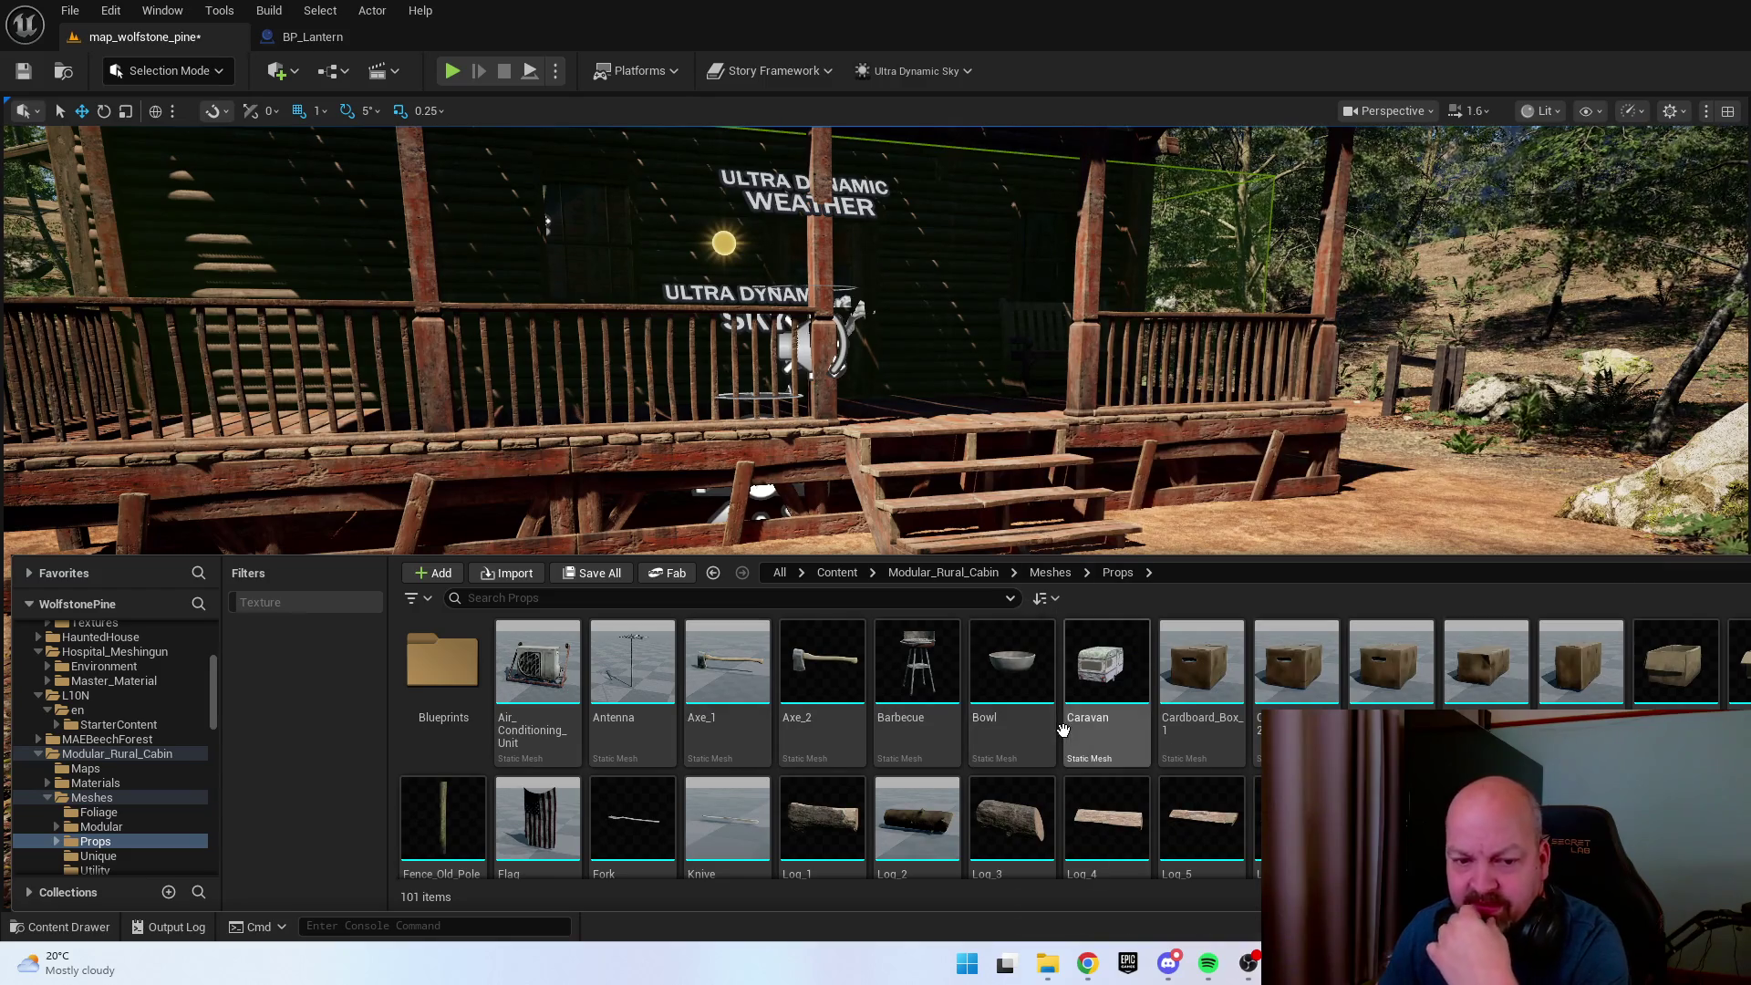
scroll(1134, 714, down, 2)
scroll(1134, 714, down, 2)
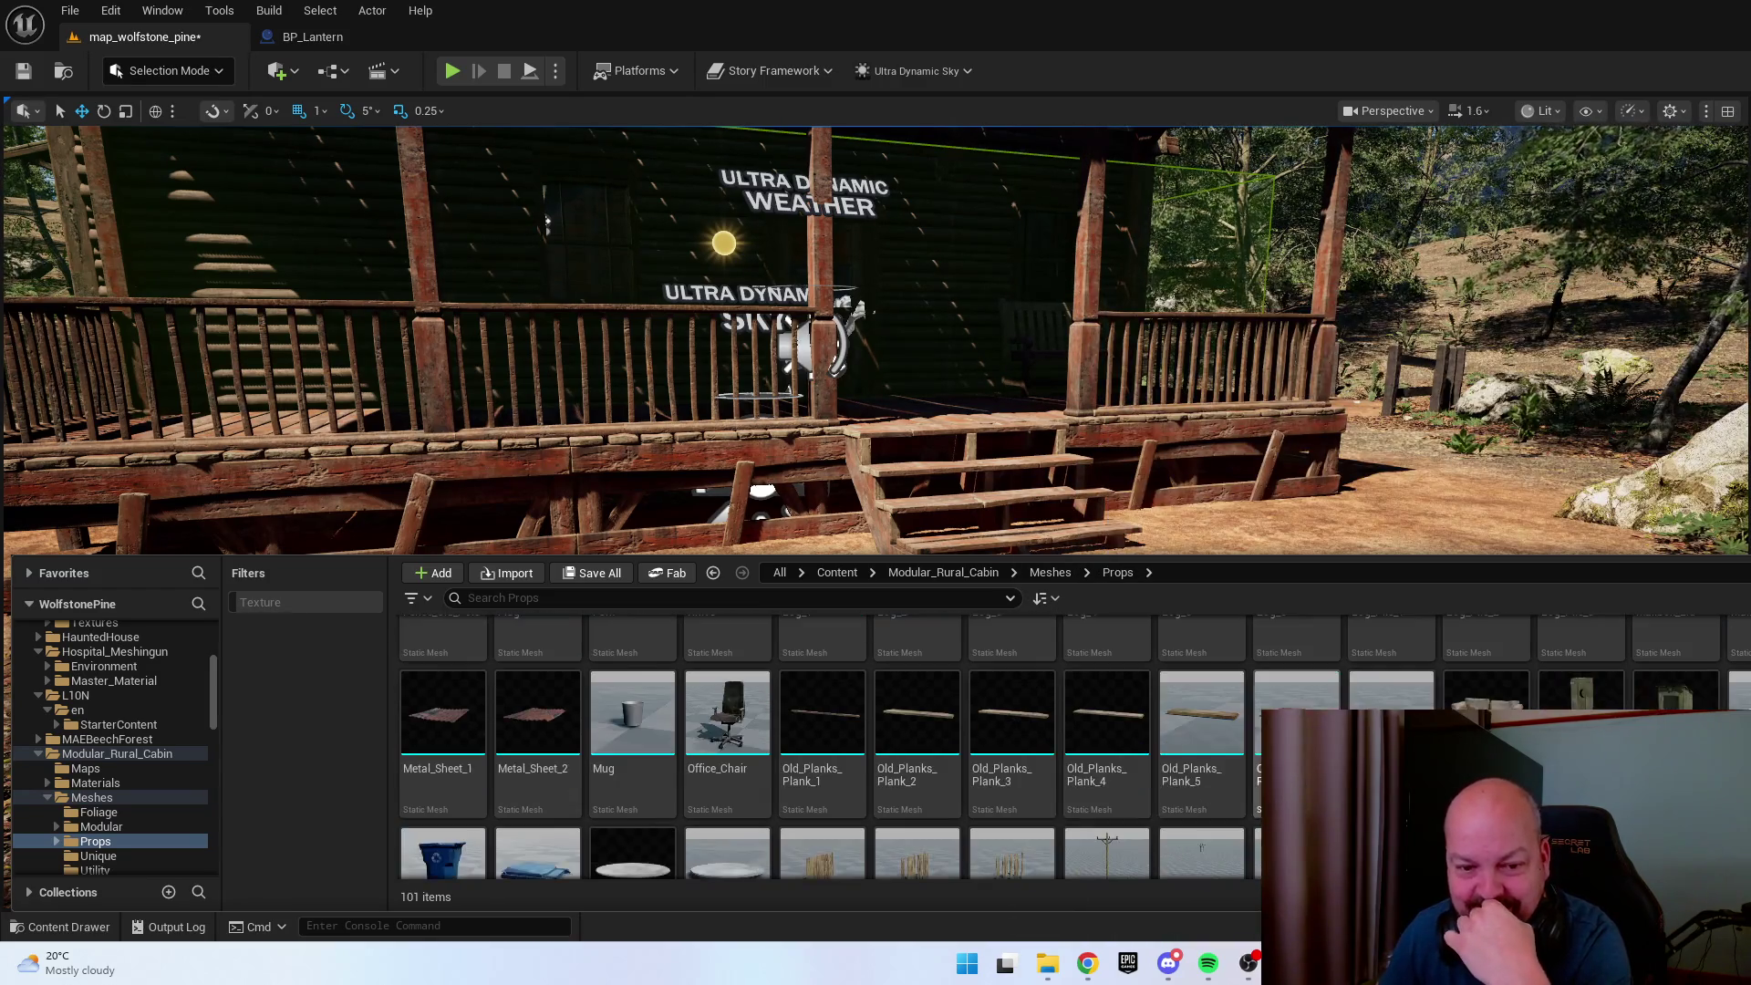
scroll(1134, 714, down, 1)
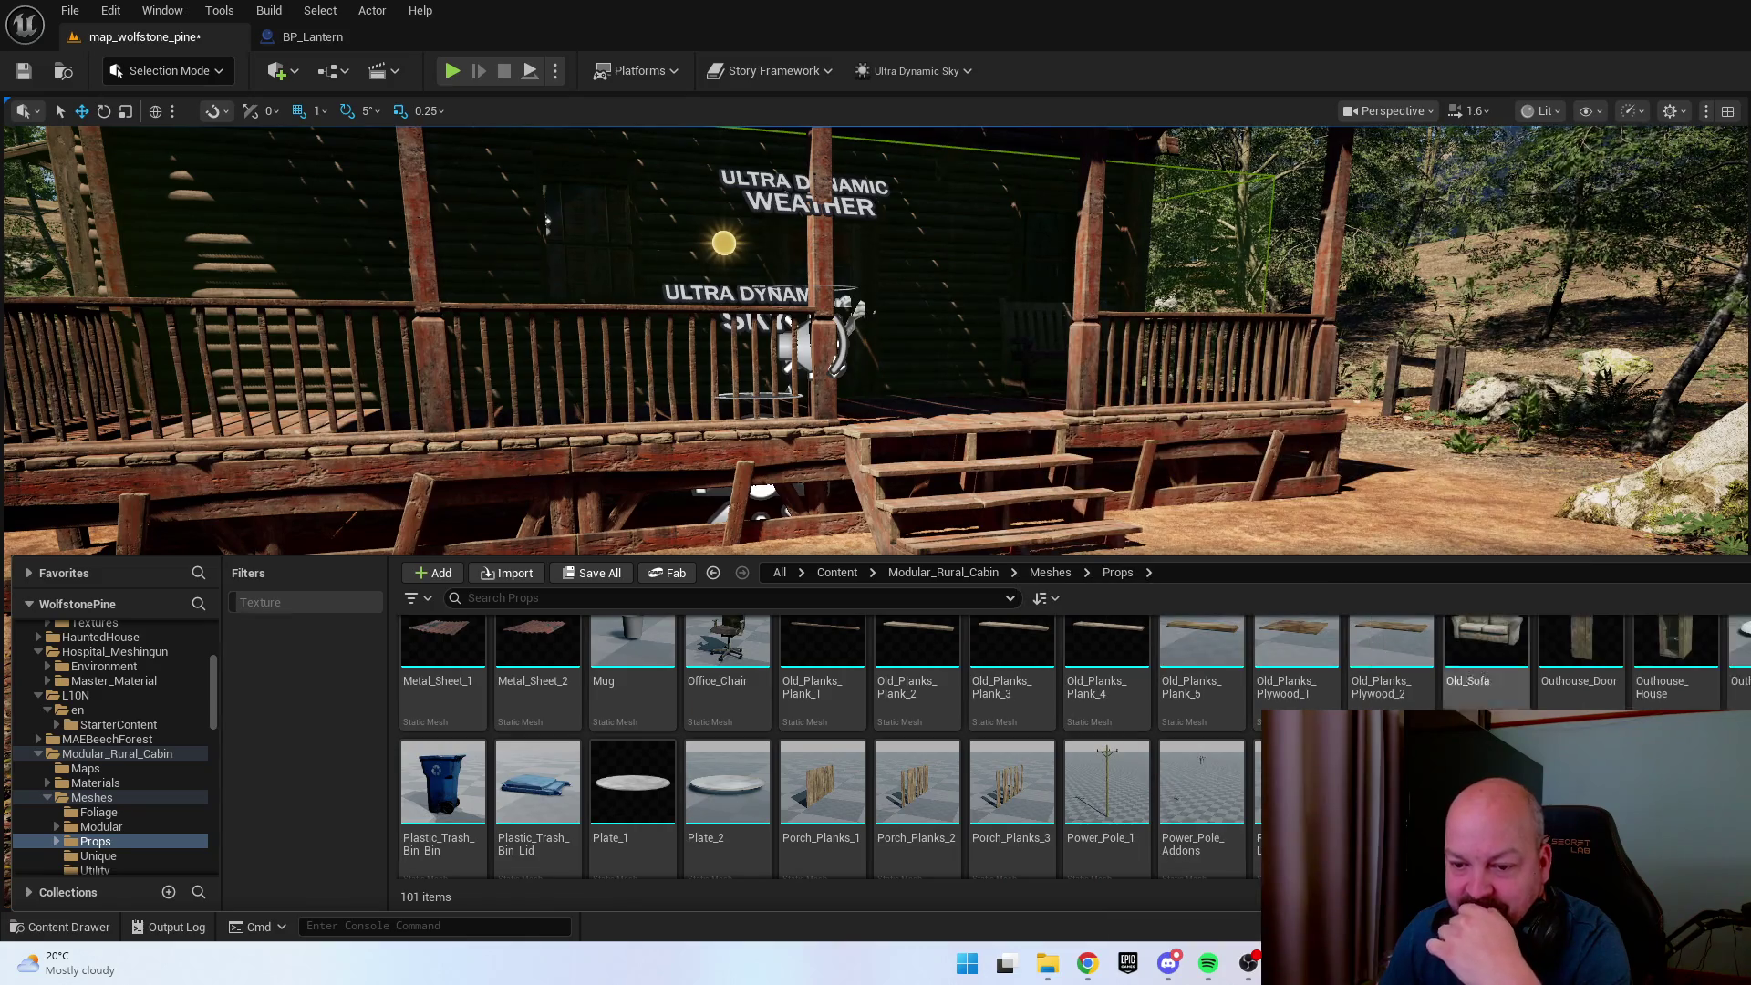
scroll(1229, 663, down, 2)
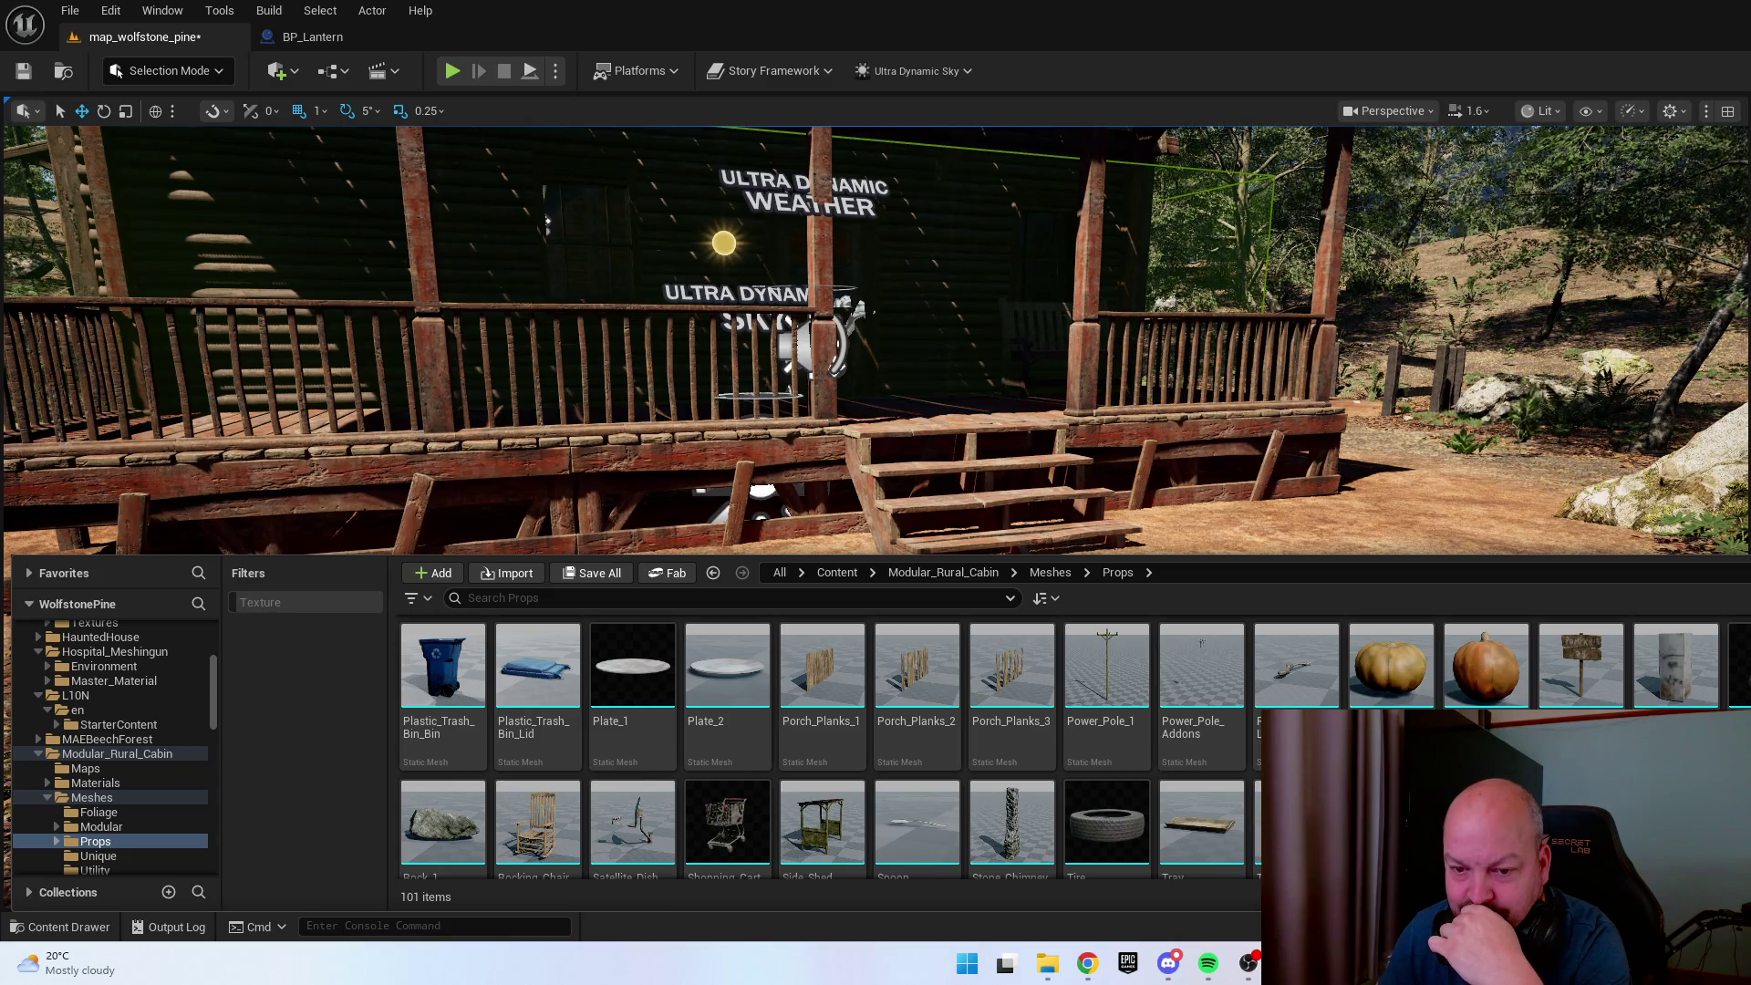
scroll(1075, 726, down, 1)
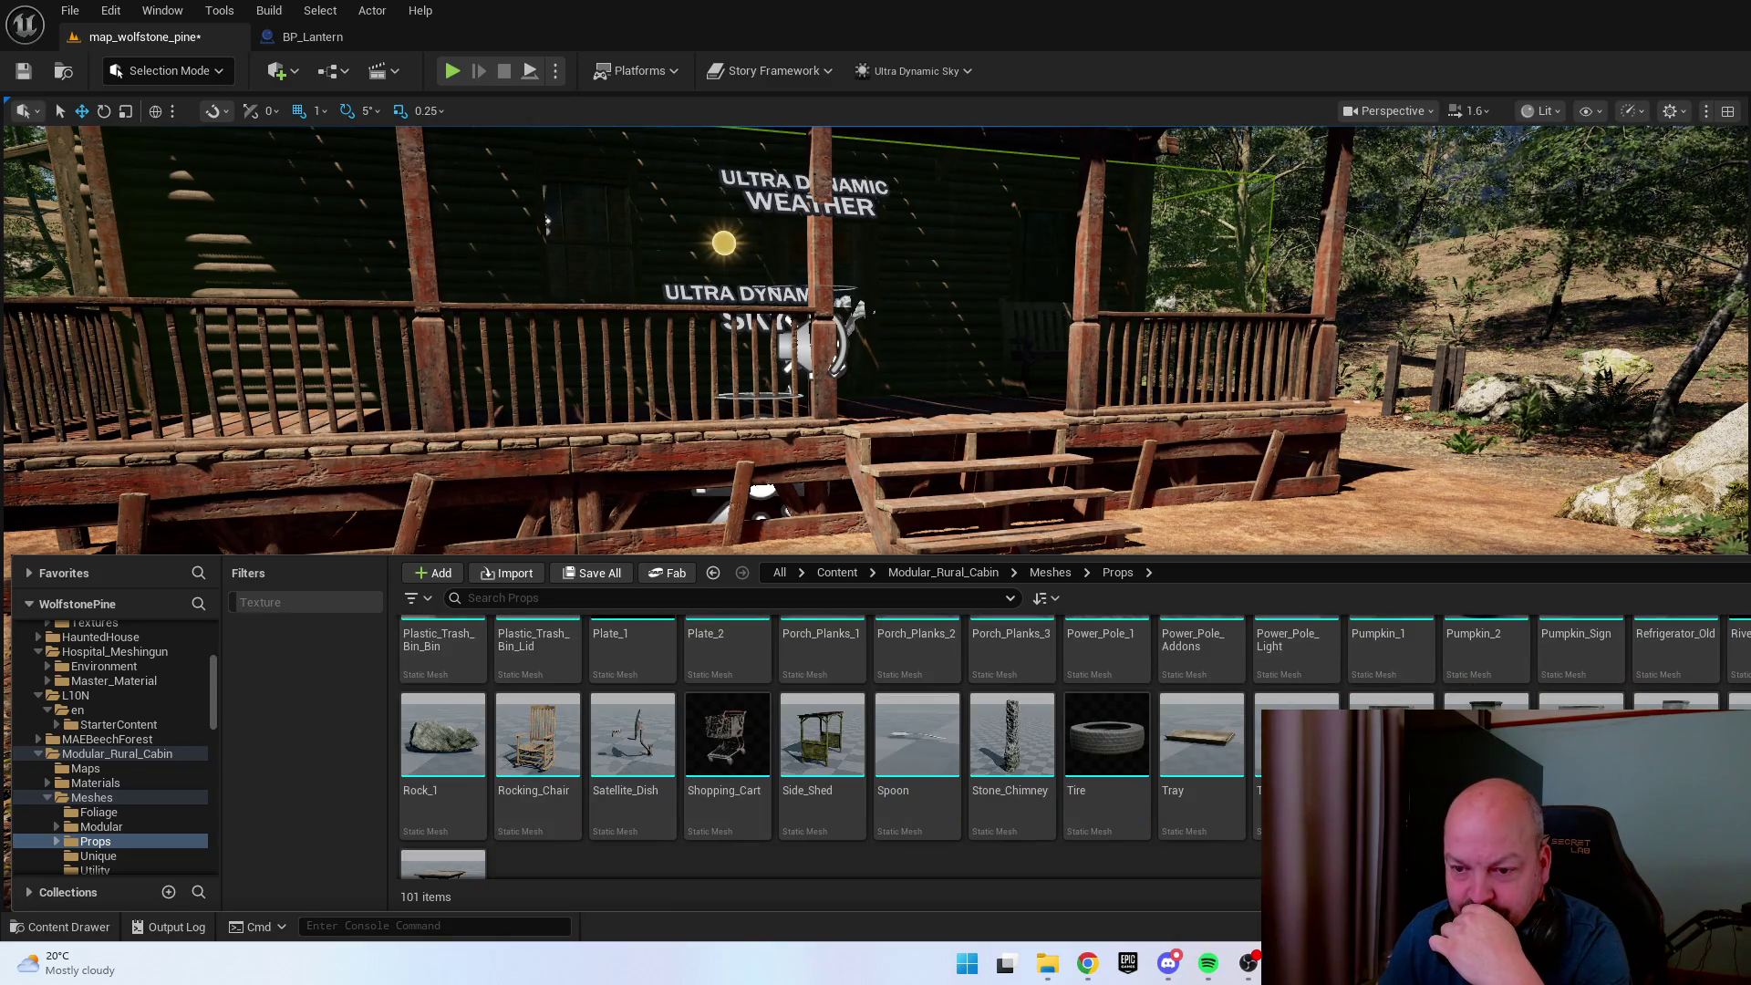
scroll(1140, 774, down, 1)
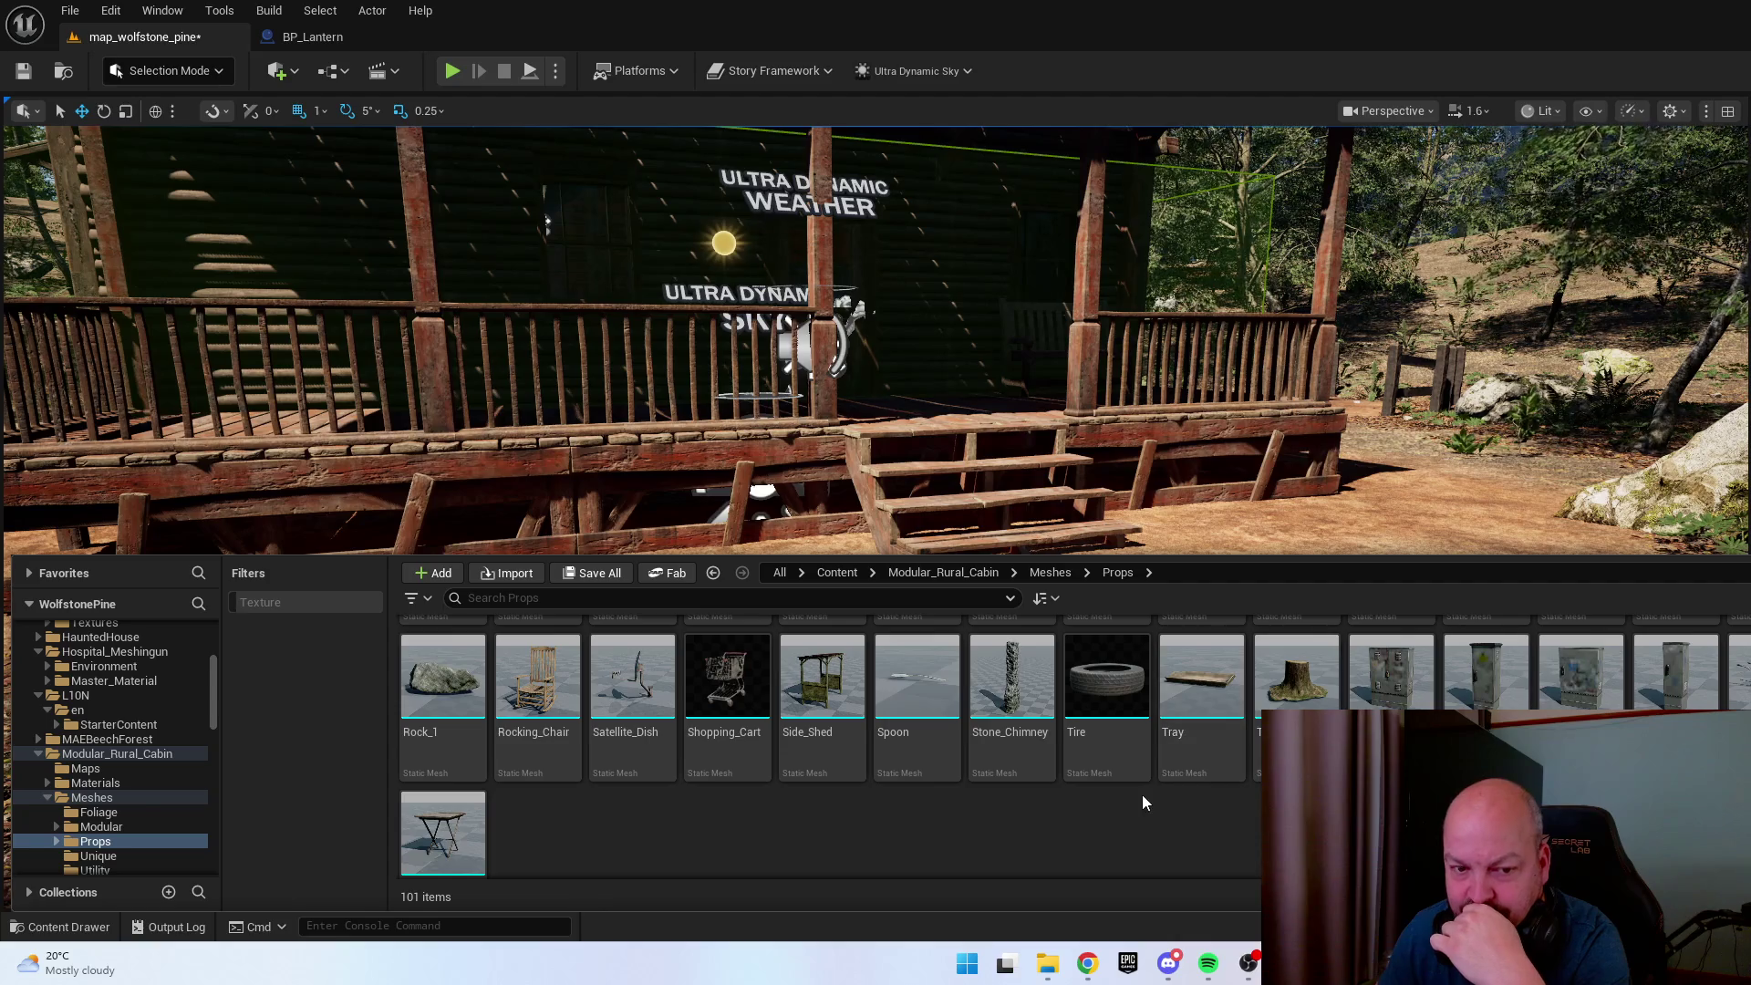
Place Side_Shed against the cabin's log wall, rotate it to 155 degrees, and nudge it left.
drag(821, 410, 821, 410)
key(ctrl+space)
click(825, 711)
mouse_move(911, 537)
mouse_down()
mouse_move(906, 602)
mouse_move(908, 584)
mouse_up()
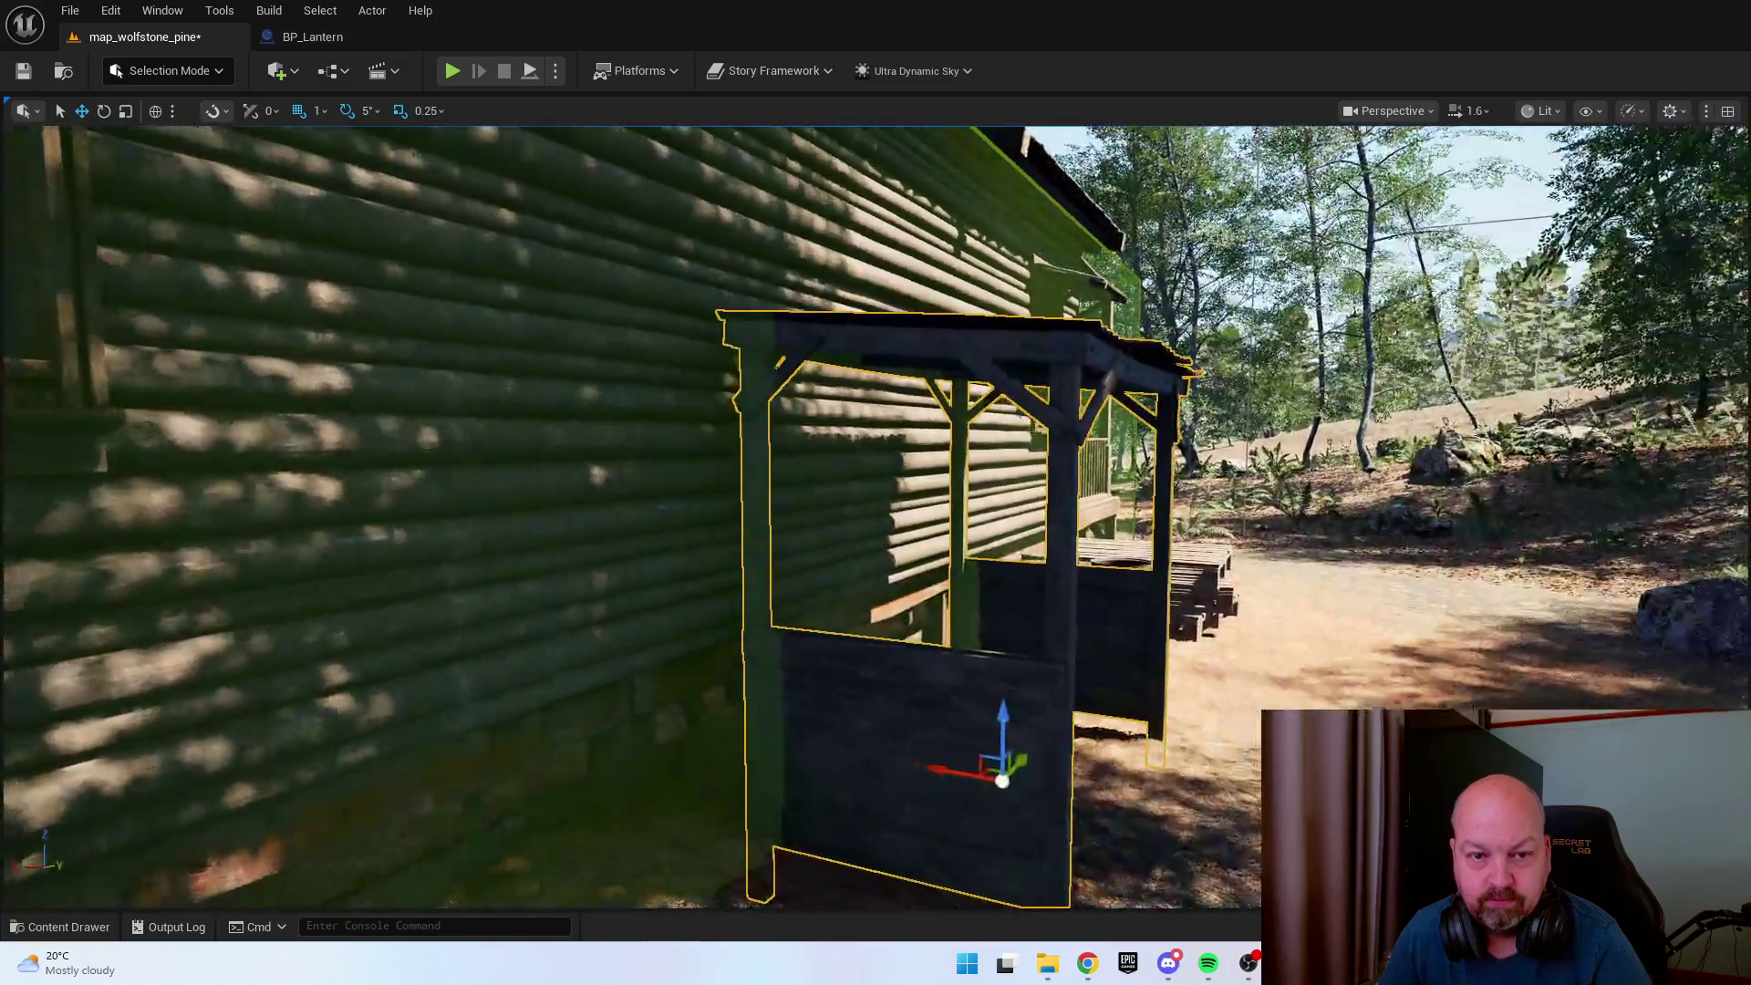
mouse_move(1049, 675)
mouse_down()
mouse_move(1102, 684)
mouse_move(1033, 657)
mouse_move(1131, 679)
mouse_move(1177, 650)
mouse_move(1198, 666)
mouse_up()
key(e)
key(w)
mouse_move(1016, 650)
mouse_down()
mouse_move(983, 647)
mouse_move(1008, 660)
mouse_up()
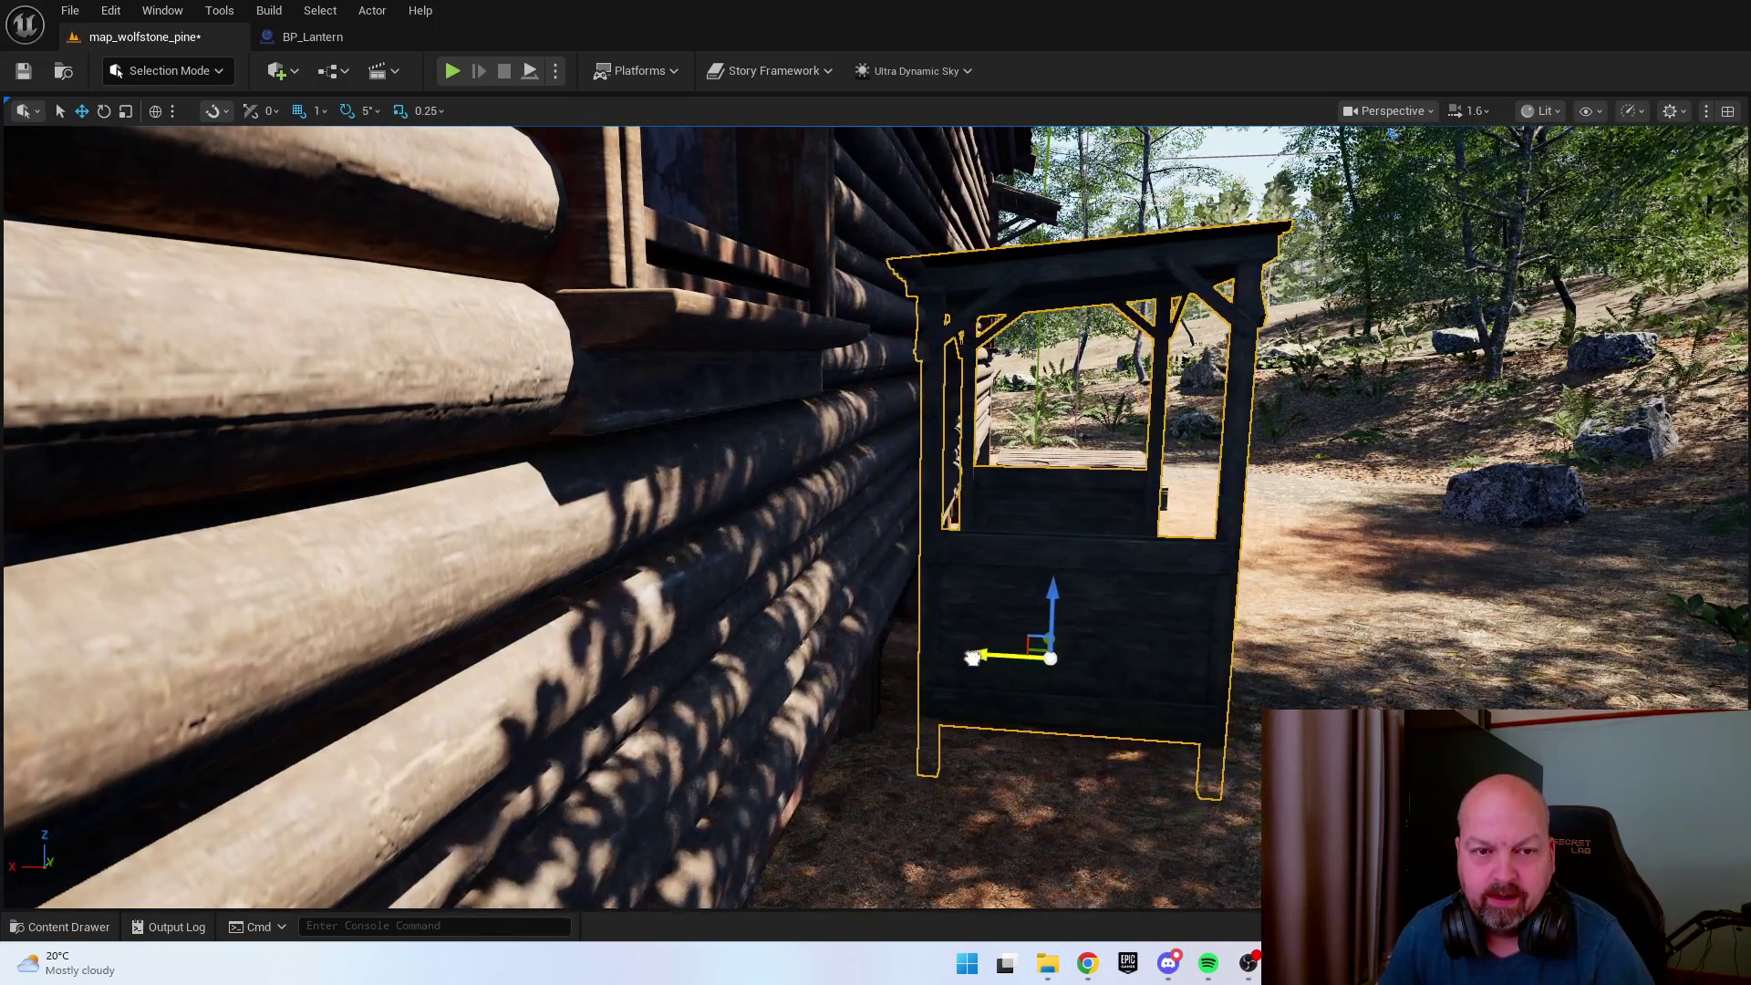
scroll(876, 517, down, 1)
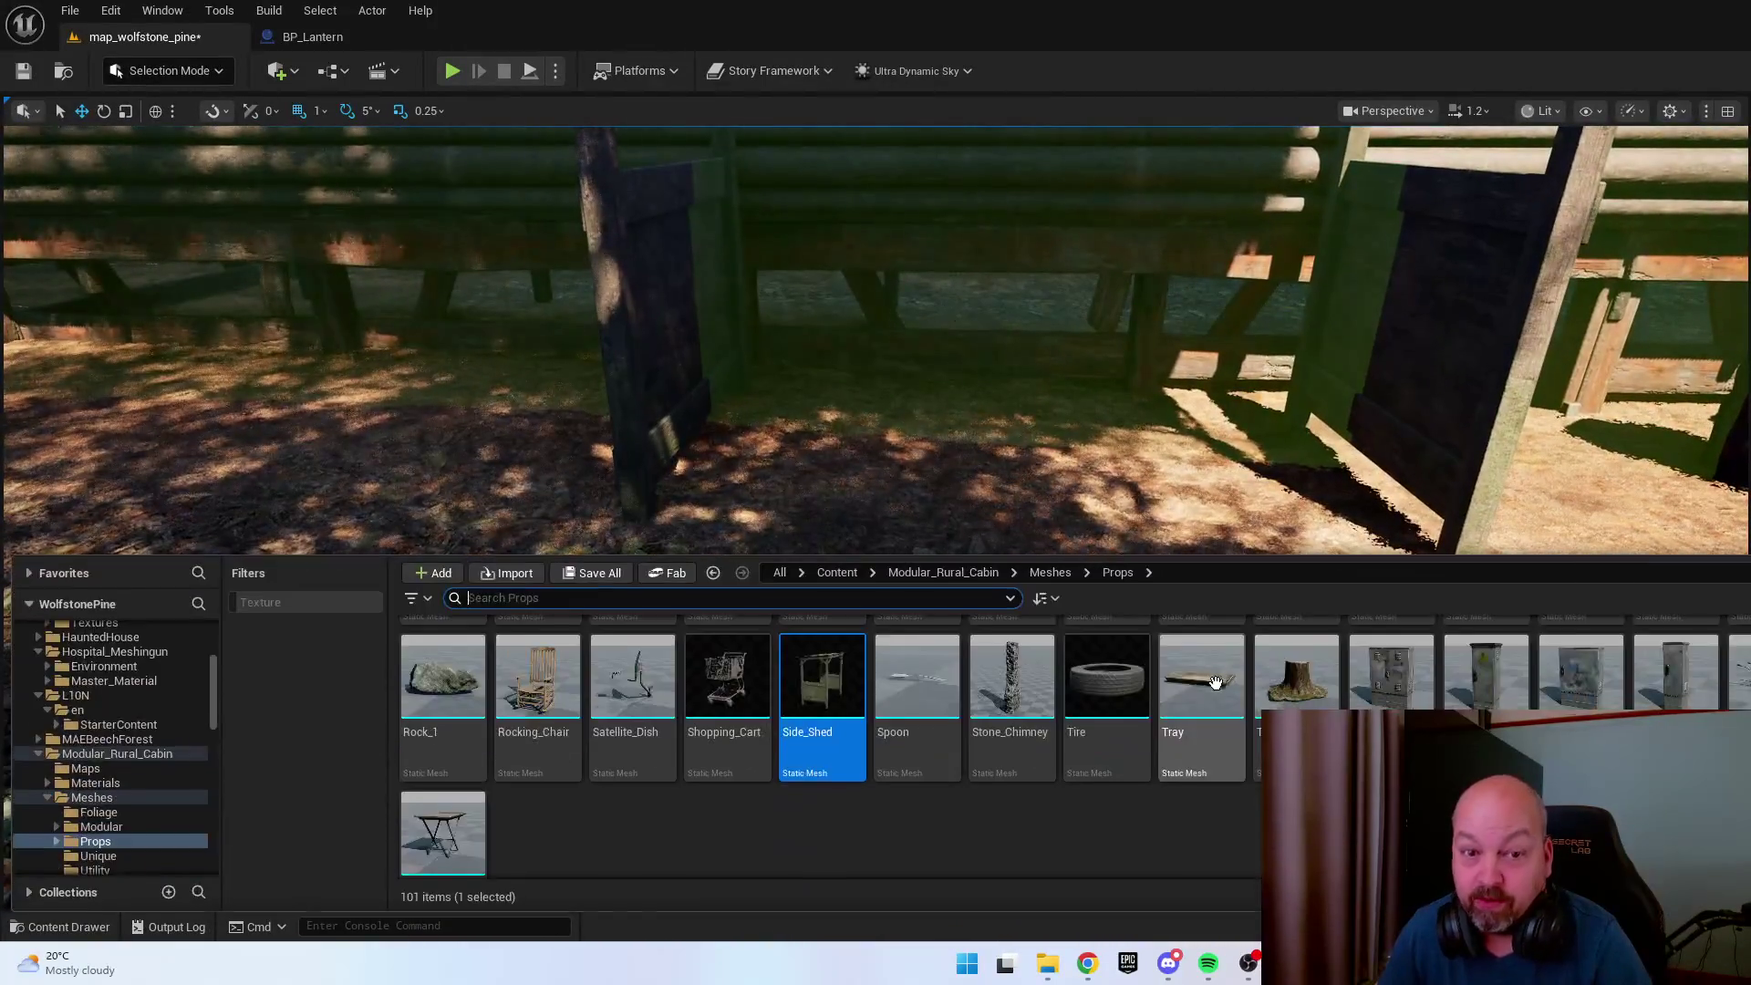
Hide the drawer and orbit around the shed to check the woodpile it shelters.
key(ctrl+space)
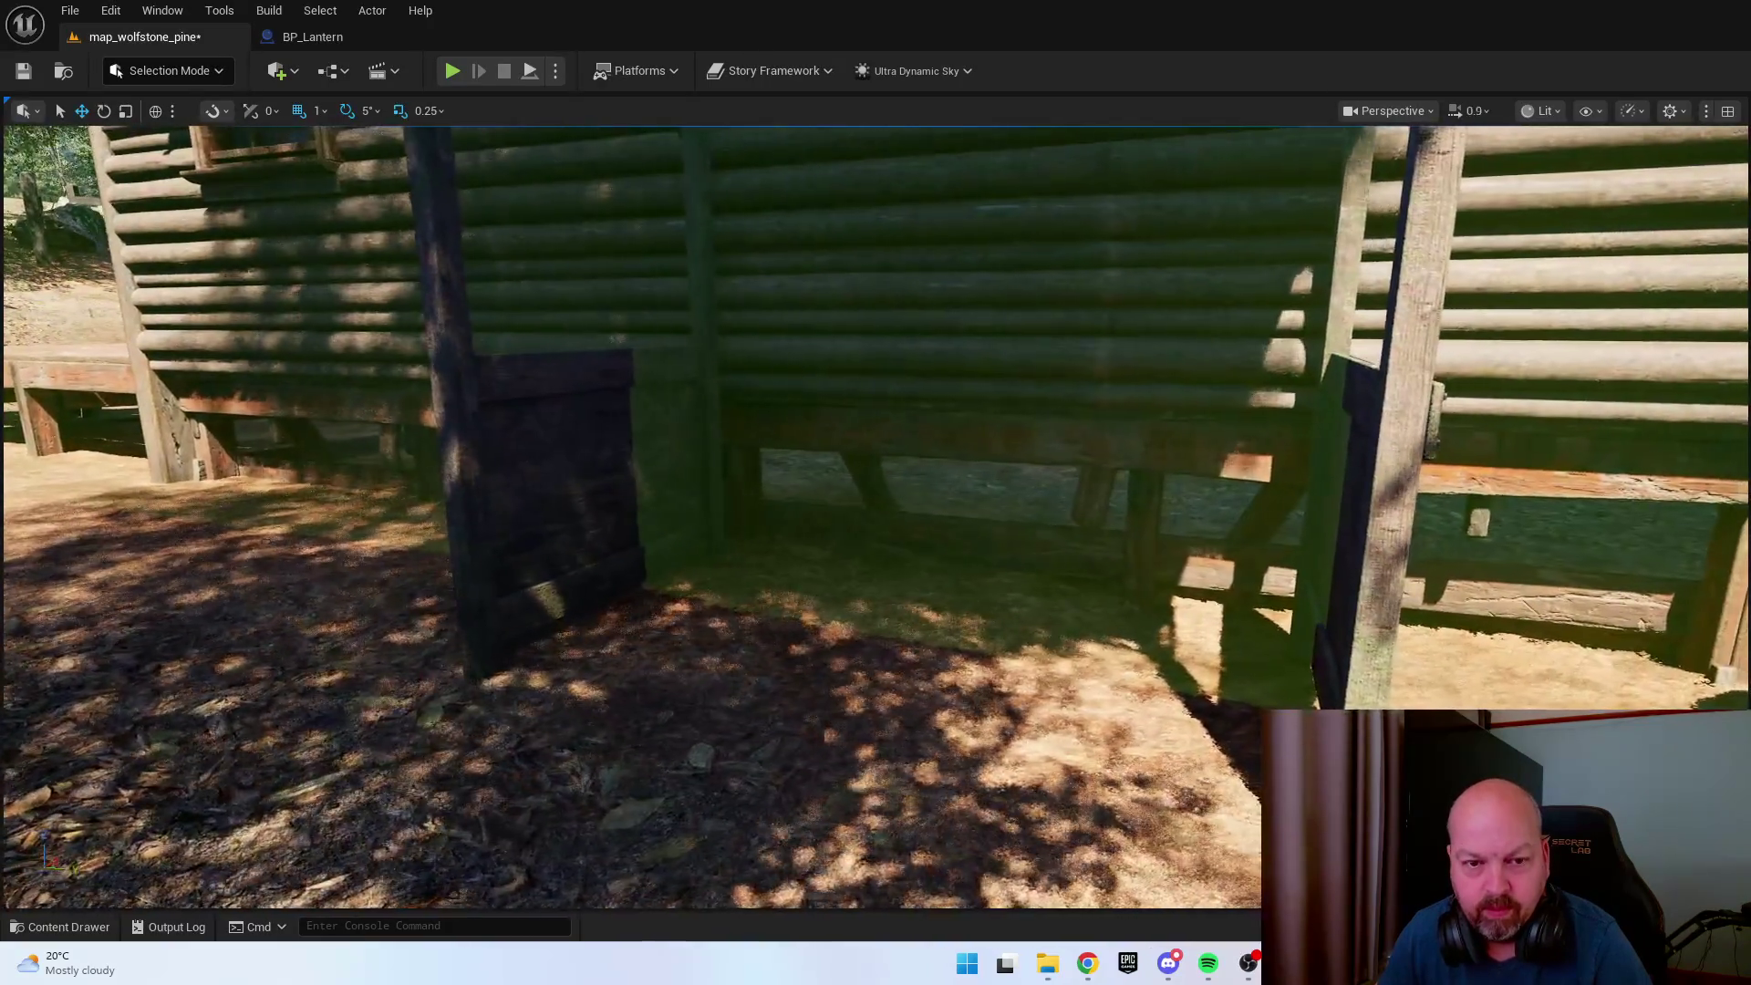
key(e)
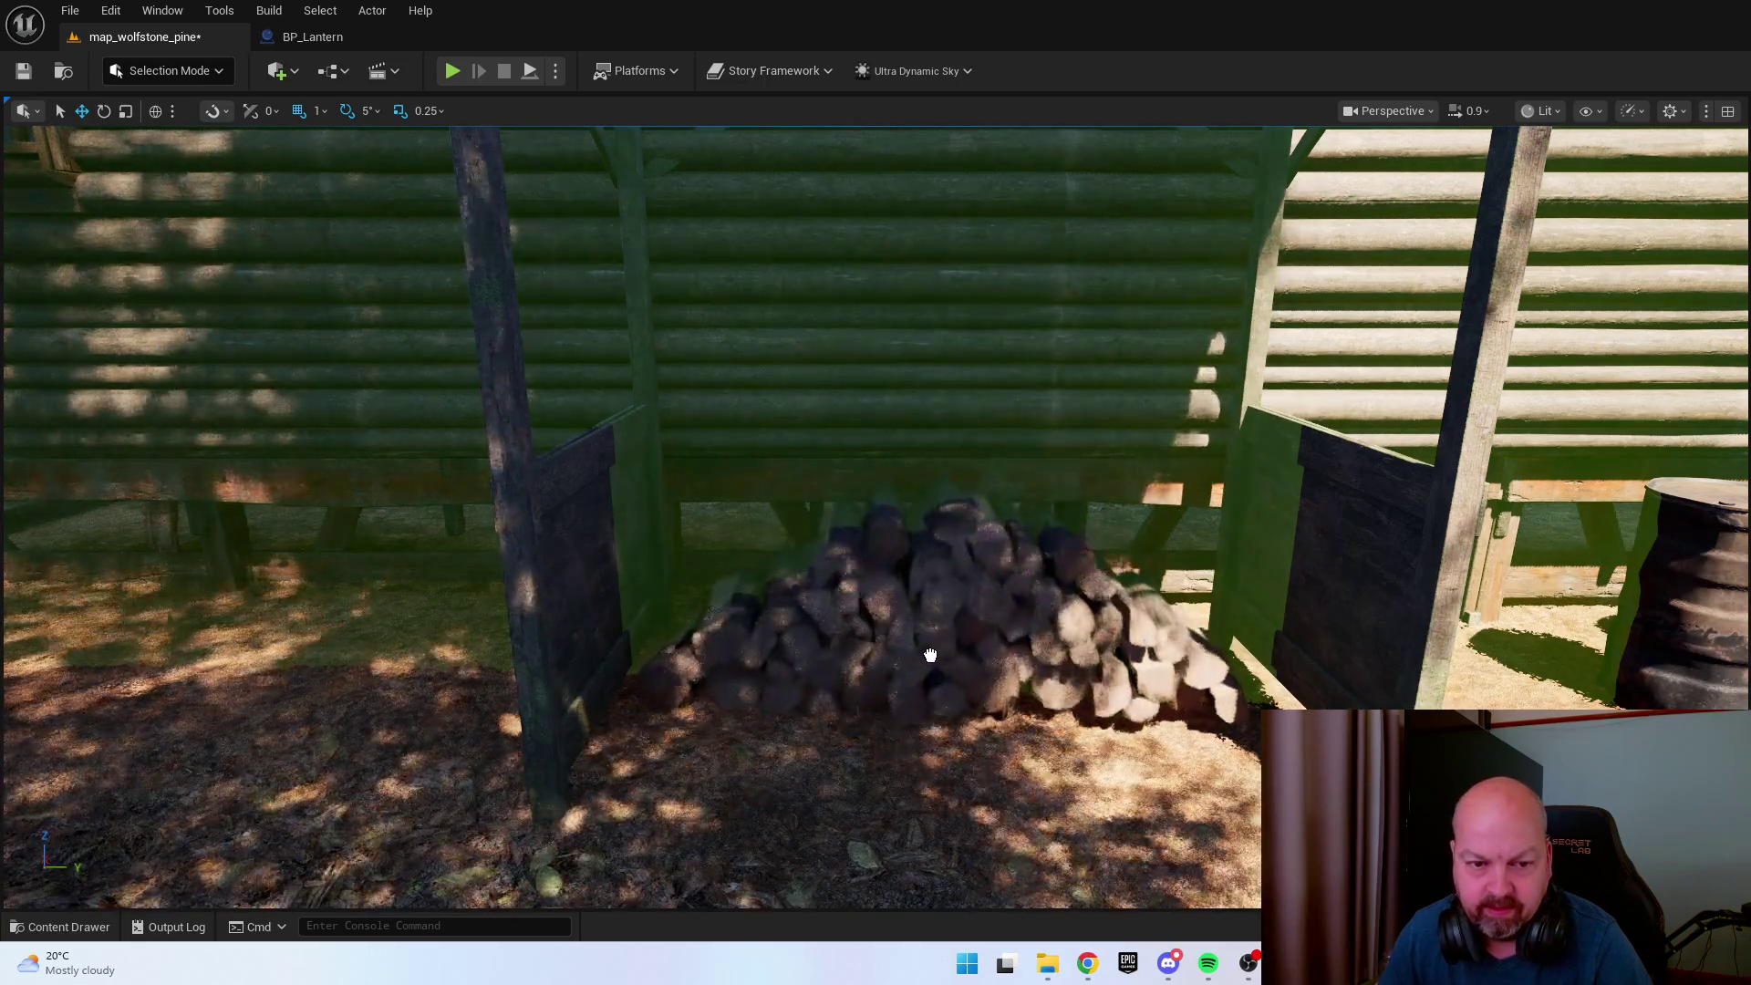
alt+drag(921, 645, 976, 529)
mouse_move(921, 646)
alt+mouse_down()
mouse_move(876, 629)
mouse_move(889, 613)
mouse_move(631, 424)
mouse_move(926, 577)
mouse_move(902, 556)
mouse_move(825, 546)
mouse_move(967, 611)
alt+mouse_up()
key(ctrl+space)
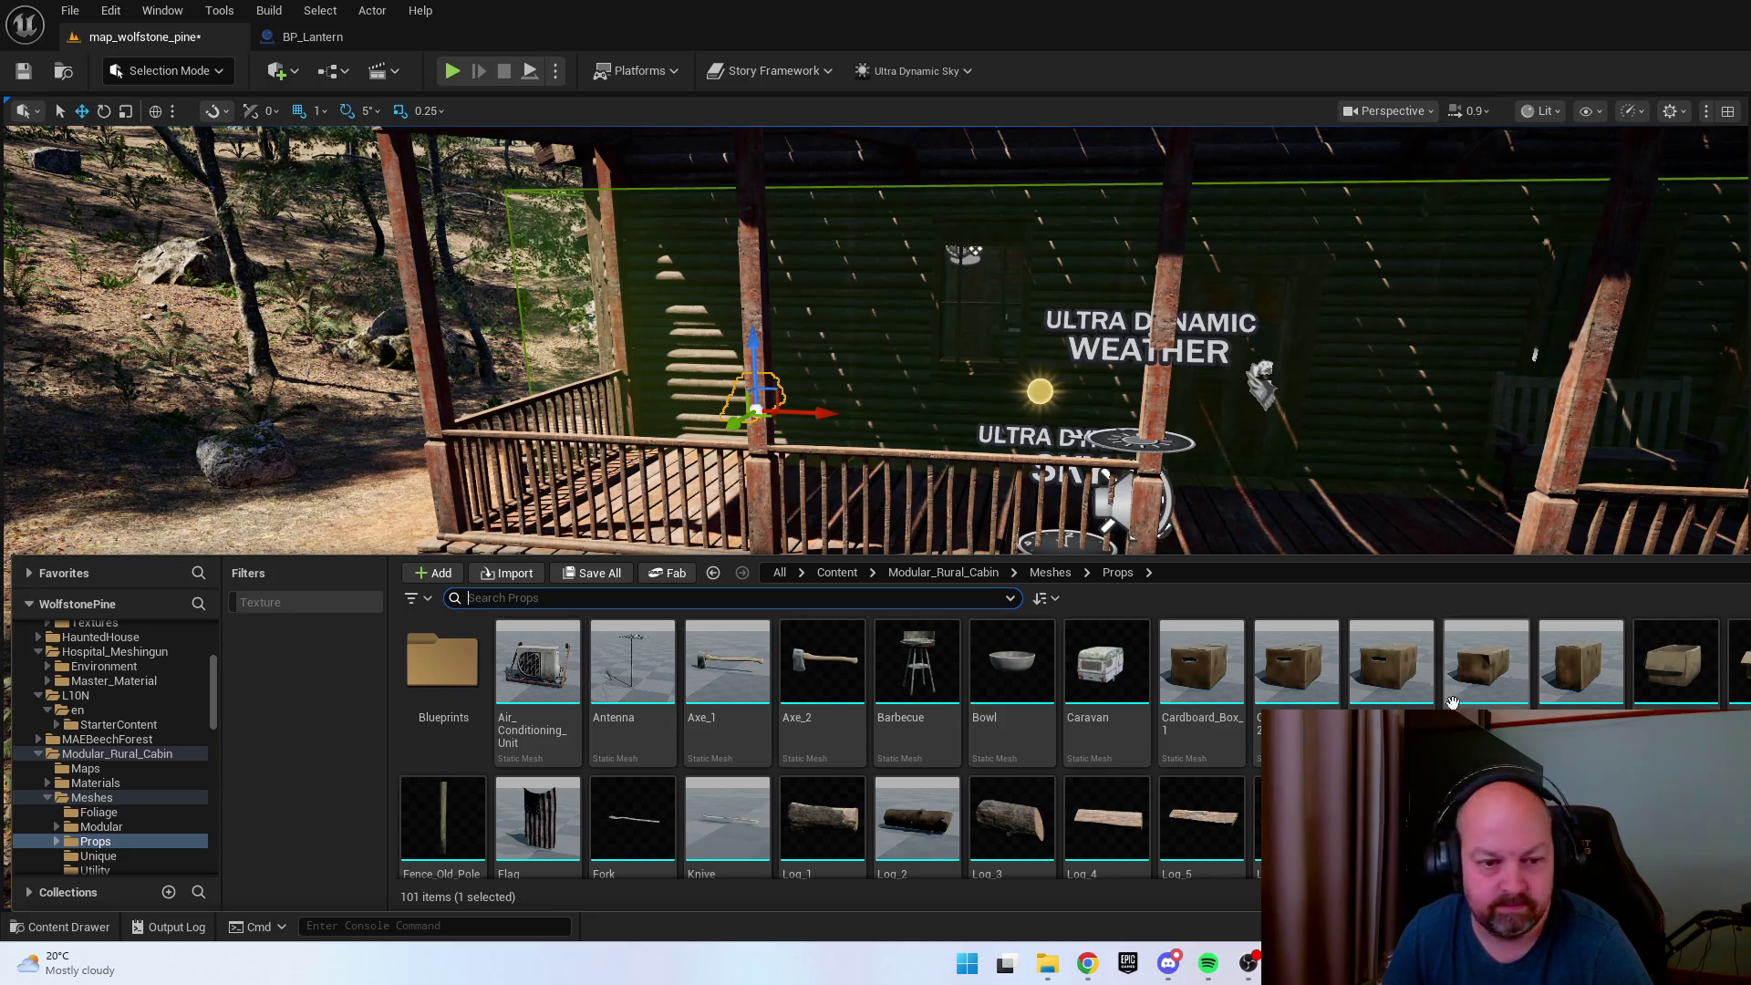
Orbit around the cabin from its side to the porch, framing it with F.
mouse_move(1495, 456)
mouse_down()
mouse_move(1387, 410)
mouse_move(1332, 456)
mouse_up()
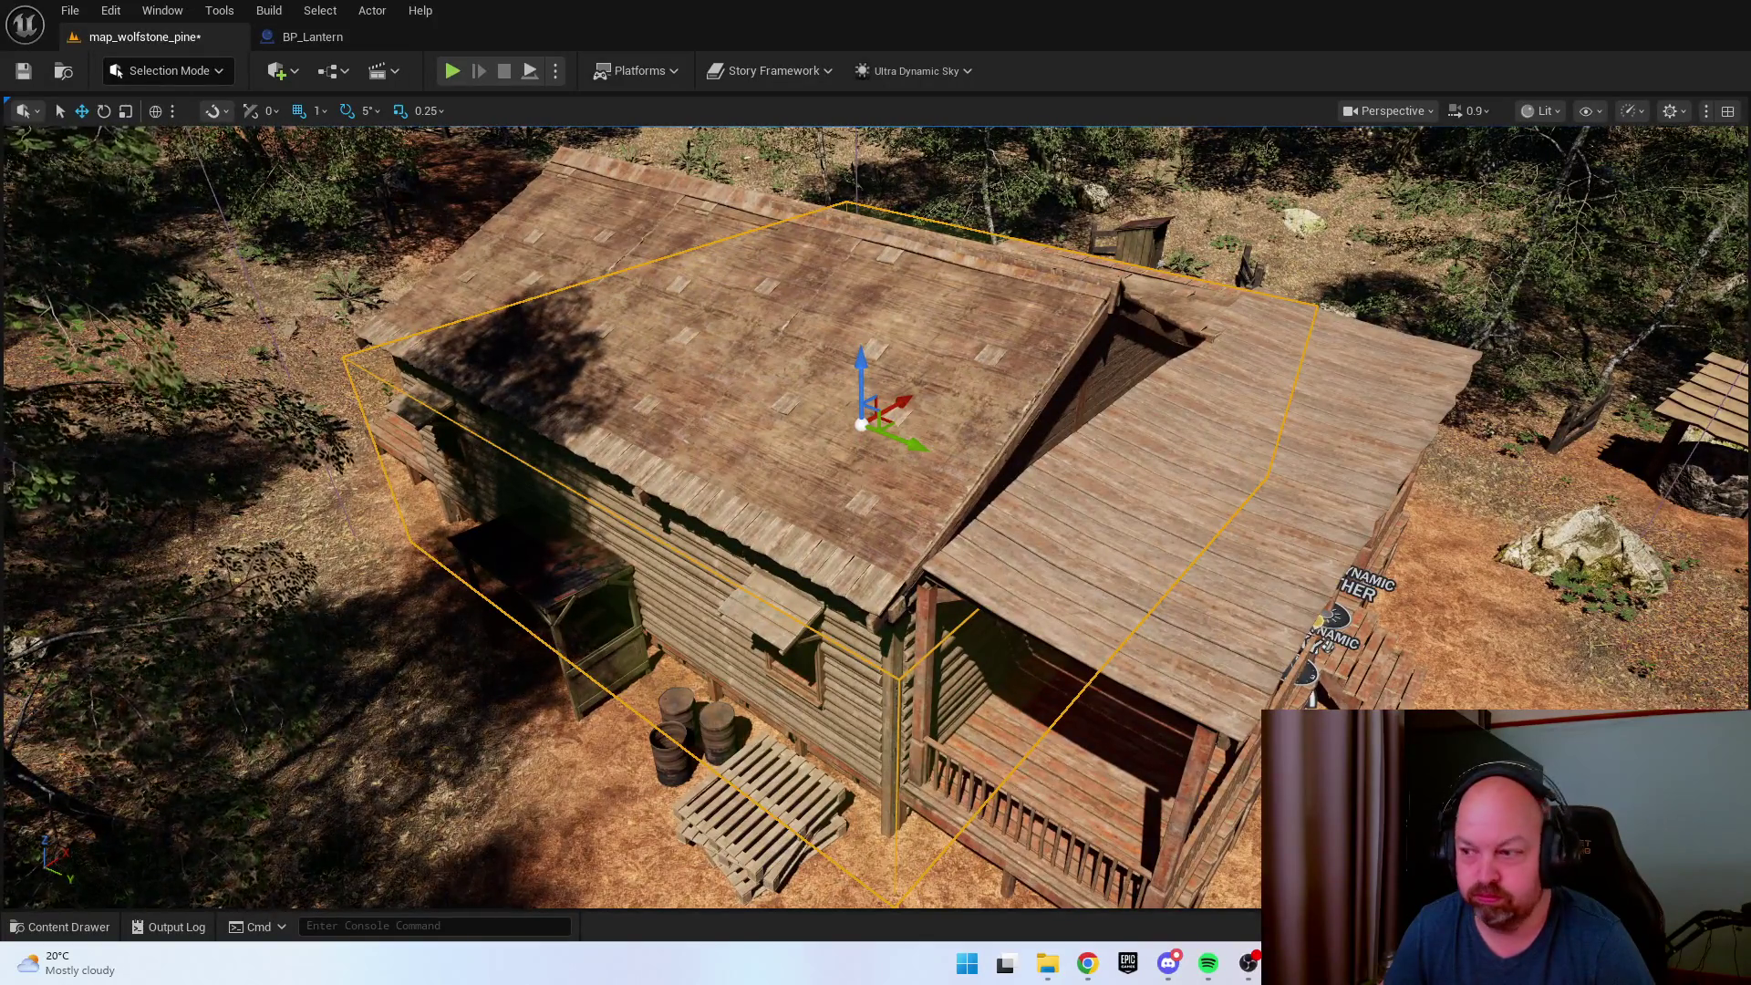
drag(1331, 456, 1204, 469)
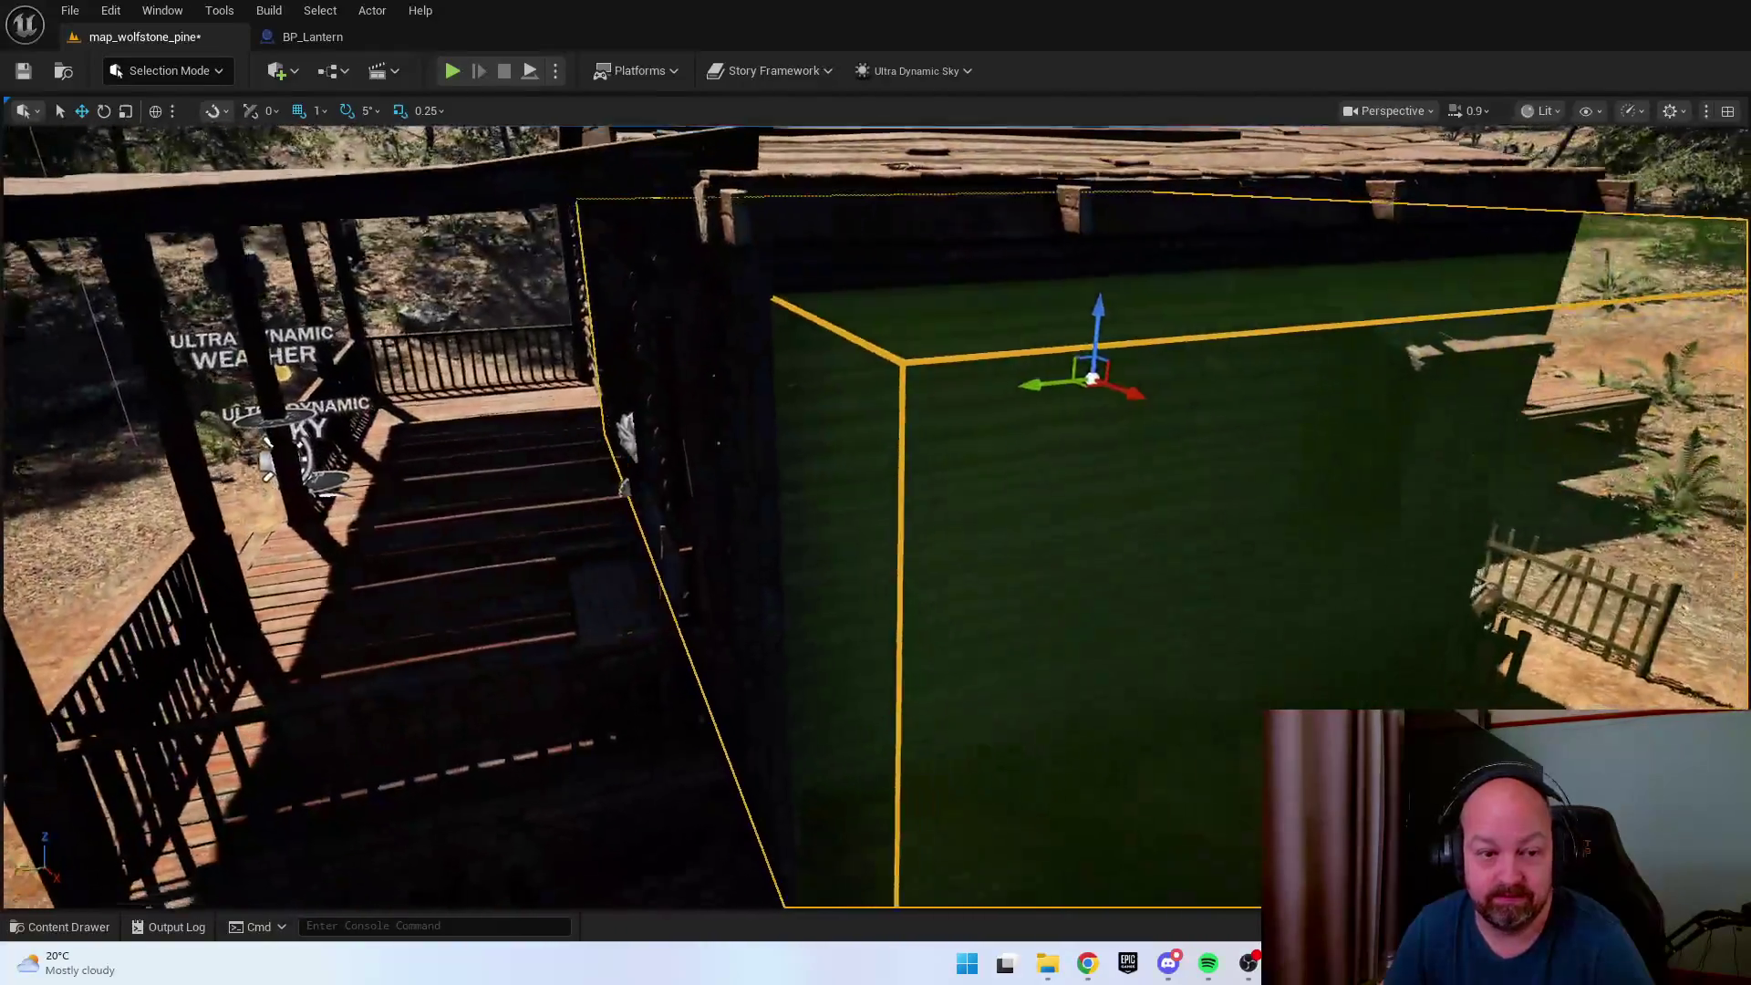
key(f)
drag(876, 493, 775, 500)
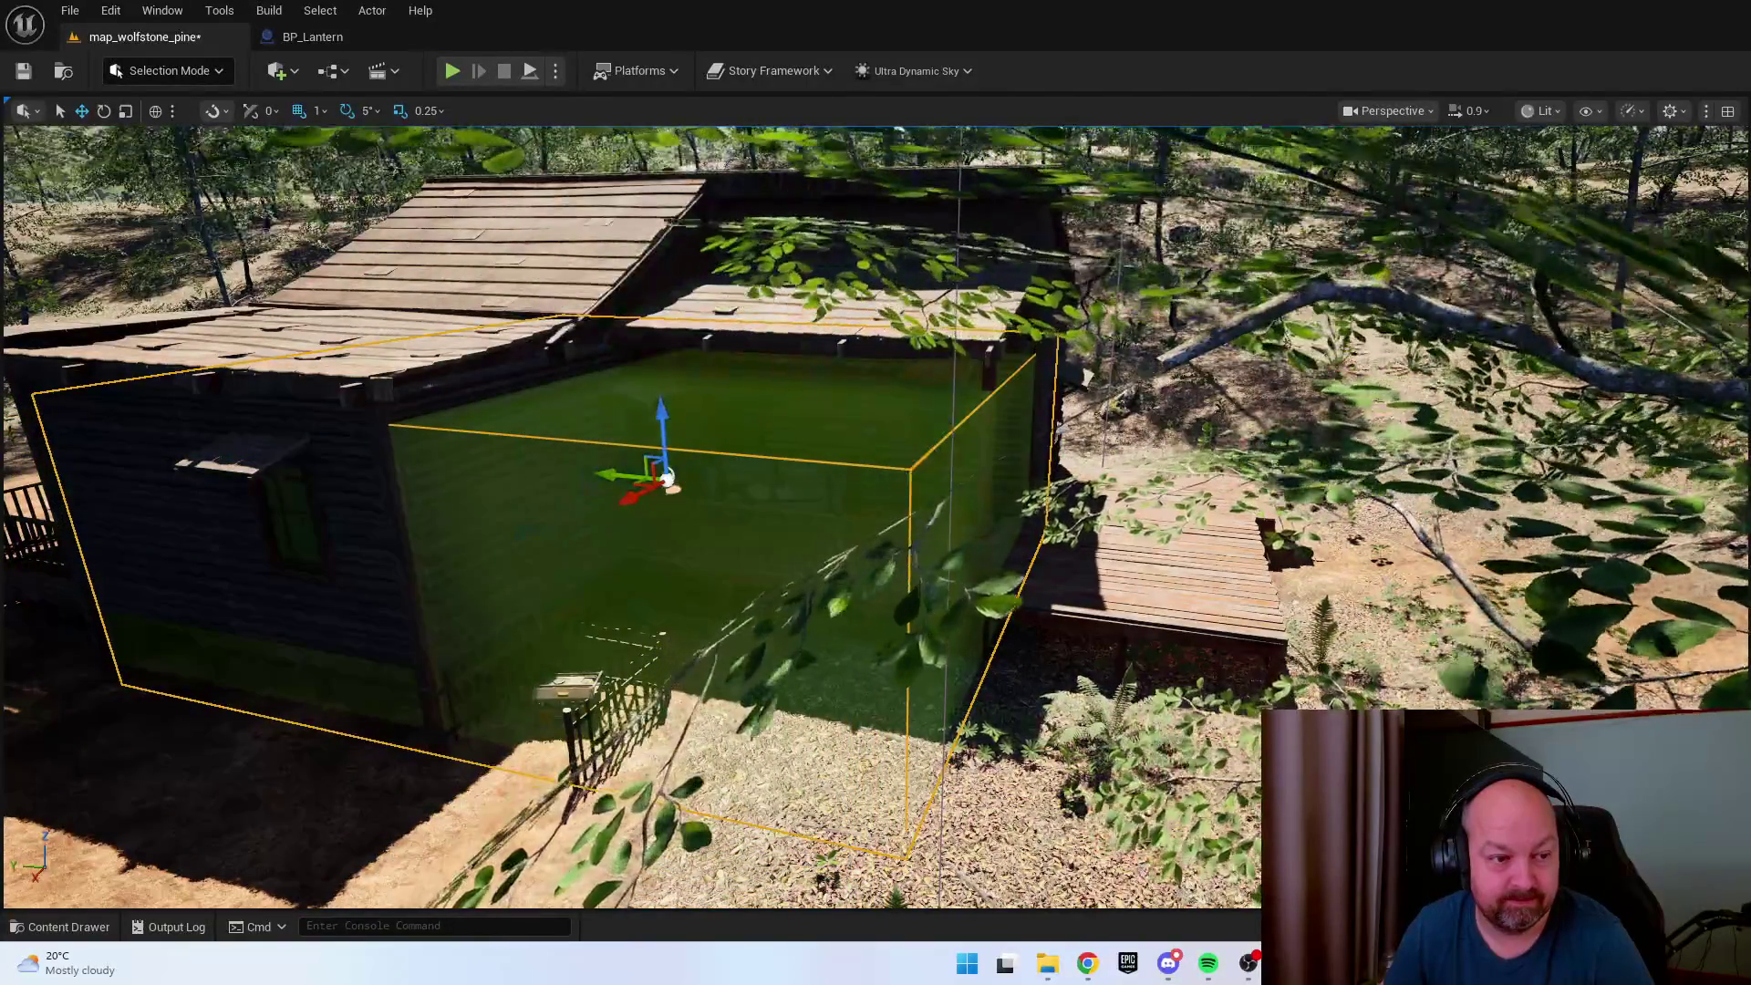
mouse_move(875, 493)
mouse_down()
mouse_move(921, 456)
mouse_move(857, 497)
mouse_move(784, 497)
mouse_move(980, 479)
mouse_up()
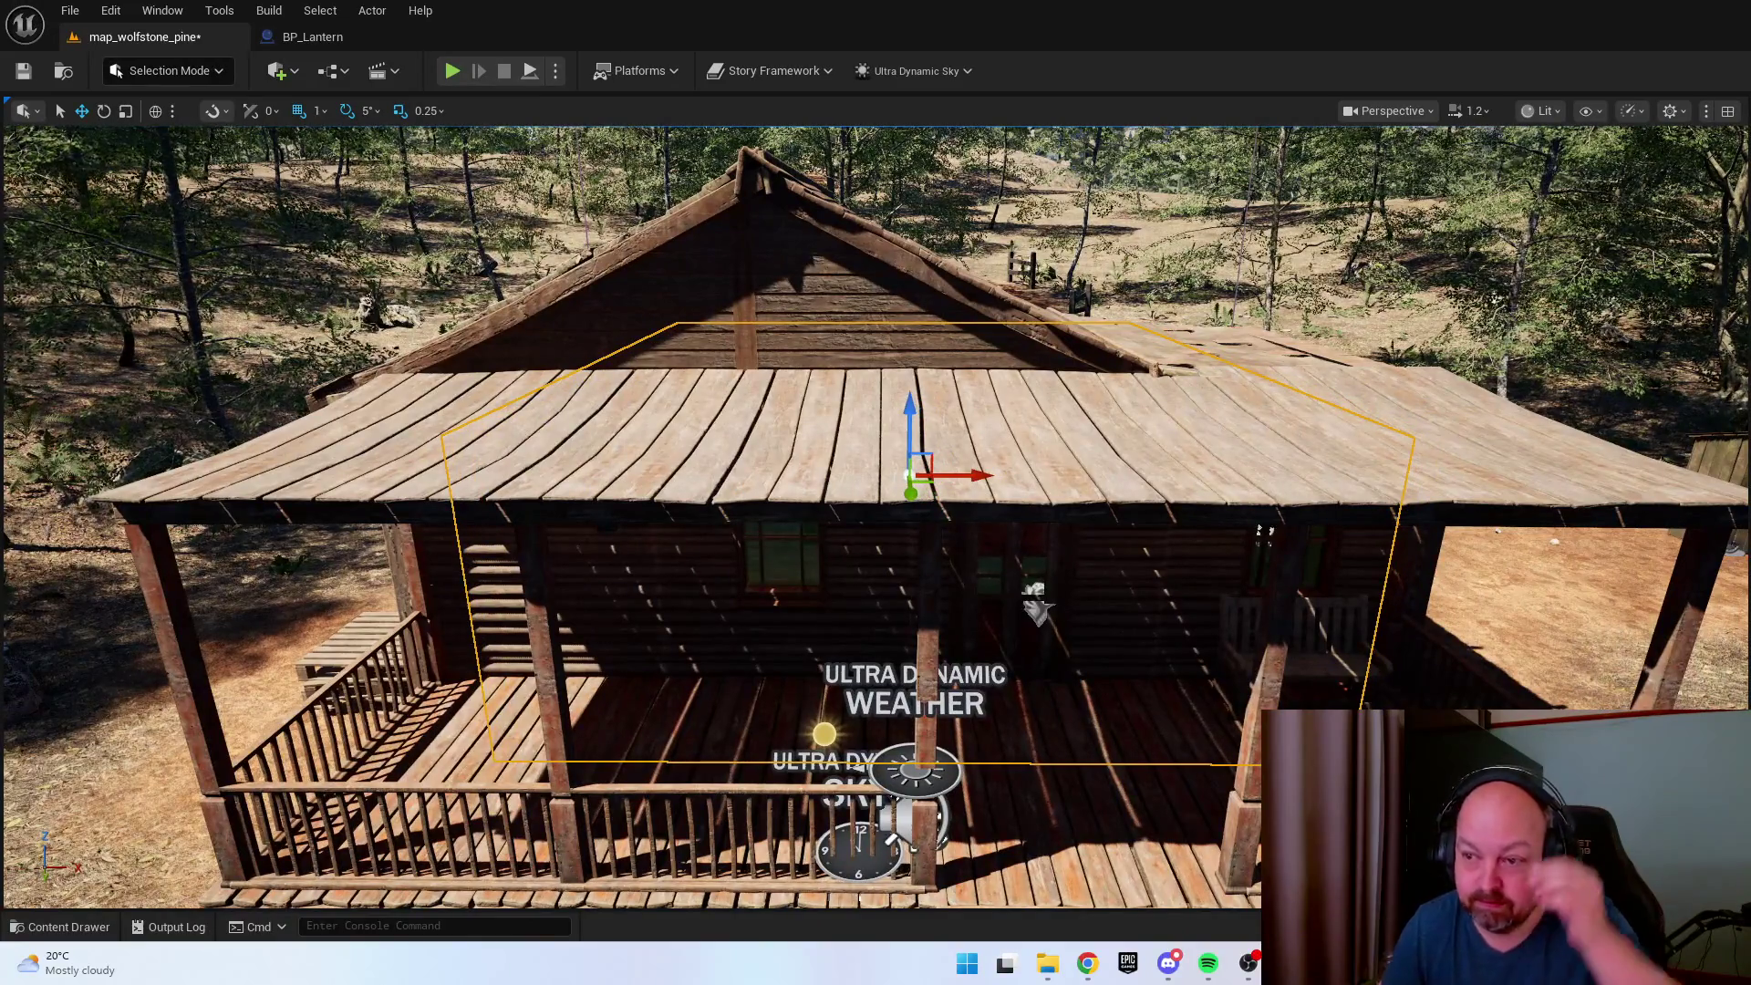
mouse_move(876, 493)
mouse_down()
mouse_move(803, 497)
mouse_move(858, 492)
mouse_move(839, 493)
mouse_up()
Show the top-level Content folder in the Content Drawer, then switch to the Epic Games Launcher.
key(ctrl+space)
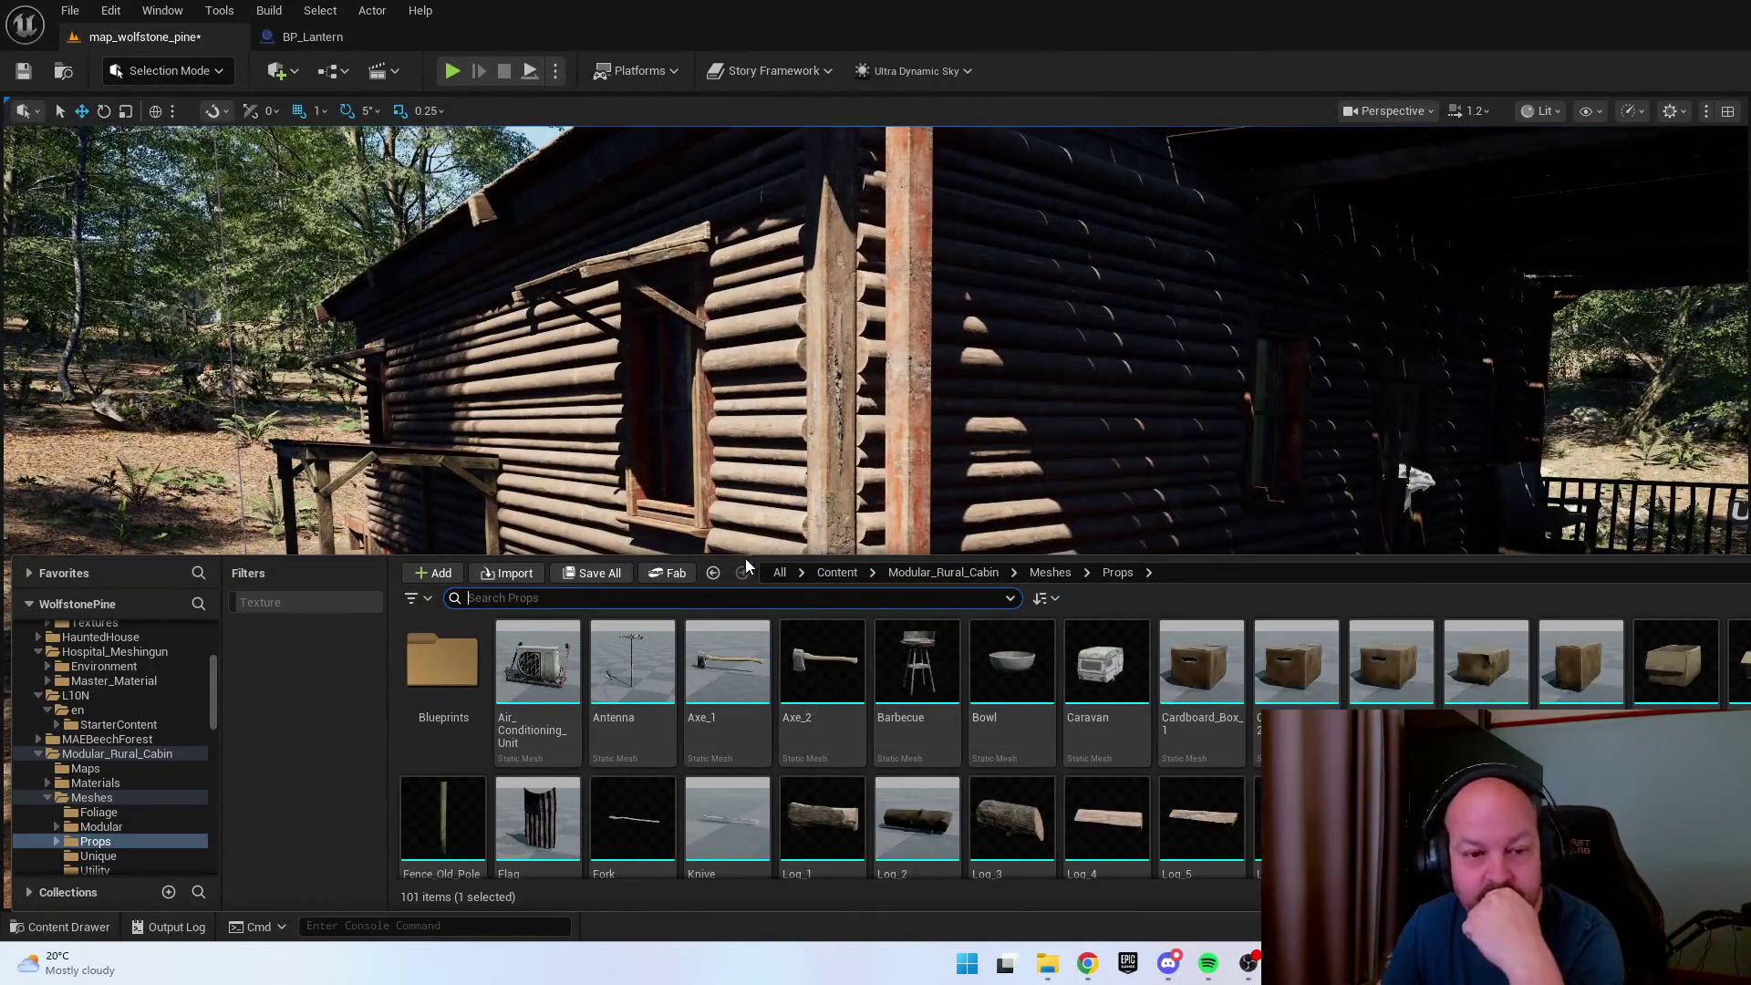
click(838, 572)
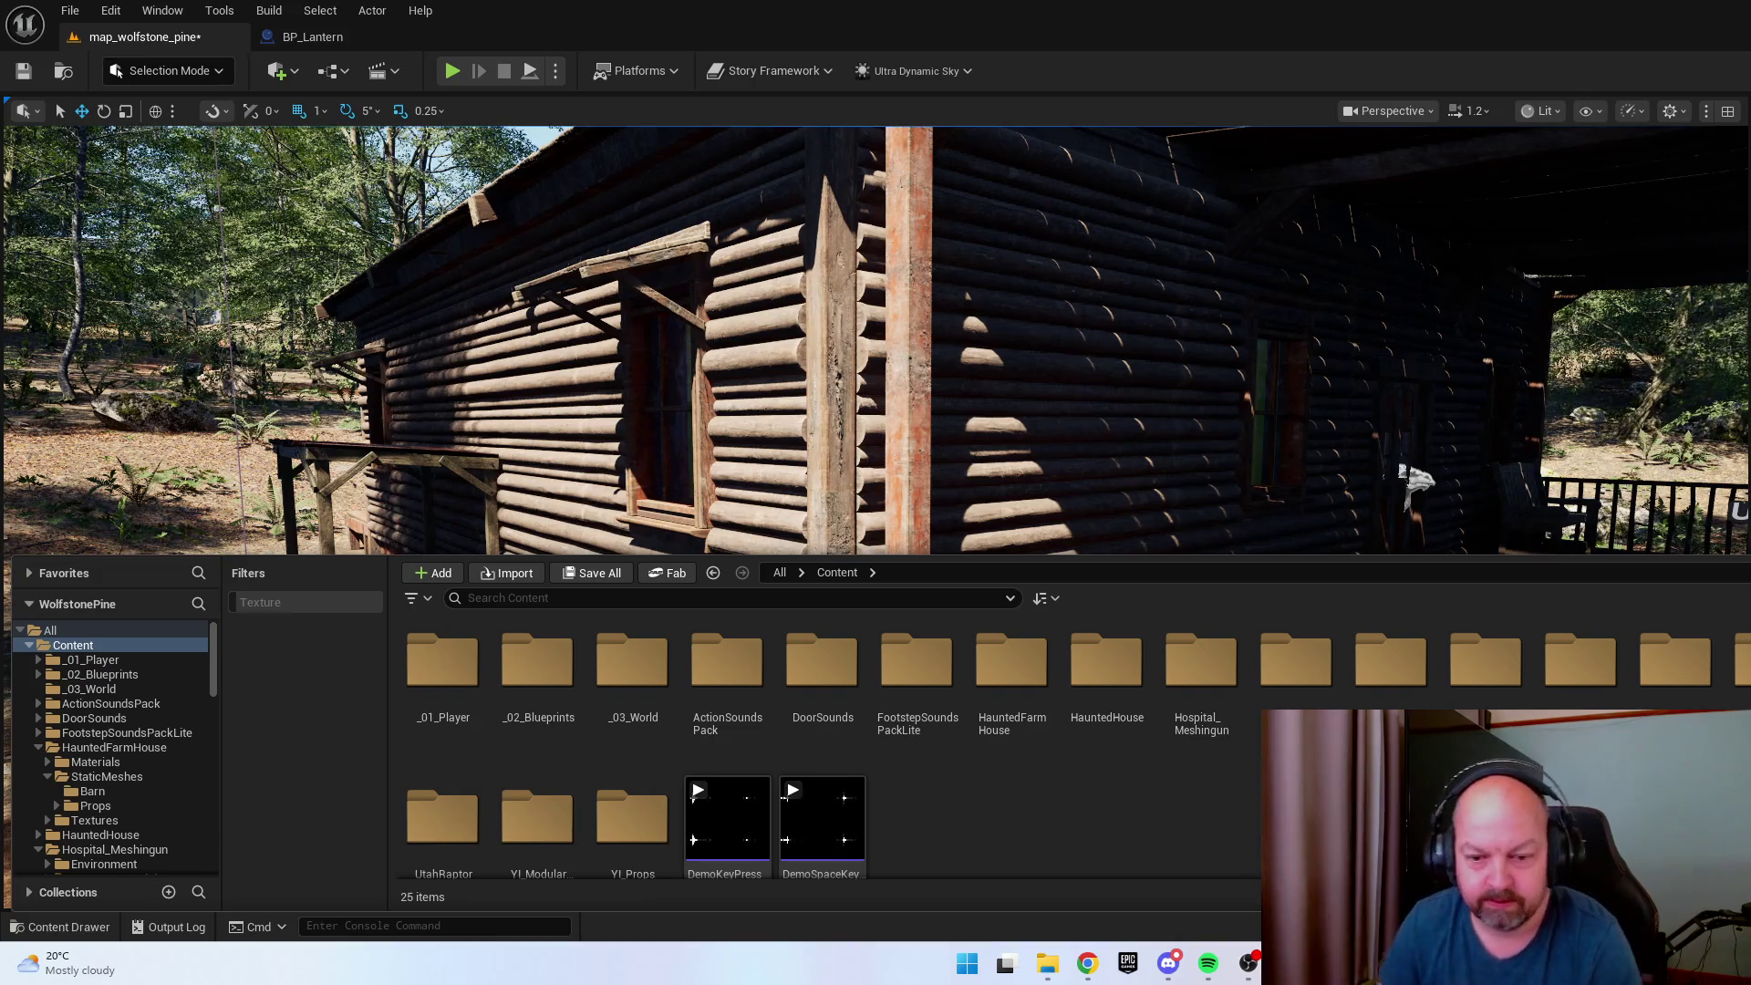
key(alt+Tab)
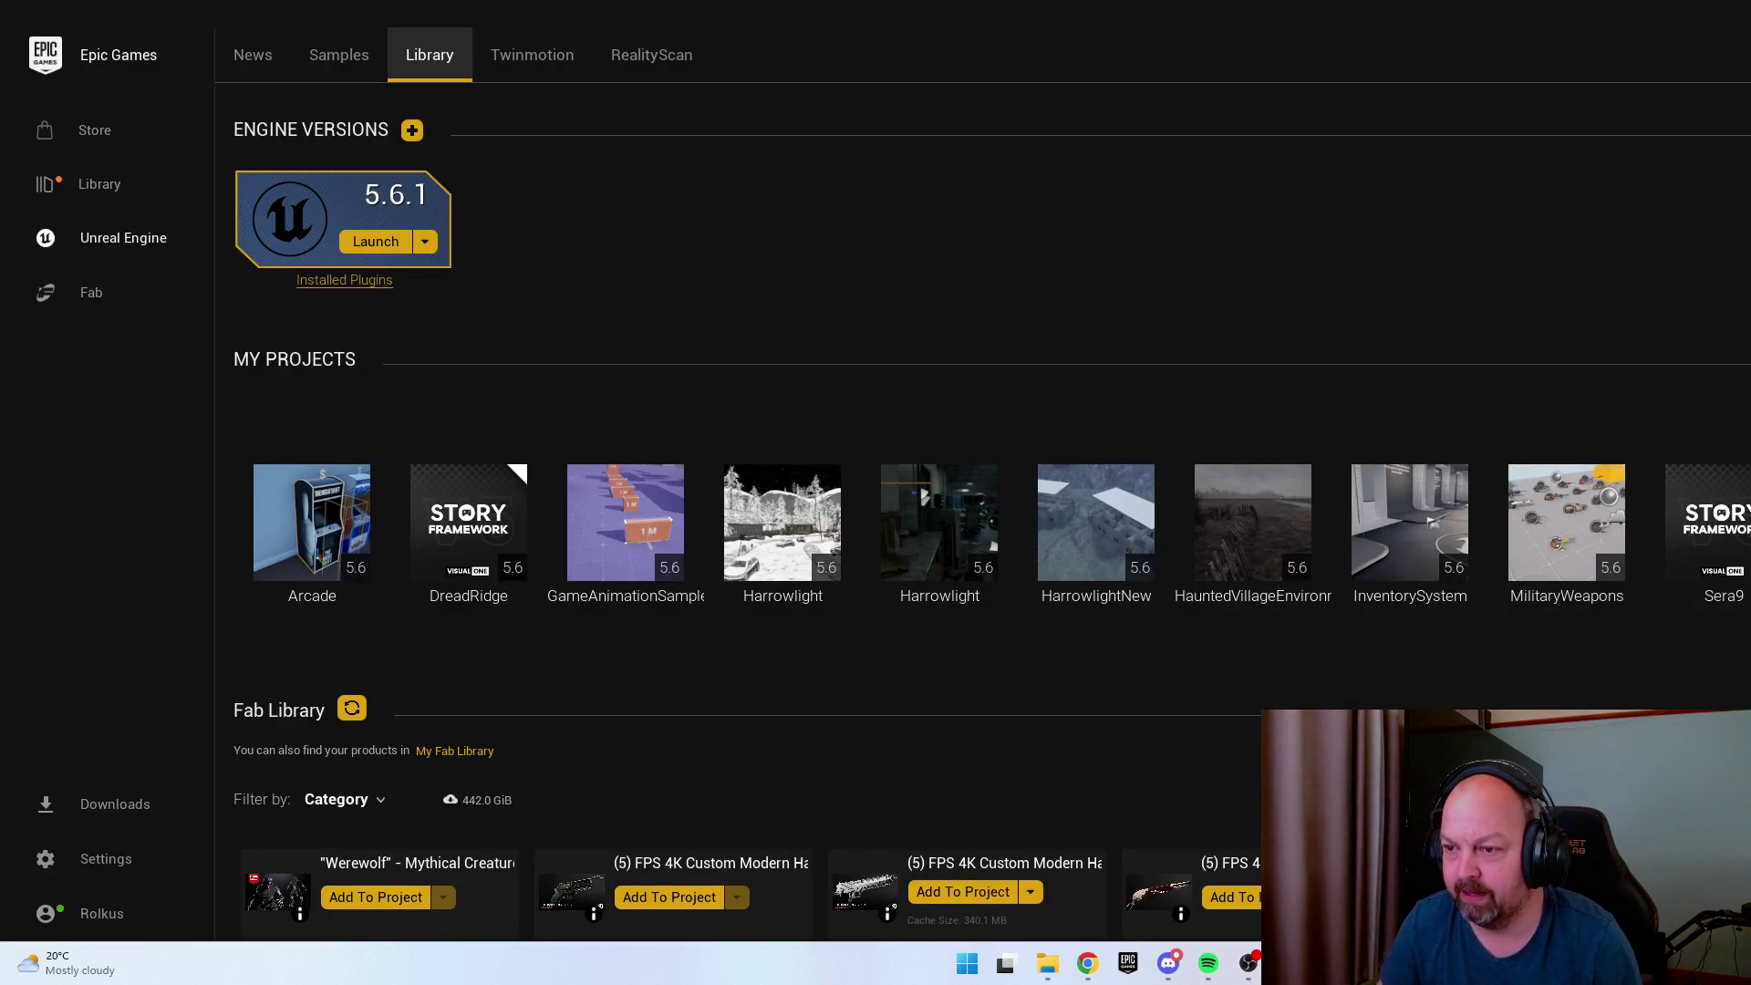
Search Fab for 'Cabin' and scroll through the first results.
click(89, 297)
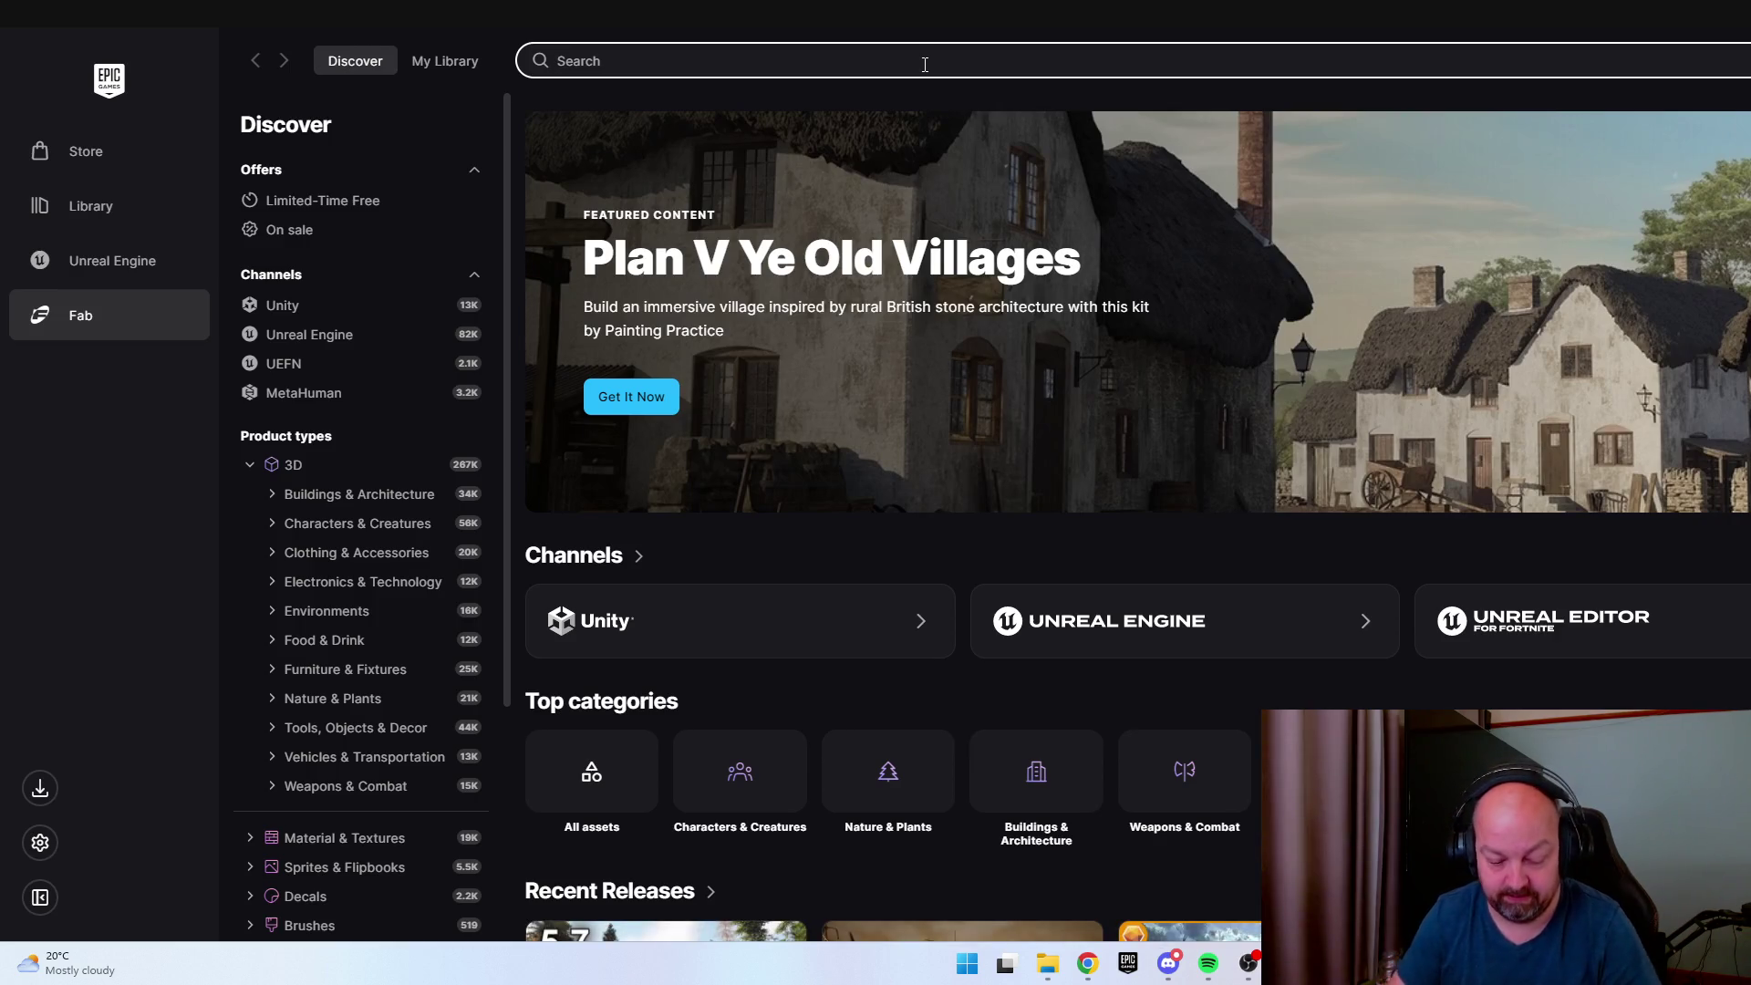
text(Cabin)
key(Return)
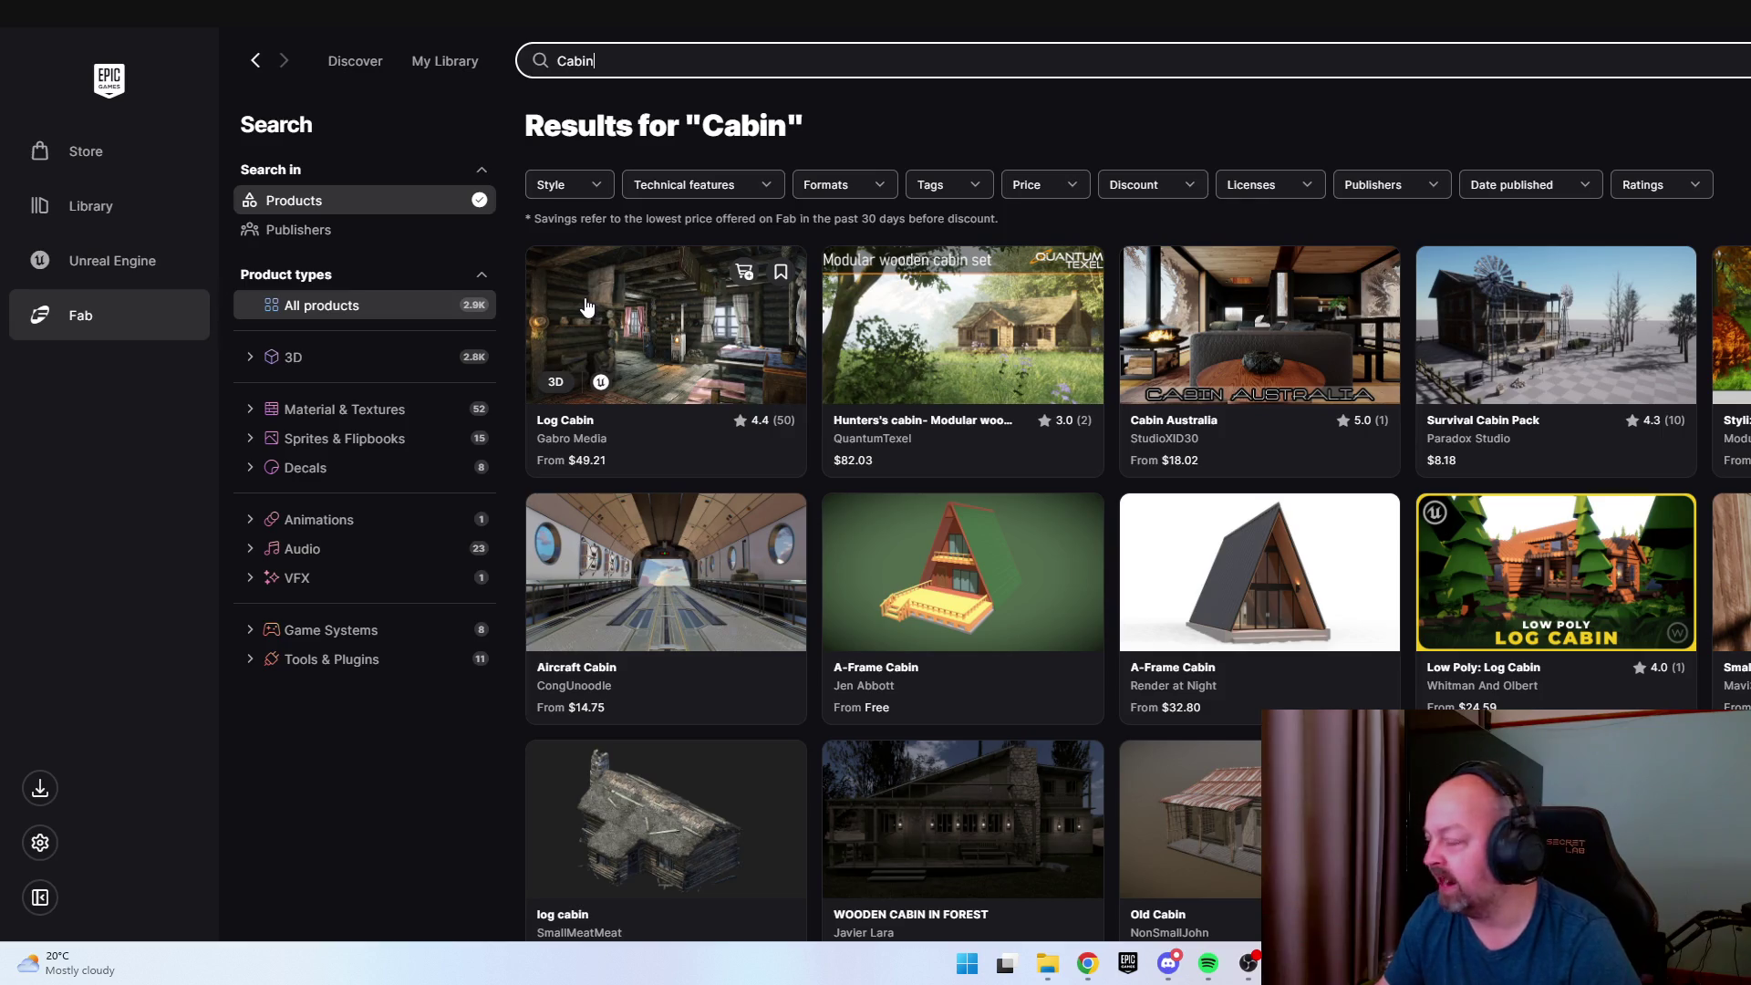
scroll(1149, 437, down, 4)
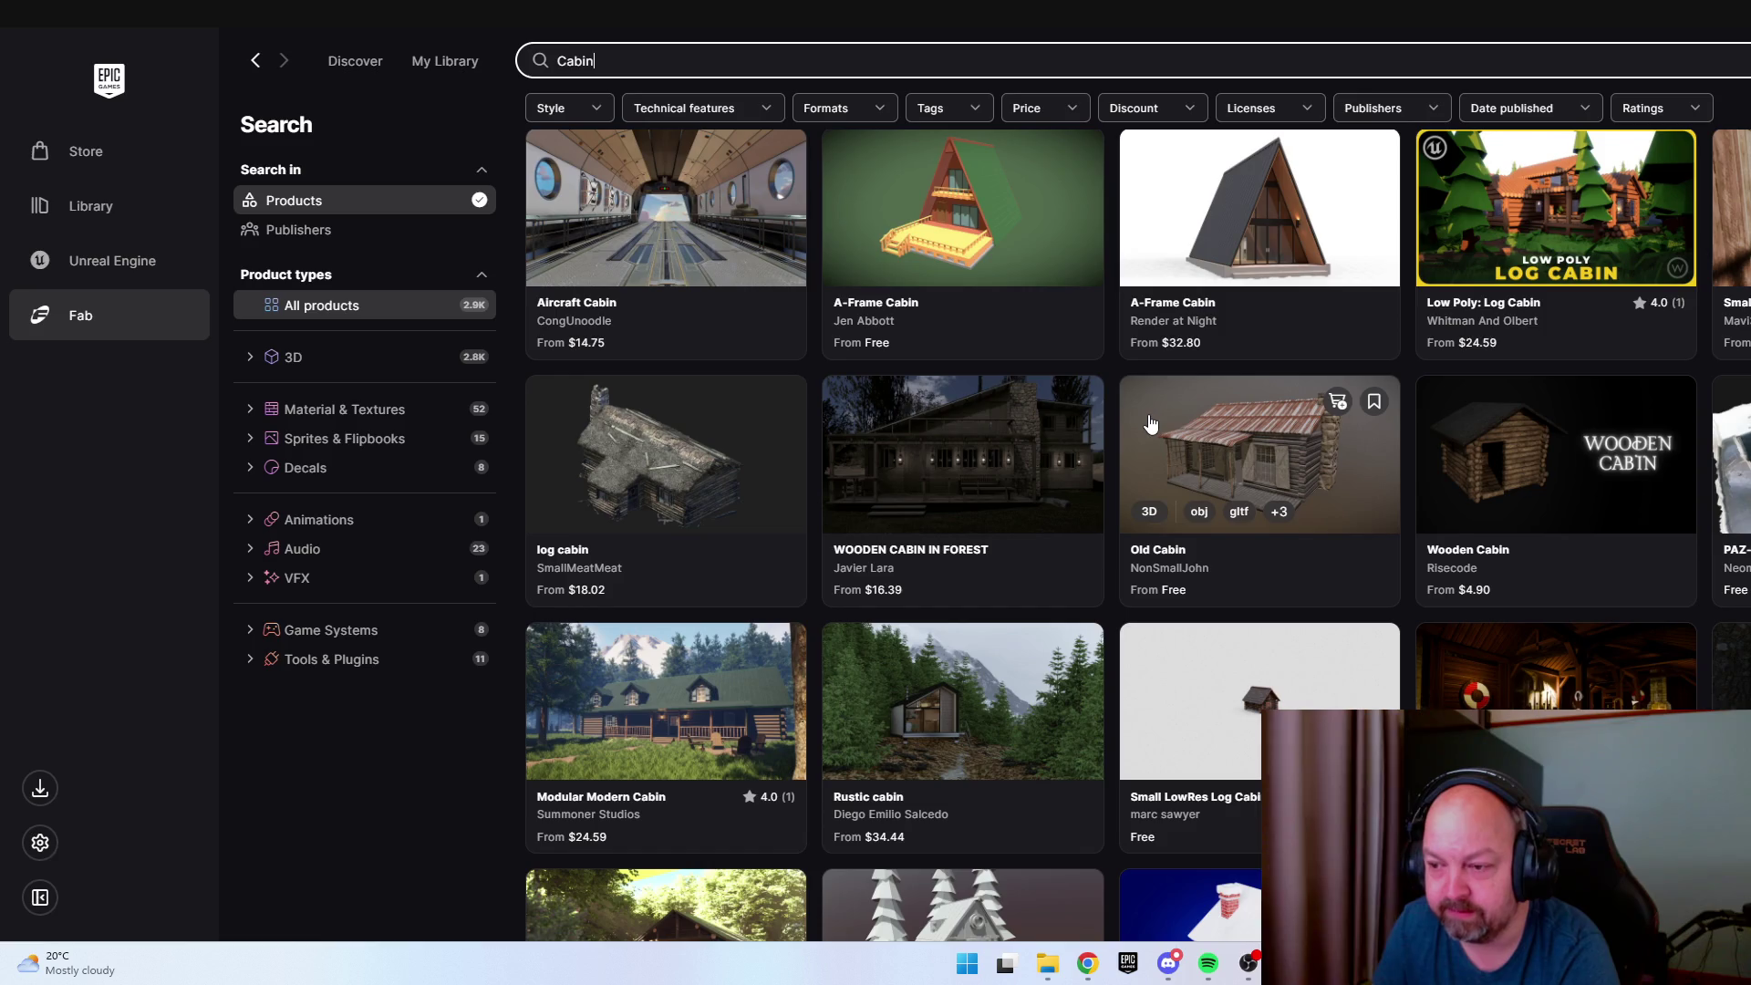
scroll(1149, 423, down, 5)
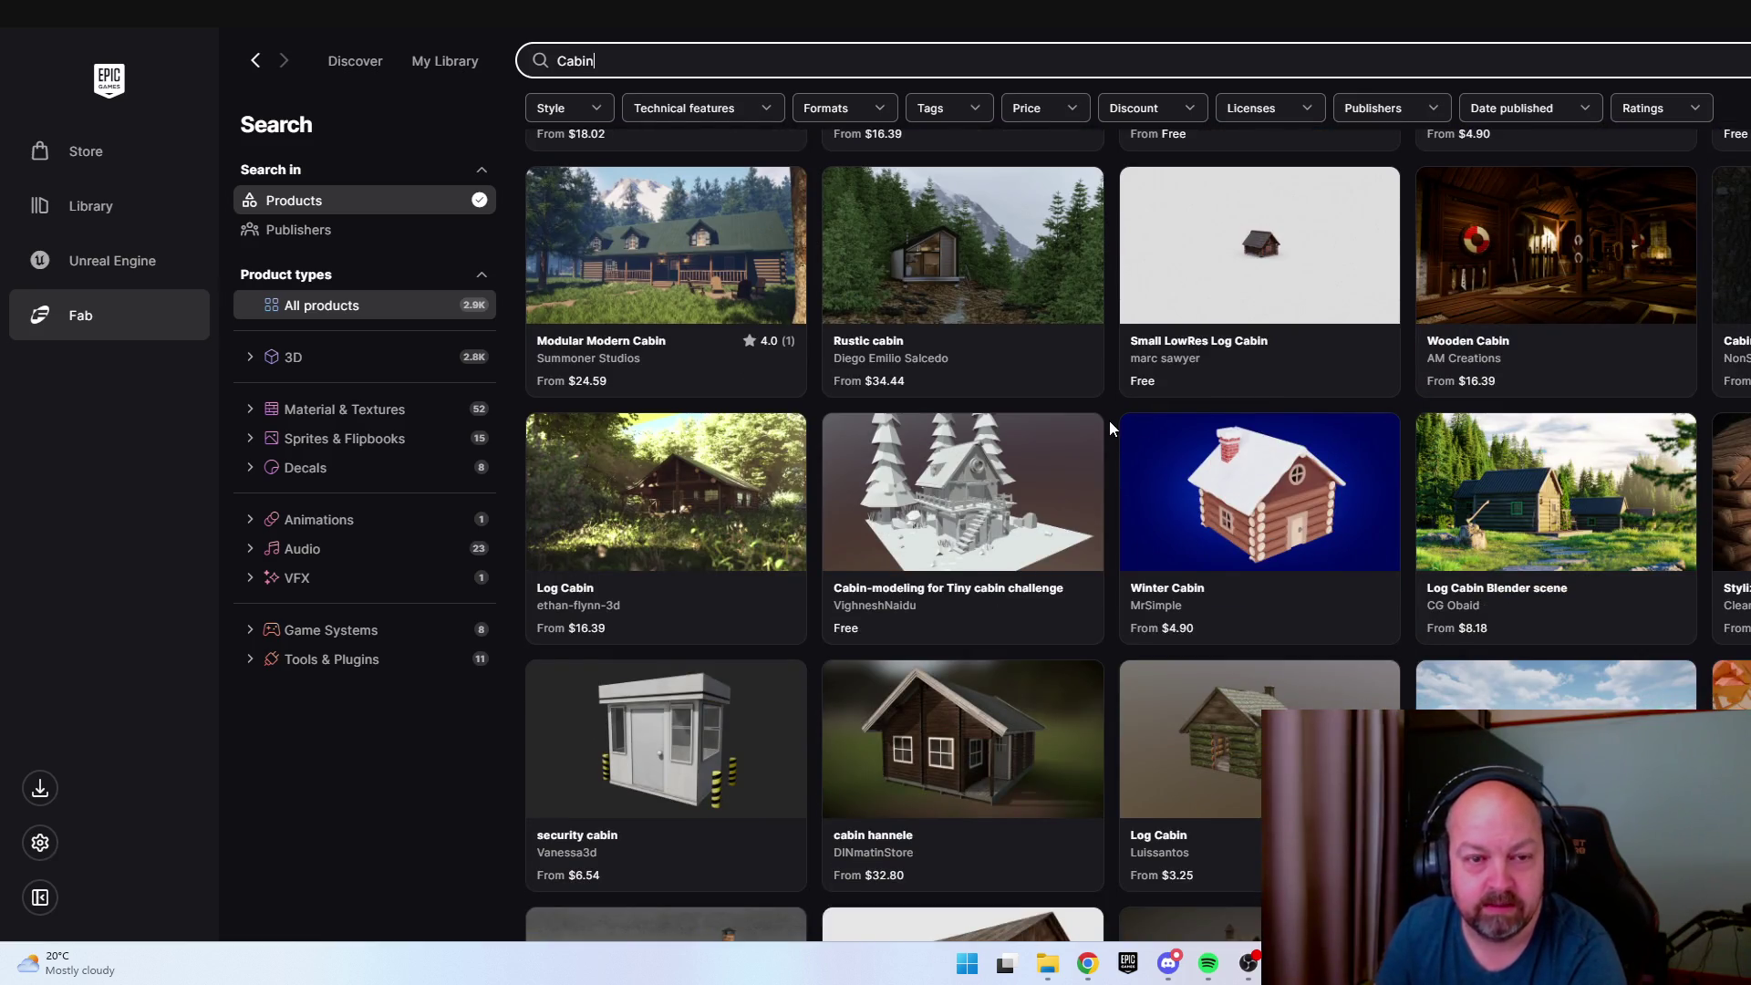
scroll(1111, 401, down, 3)
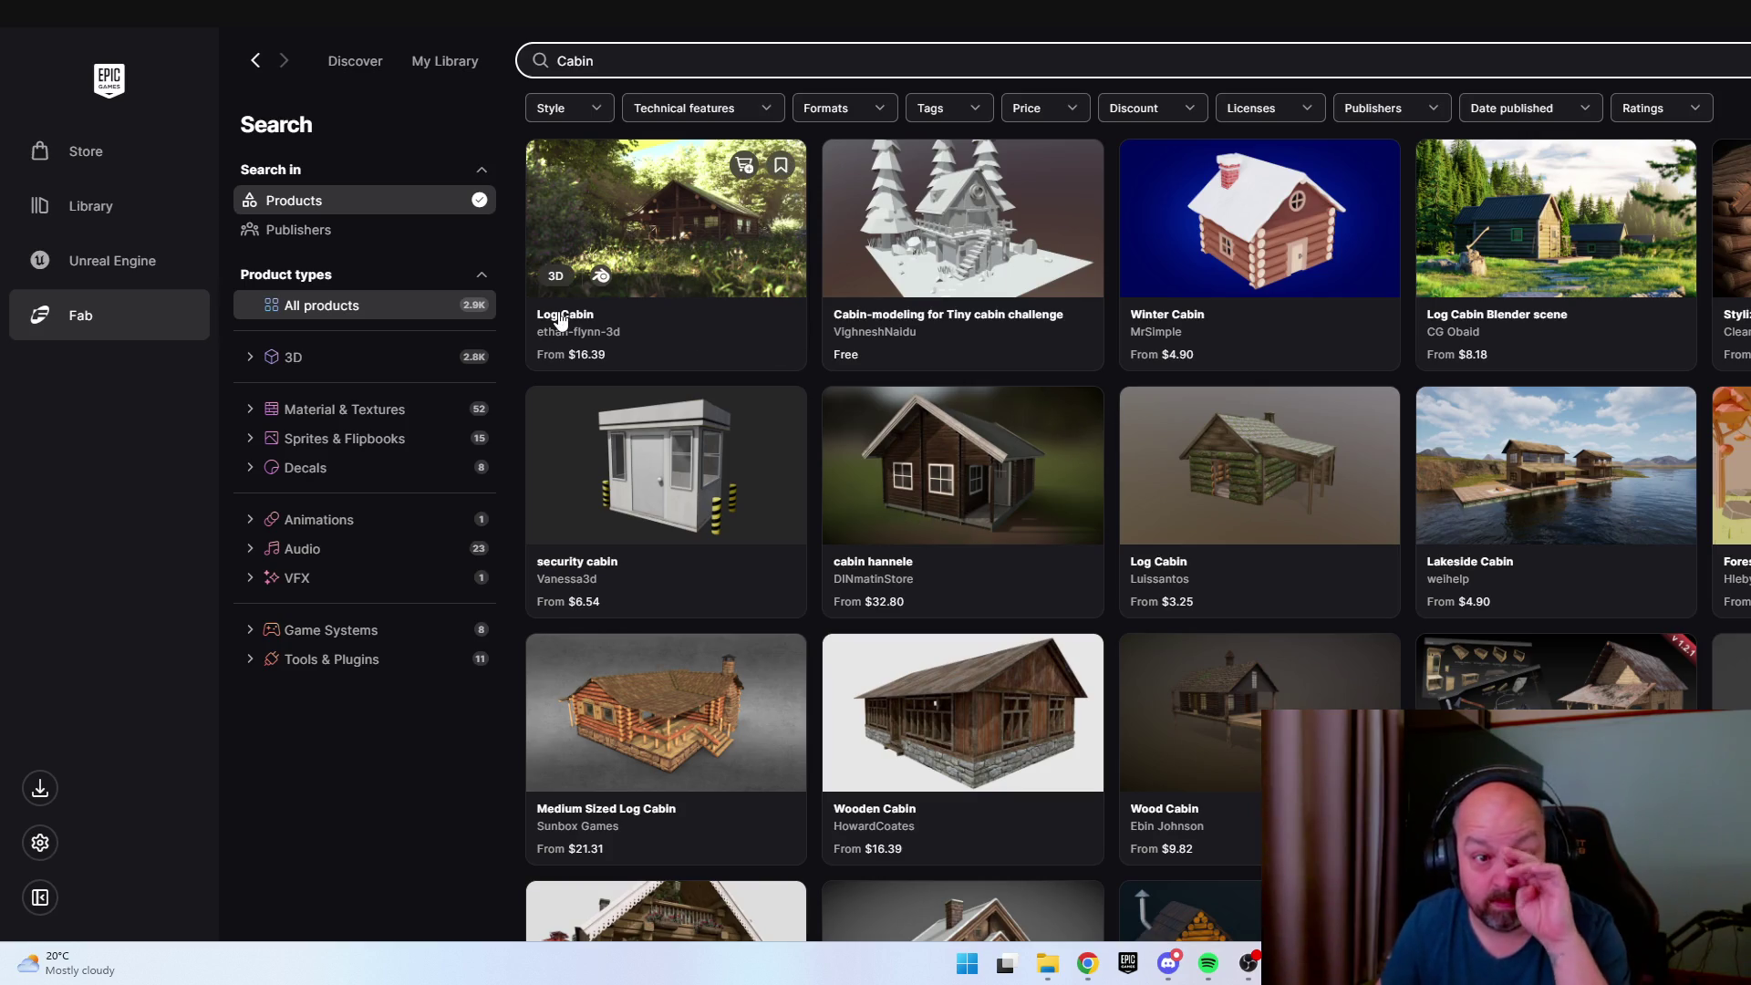
Preview the forest Log Cabin product, close it, and keep scrolling the cabin results.
click(560, 319)
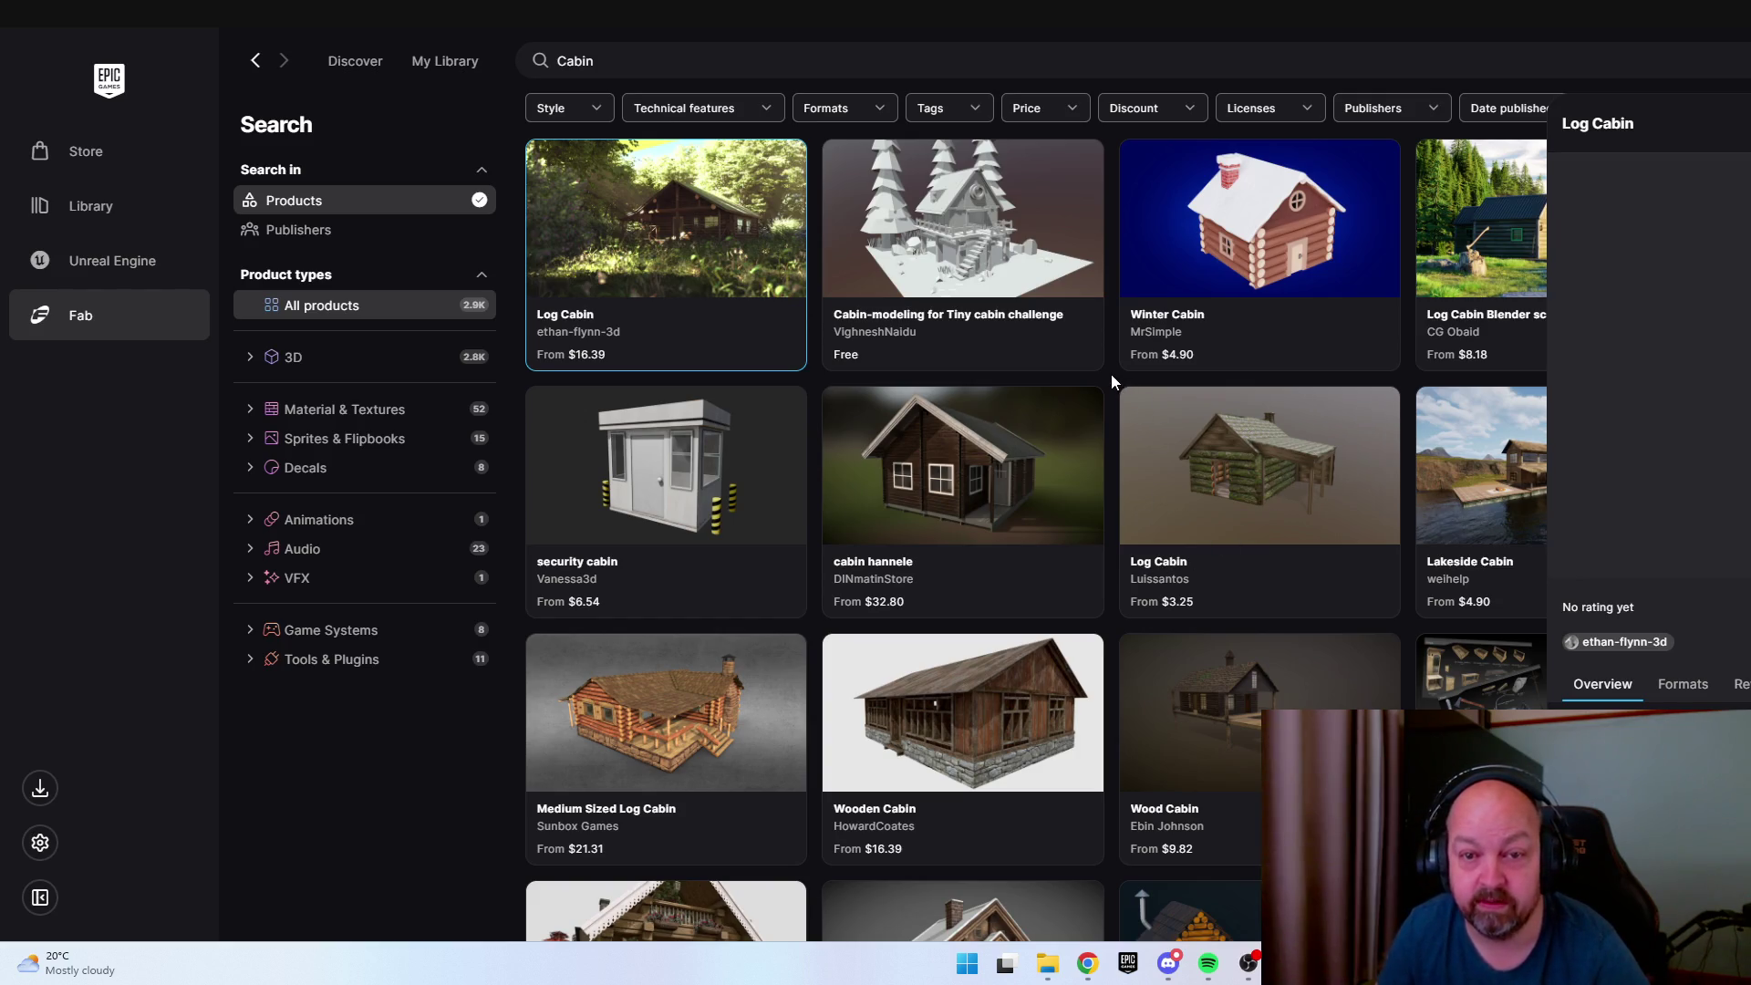
key(Escape)
scroll(1347, 329, down, 5)
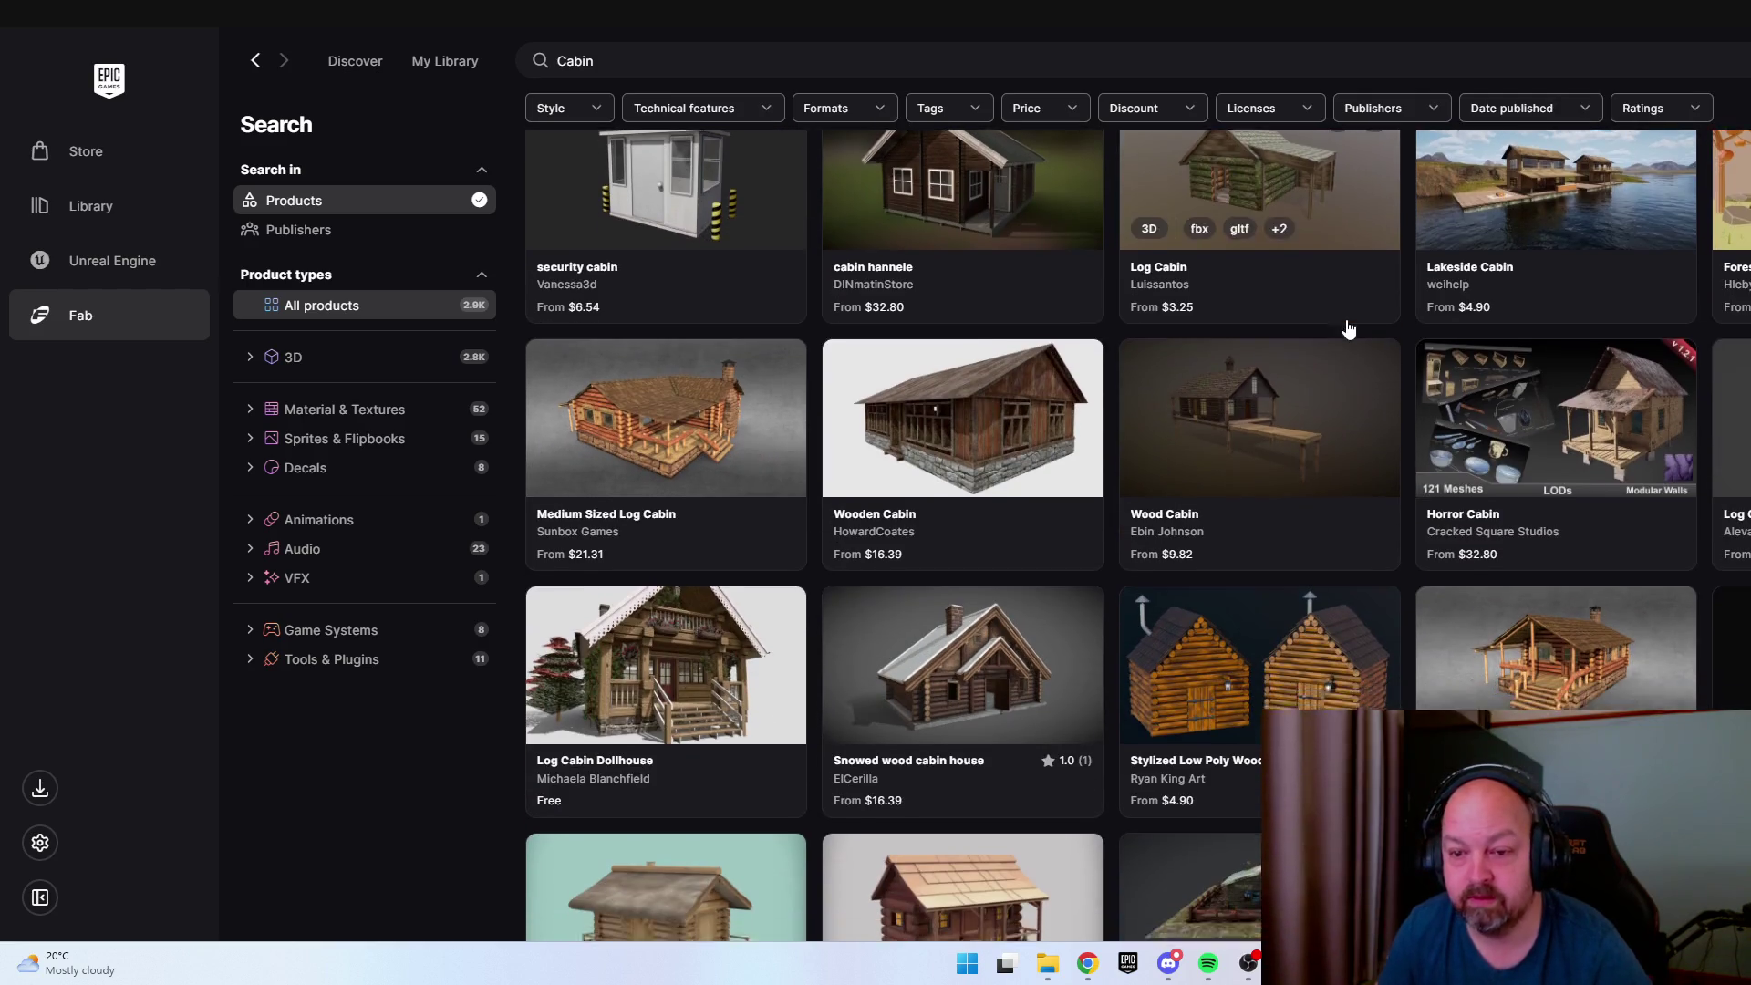
scroll(1347, 328, down, 4)
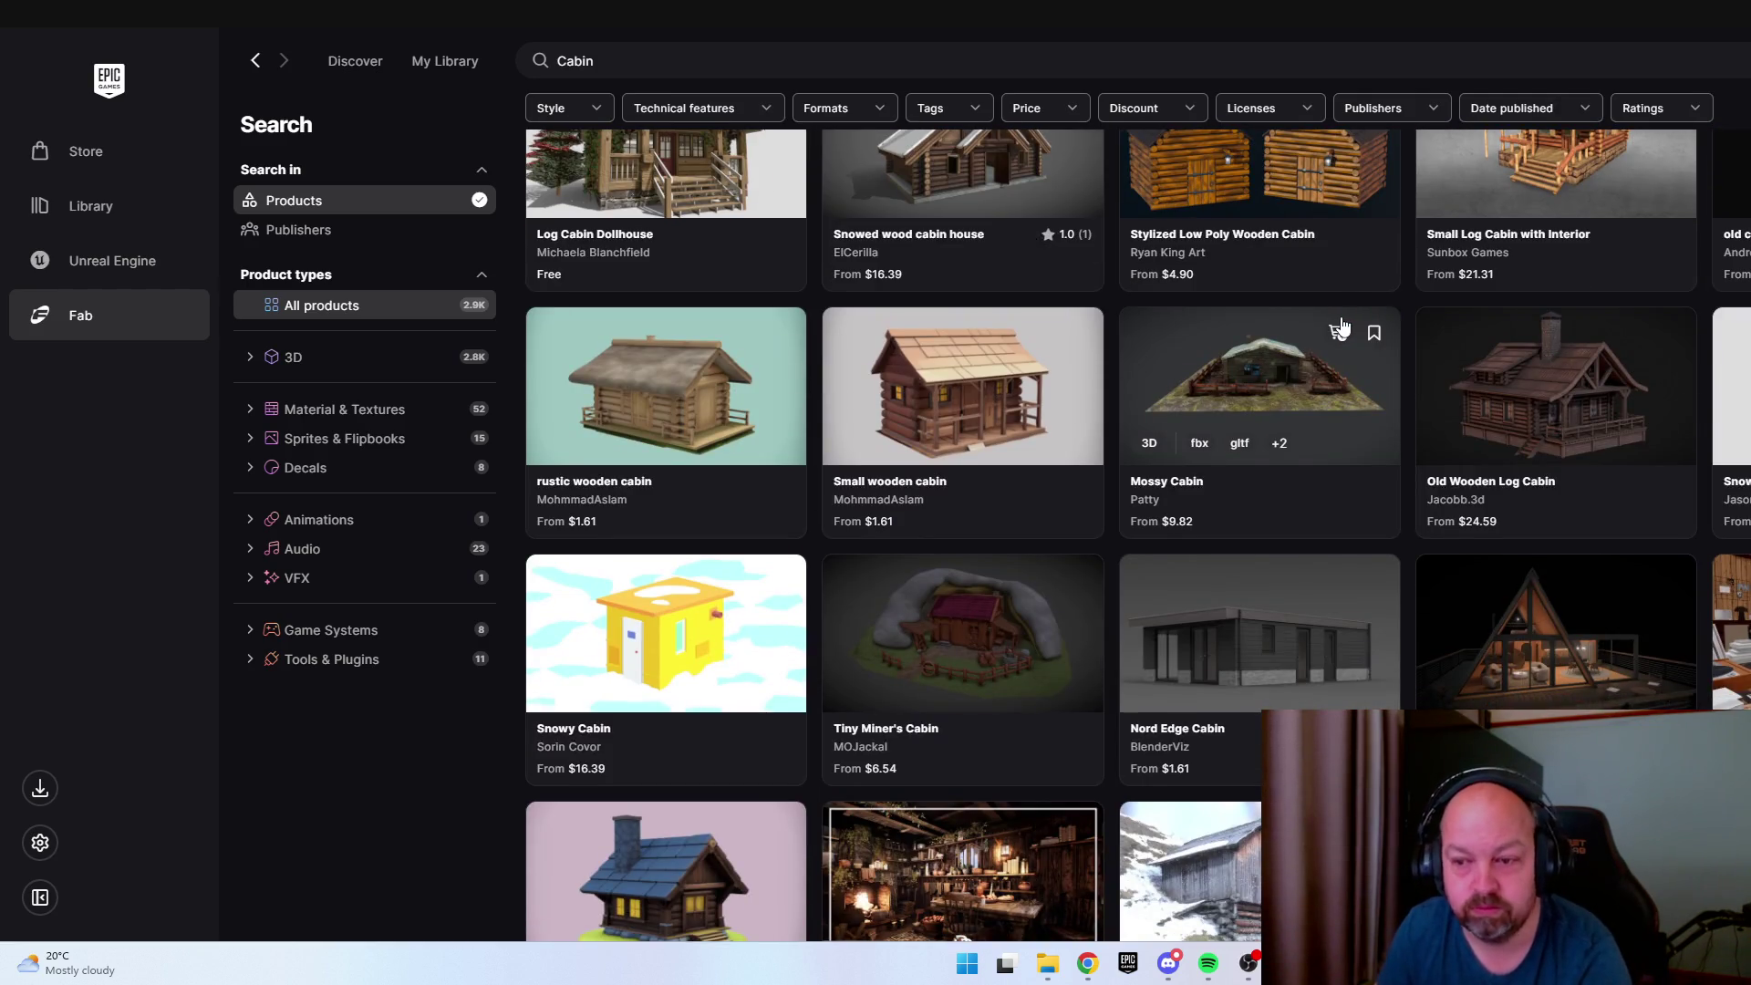
scroll(1336, 331, down, 5)
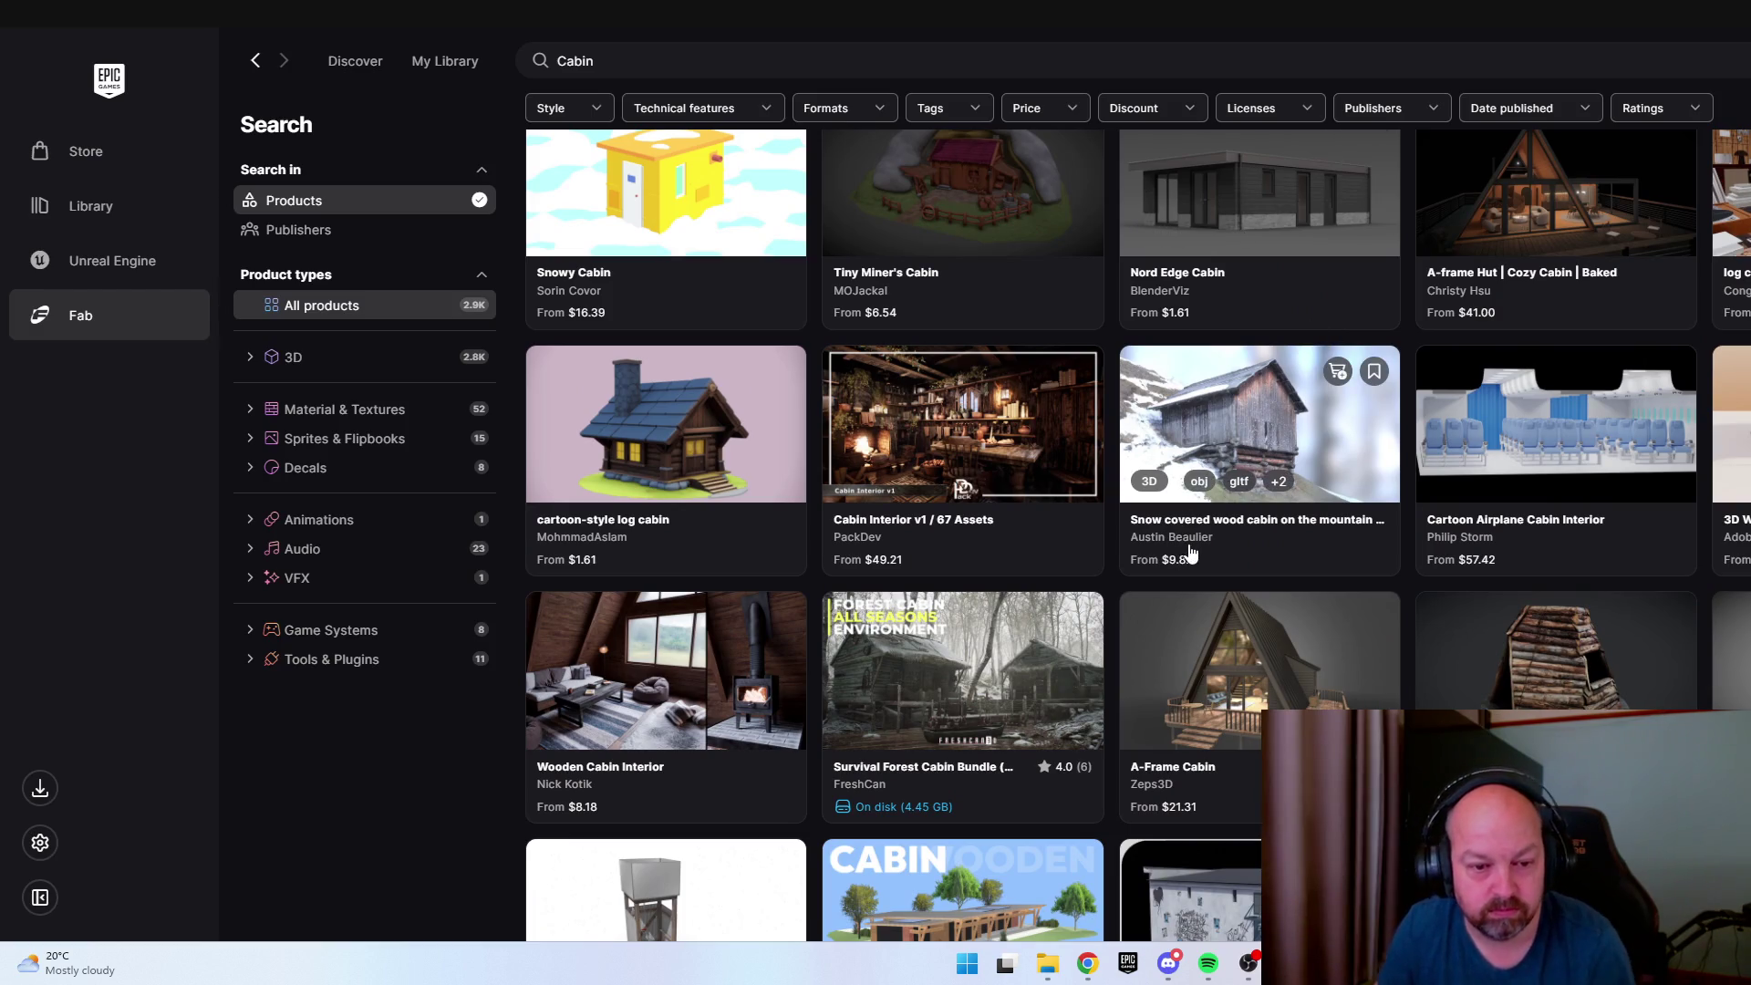
scroll(1186, 550, down, 4)
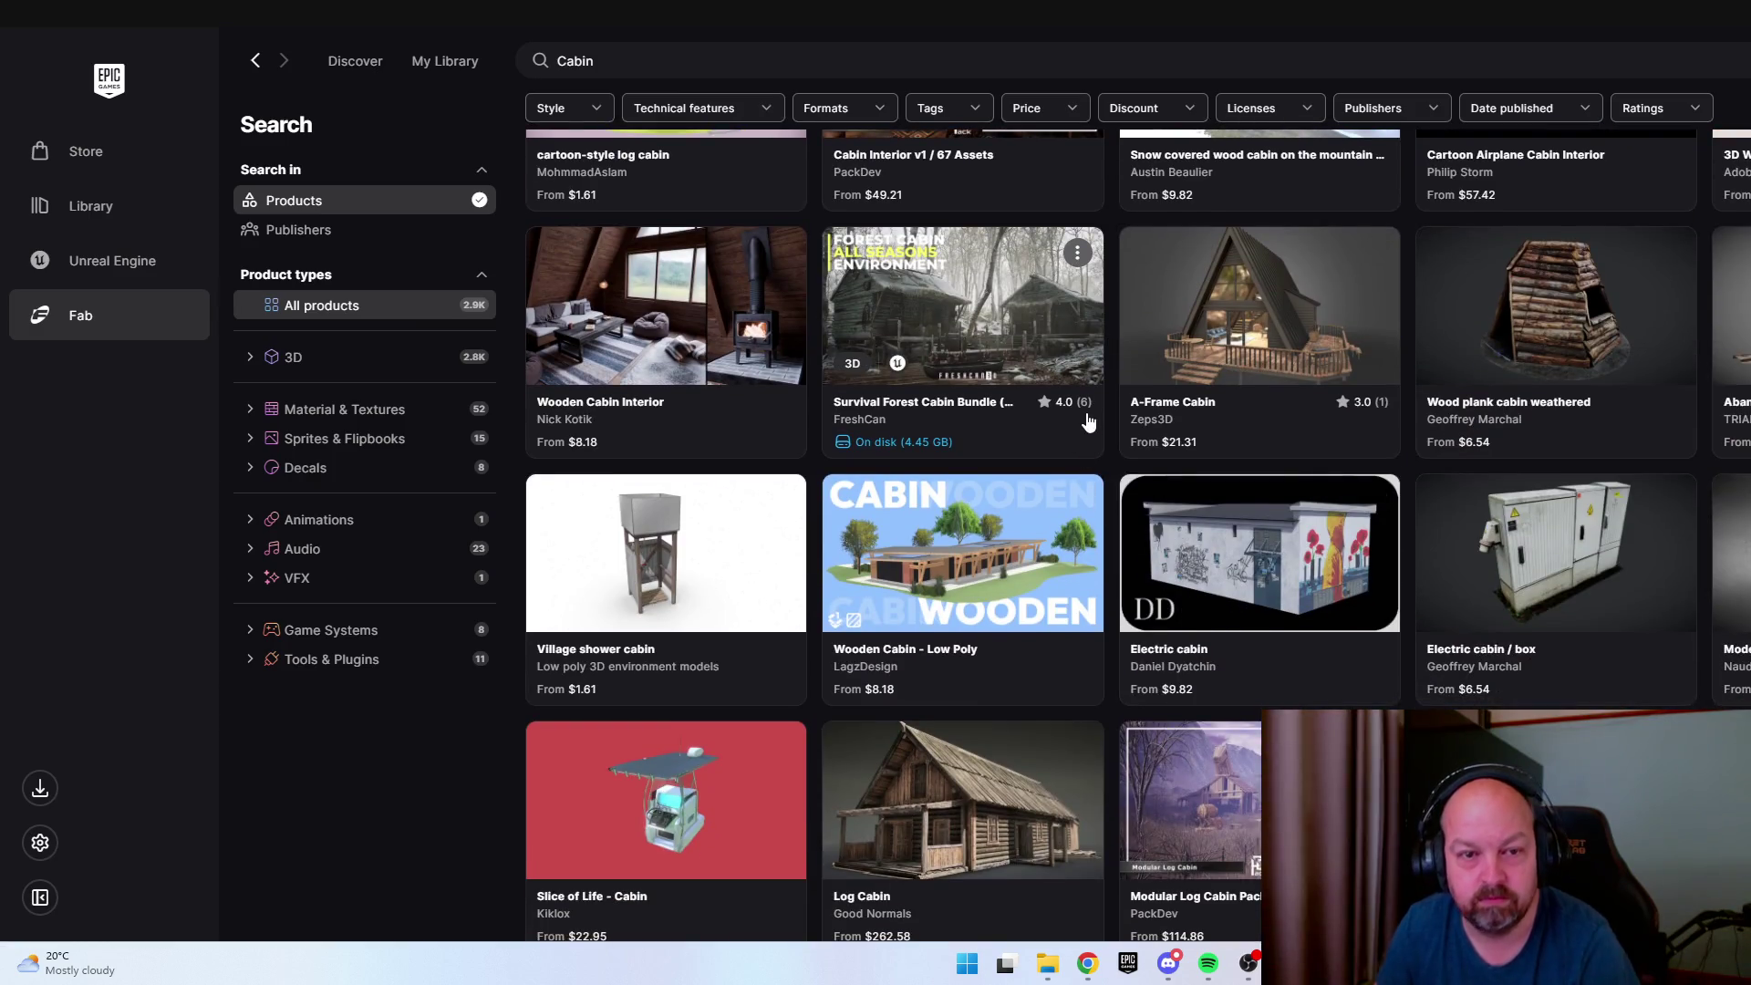
scroll(1088, 418, down, 4)
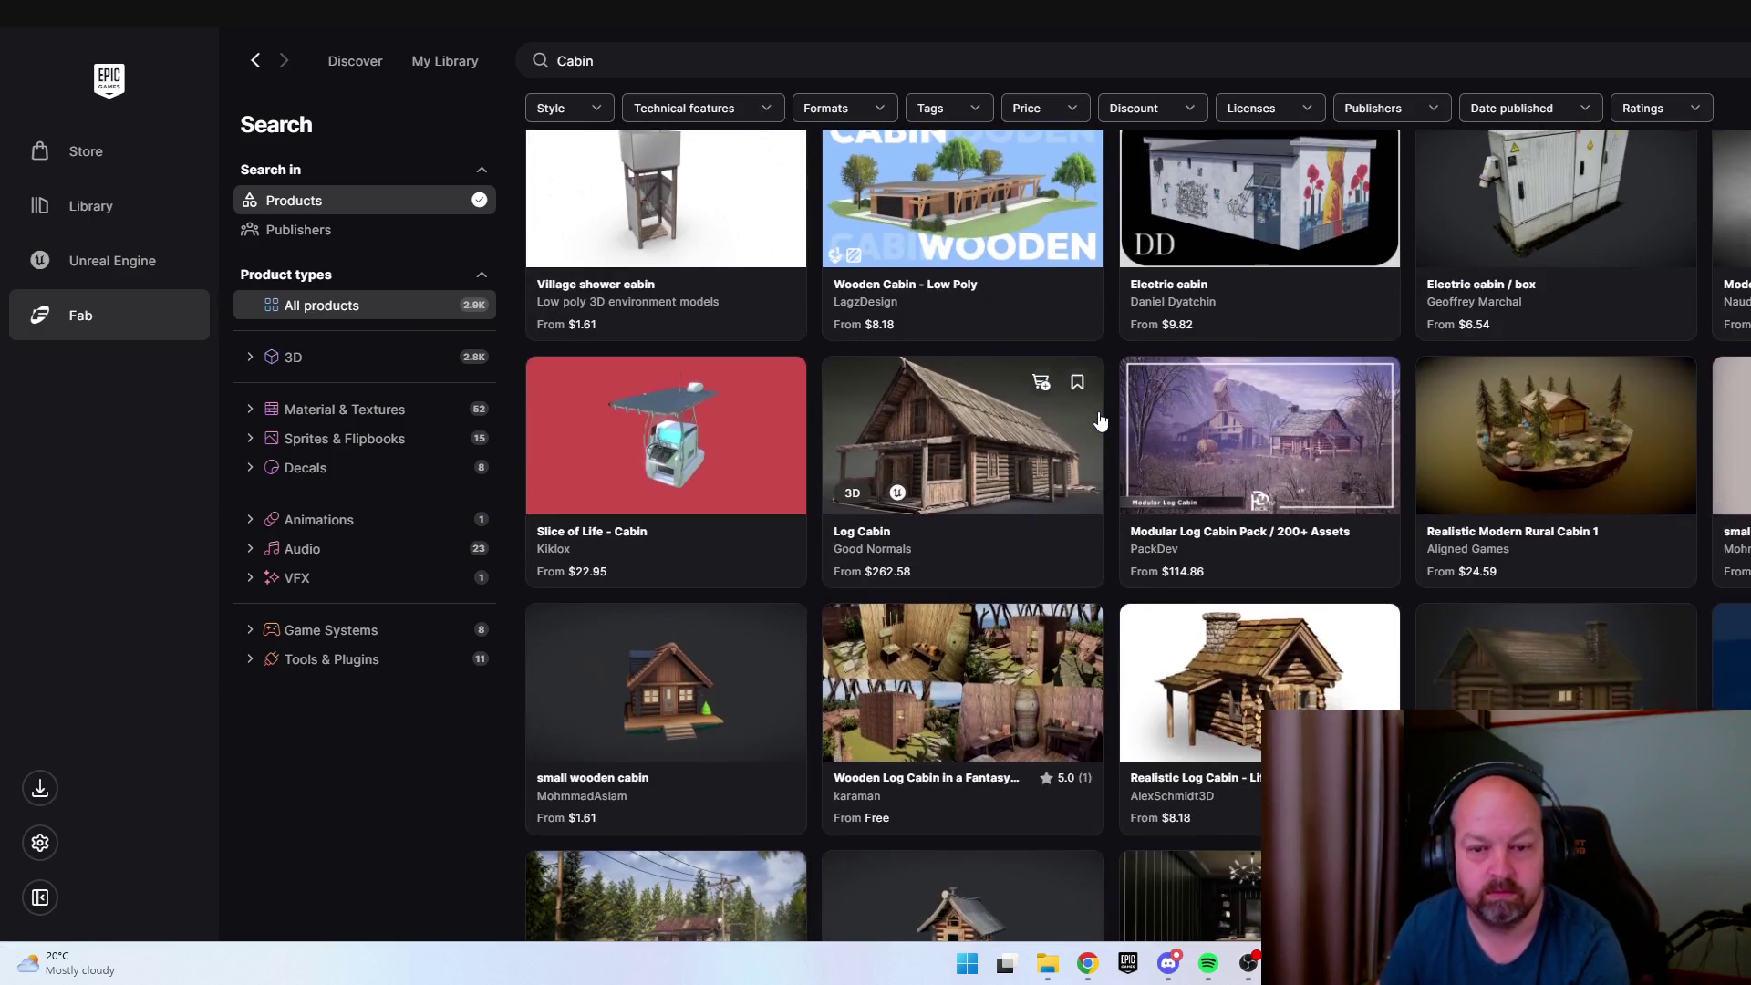
scroll(1104, 402, down, 20)
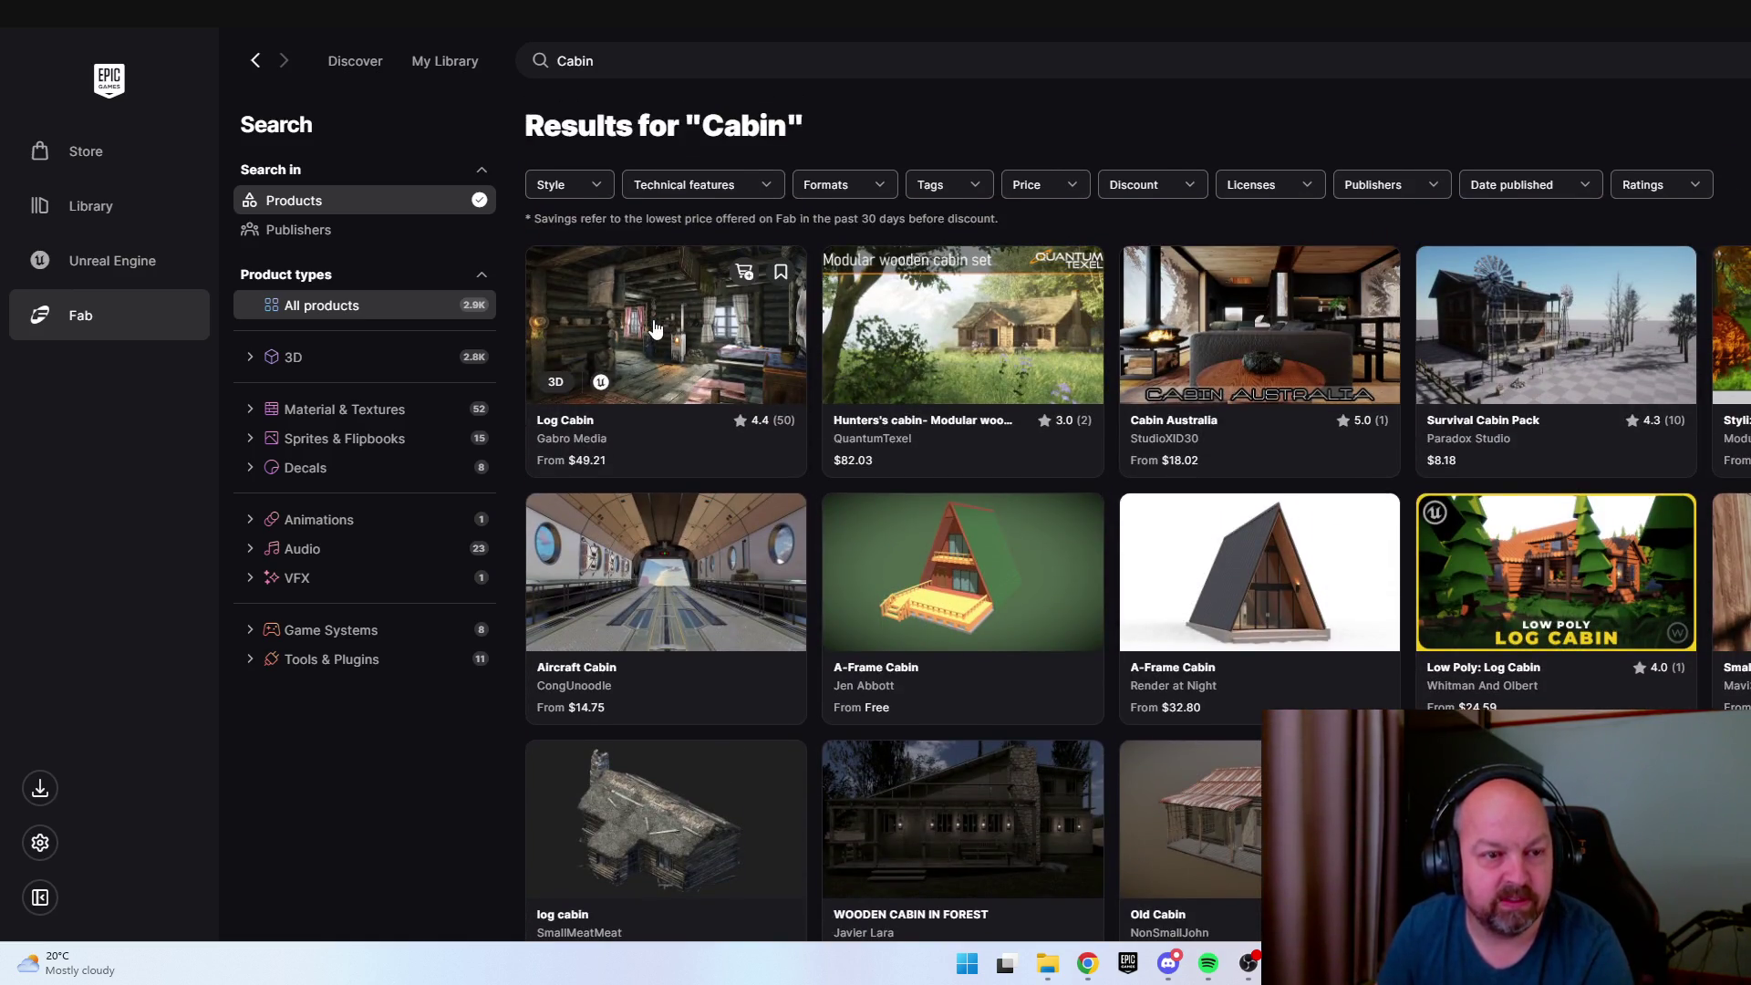
Open the top-rated Log Cabin pack's details and move the launcher window left.
click(658, 336)
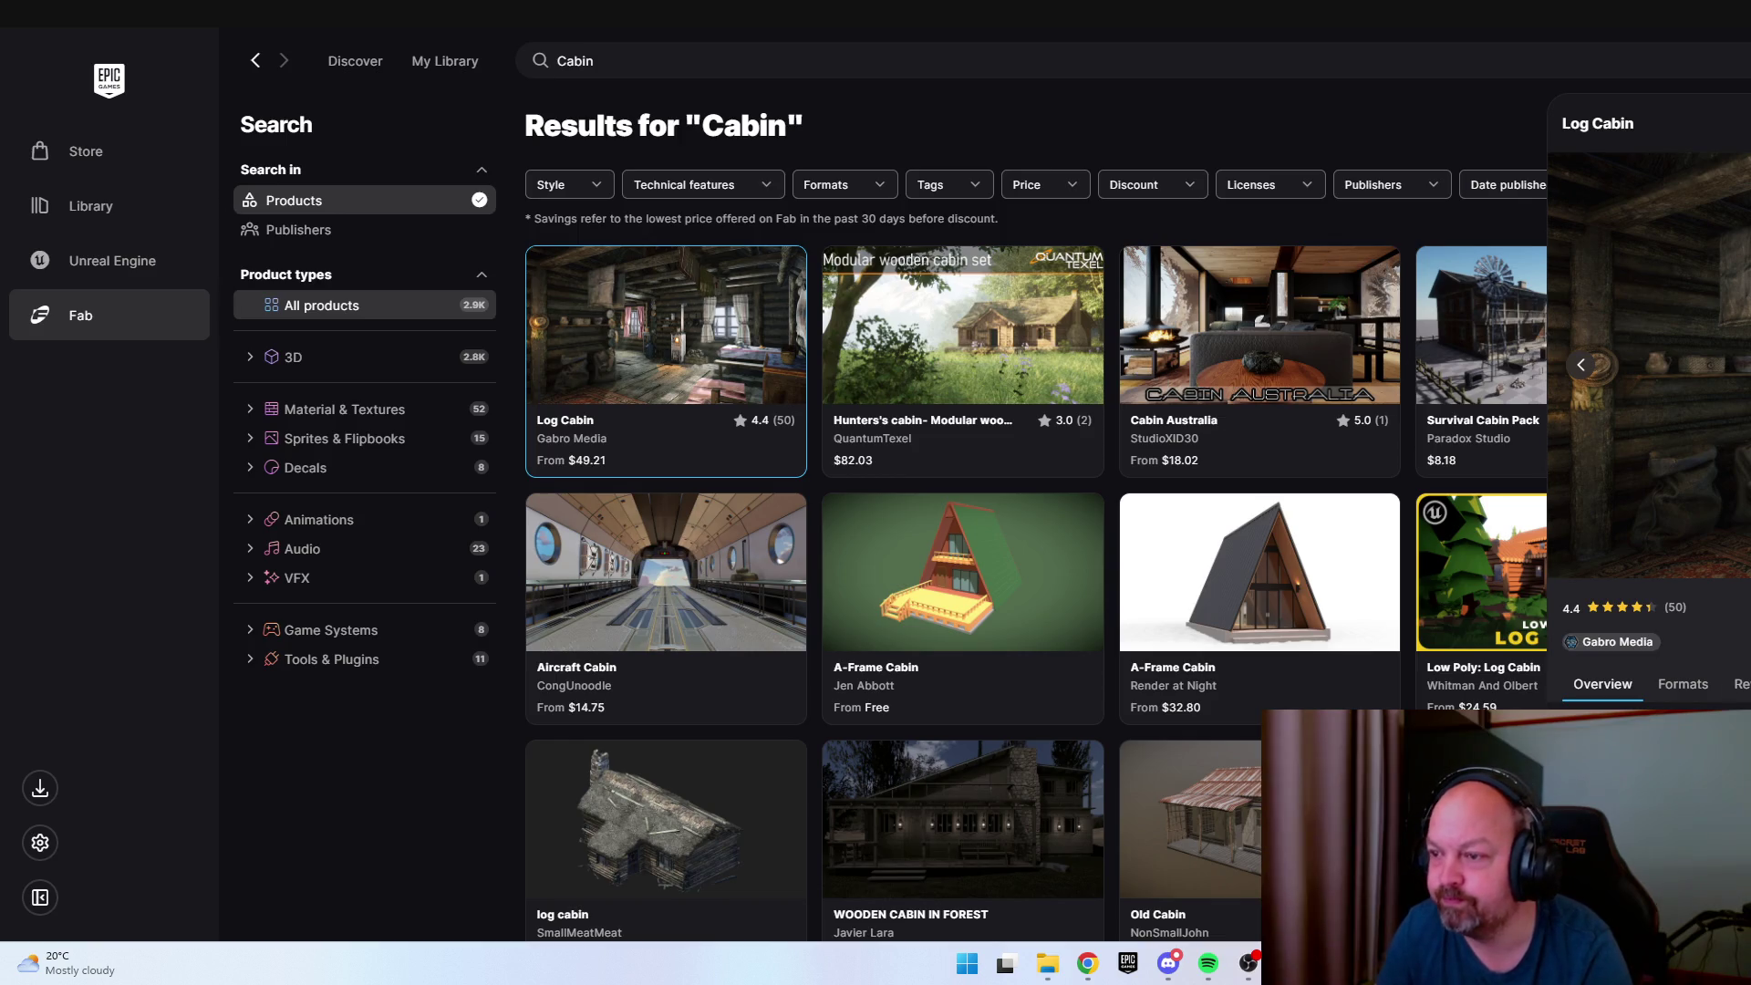
mouse_move(1548, 7)
mouse_down()
mouse_move(1234, 43)
mouse_move(688, 62)
mouse_up()
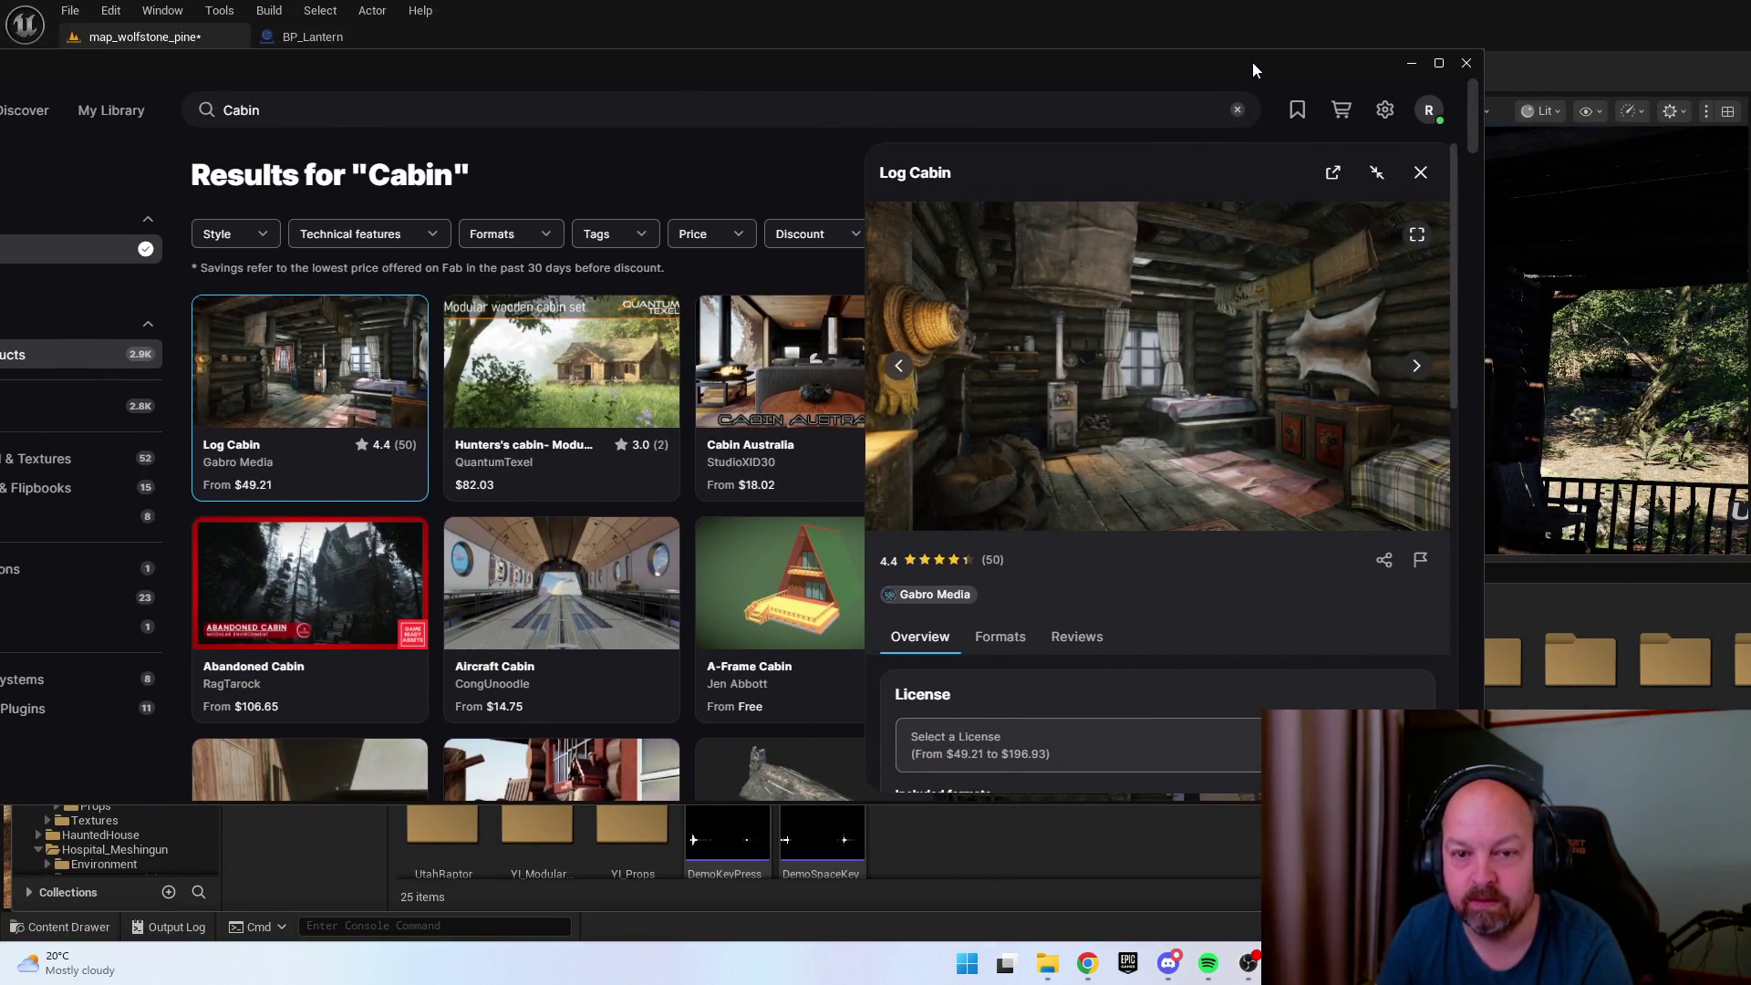
drag(1251, 62, 900, 73)
Page through all of the Log Cabin preview images in the gallery.
click(1066, 378)
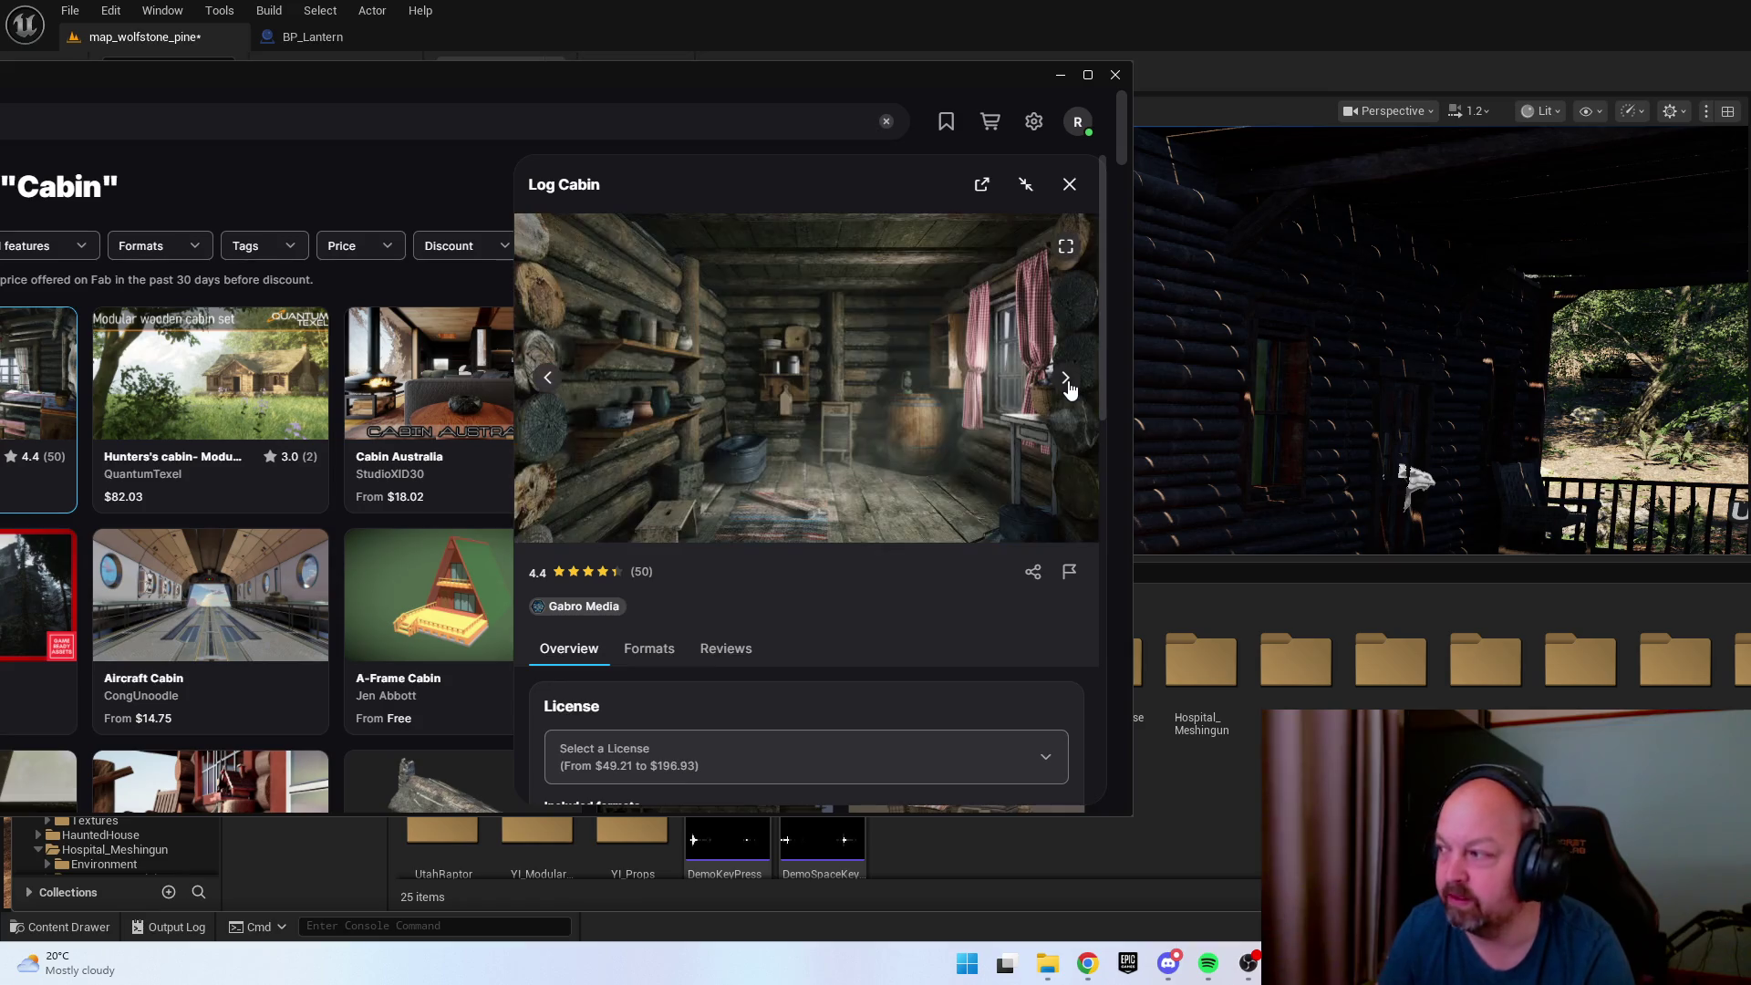
click(1066, 377)
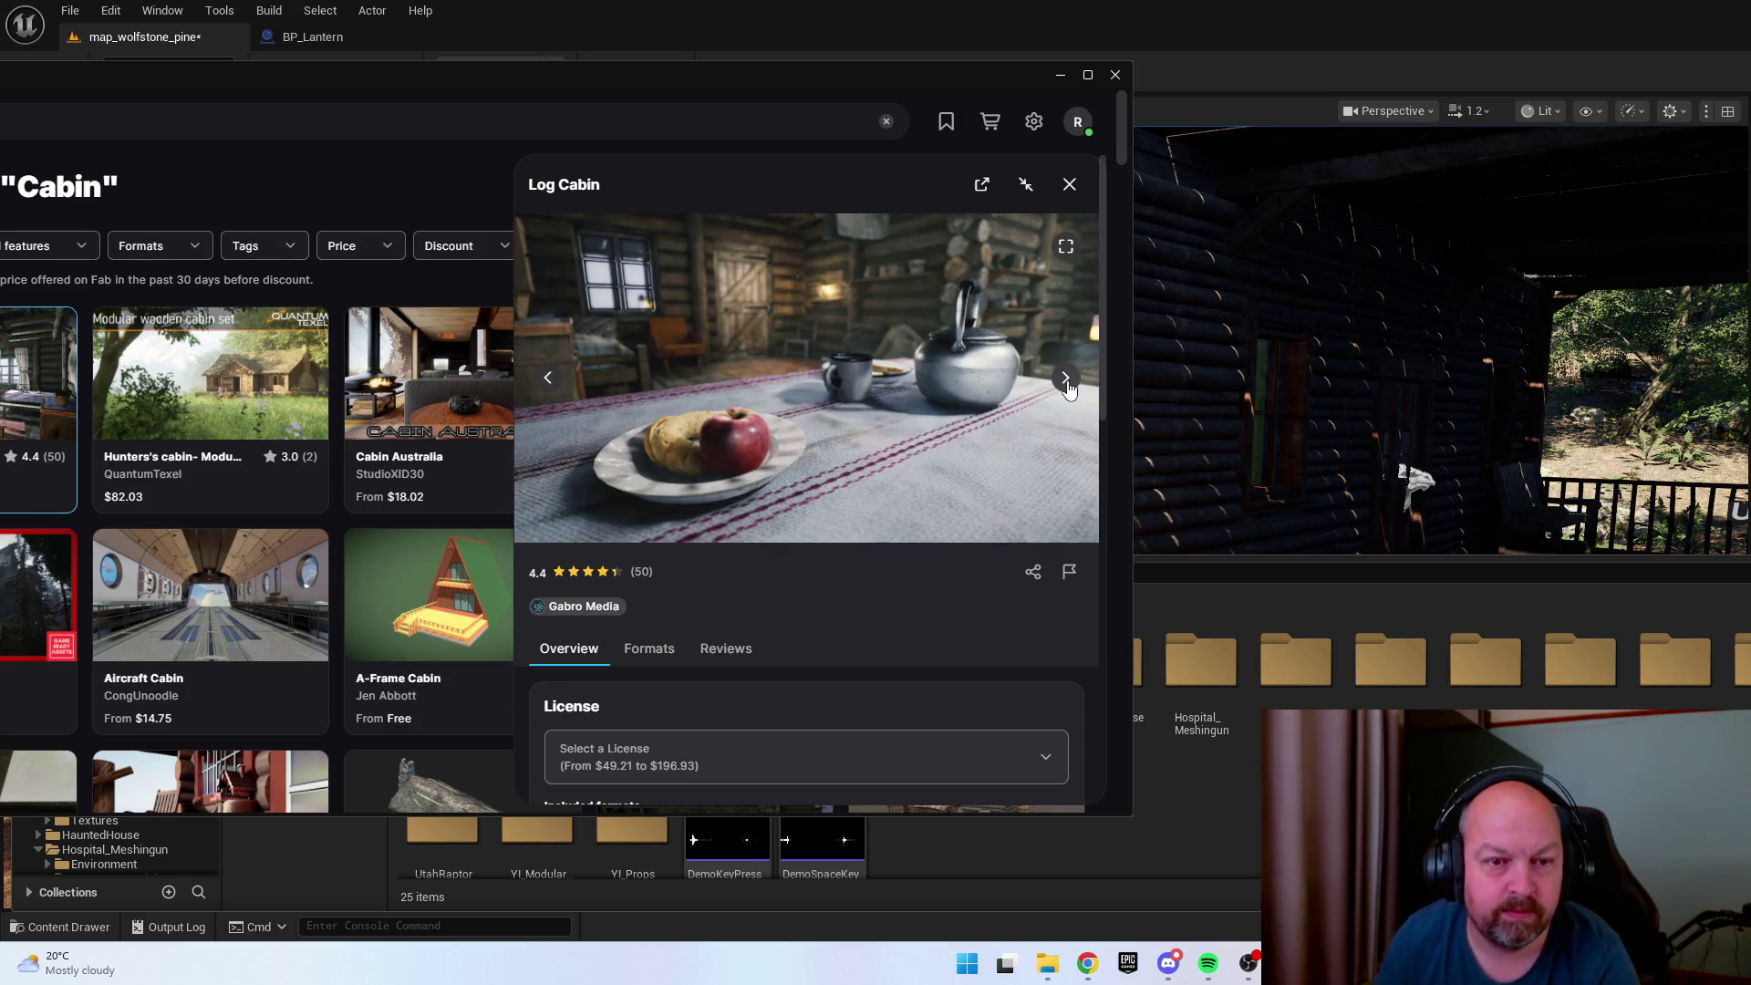
click(1066, 378)
click(1065, 377)
click(1064, 377)
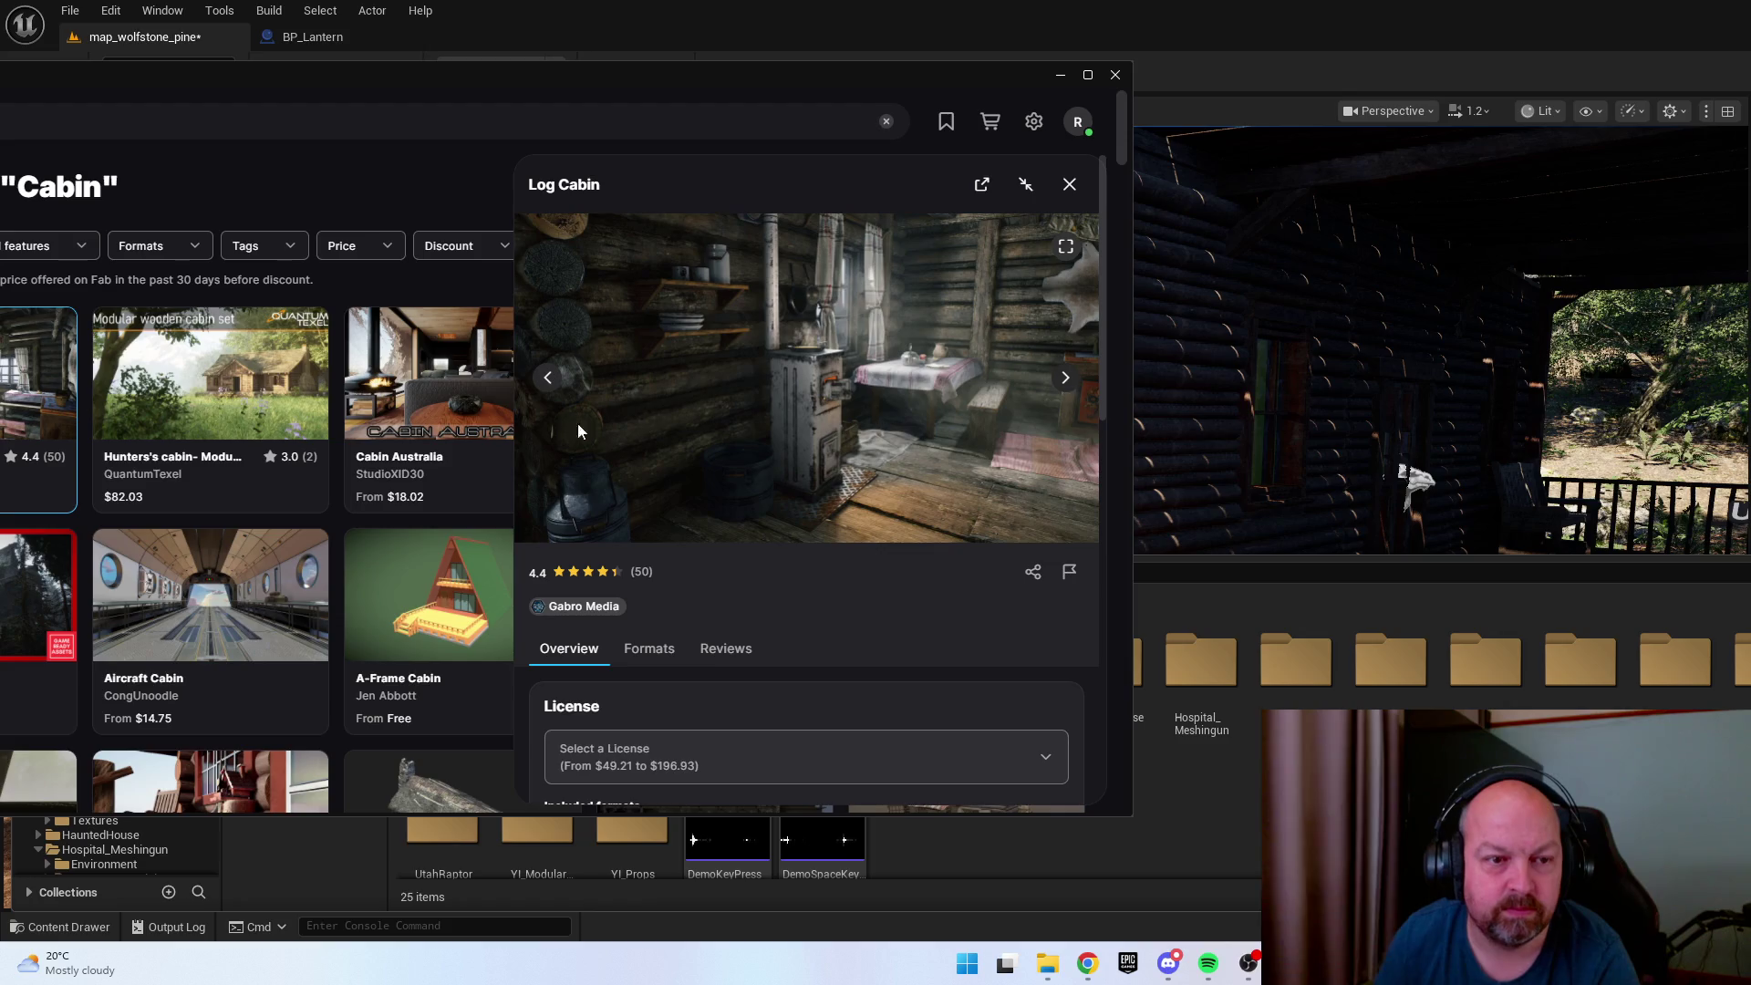
click(547, 377)
click(1066, 380)
click(1068, 380)
click(1066, 378)
click(1066, 378)
click(1066, 377)
click(1066, 377)
Maximize the launcher, close the Log Cabin details and select the 'Cabin' search term.
click(1077, 122)
double_click(861, 78)
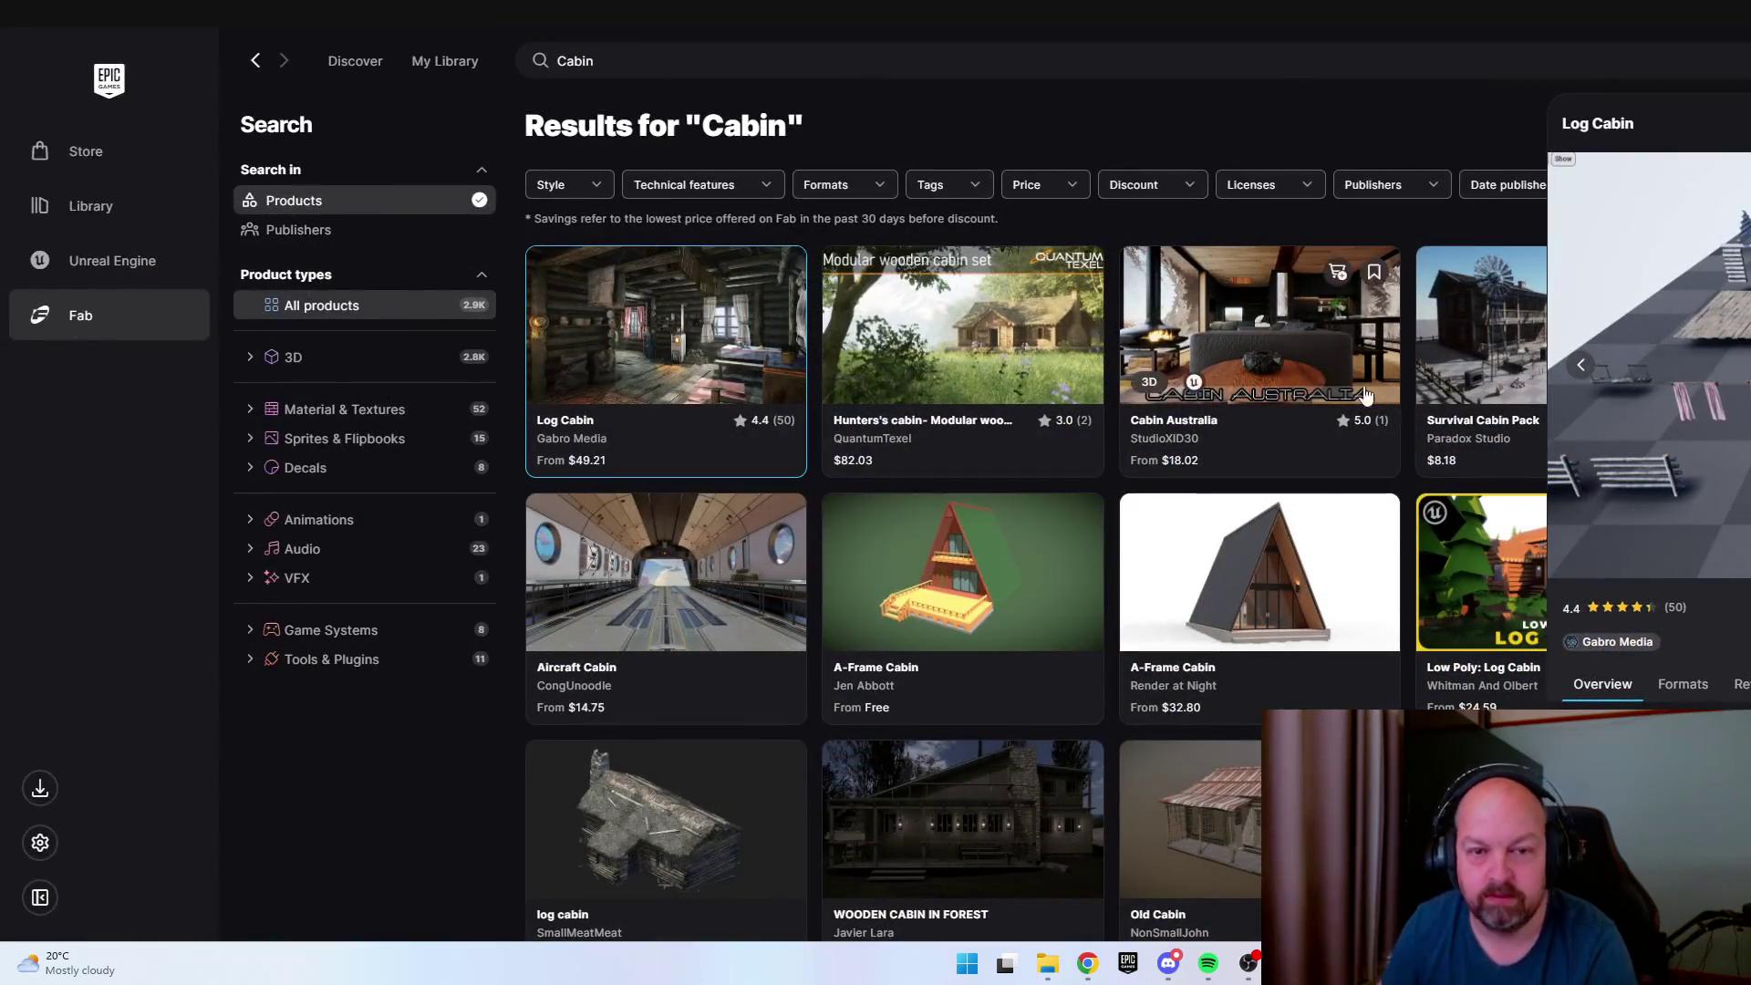
key(Escape)
drag(597, 61, 510, 54)
key(super)
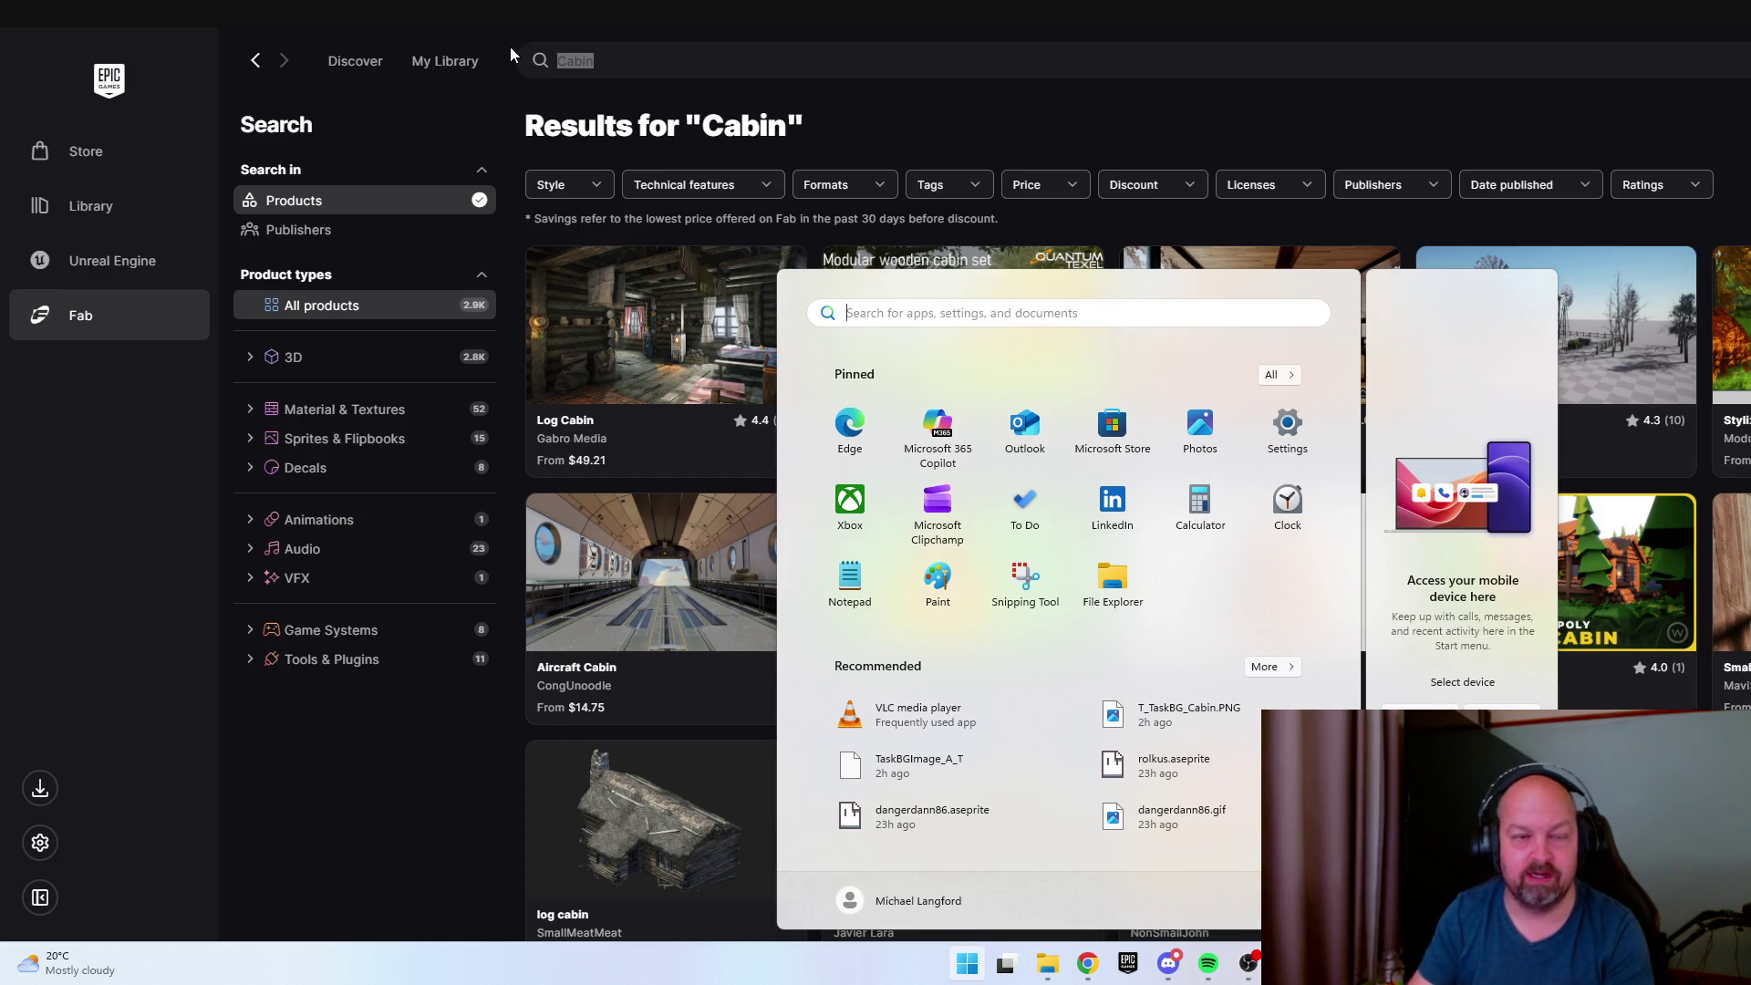
Search Fab for 'string lights'.
key(super)
text(string lights)
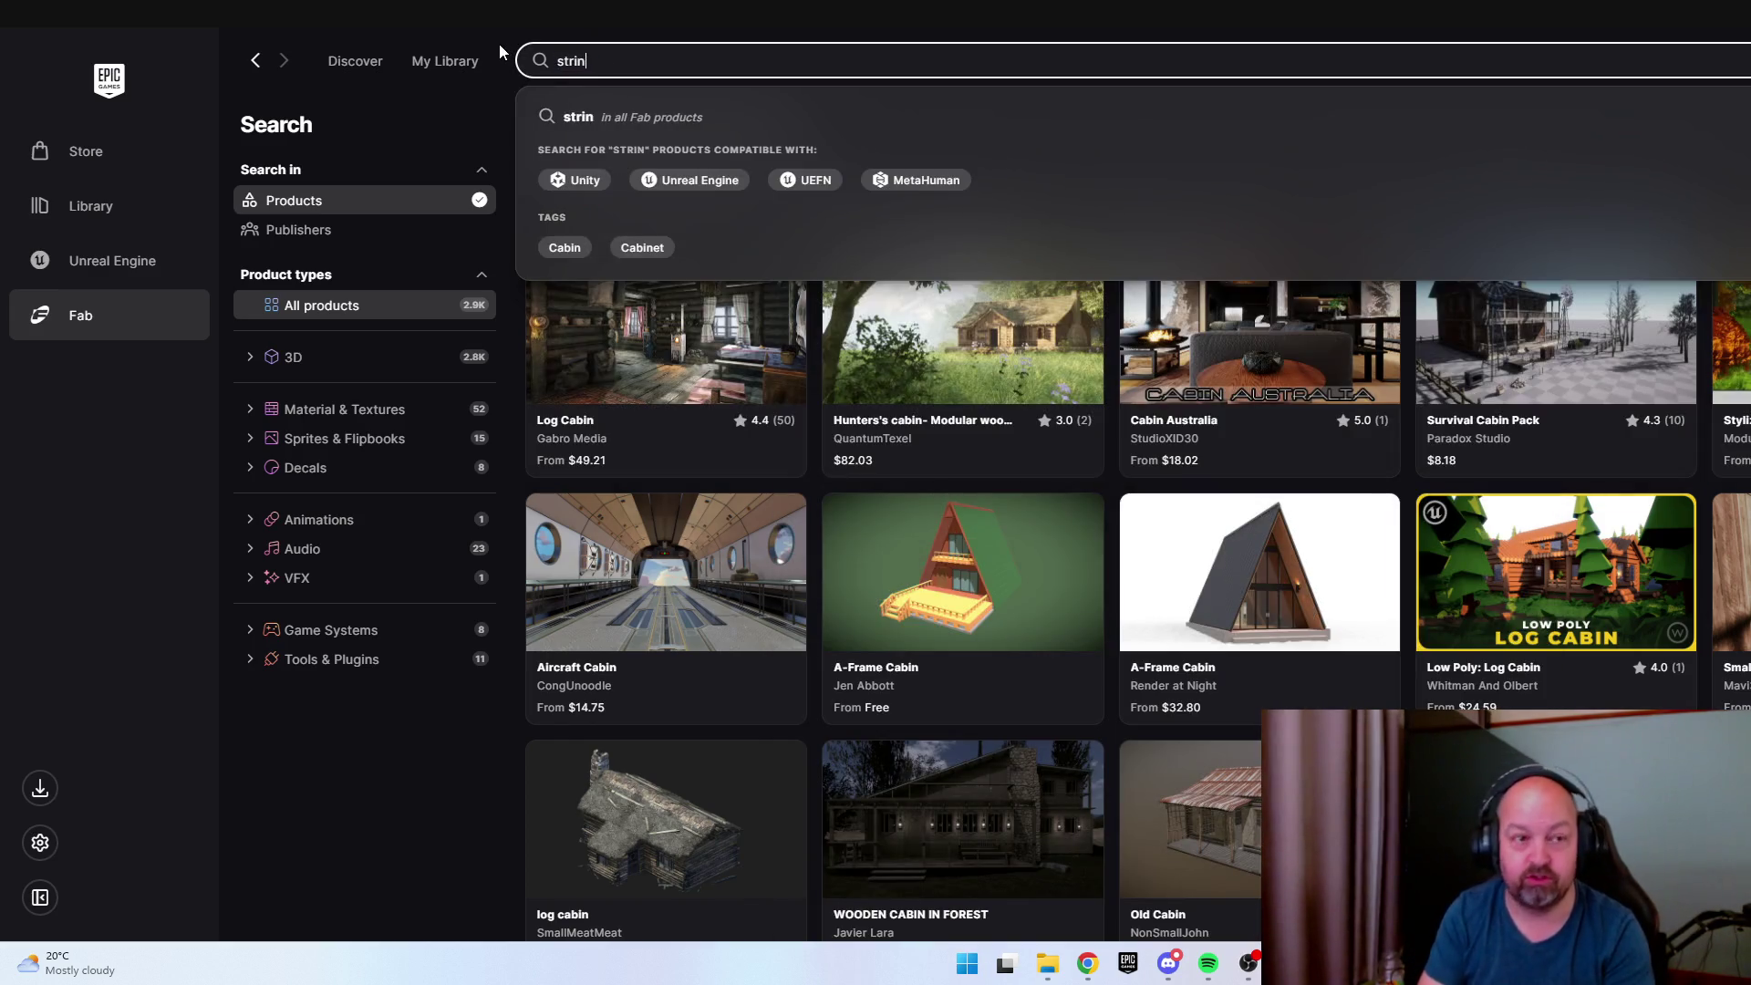
key(Return)
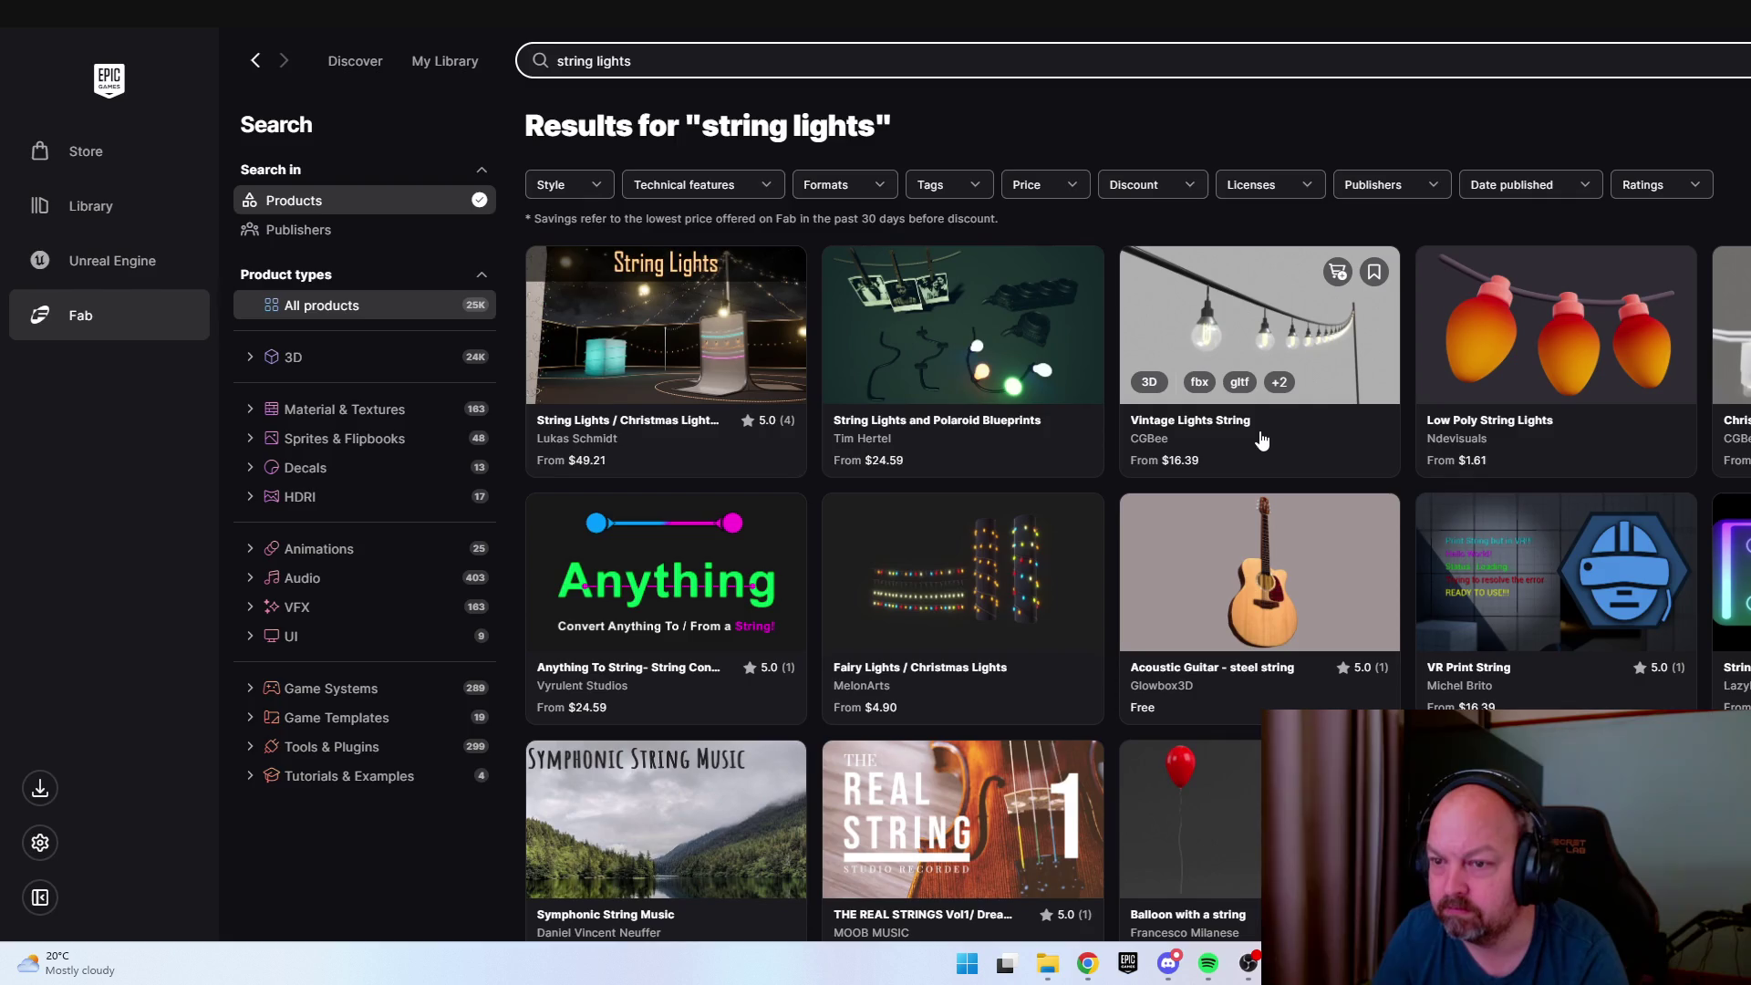
Scroll through the string lights results, such as Vintage Lights String and Low Poly String Lights.
scroll(1179, 424, down, 5)
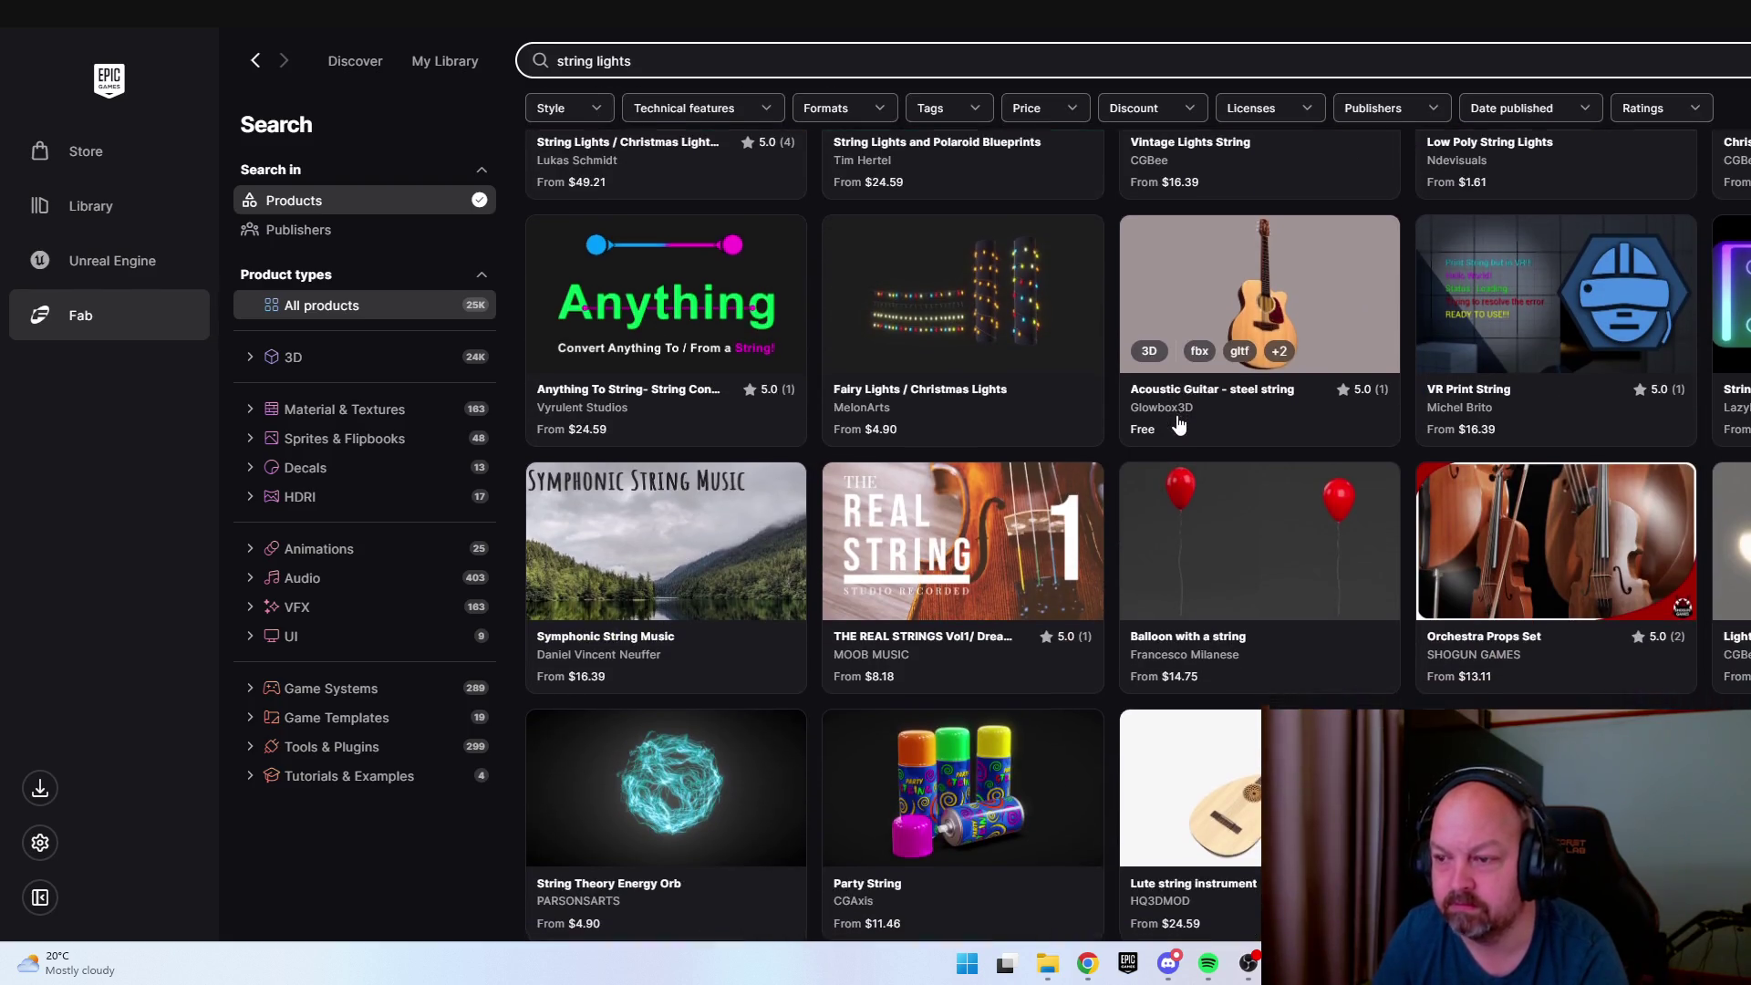
scroll(1179, 424, down, 3)
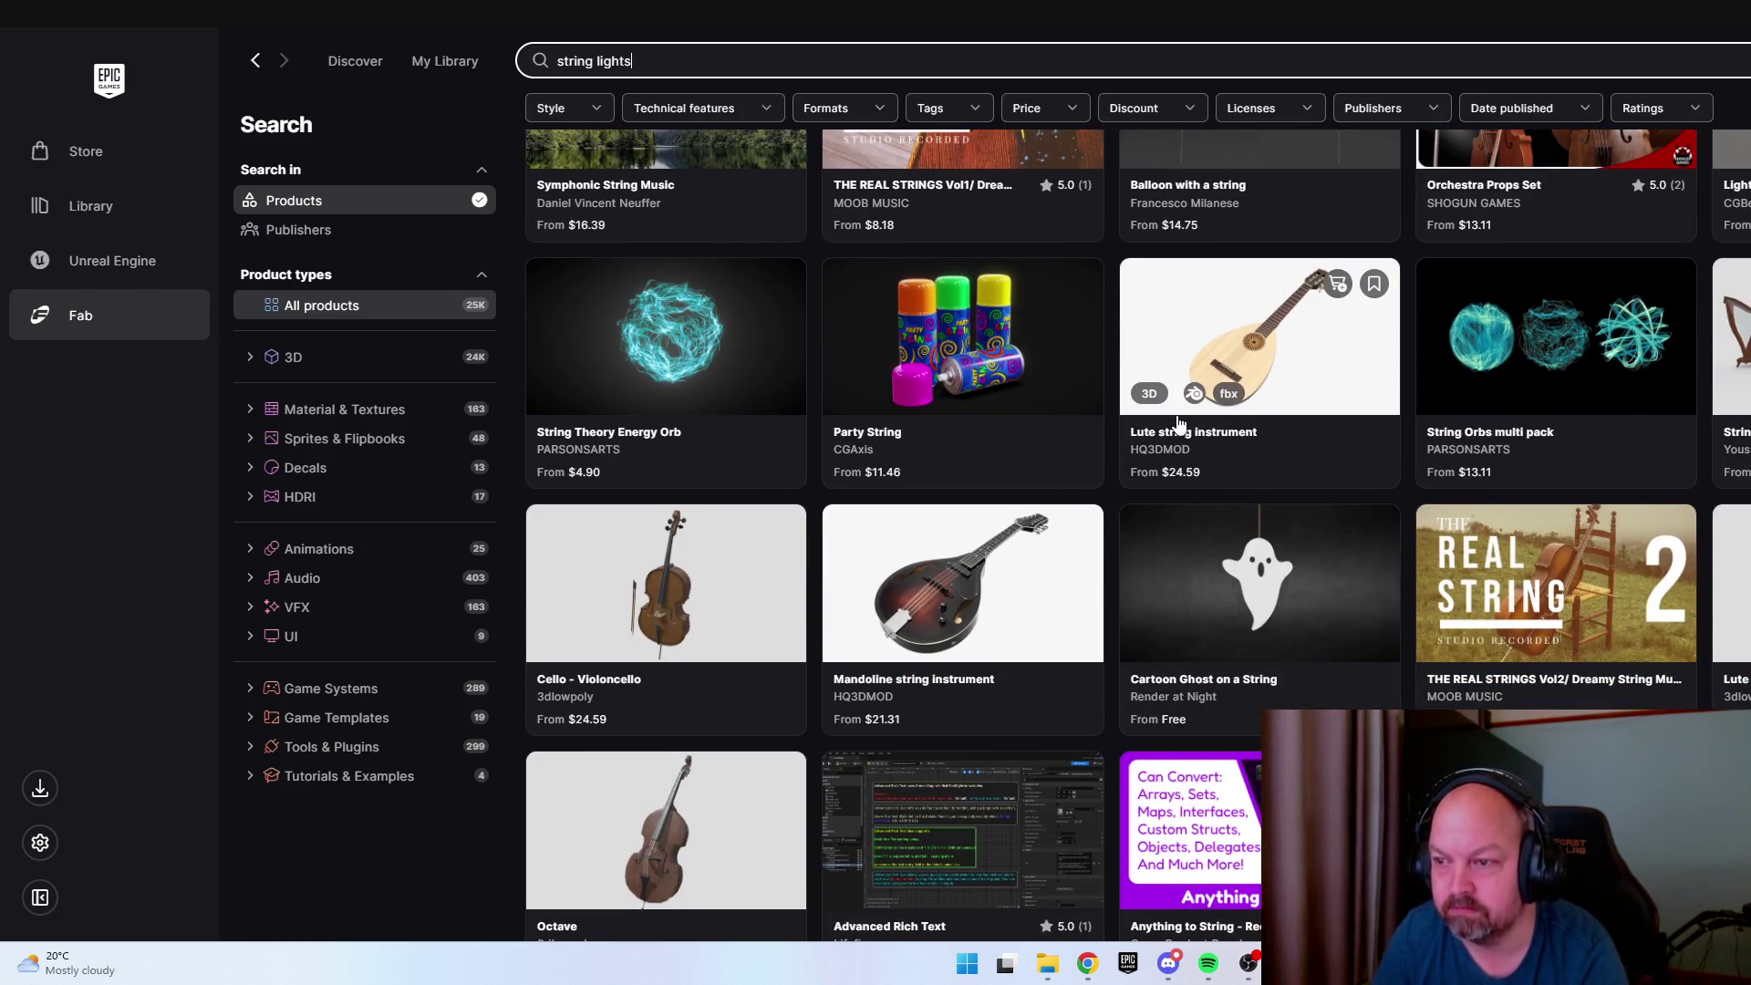
scroll(1178, 424, down, 3)
scroll(1067, 393, up, 10)
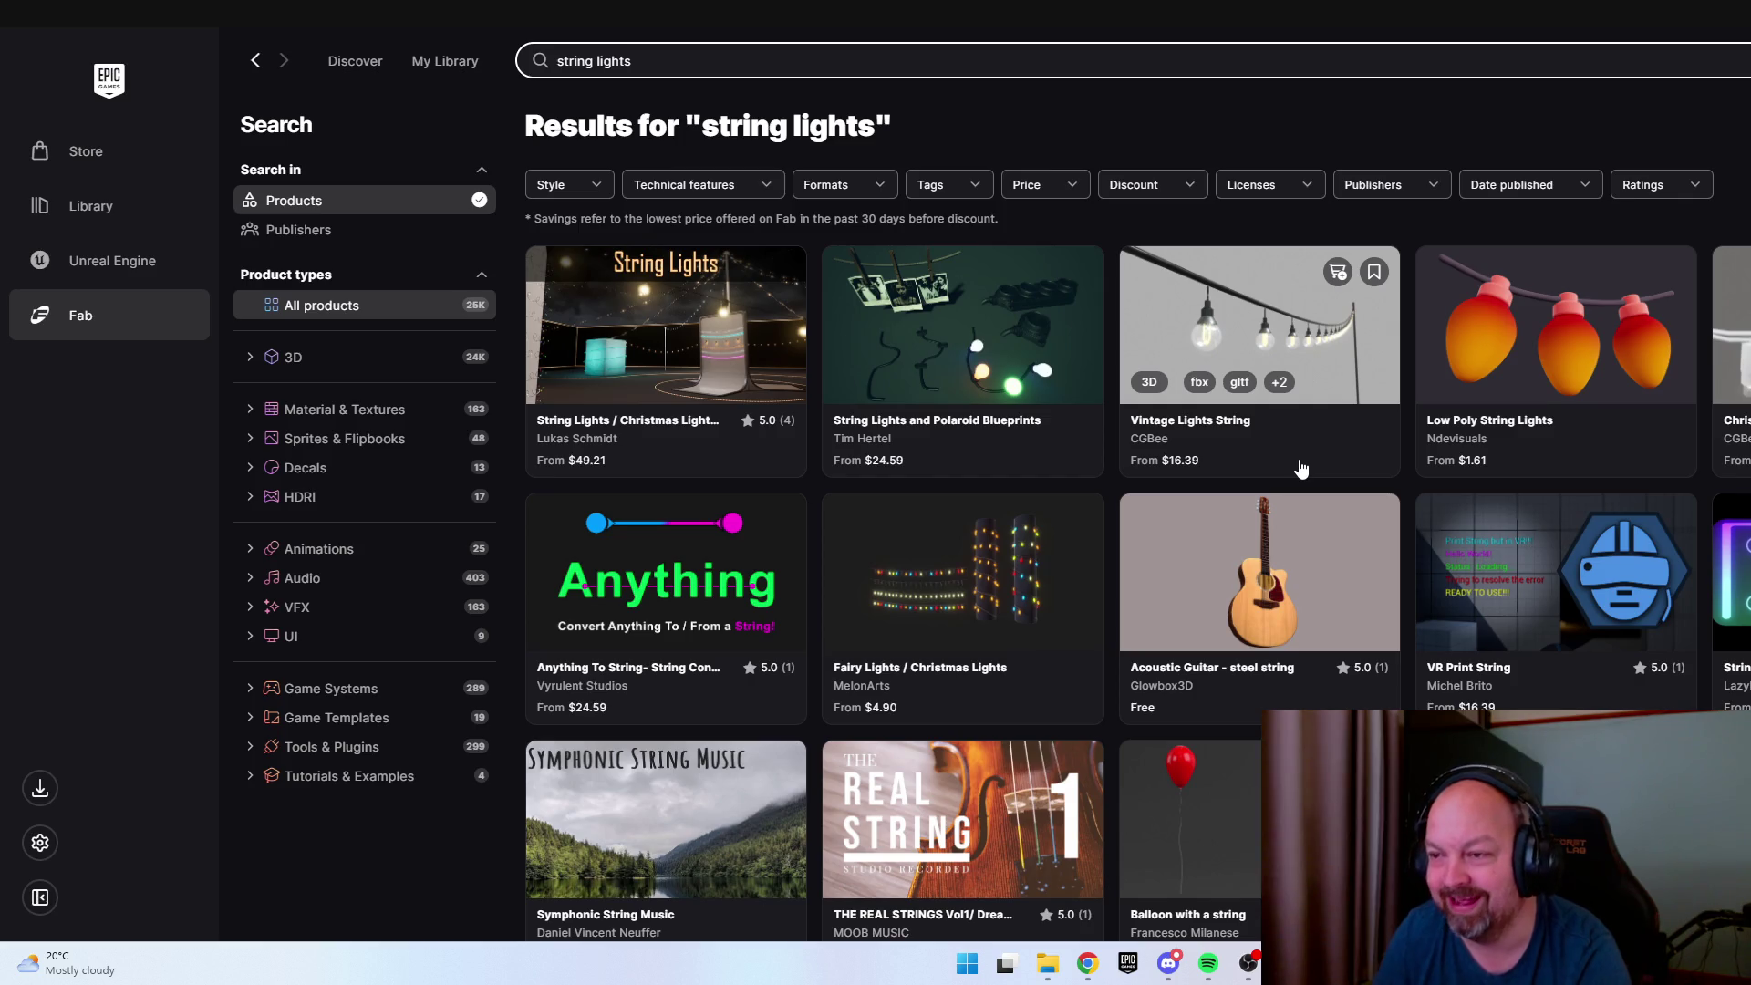
scroll(1301, 468, down, 4)
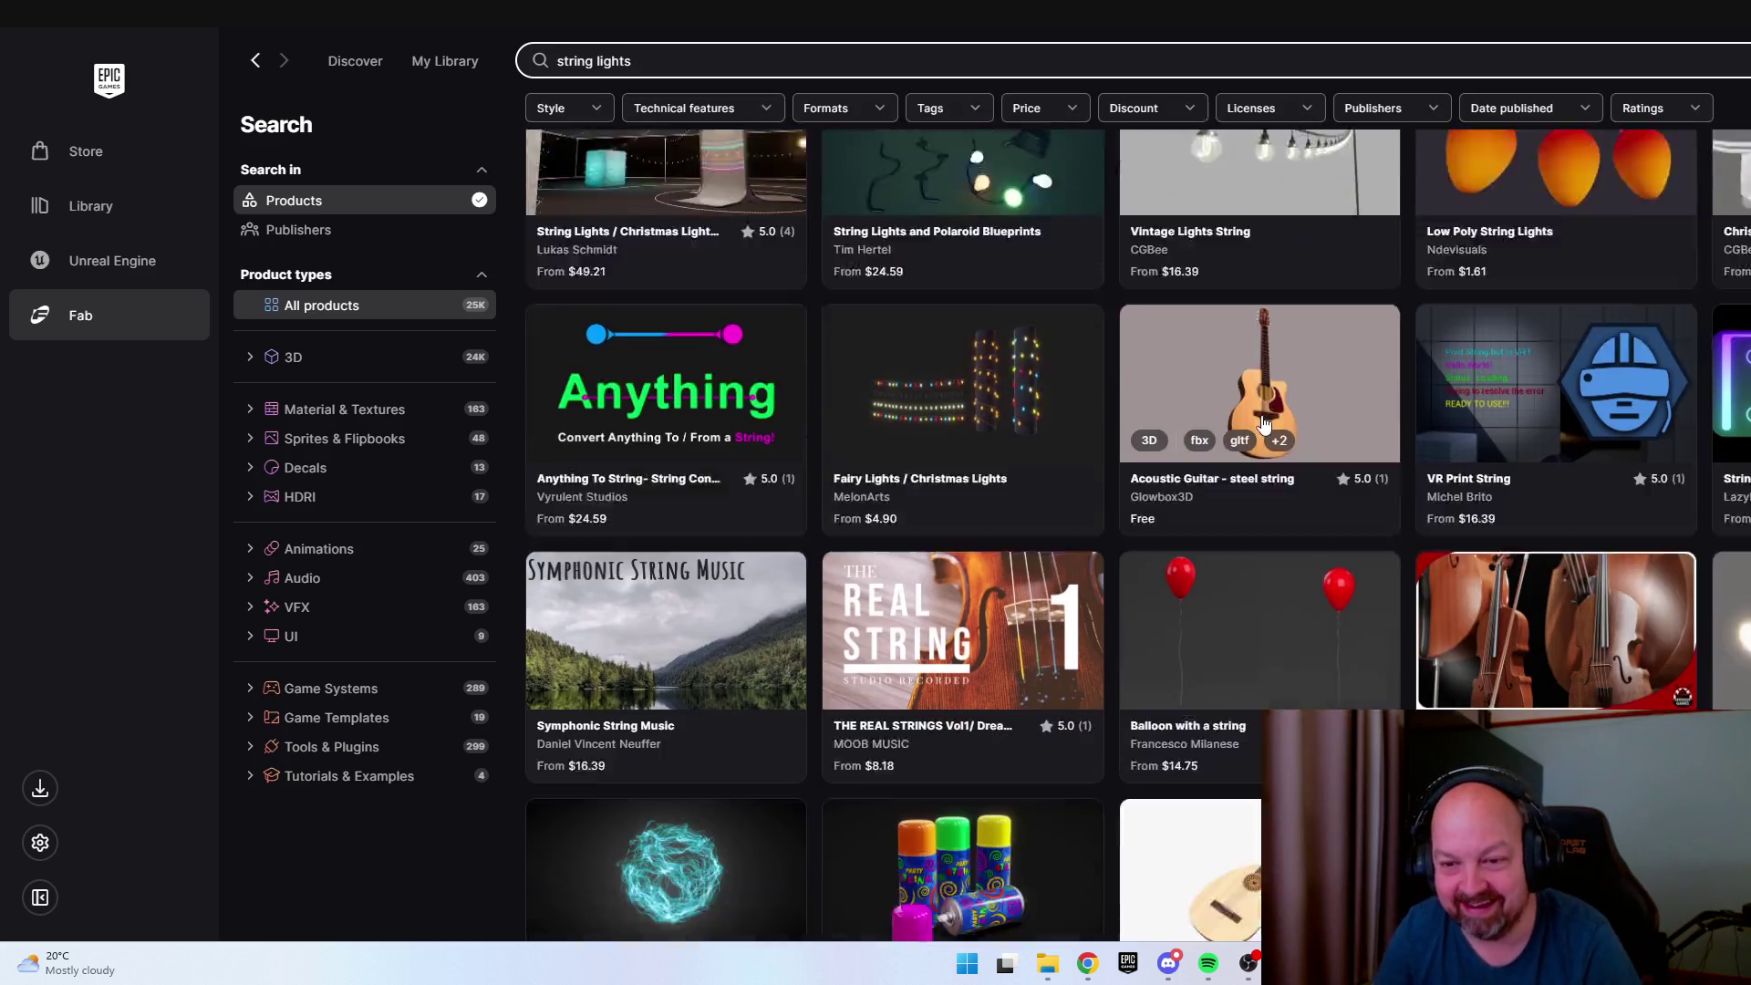
scroll(1267, 421, down, 4)
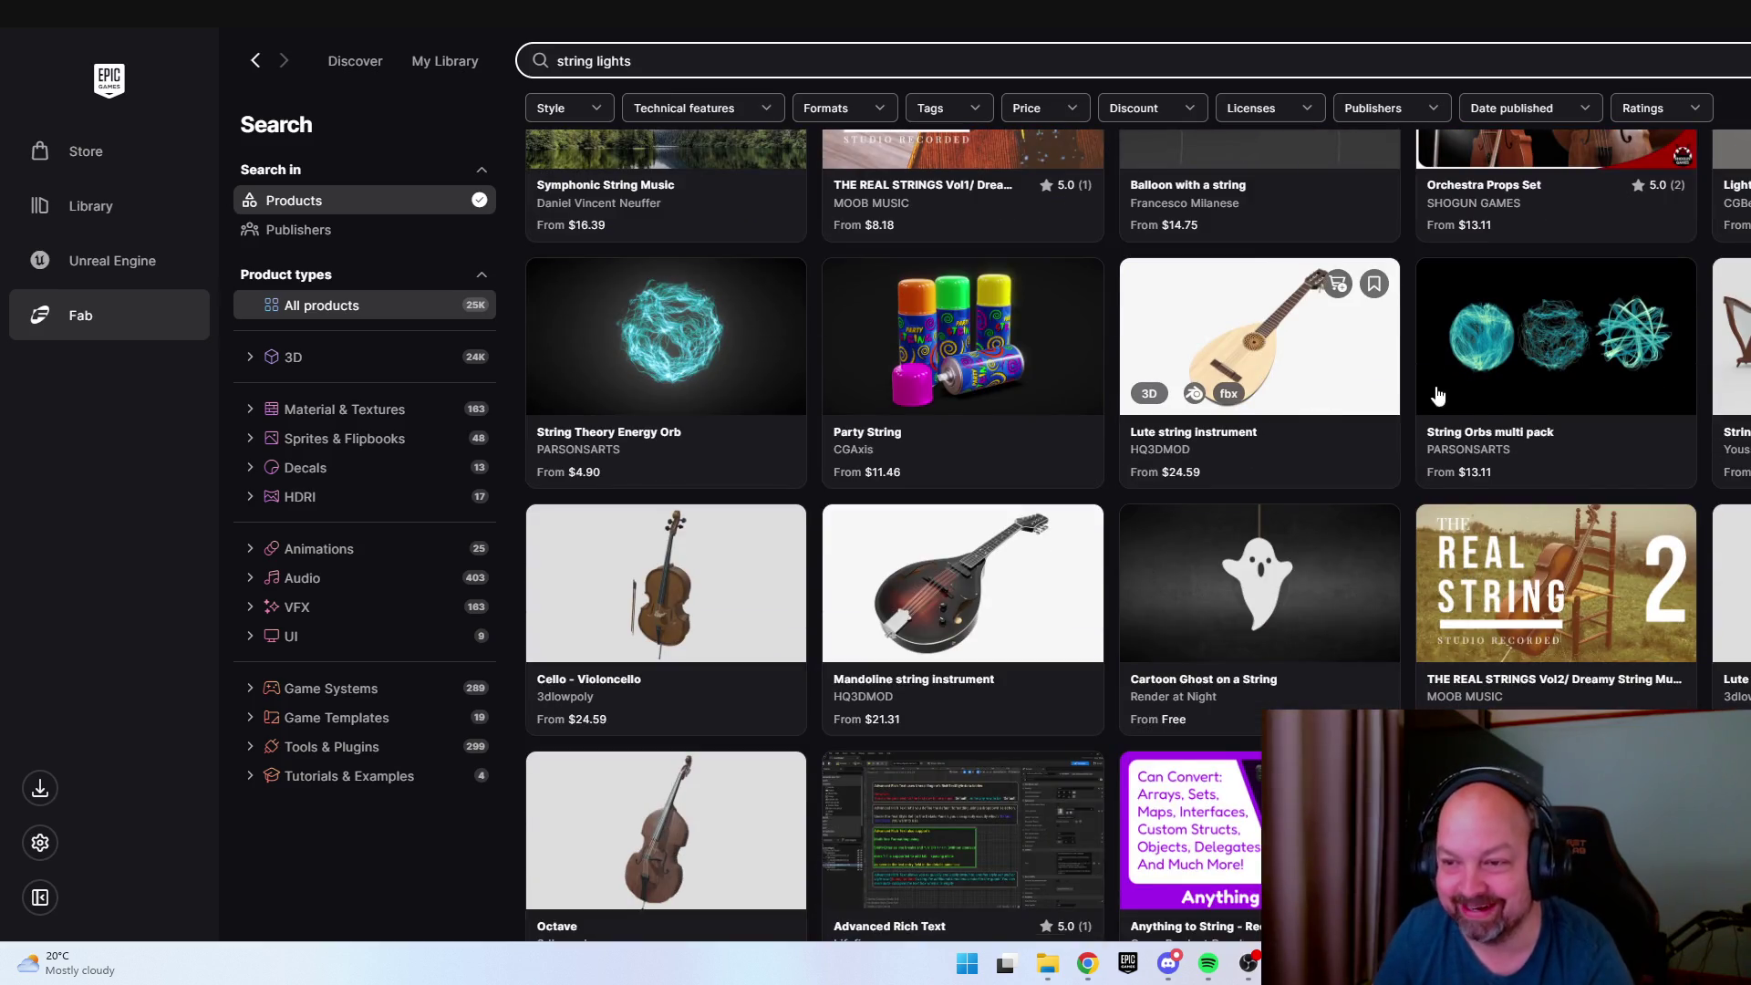
scroll(1423, 395, up, 3)
scroll(1405, 410, up, 5)
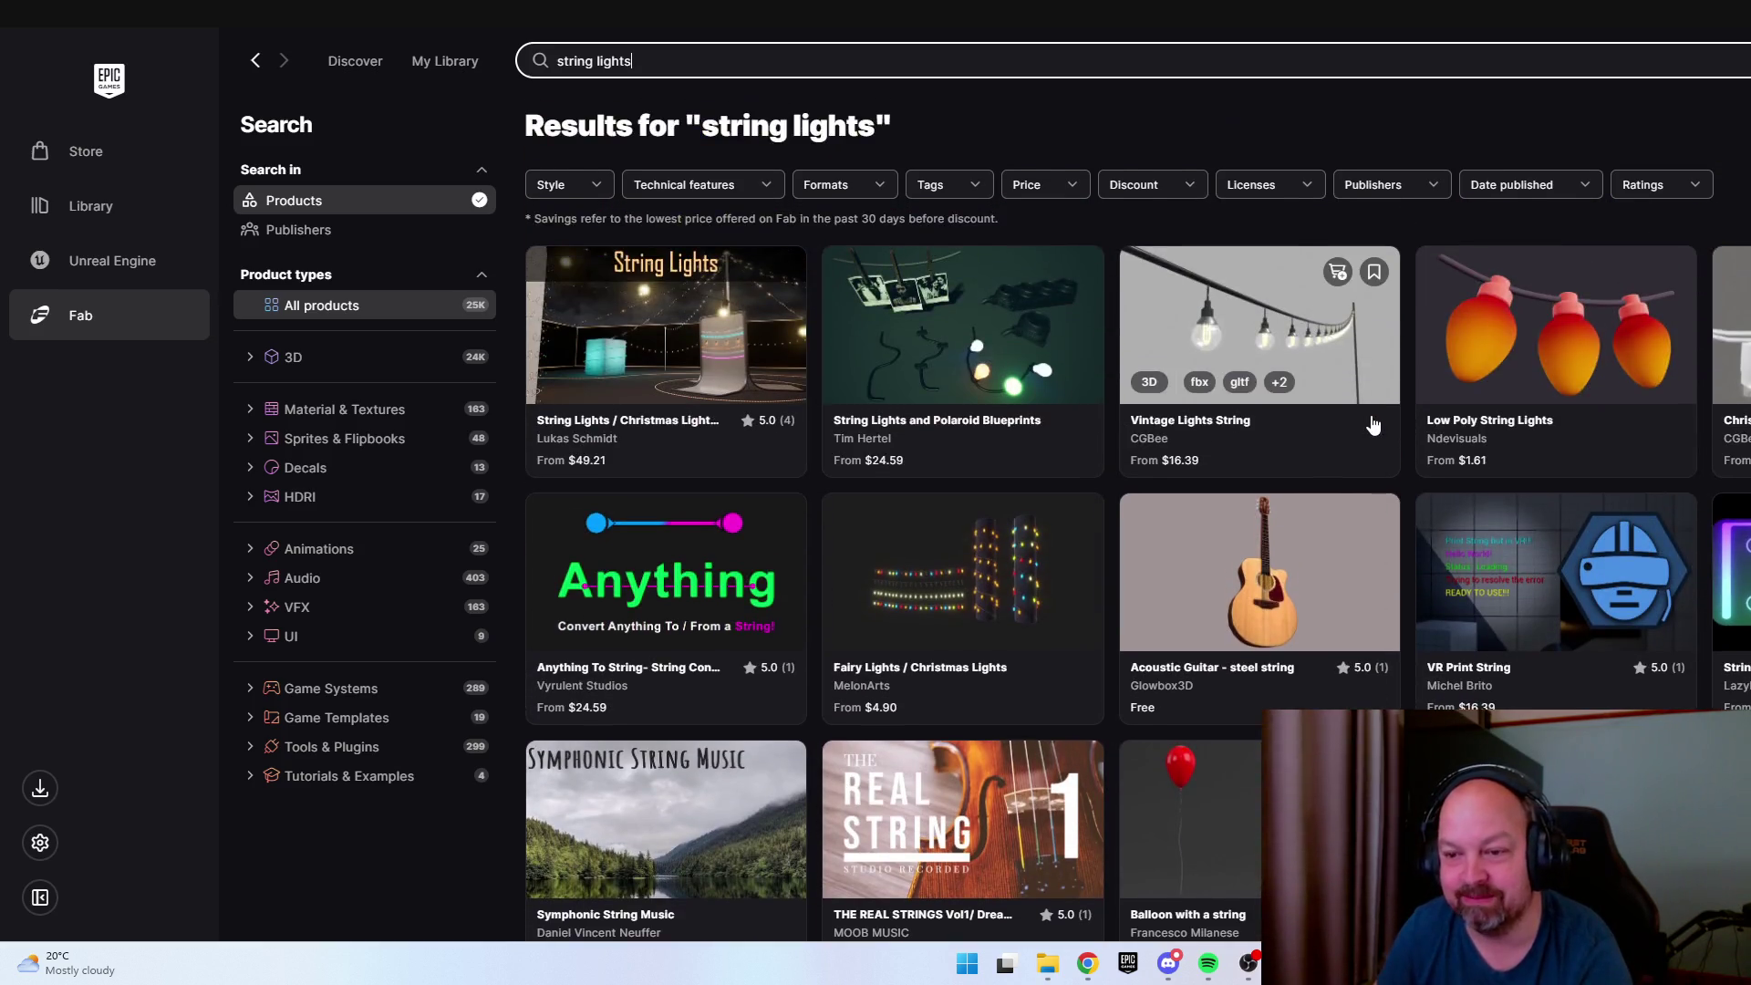
scroll(1325, 408, down, 1)
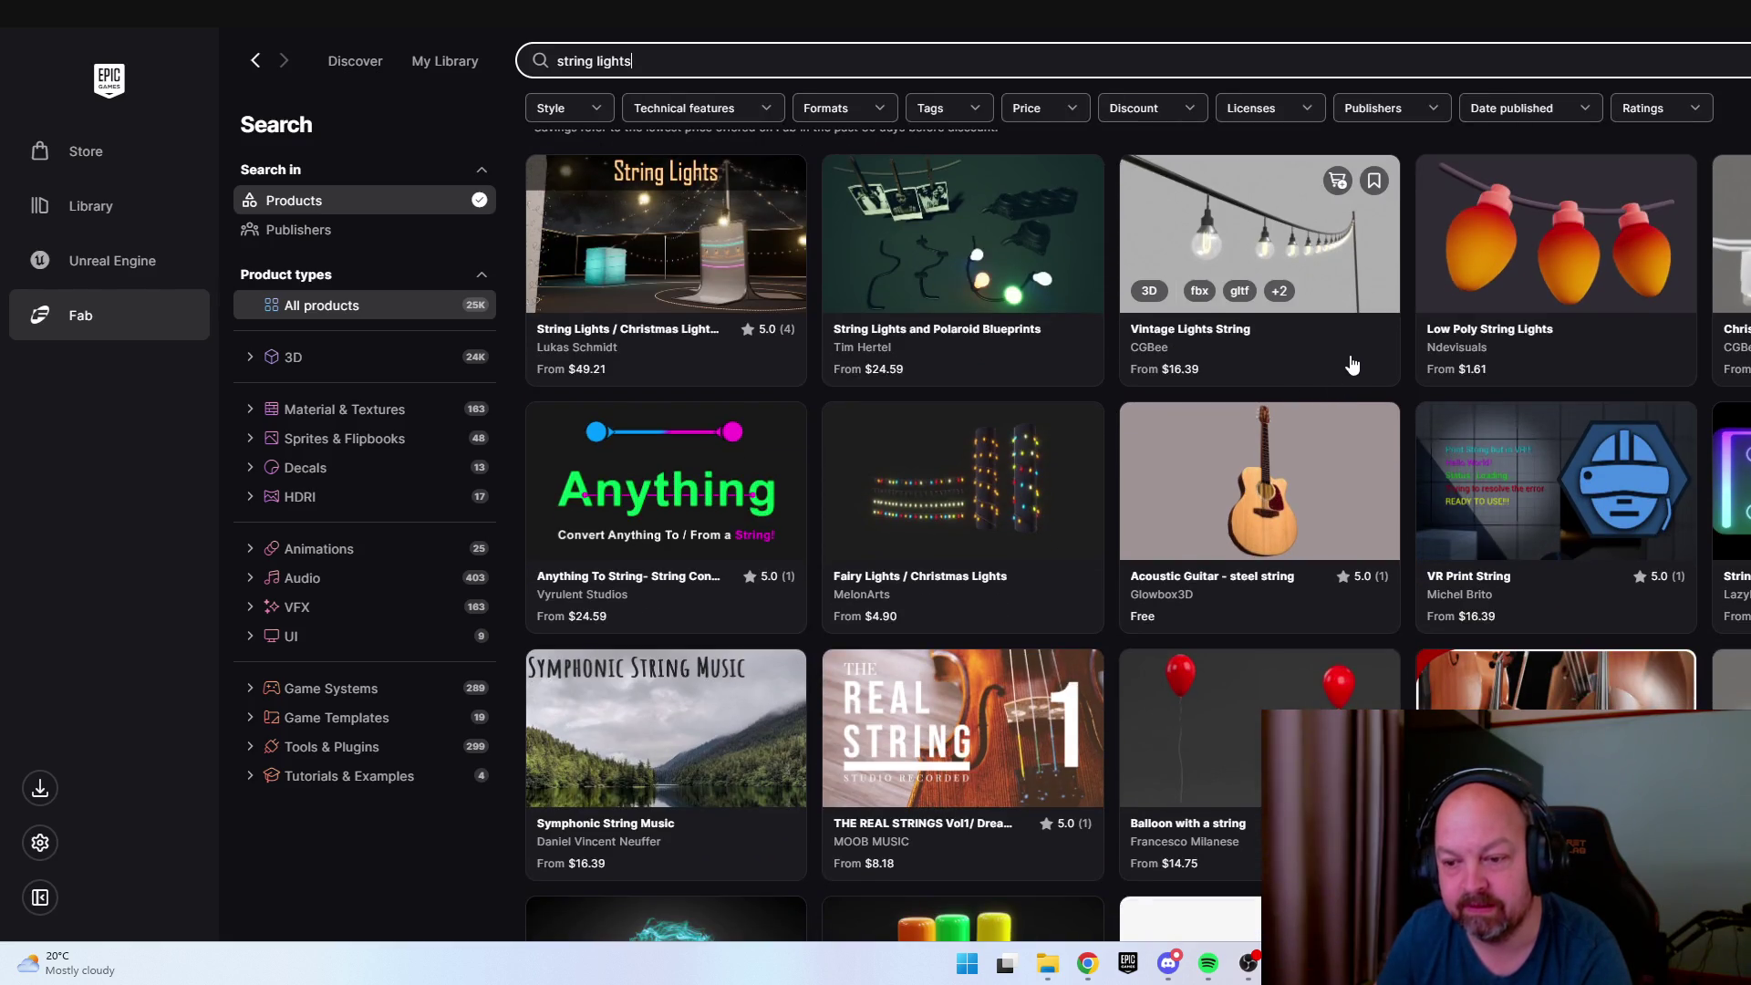
scroll(1350, 363, down, 5)
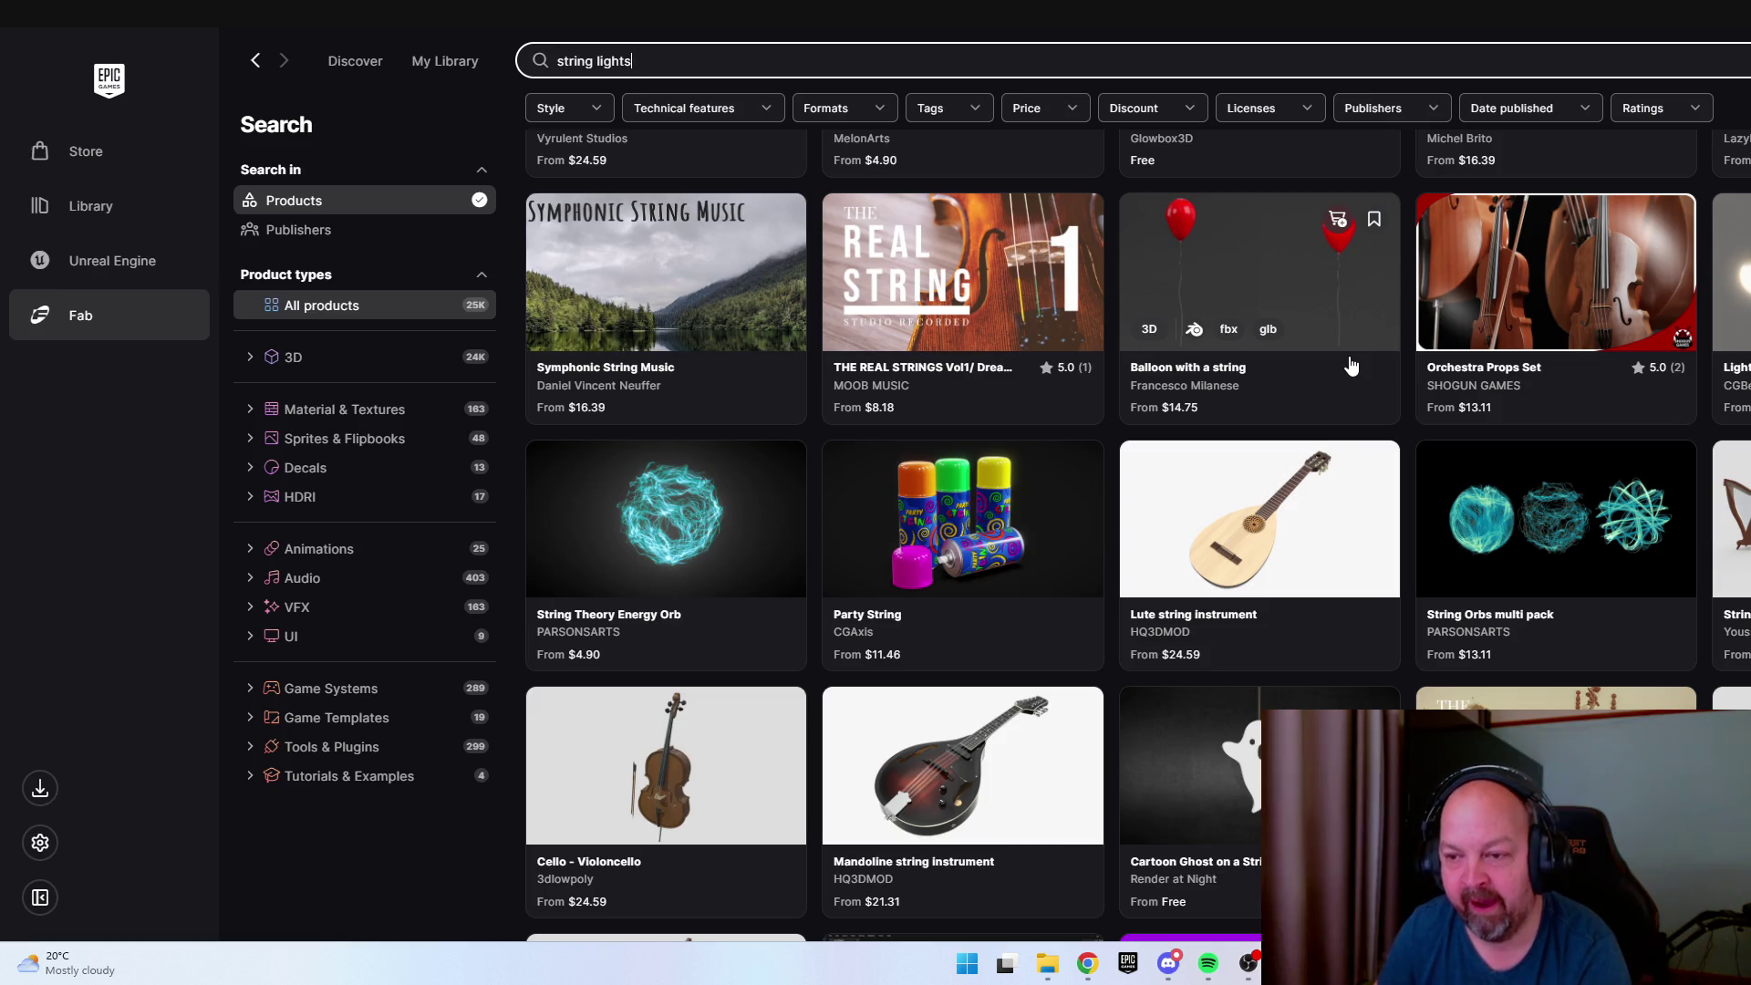
scroll(1351, 365, down, 9)
scroll(1351, 365, up, 4)
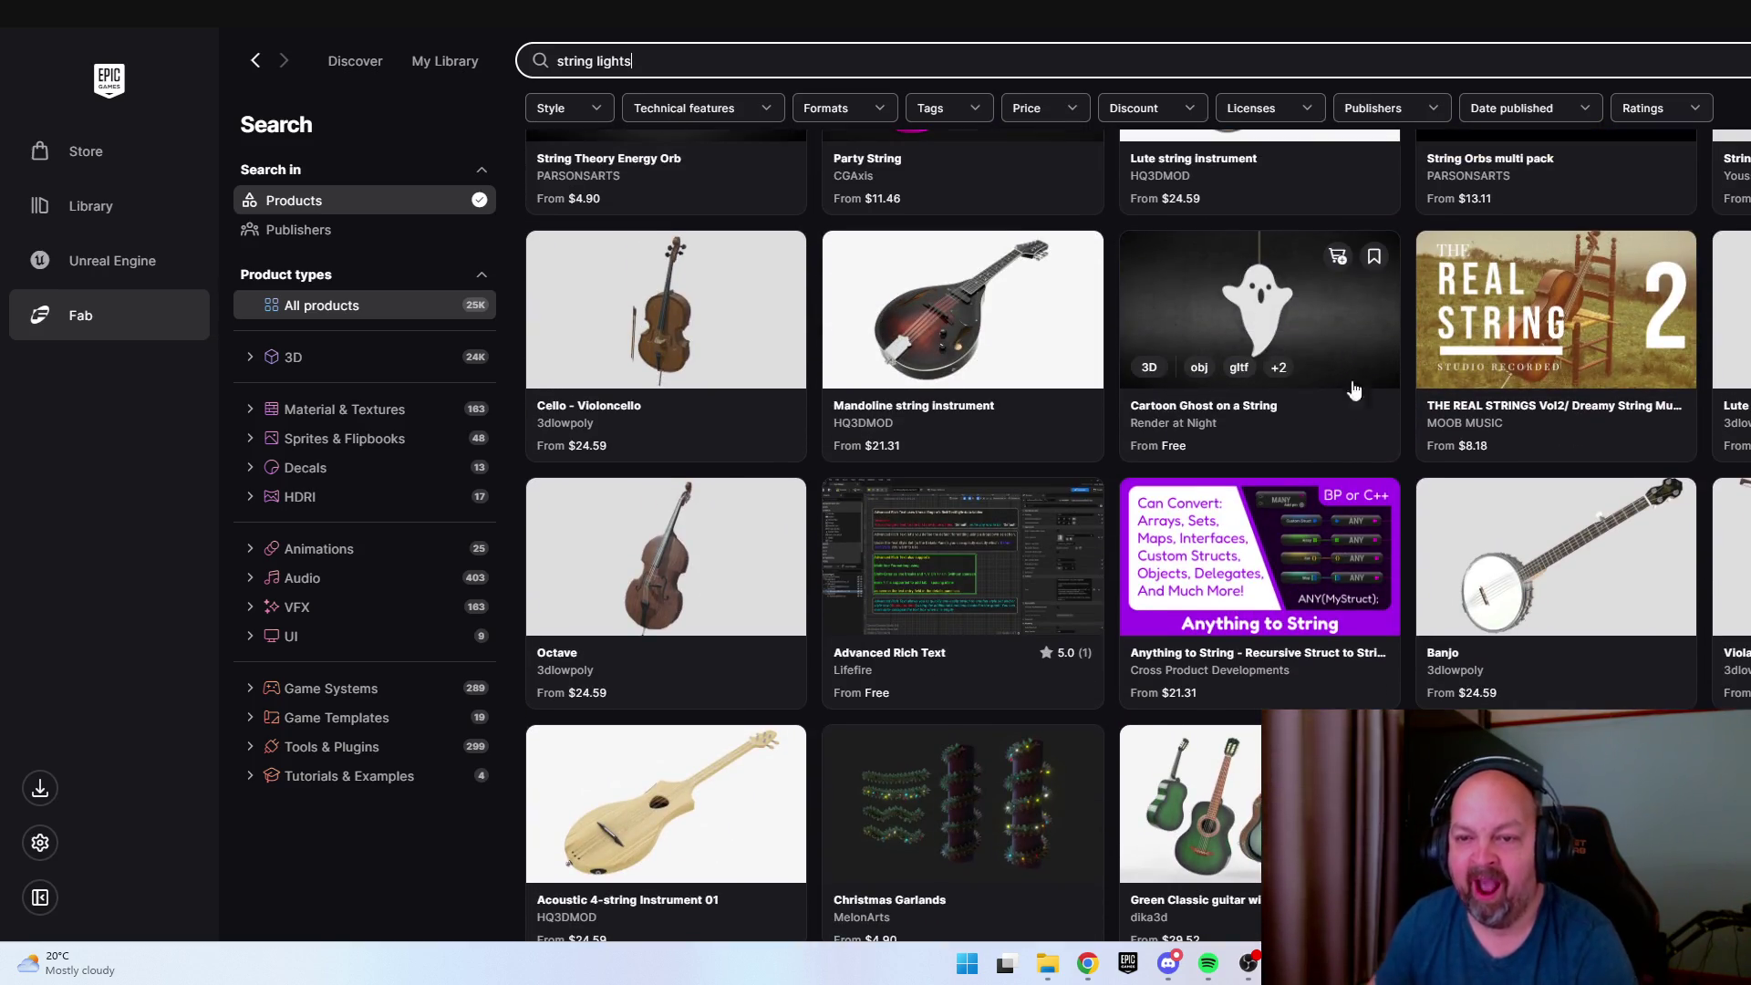
scroll(1093, 475, down, 8)
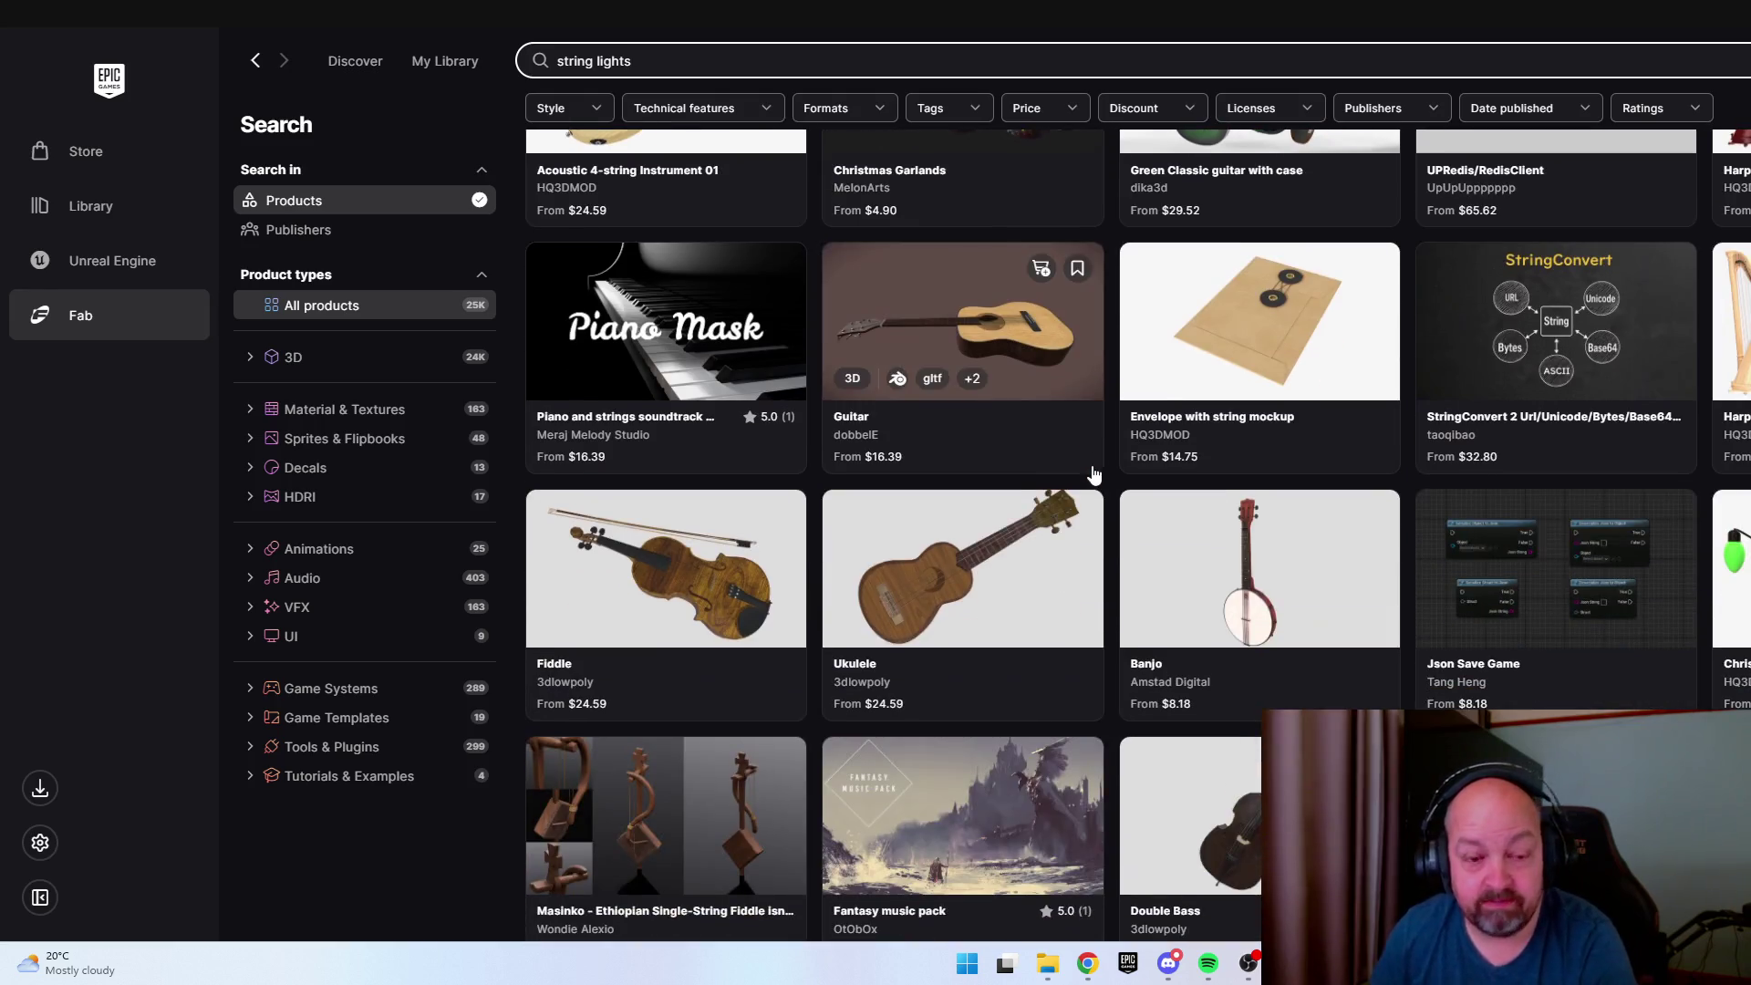
scroll(1093, 474, down, 4)
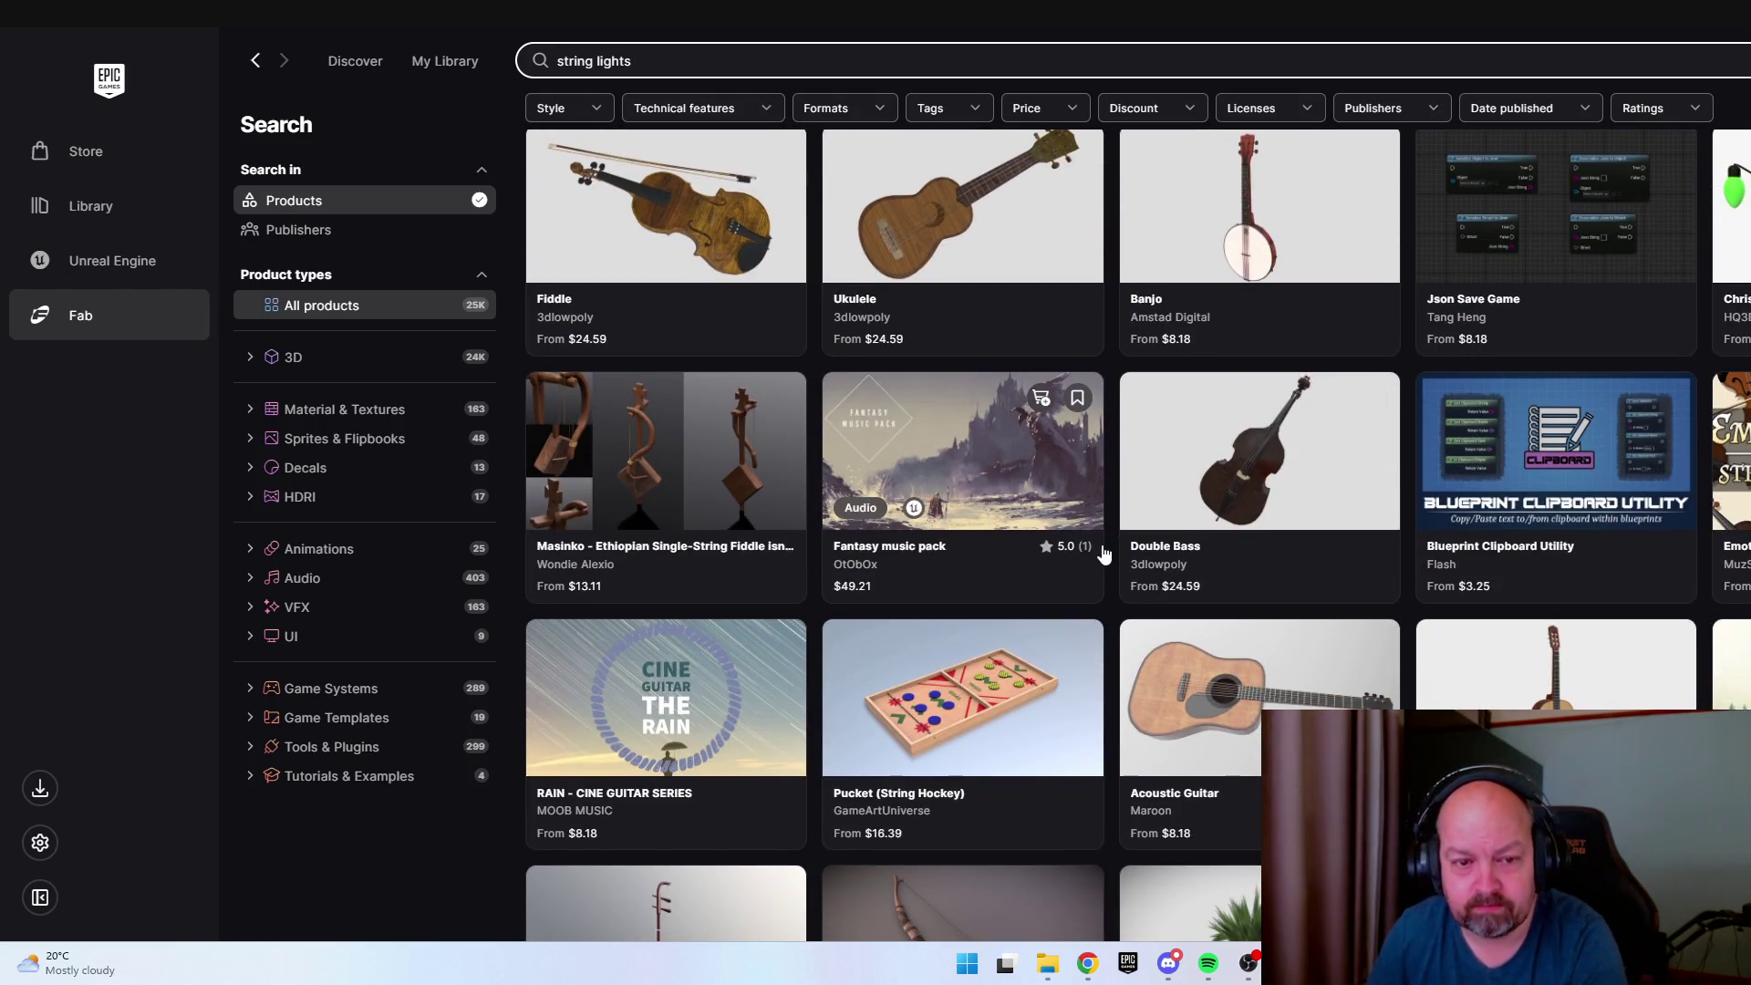
scroll(1107, 556, down, 9)
scroll(1105, 555, down, 3)
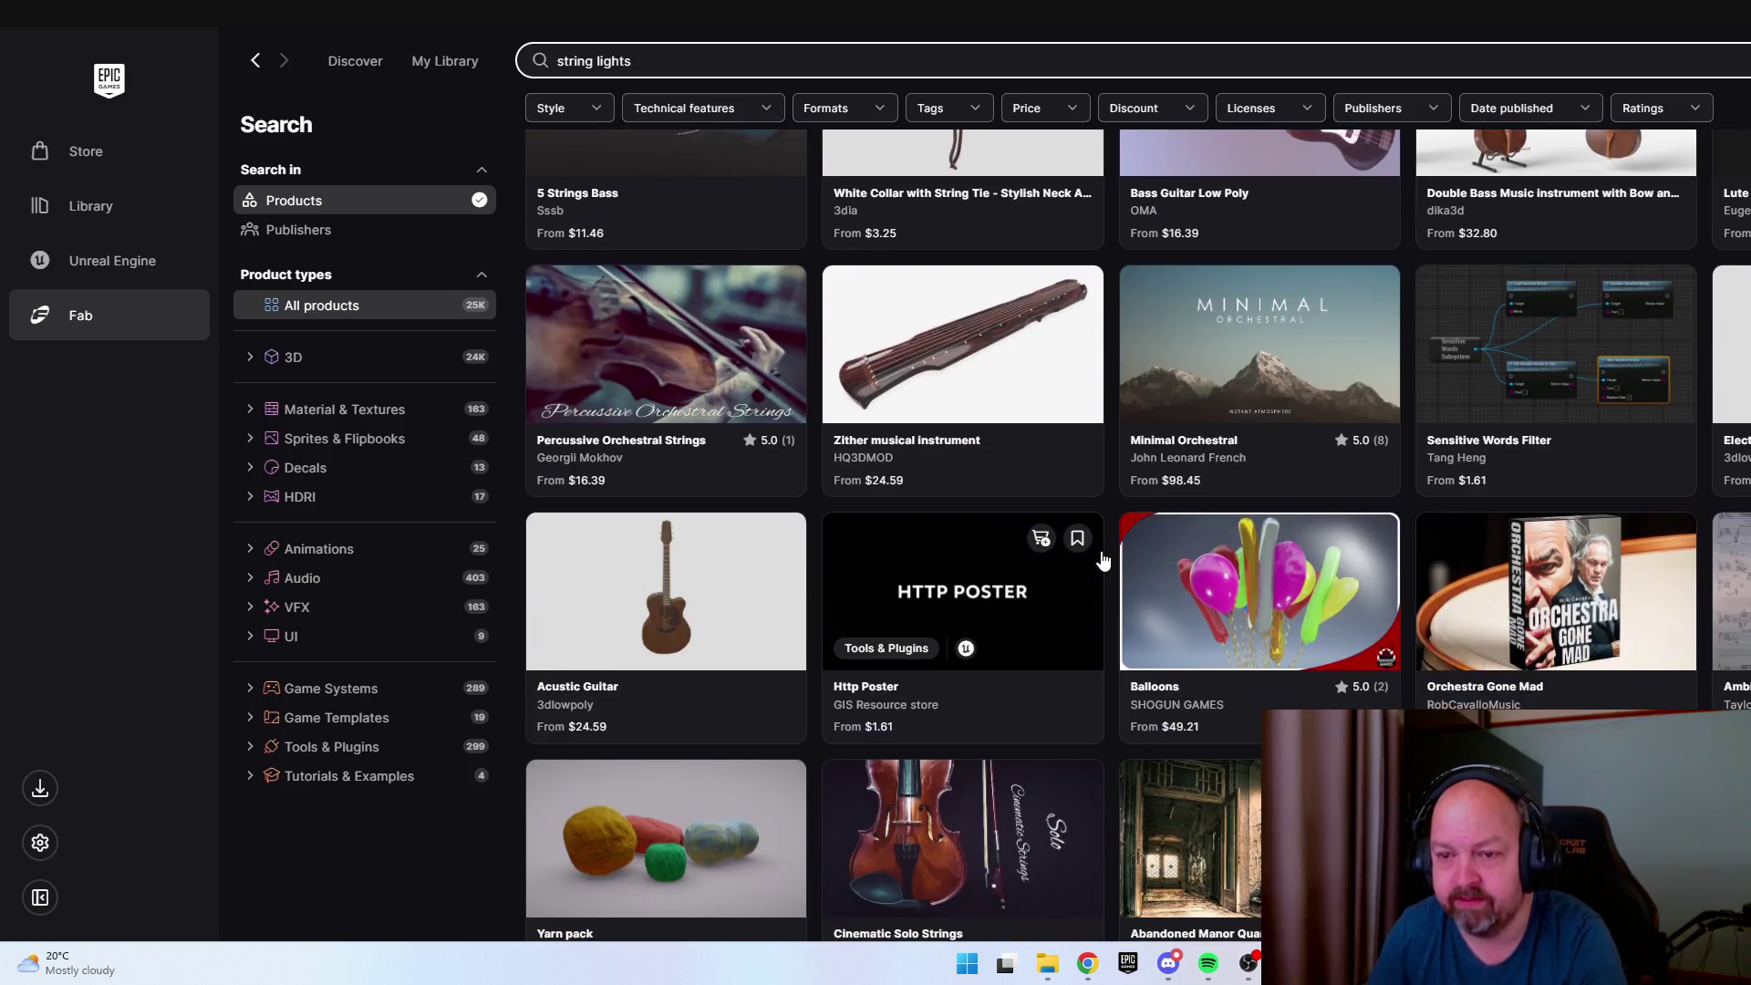
scroll(1107, 516, down, 4)
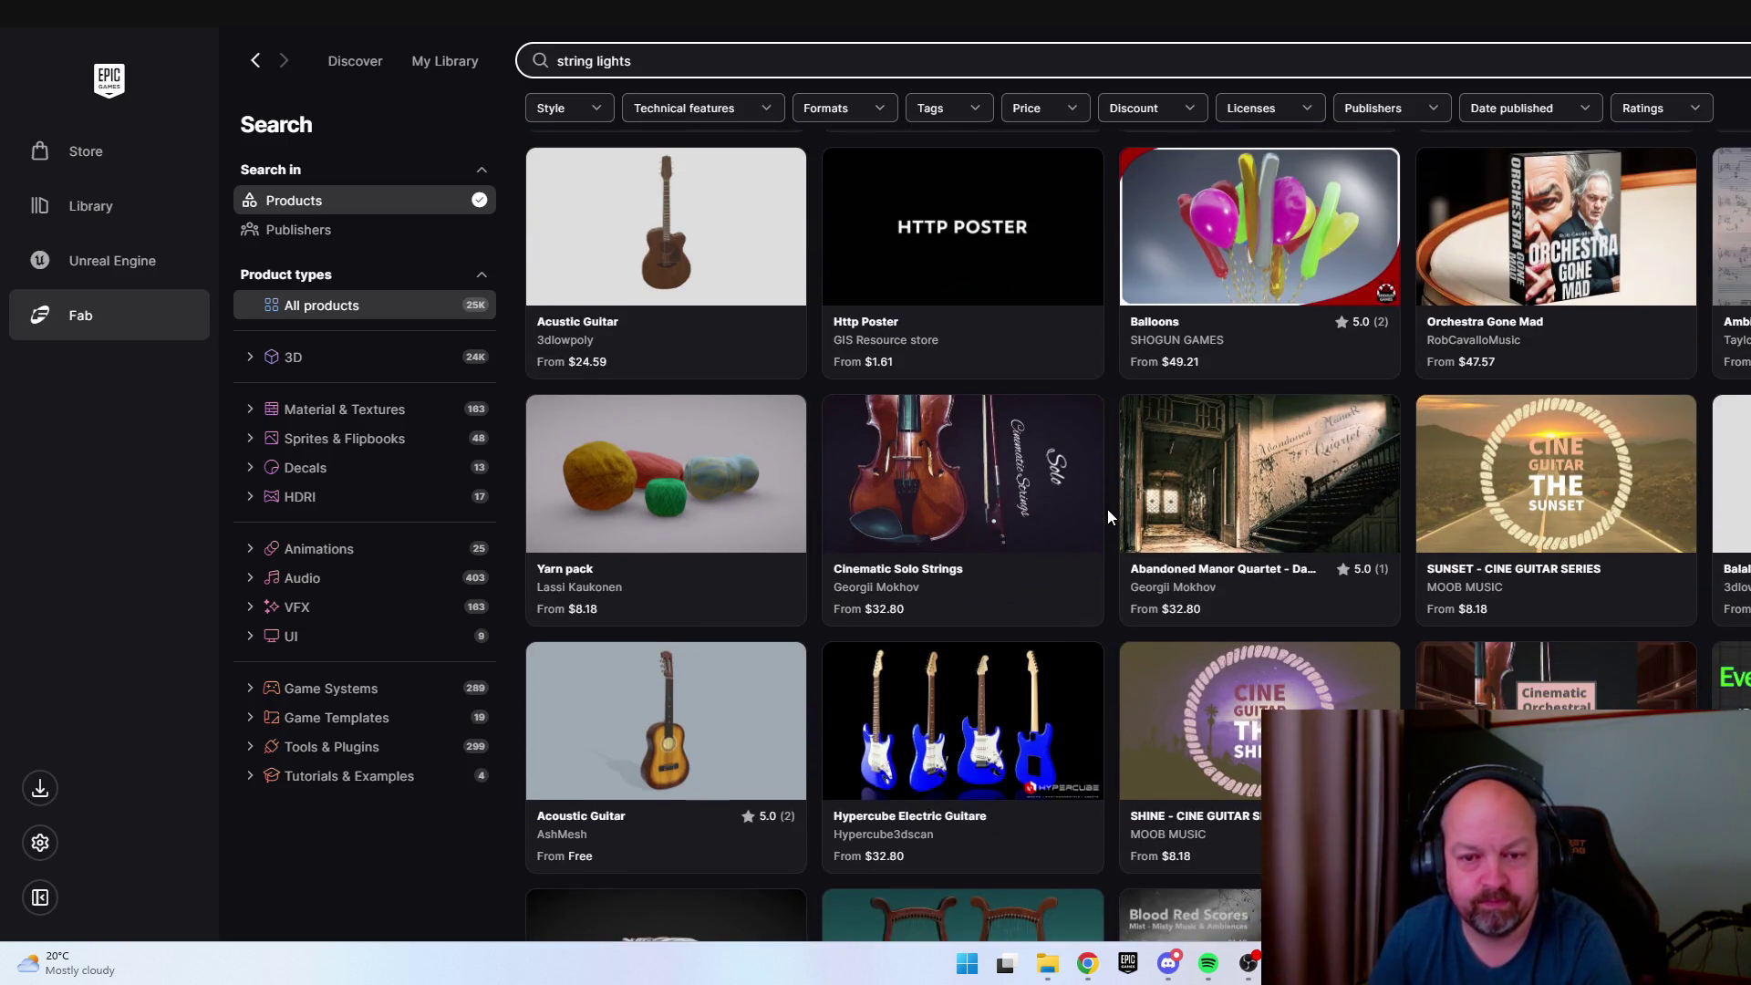
scroll(1108, 509, down, 6)
scroll(1108, 507, down, 4)
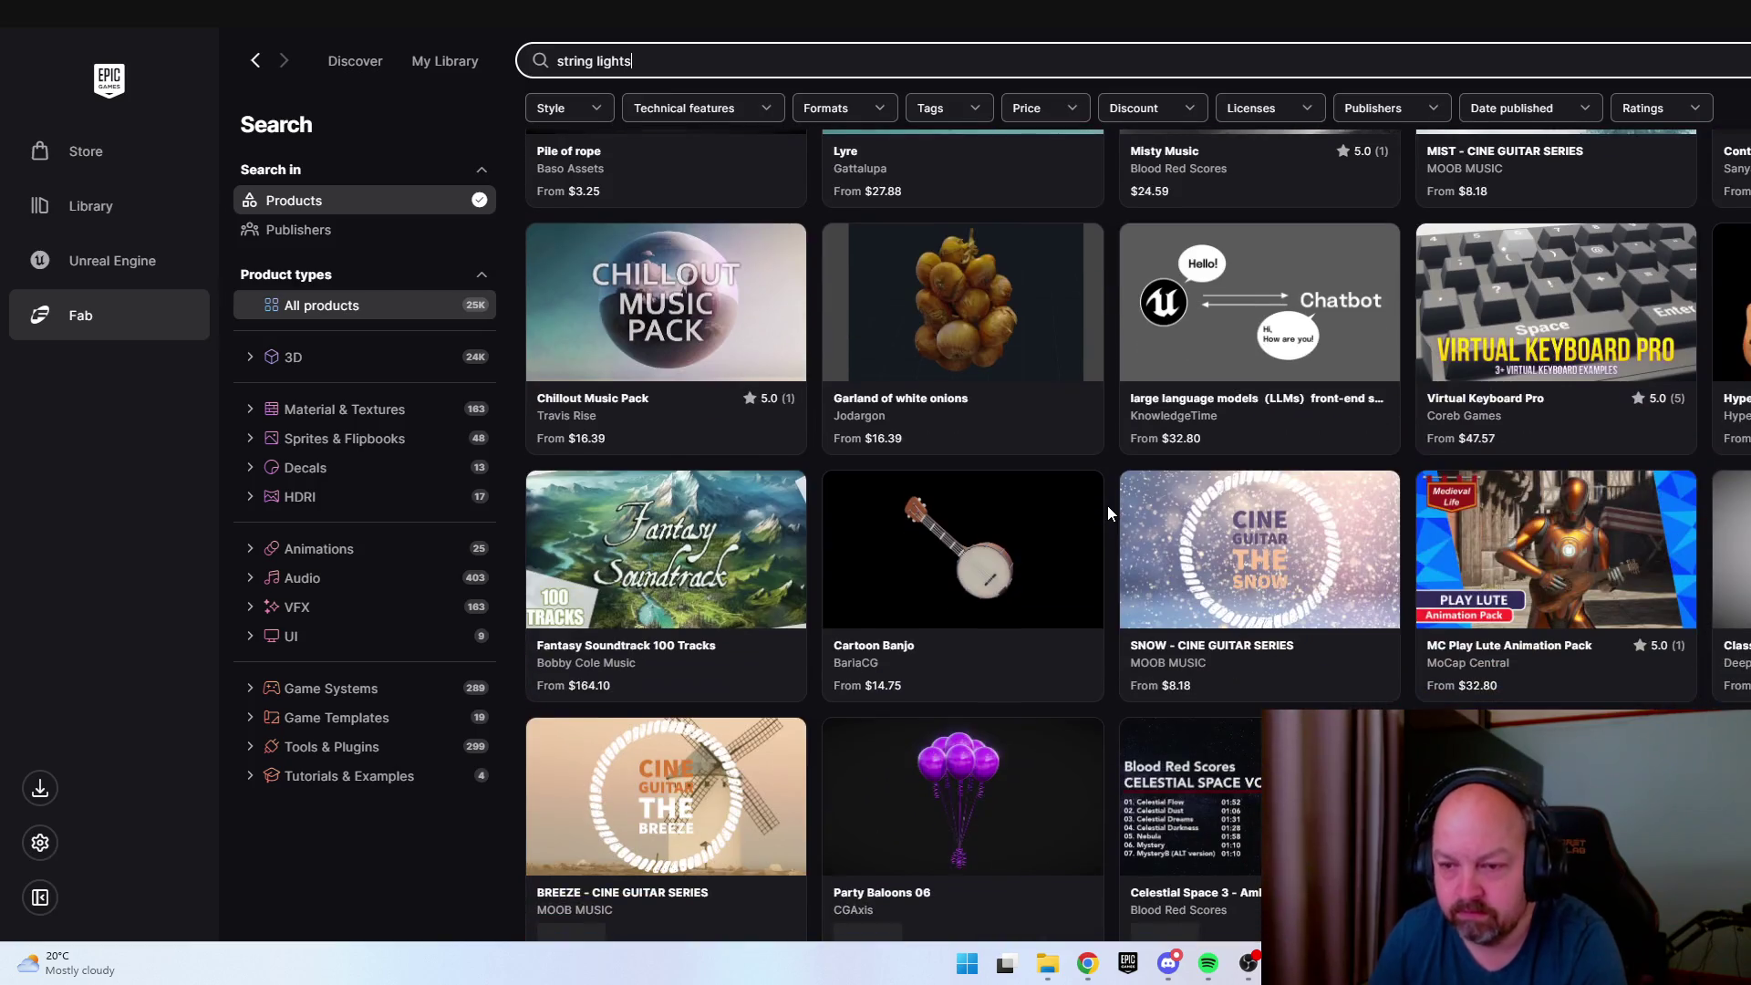
scroll(1107, 507, down, 3)
scroll(1107, 507, down, 3)
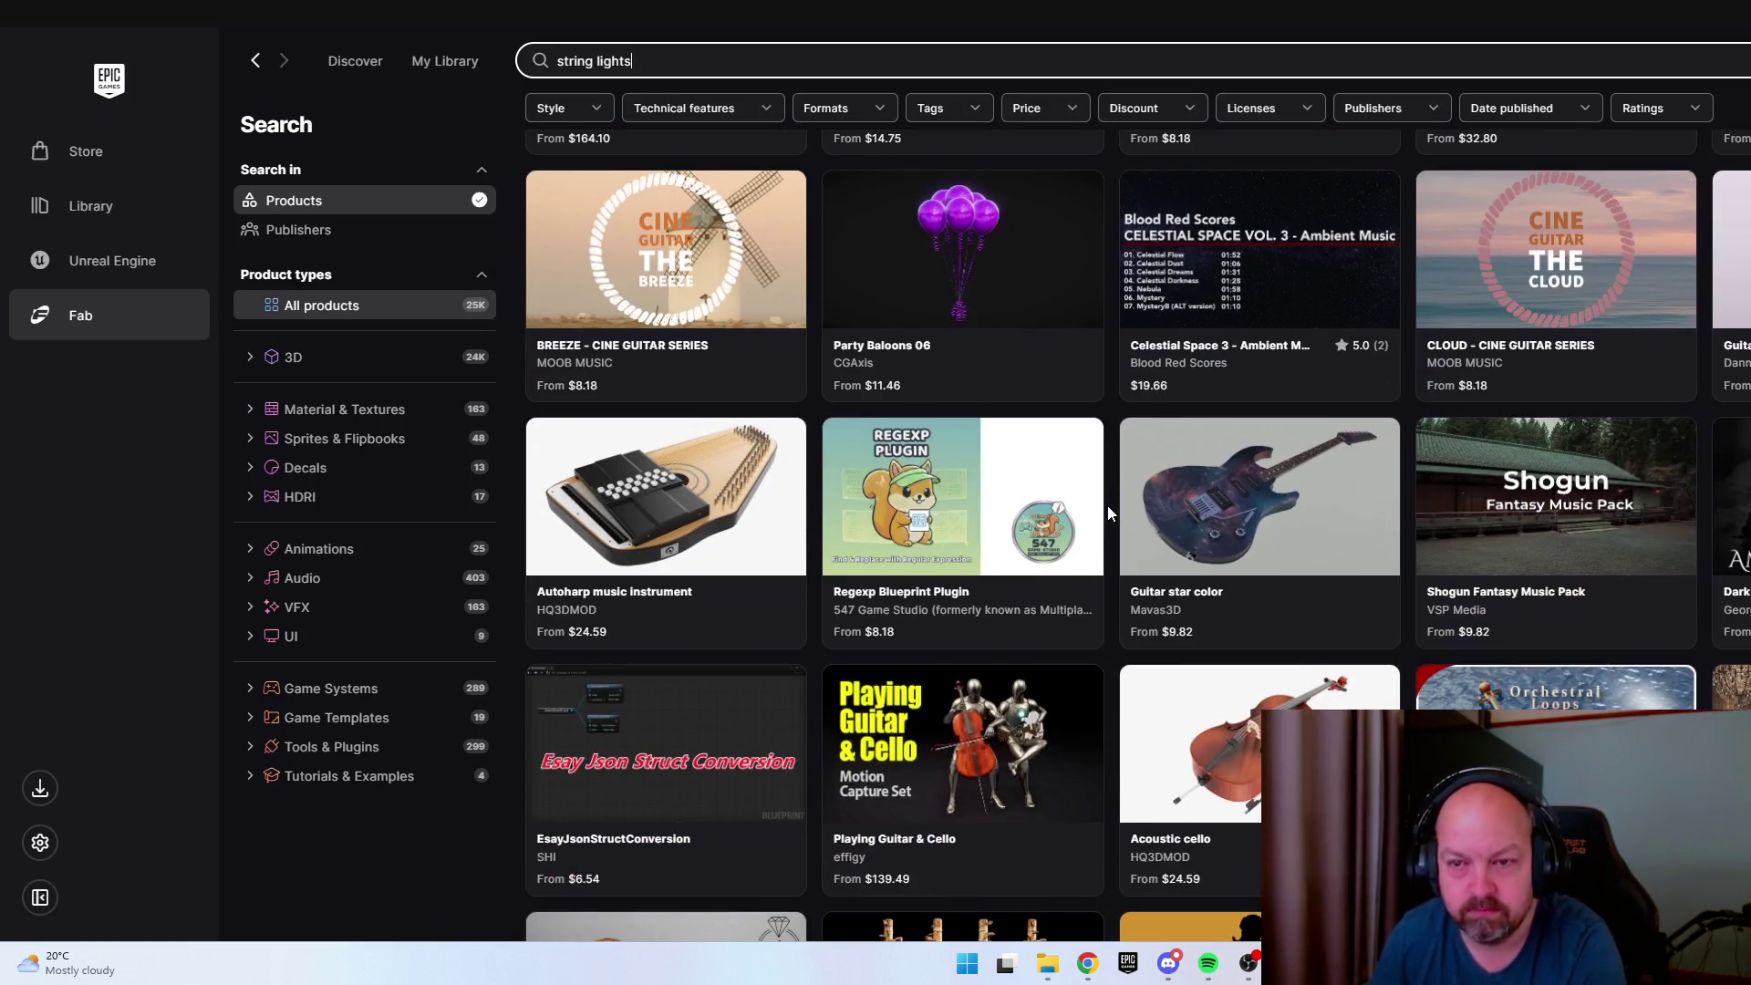
scroll(1108, 507, down, 4)
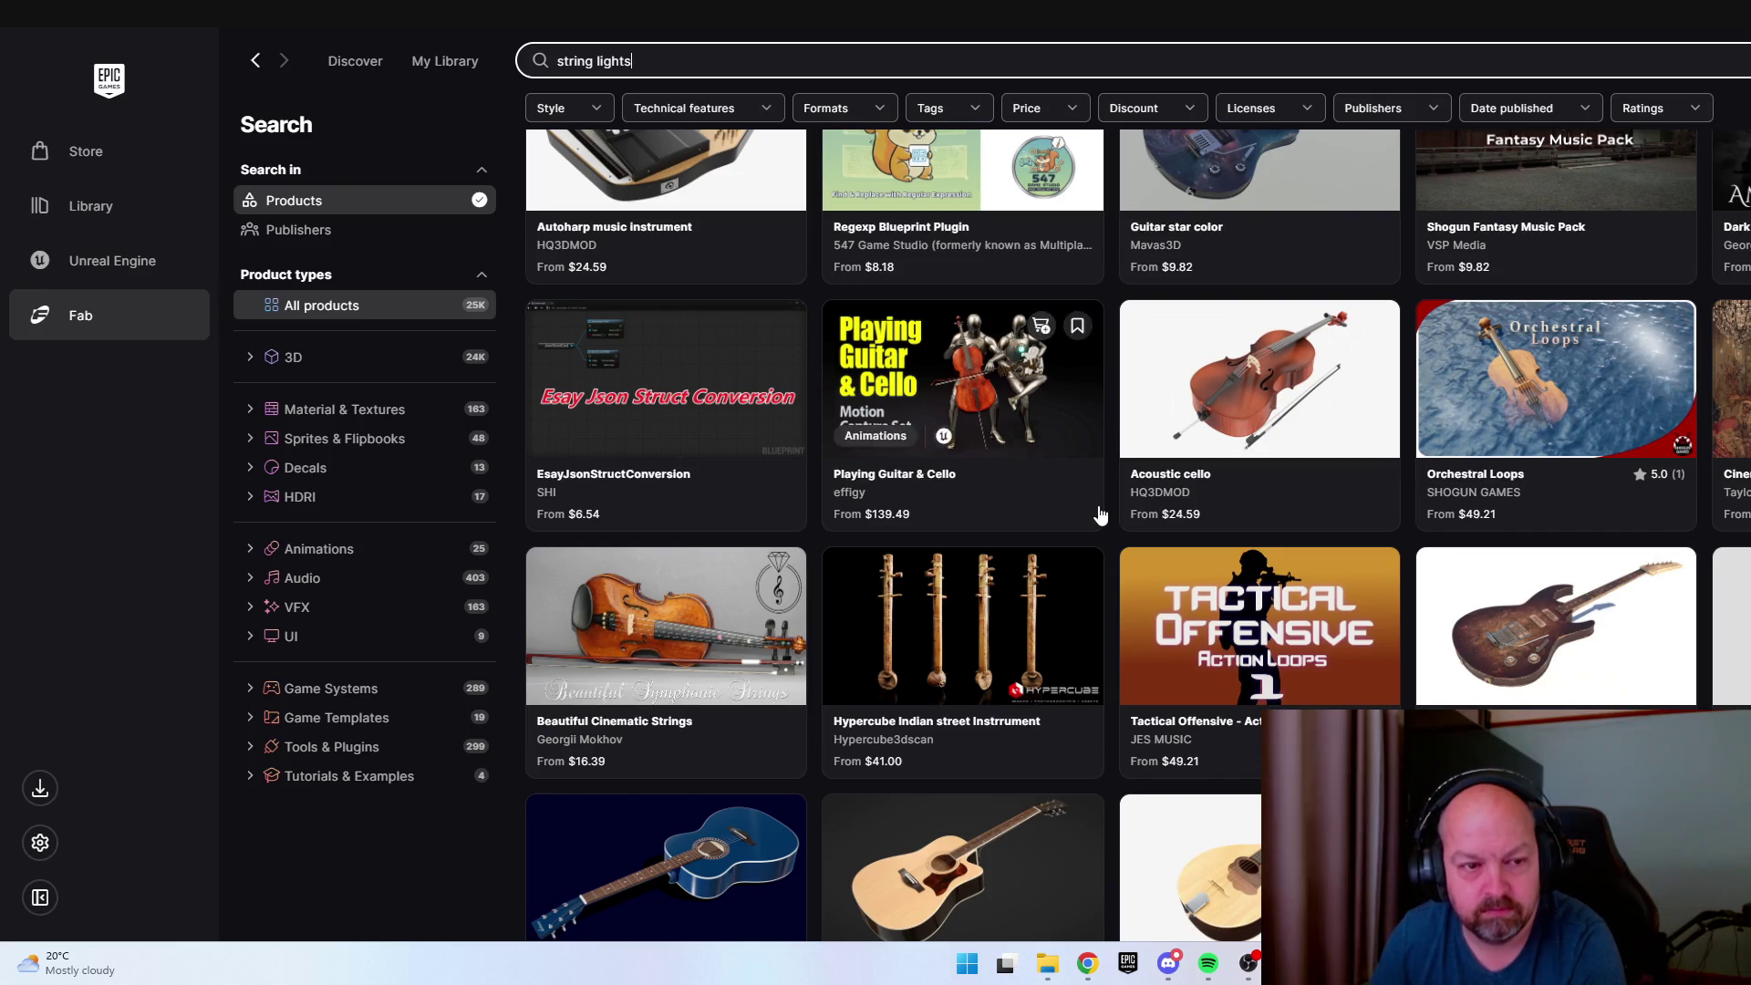
scroll(702, 383, up, 10)
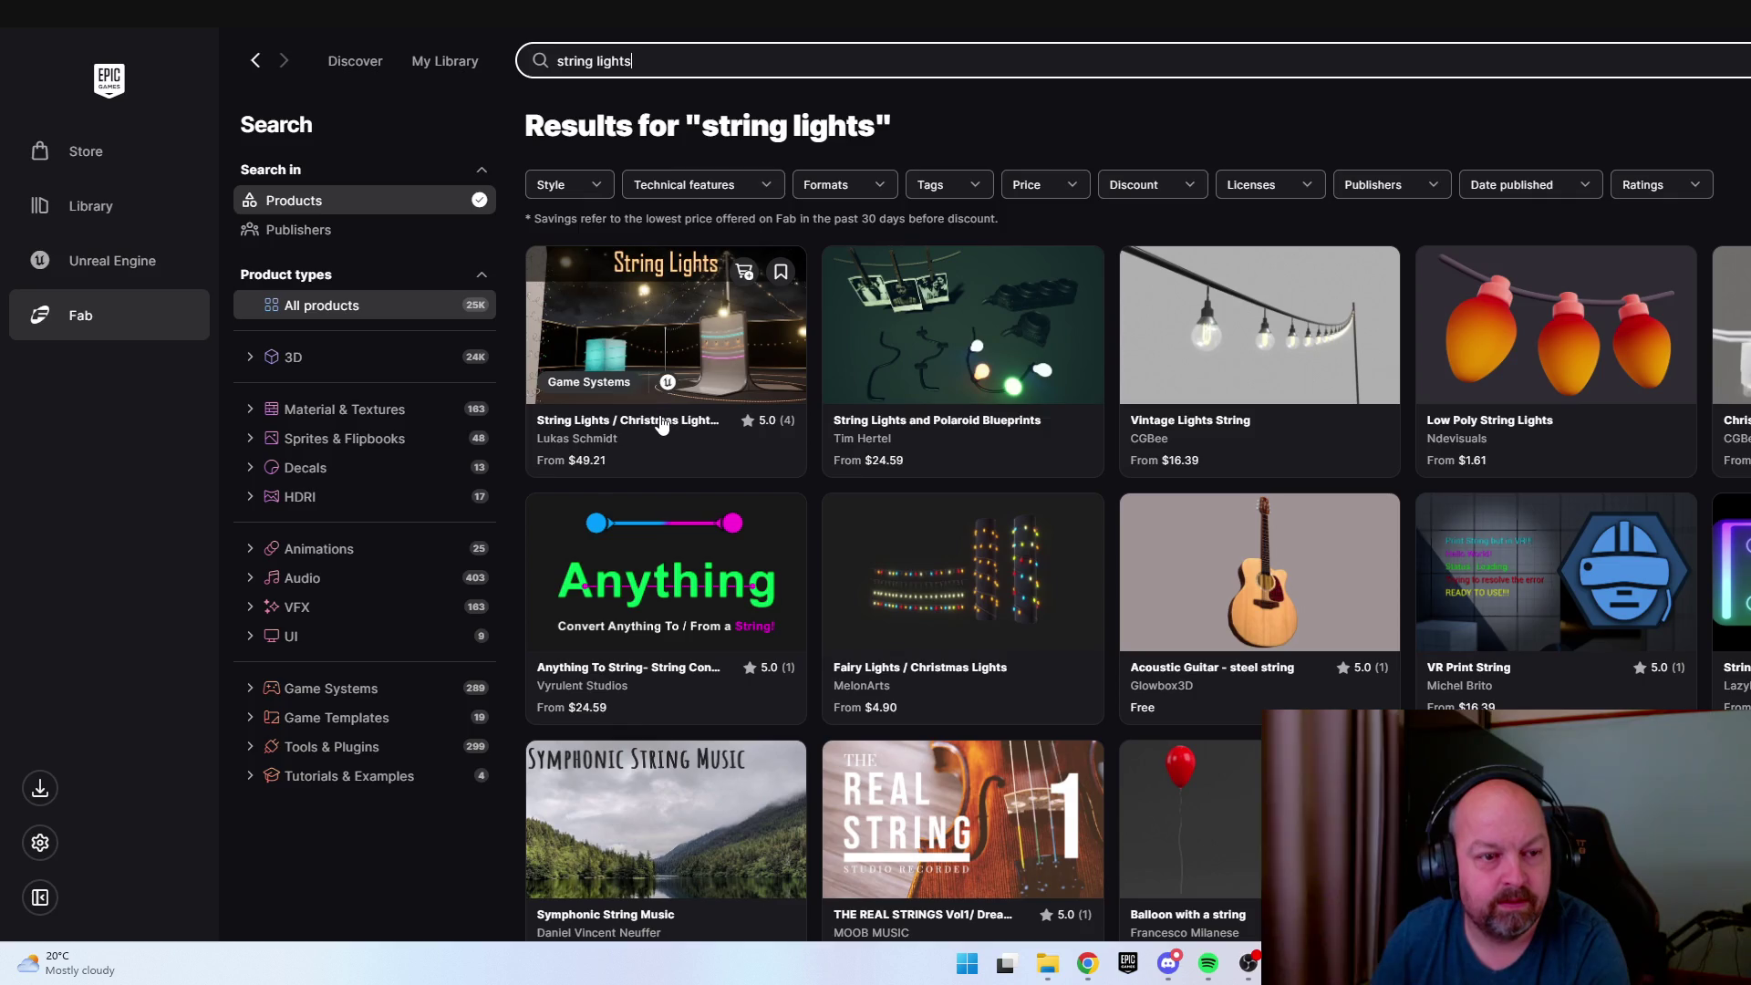
click(661, 426)
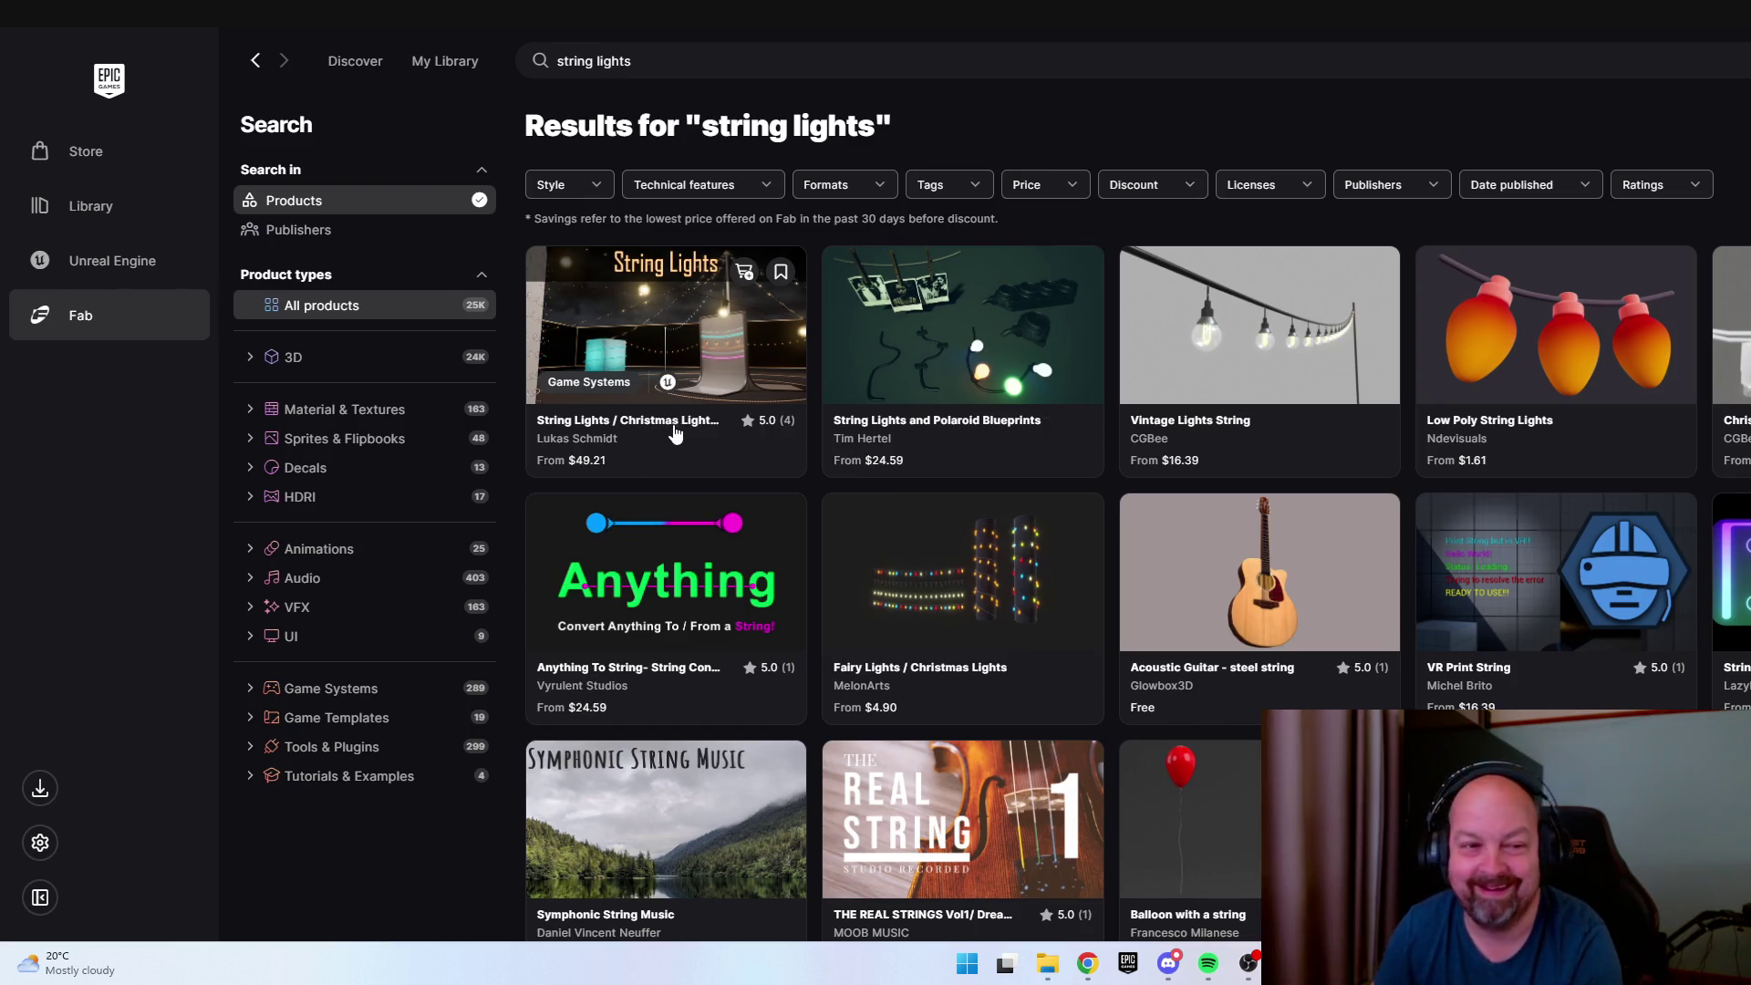
Open String Lights / Christmas Lights - Spline Blueprints and view its preview images, then maximize the launcher.
click(676, 435)
mouse_move(1031, 61)
mouse_down()
mouse_move(1028, 106)
mouse_move(541, 108)
mouse_up()
click(1013, 363)
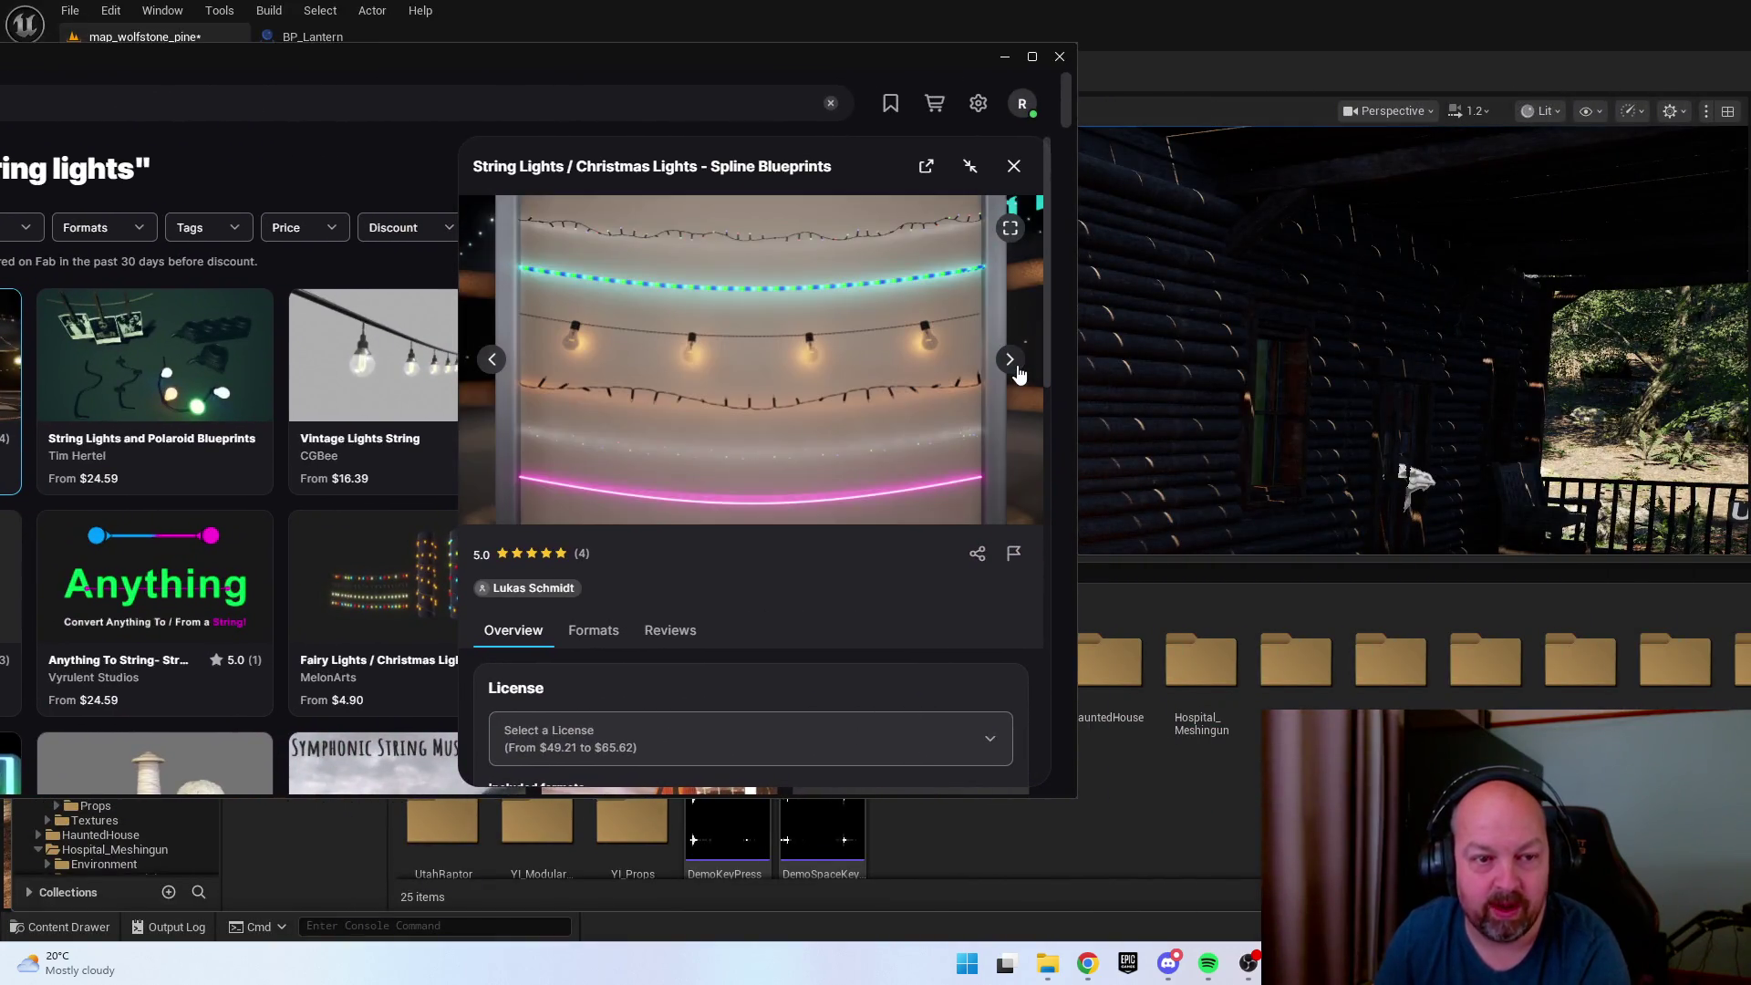
click(1010, 360)
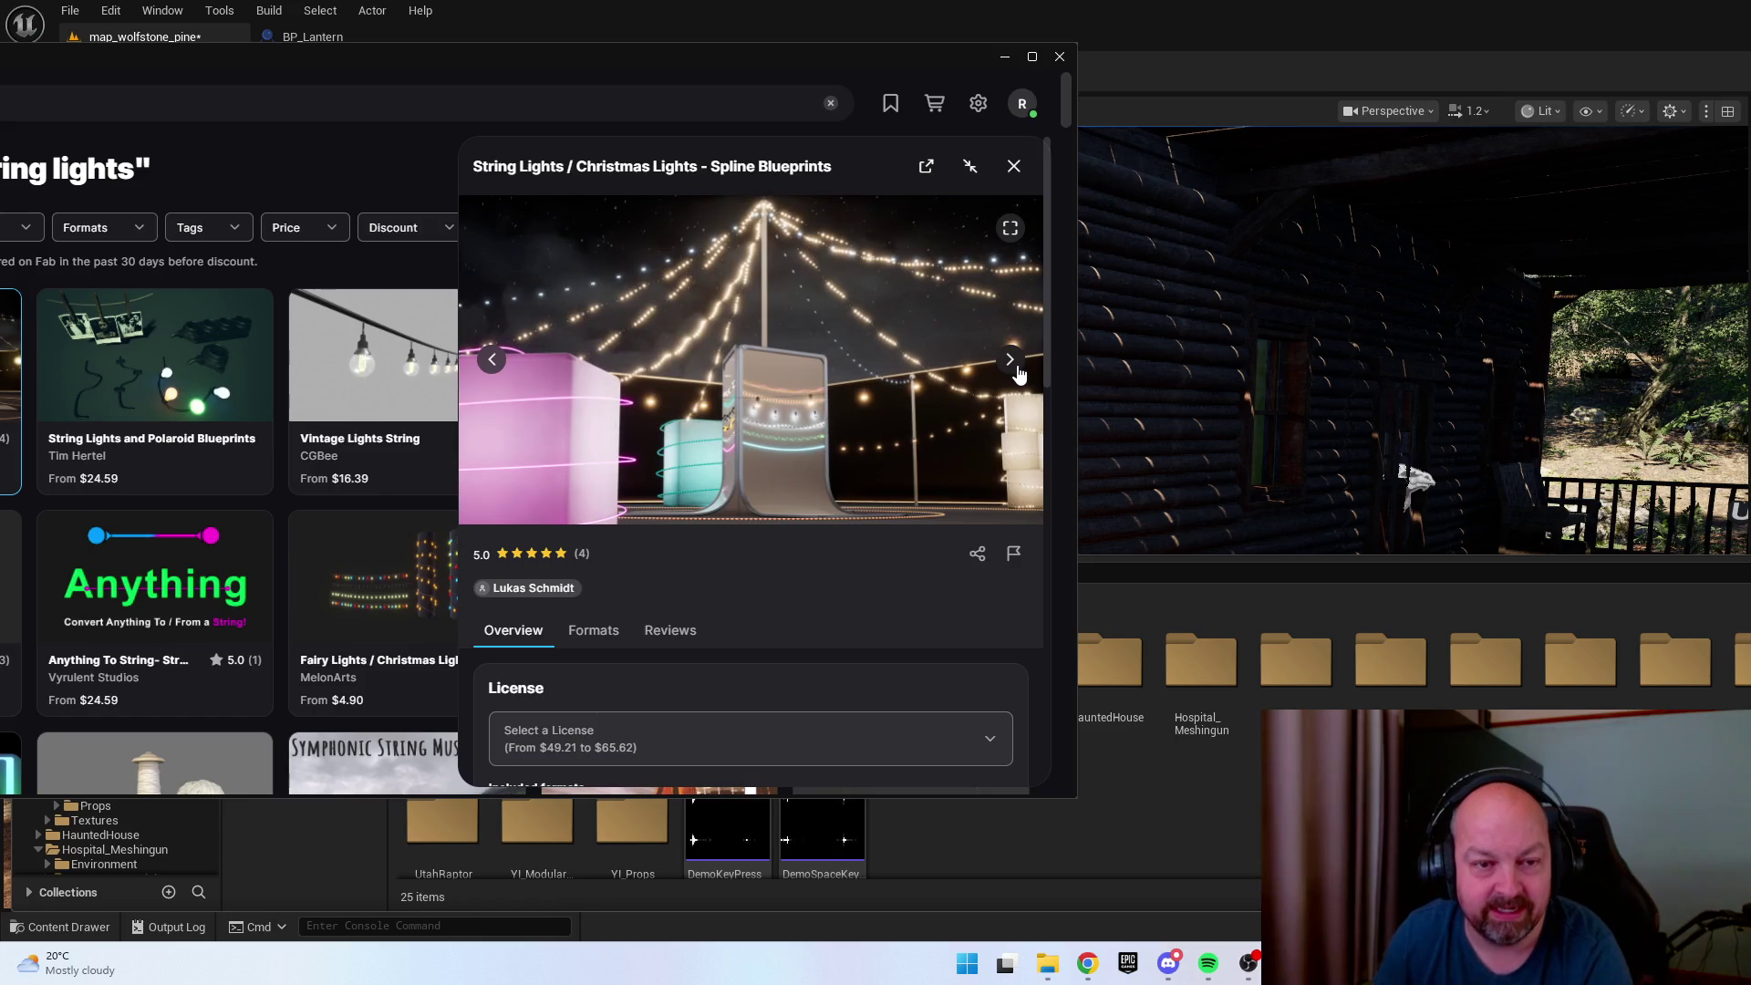
click(1016, 367)
click(1016, 367)
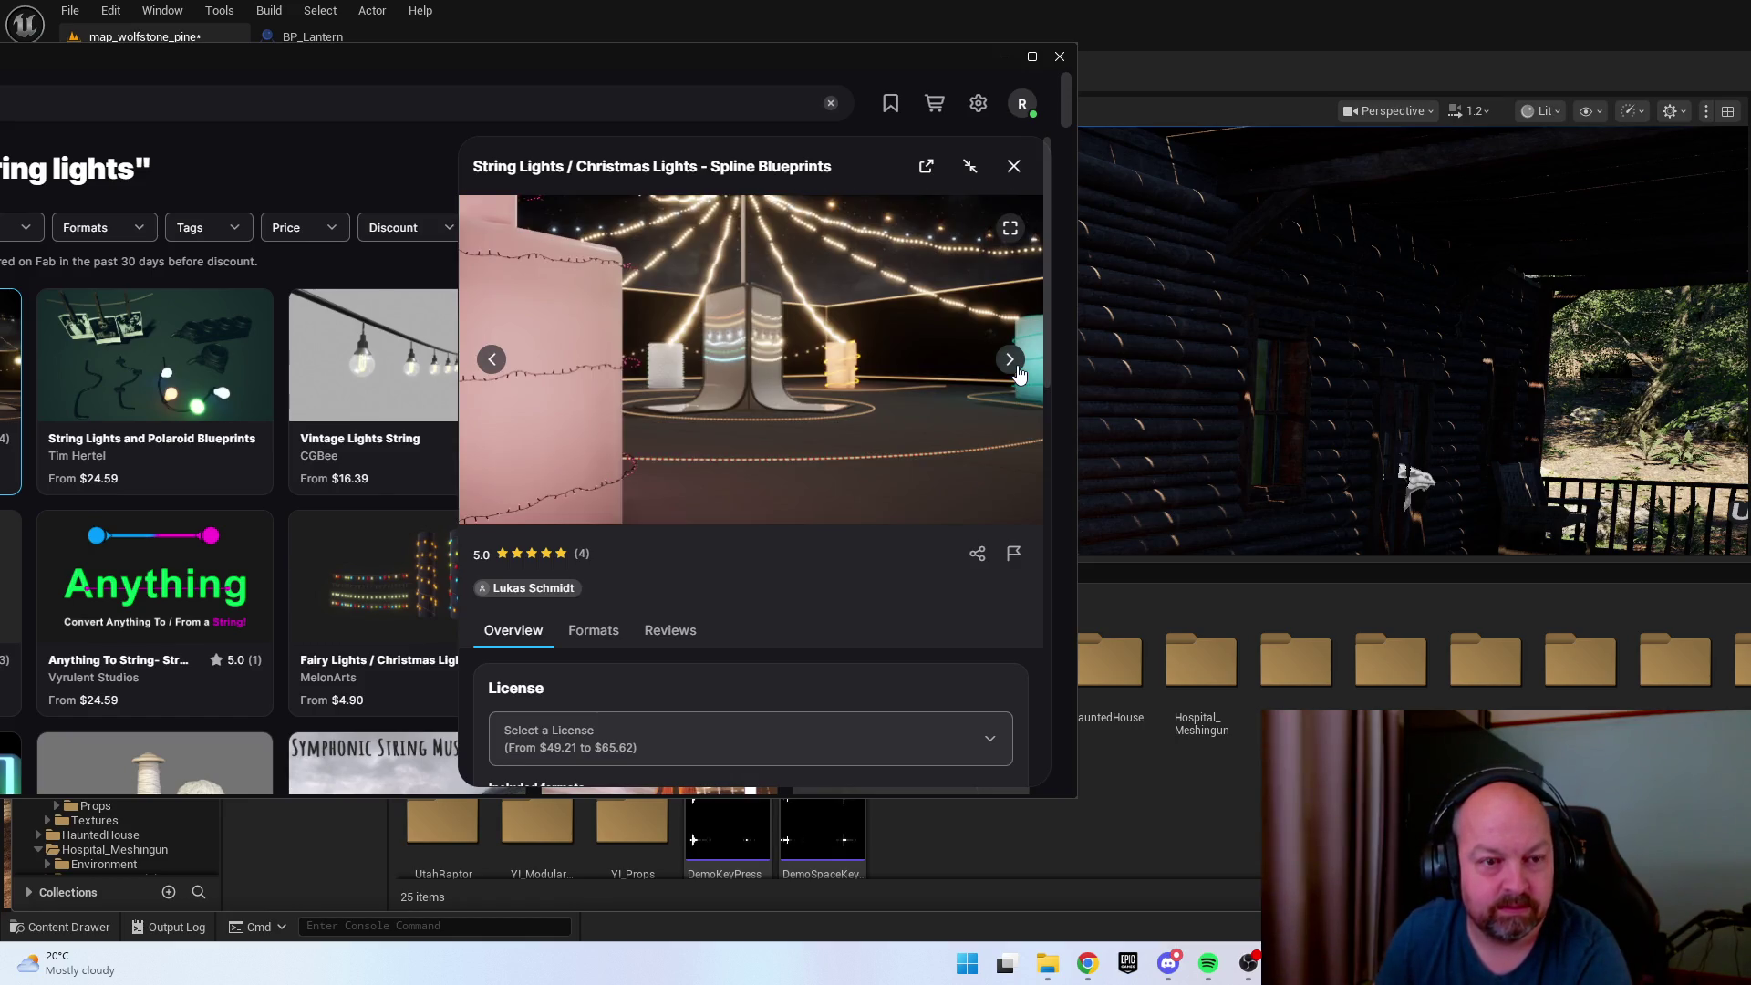
click(1019, 374)
click(1018, 373)
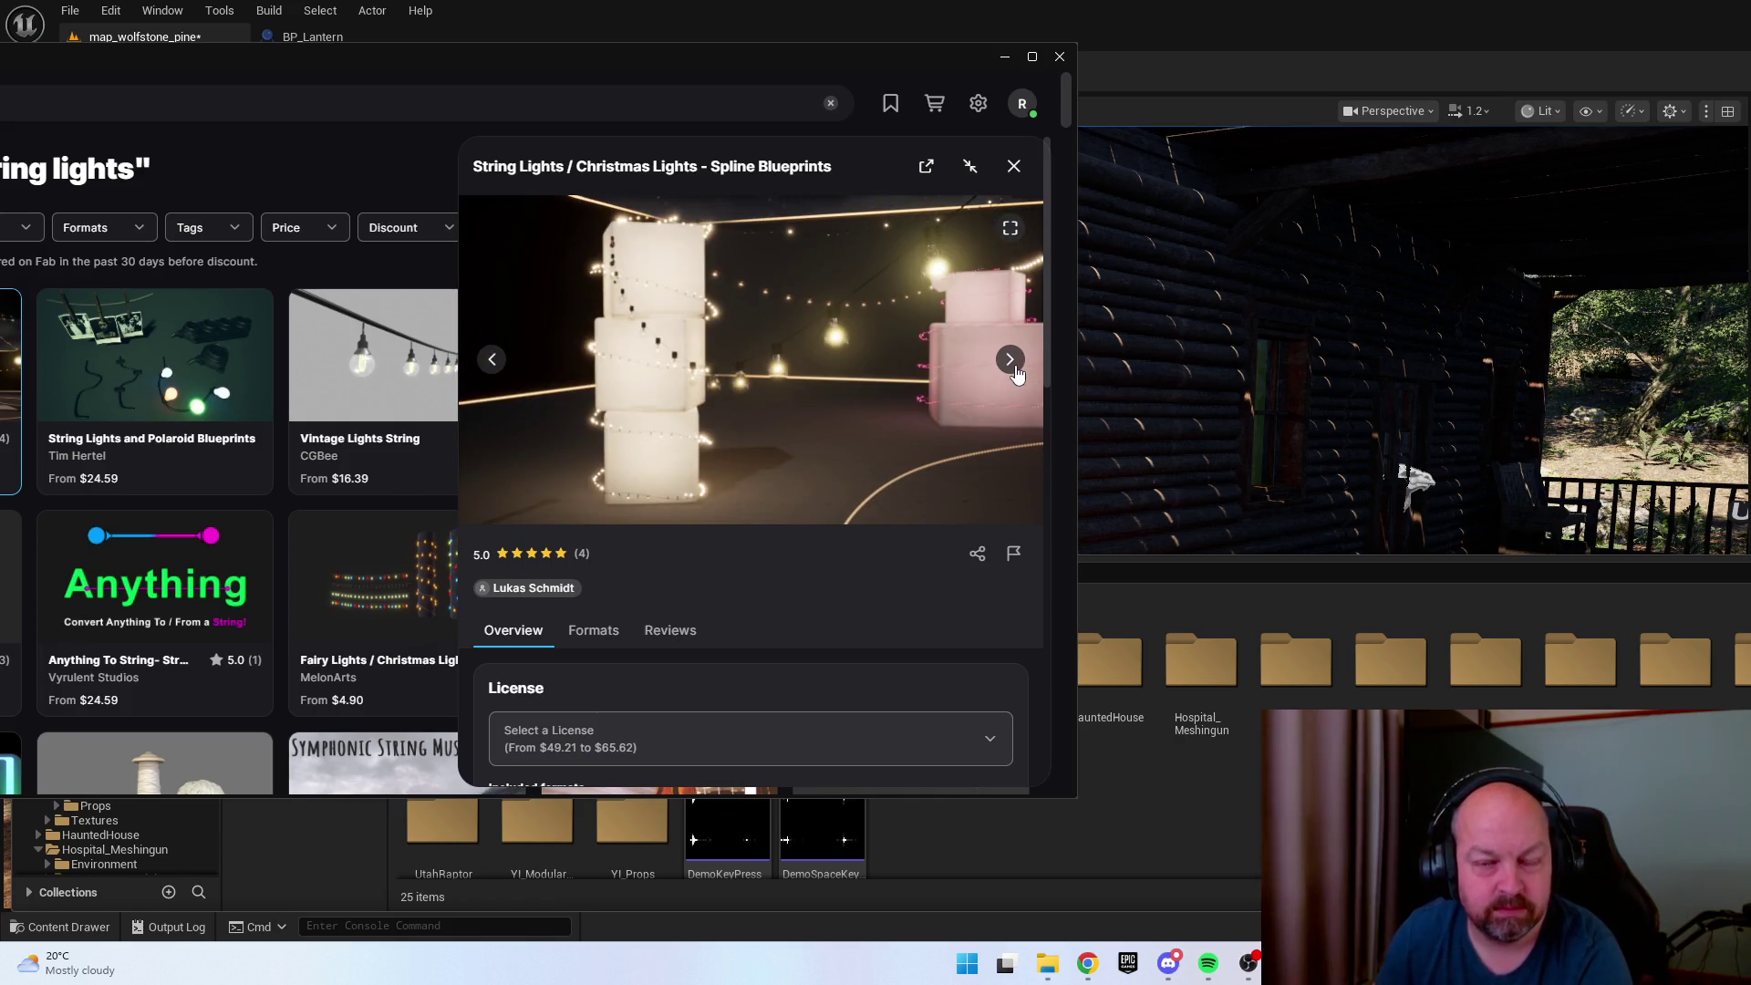
click(1011, 360)
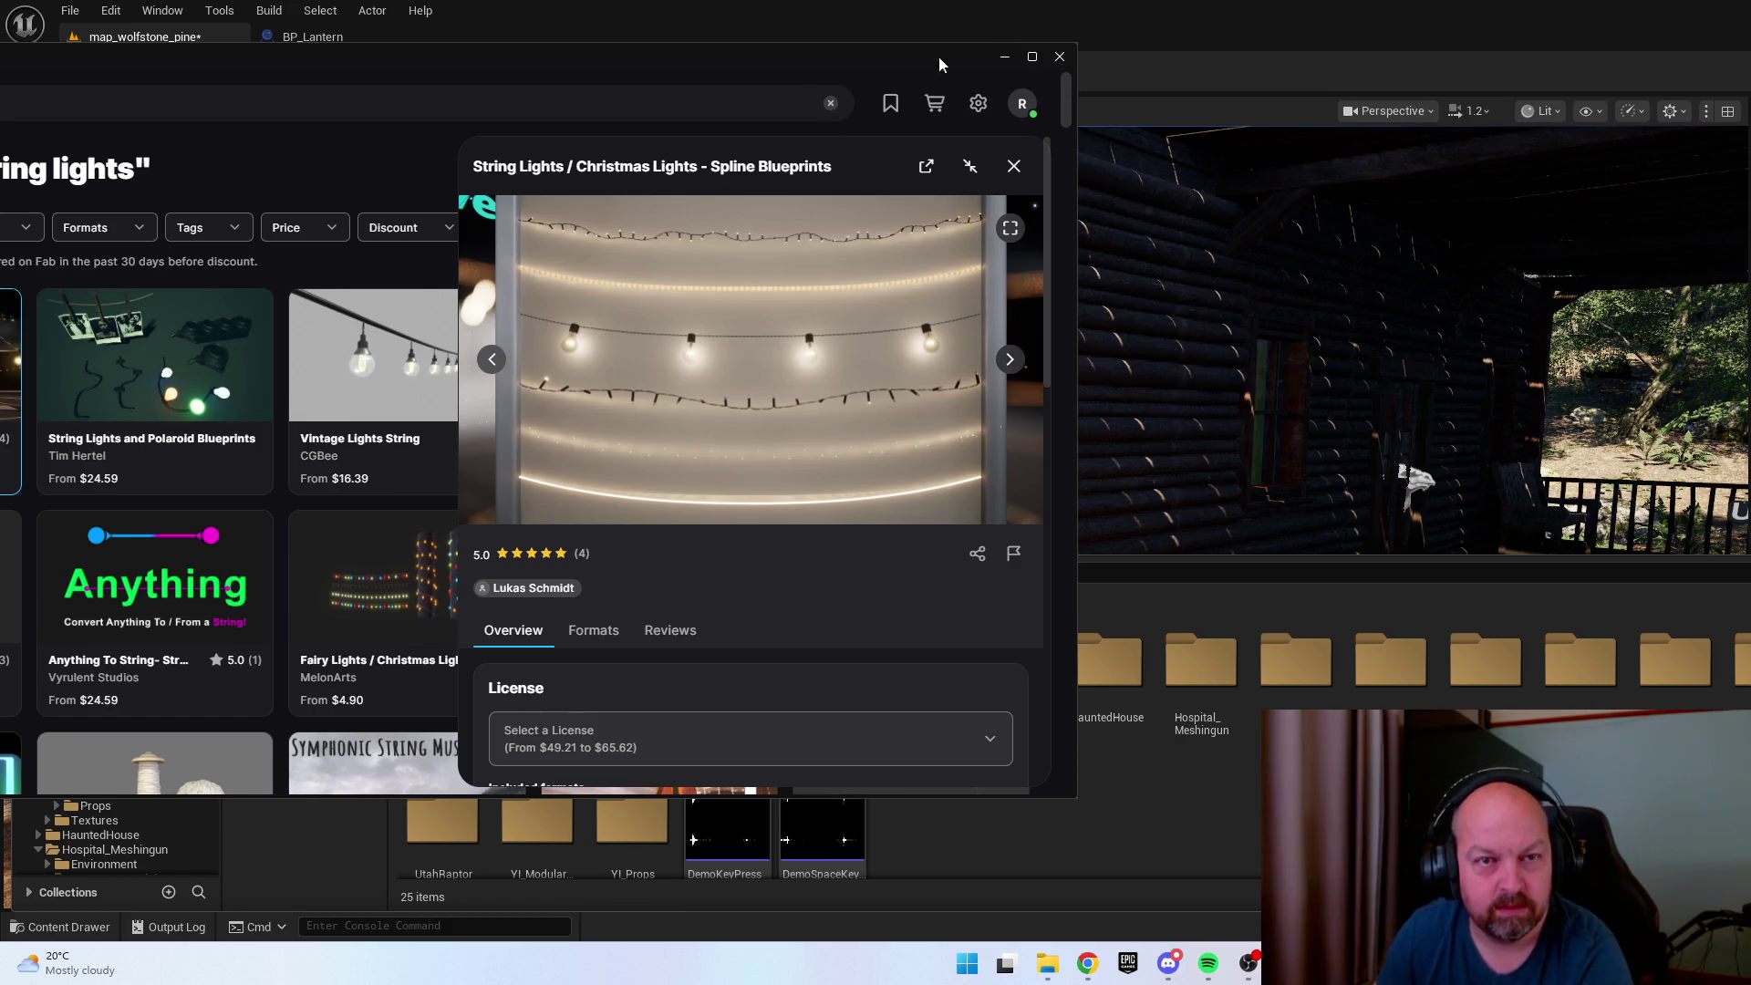
double_click(839, 69)
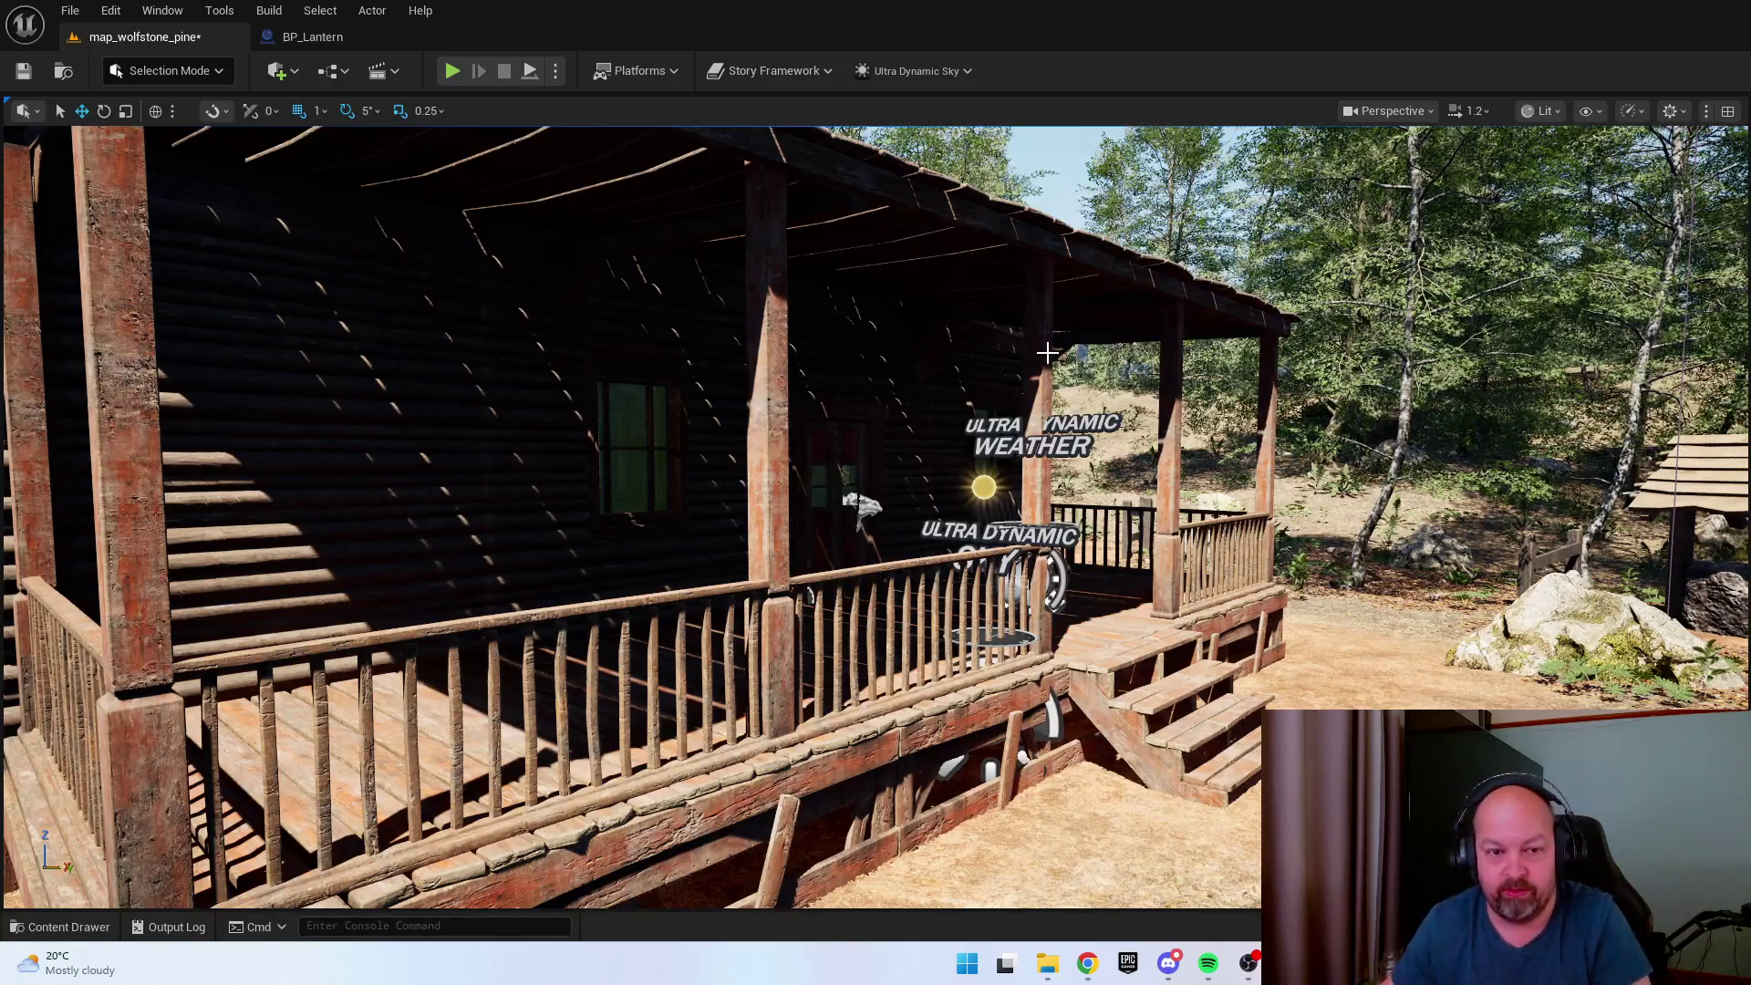
scroll(1047, 352, up, 2)
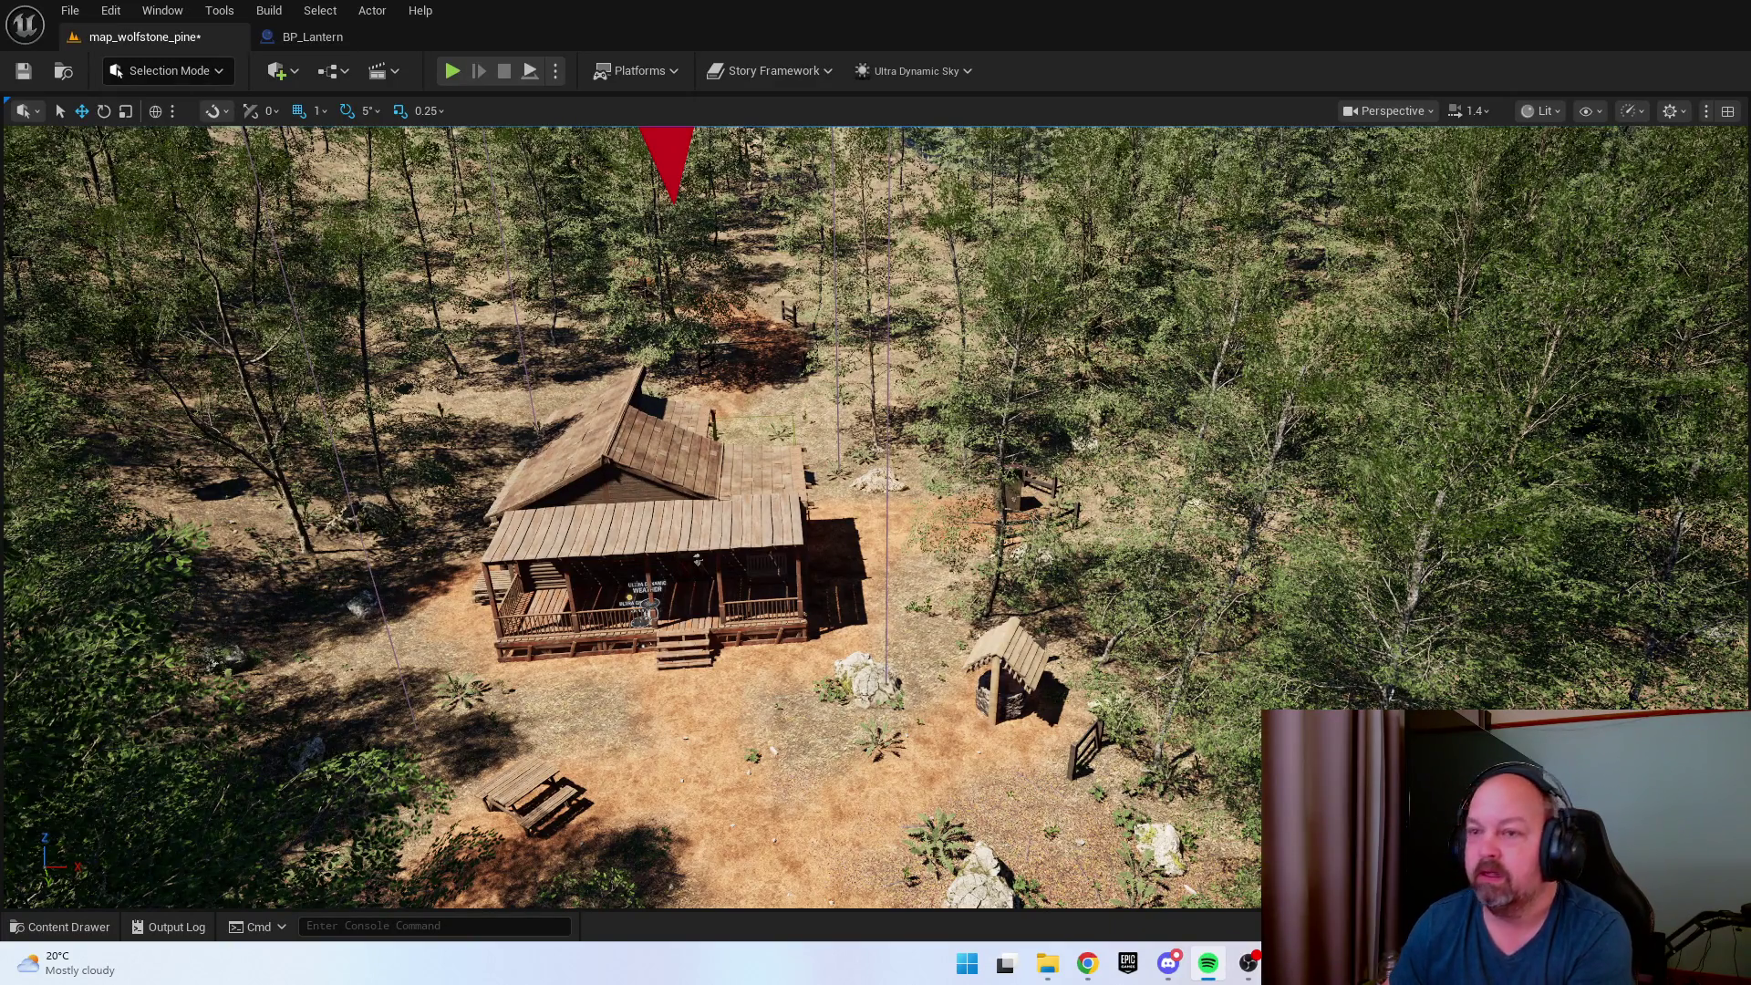
key(a)
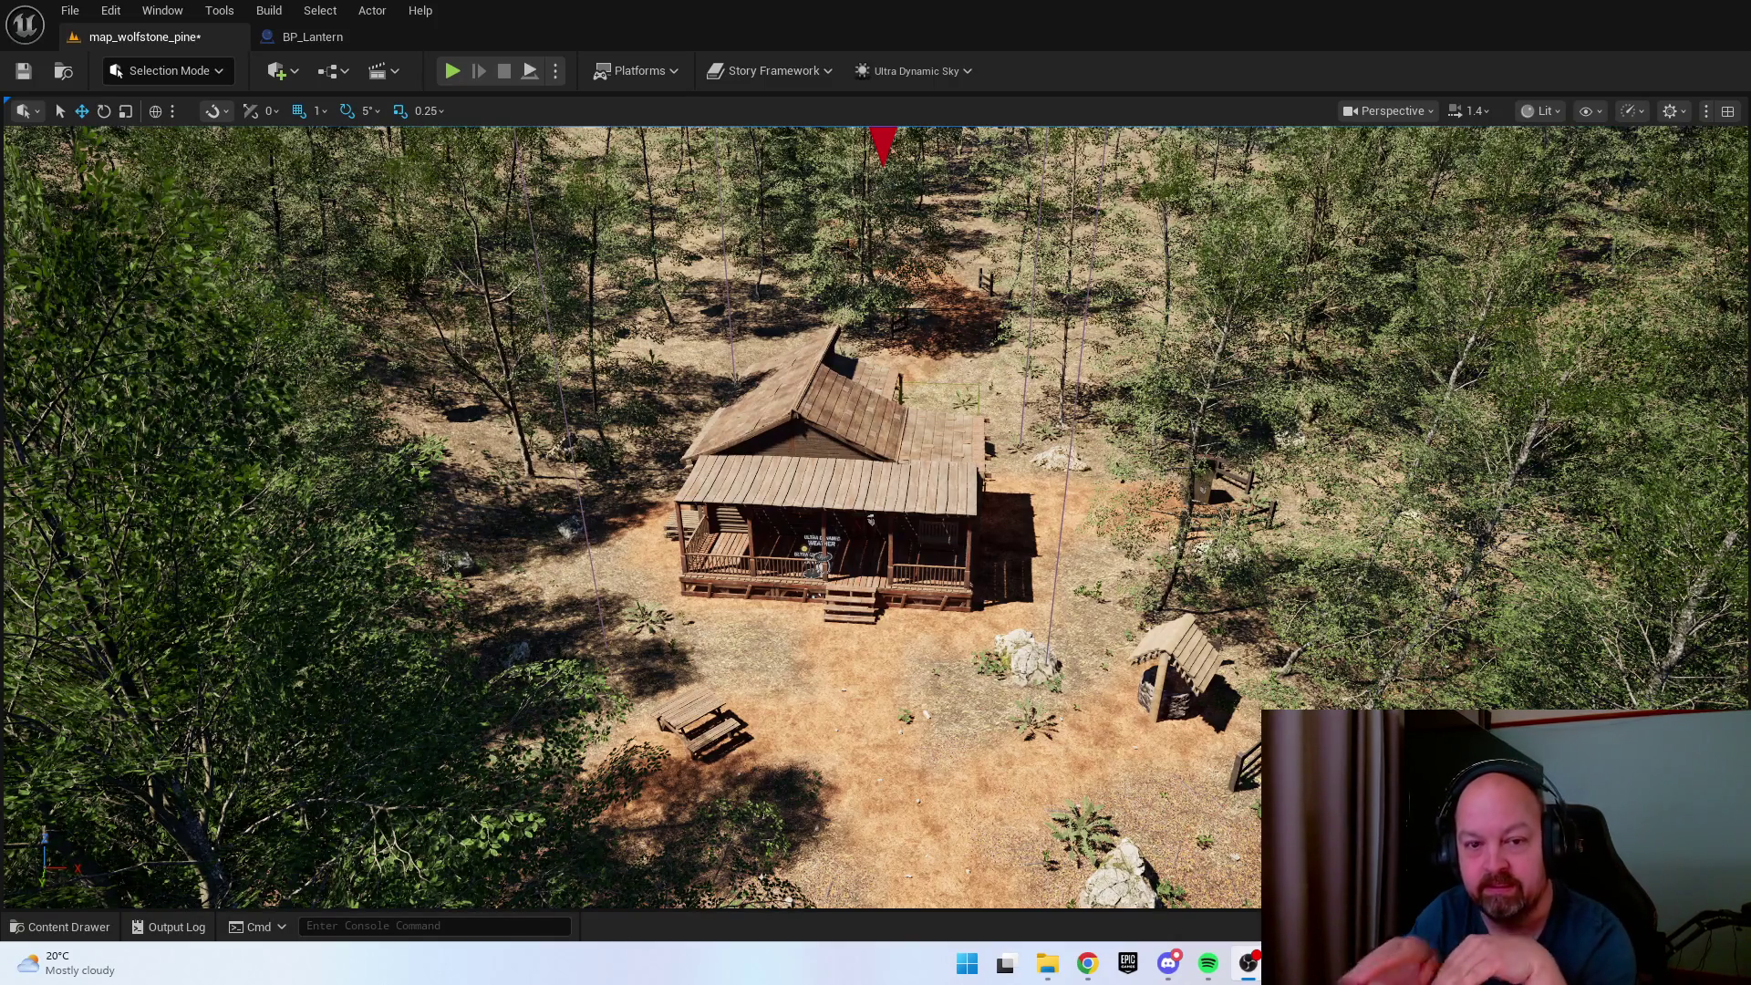
key(w)
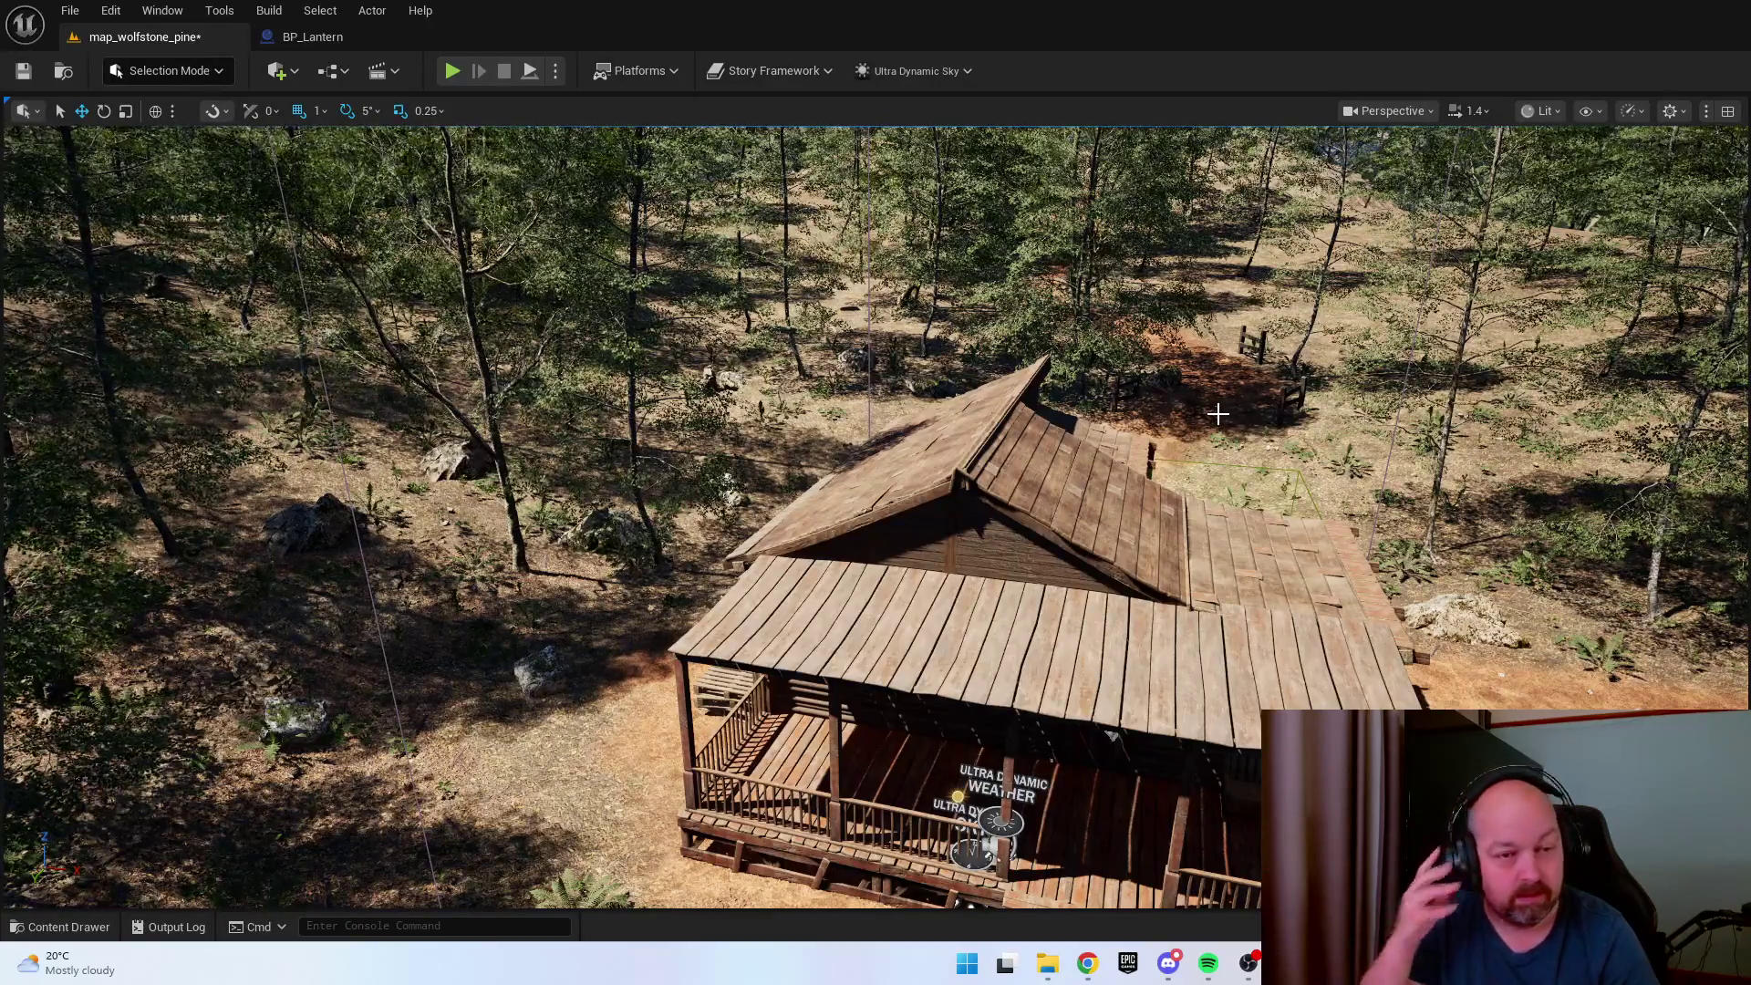
scroll(1218, 414, down, 5)
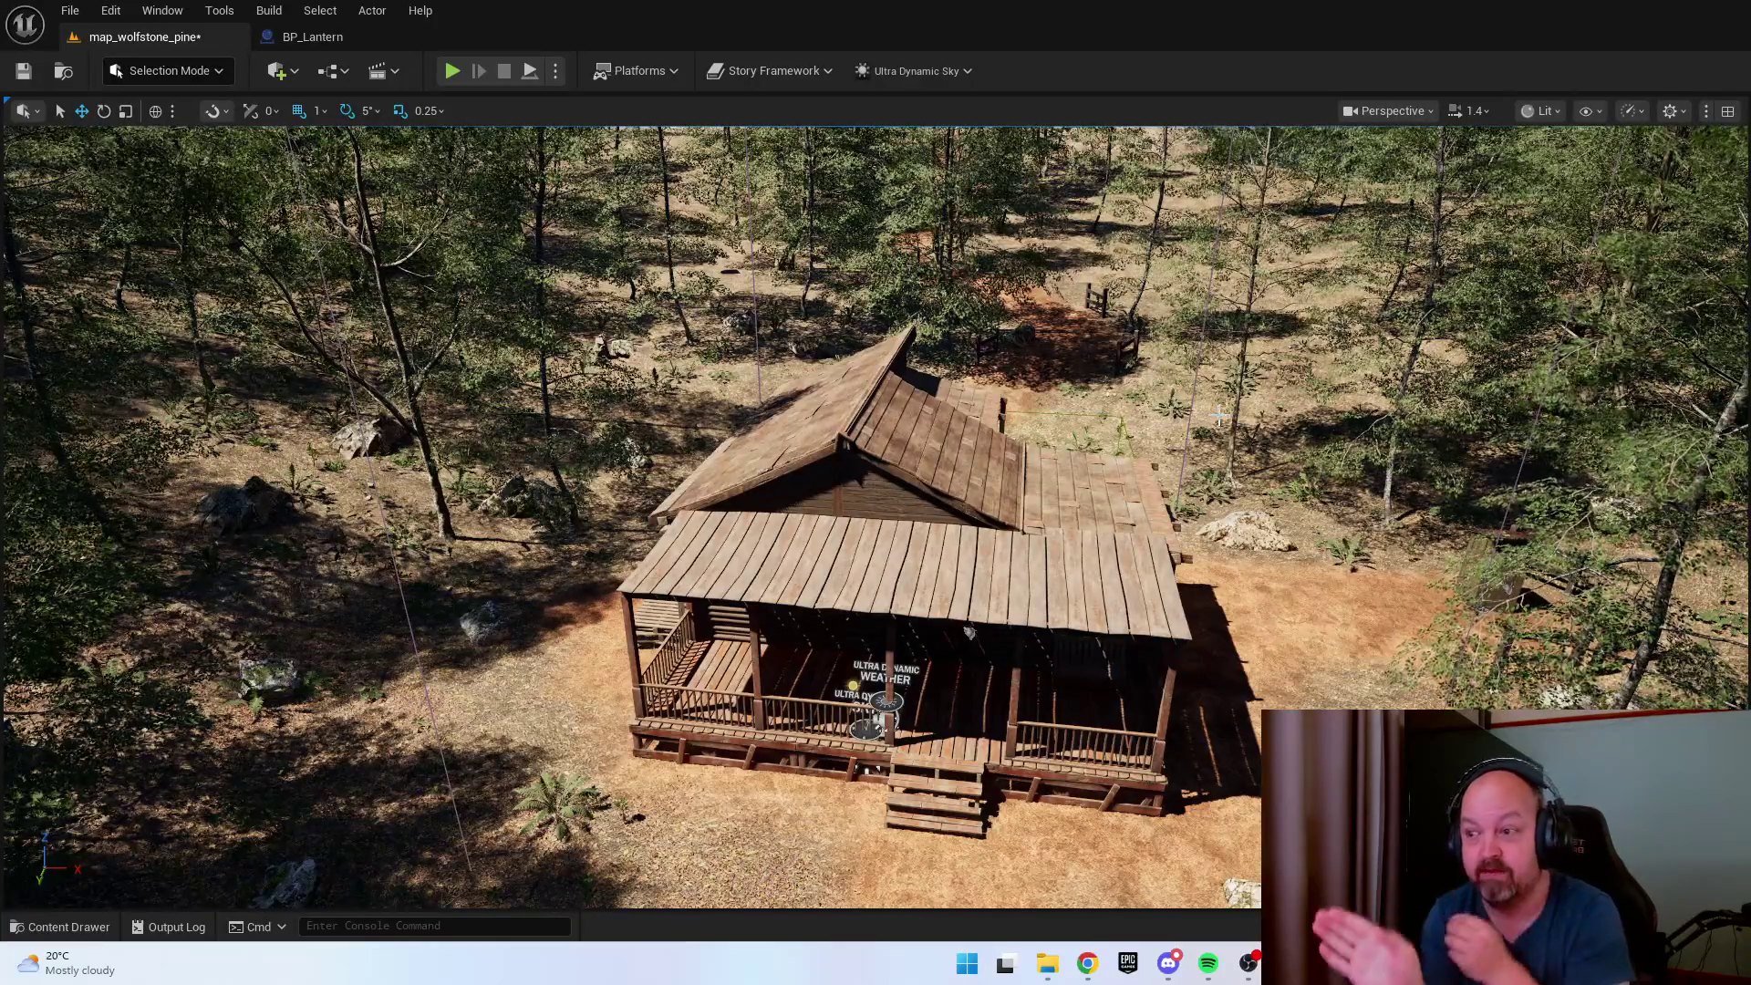
key(w)
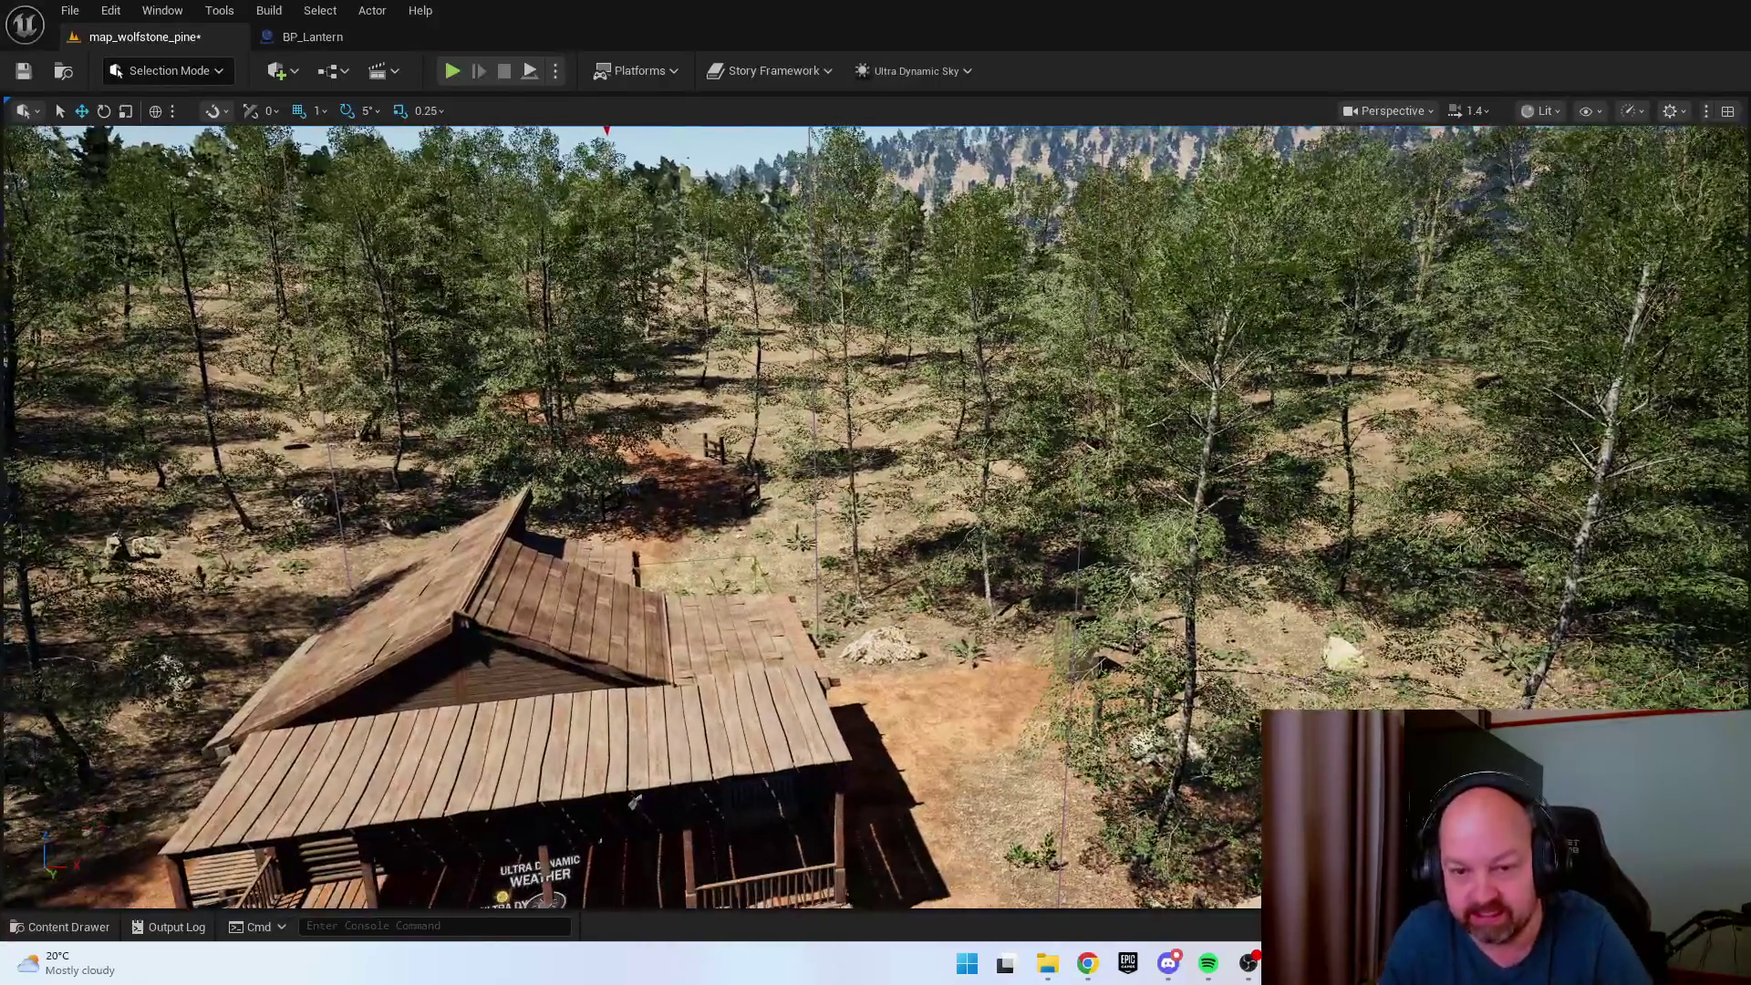
key(w)
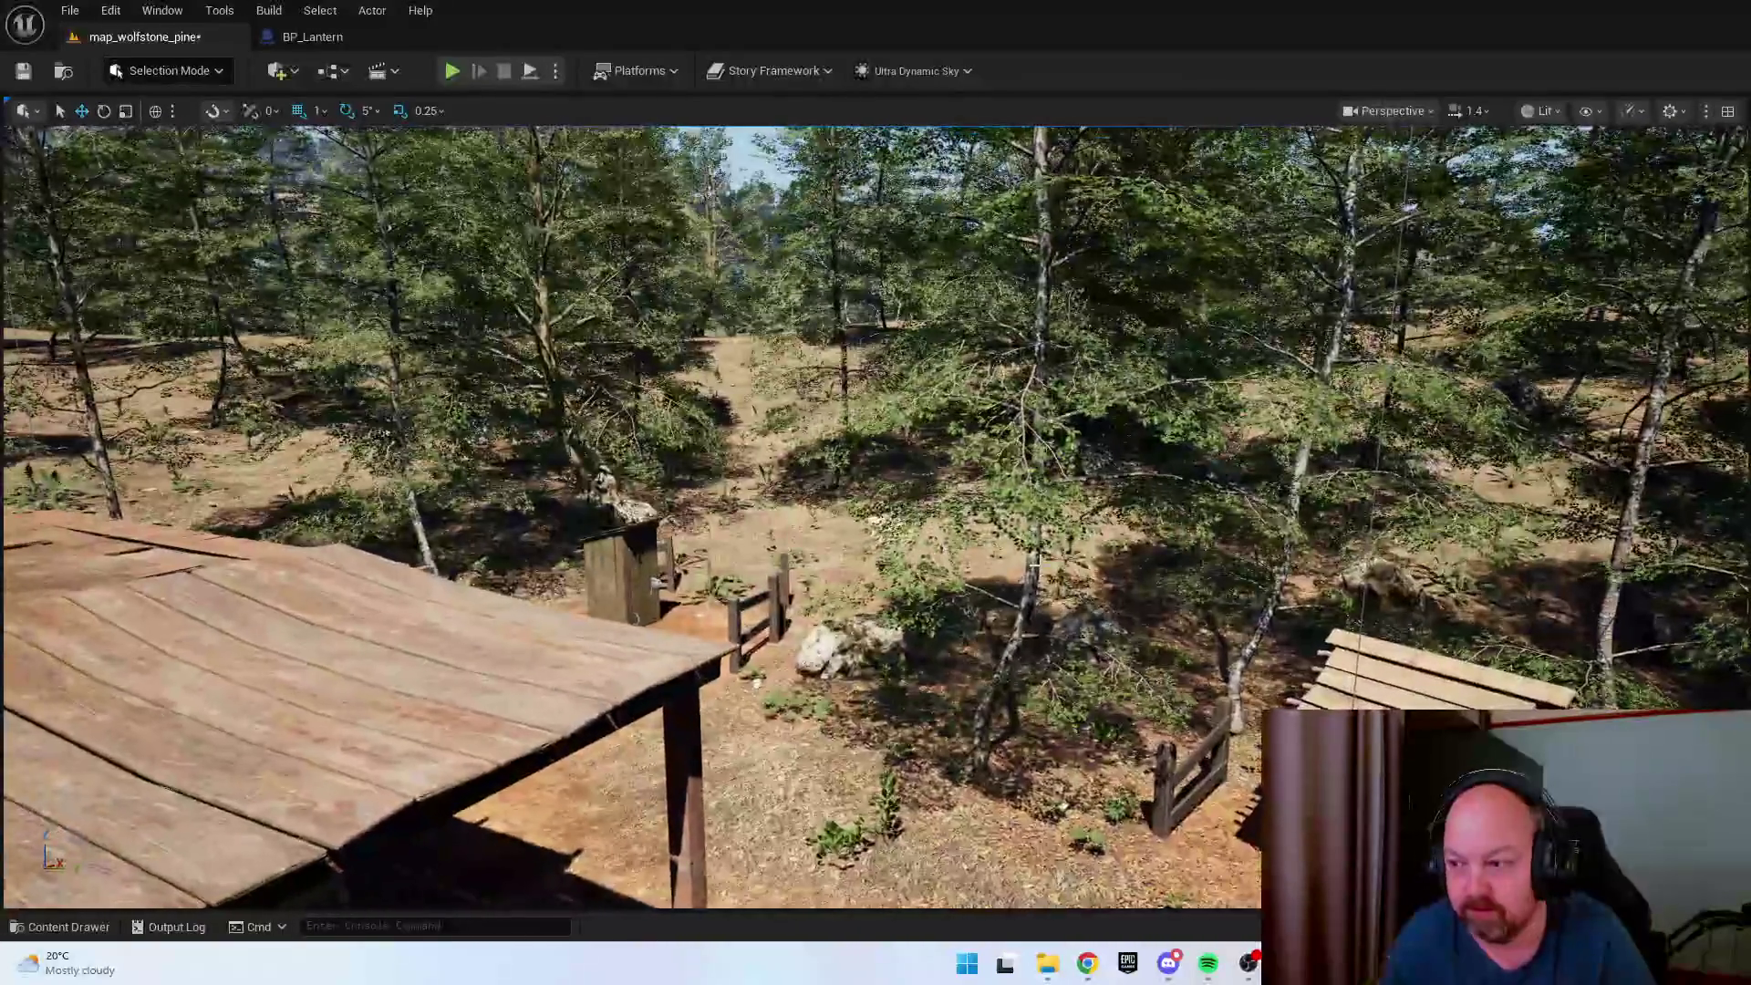
key(s)
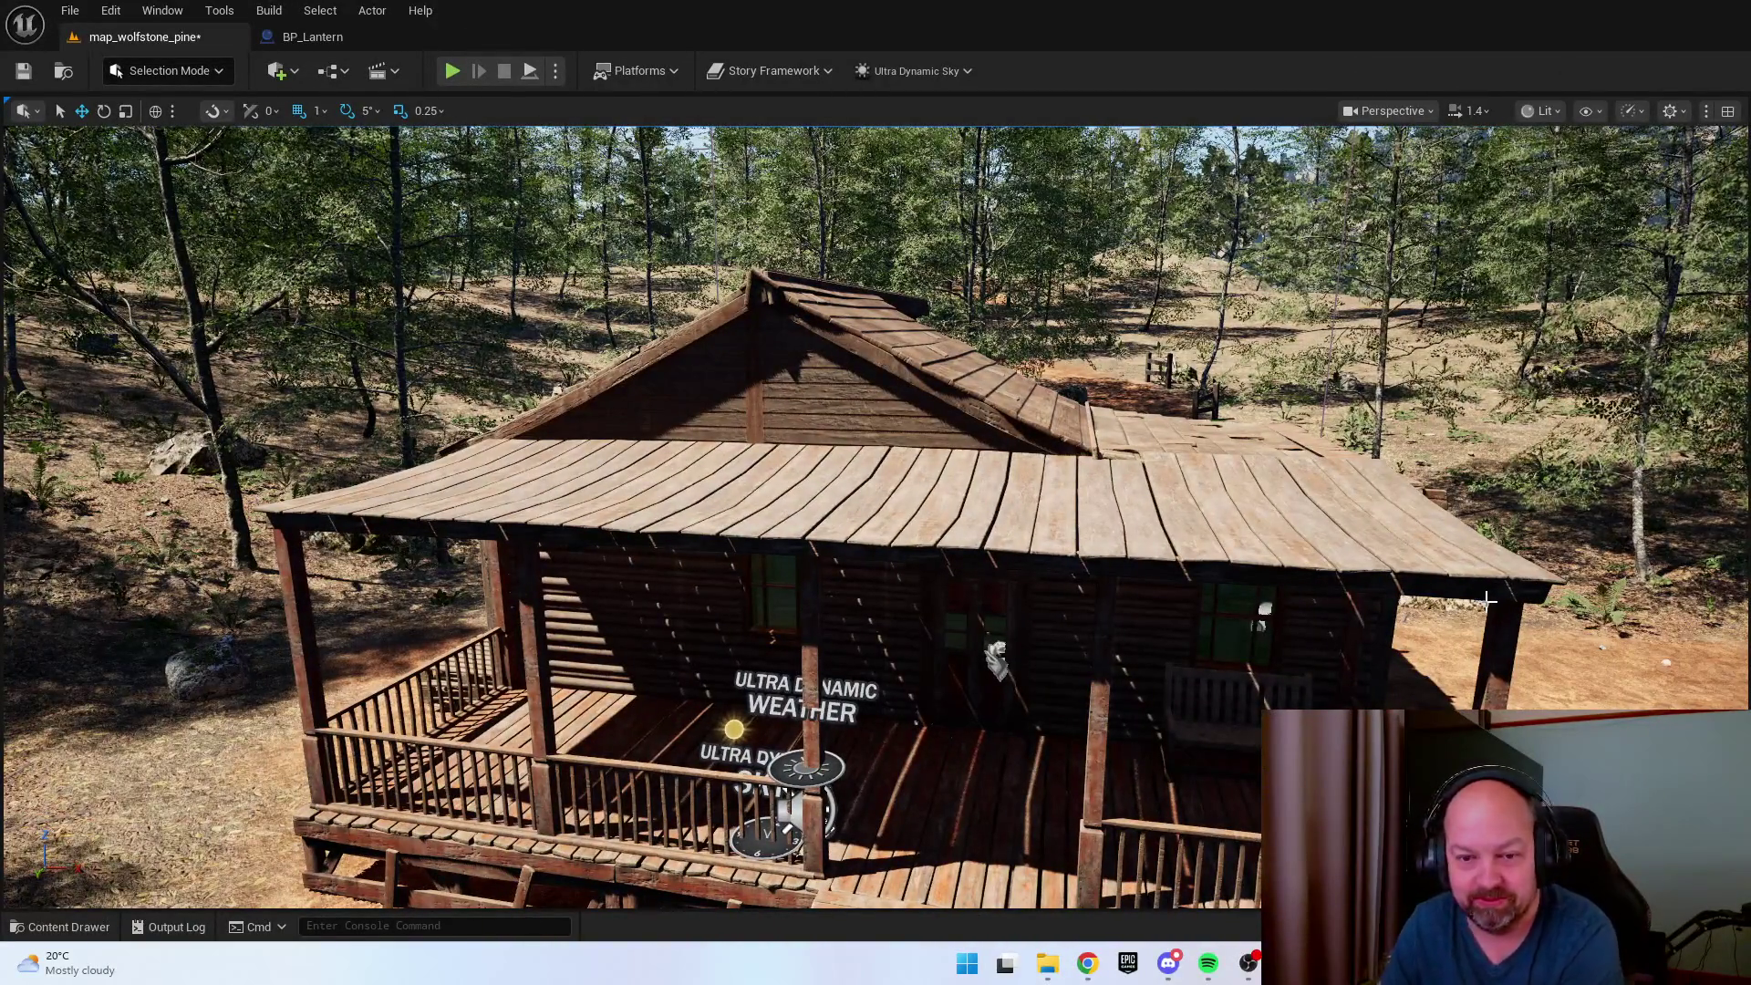
key(w)
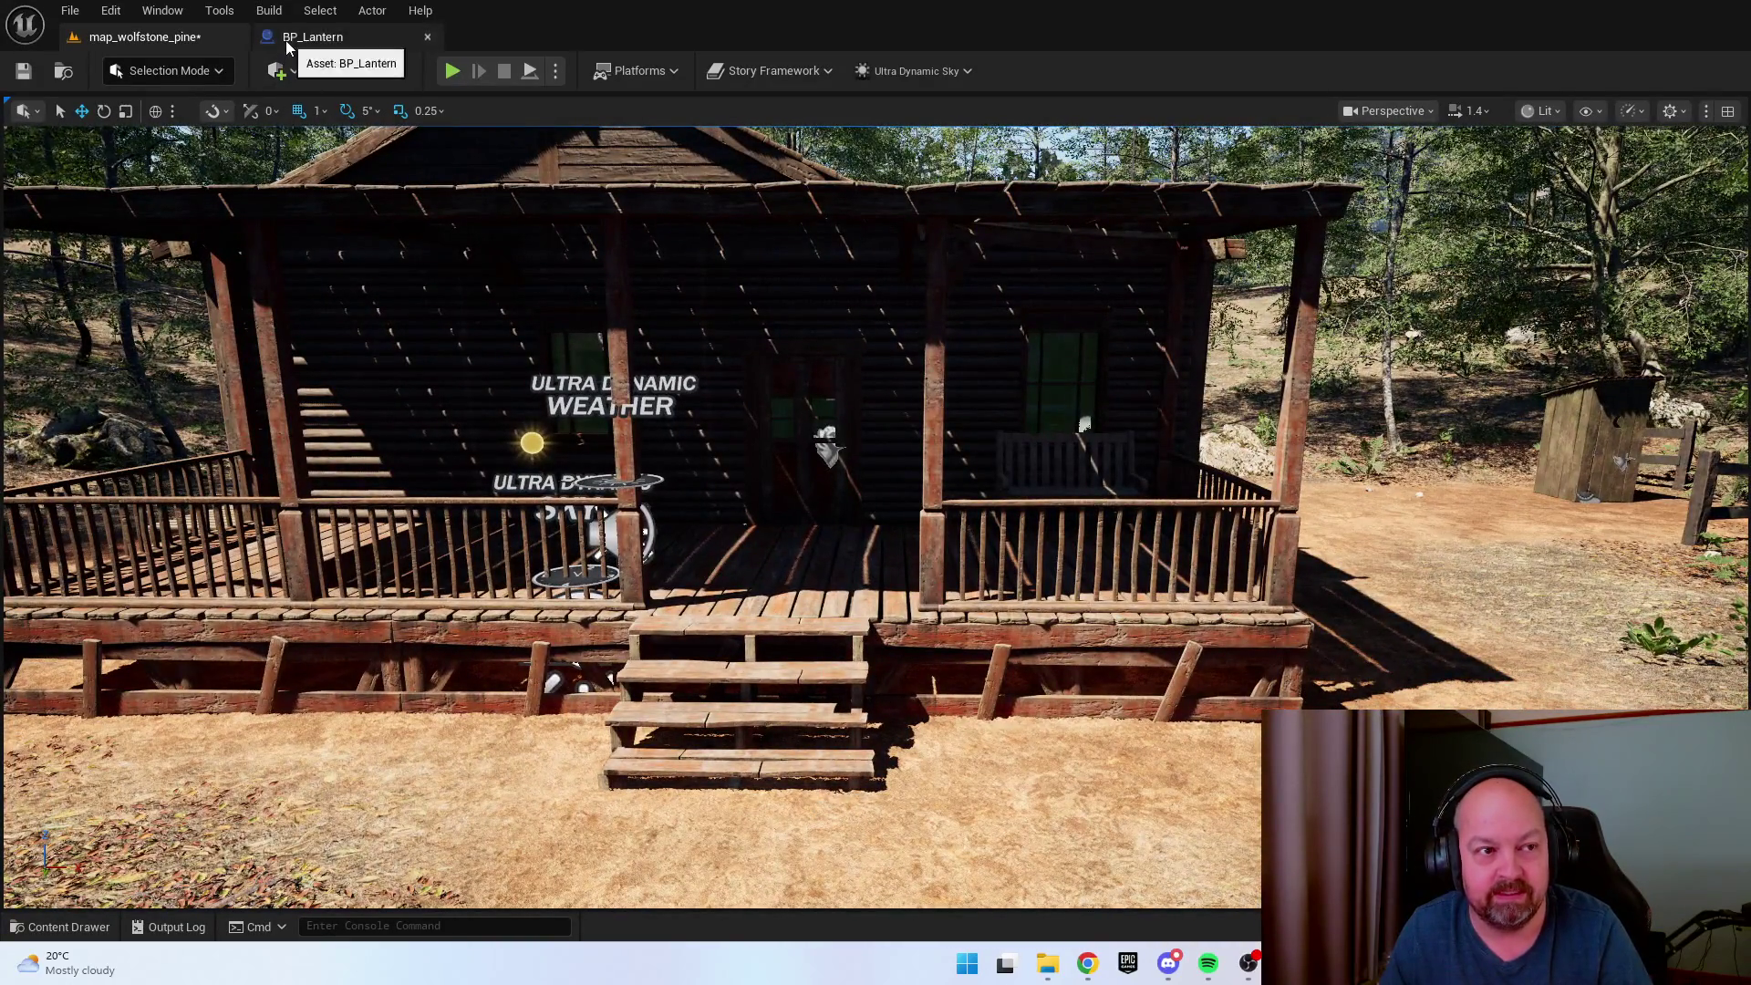
key(w)
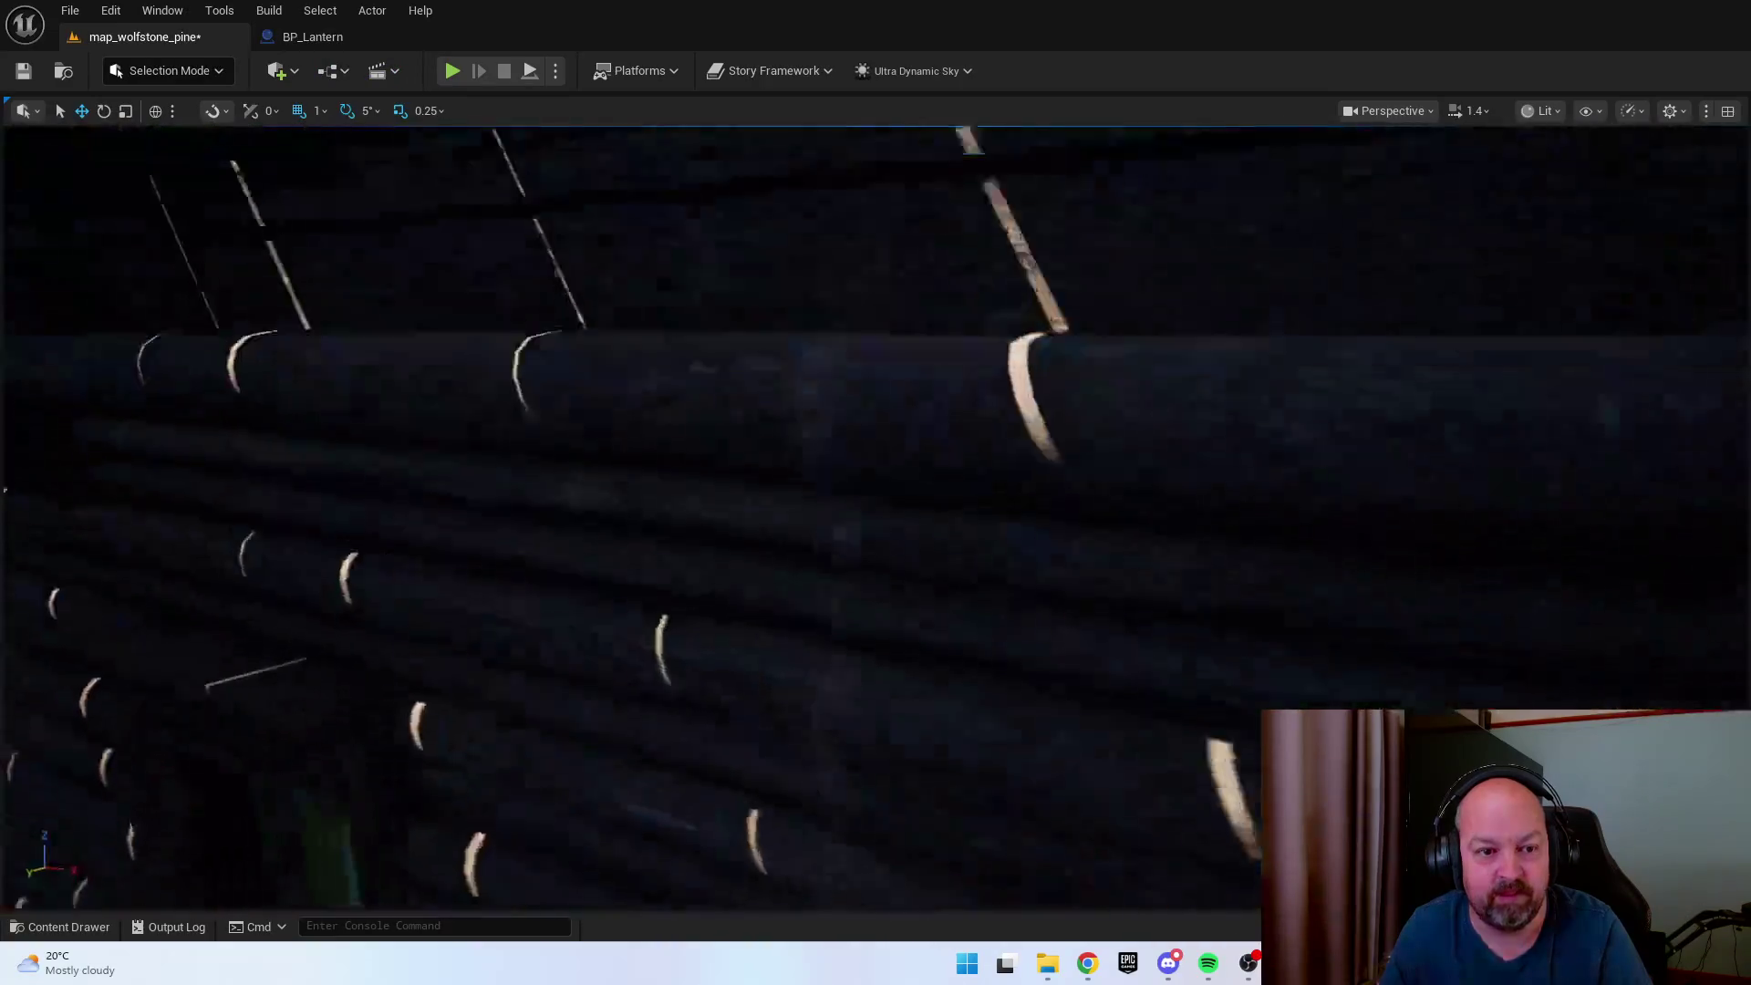
click(786, 648)
key(f)
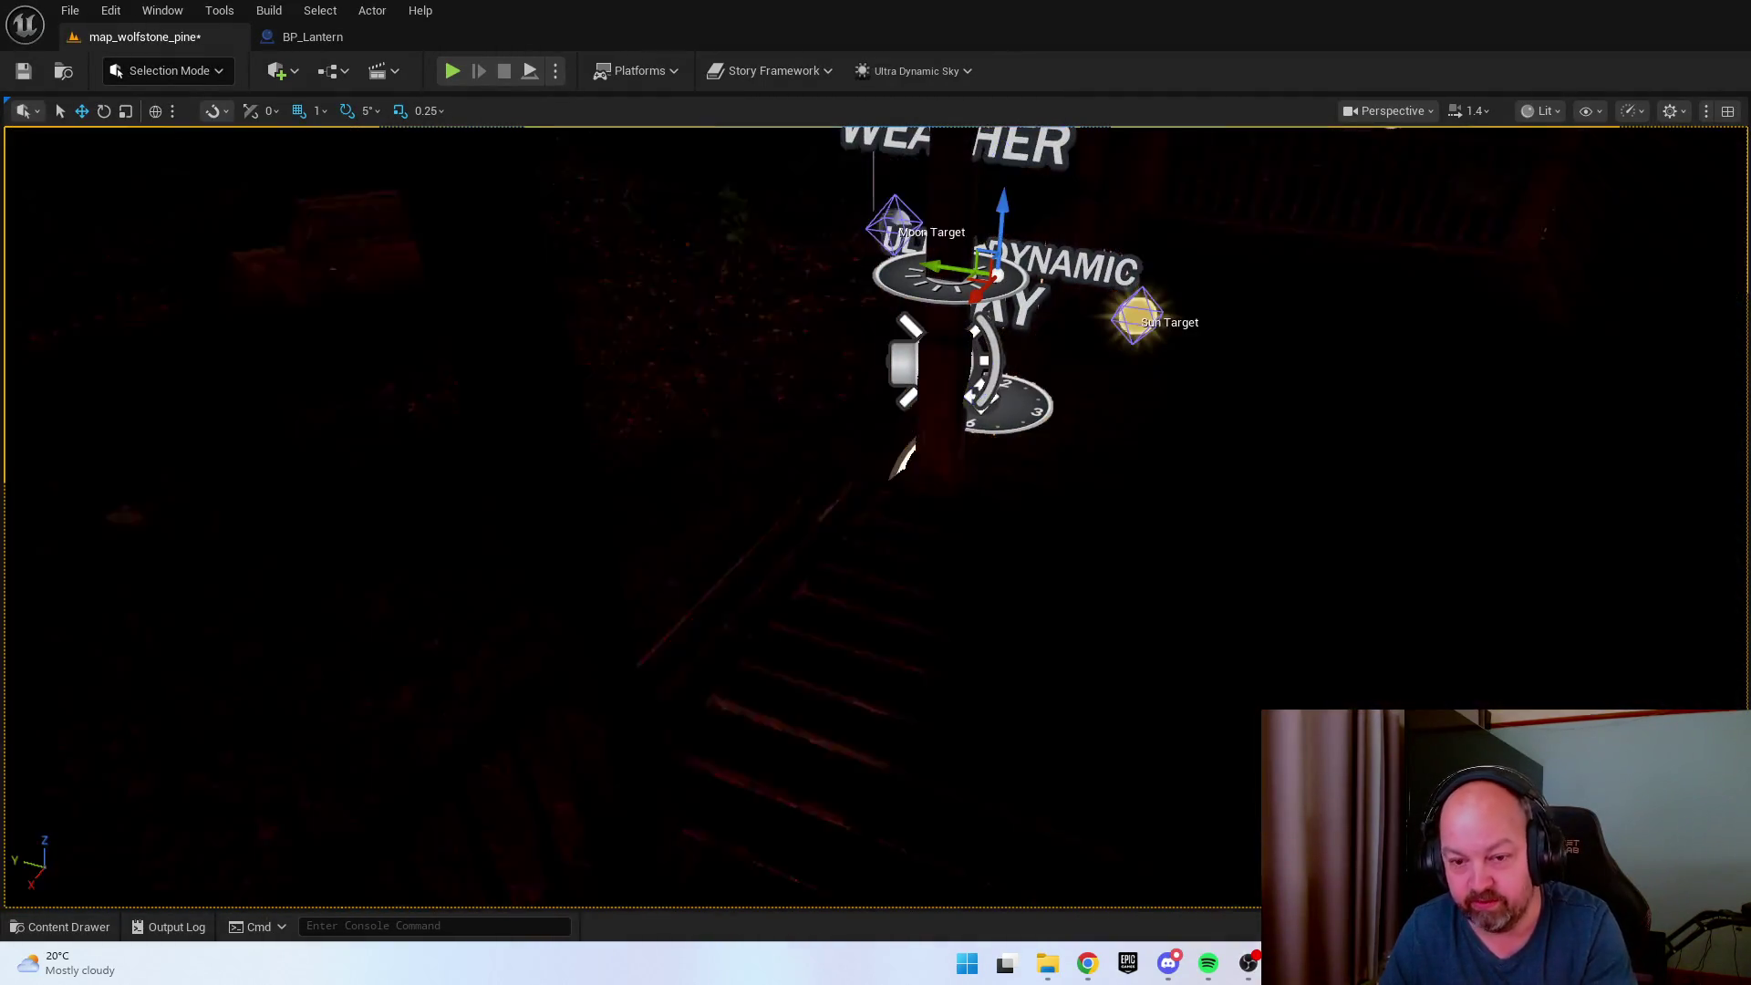
right_click(1298, 146)
Start Play-in-Editor, walk into the cabin toward the bed, then back out onto the porch.
click(1186, 550)
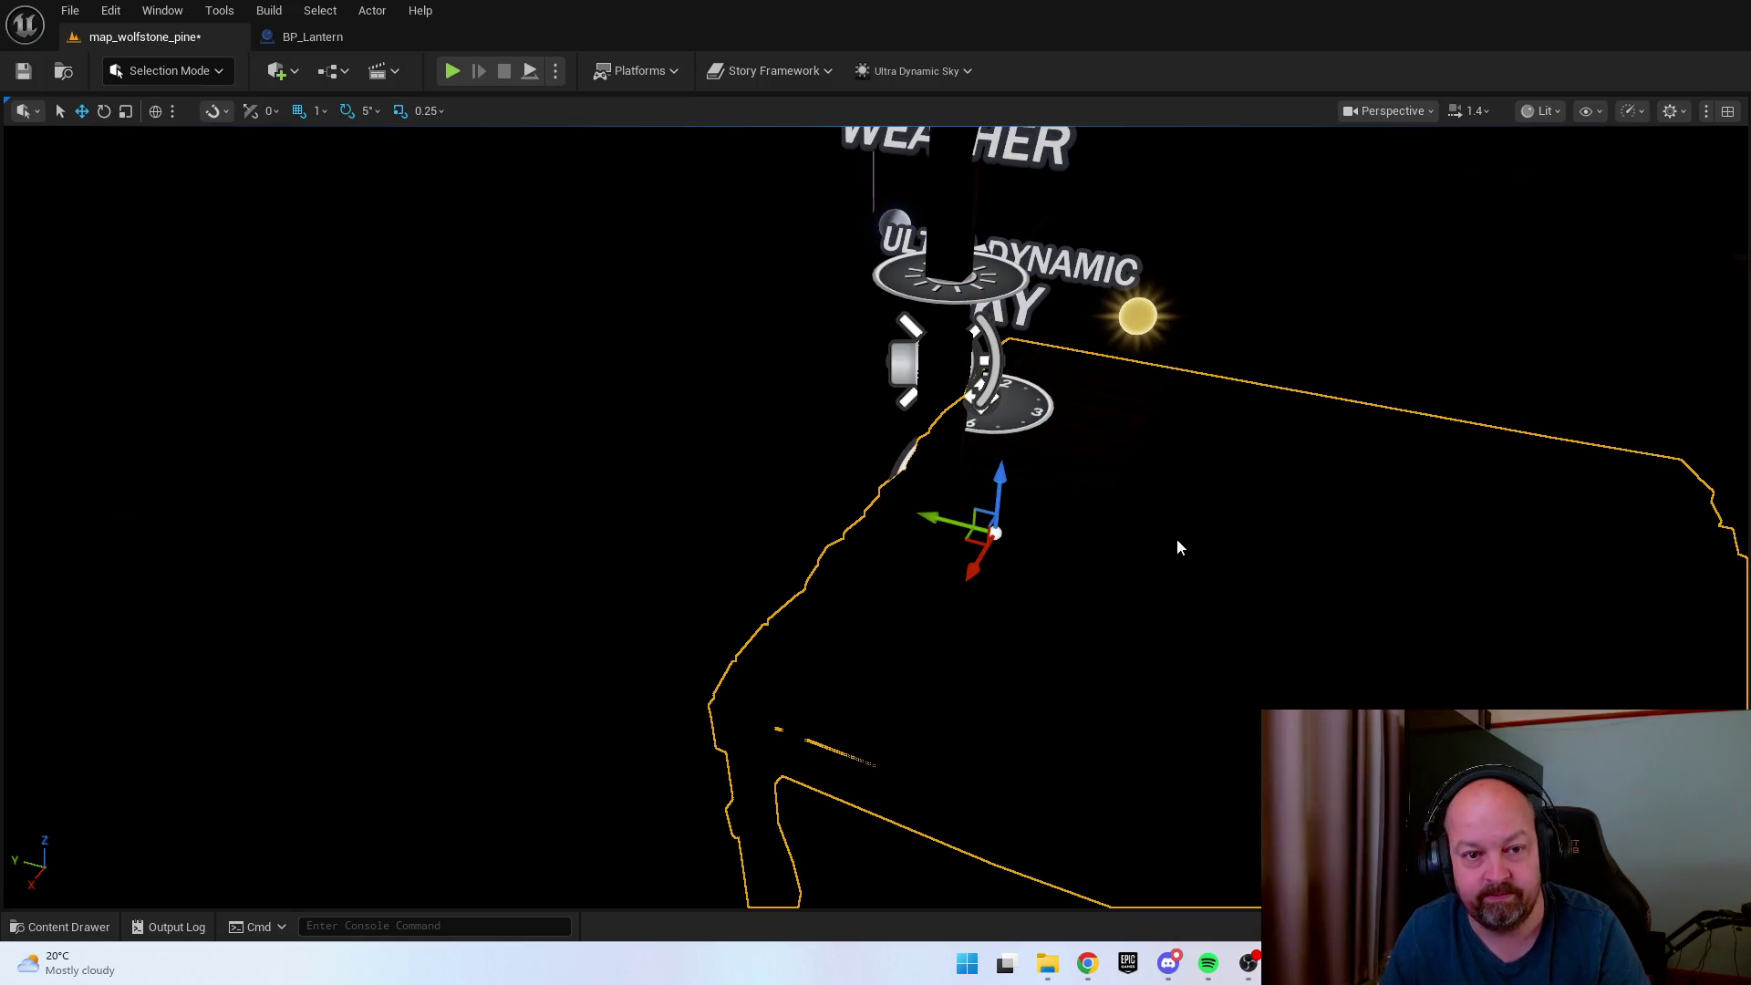
key(alt+p)
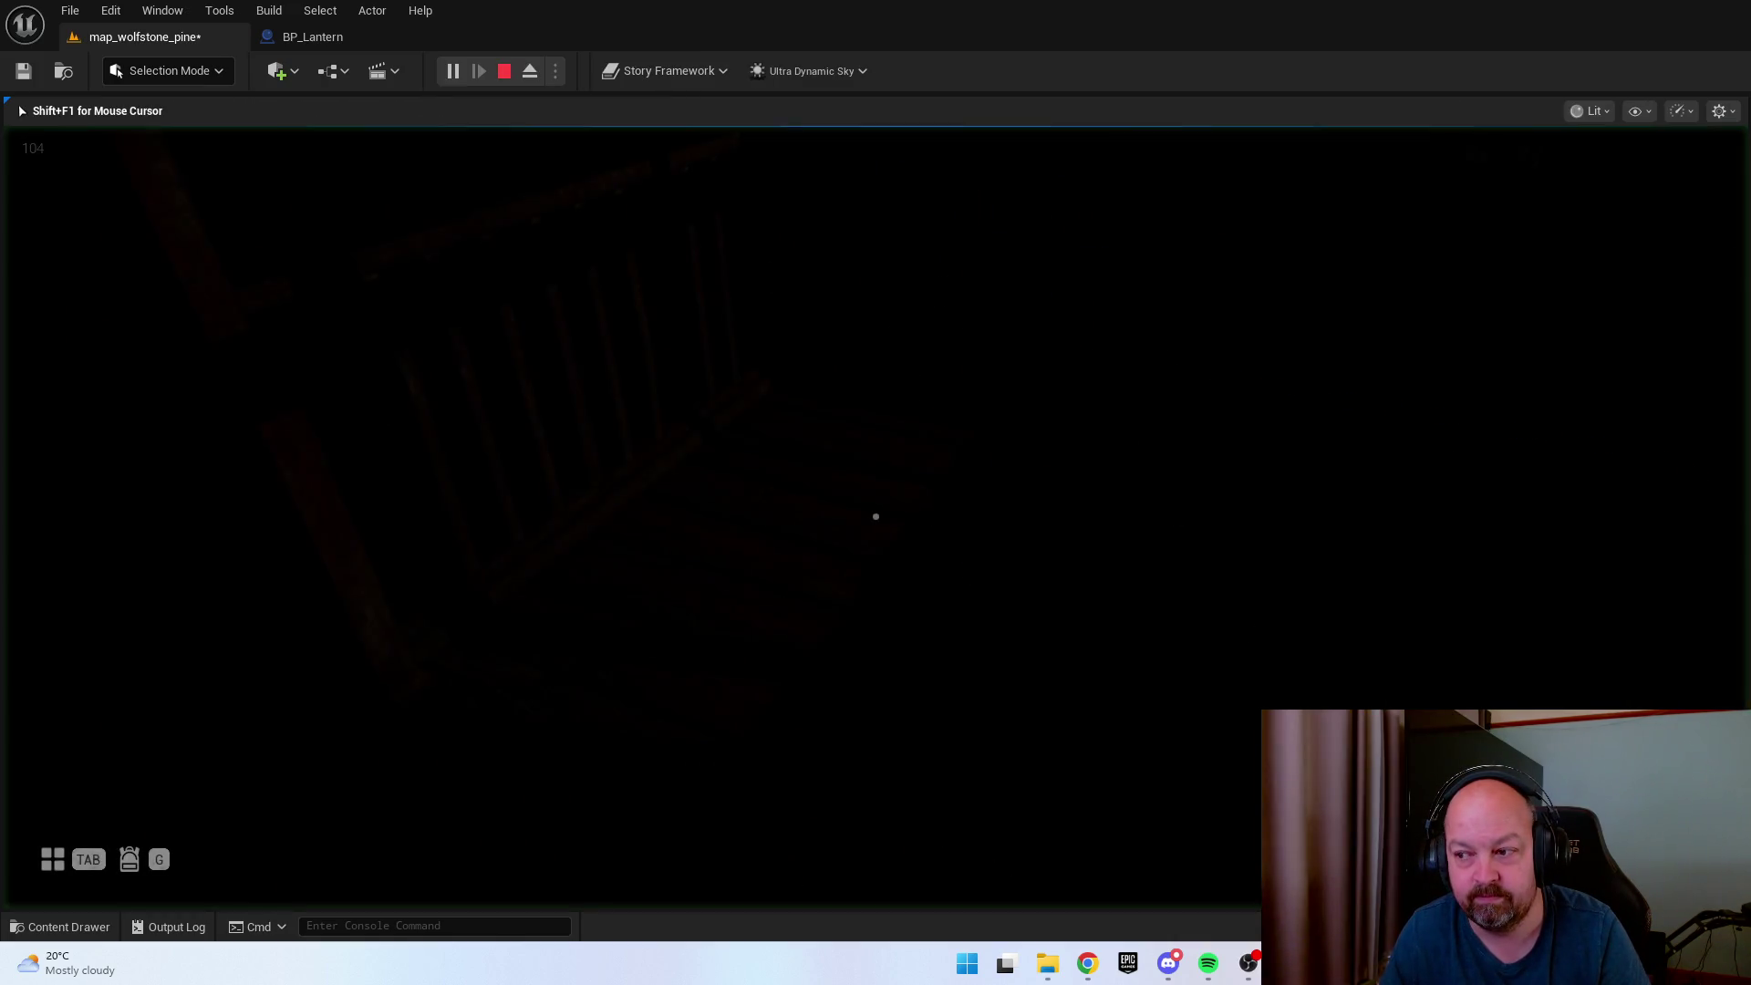
key(e)
key(w)
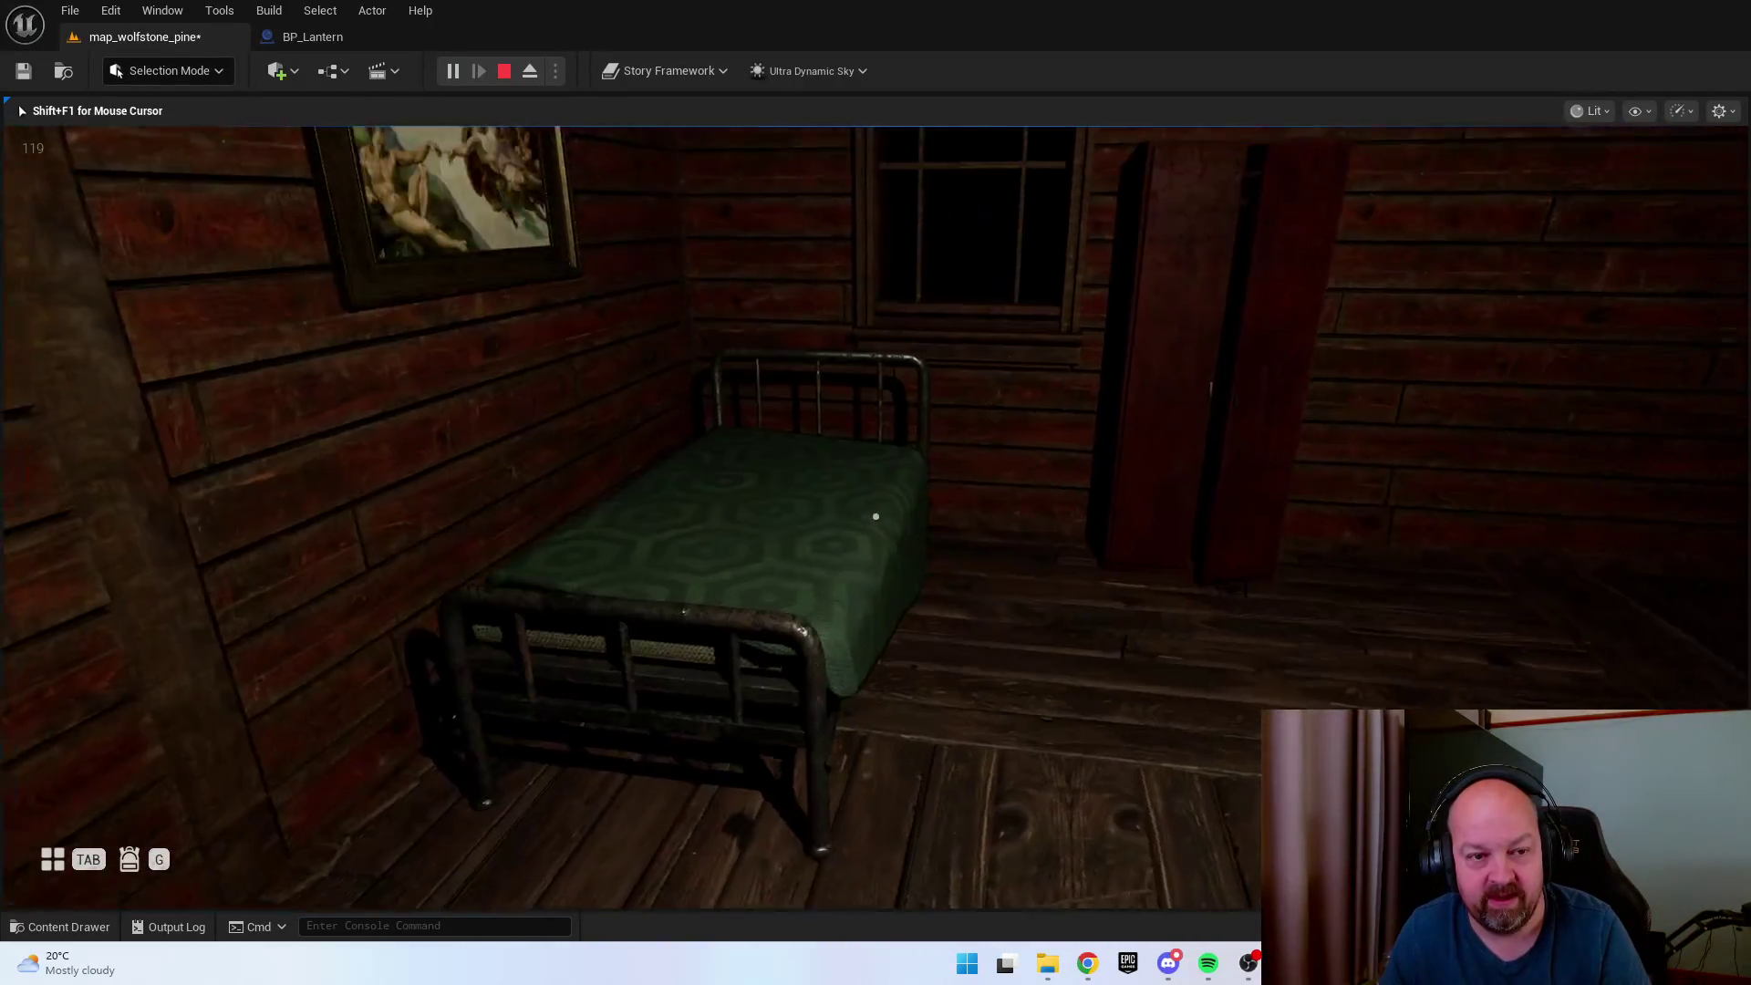
key(w)
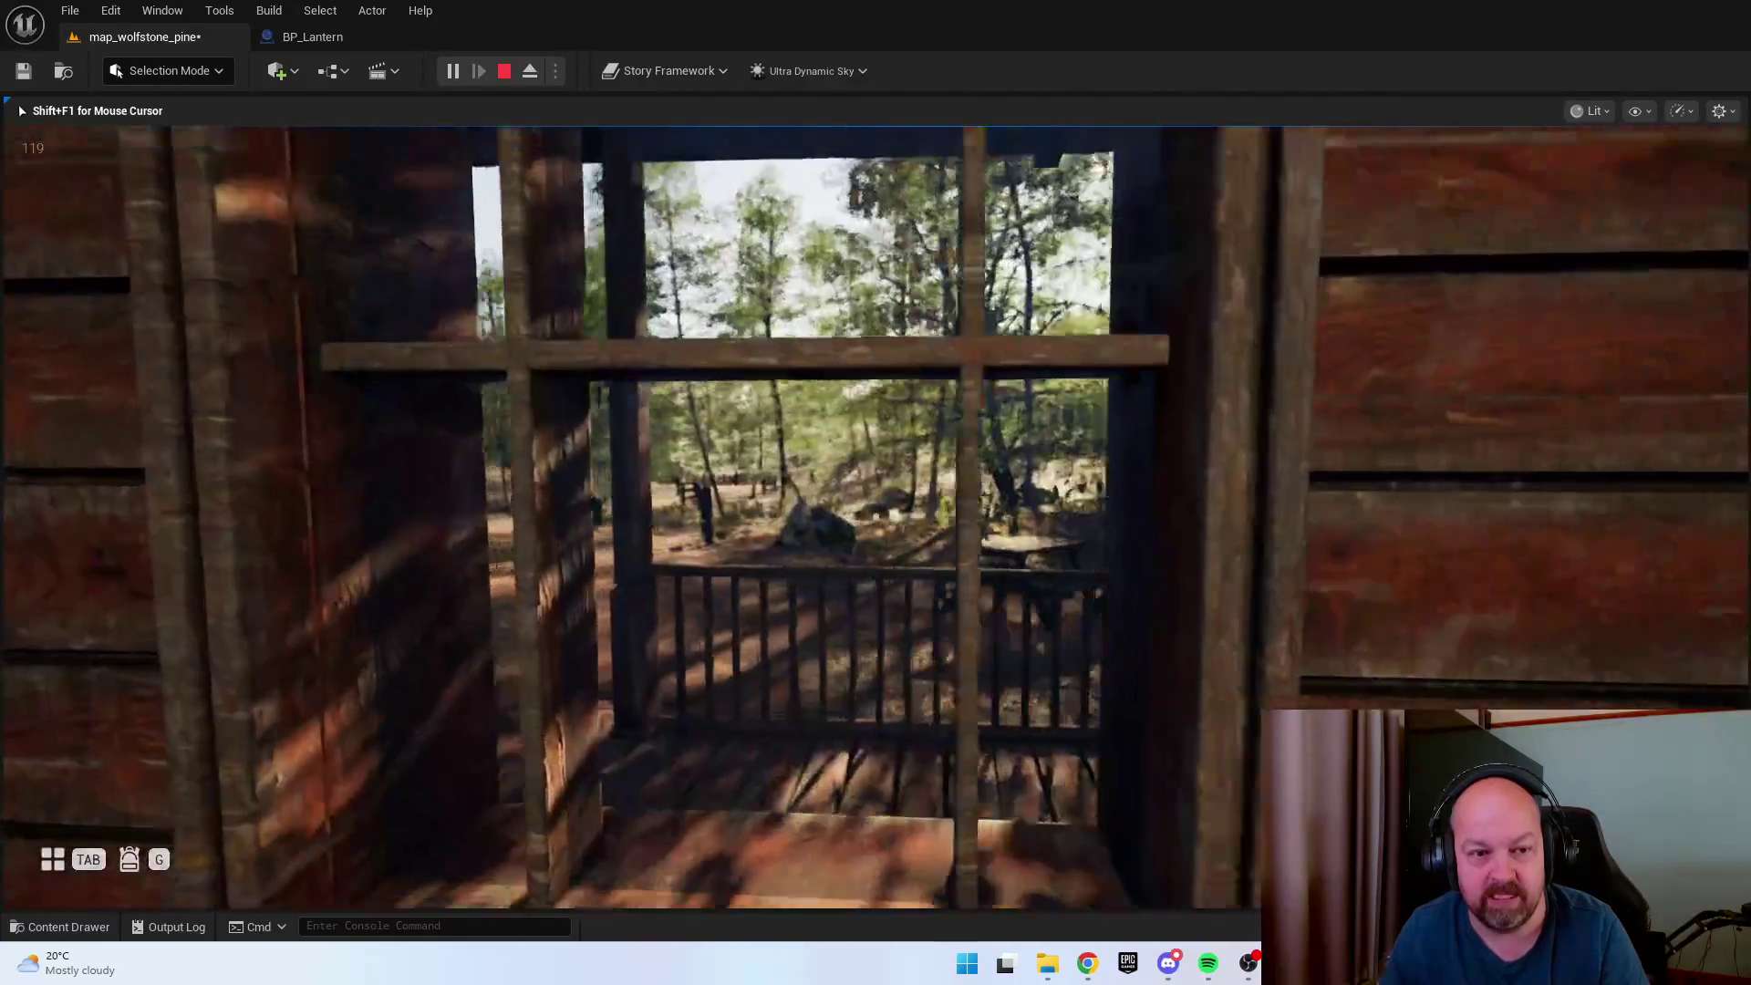
key(w)
key(w)
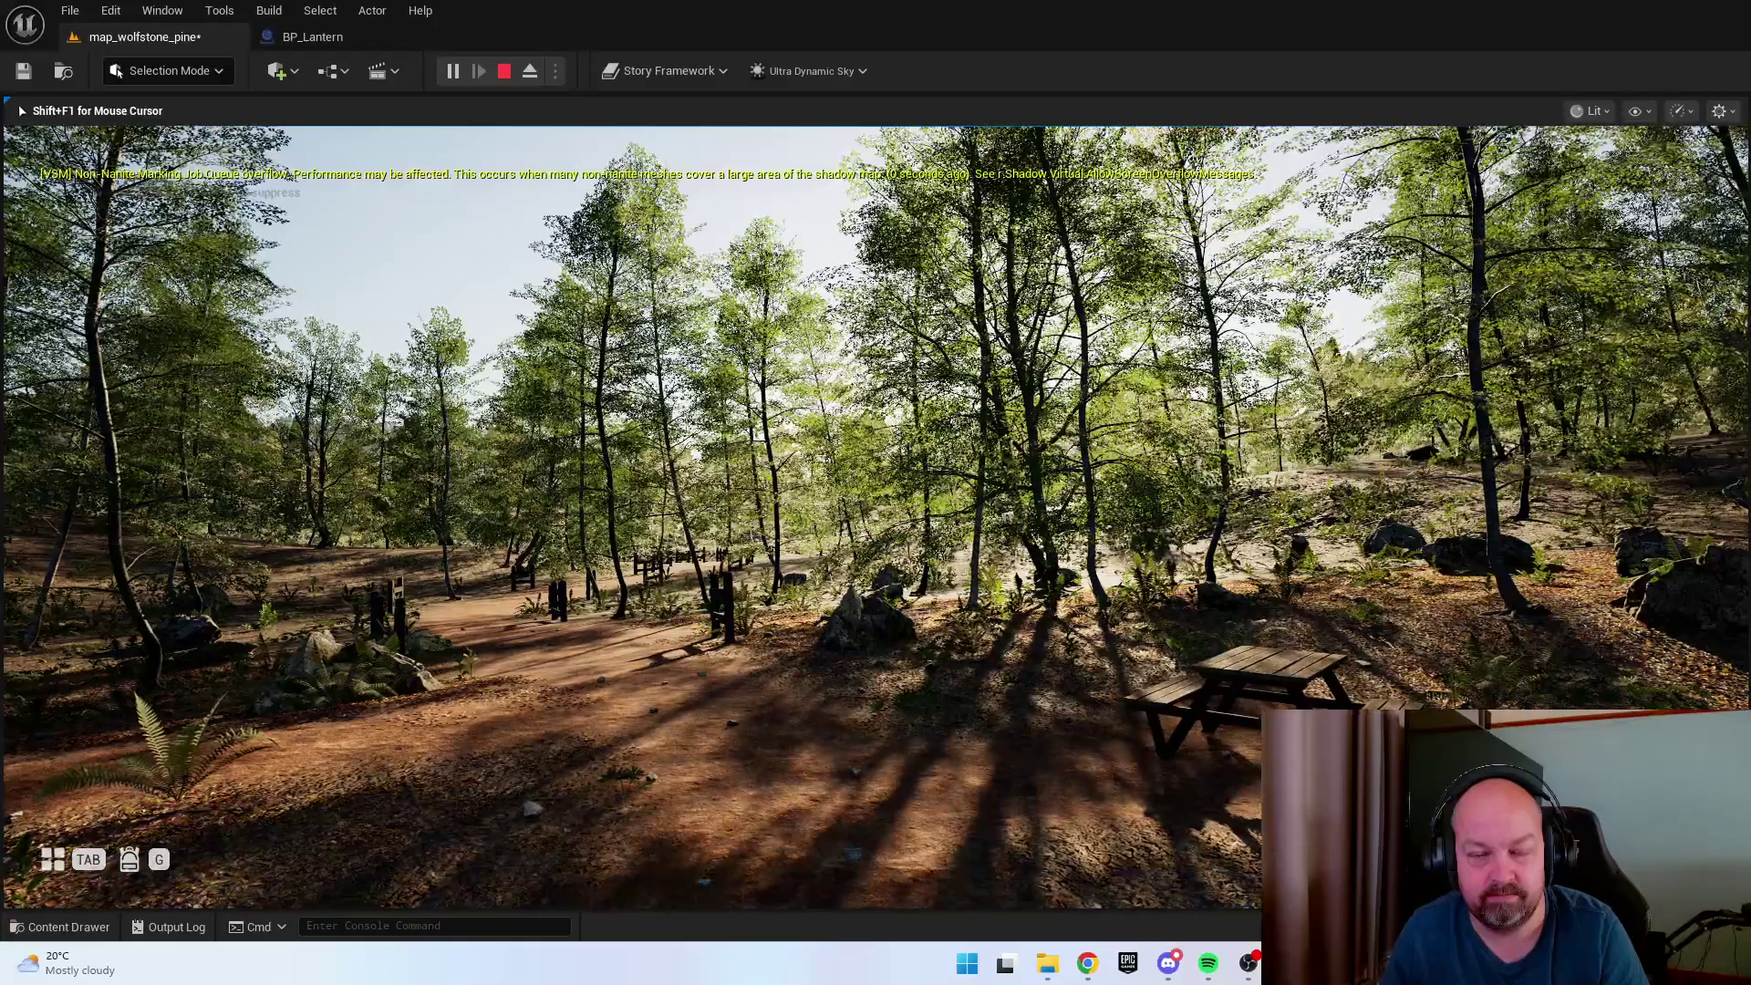
Return to the bed, sleep until morning, walk into the forest clearing and stop playing.
mouse_move(875, 492)
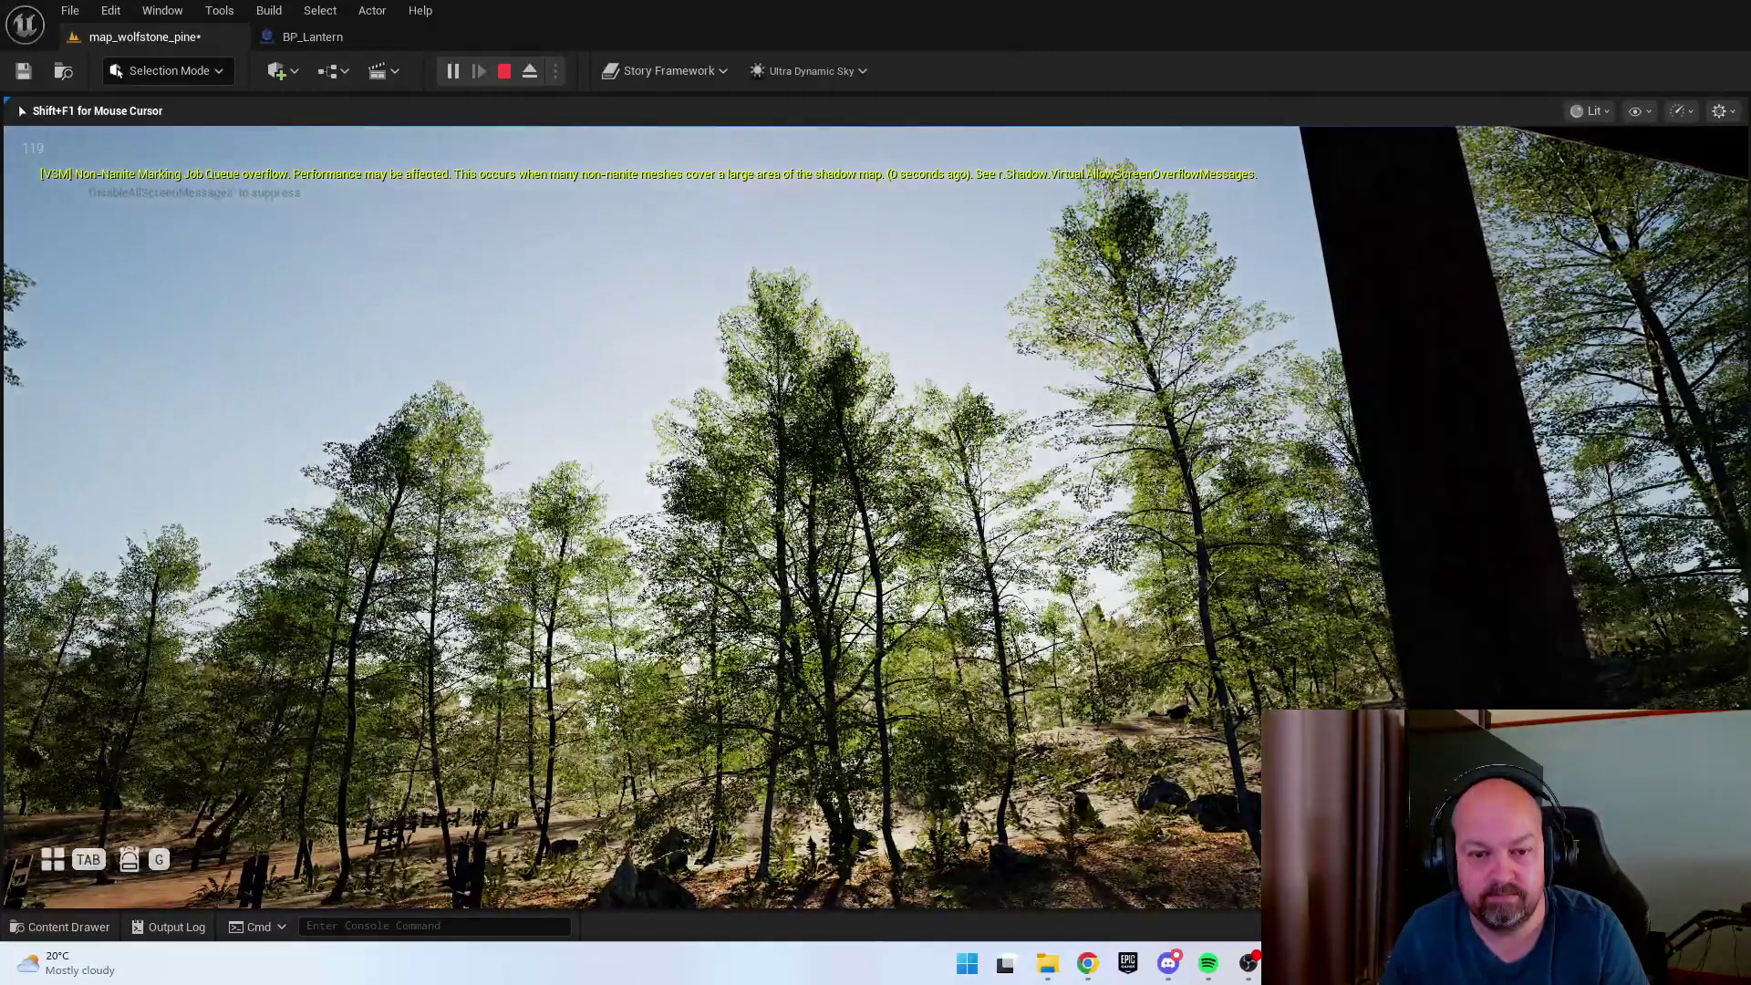
key(w)
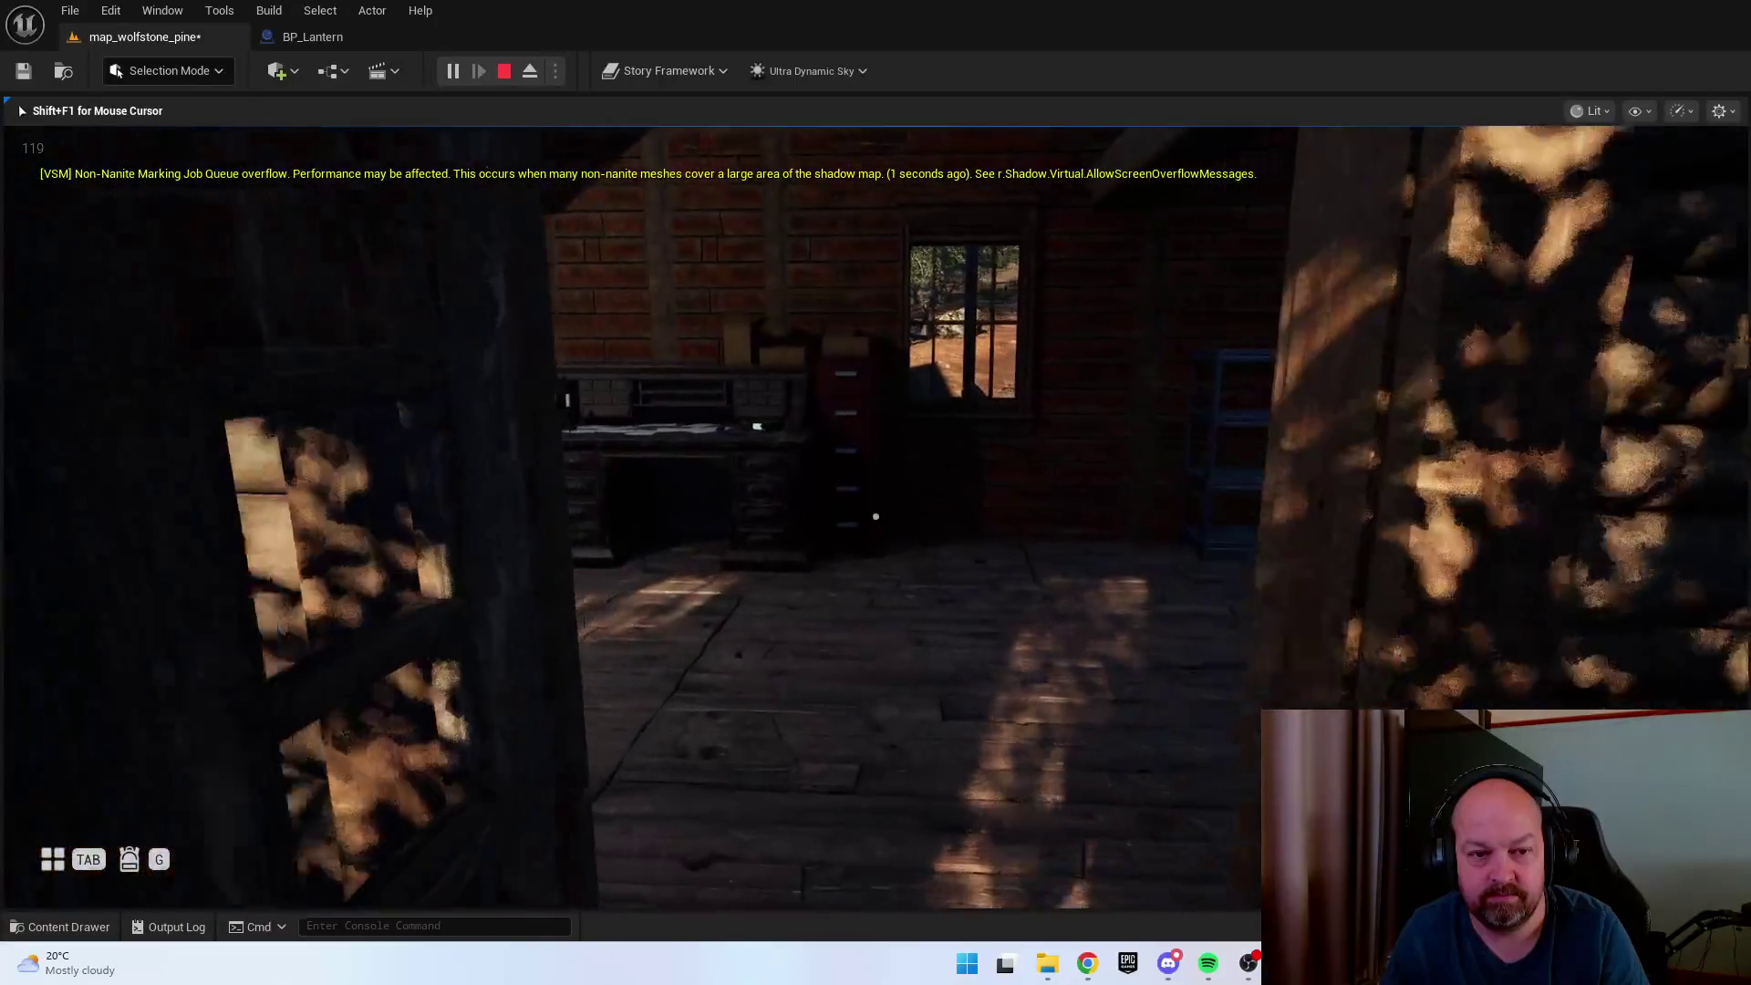
key(w)
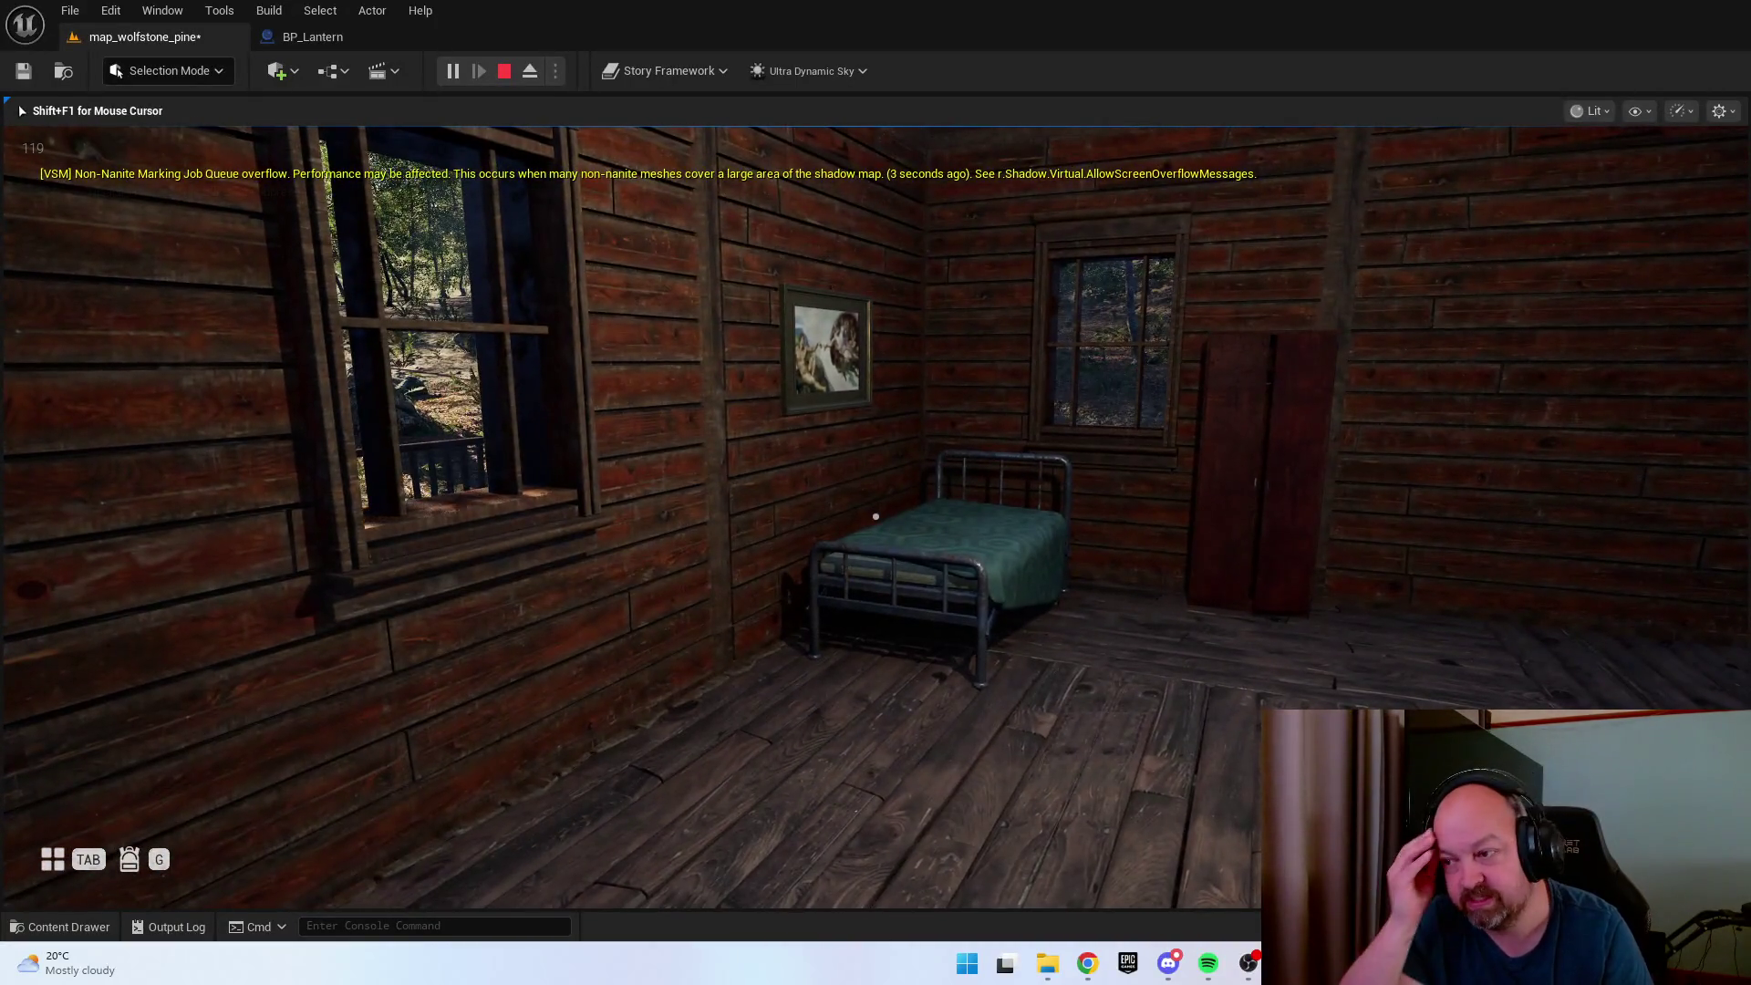
key(w)
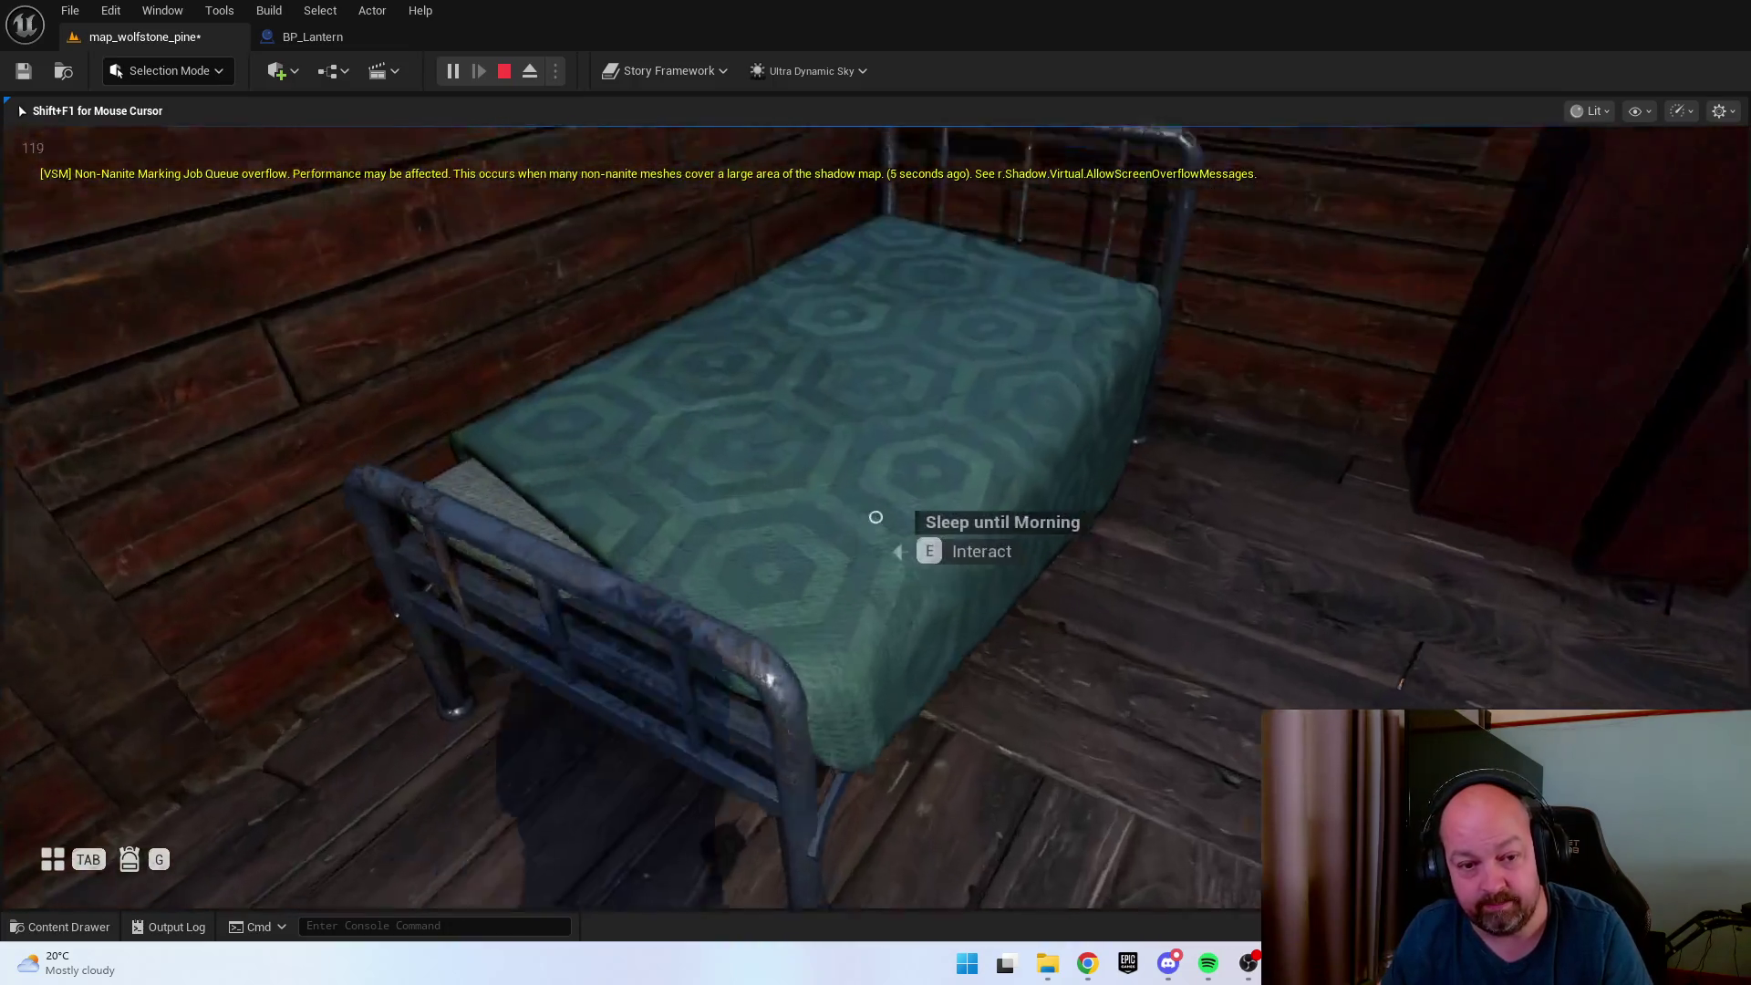
key(e)
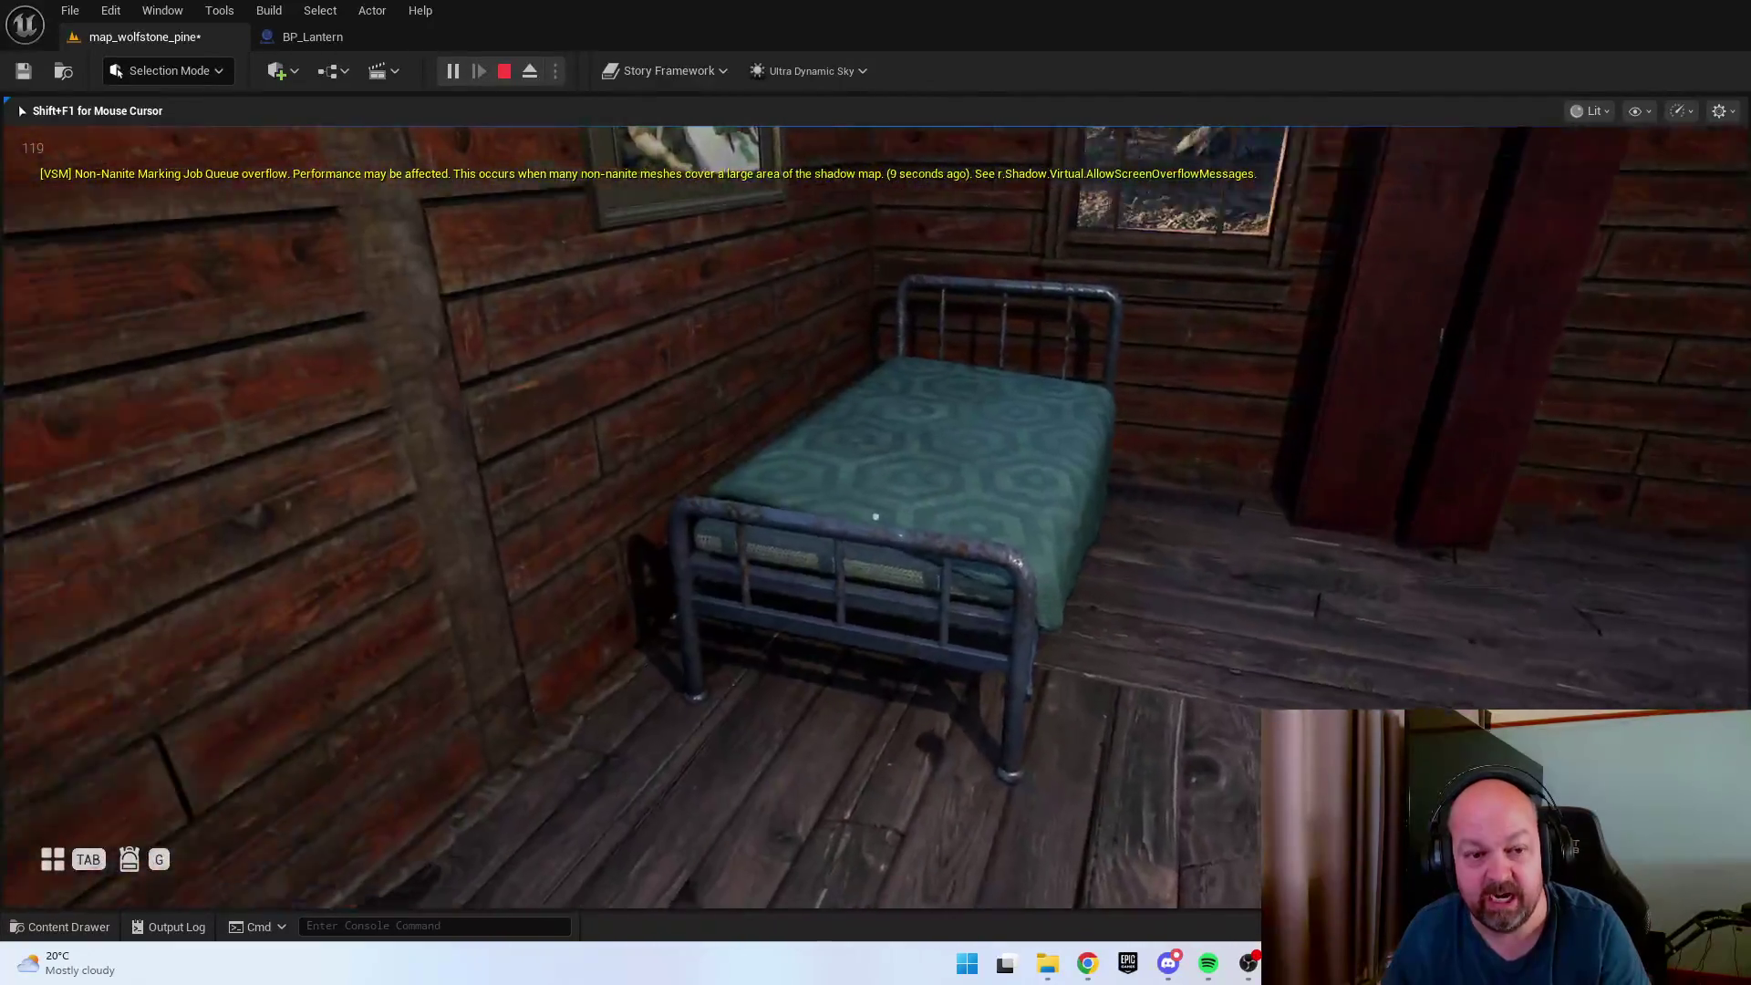
key(w)
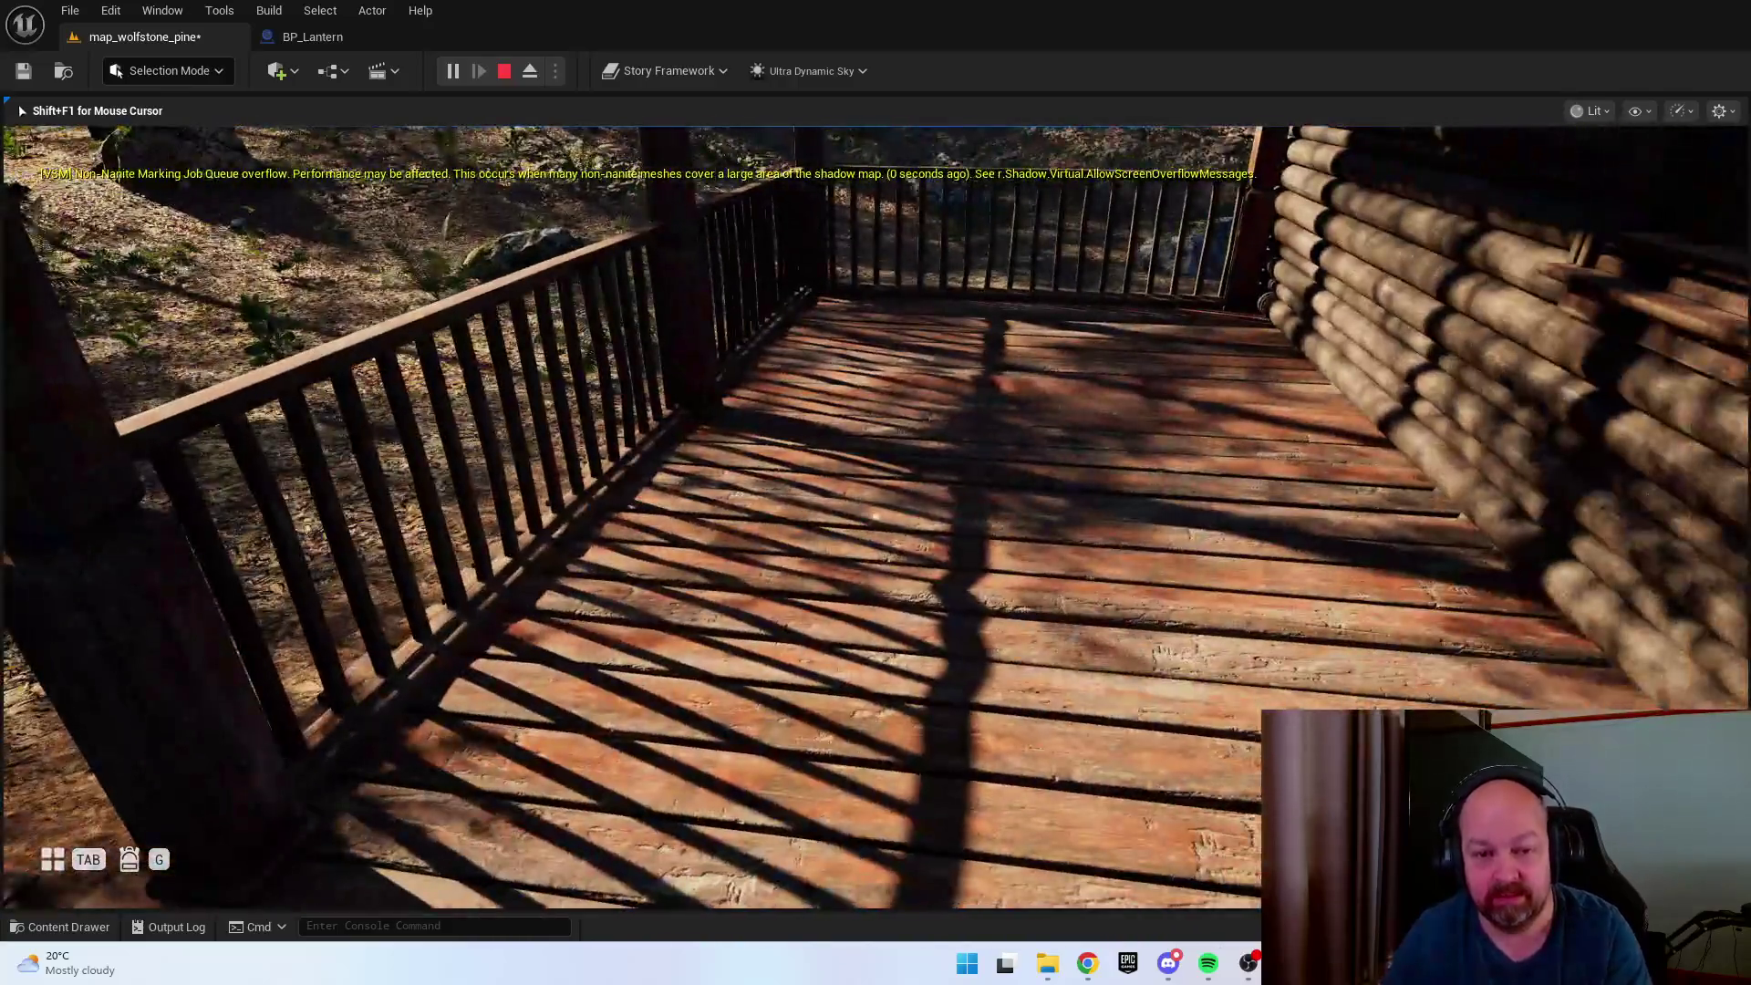
key(Escape)
Replay the level, open the cabin door, sleep in the bed until morning and exit onto the porch.
right_click(868, 748)
click(966, 749)
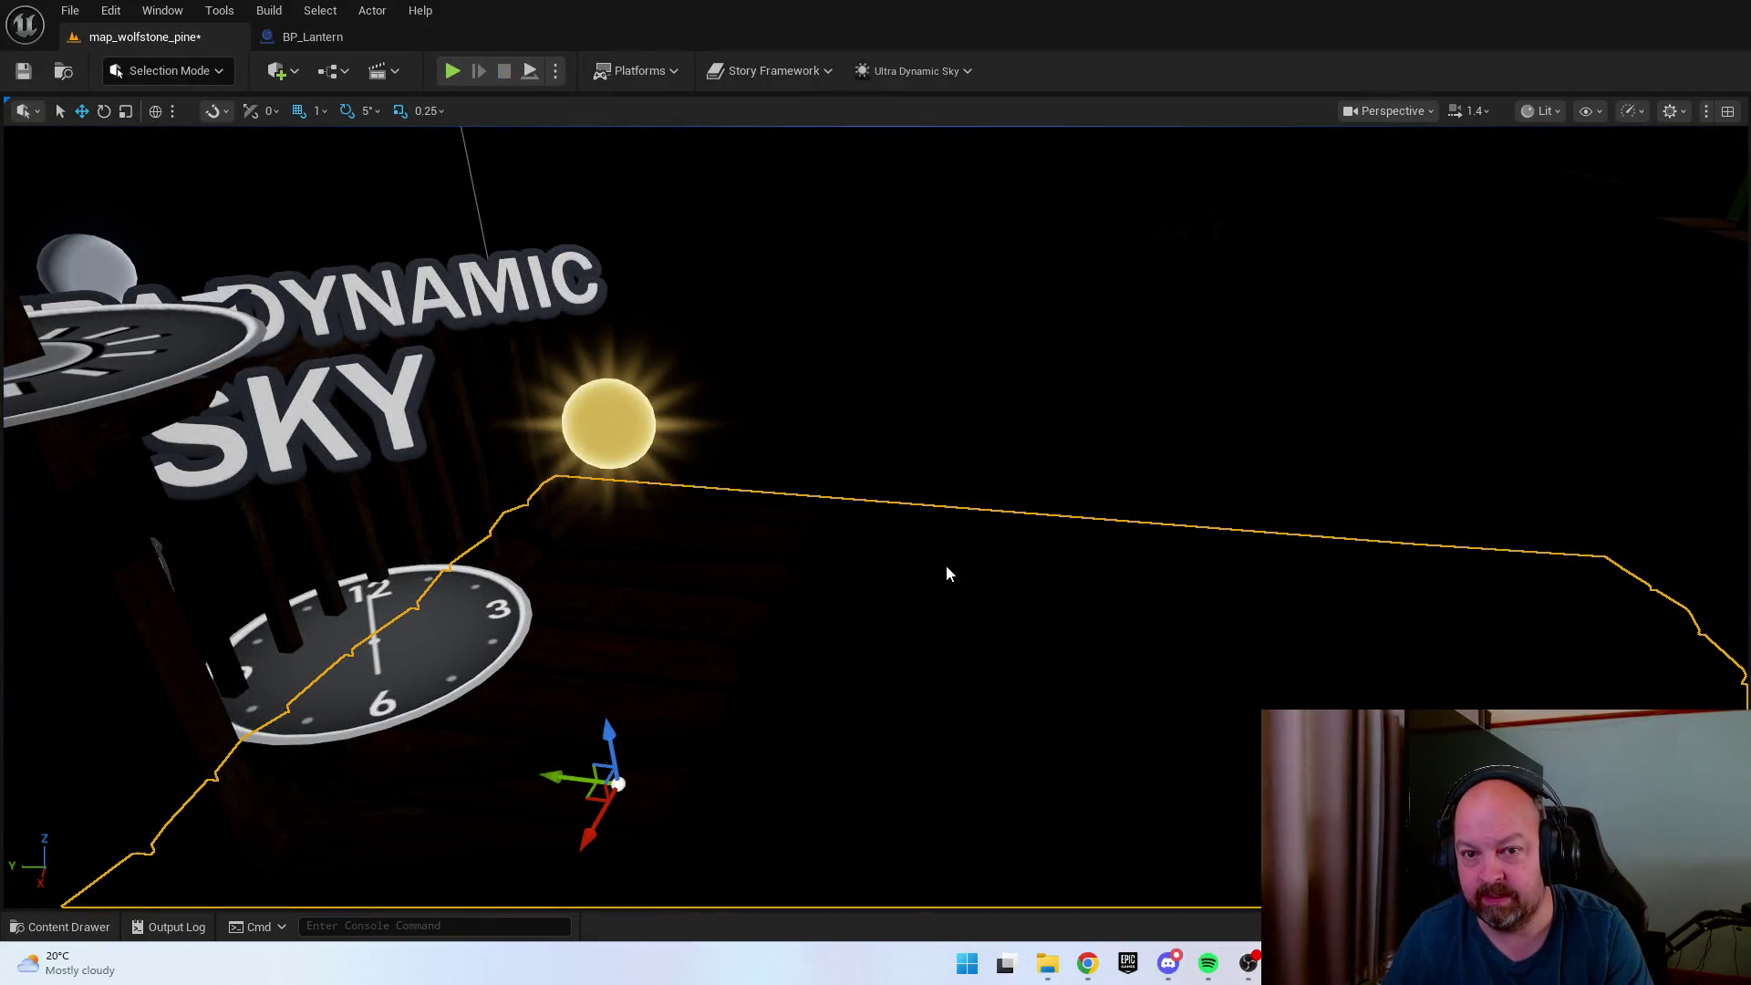
key(alt+p)
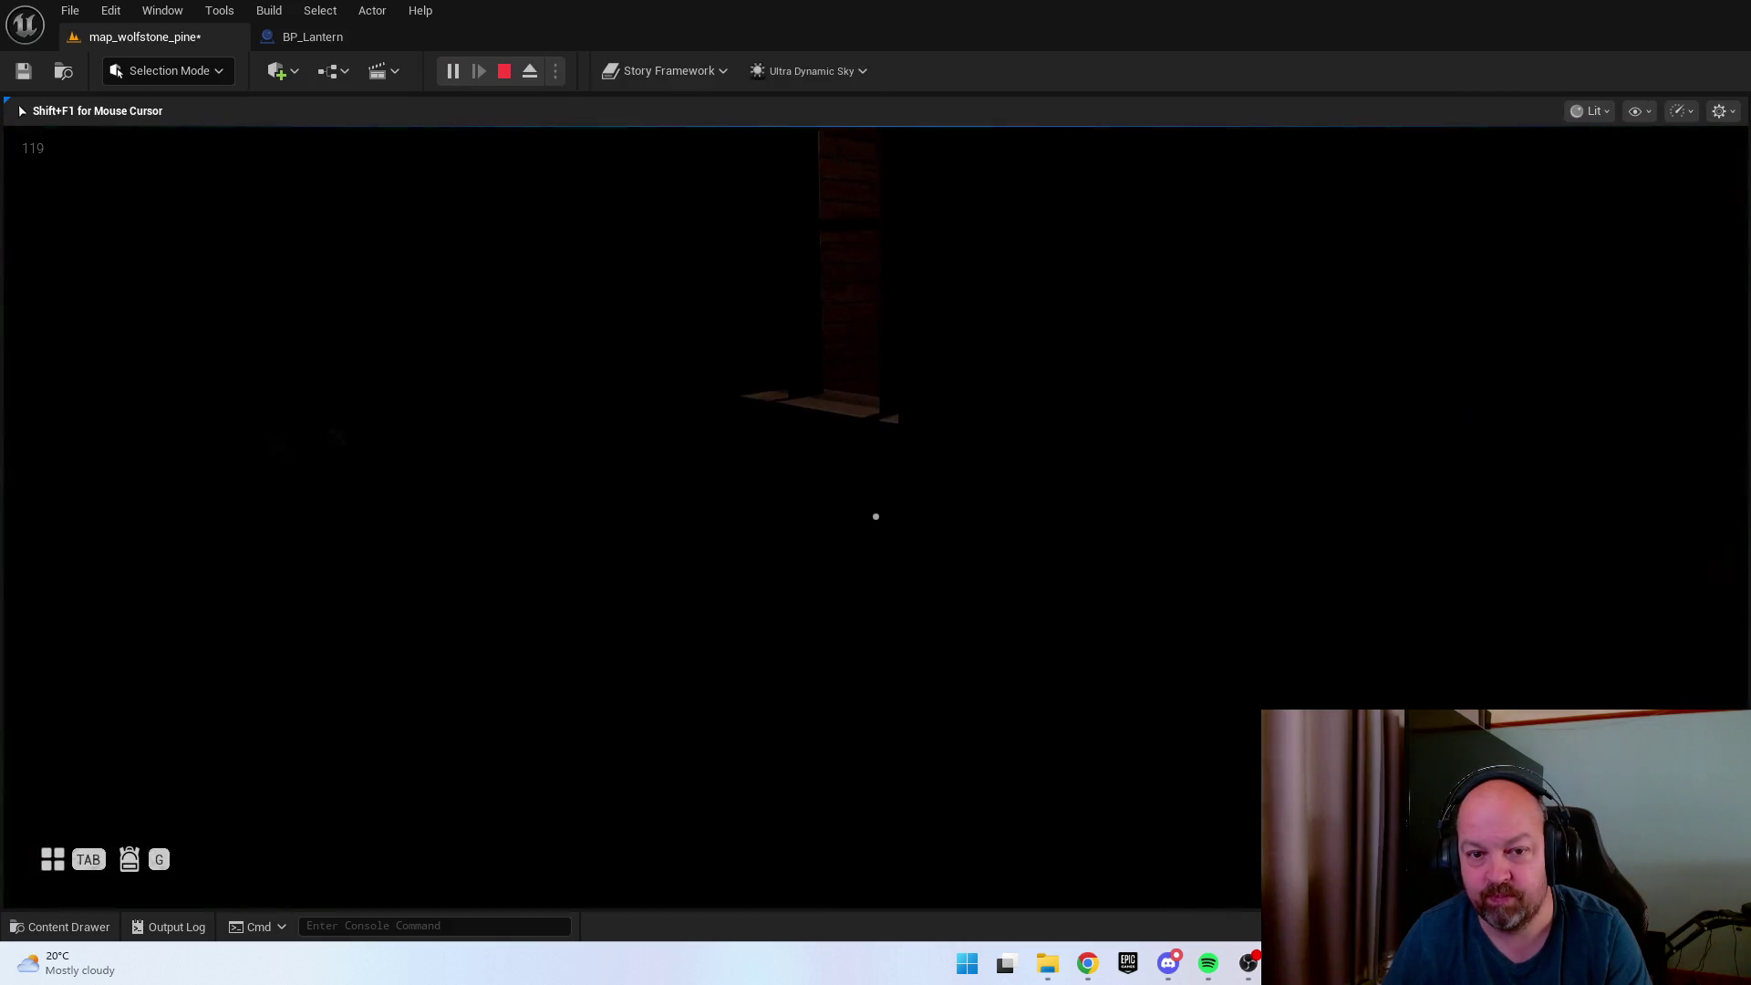
key(e)
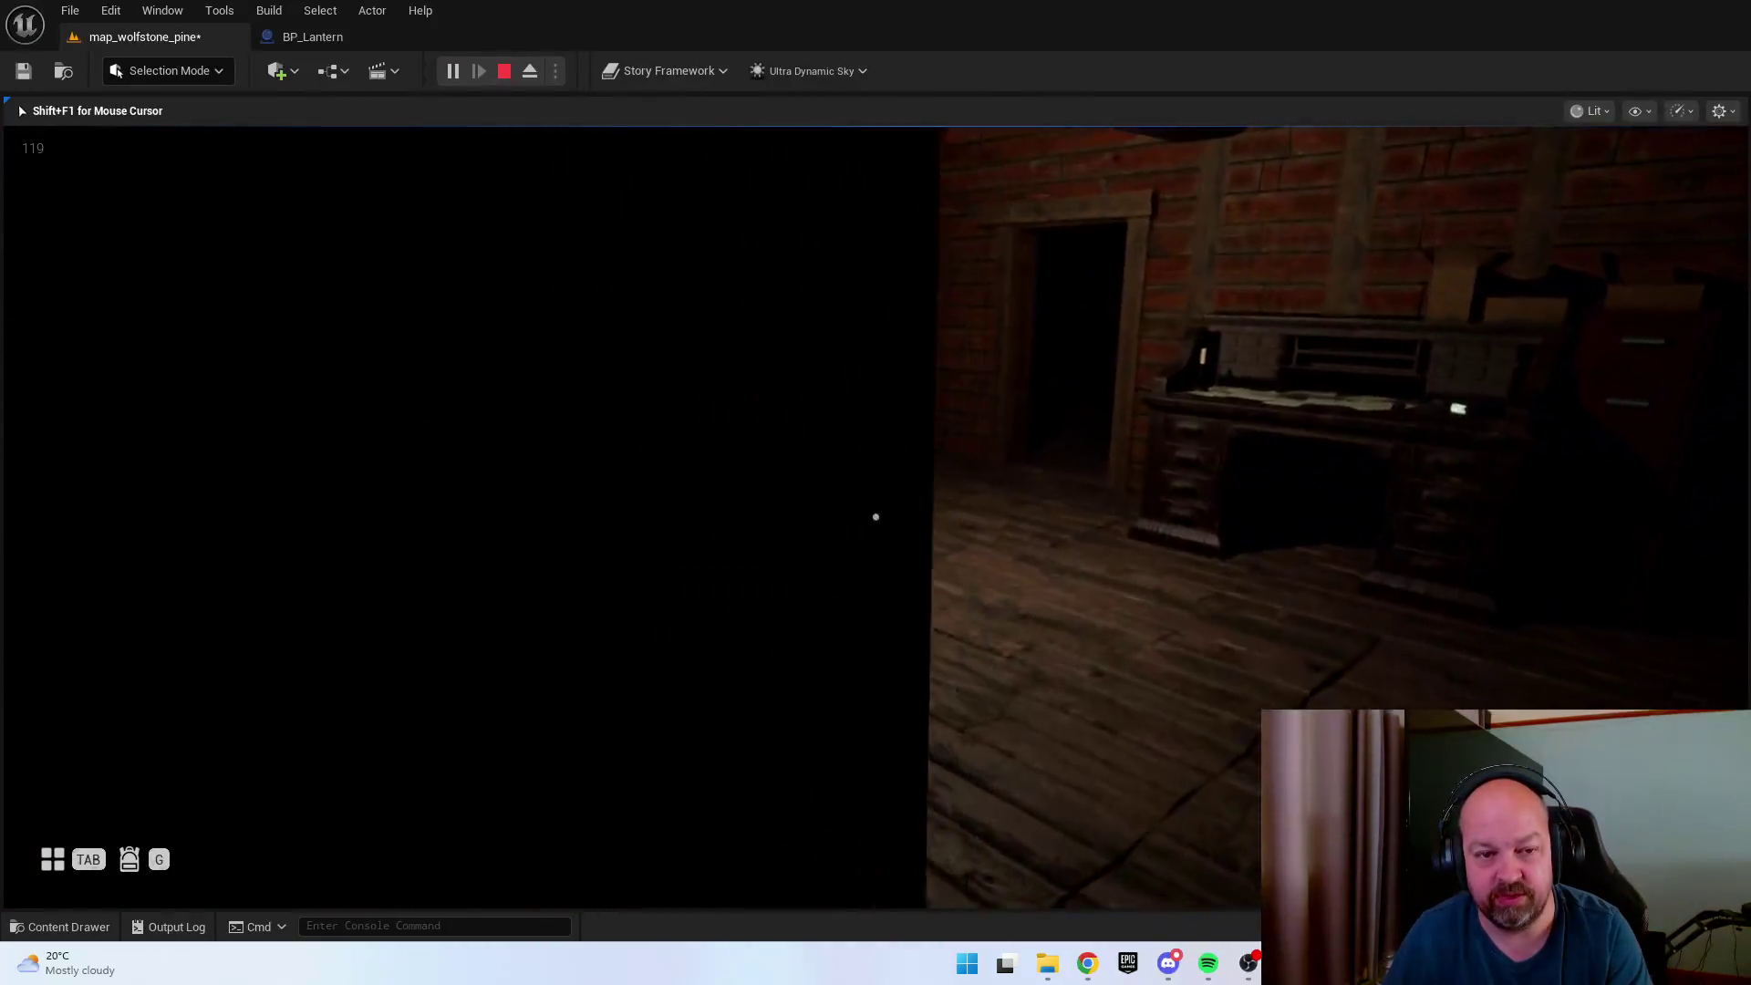
key(w)
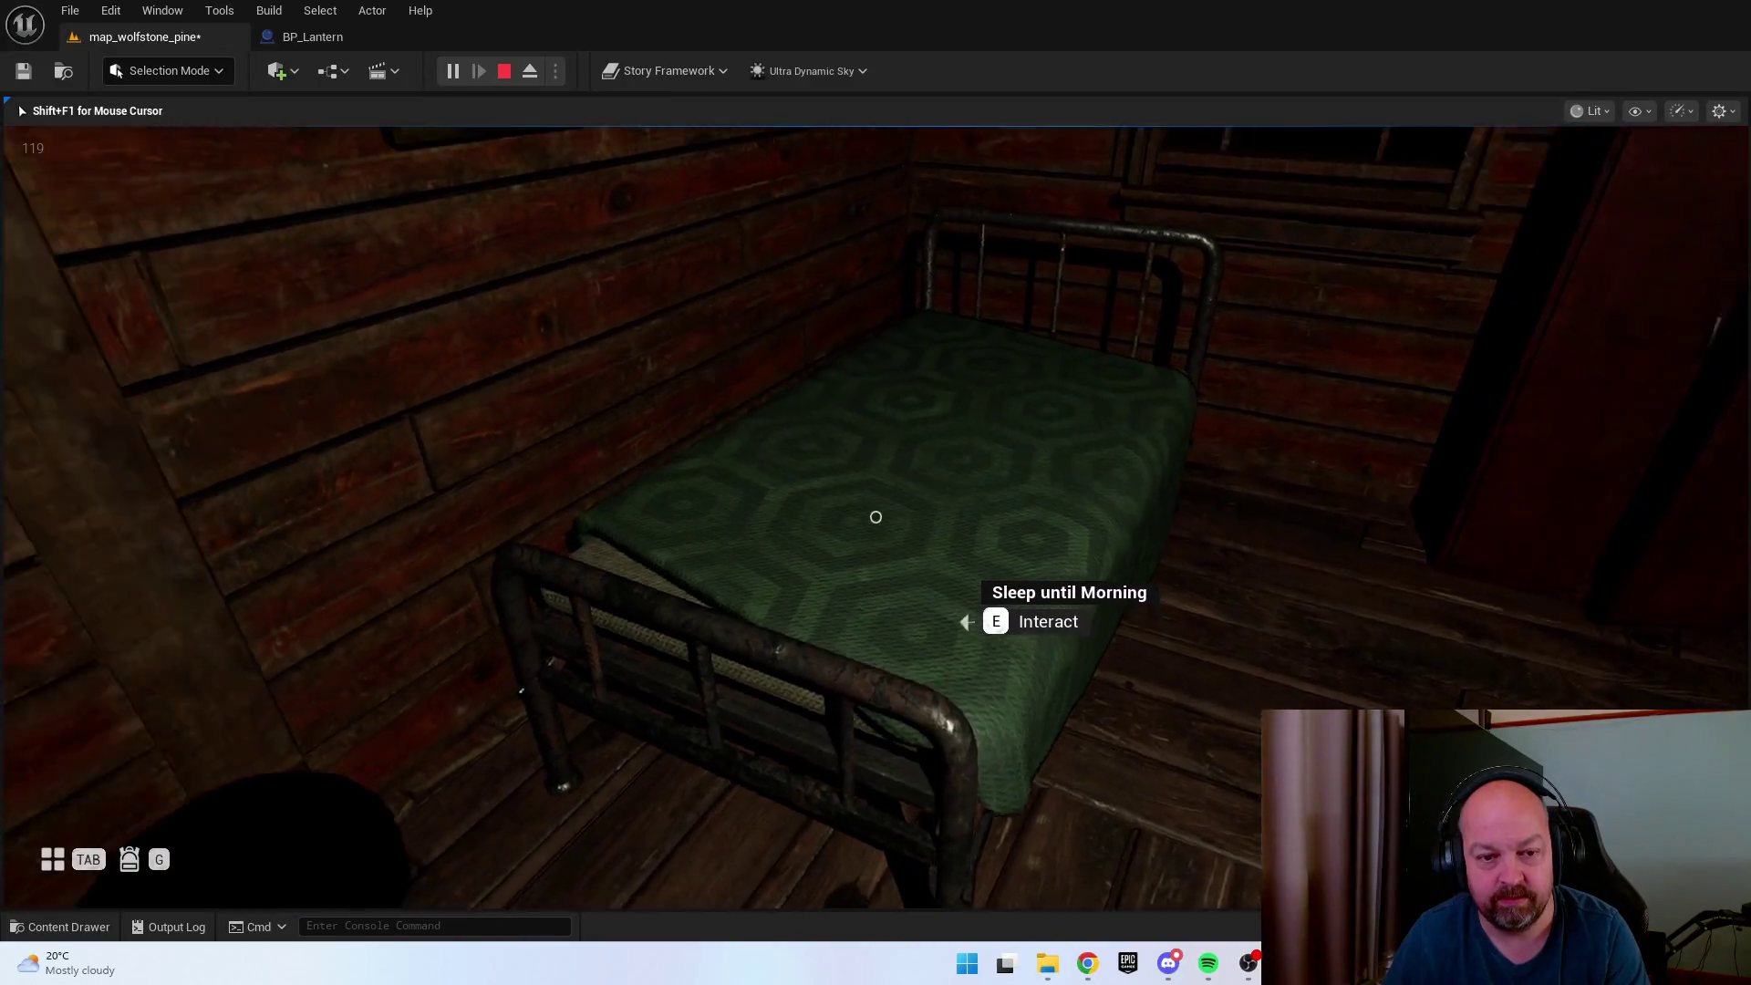
key(e)
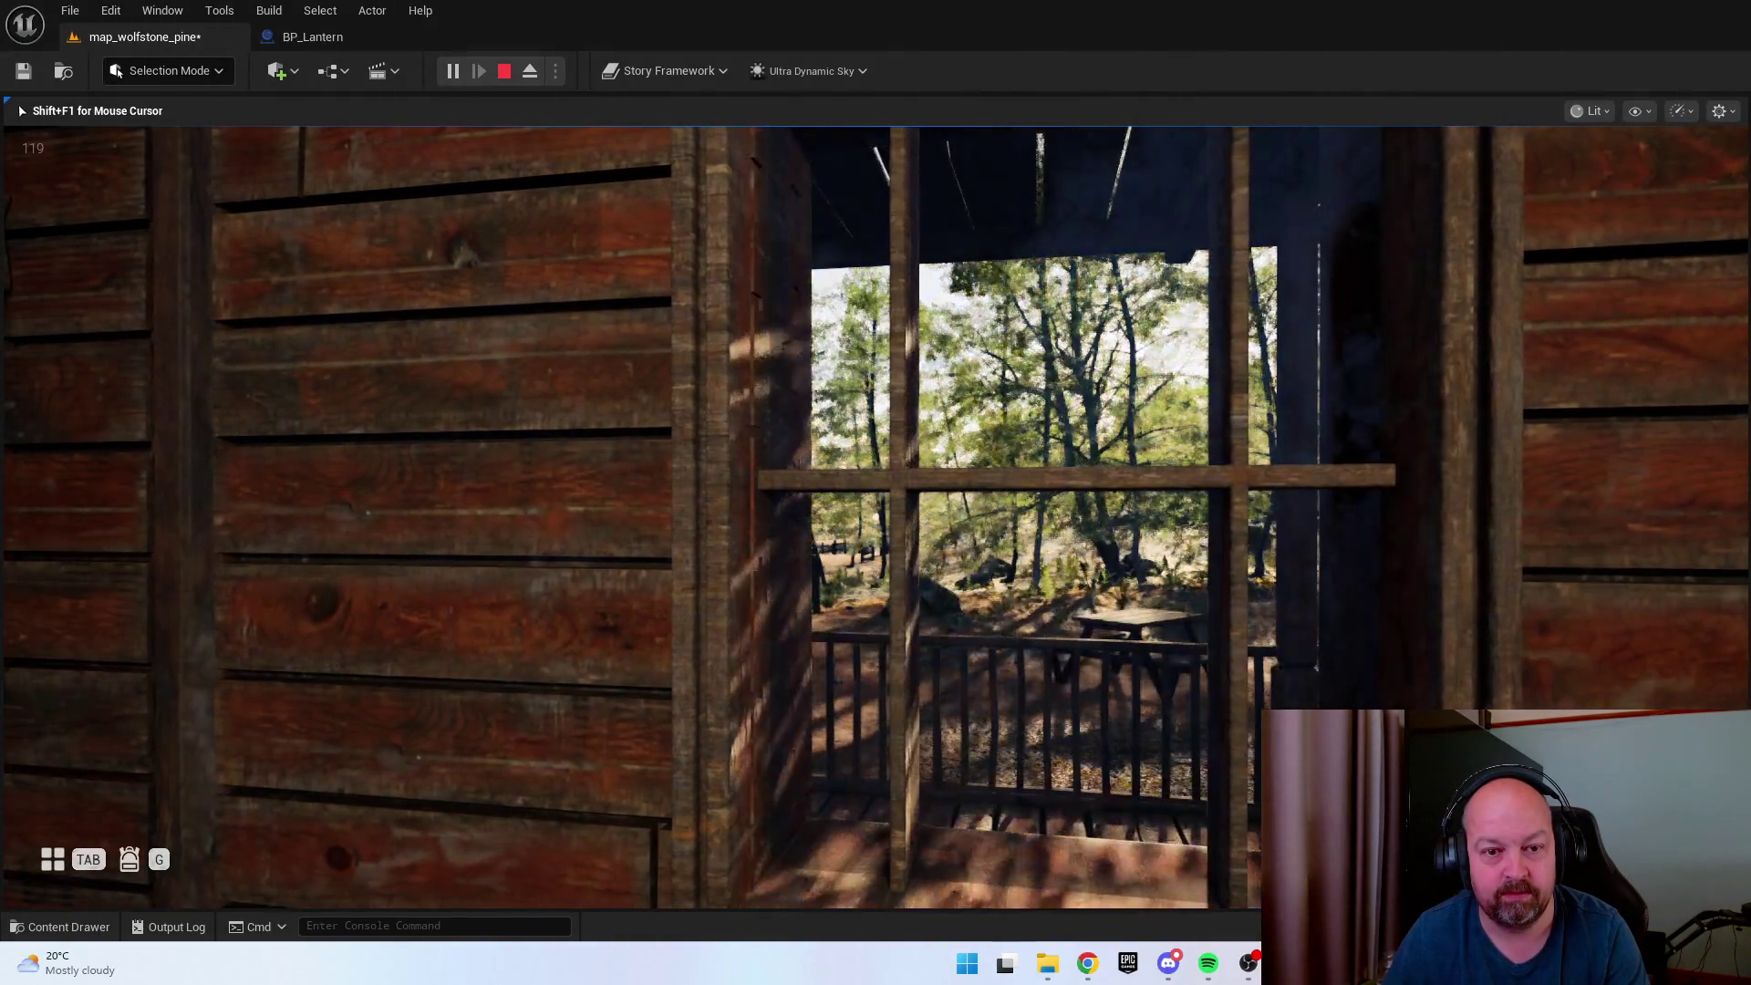
key(w)
key(w)
key(w)
key(w)
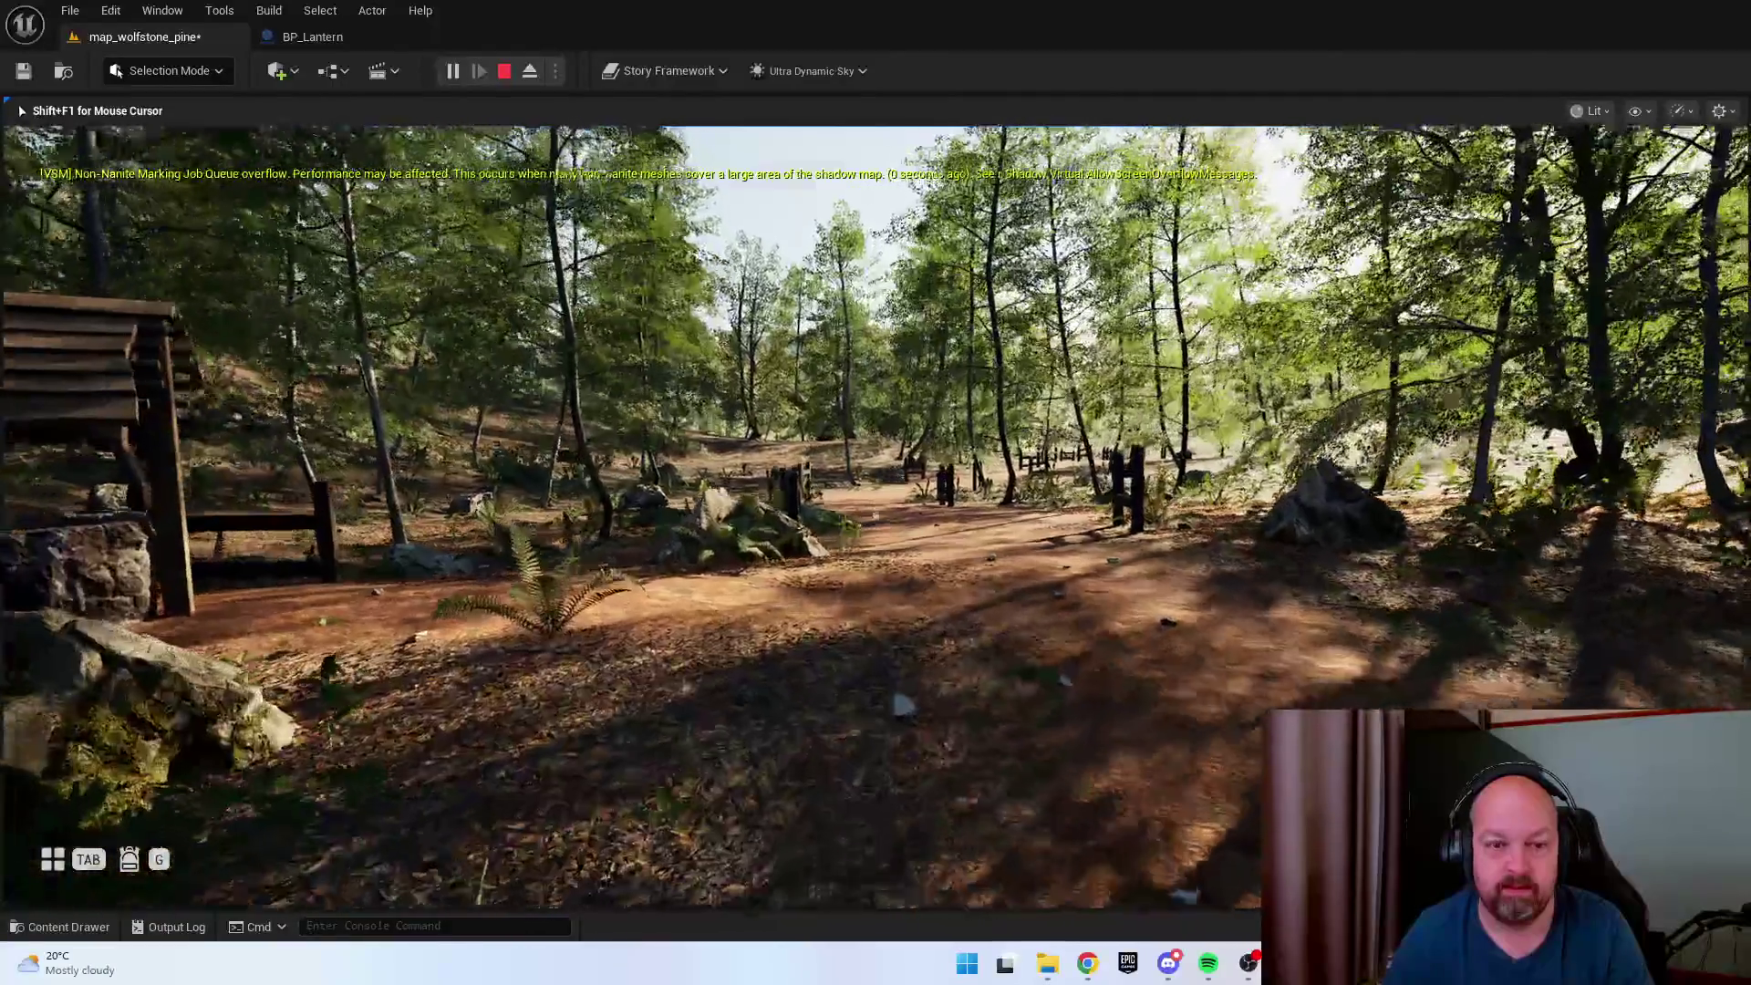
Walk the player along the fenced dirt path through the forest up to the rusted truck.
key(w)
key(w)
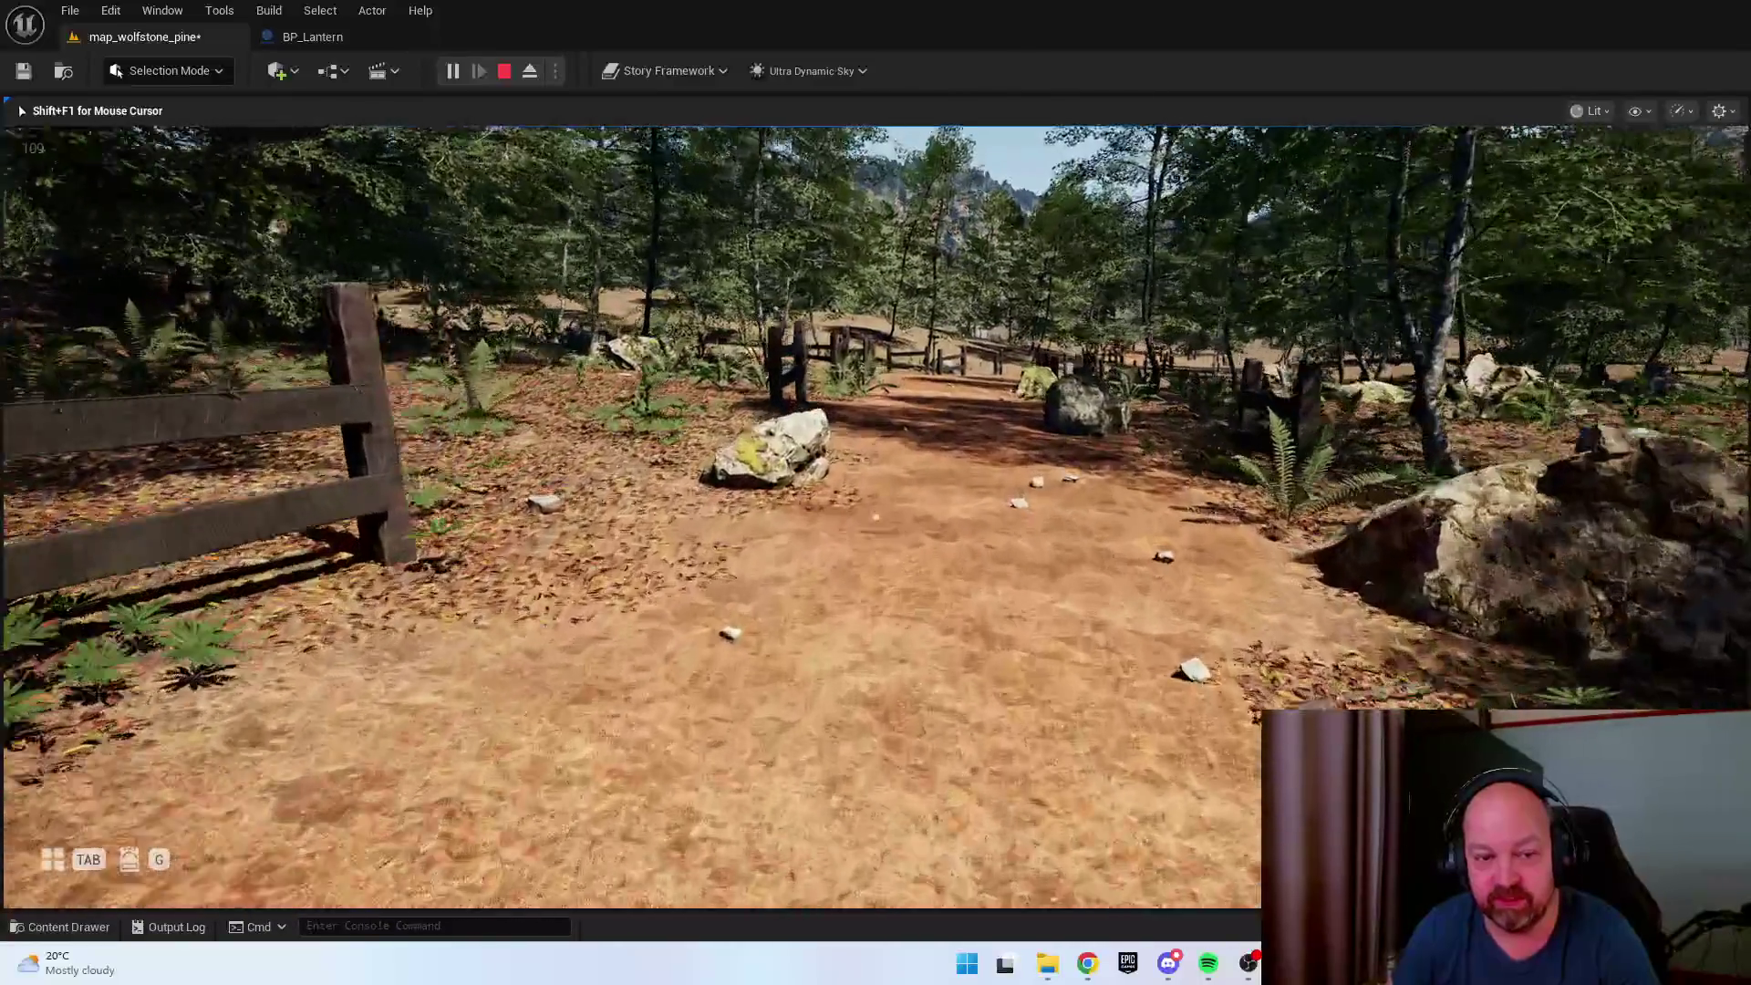
key(w)
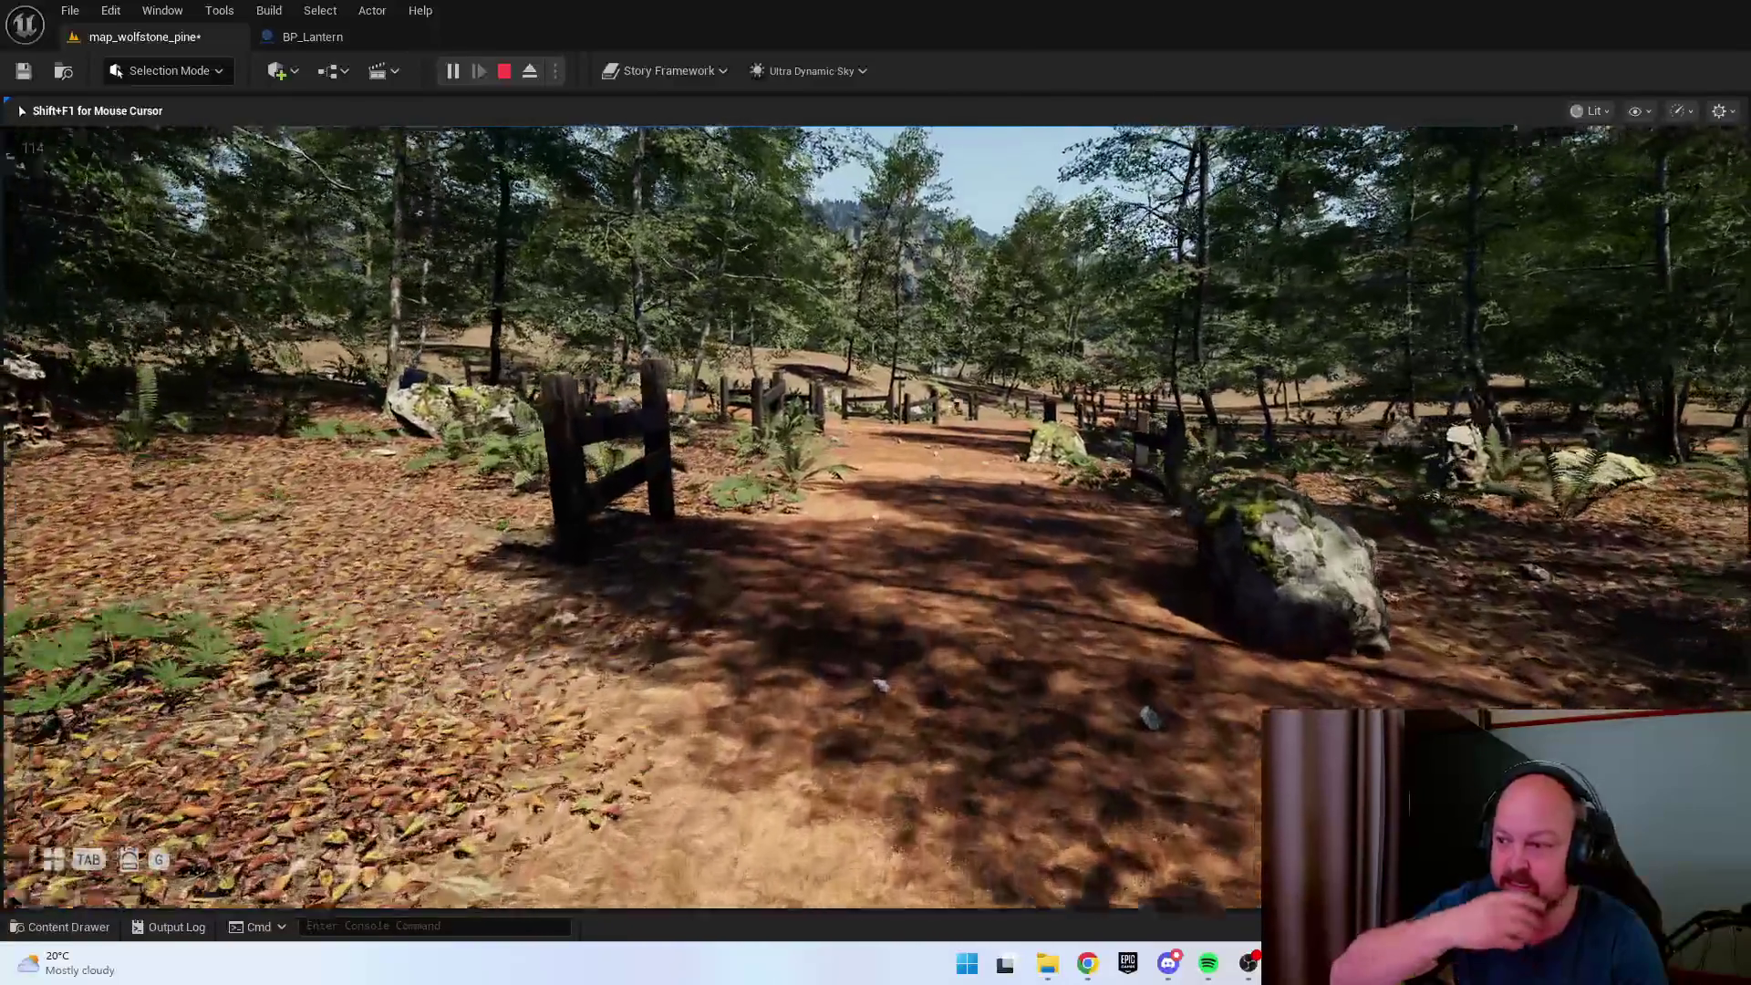
key(w)
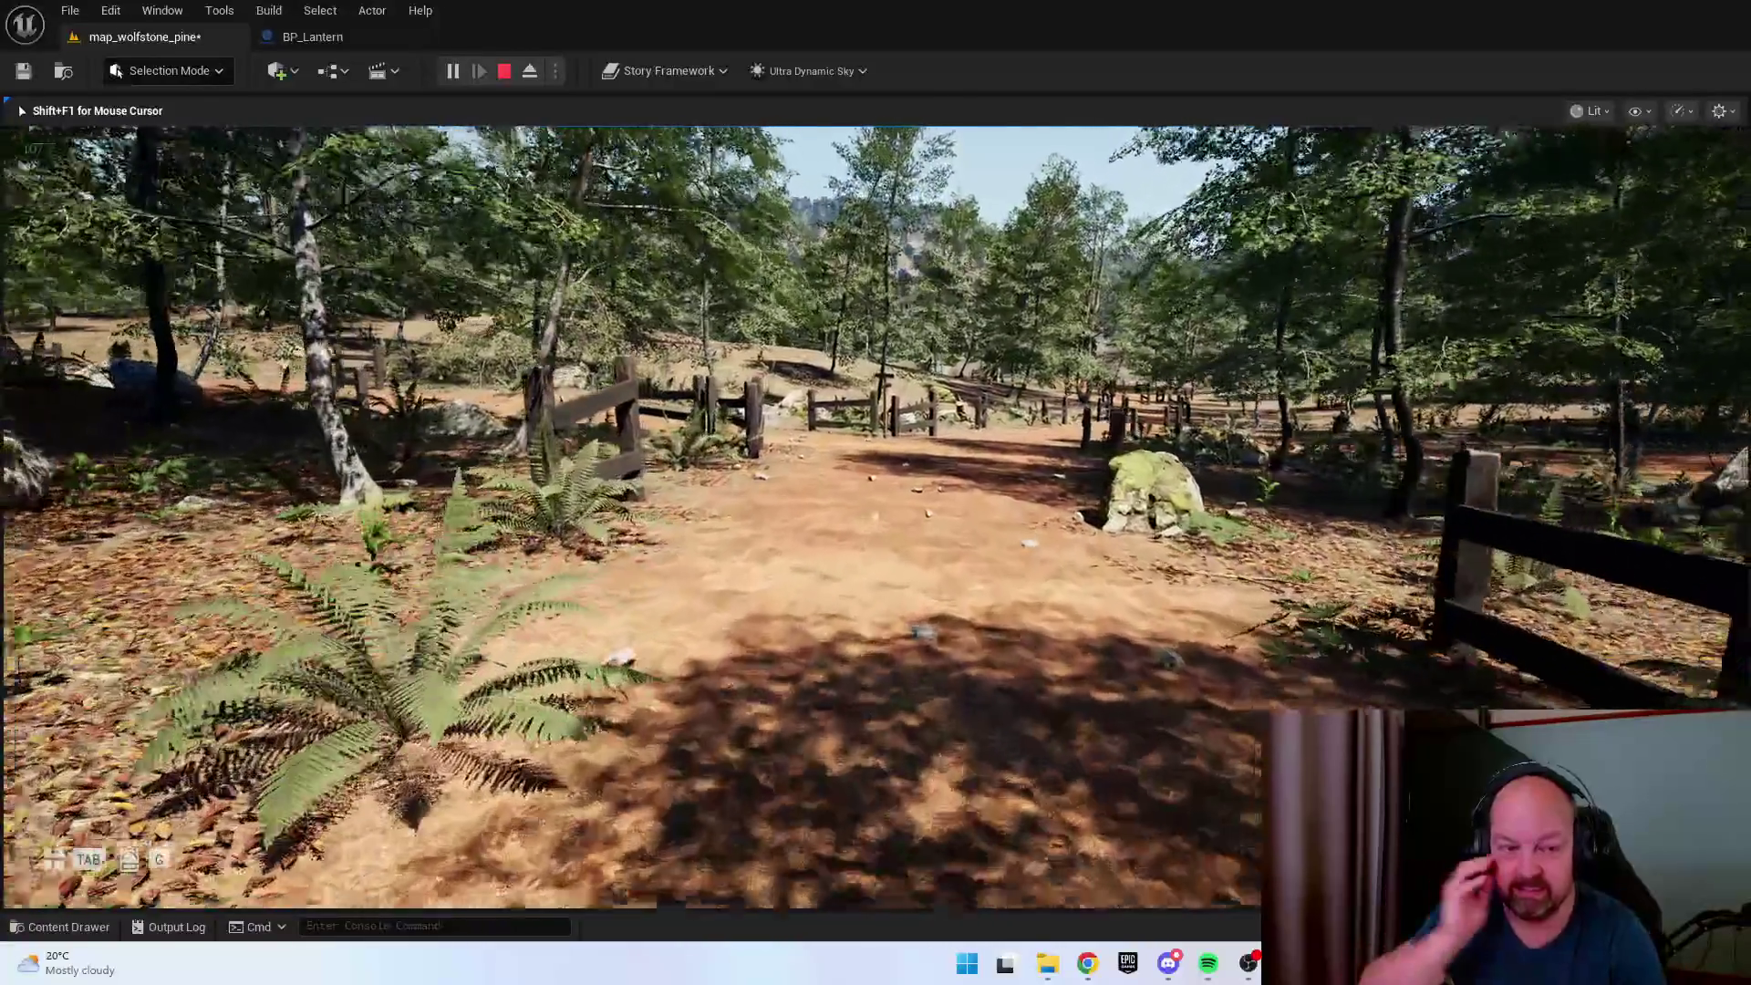
key(w)
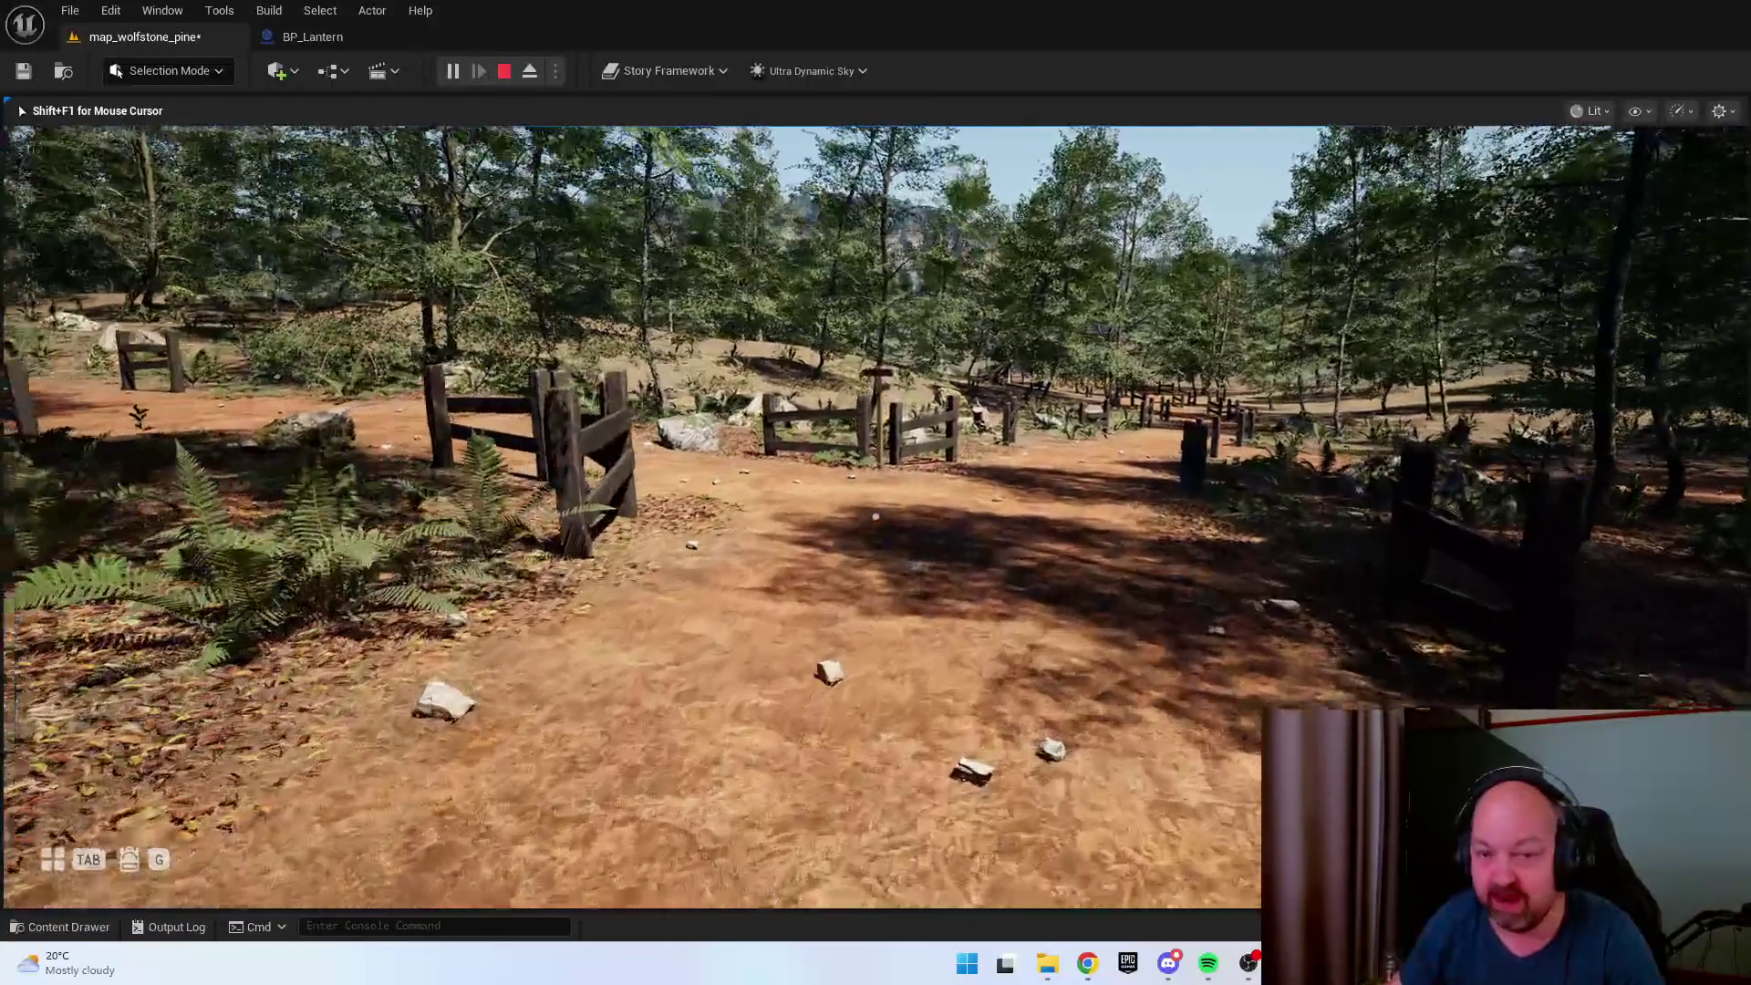
key(w)
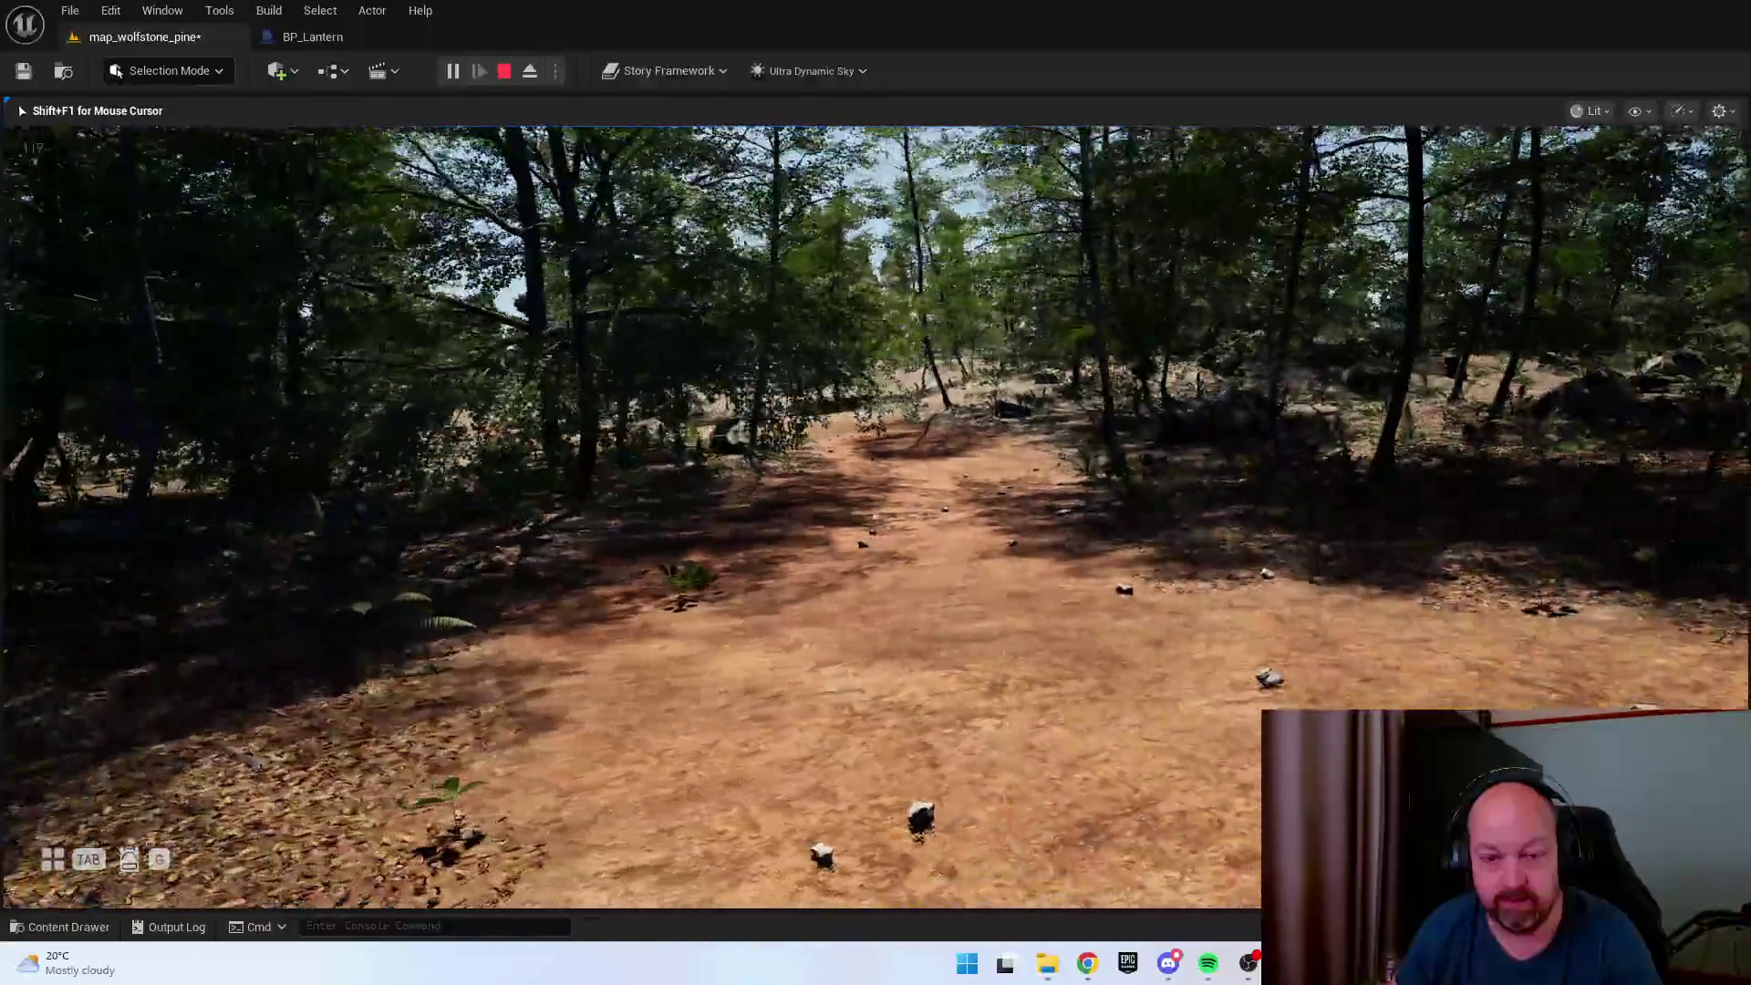
key(w)
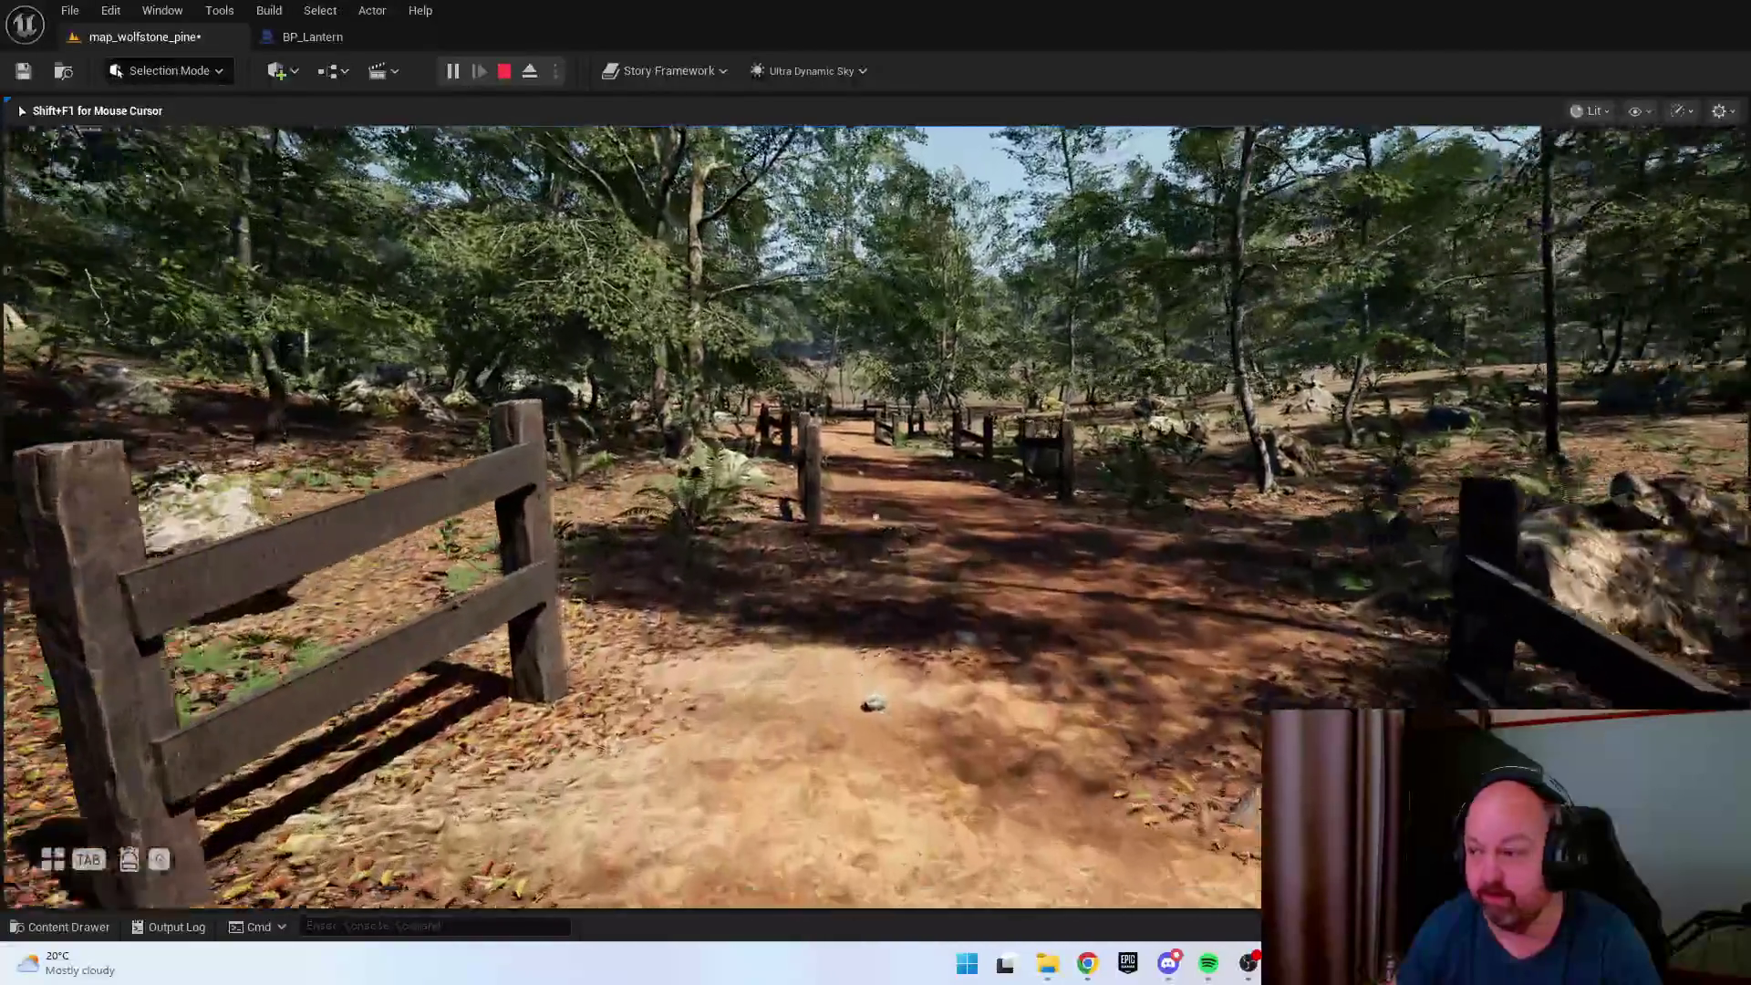
key(w)
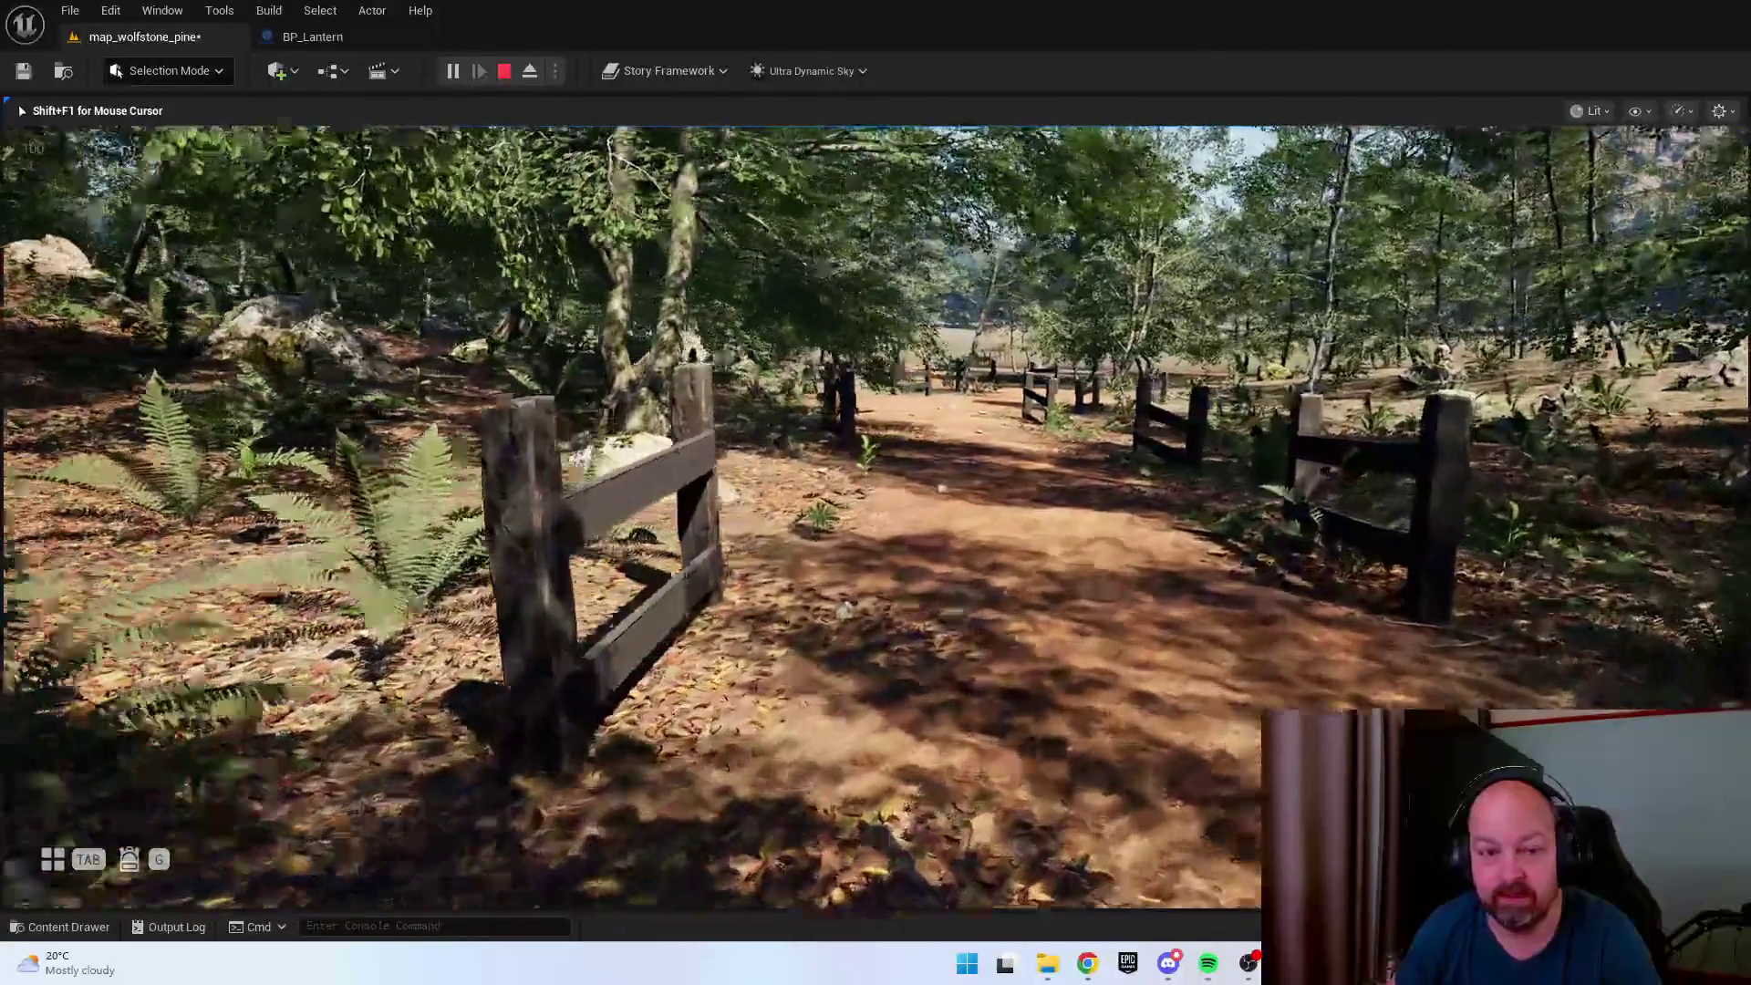
key(w)
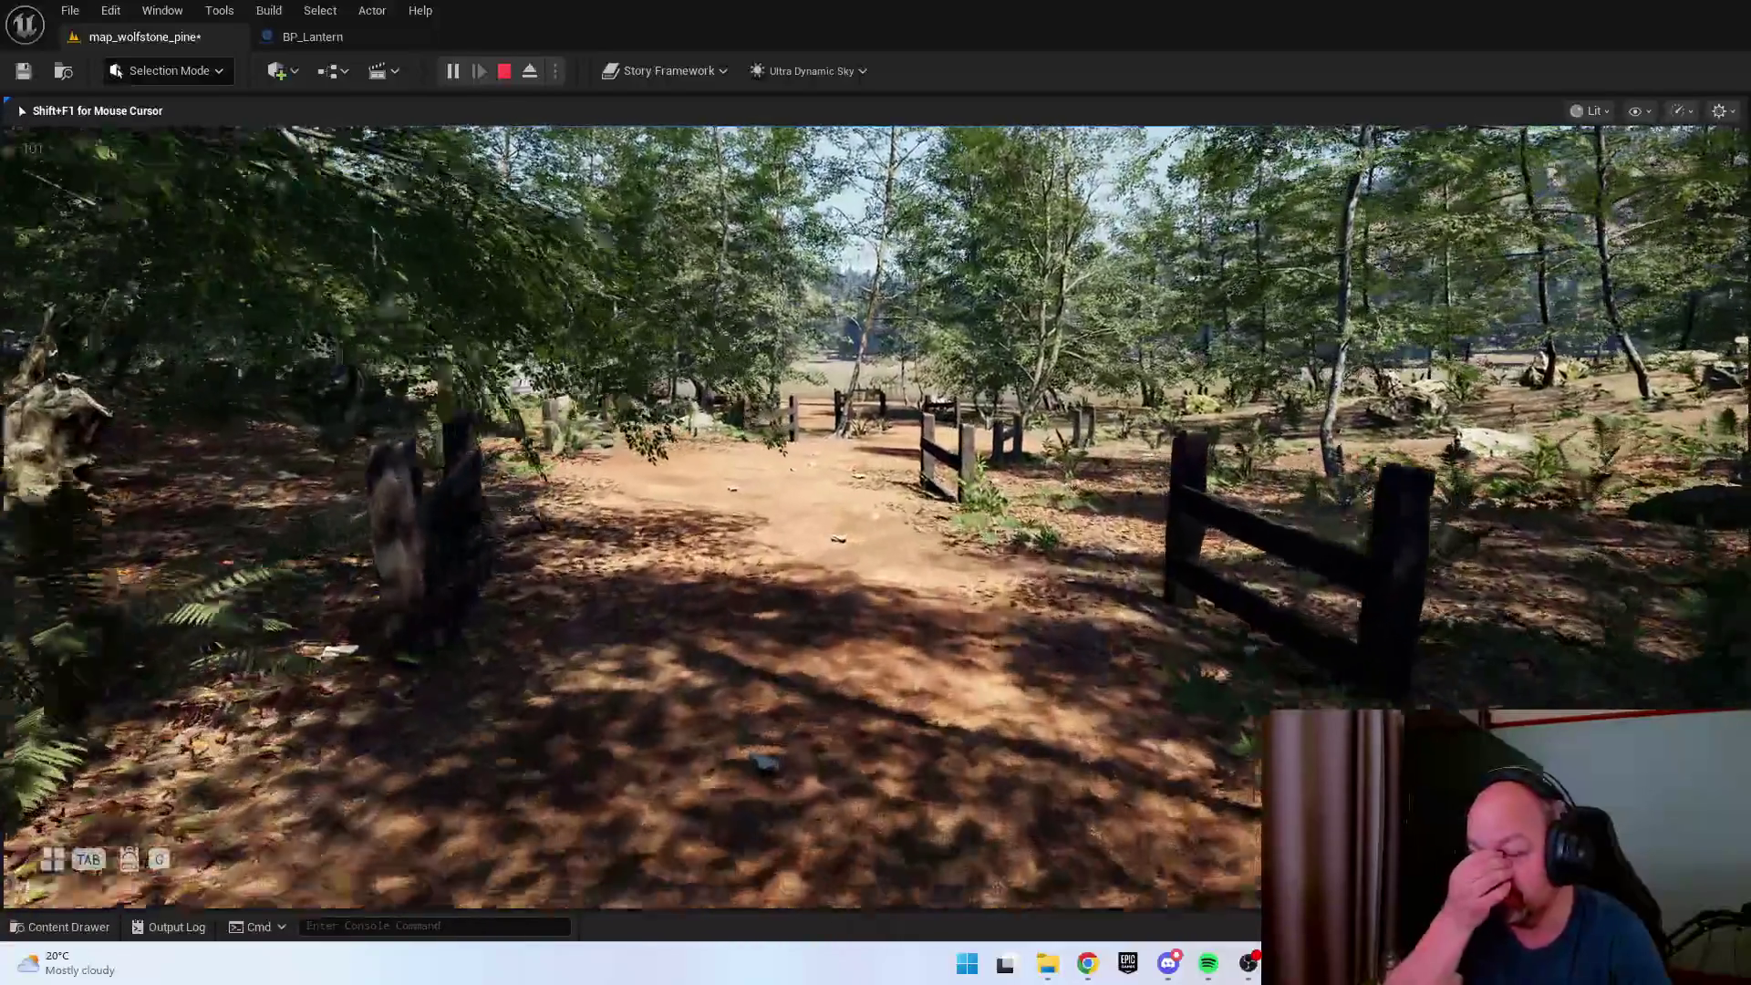
key(w)
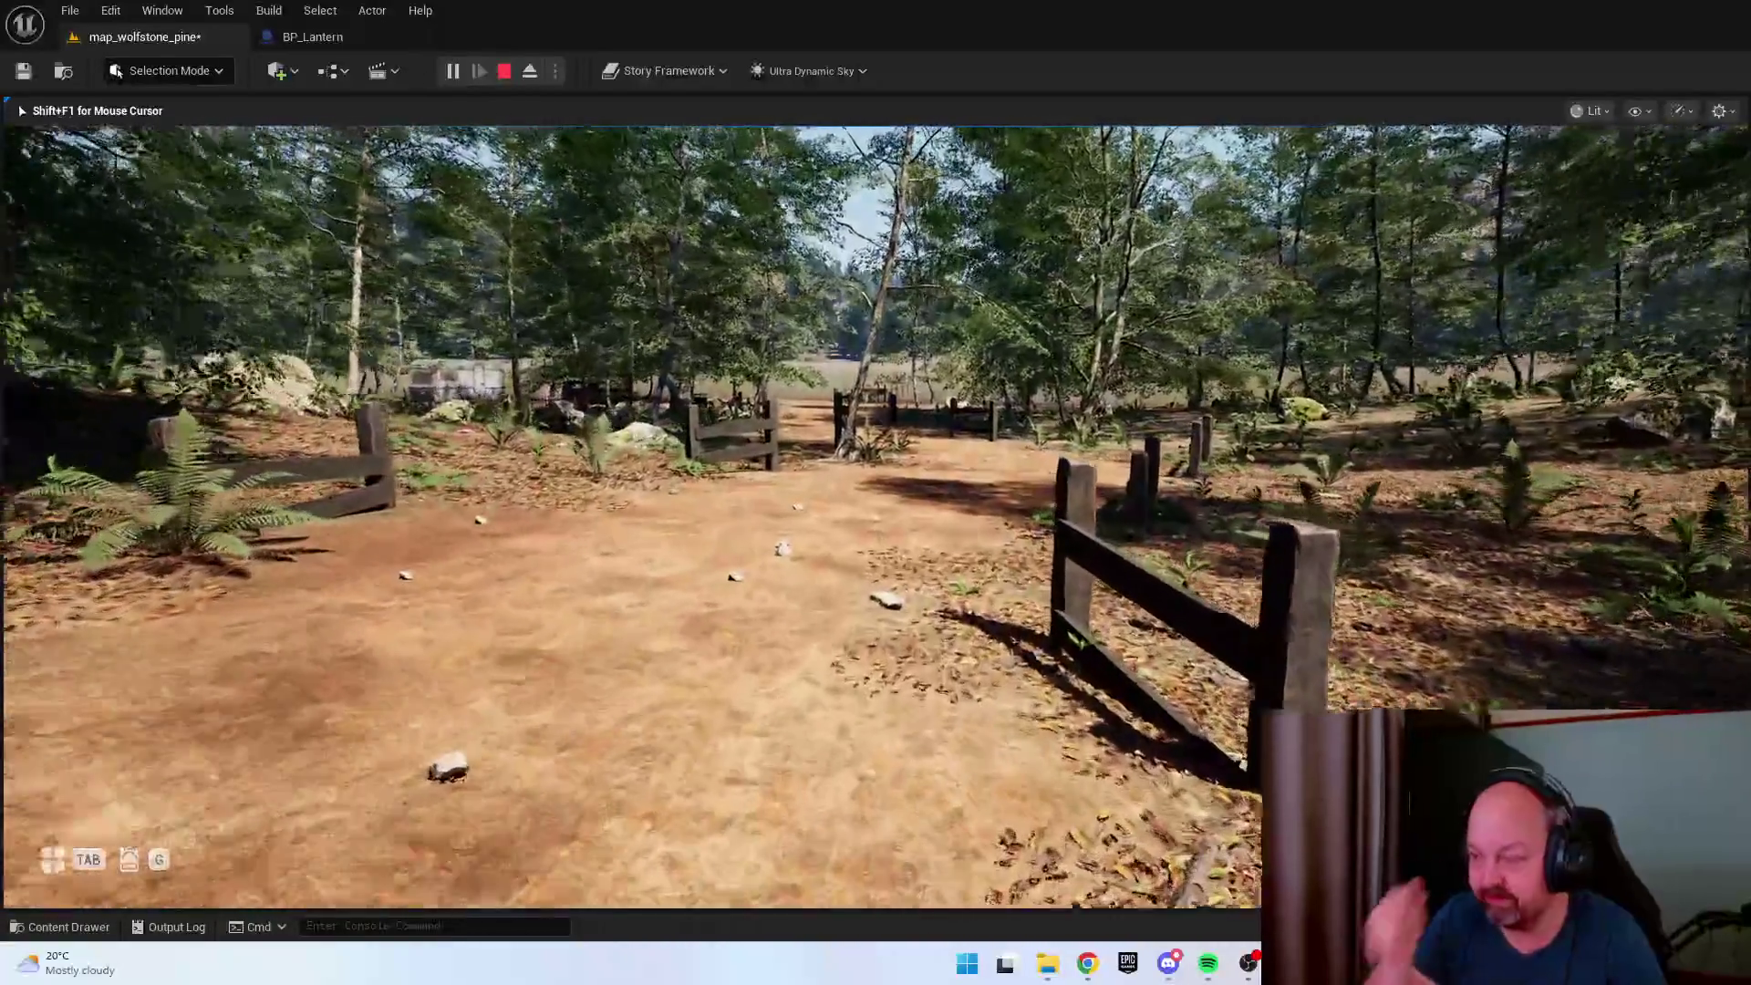
key(w)
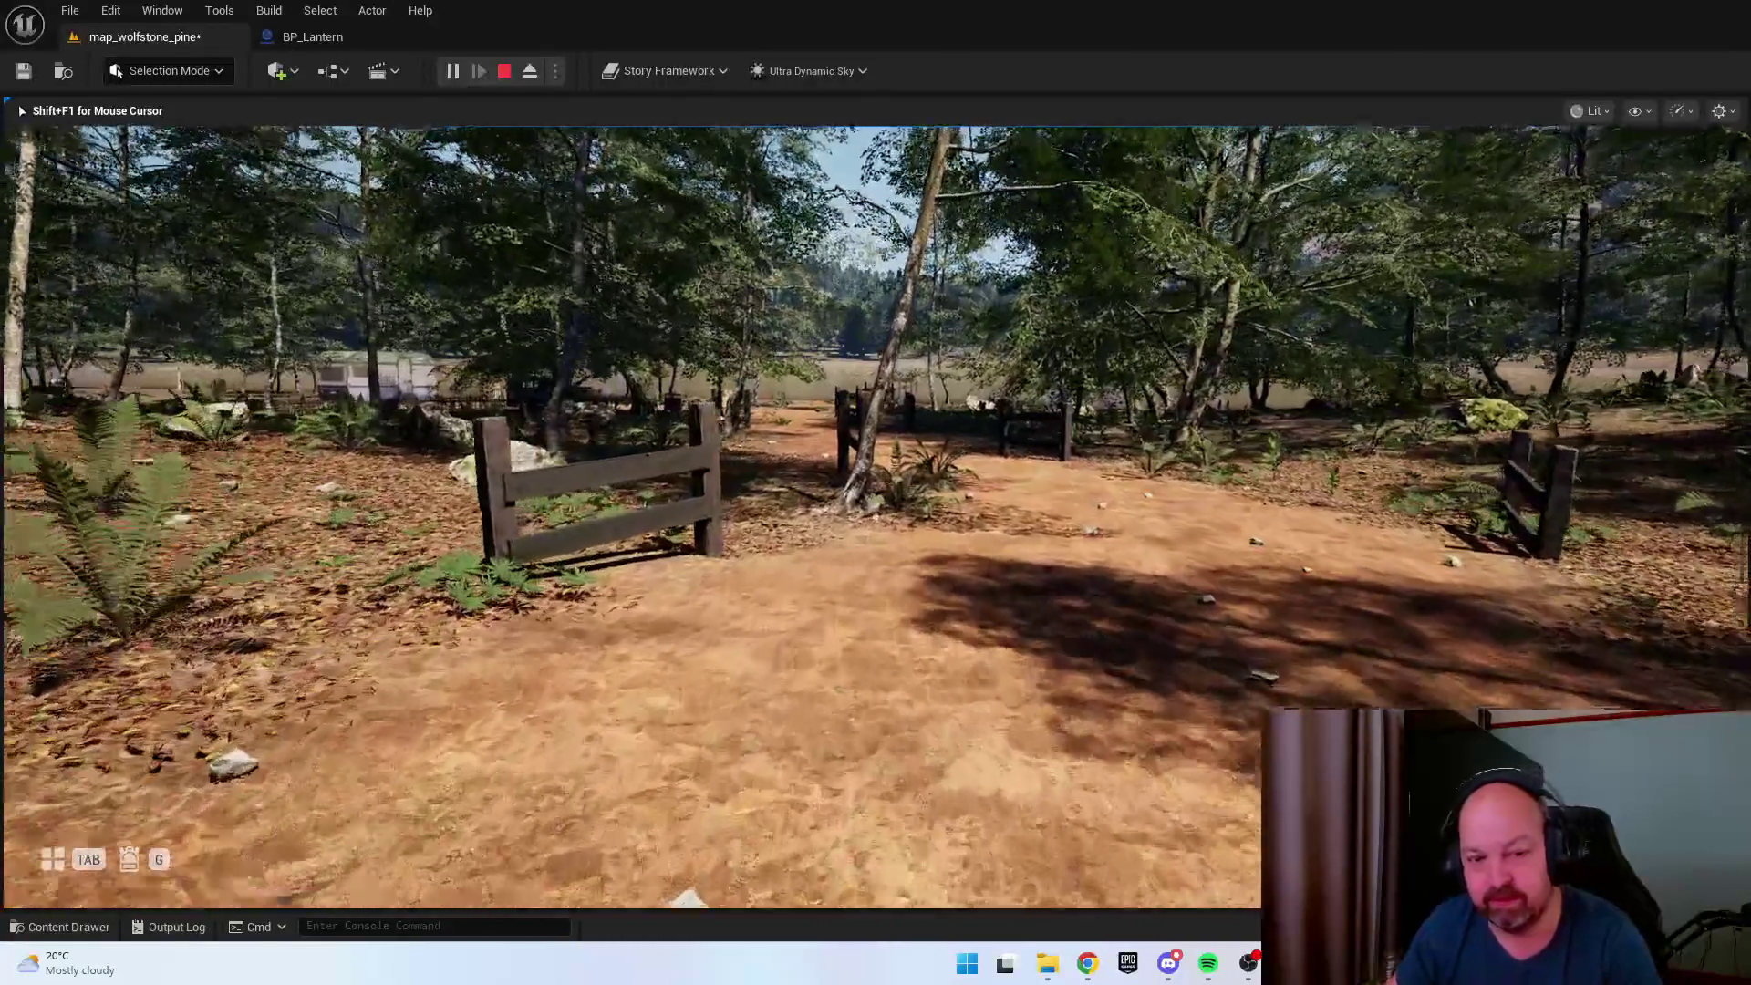
key(w)
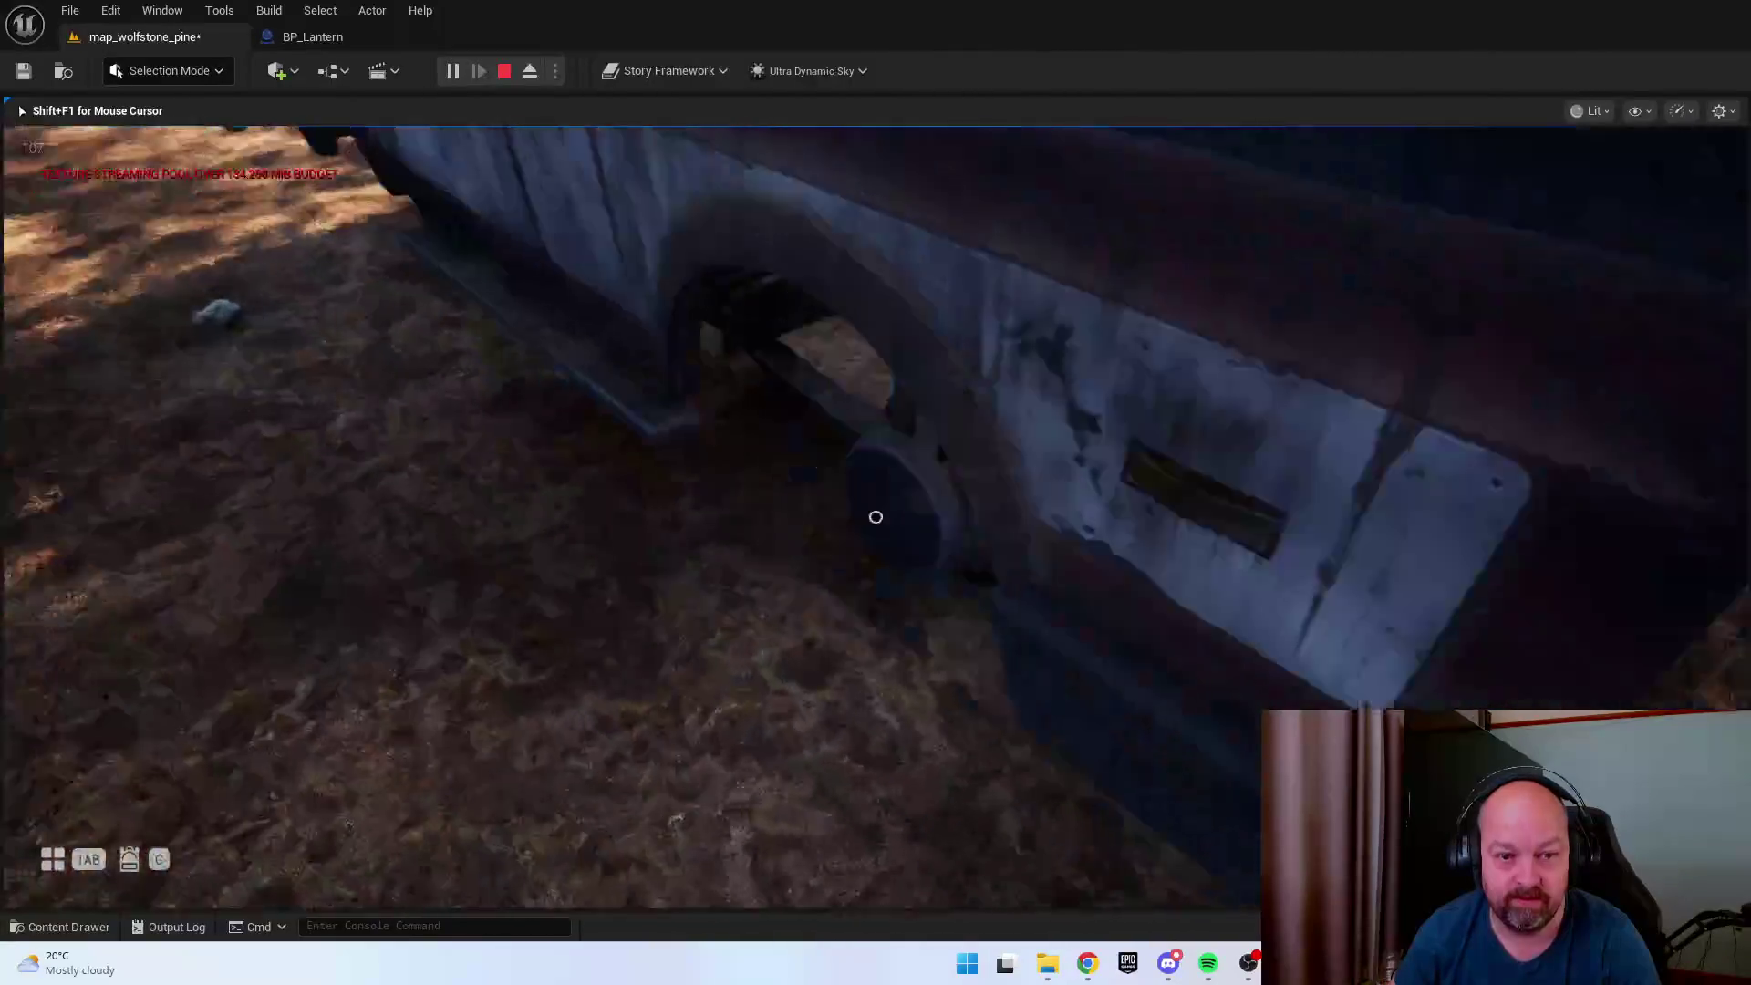
Fit the tire on the truck's front wheel, open the hood and driver door, enter the cab, then stop play.
key(e)
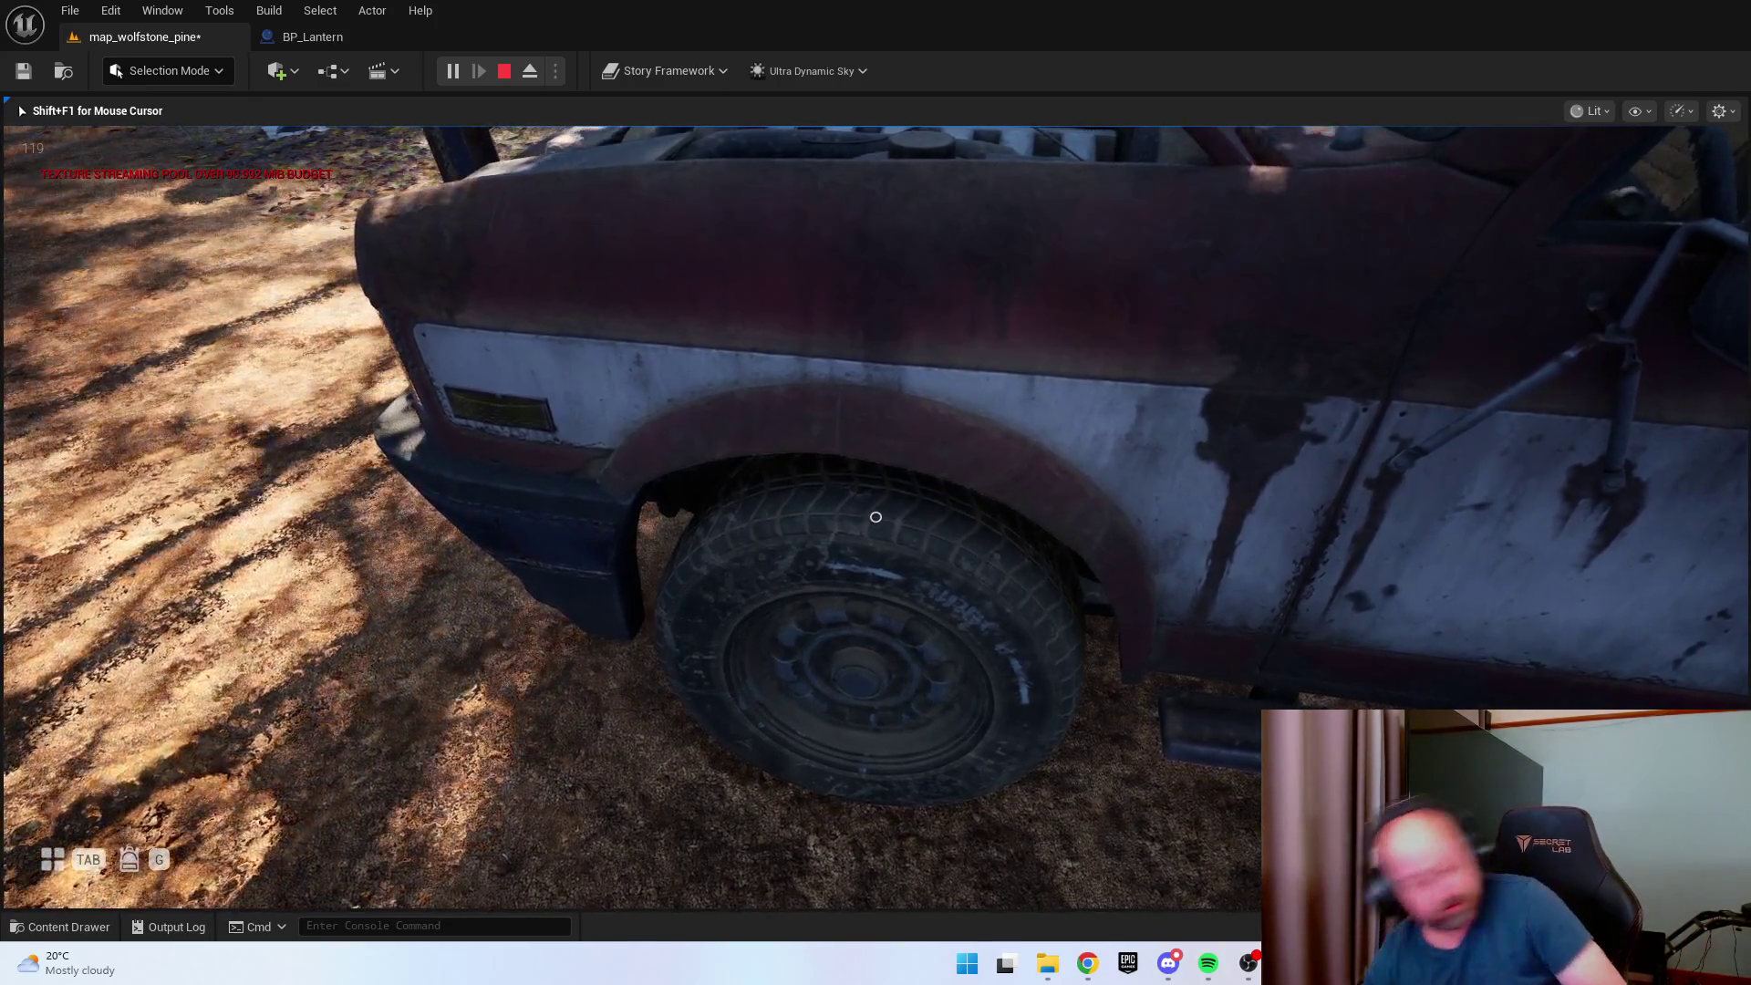
key(w)
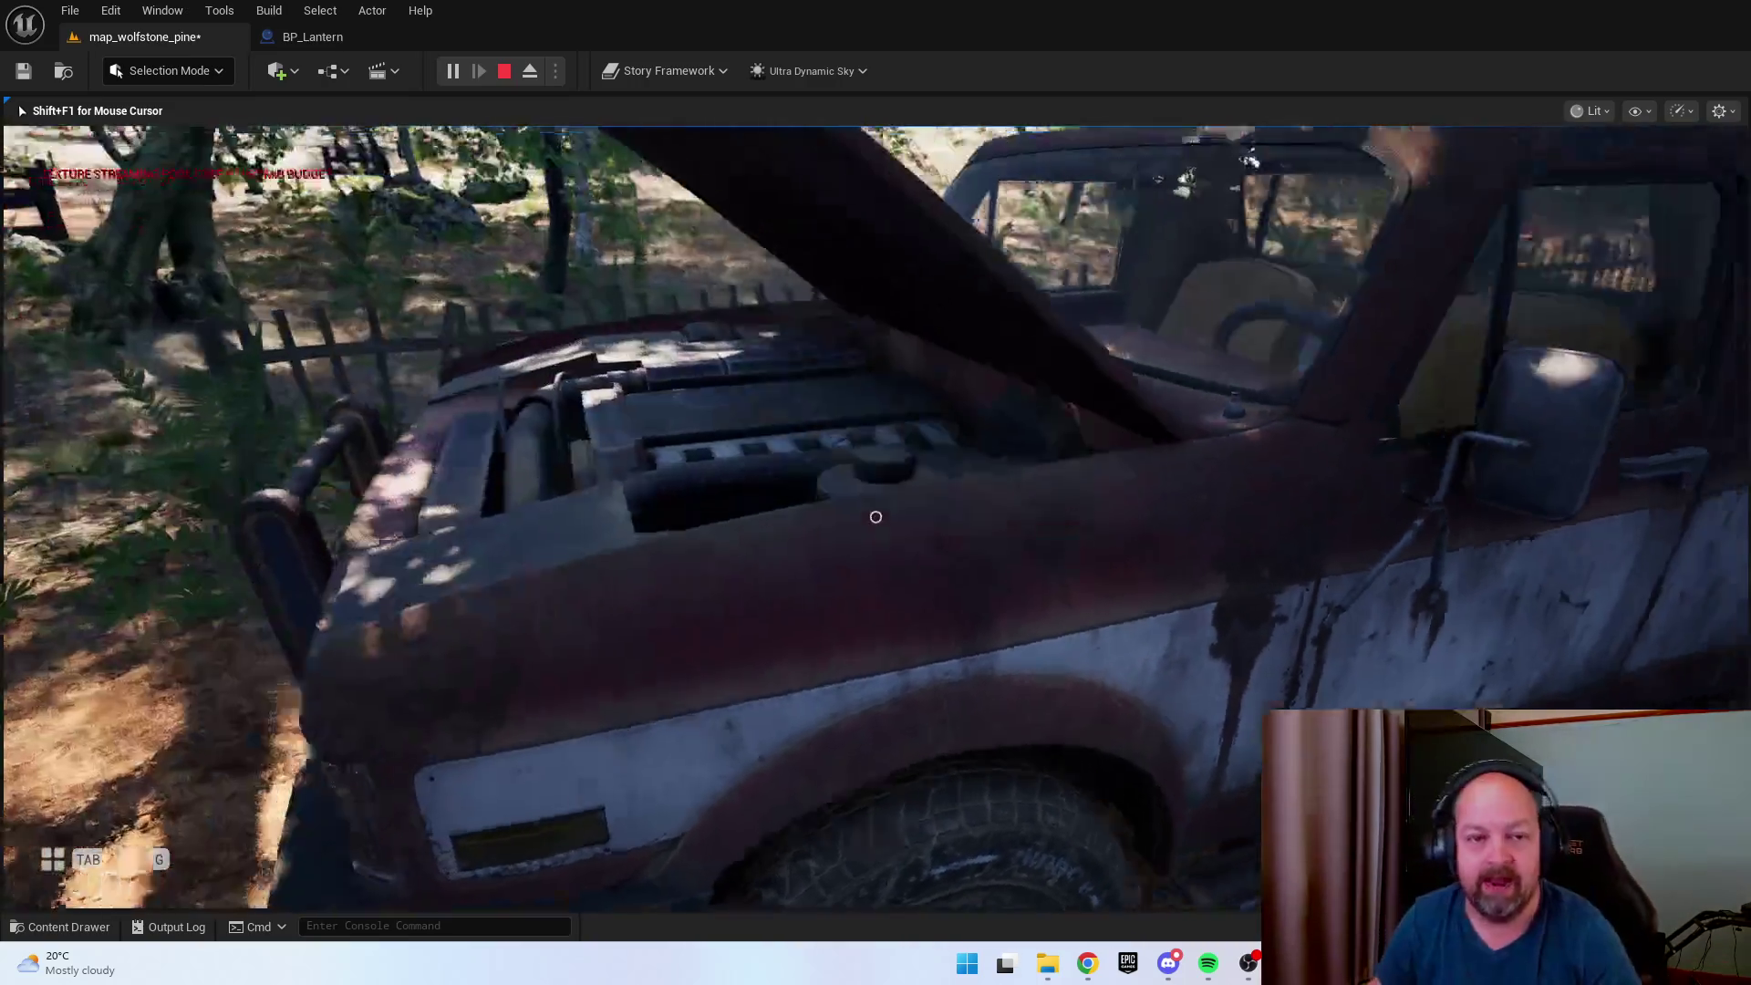
key(s)
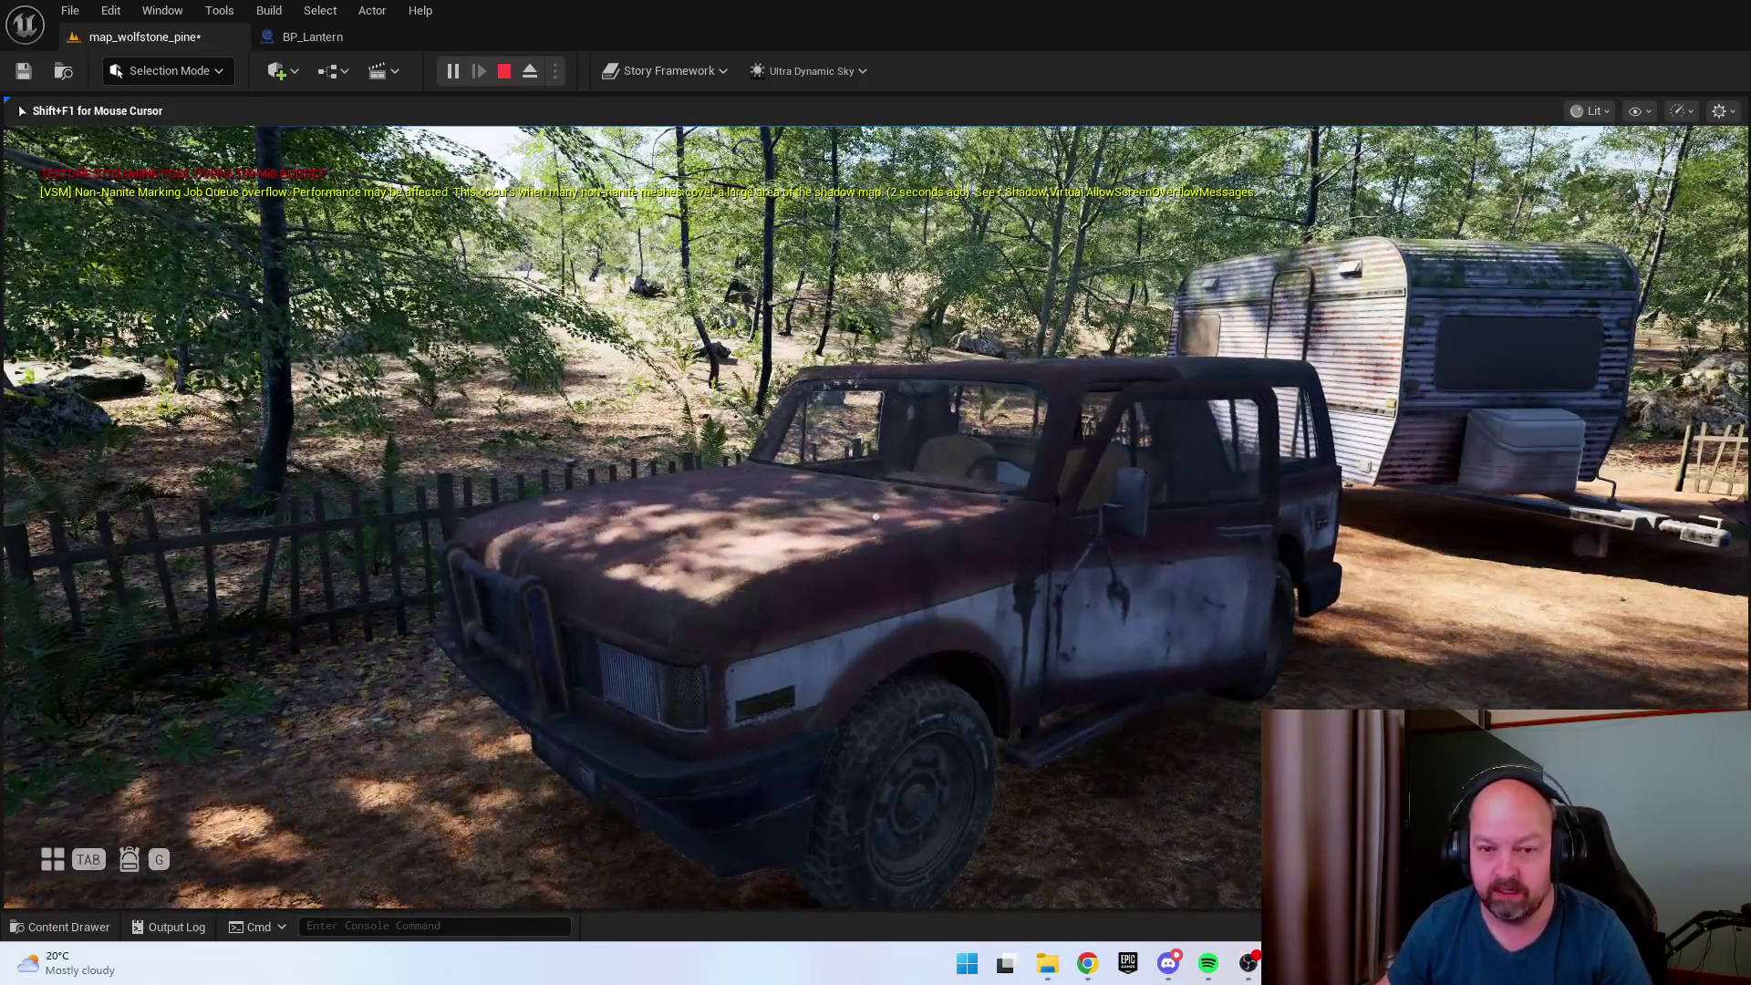
key(e)
key(w)
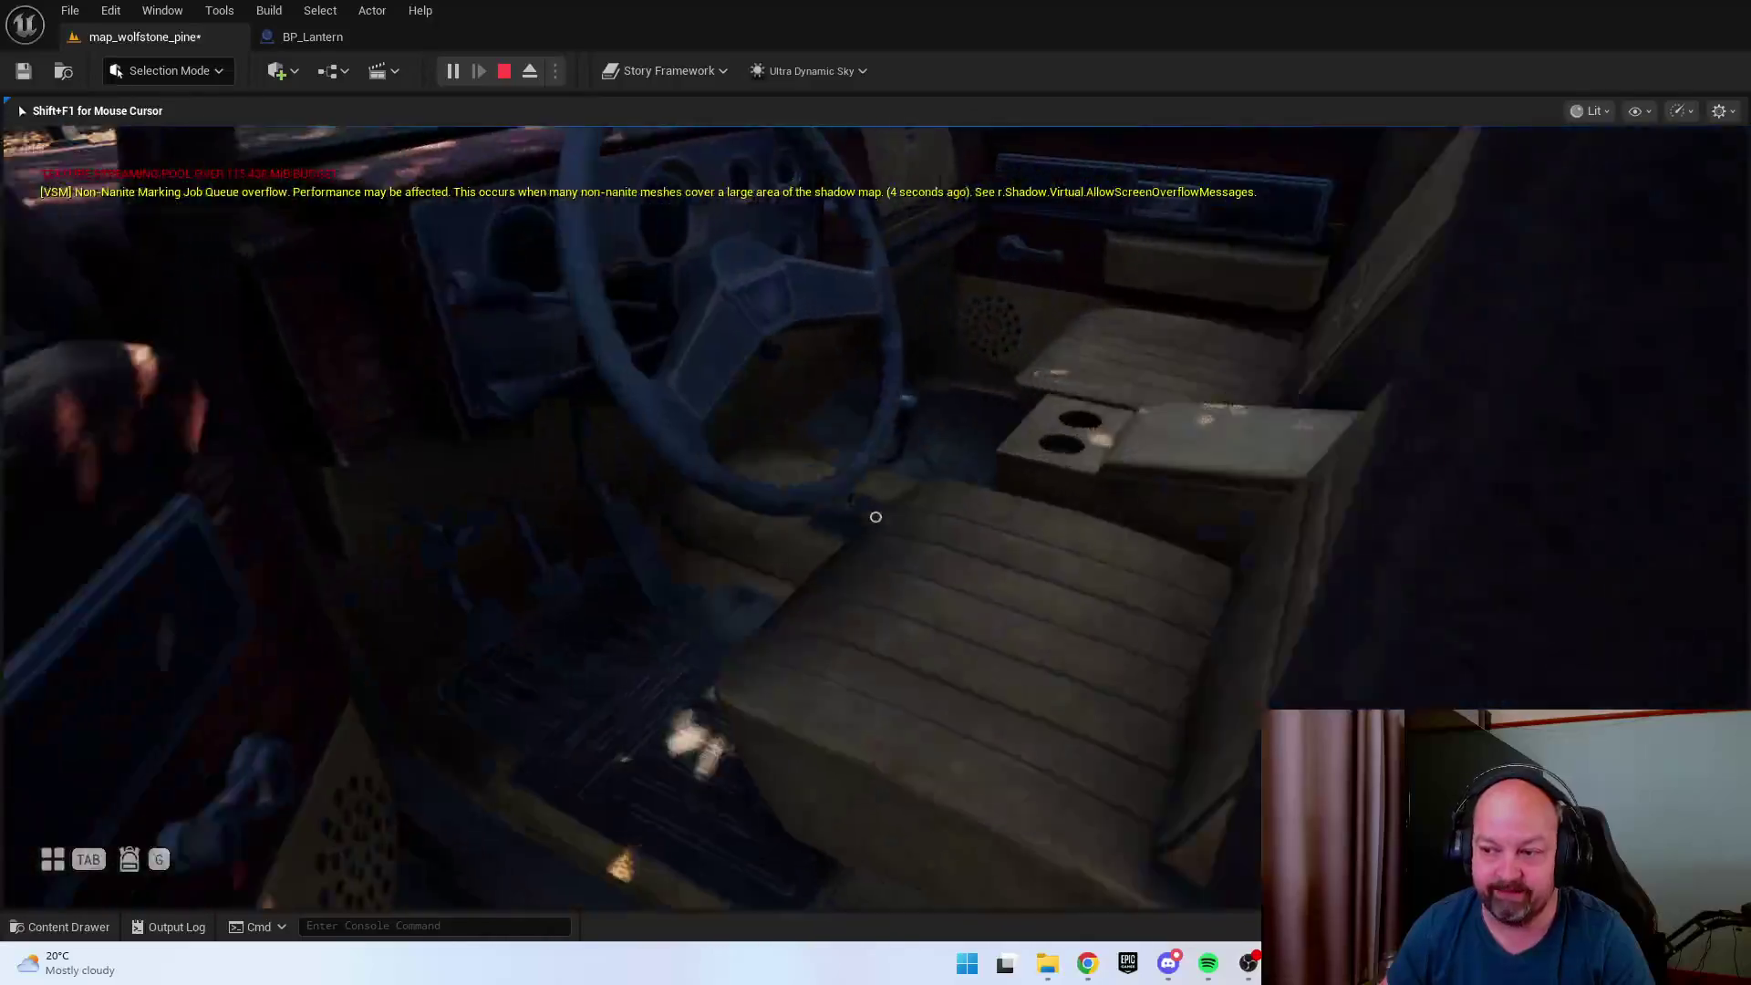
key(w)
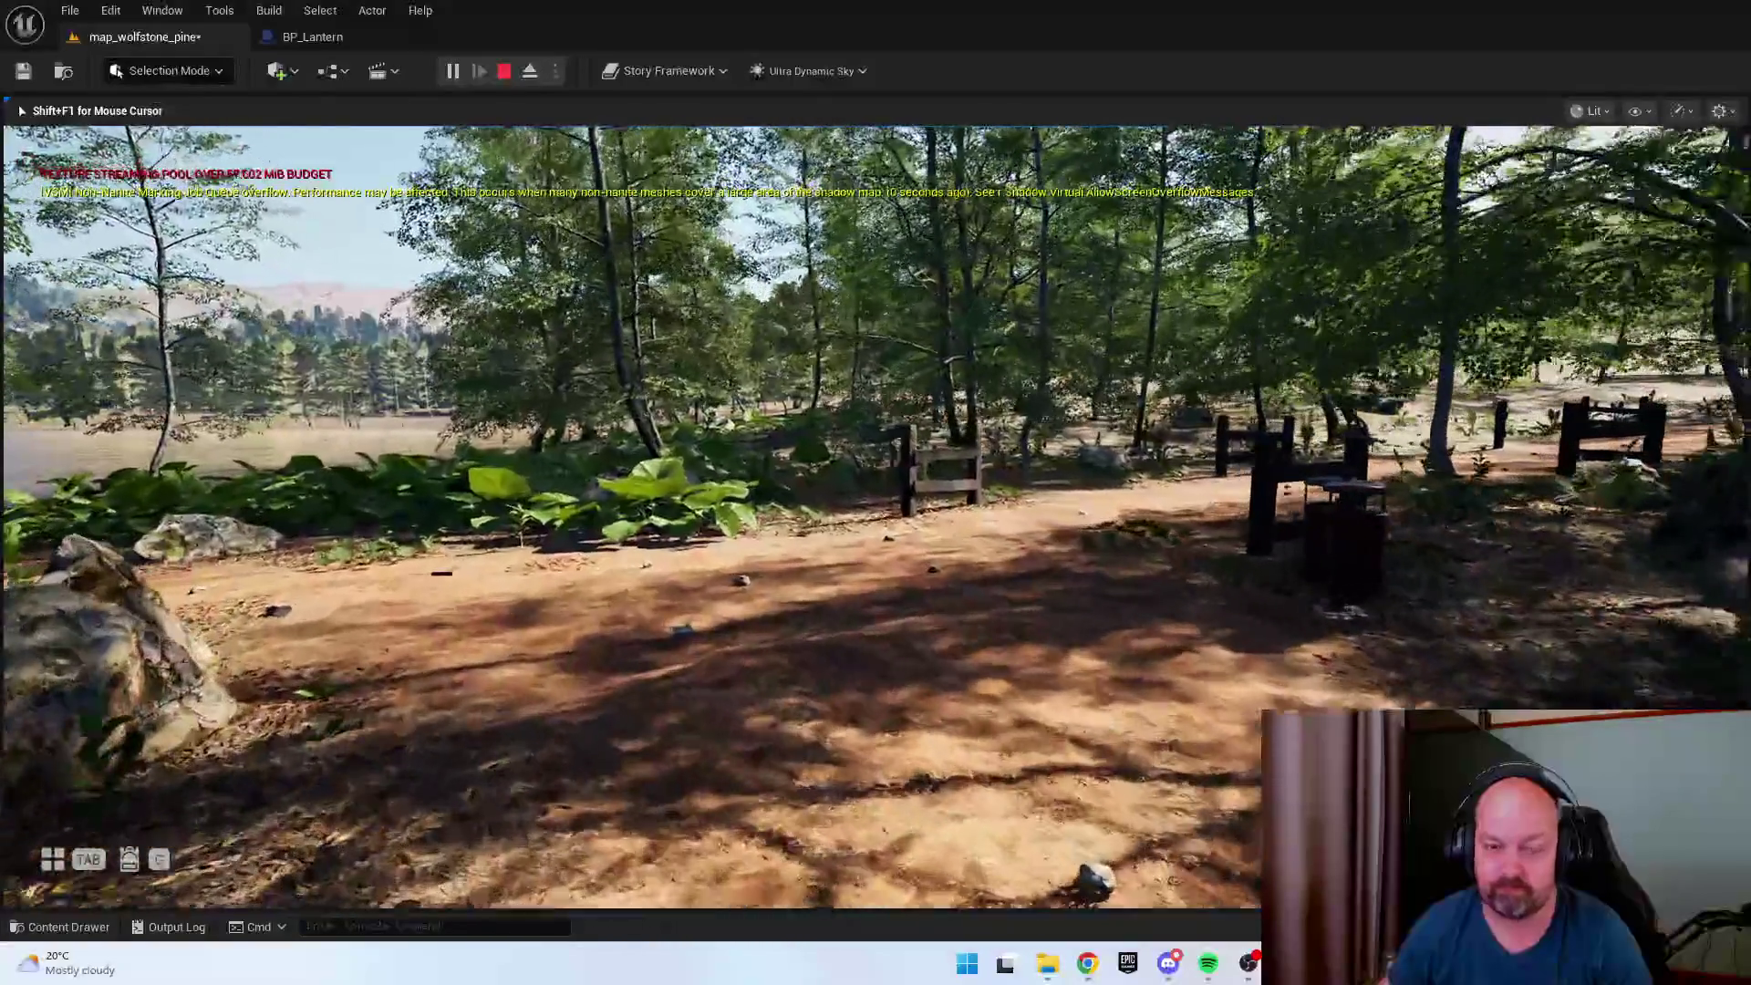
key(Escape)
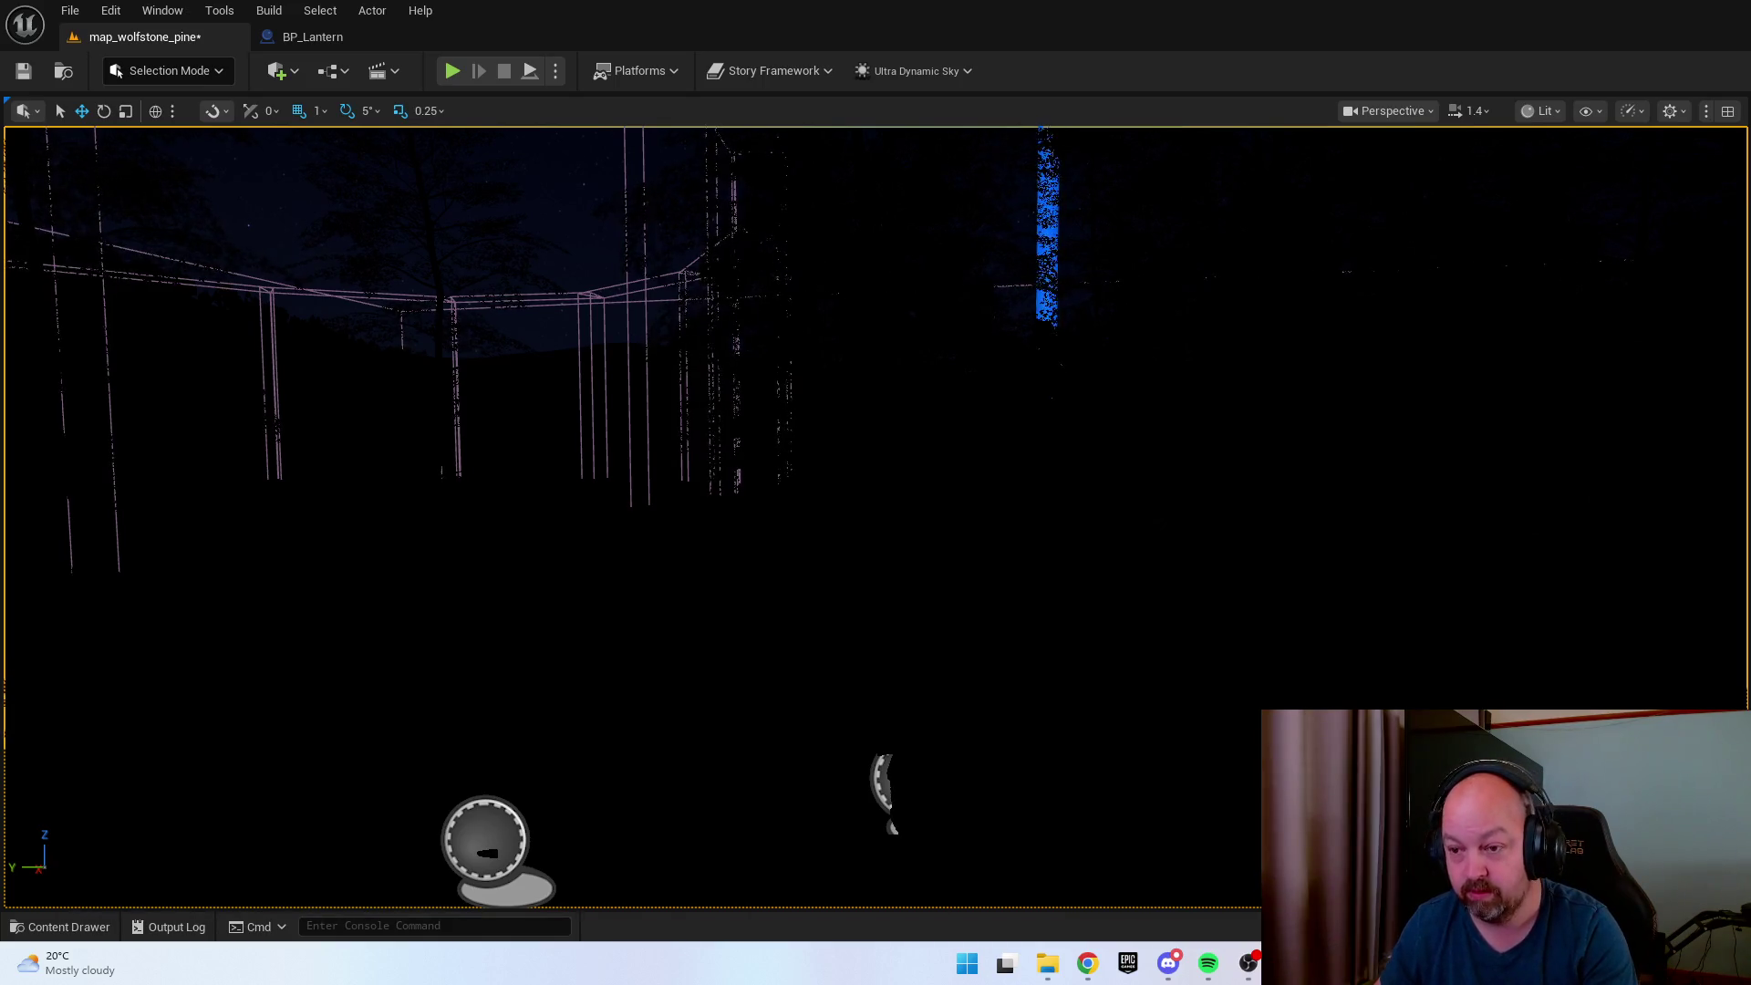
scroll(981, 507, up, 5)
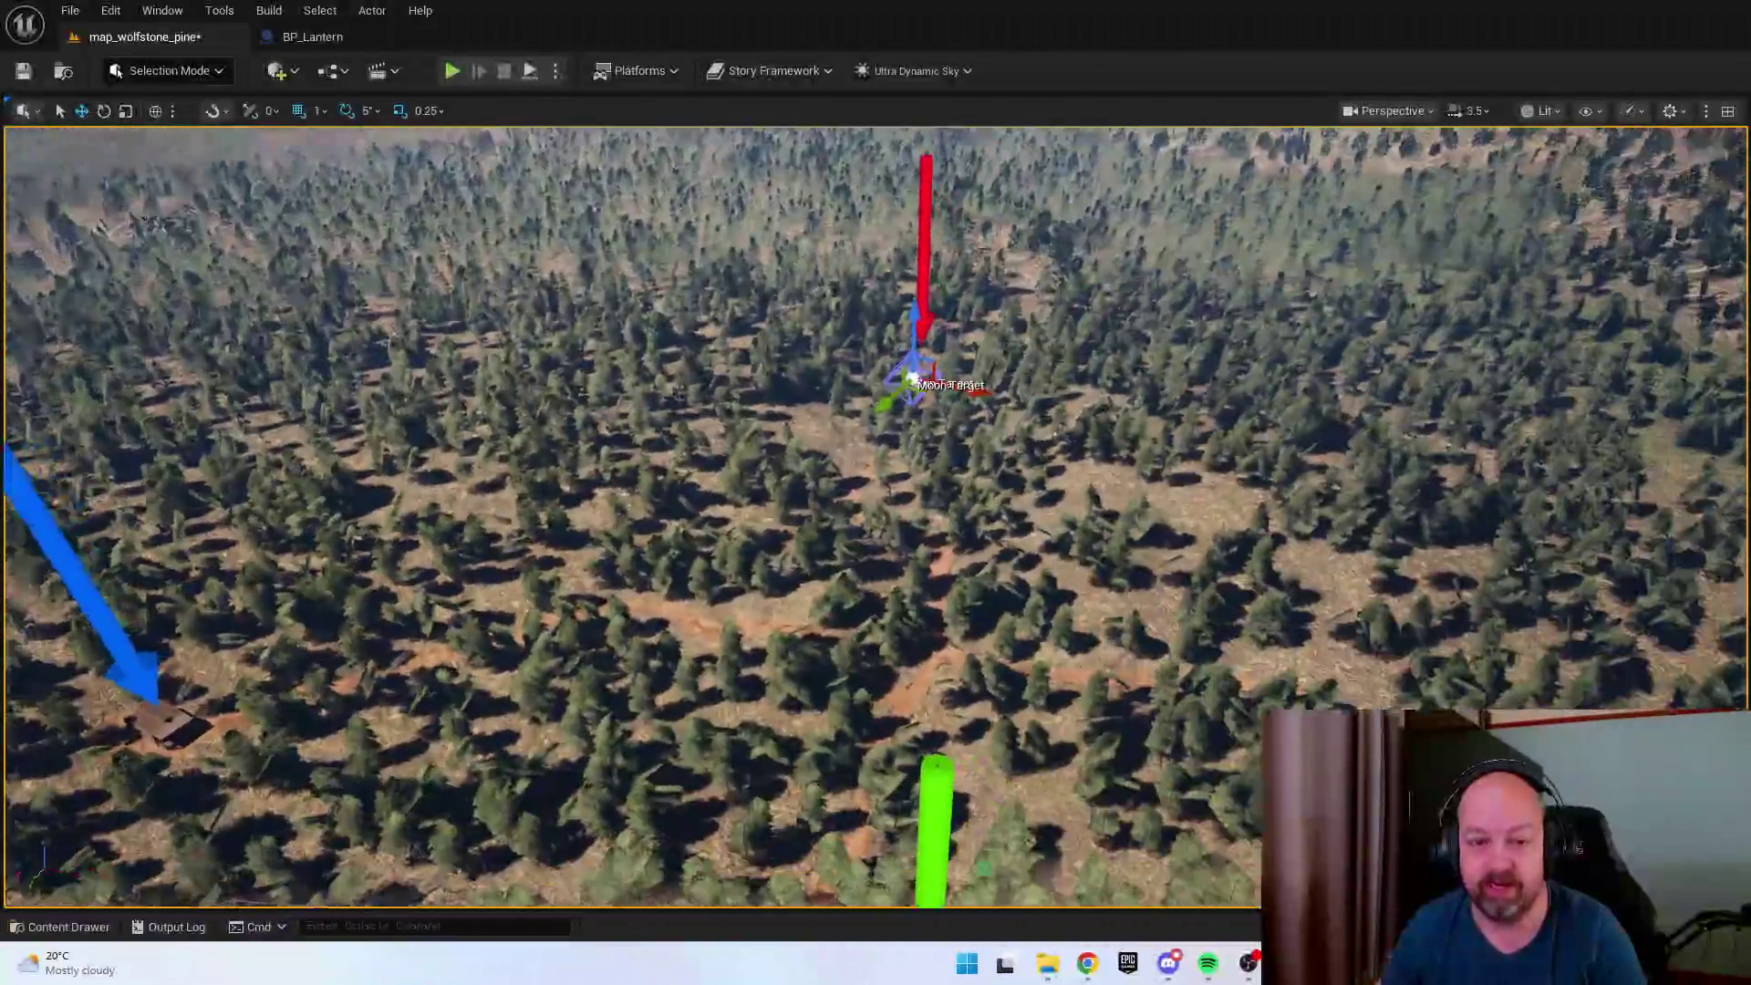
mouse_move(875, 511)
mouse_down()
mouse_move(857, 547)
mouse_move(821, 474)
mouse_move(848, 484)
mouse_up()
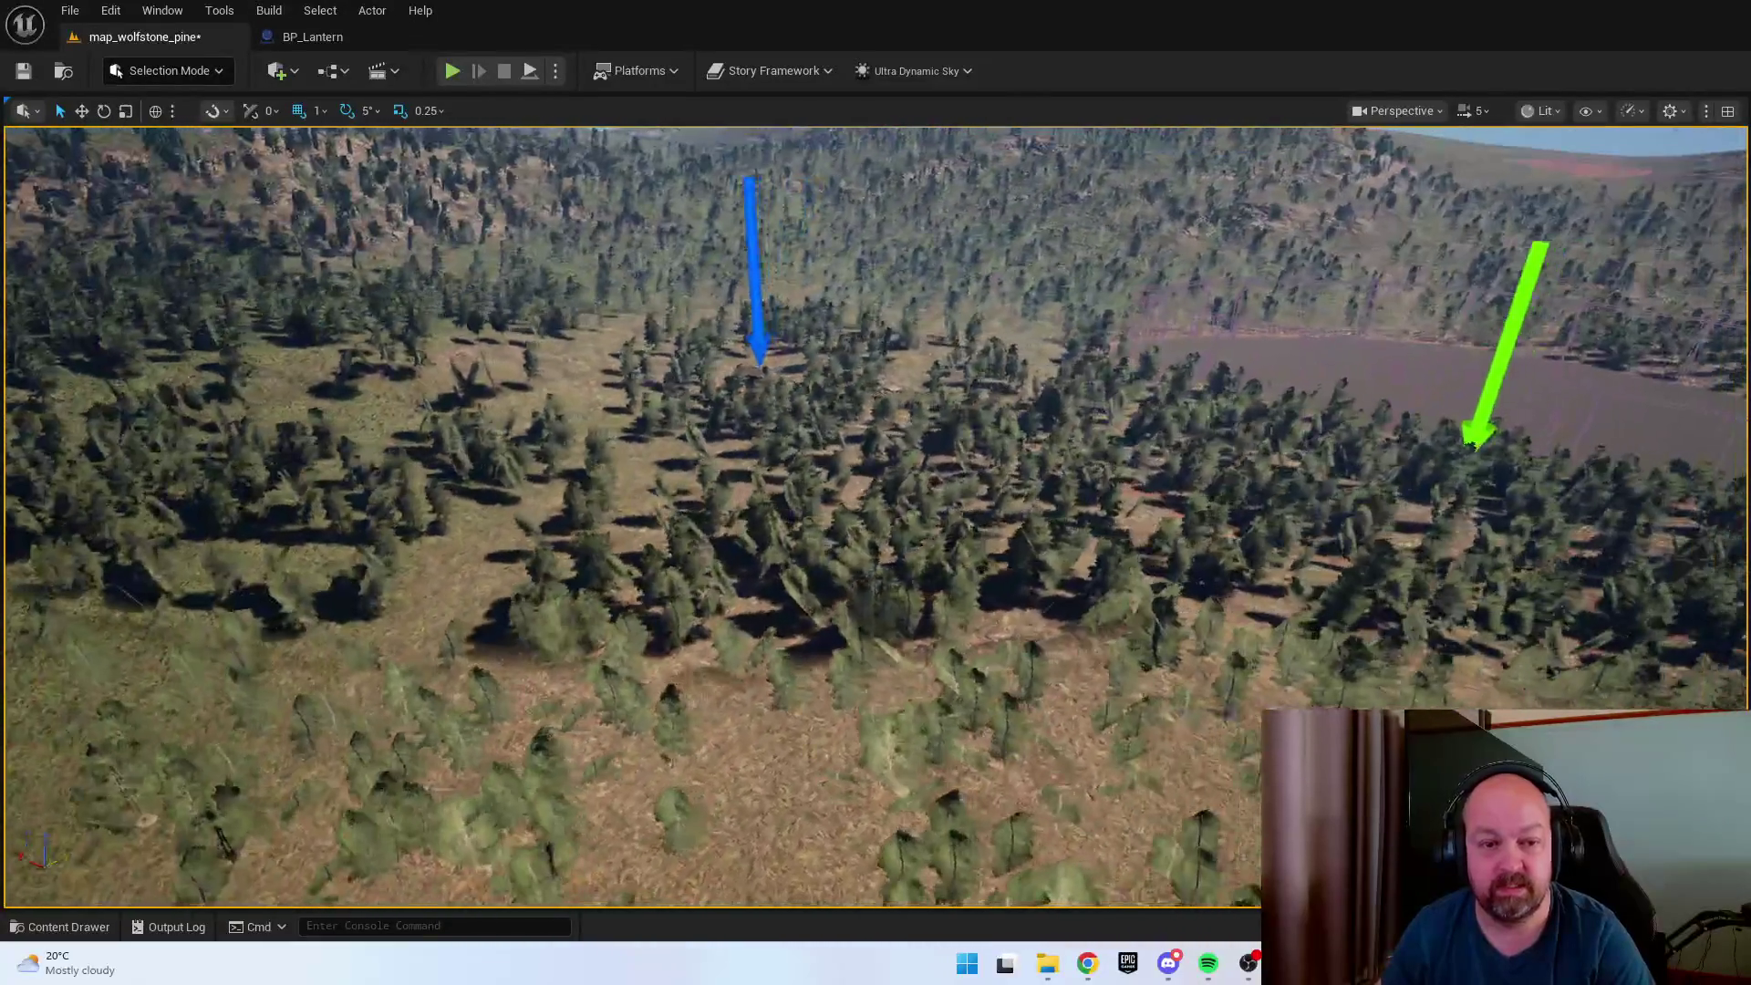
mouse_move(1196, 636)
mouse_down()
mouse_move(1404, 643)
mouse_move(1197, 636)
mouse_up()
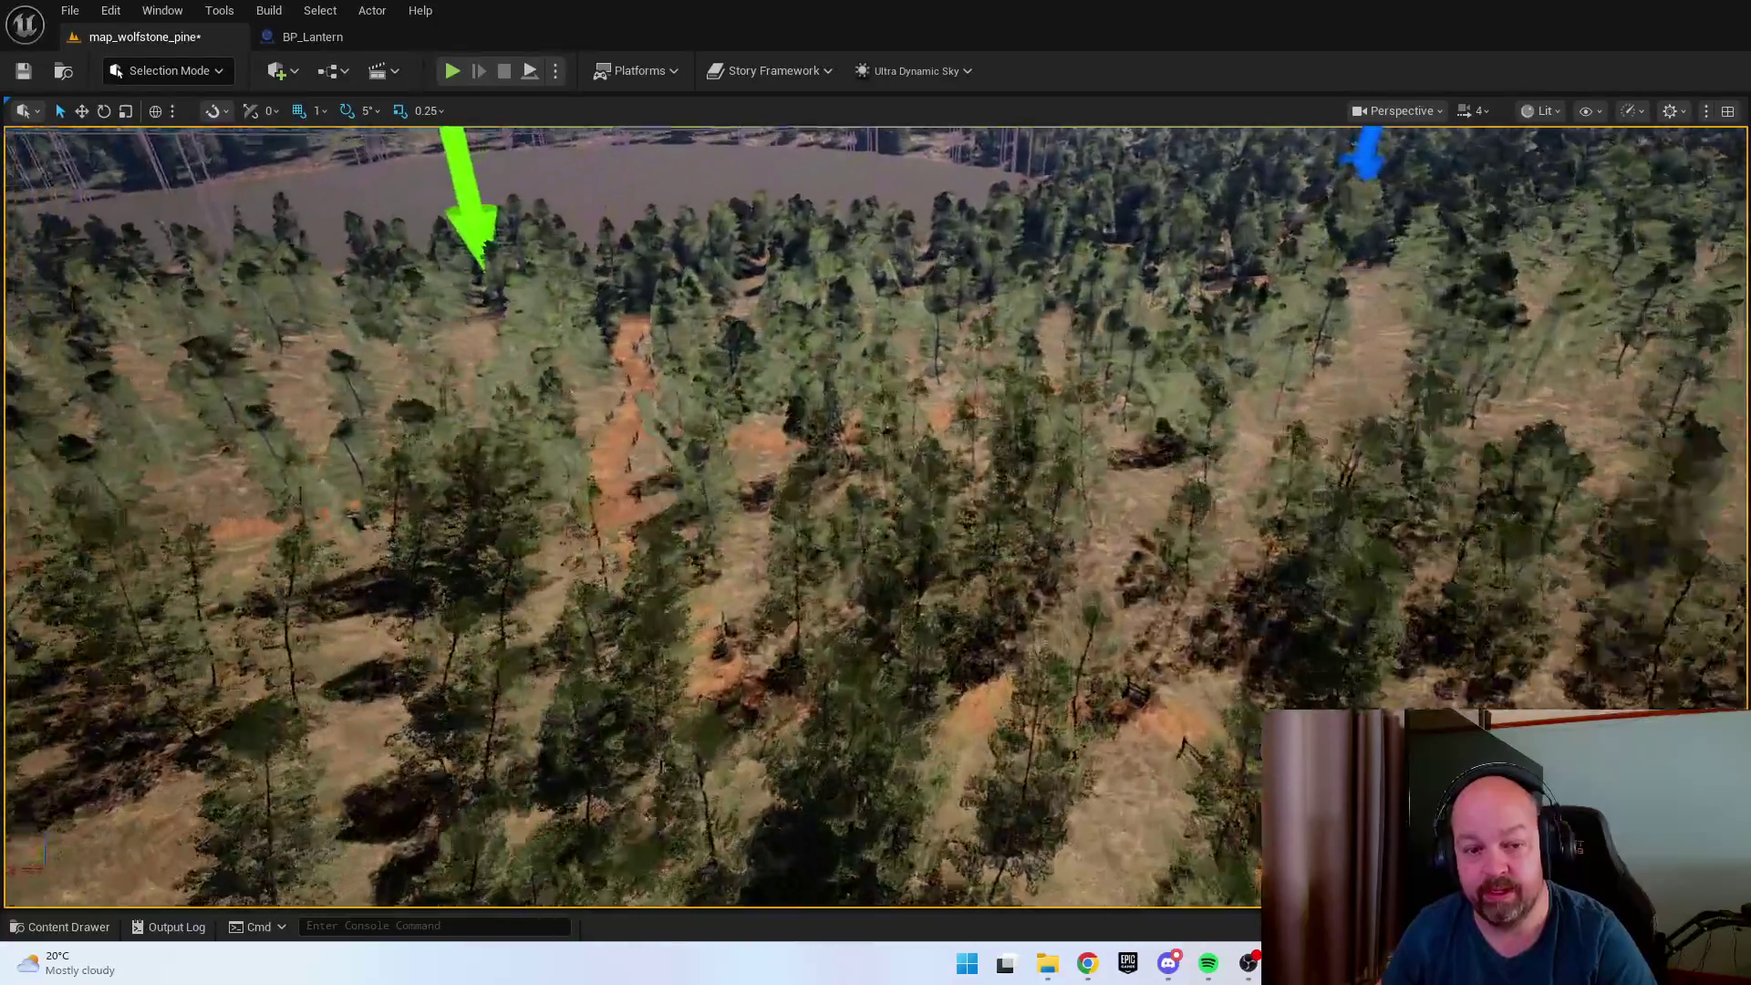
scroll(876, 517, down, 1)
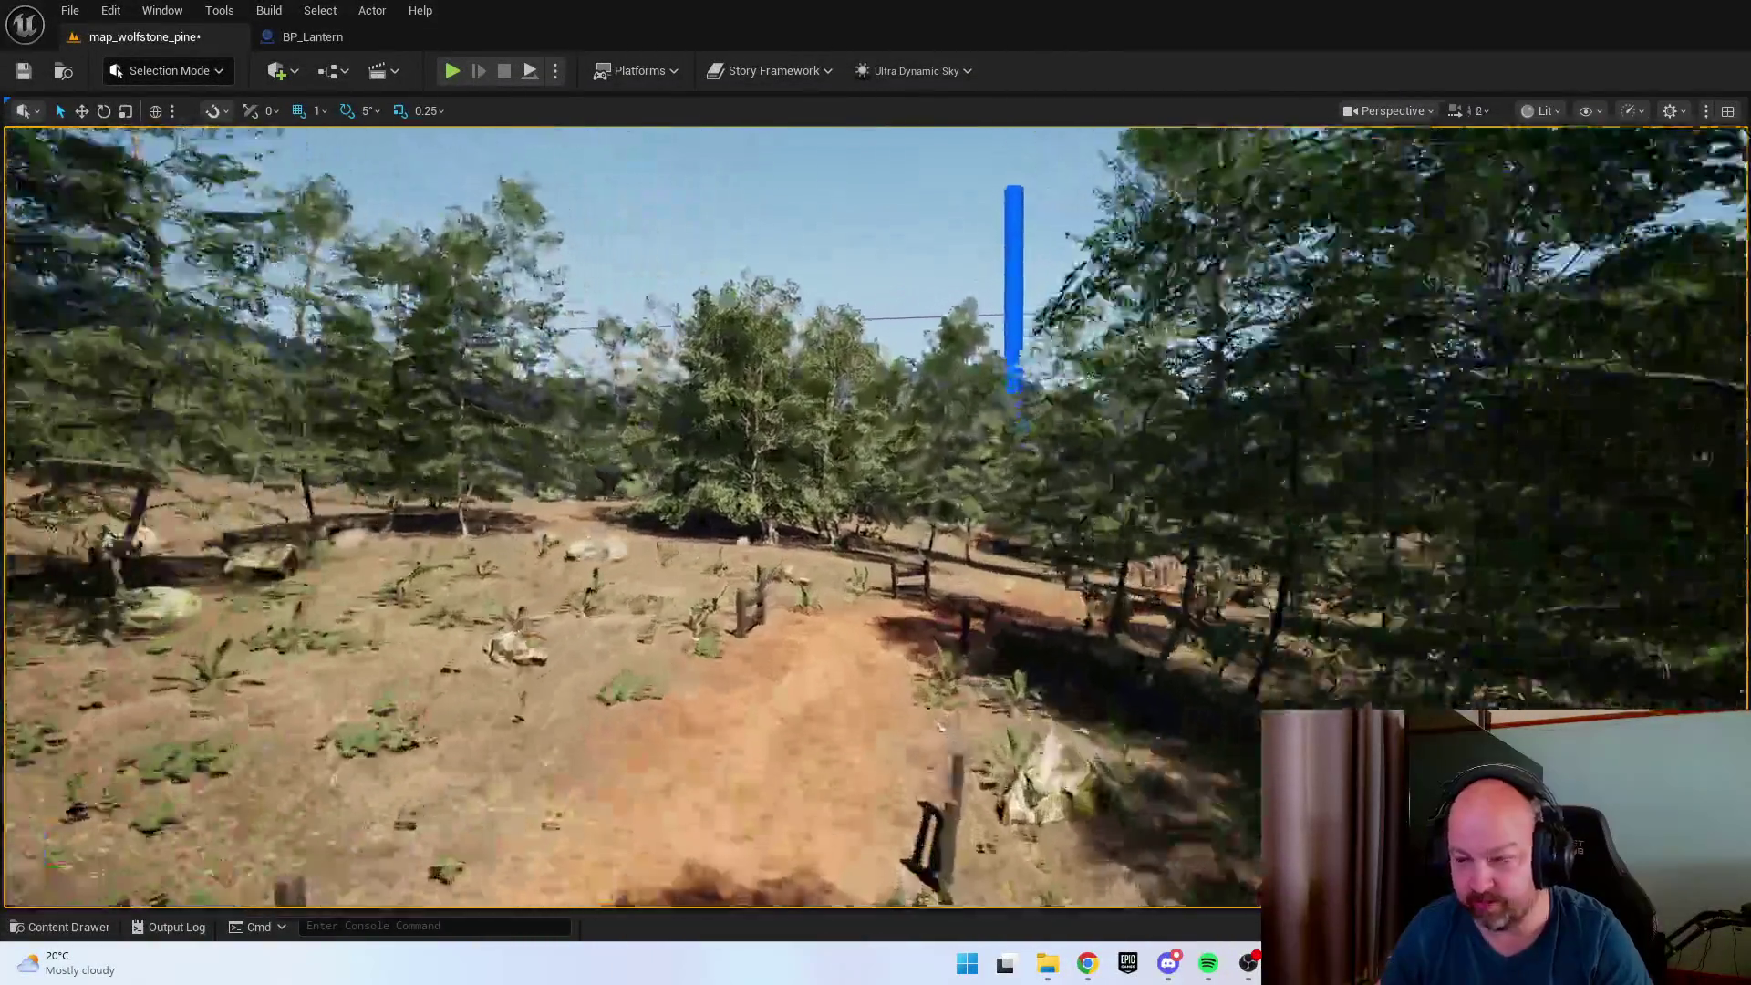
scroll(876, 517, down, 1)
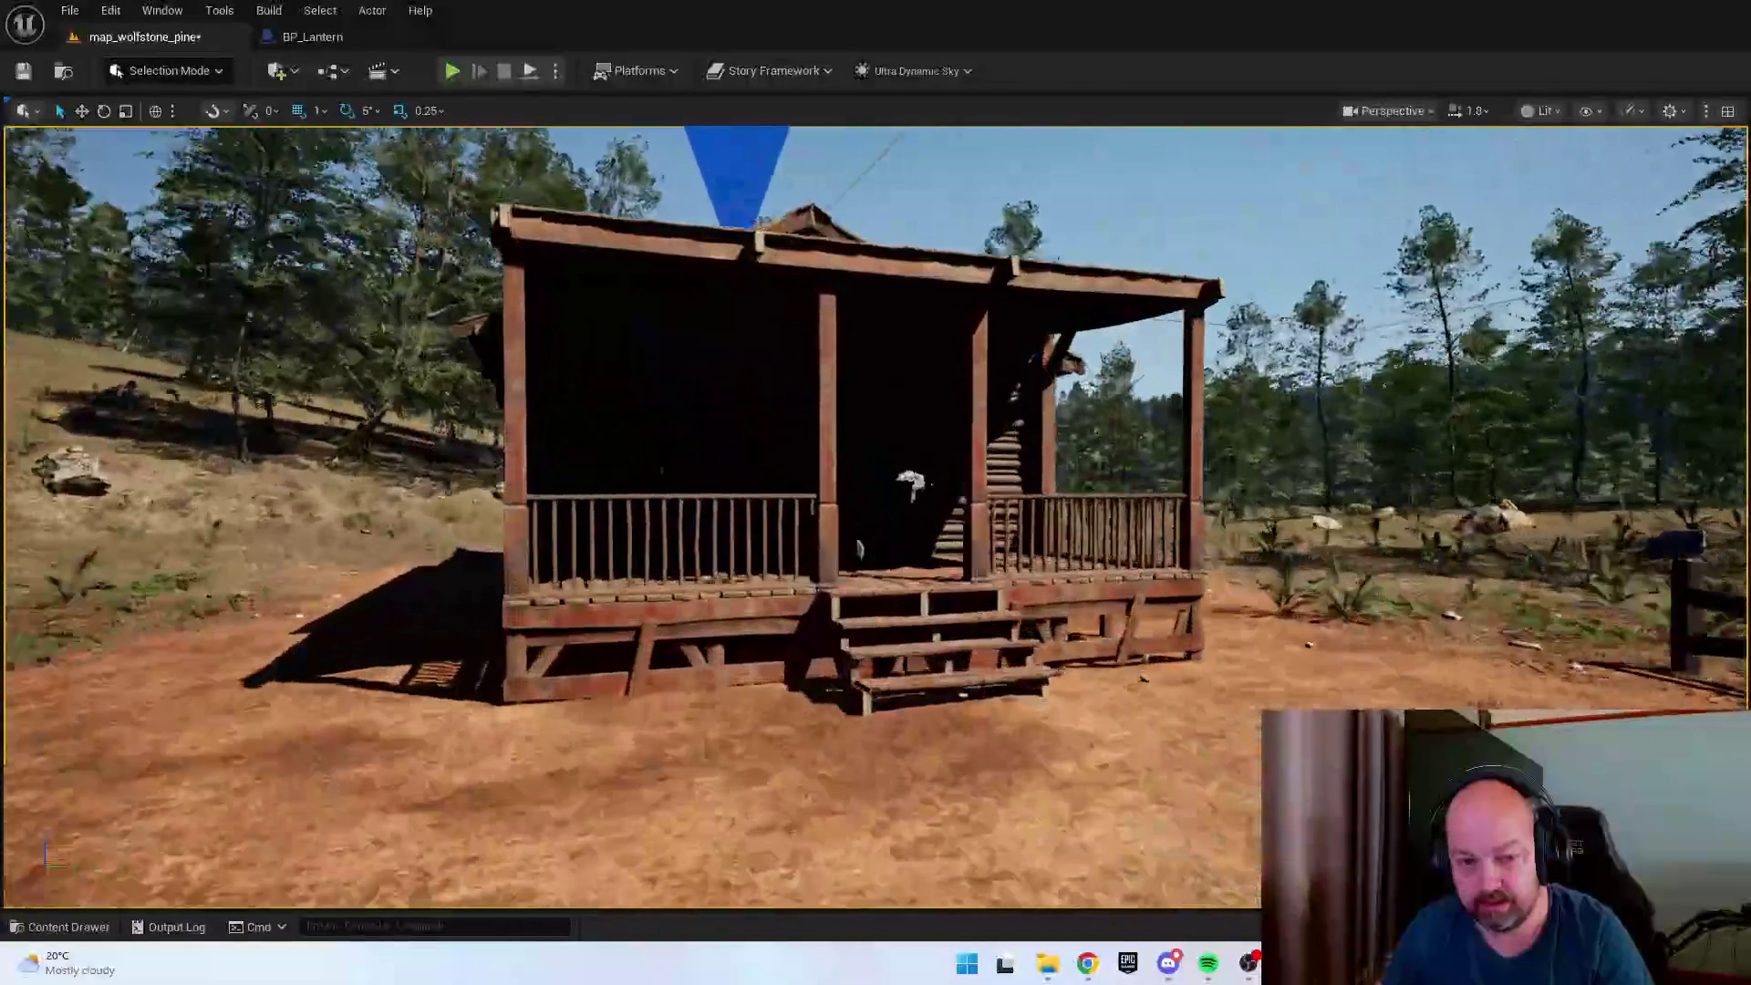
key(d)
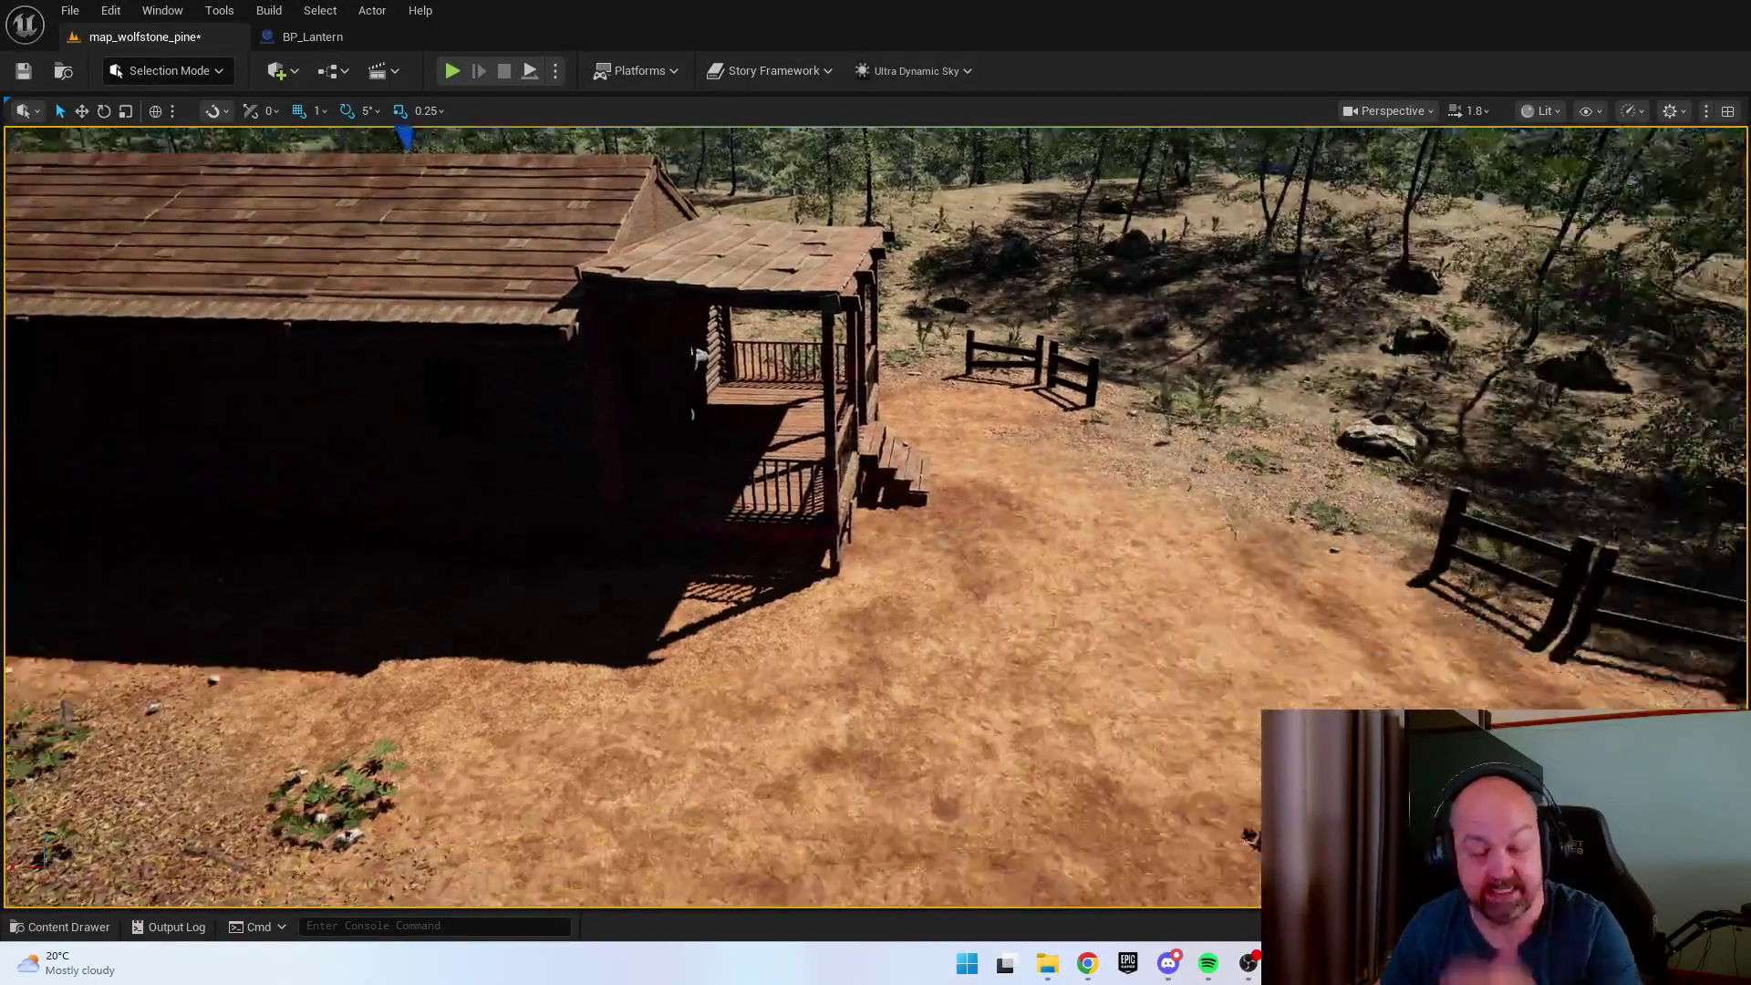
key(d)
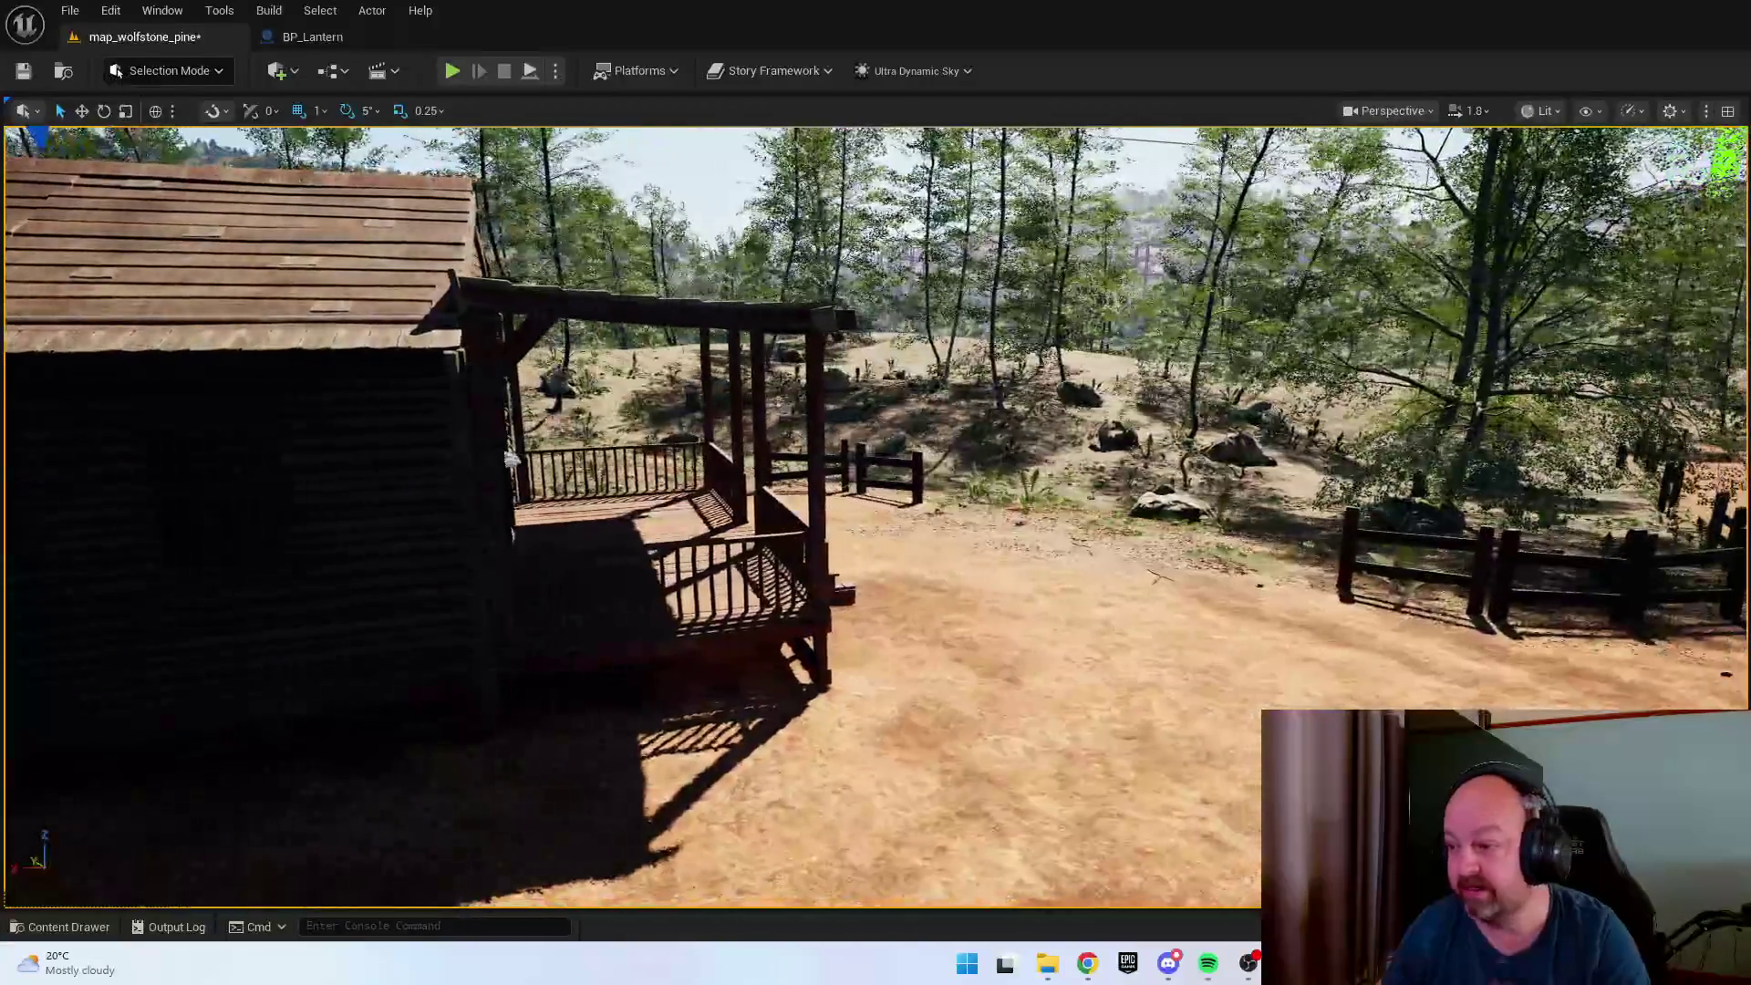
key(d)
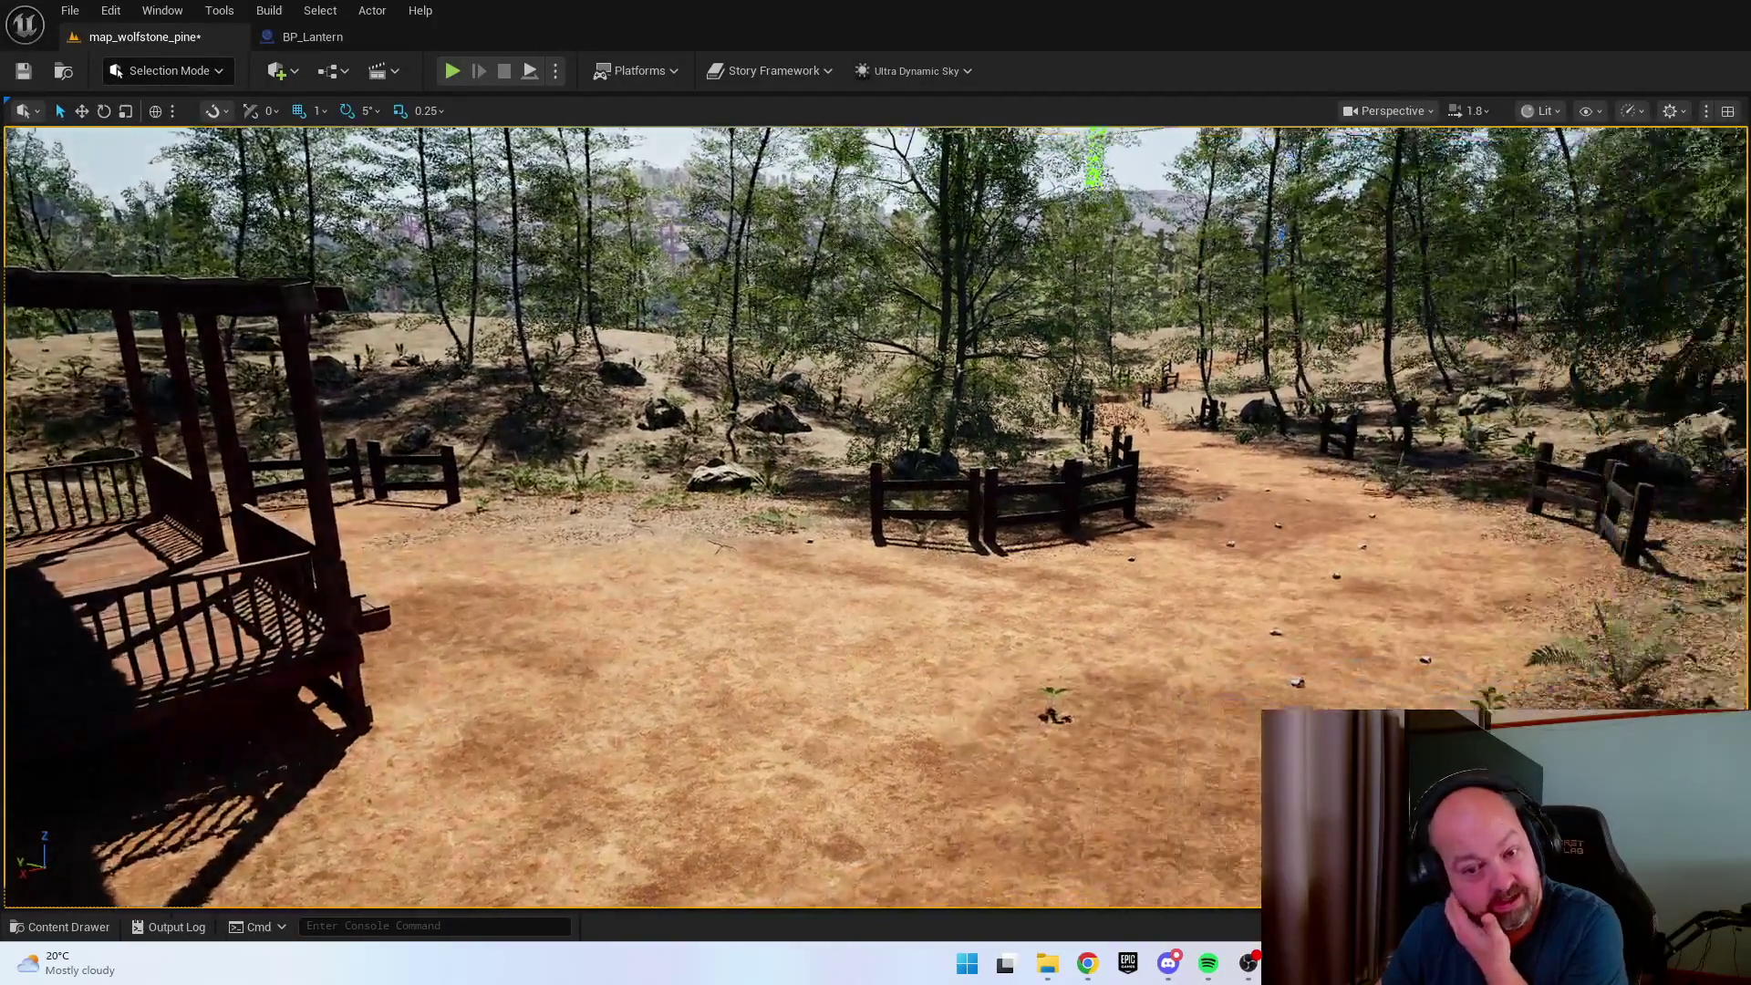
key(e)
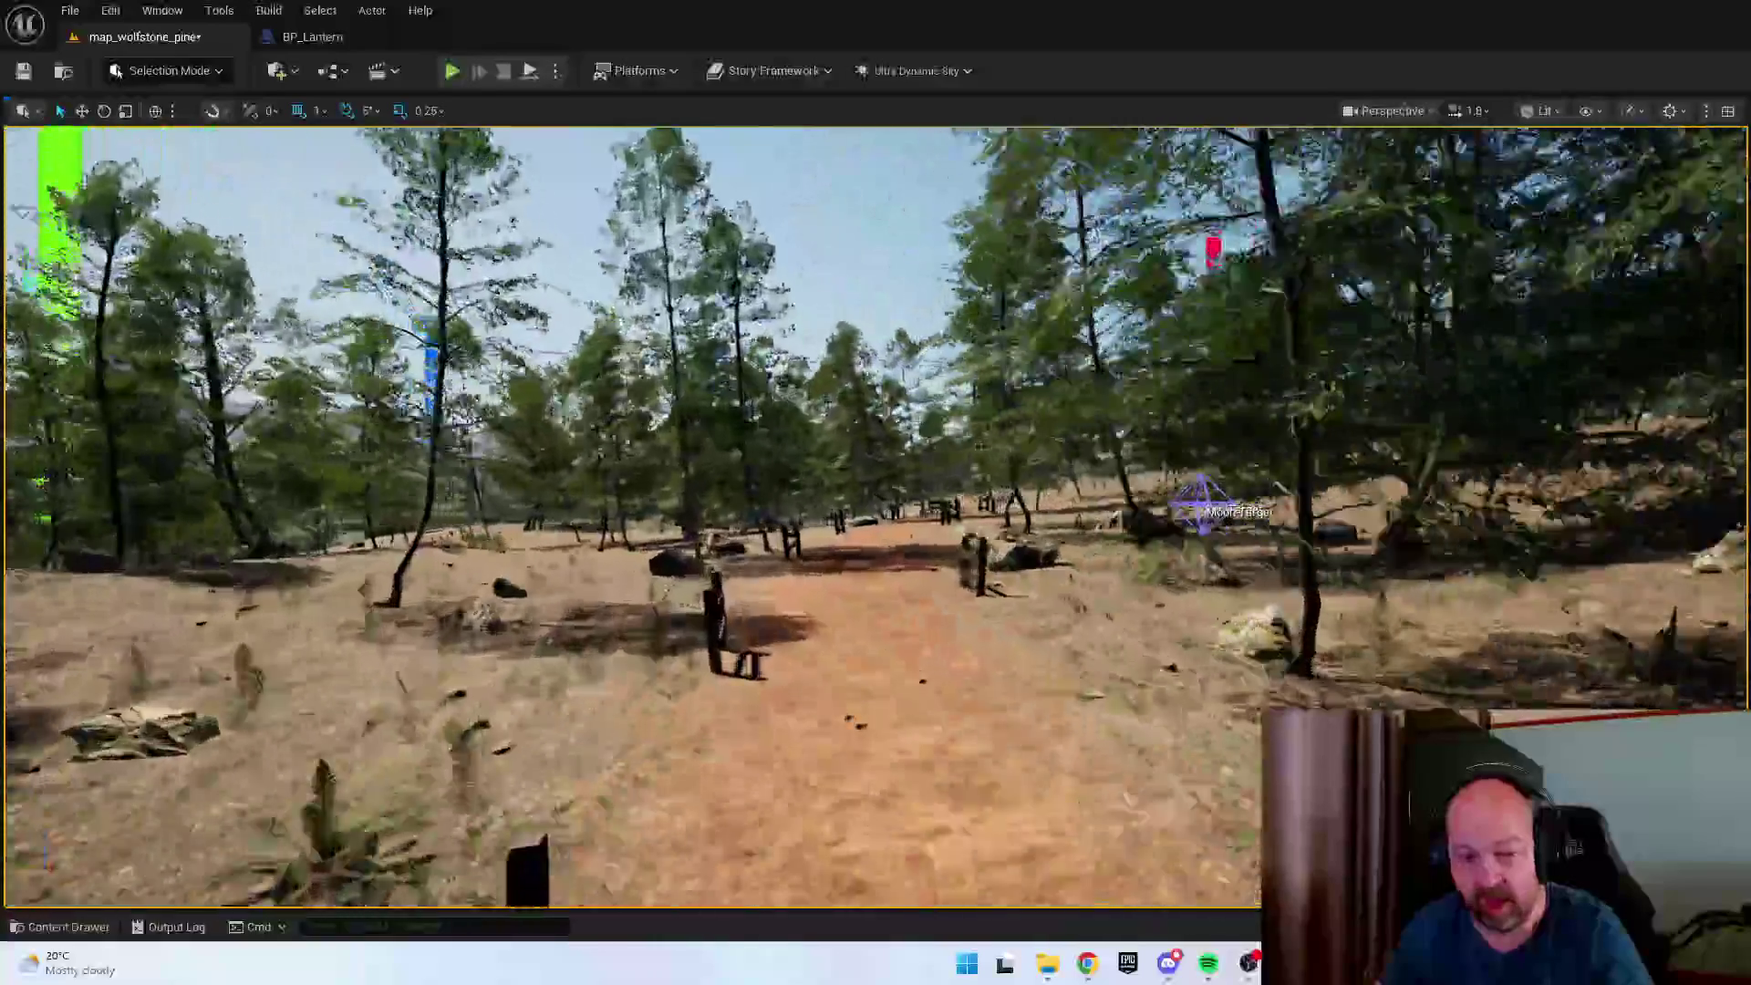
key(w)
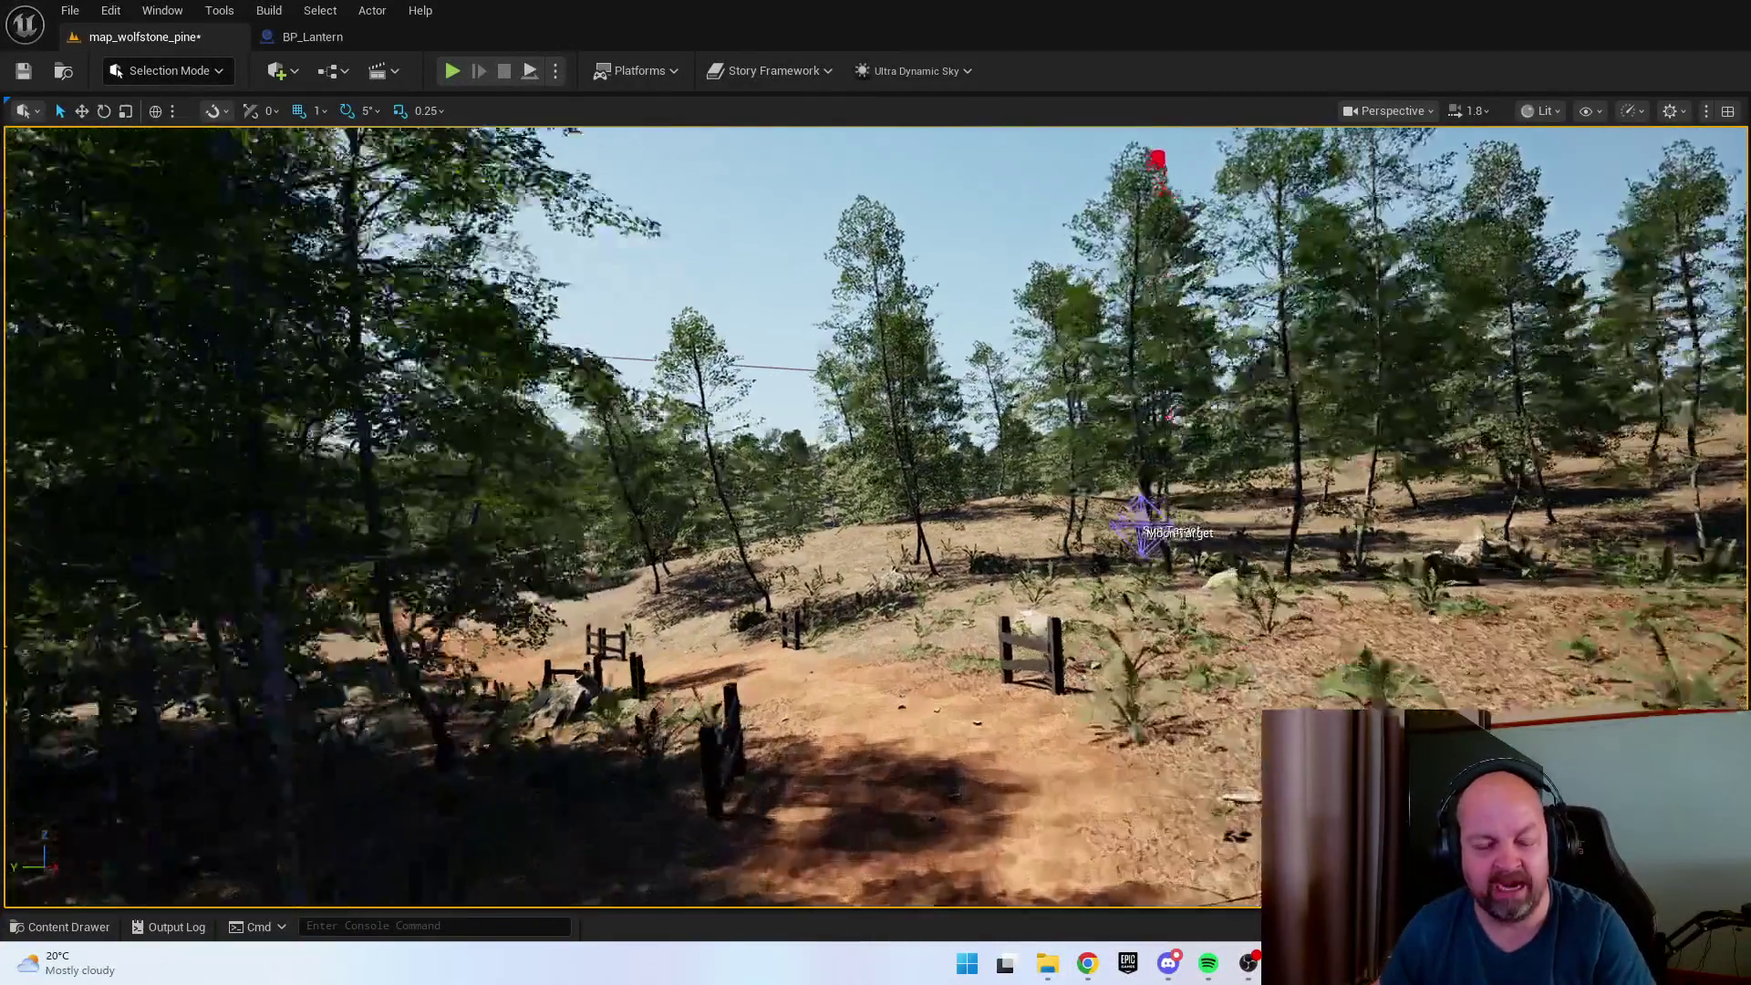
key(w)
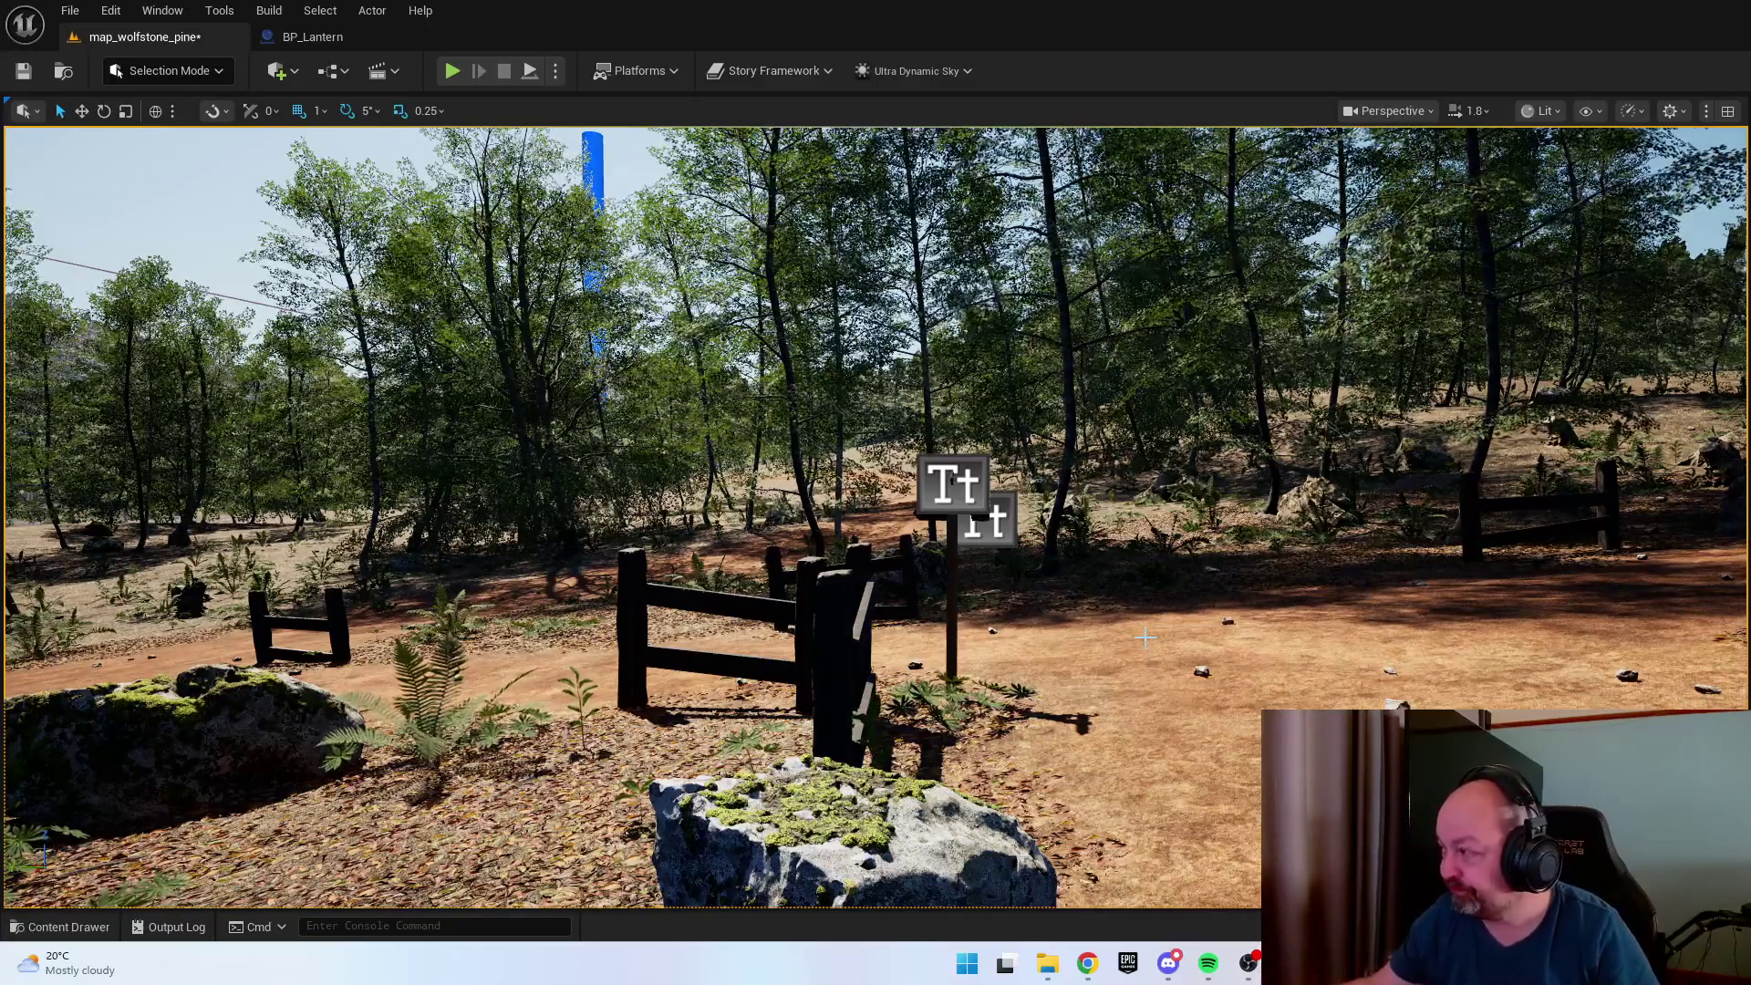
key(w)
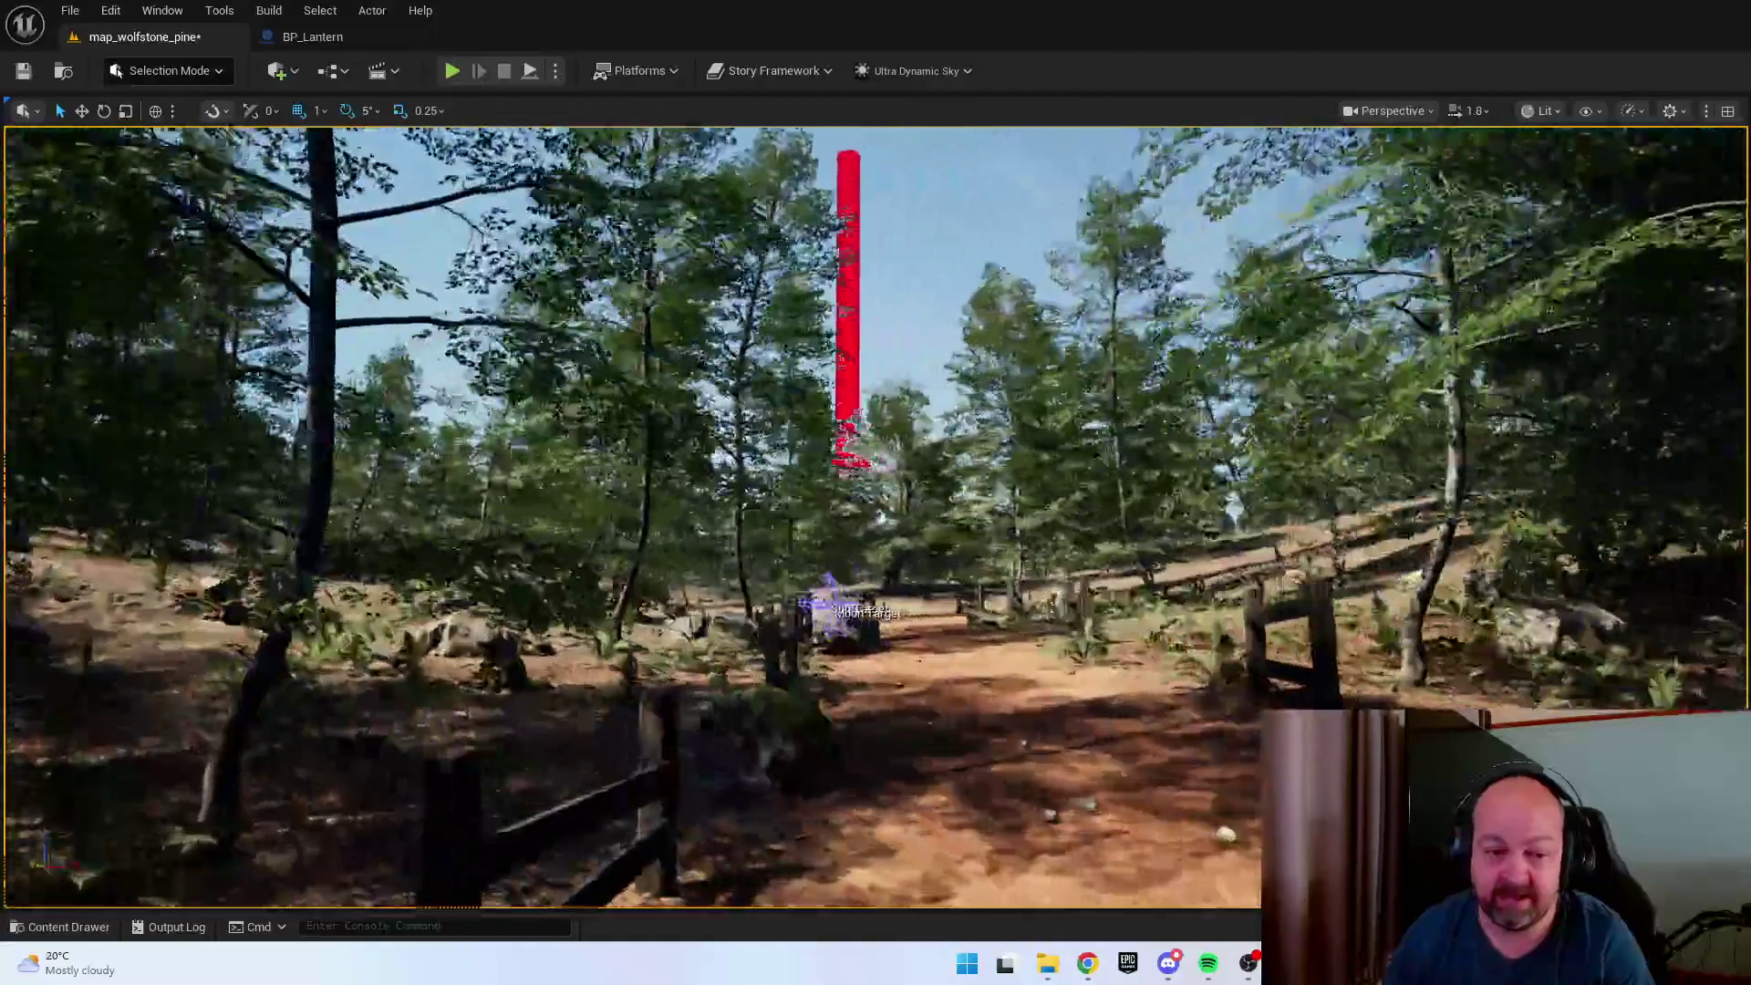
key(w)
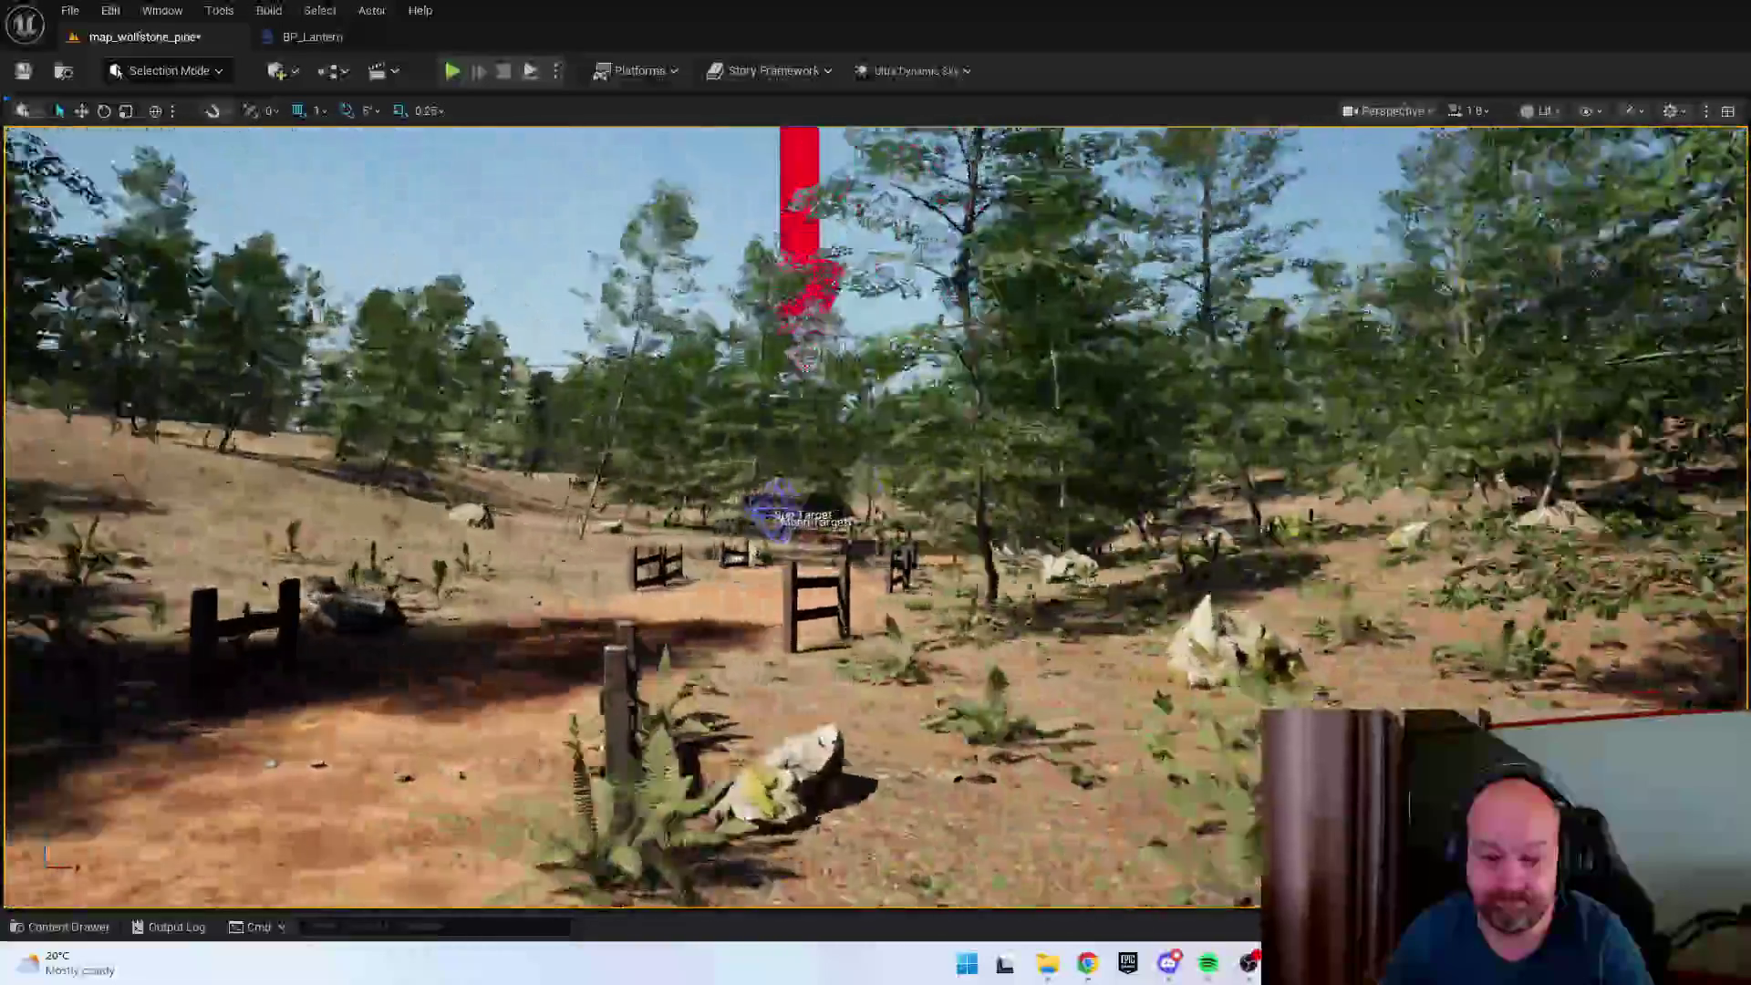
key(w)
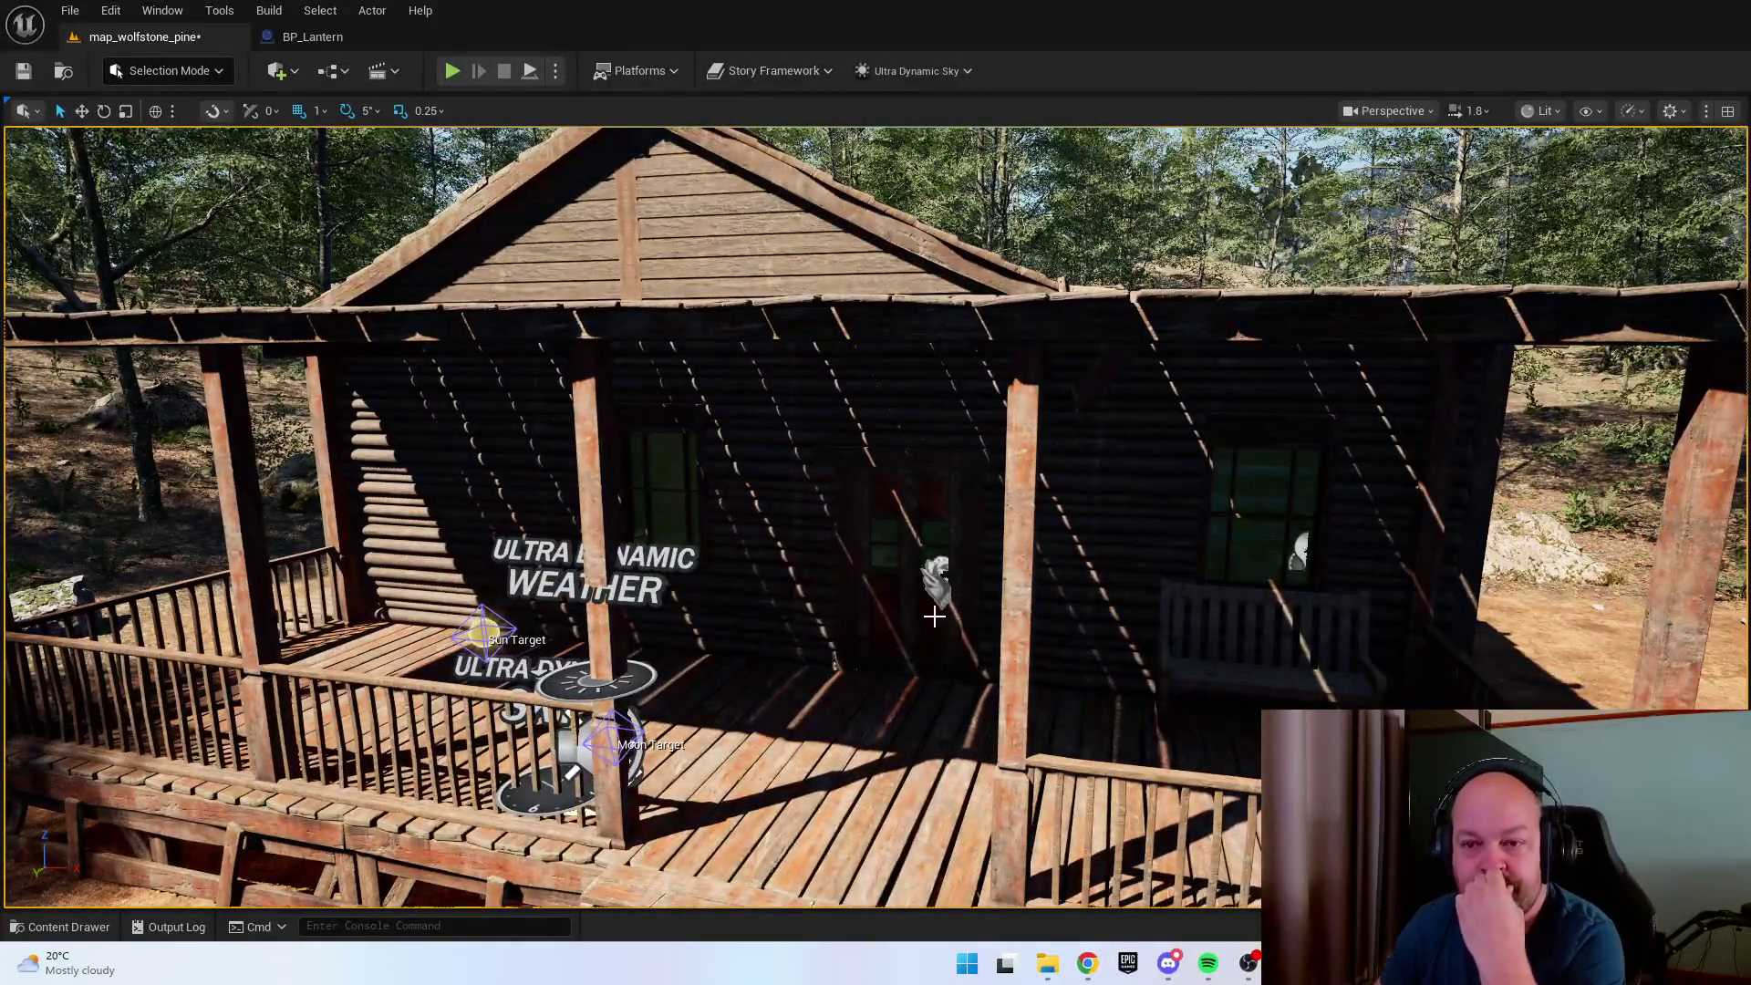
mouse_move(928, 655)
mouse_down()
mouse_move(1095, 638)
mouse_move(1185, 656)
mouse_up()
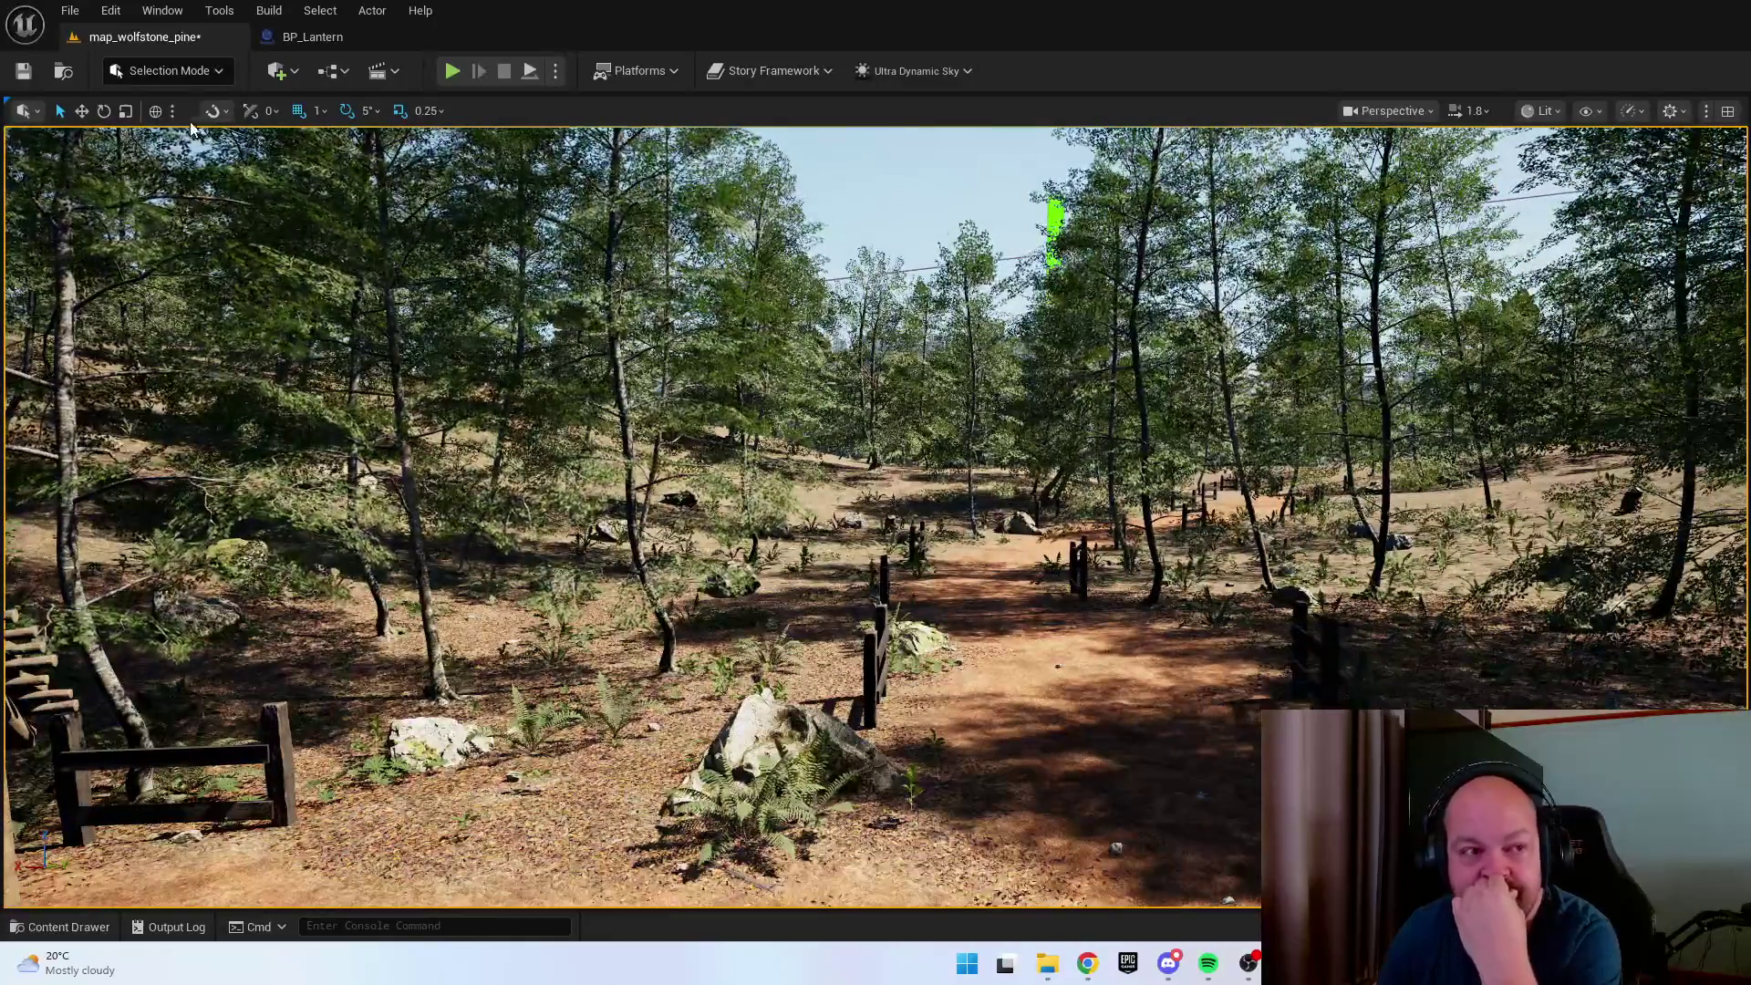
click(126, 20)
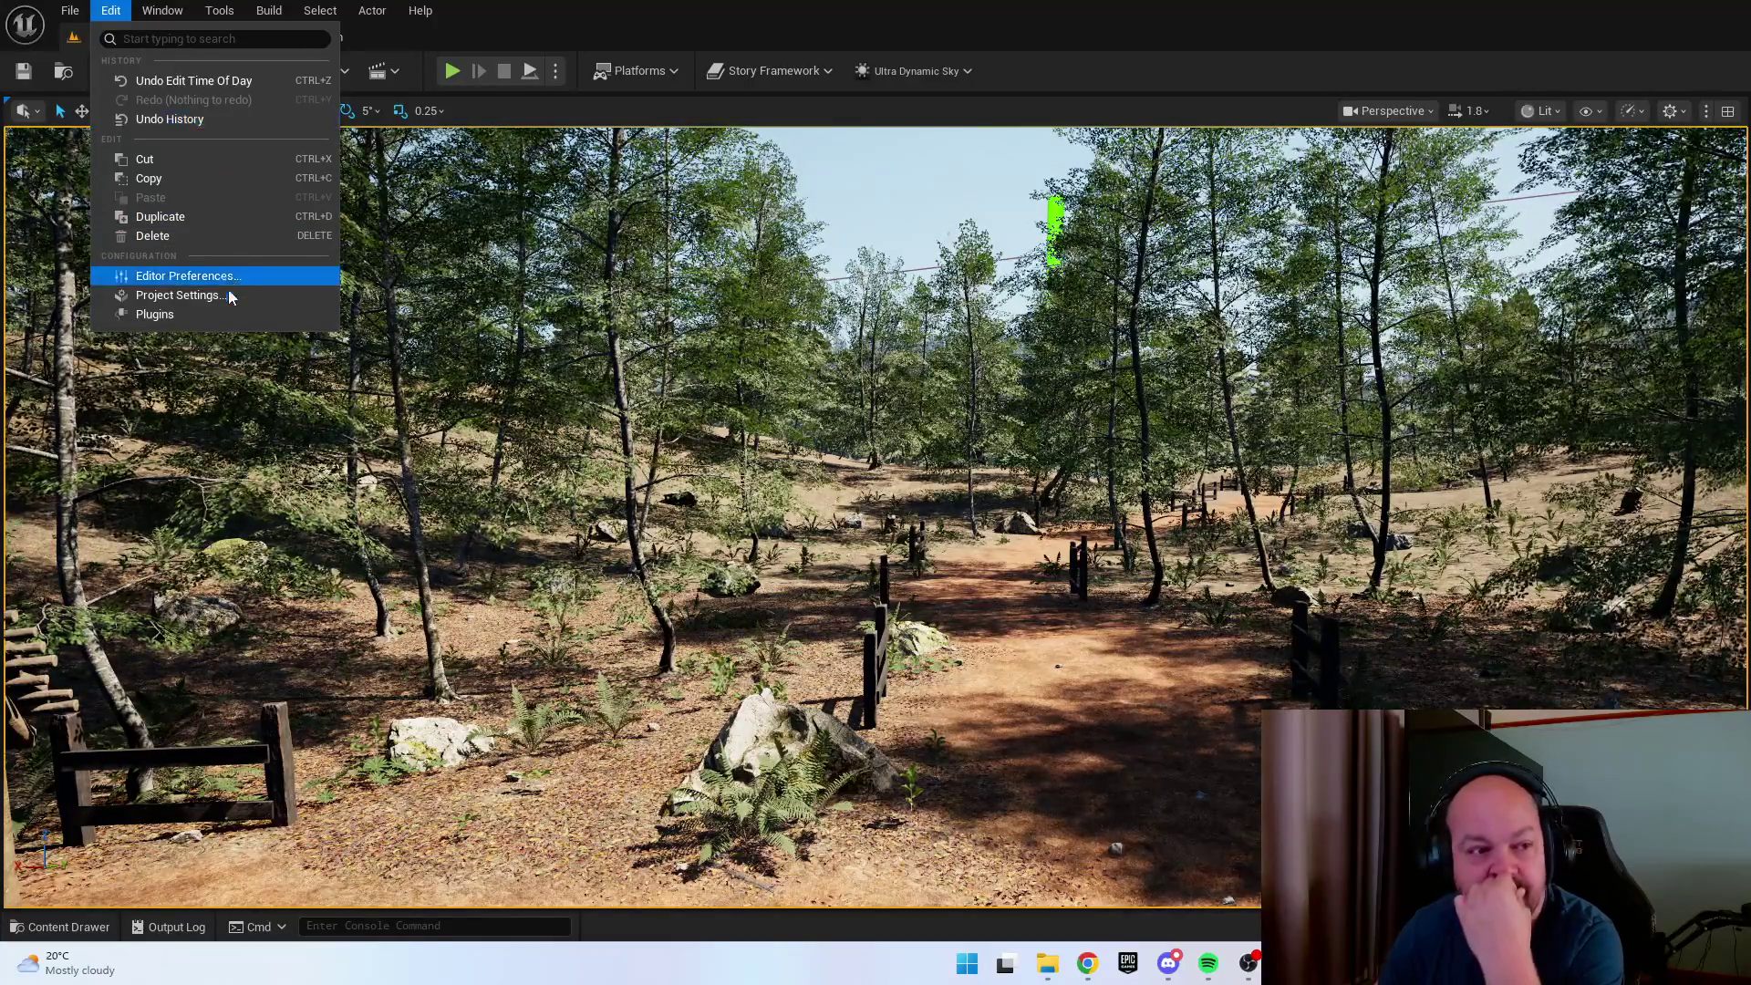
In Project Settings > Engine > Rendering, set Dynamic Global Illumination to Lumen and accept the Lumen reflections notice.
click(183, 295)
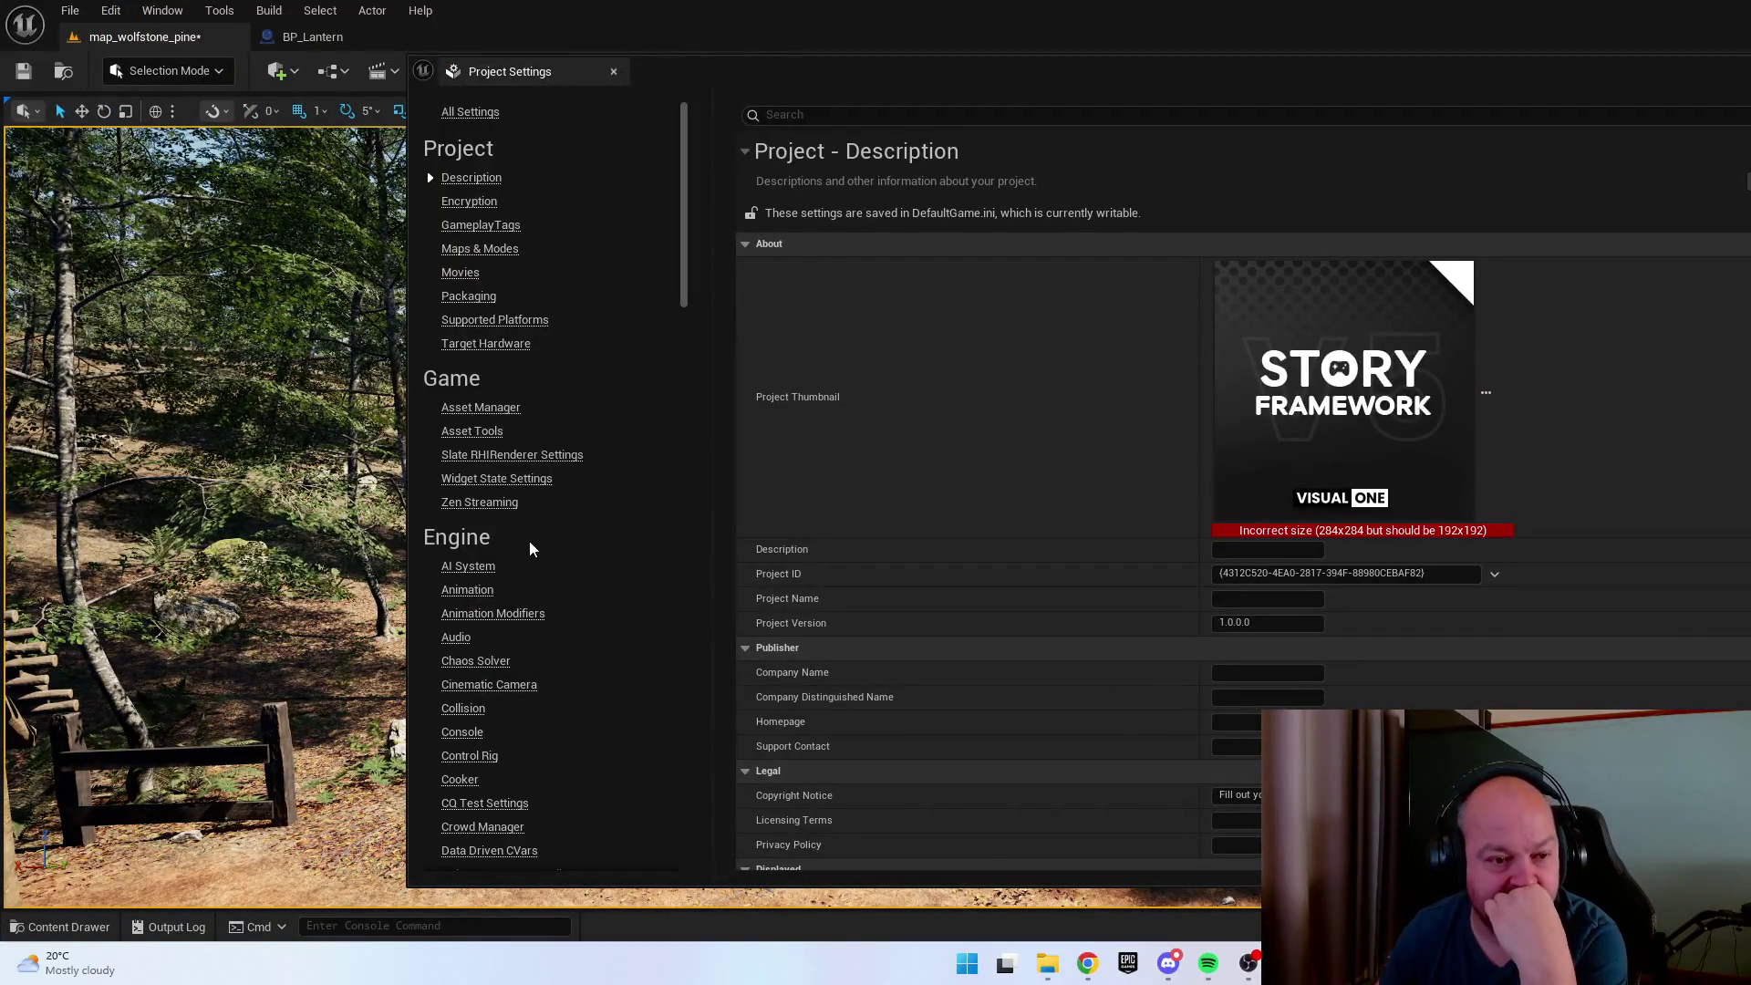
scroll(527, 635, down, 6)
scroll(527, 639, down, 6)
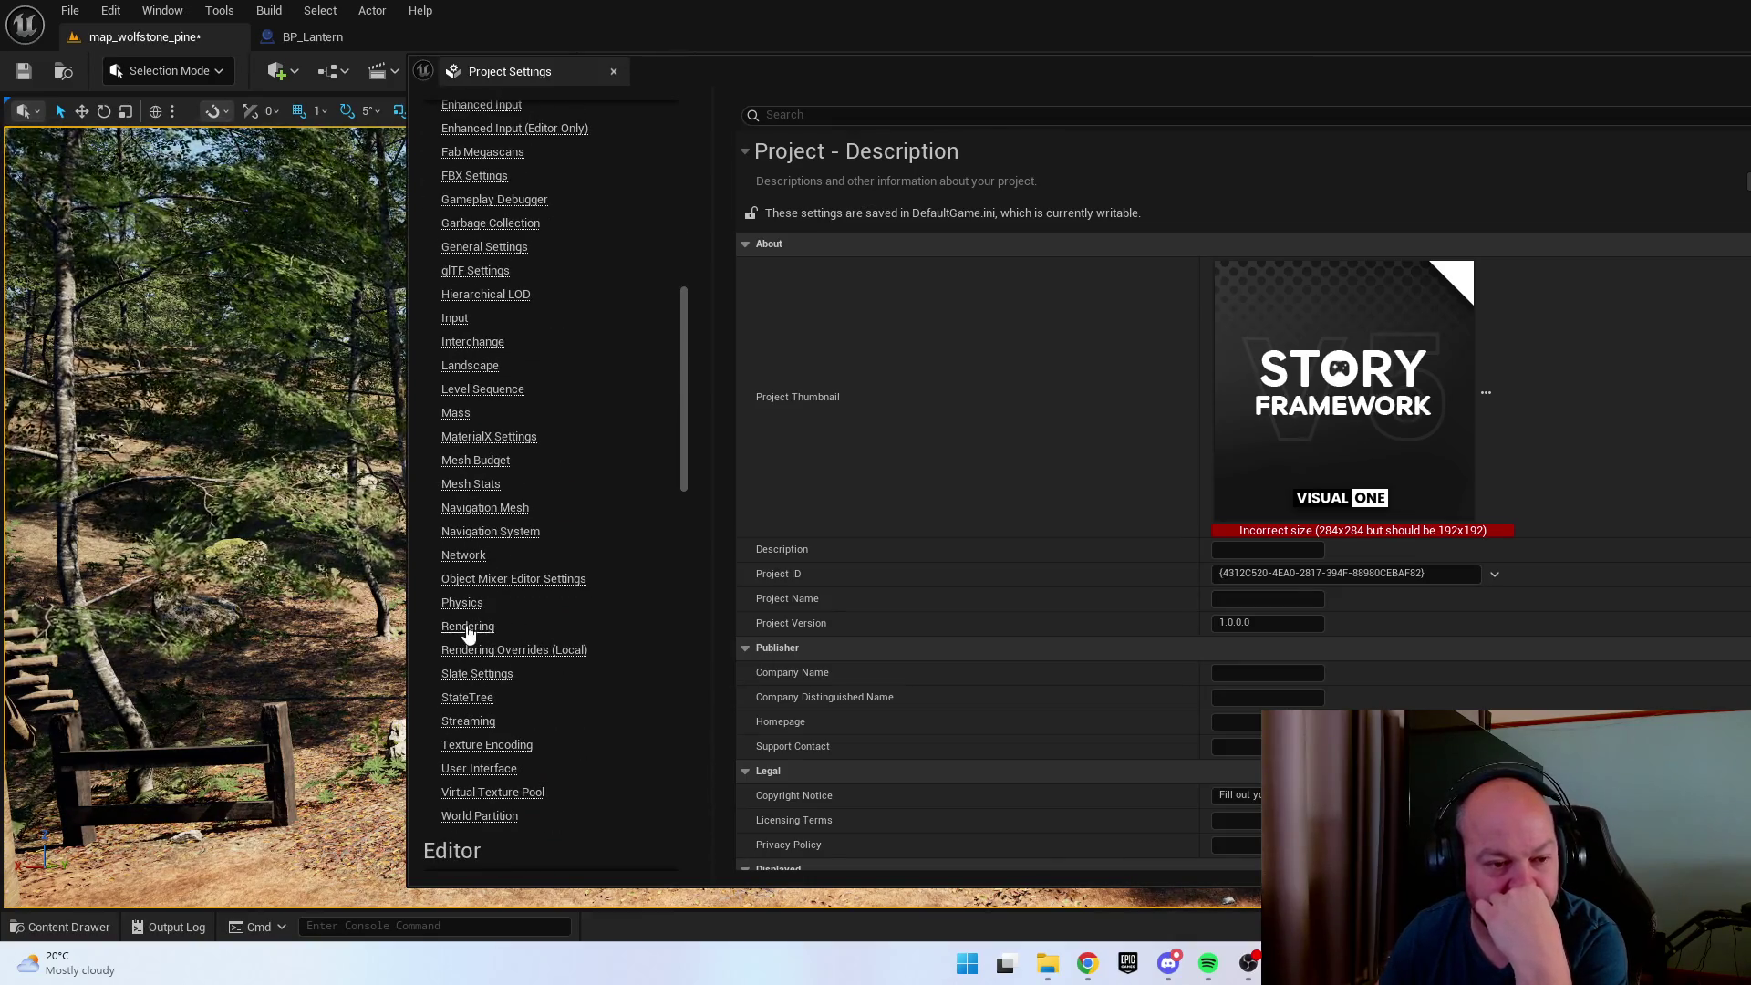
click(467, 627)
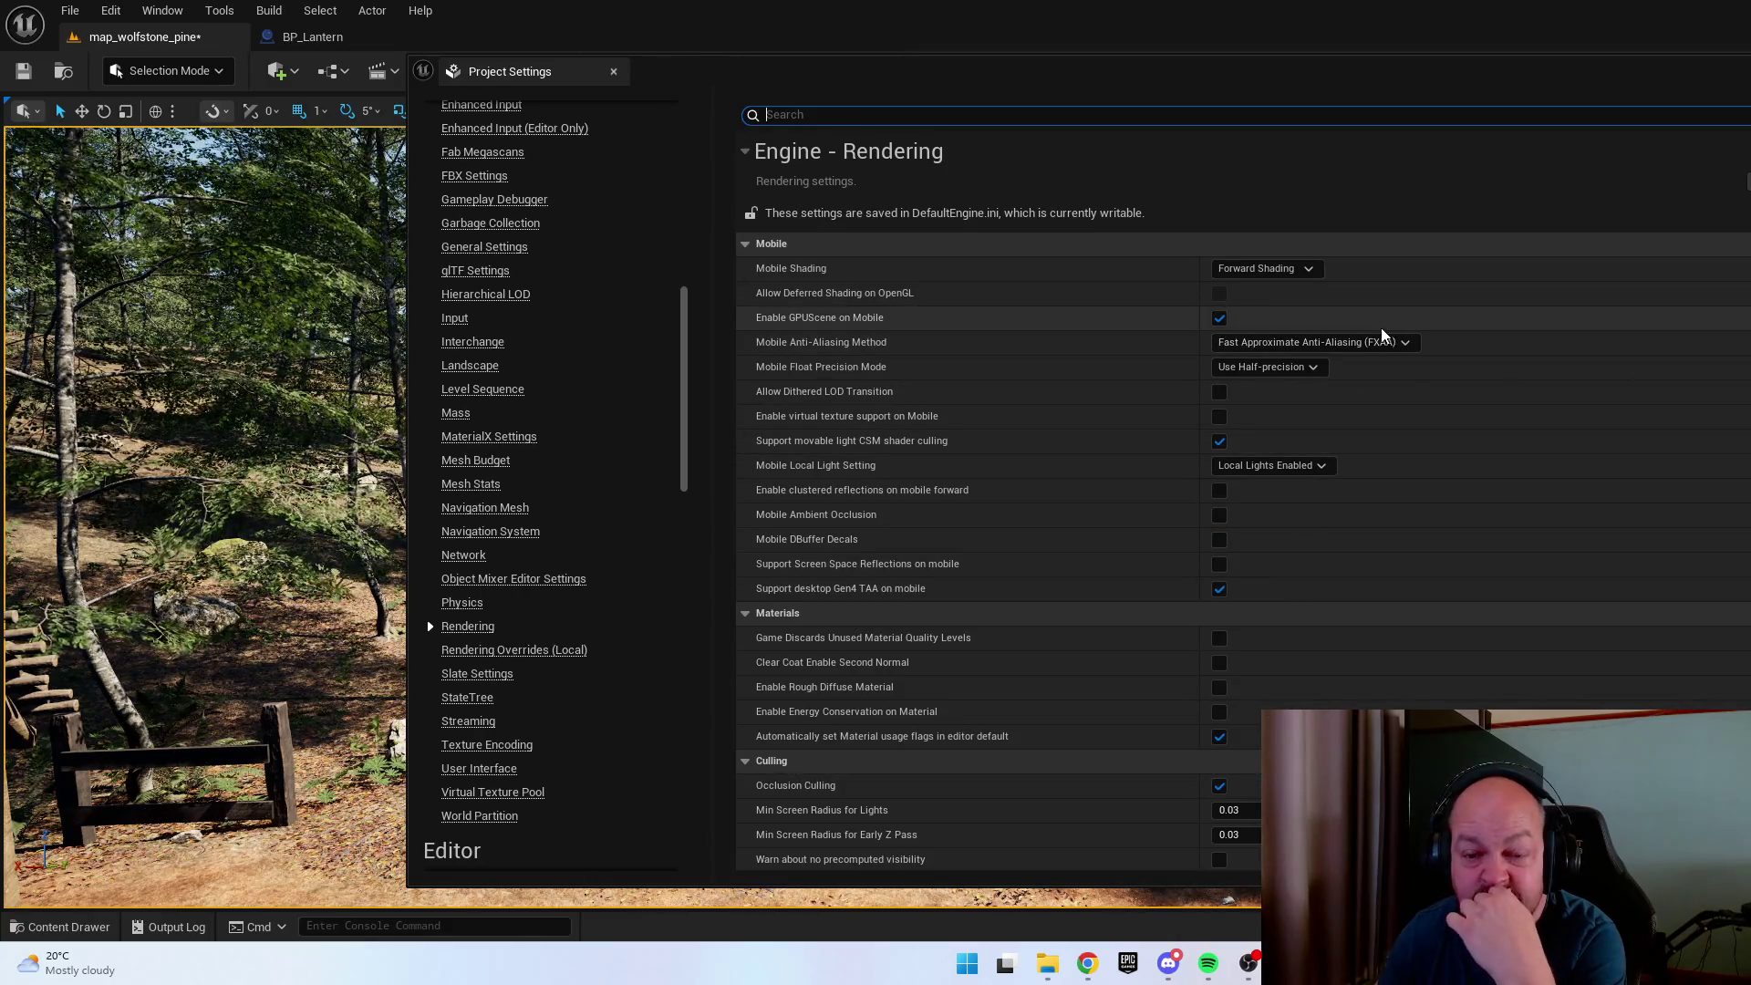
scroll(1367, 440, down, 15)
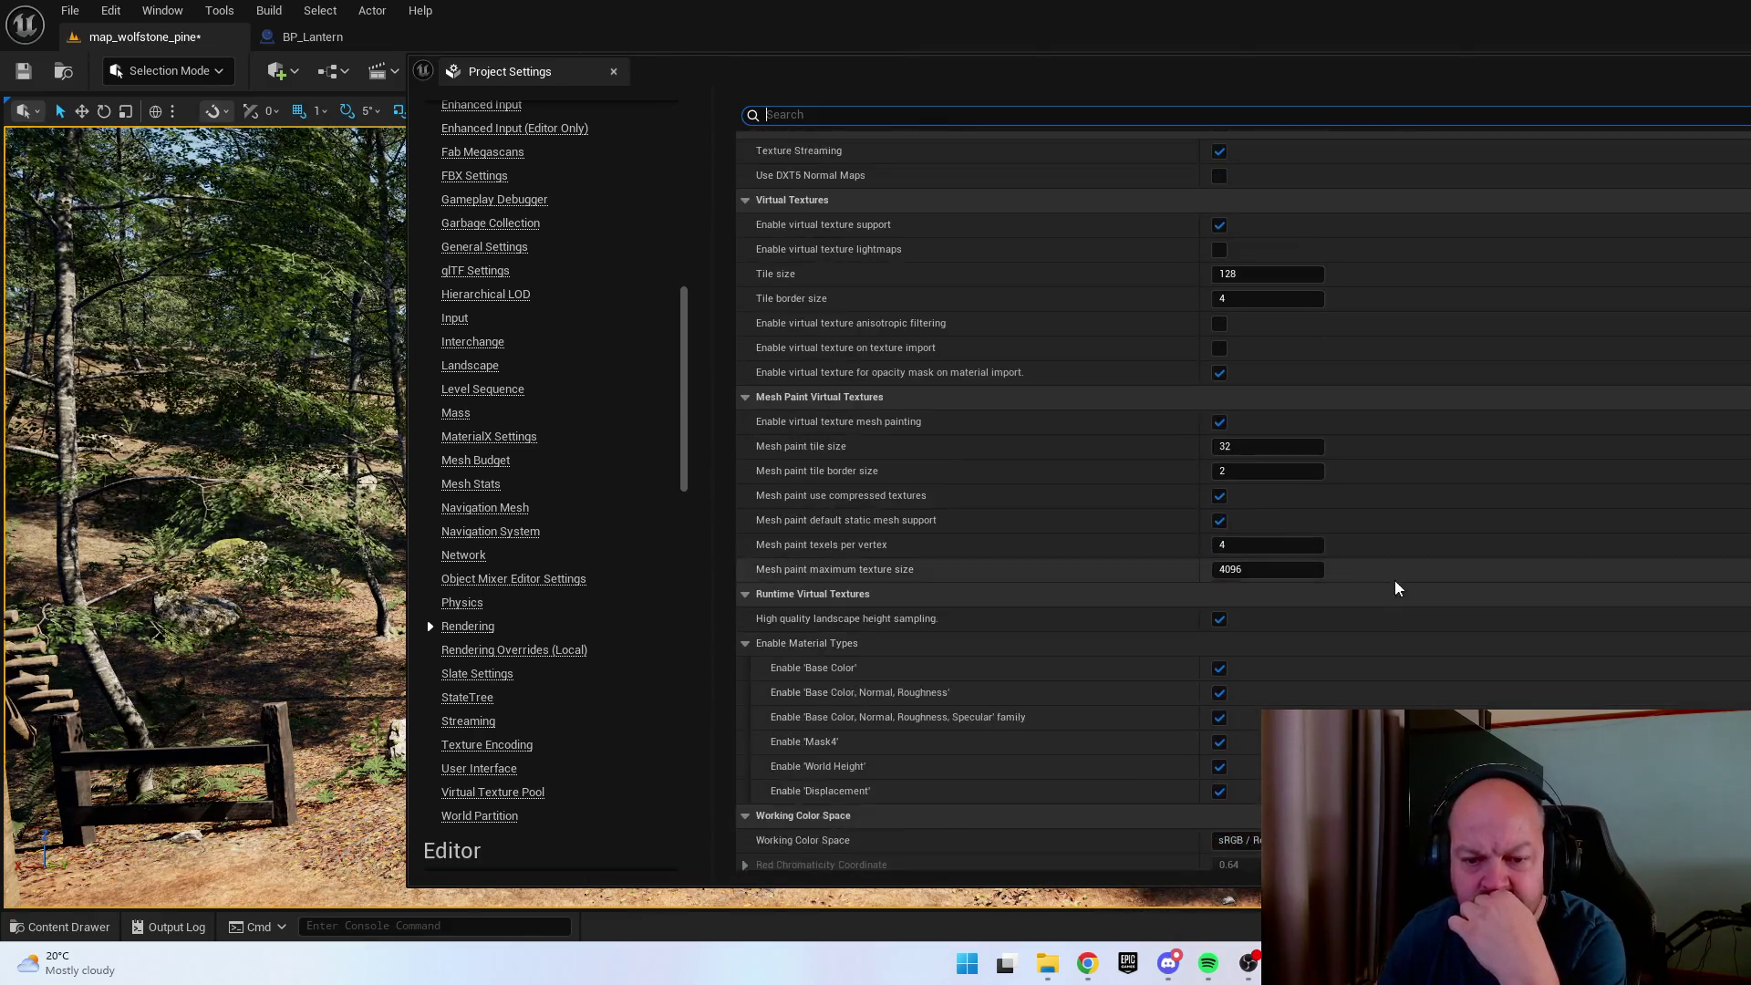
scroll(1397, 606, down, 4)
click(1298, 633)
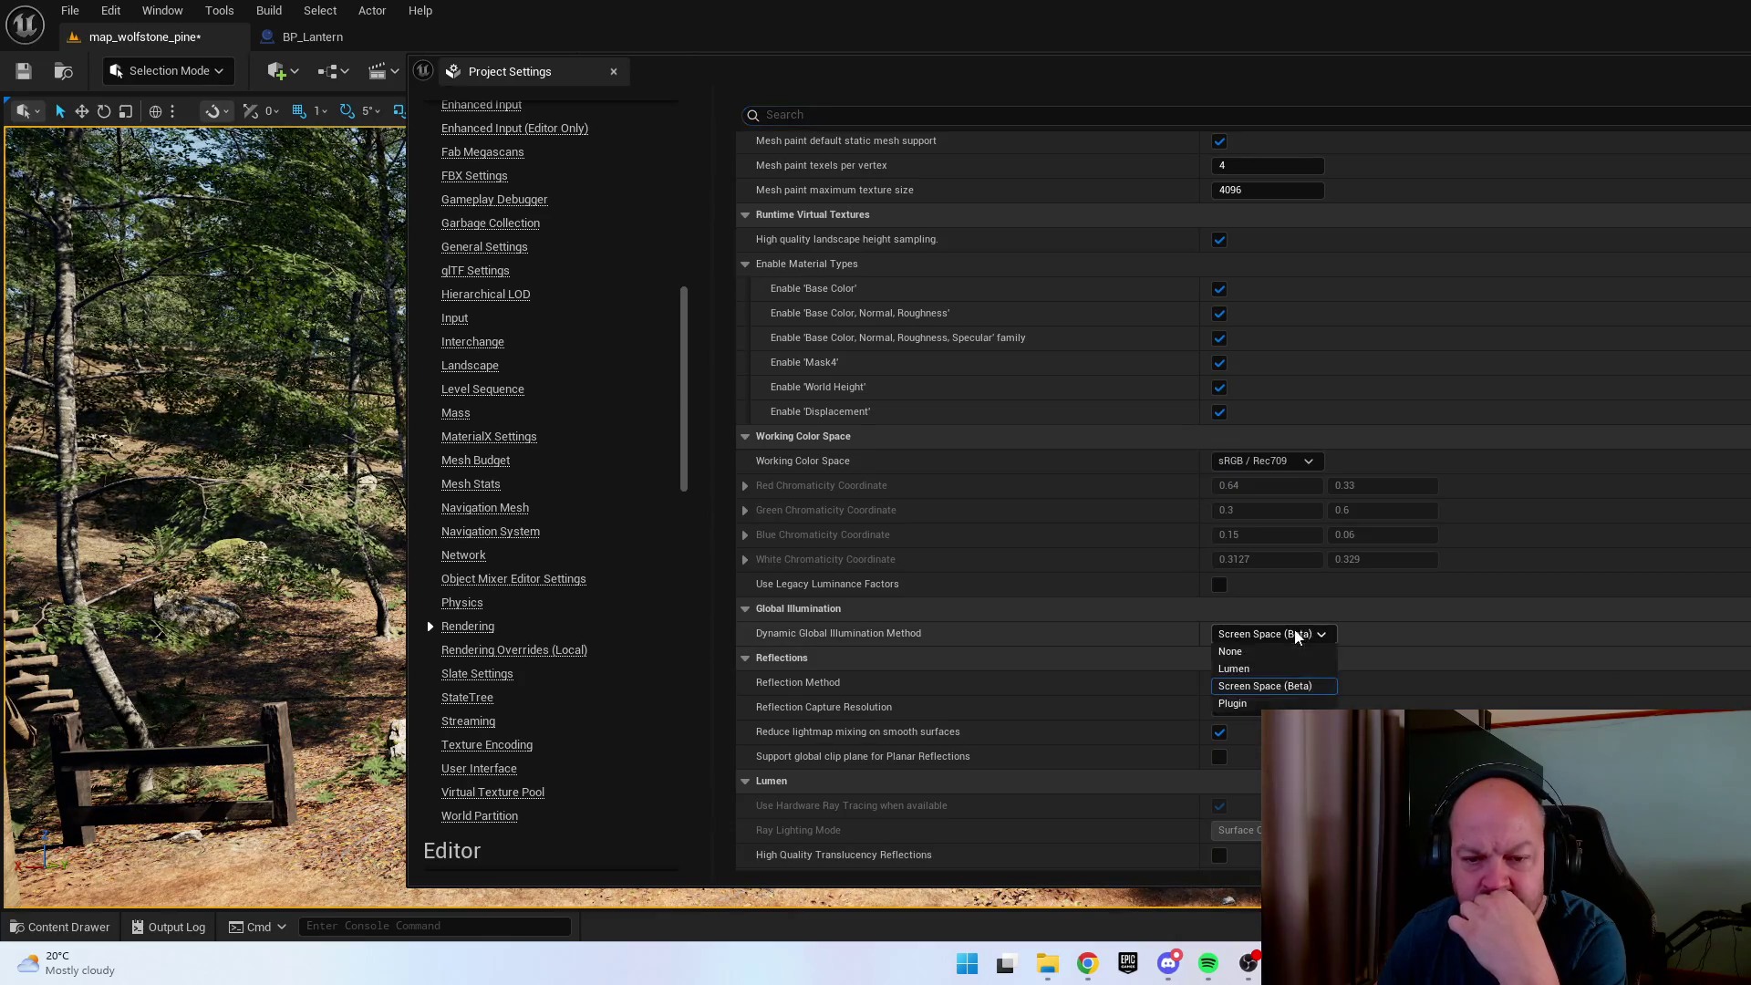
click(1294, 669)
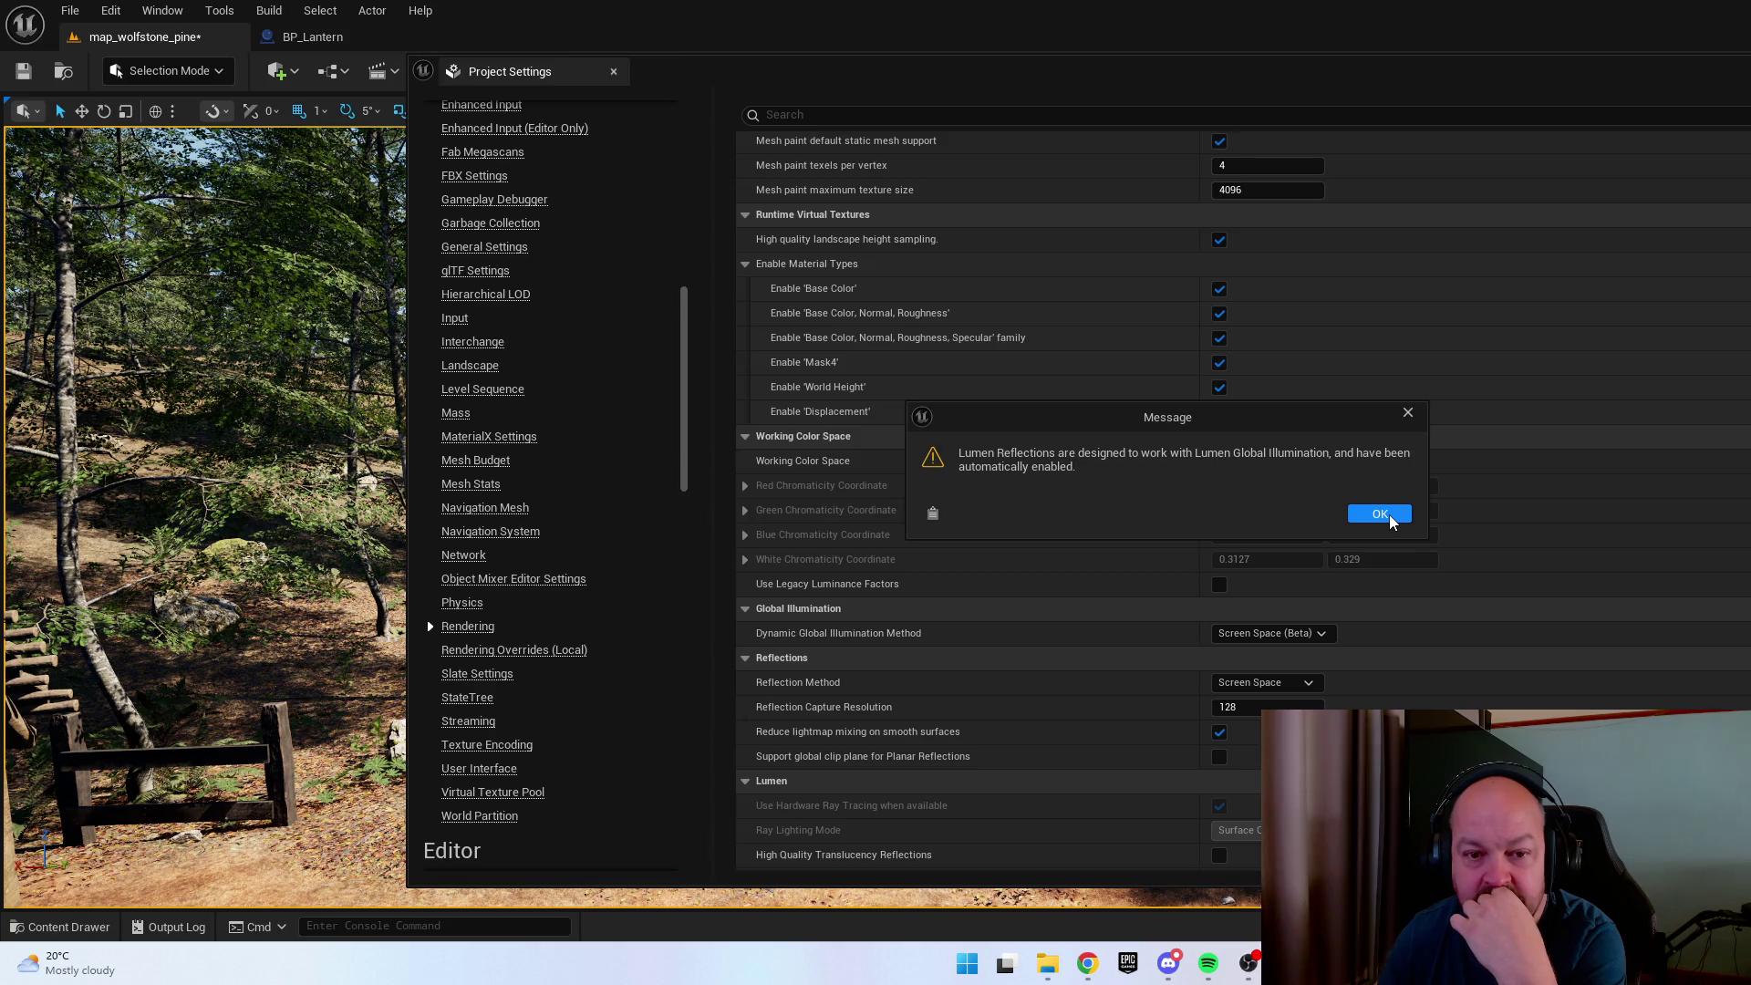
click(1390, 520)
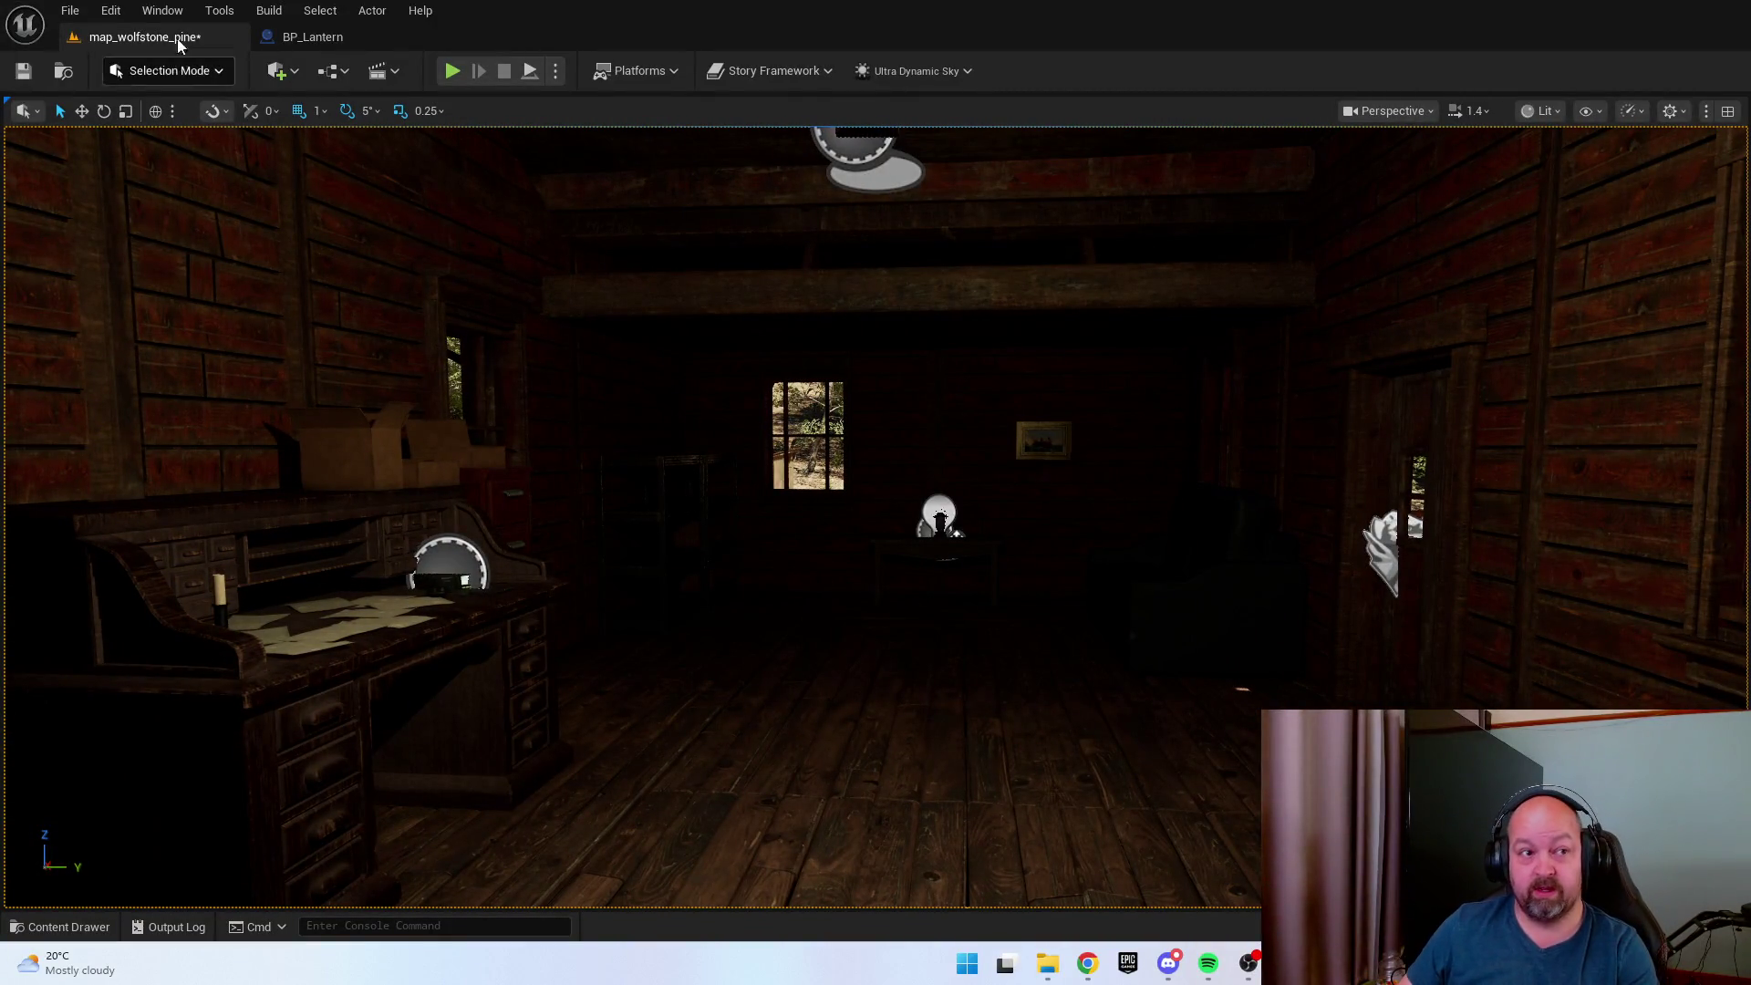
In Project Settings, set Dynamic Global Illumination to Screen Space (Beta) and Reflection Method to Screen Space.
click(110, 10)
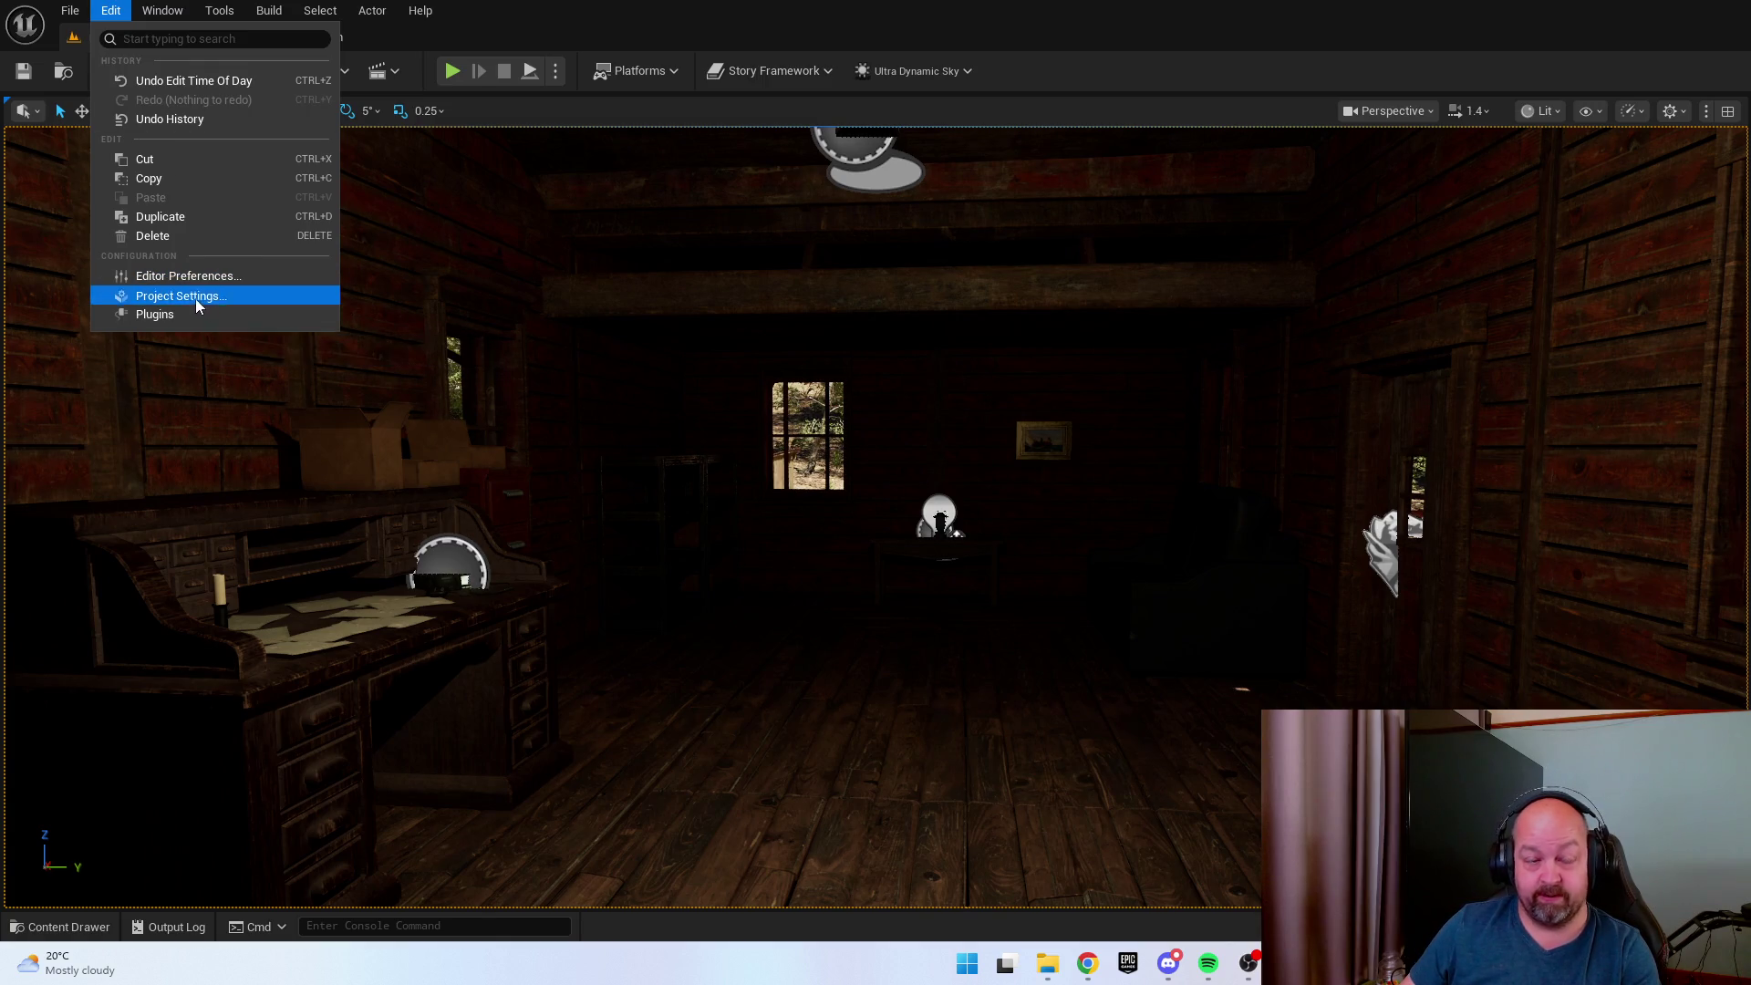
click(195, 295)
scroll(547, 720, down, 4)
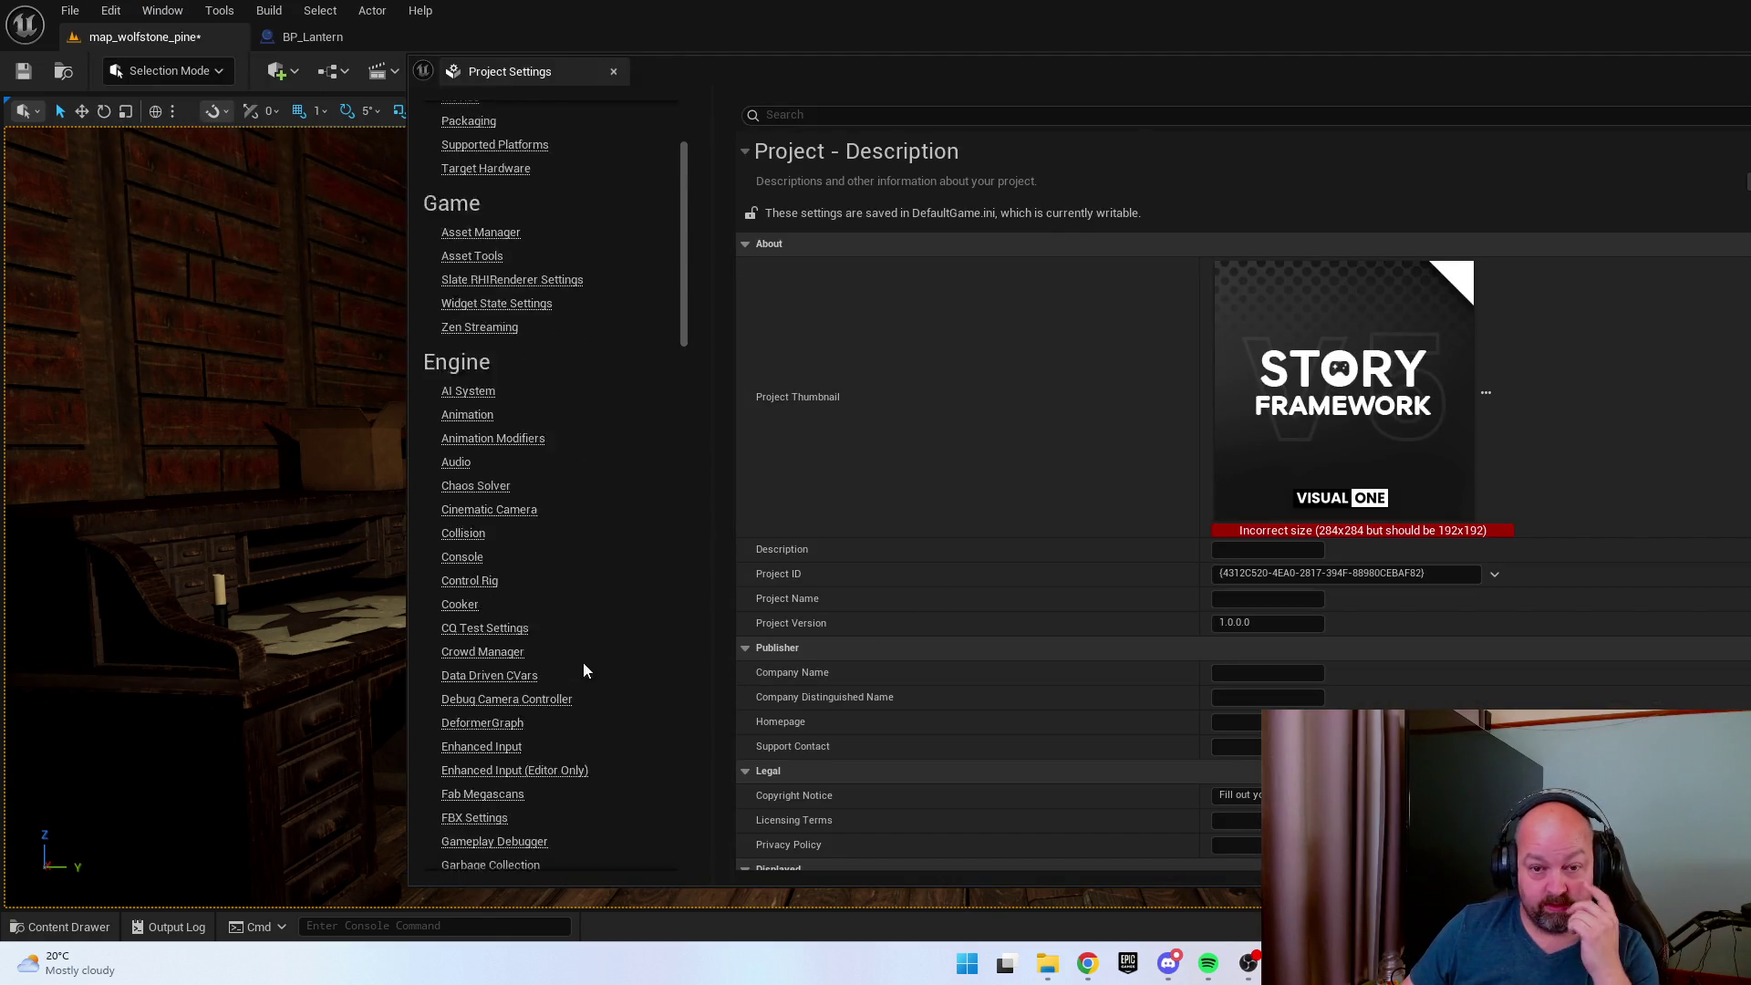
drag(689, 347, 685, 661)
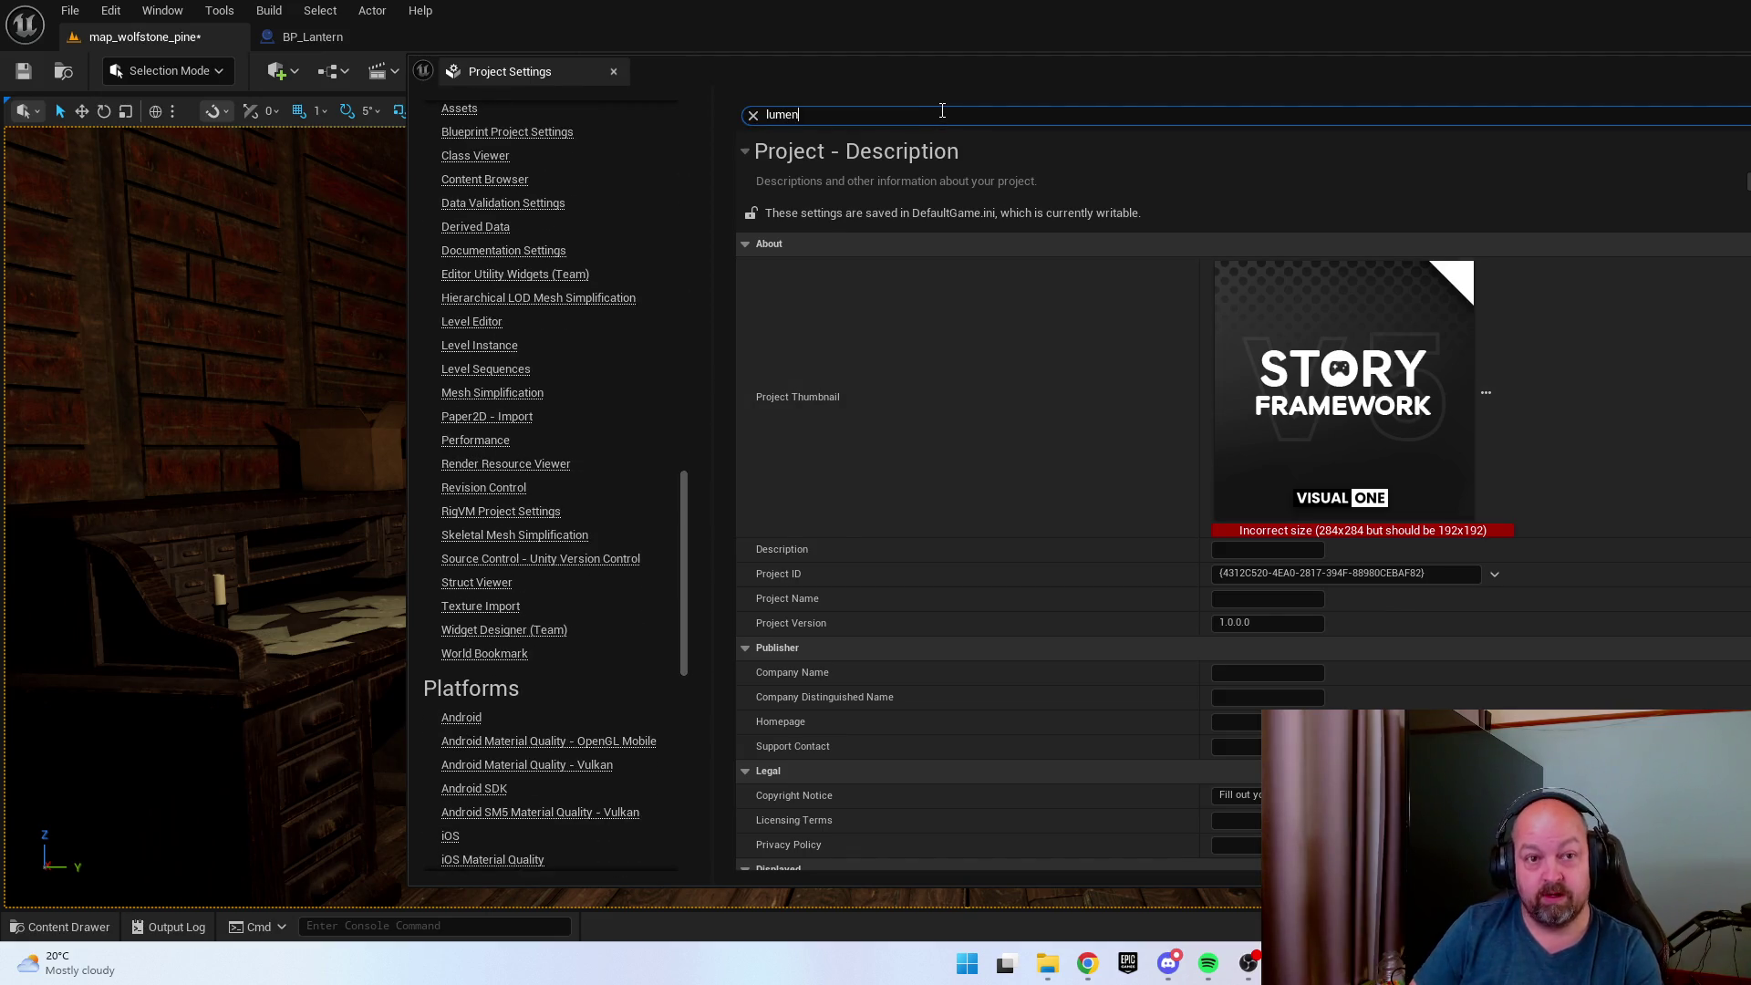
click(1262, 232)
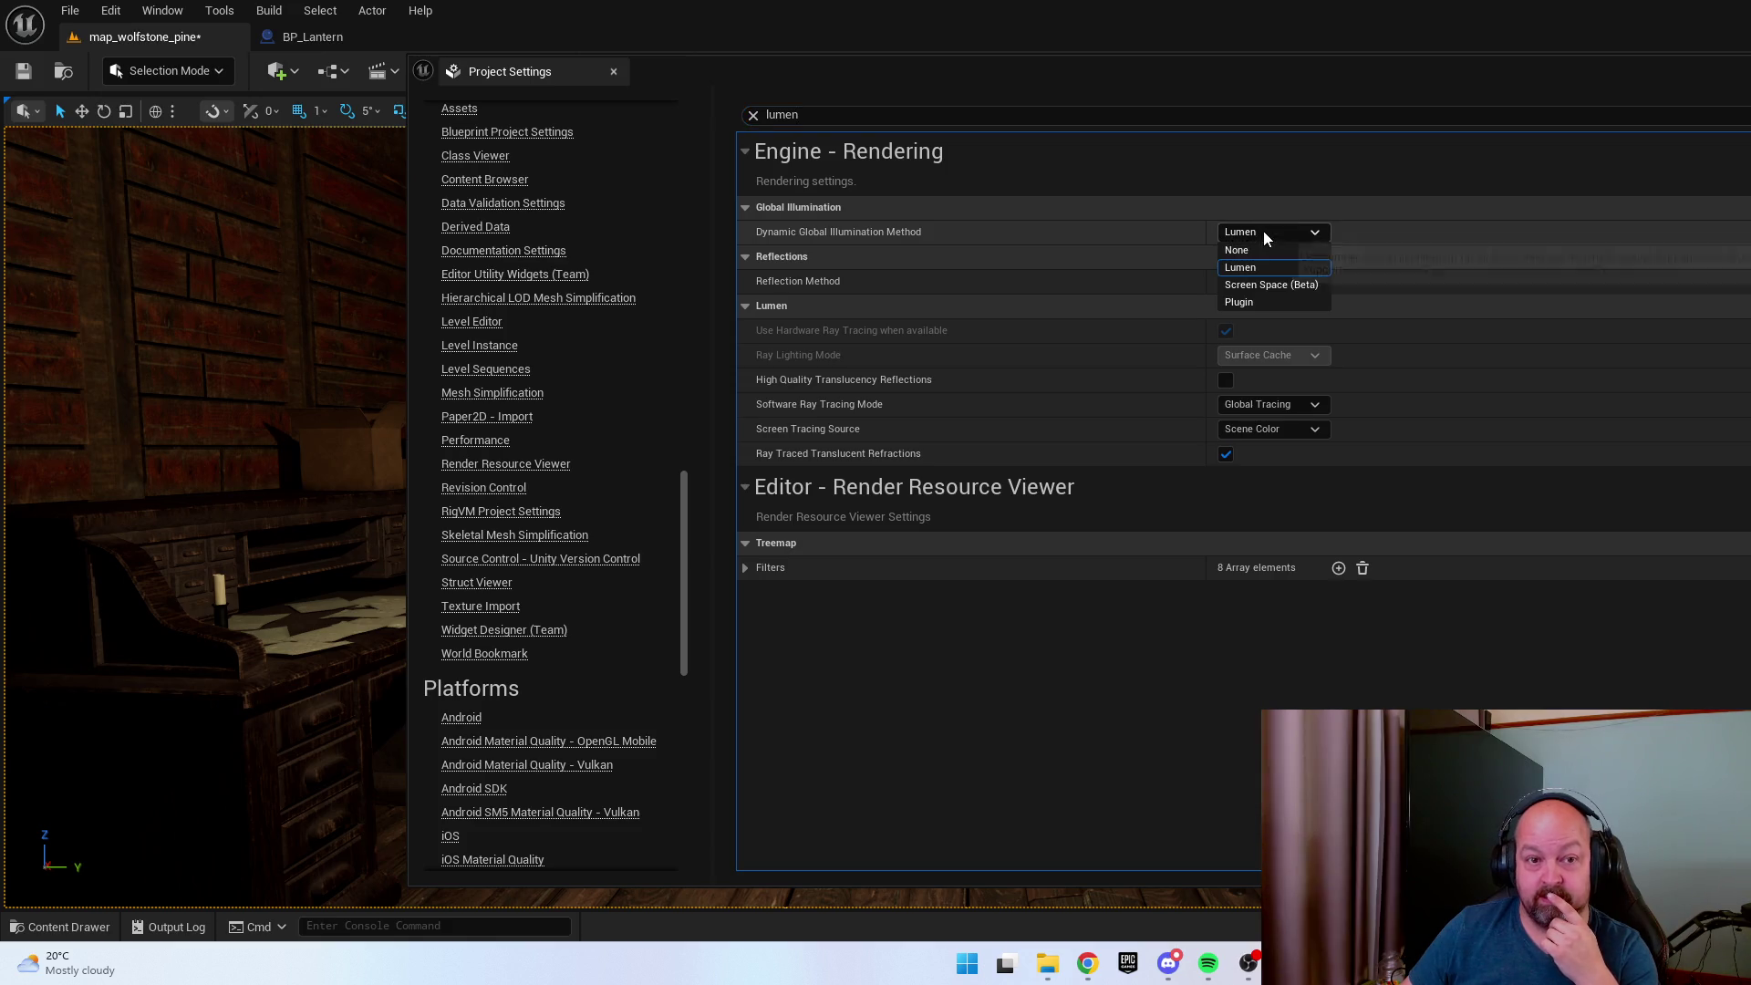
click(1323, 288)
click(1304, 282)
click(1297, 335)
click(1153, 115)
mouse_move(456, 71)
mouse_down()
mouse_move(1747, 173)
mouse_move(1362, 182)
mouse_move(1266, 134)
mouse_move(814, 285)
mouse_up()
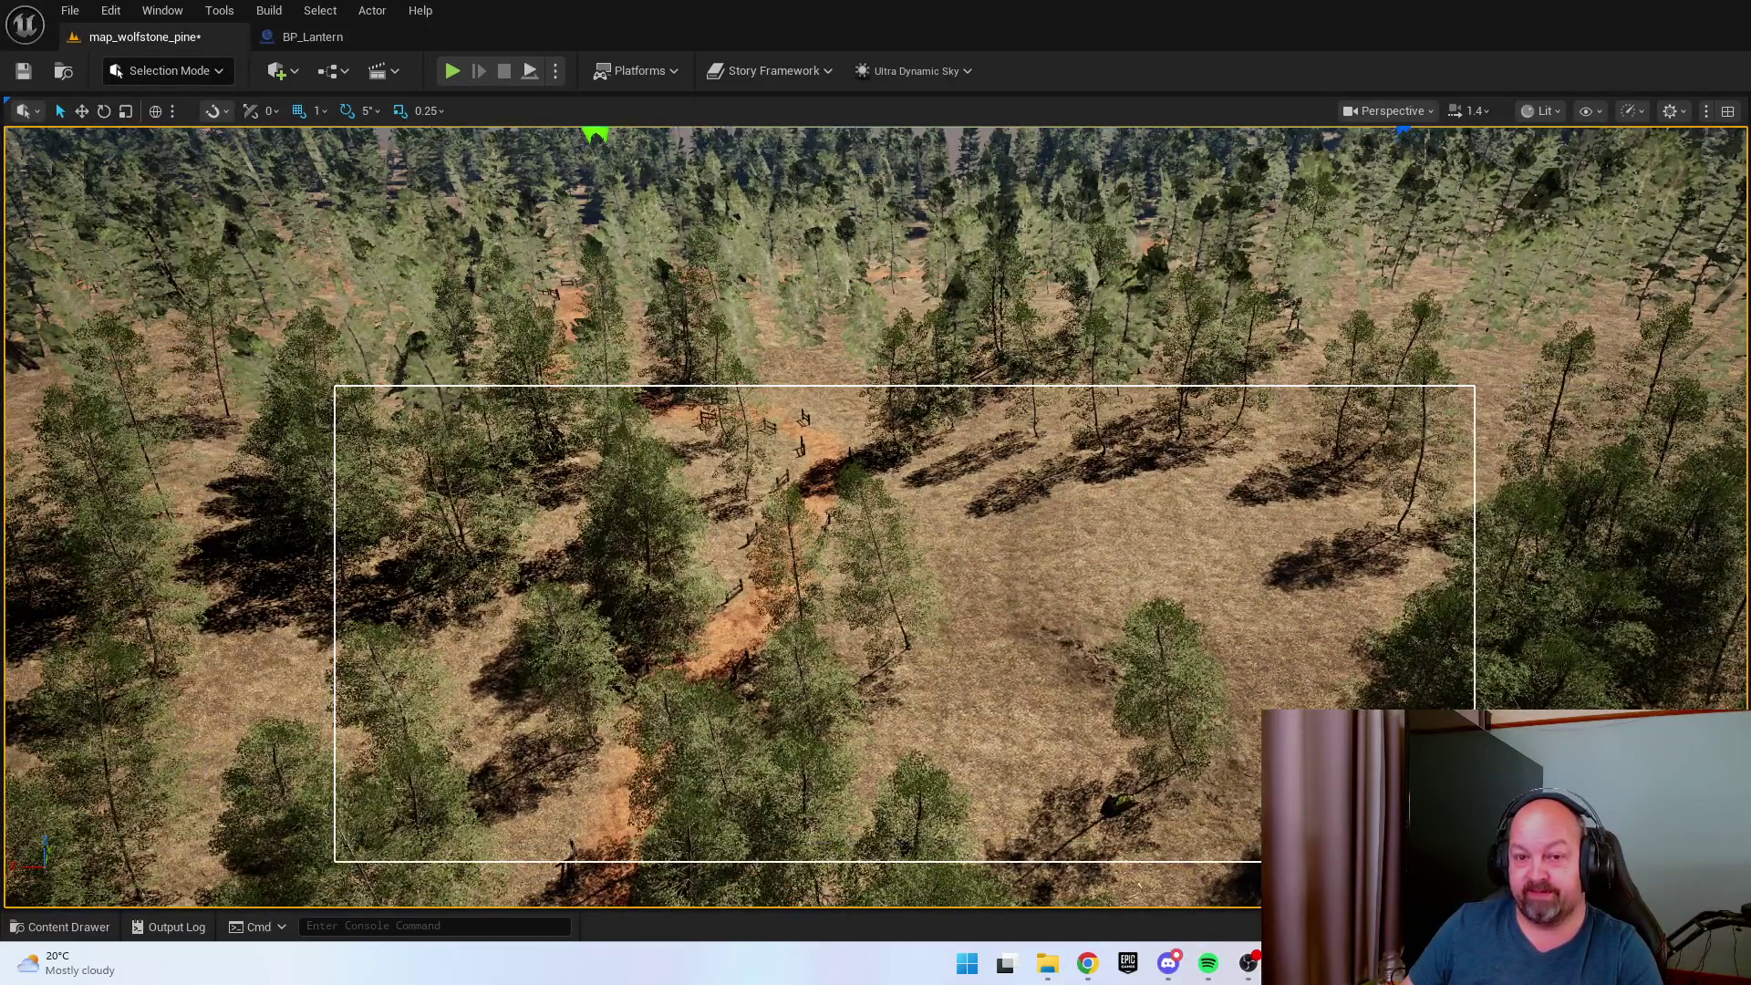
Select and deselect a group of trees, save map_wolfstone_pine, and start playing in the editor.
drag(335, 386, 1475, 862)
key(Escape)
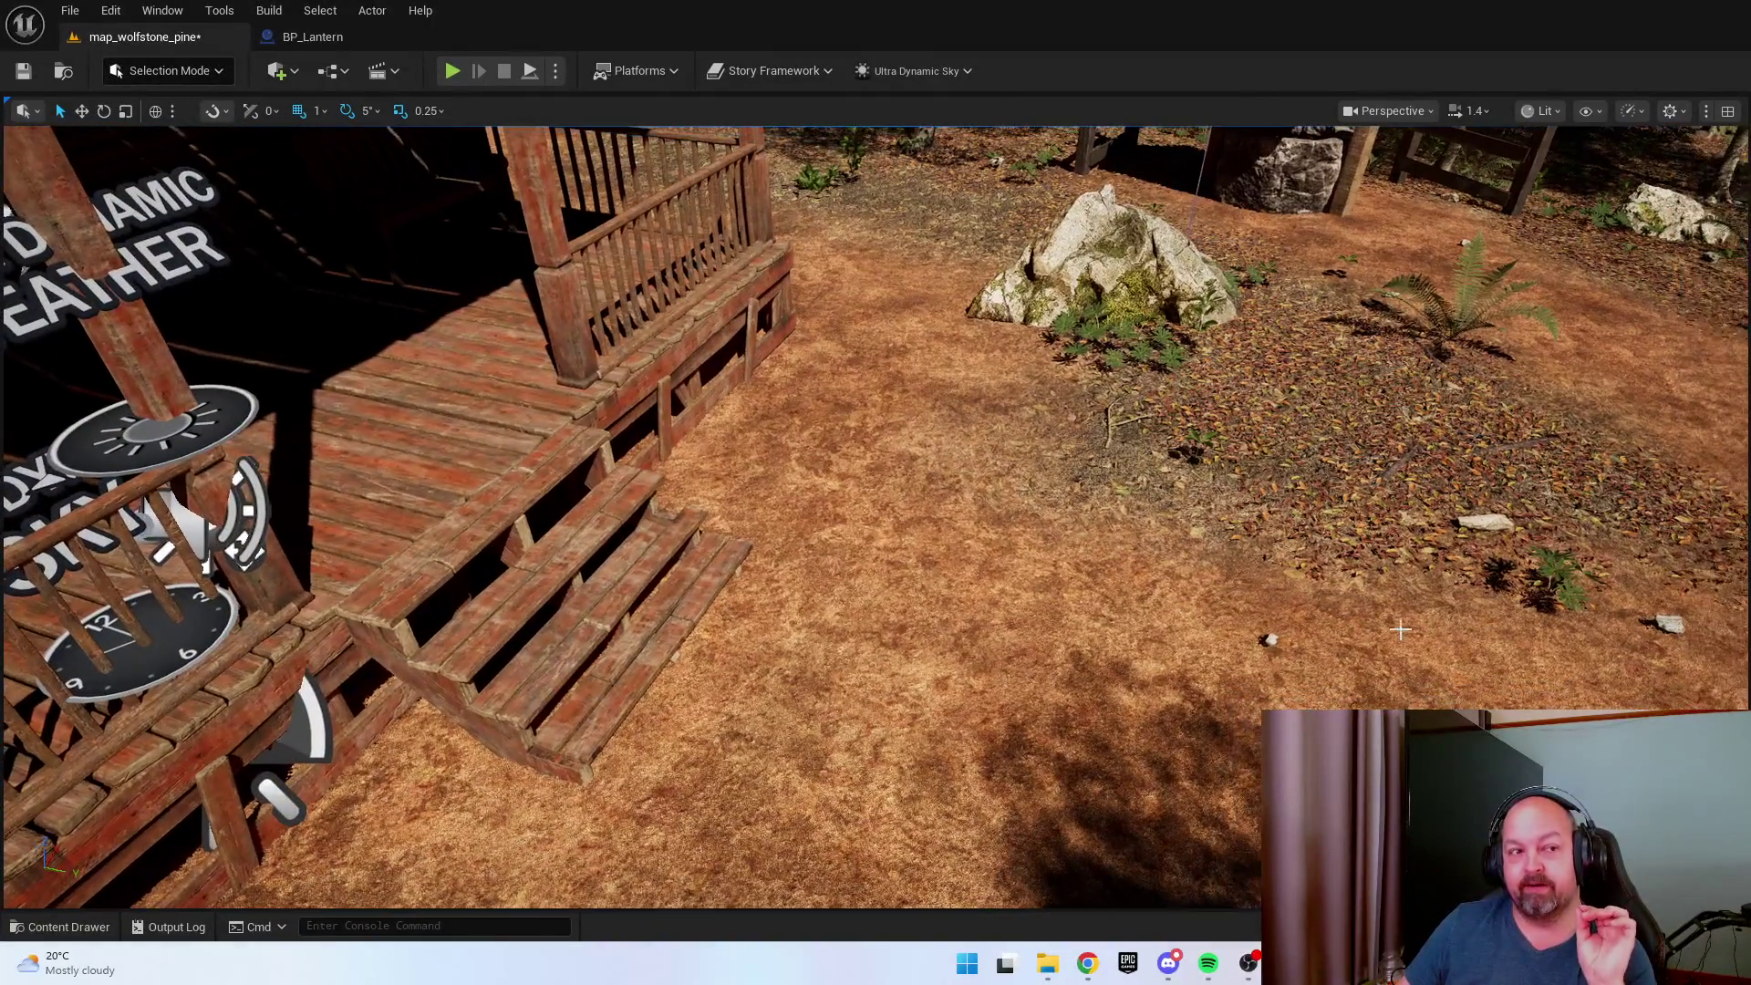
right_click(1222, 721)
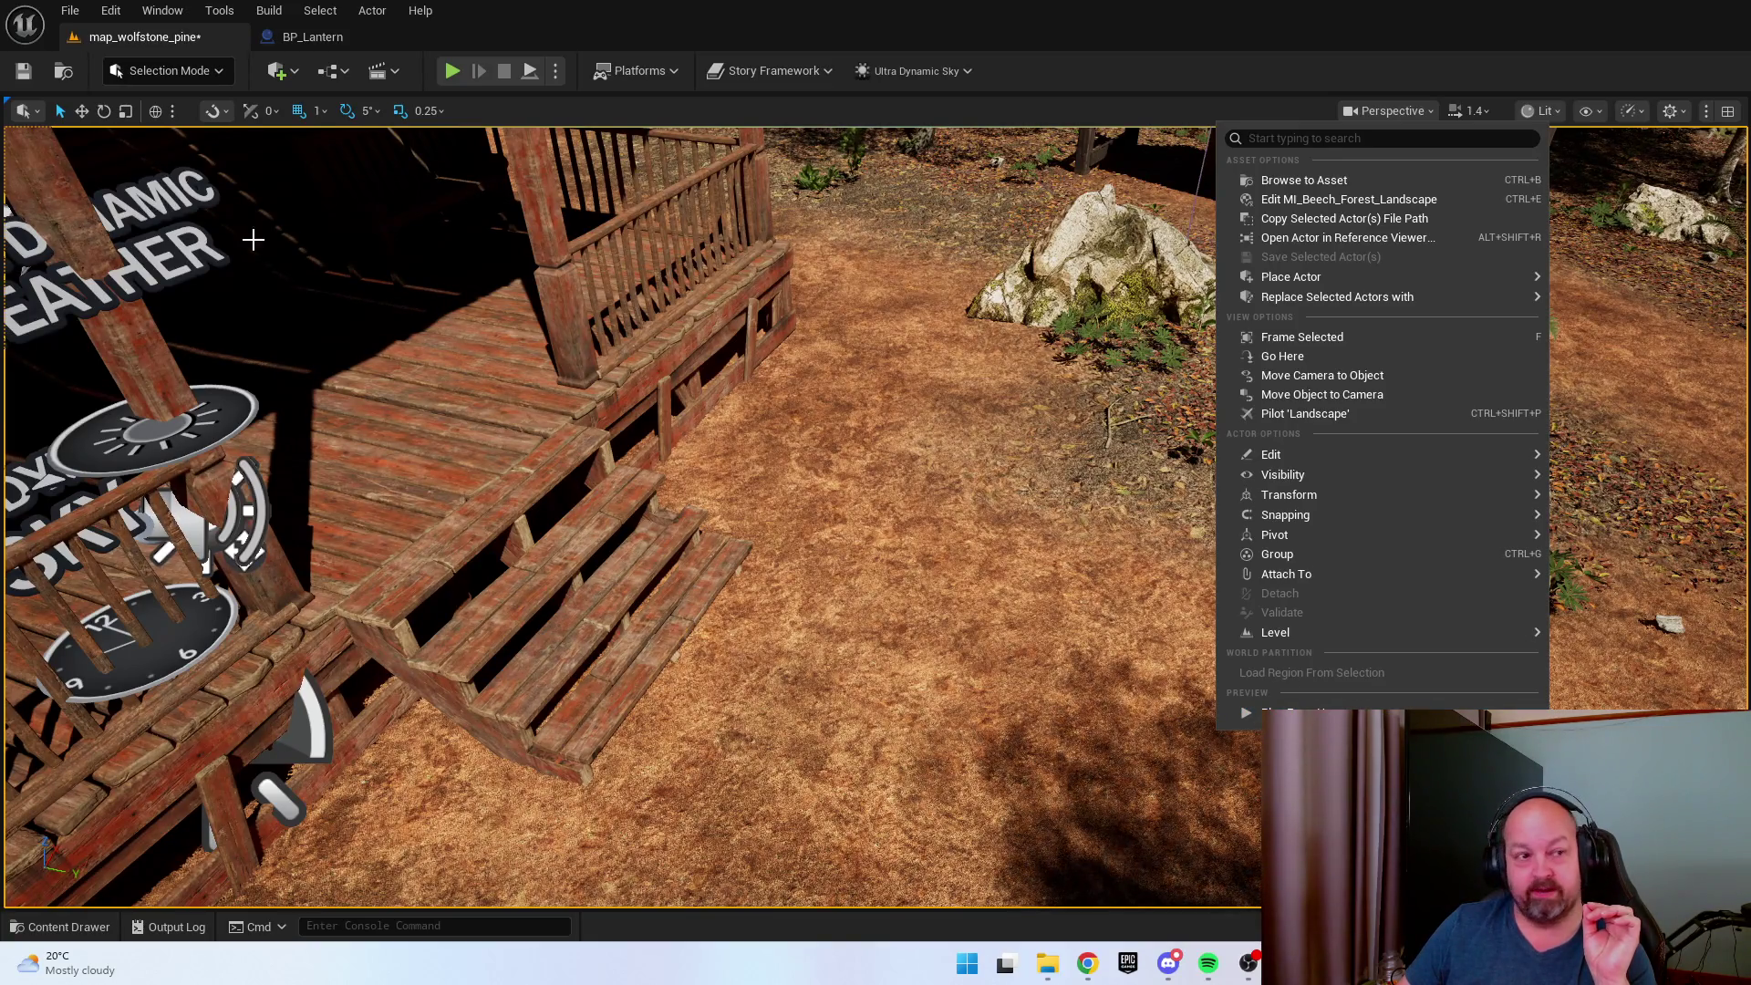
click(20, 72)
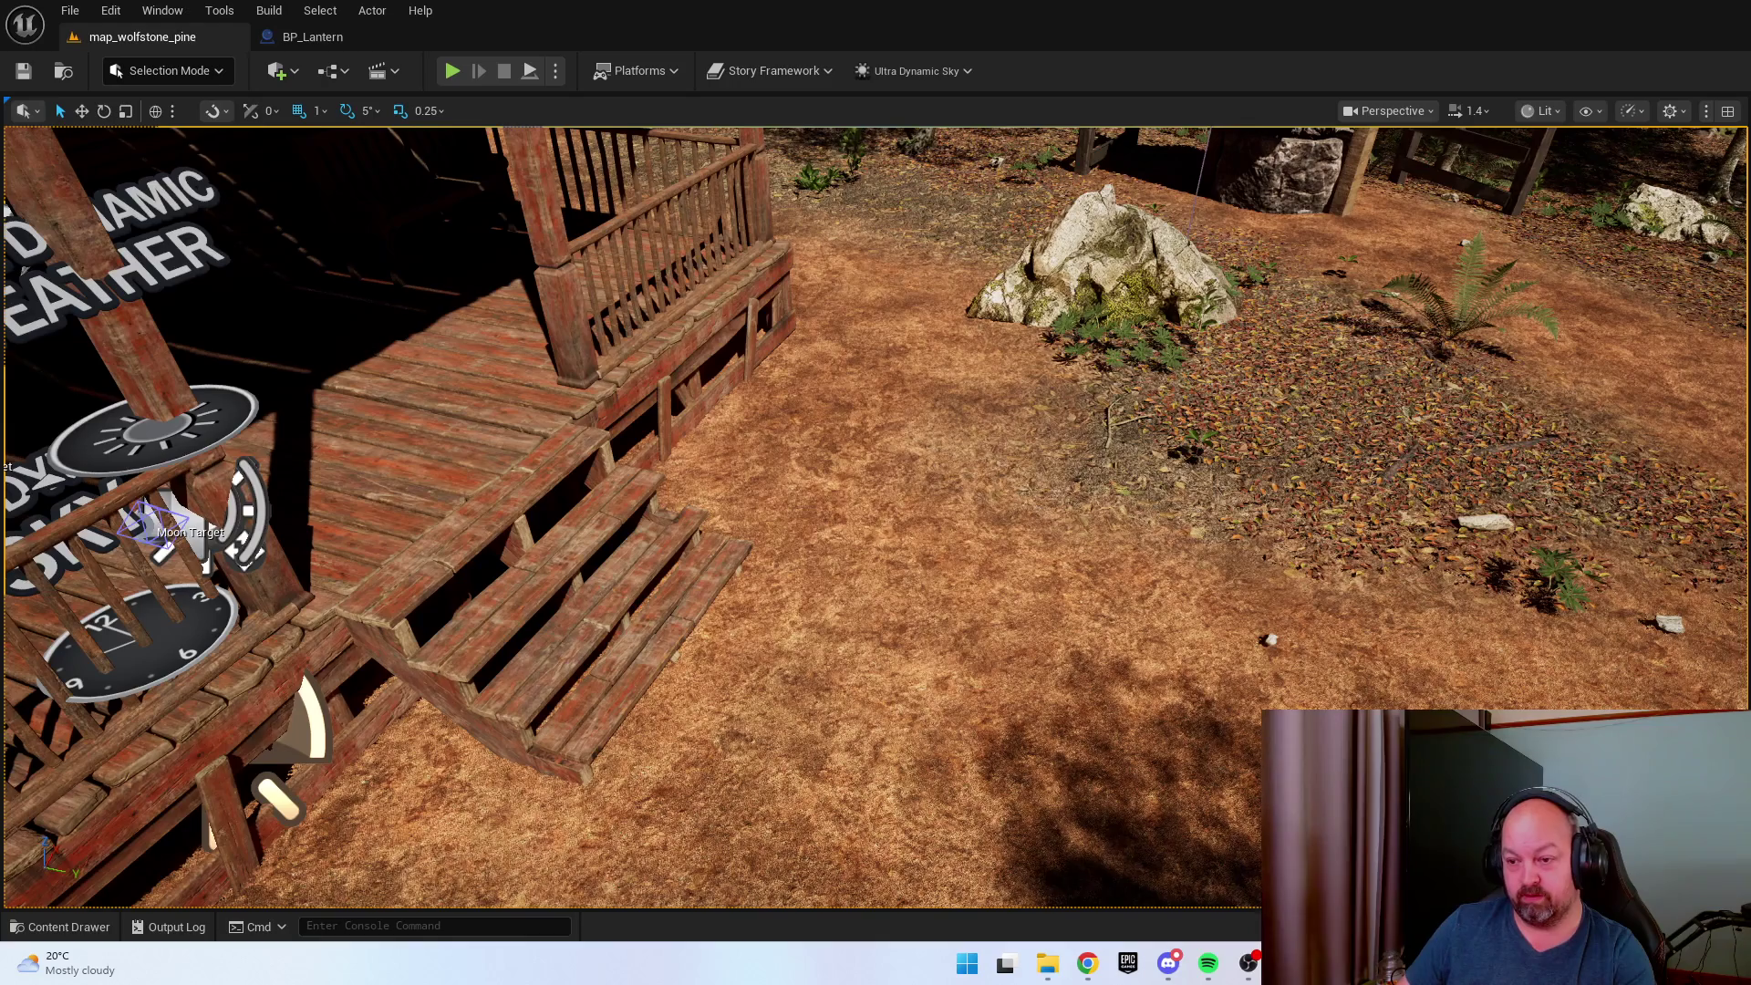
click(23, 71)
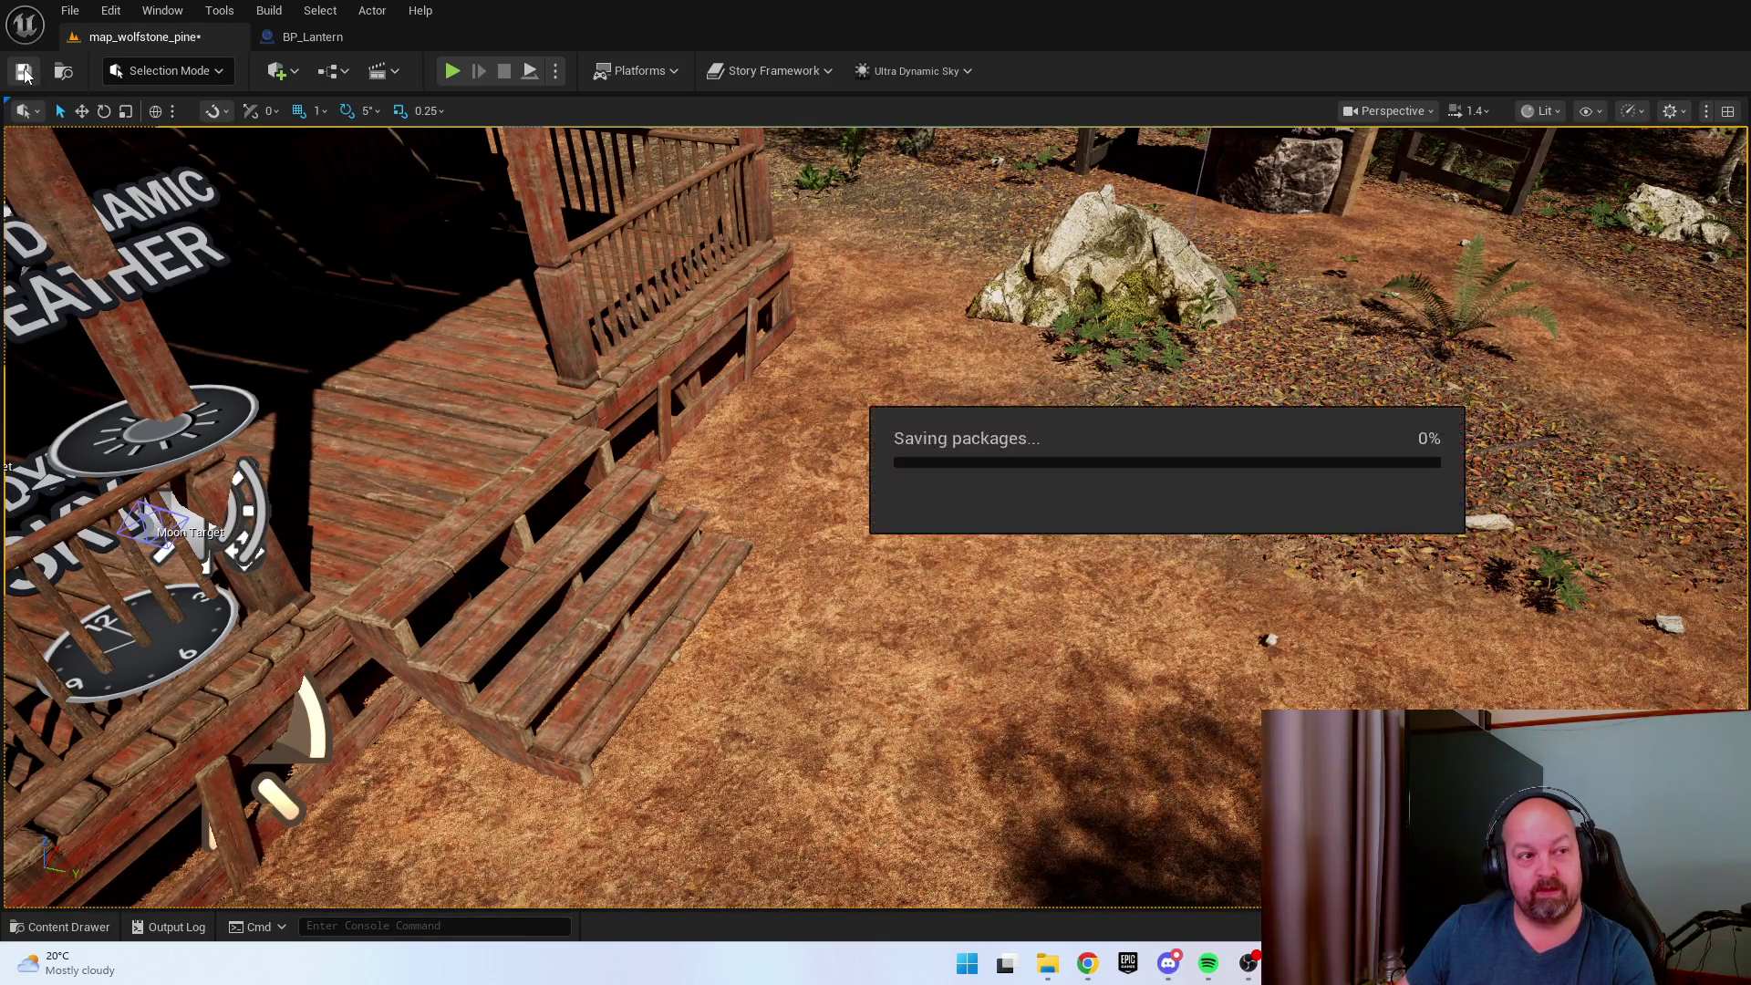
right_click(1480, 584)
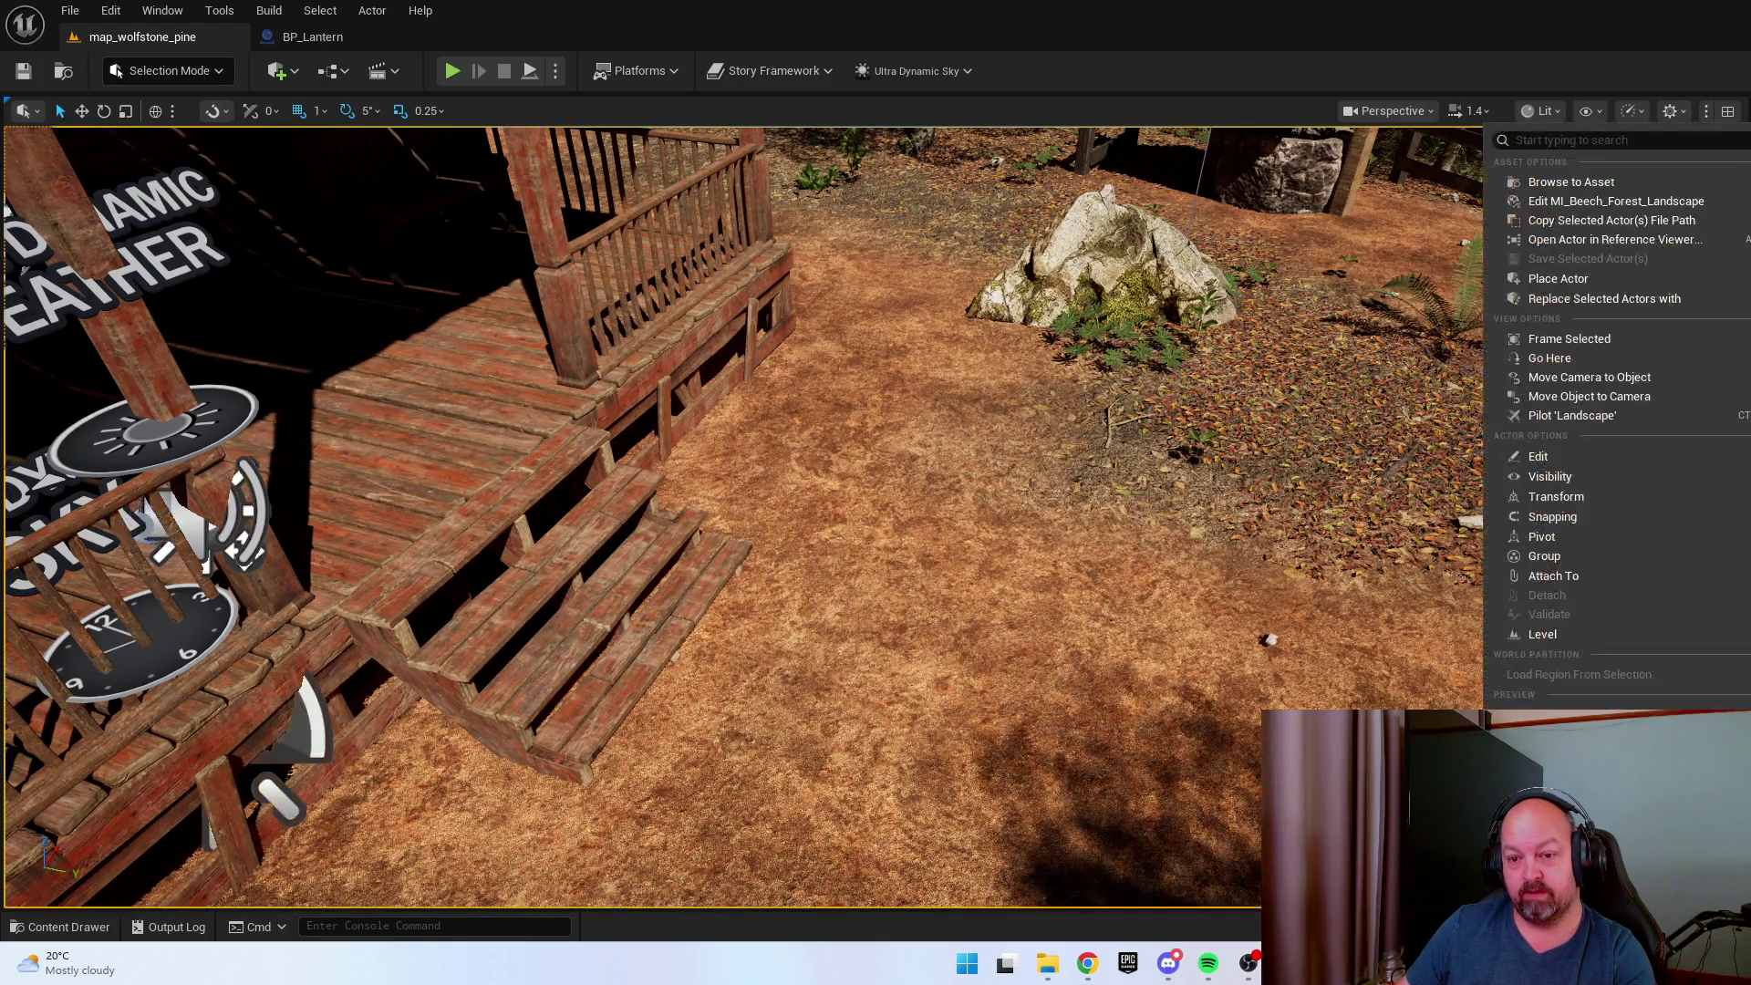
key(Escape)
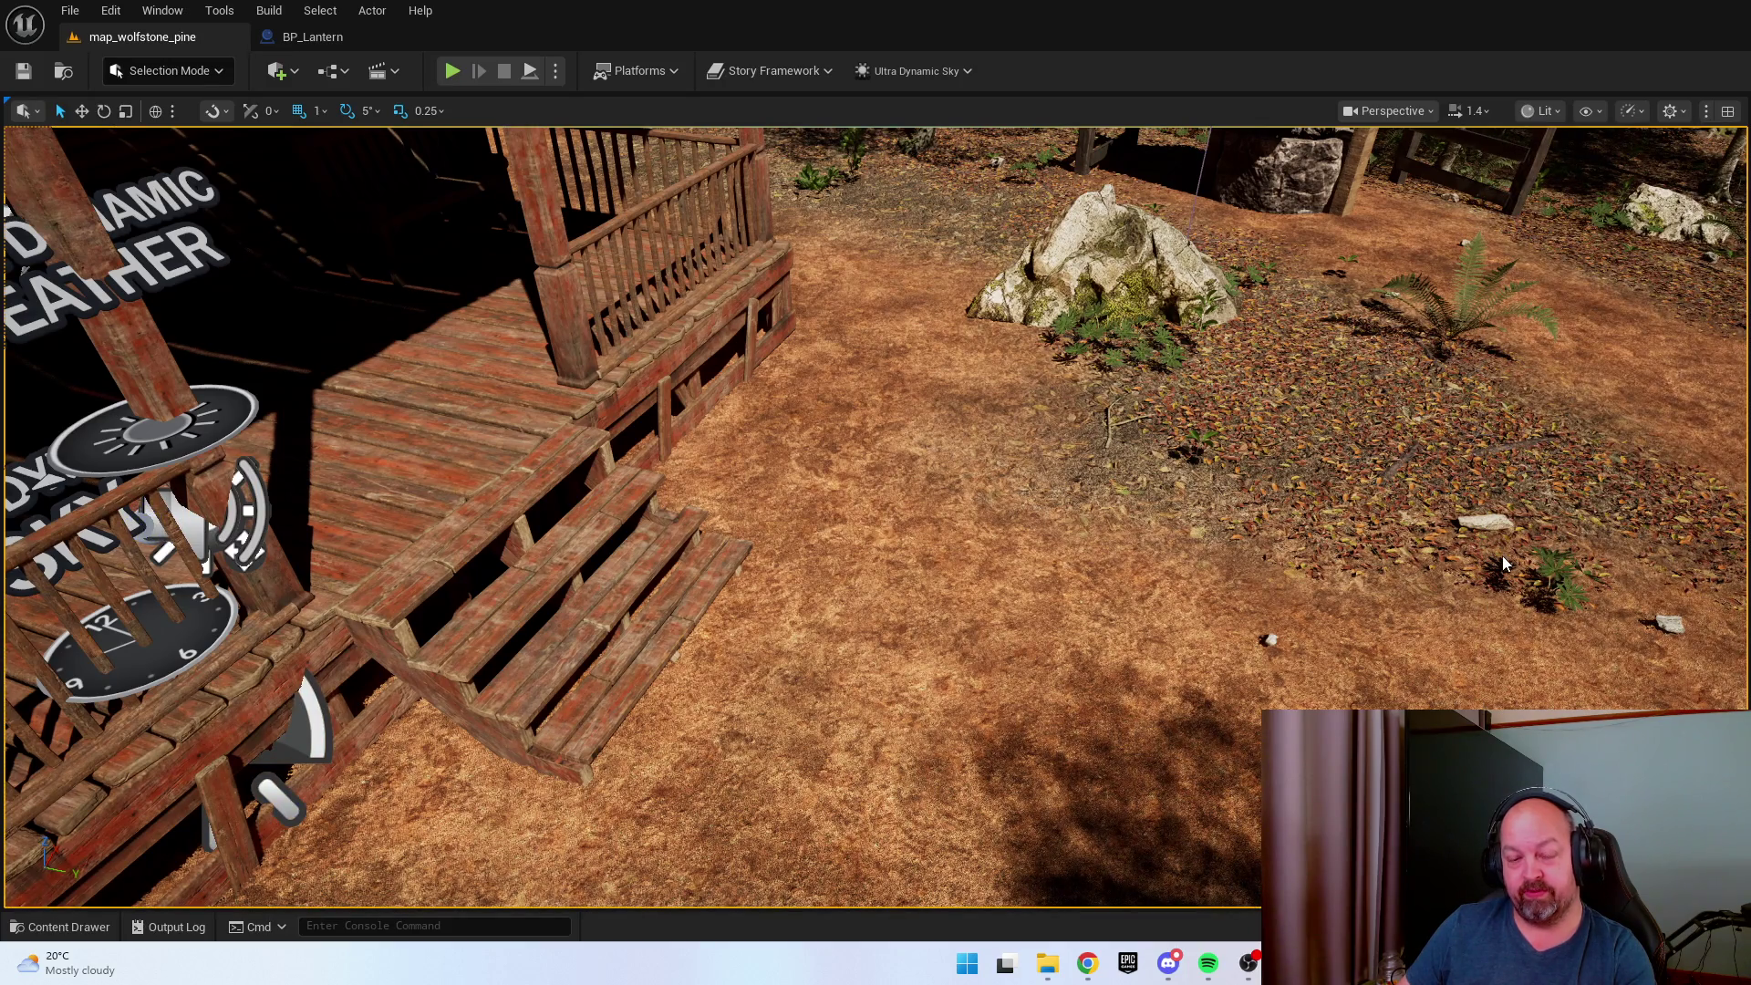
key(alt+p)
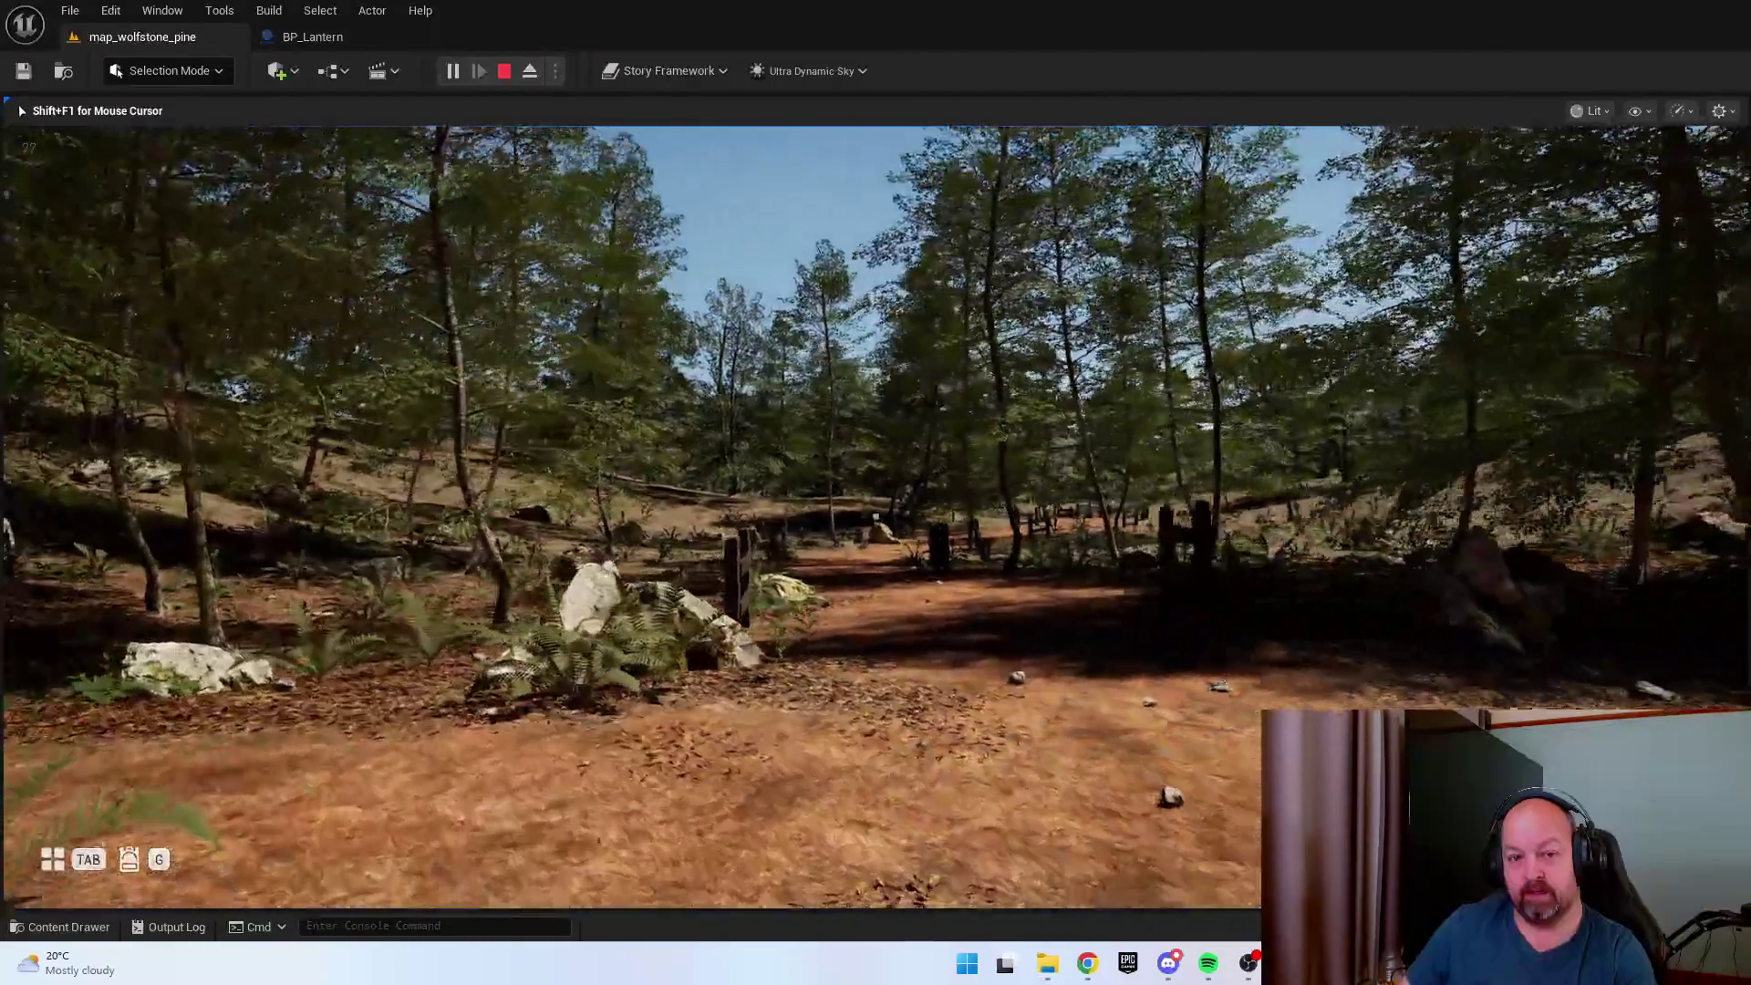
Walk past the cabin porch corner and turn to face the clearing with the roofed well.
key(w)
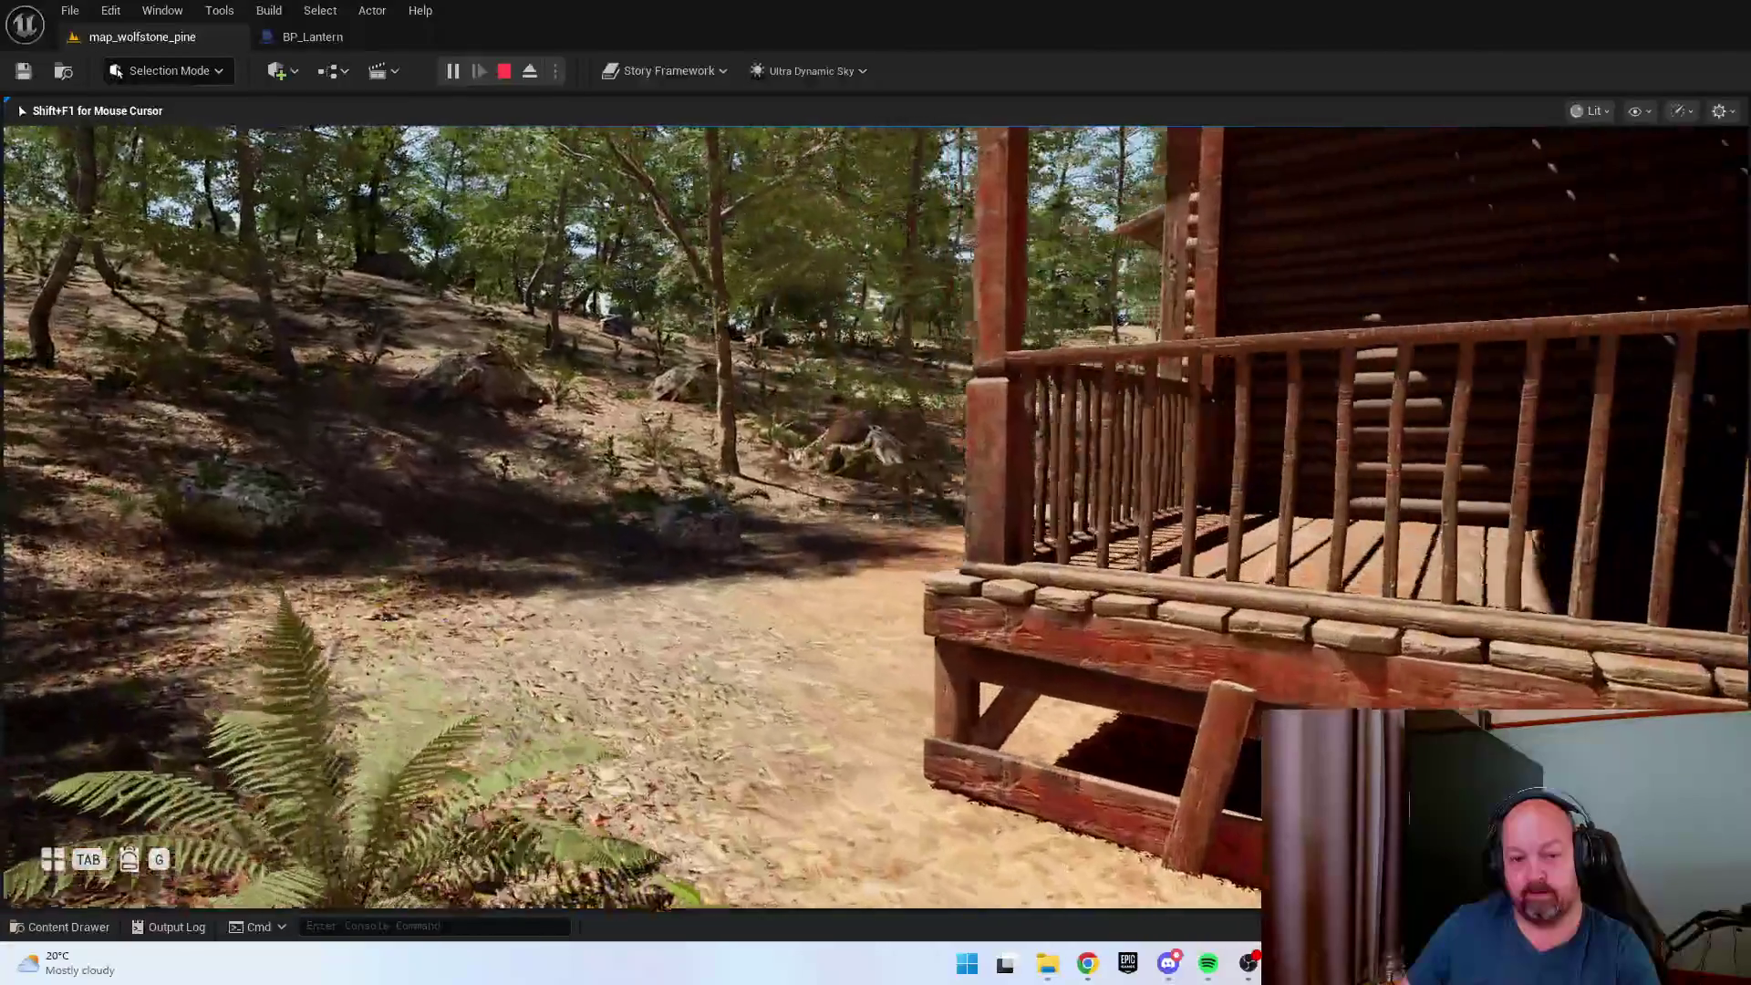
key(w)
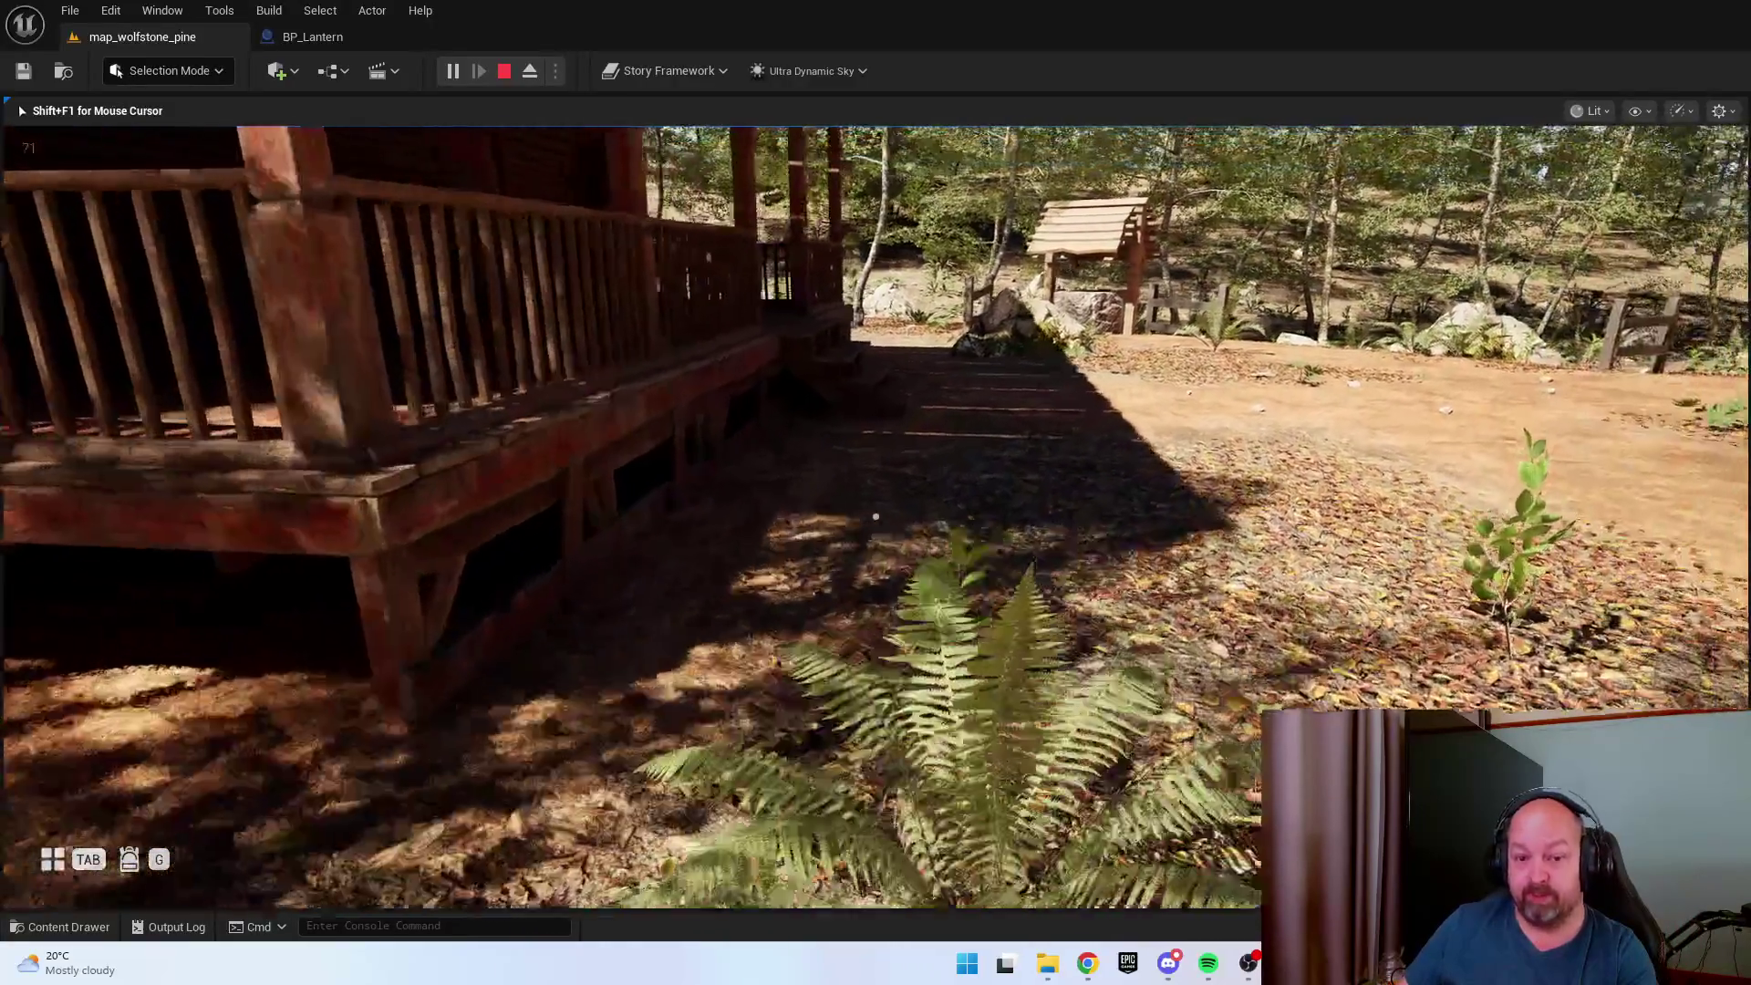
key(w)
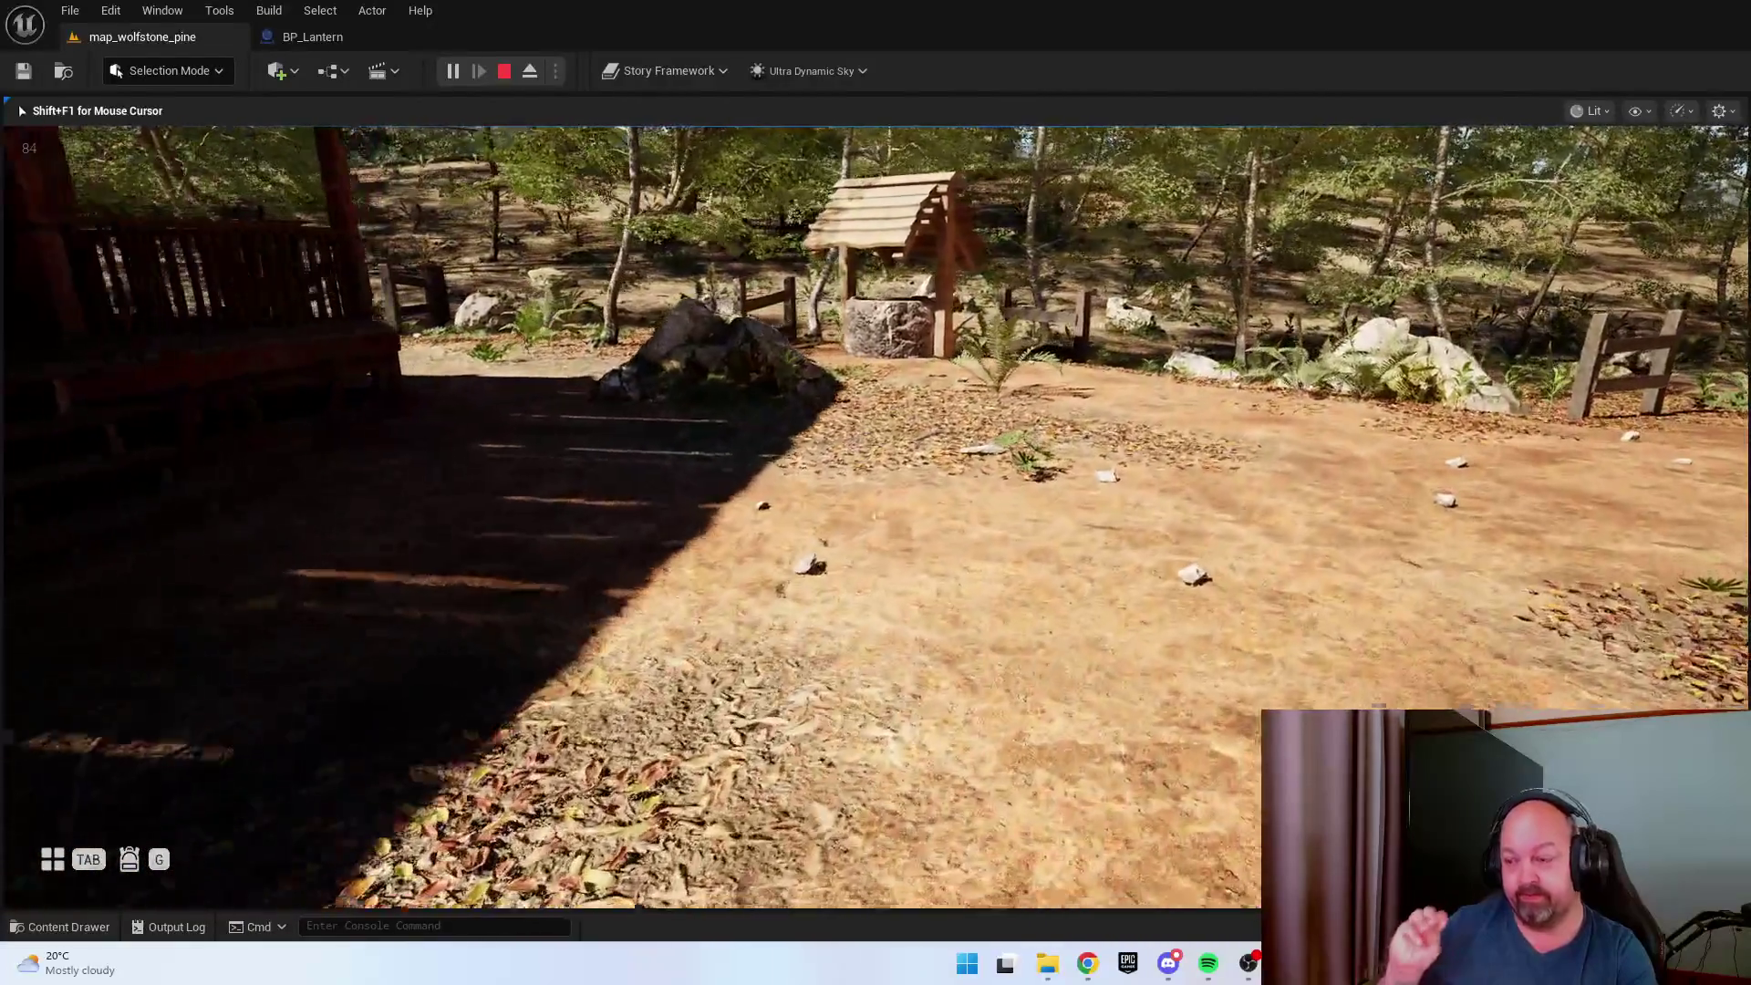
key(w)
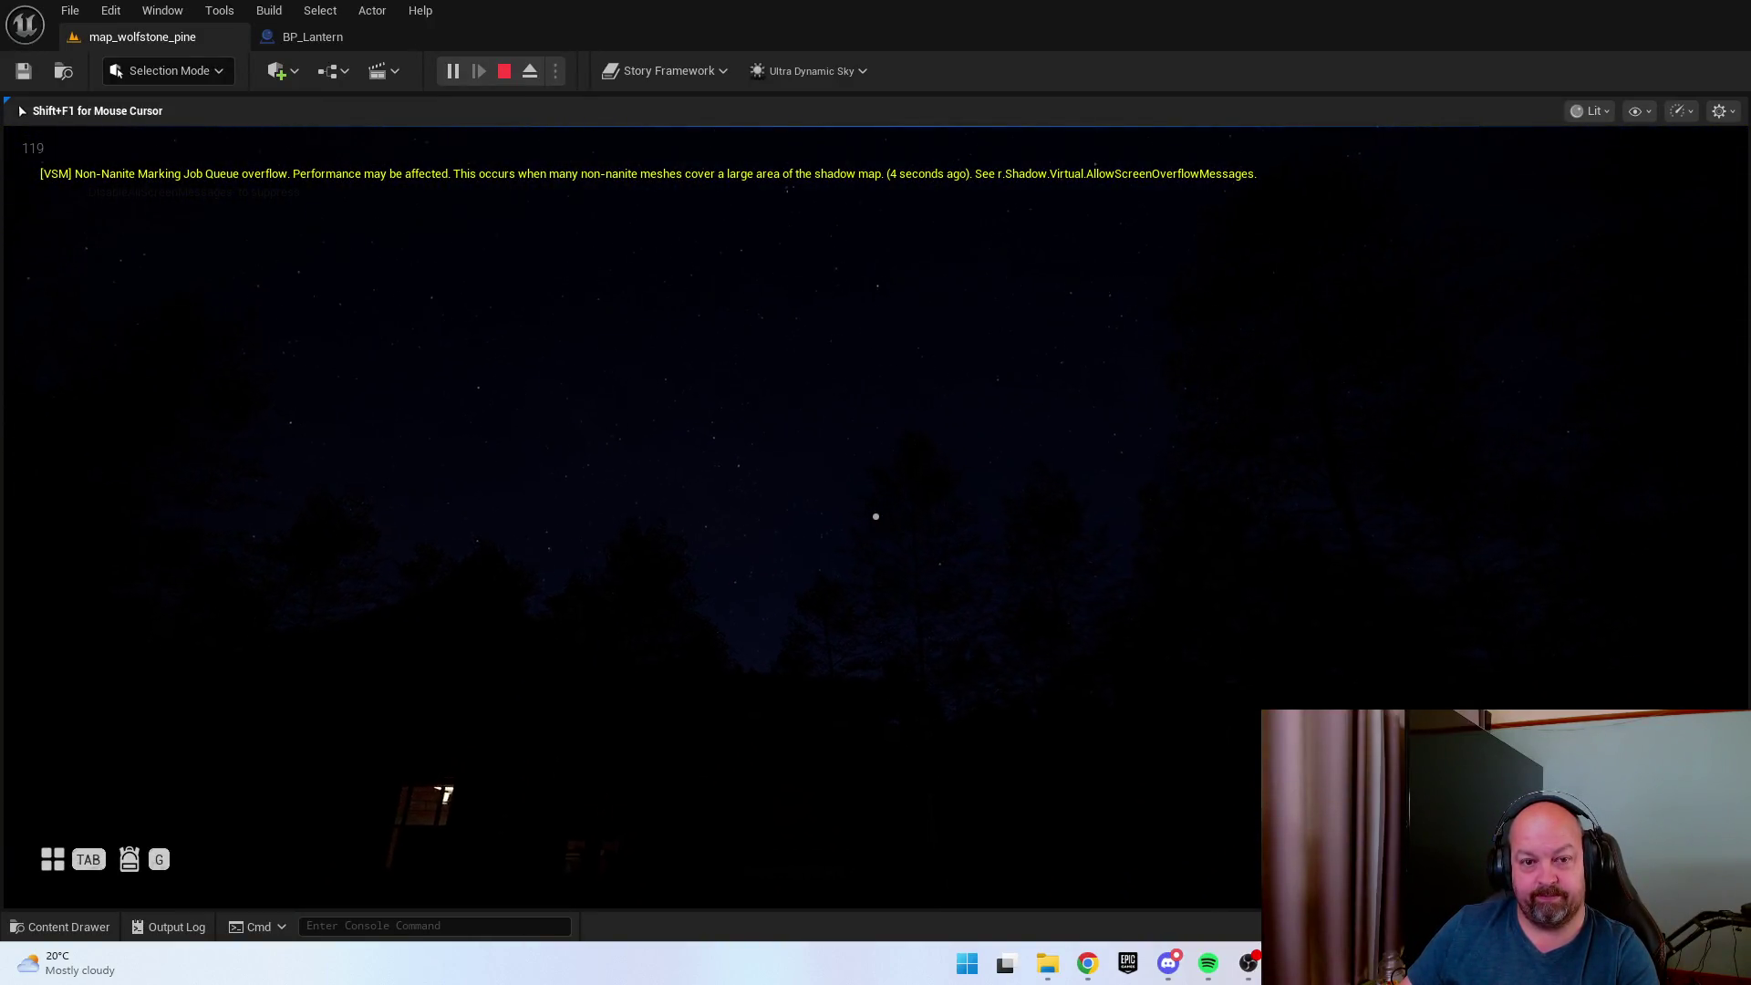
Enter the dark cabin, look at the desk radio and windows, then step back onto the porch.
key(w)
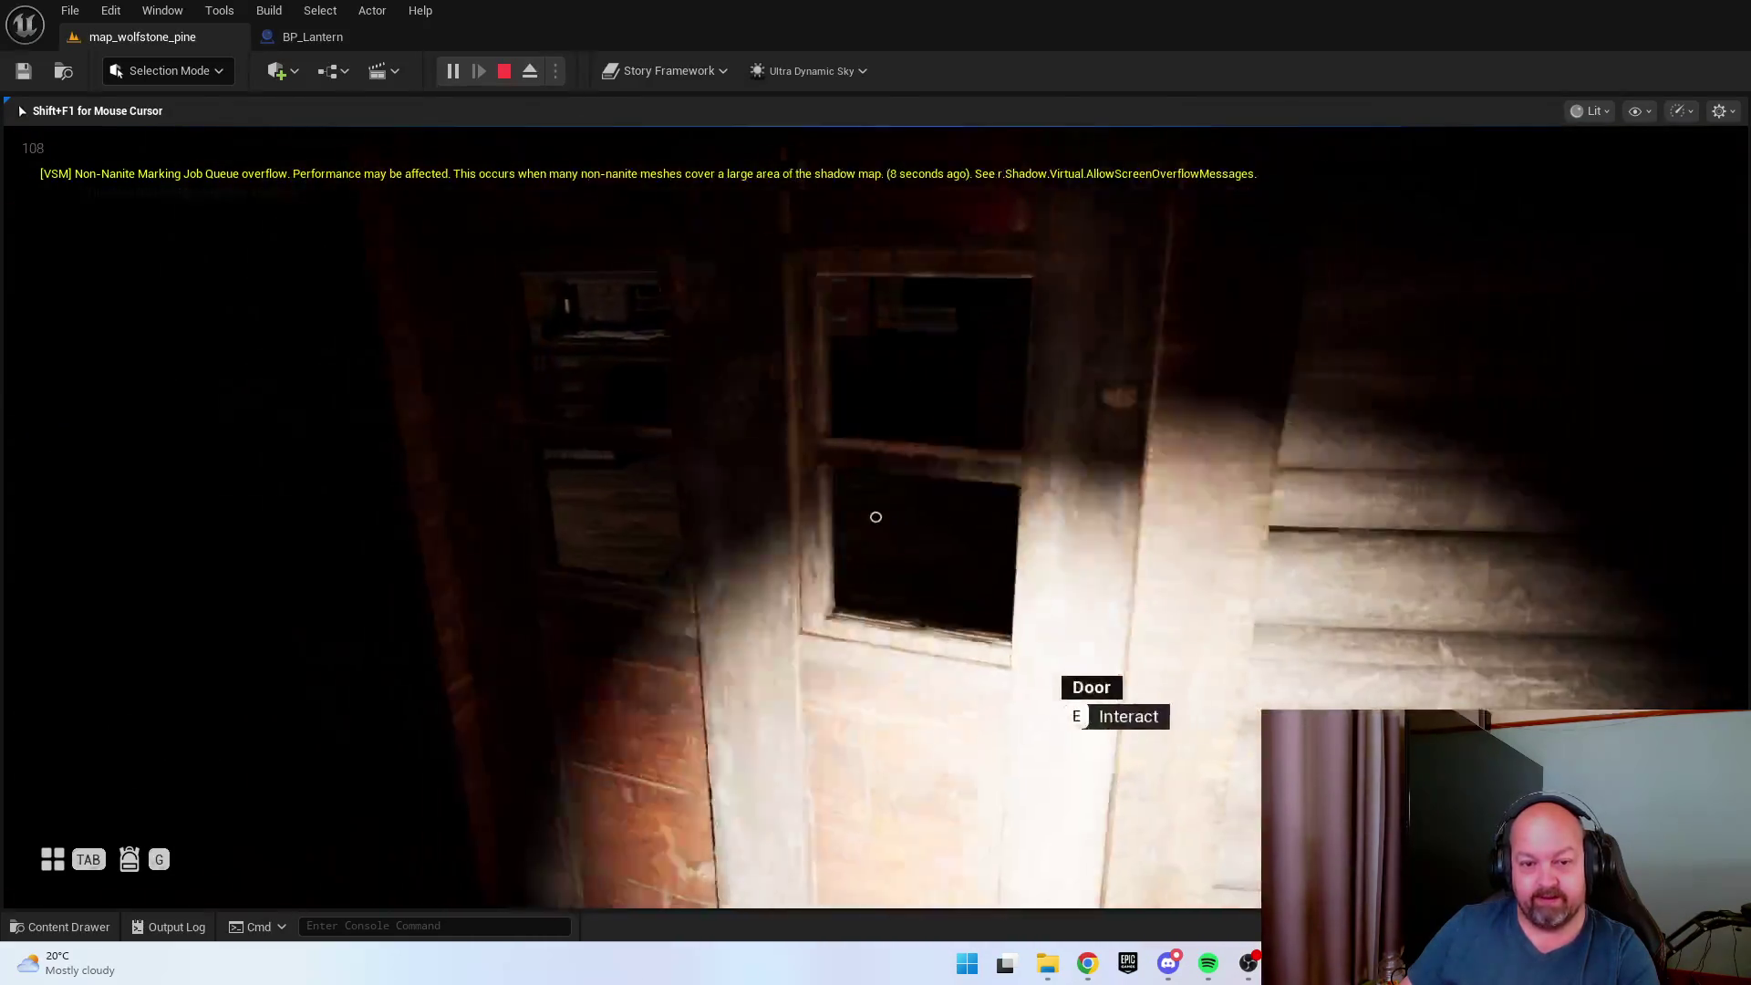
key(e)
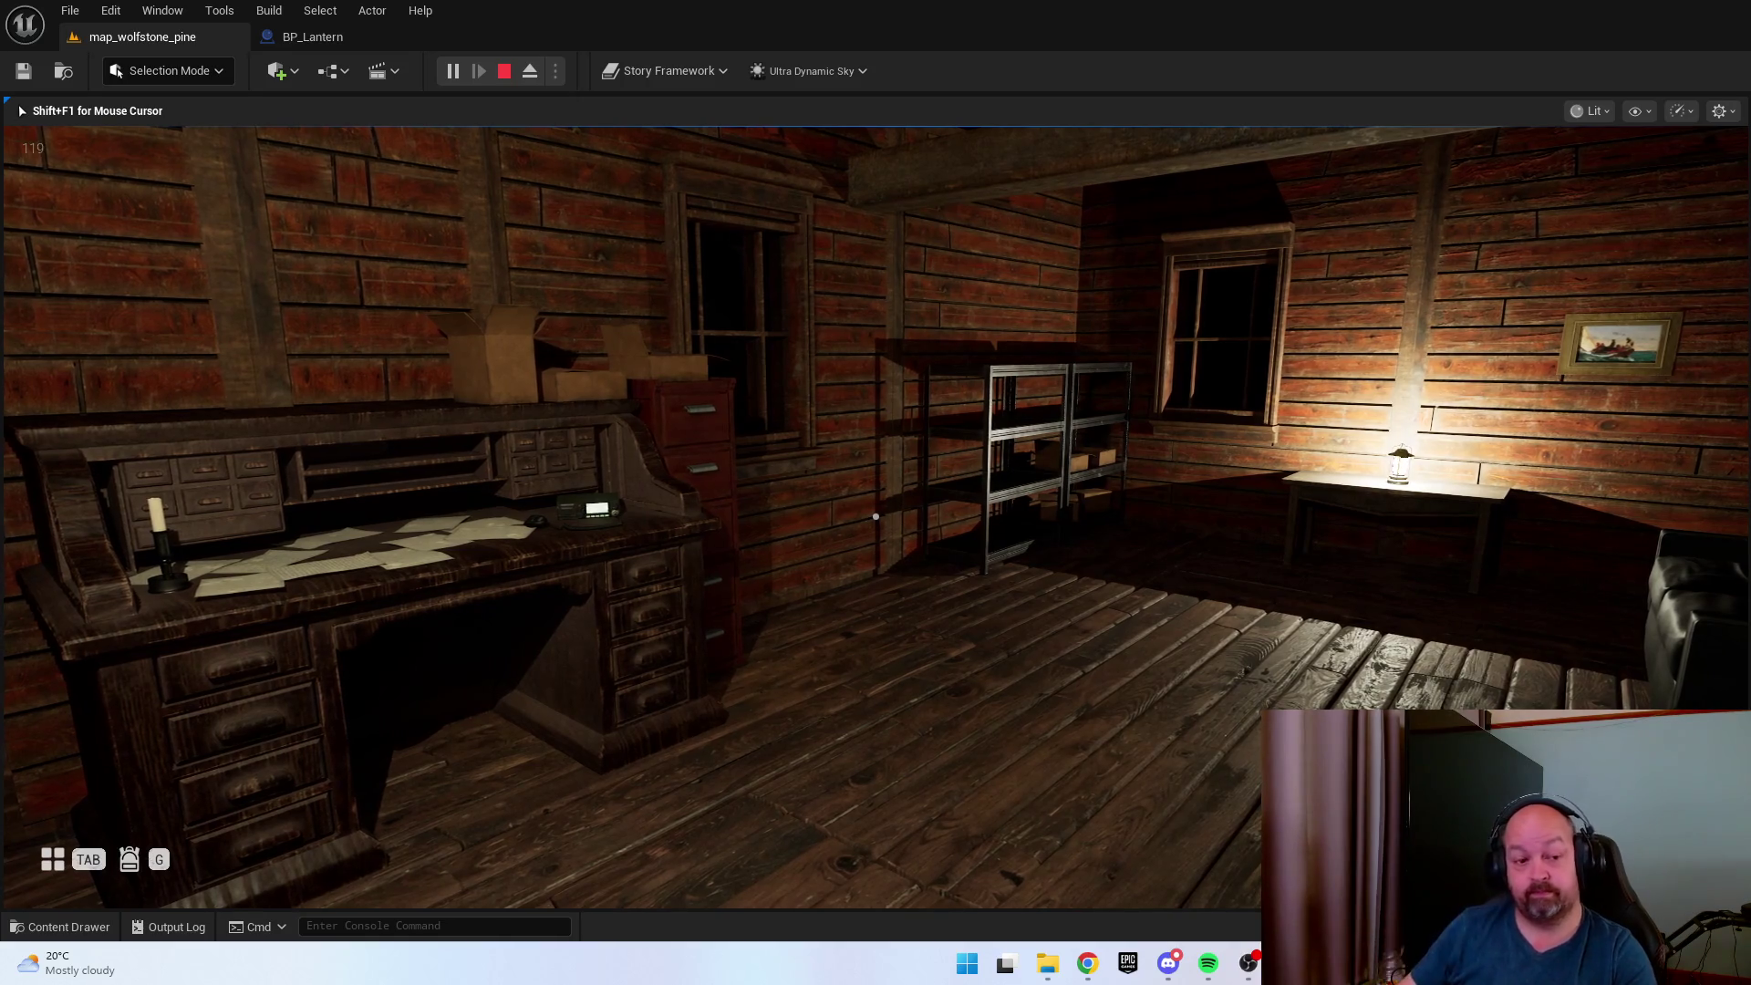
key(w)
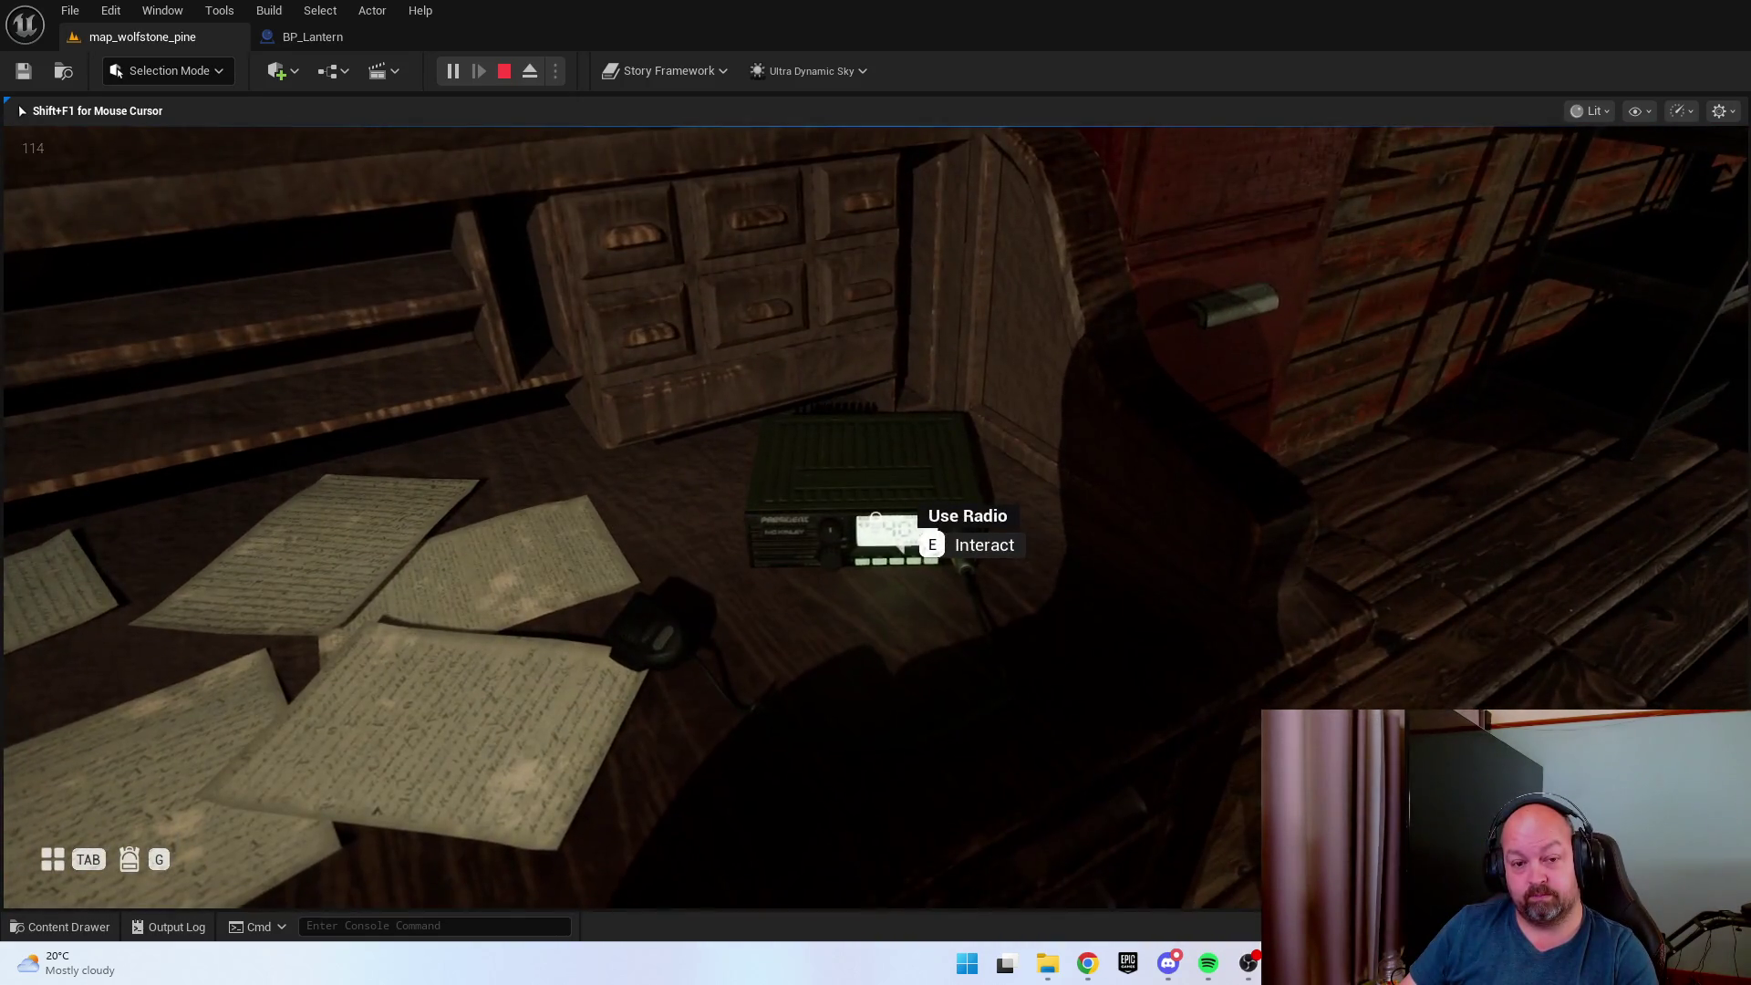
key(w)
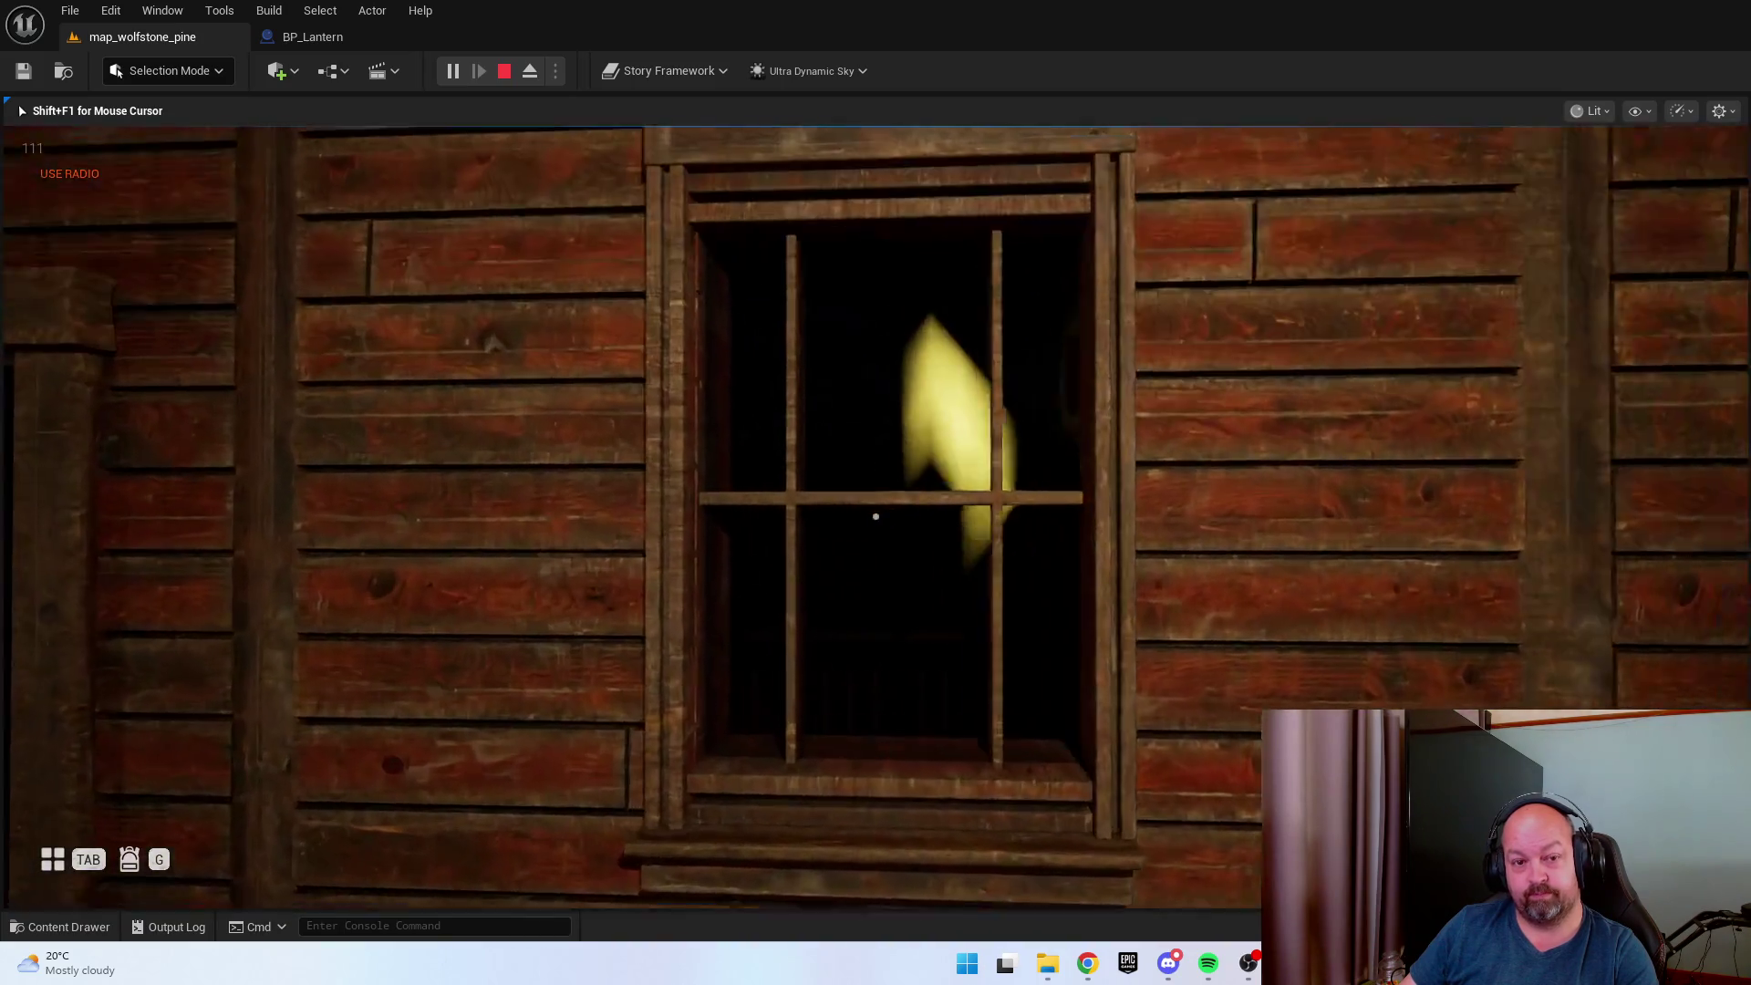
key(w)
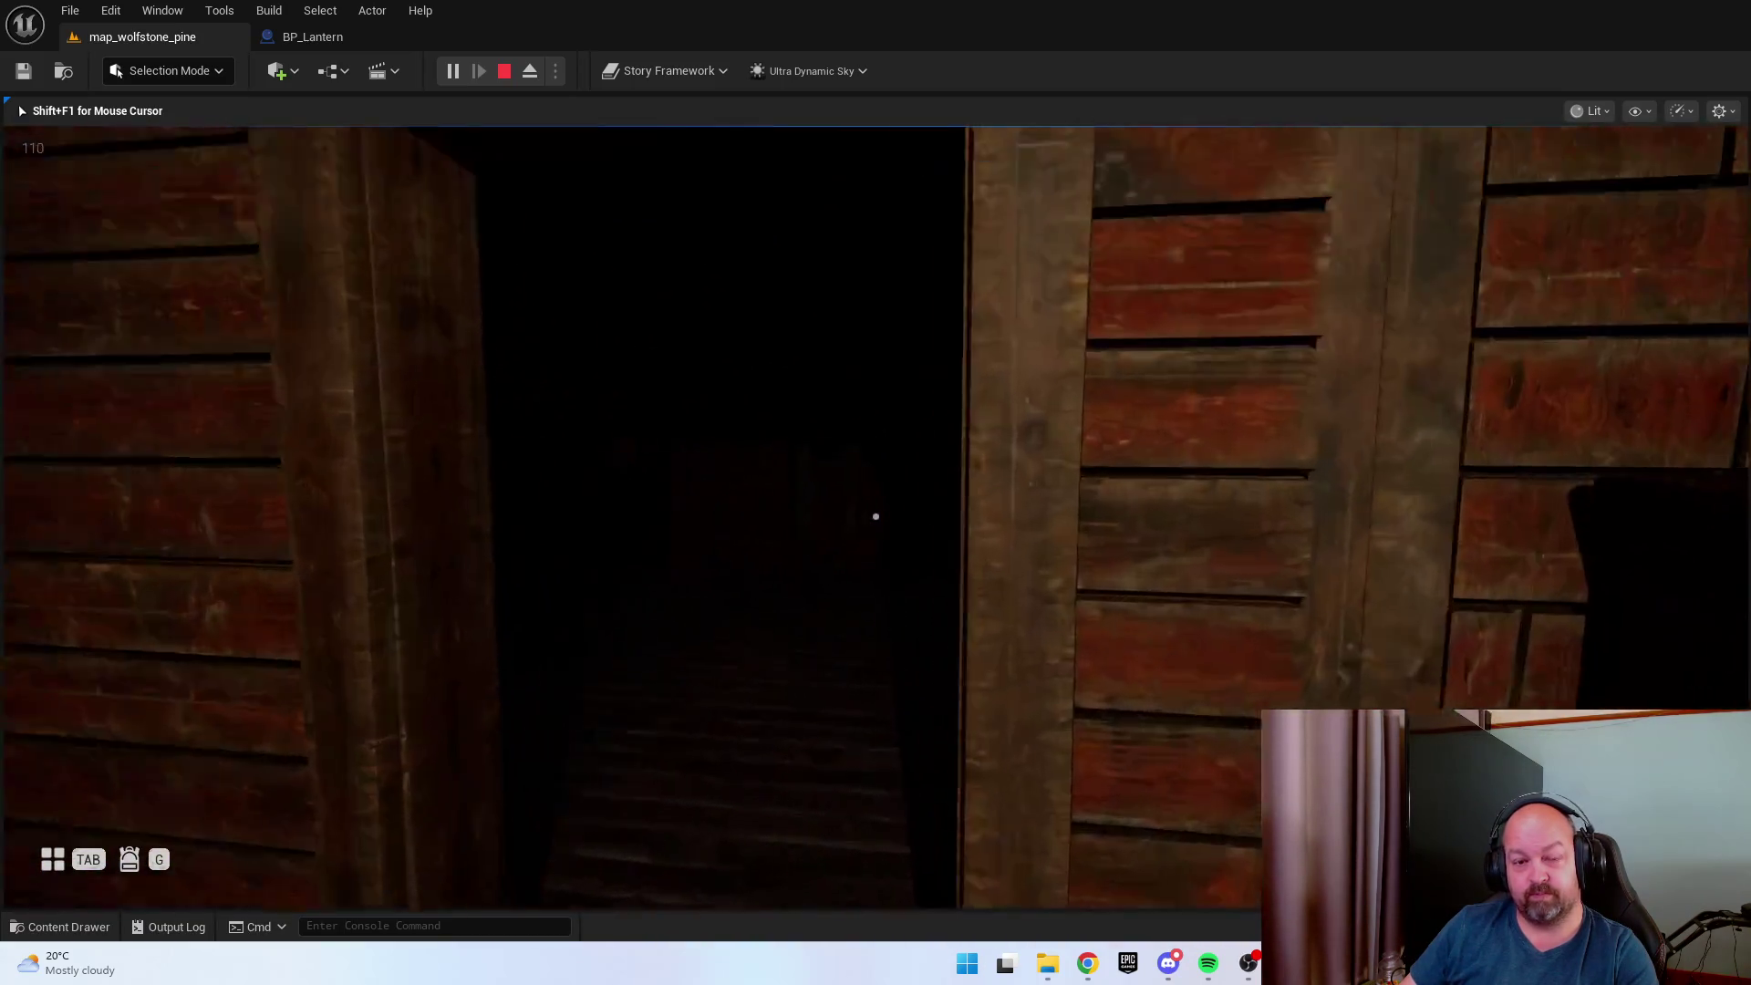
key(w)
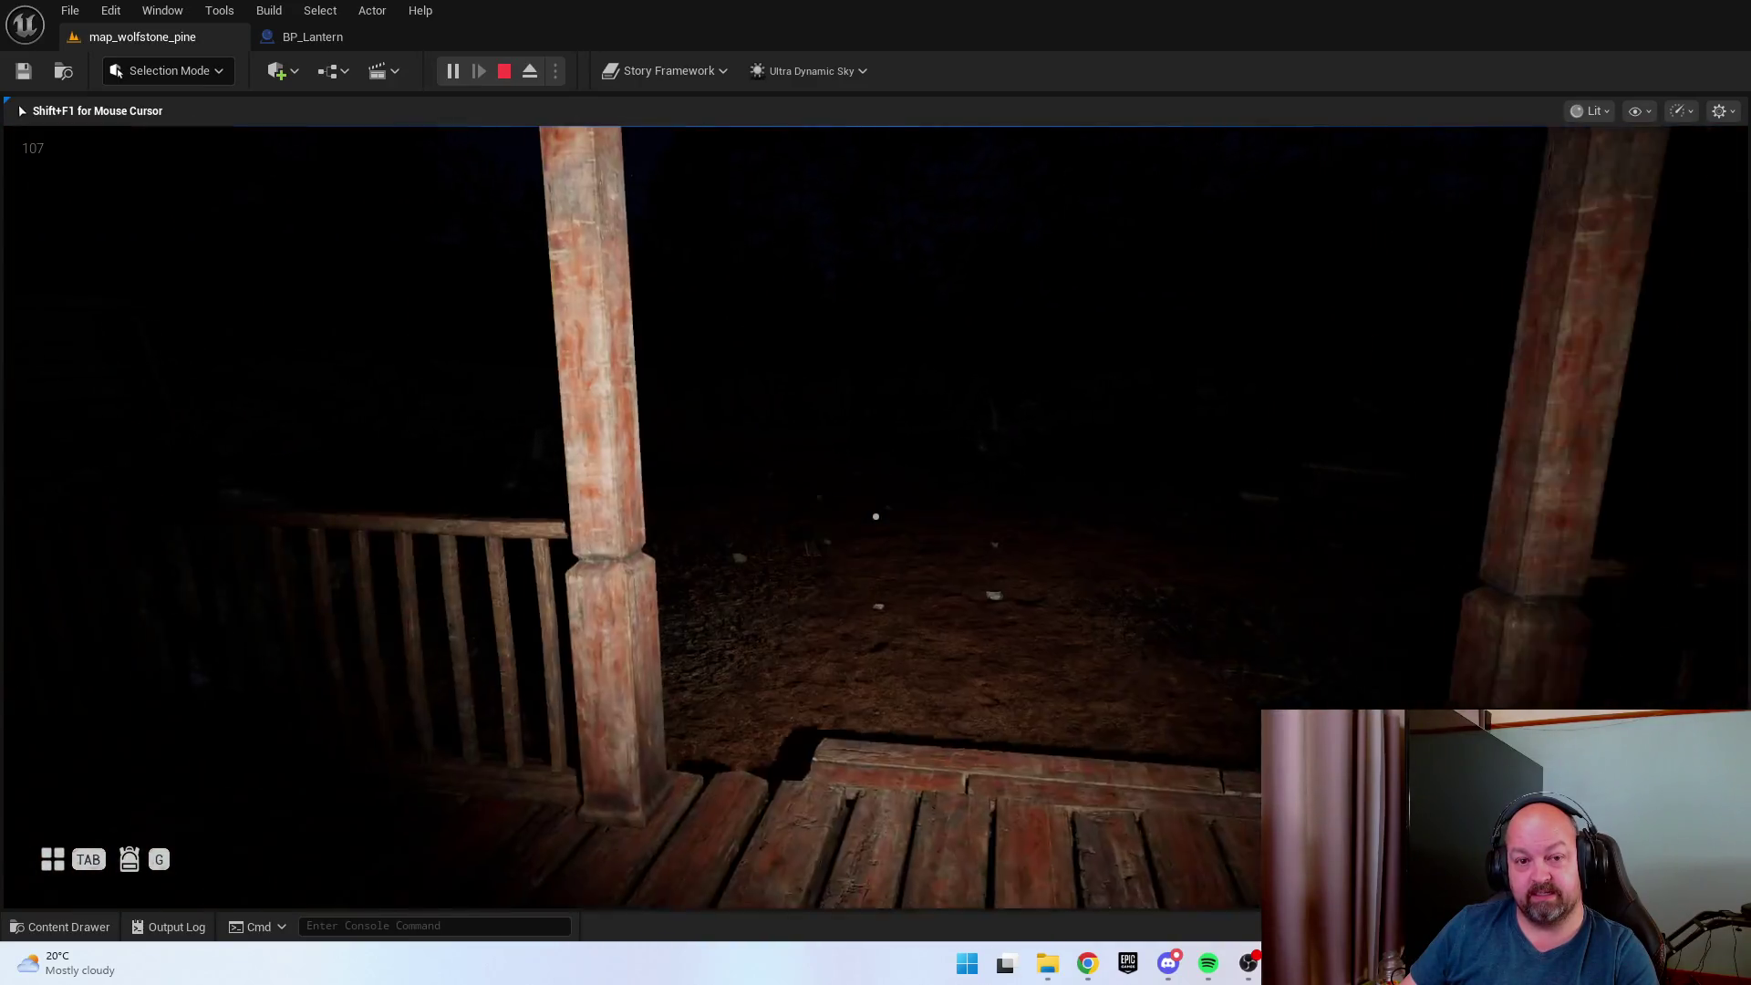
Walk the night forest path past the fence and ferns toward a rock.
key(w)
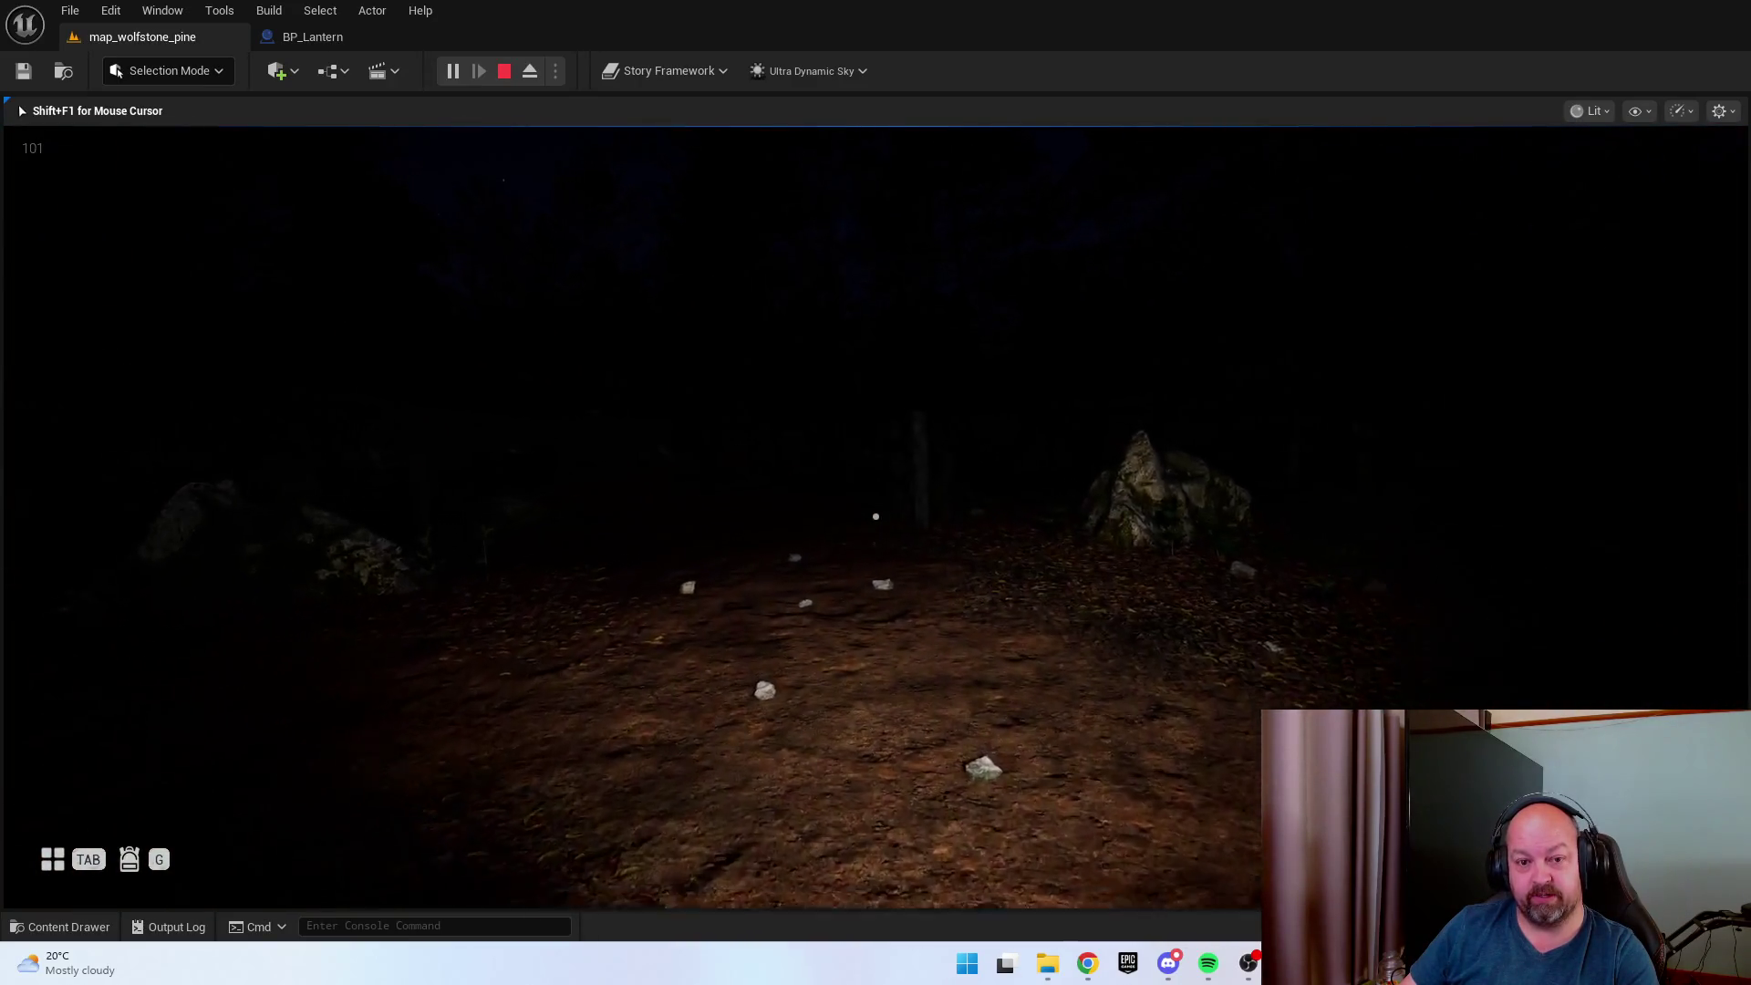
key(w)
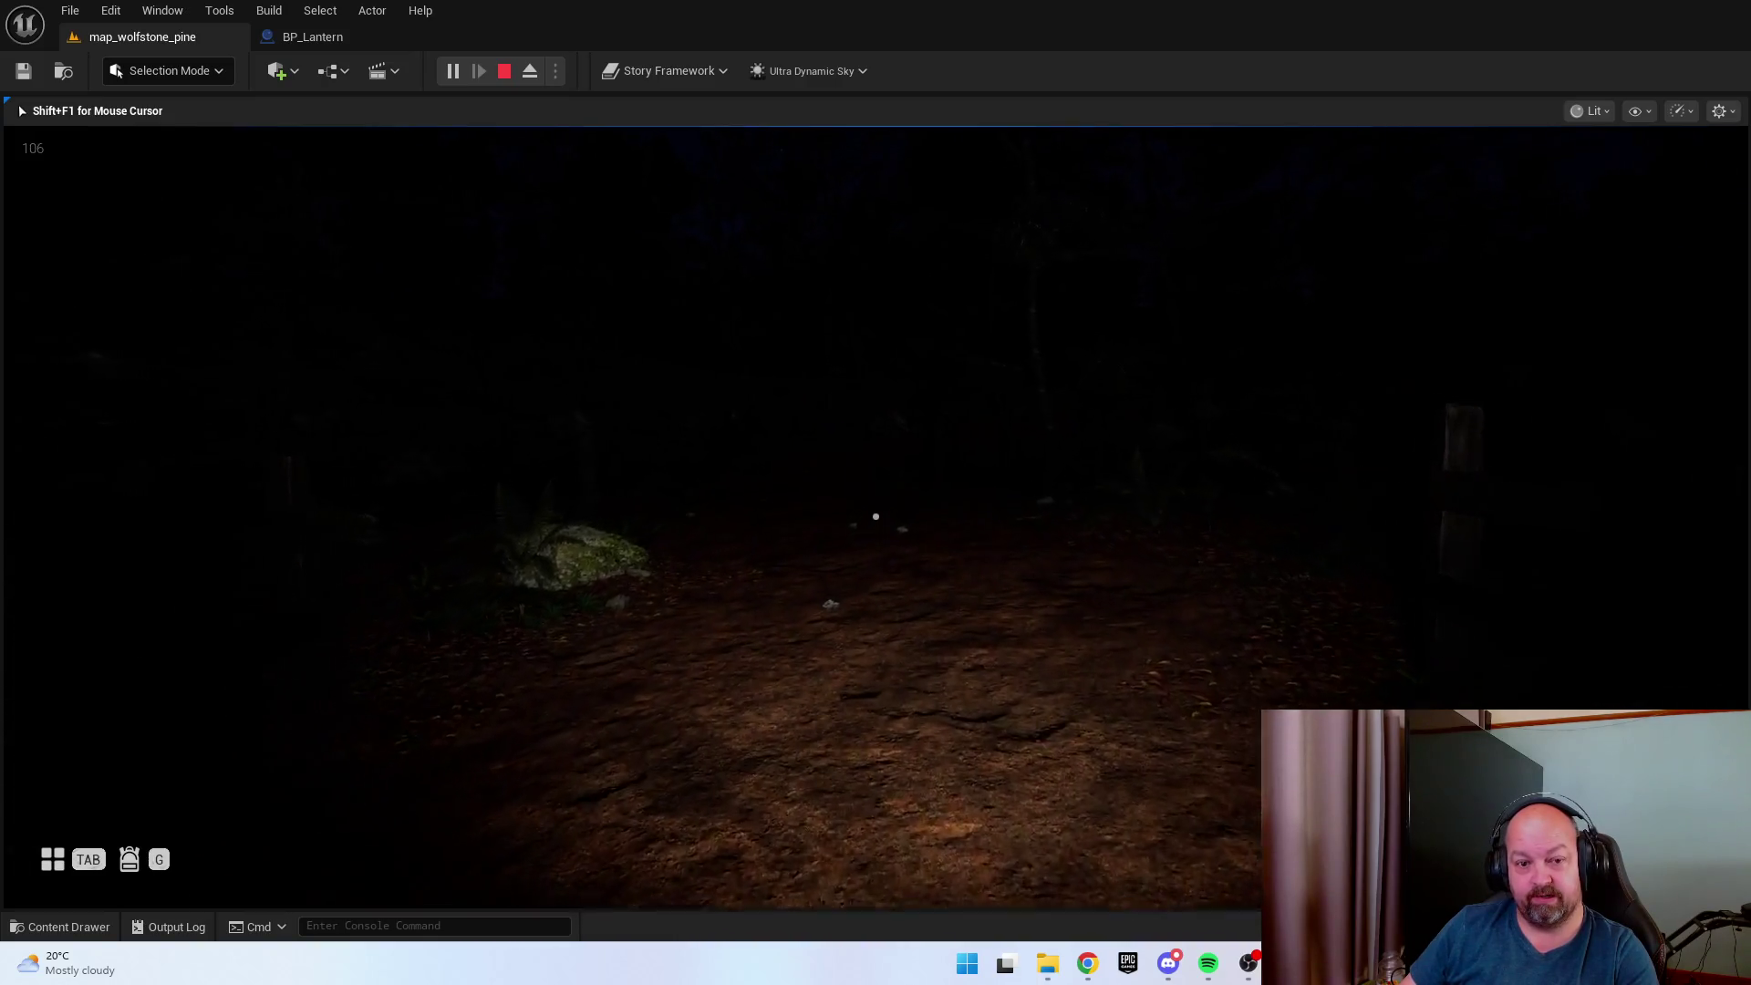
key(w)
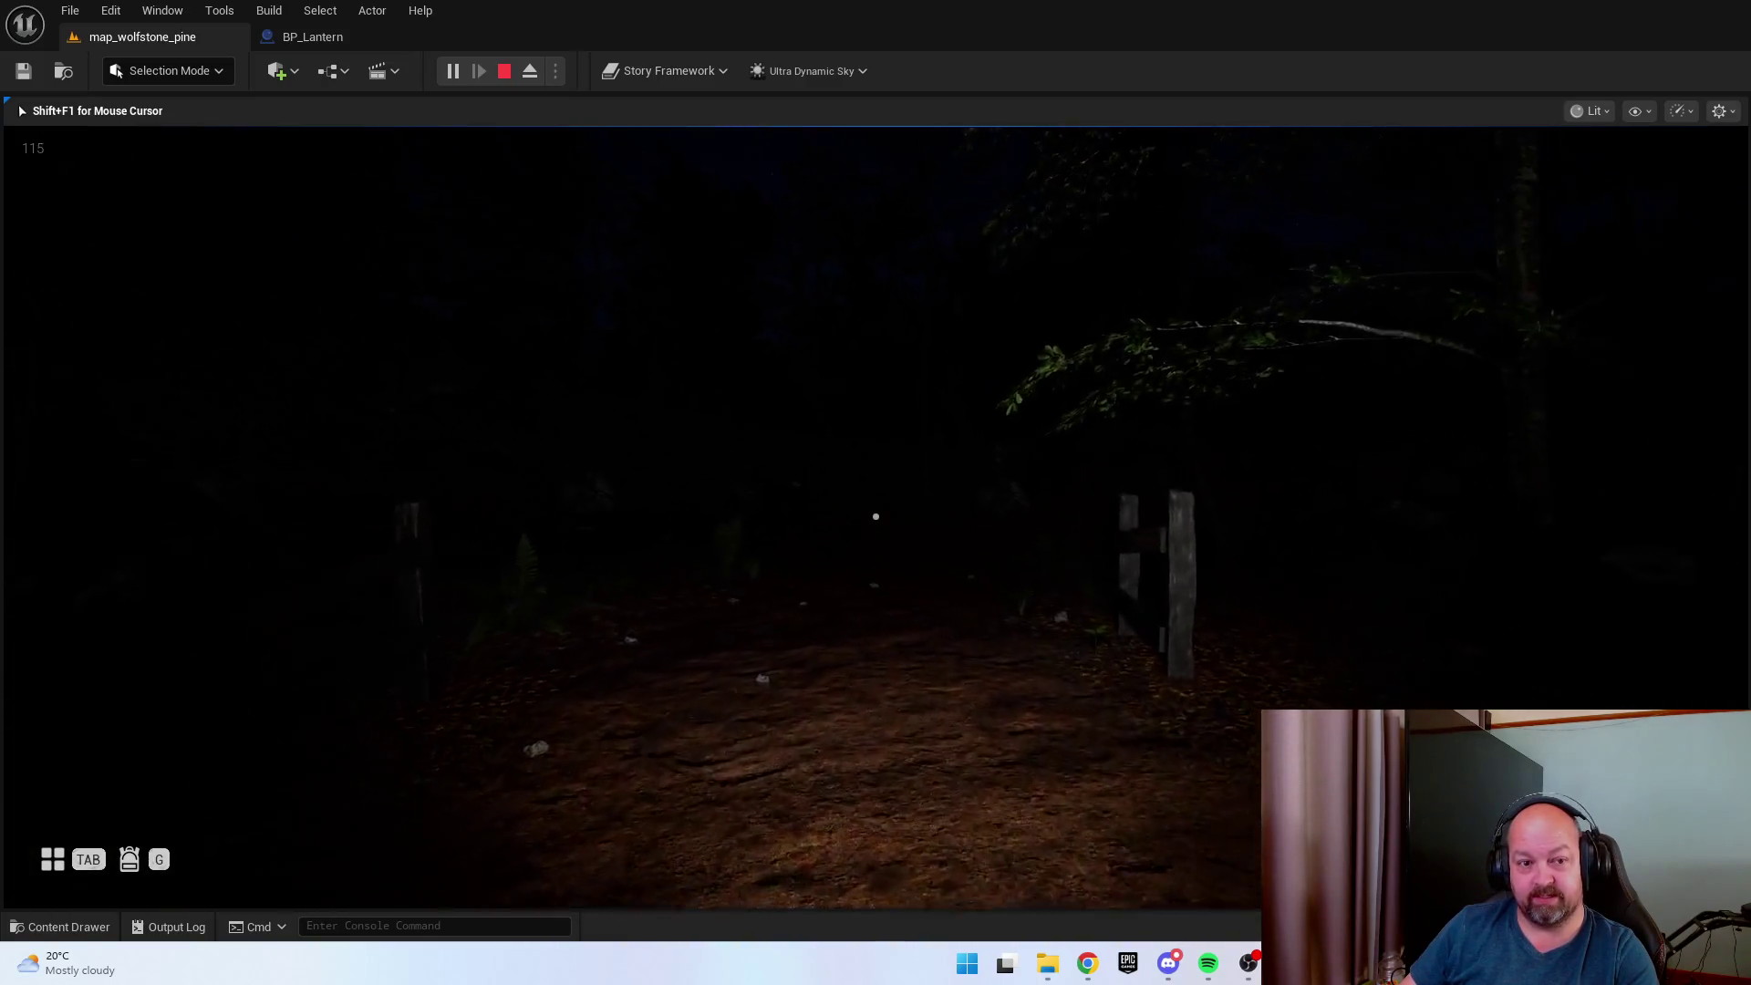
key(w)
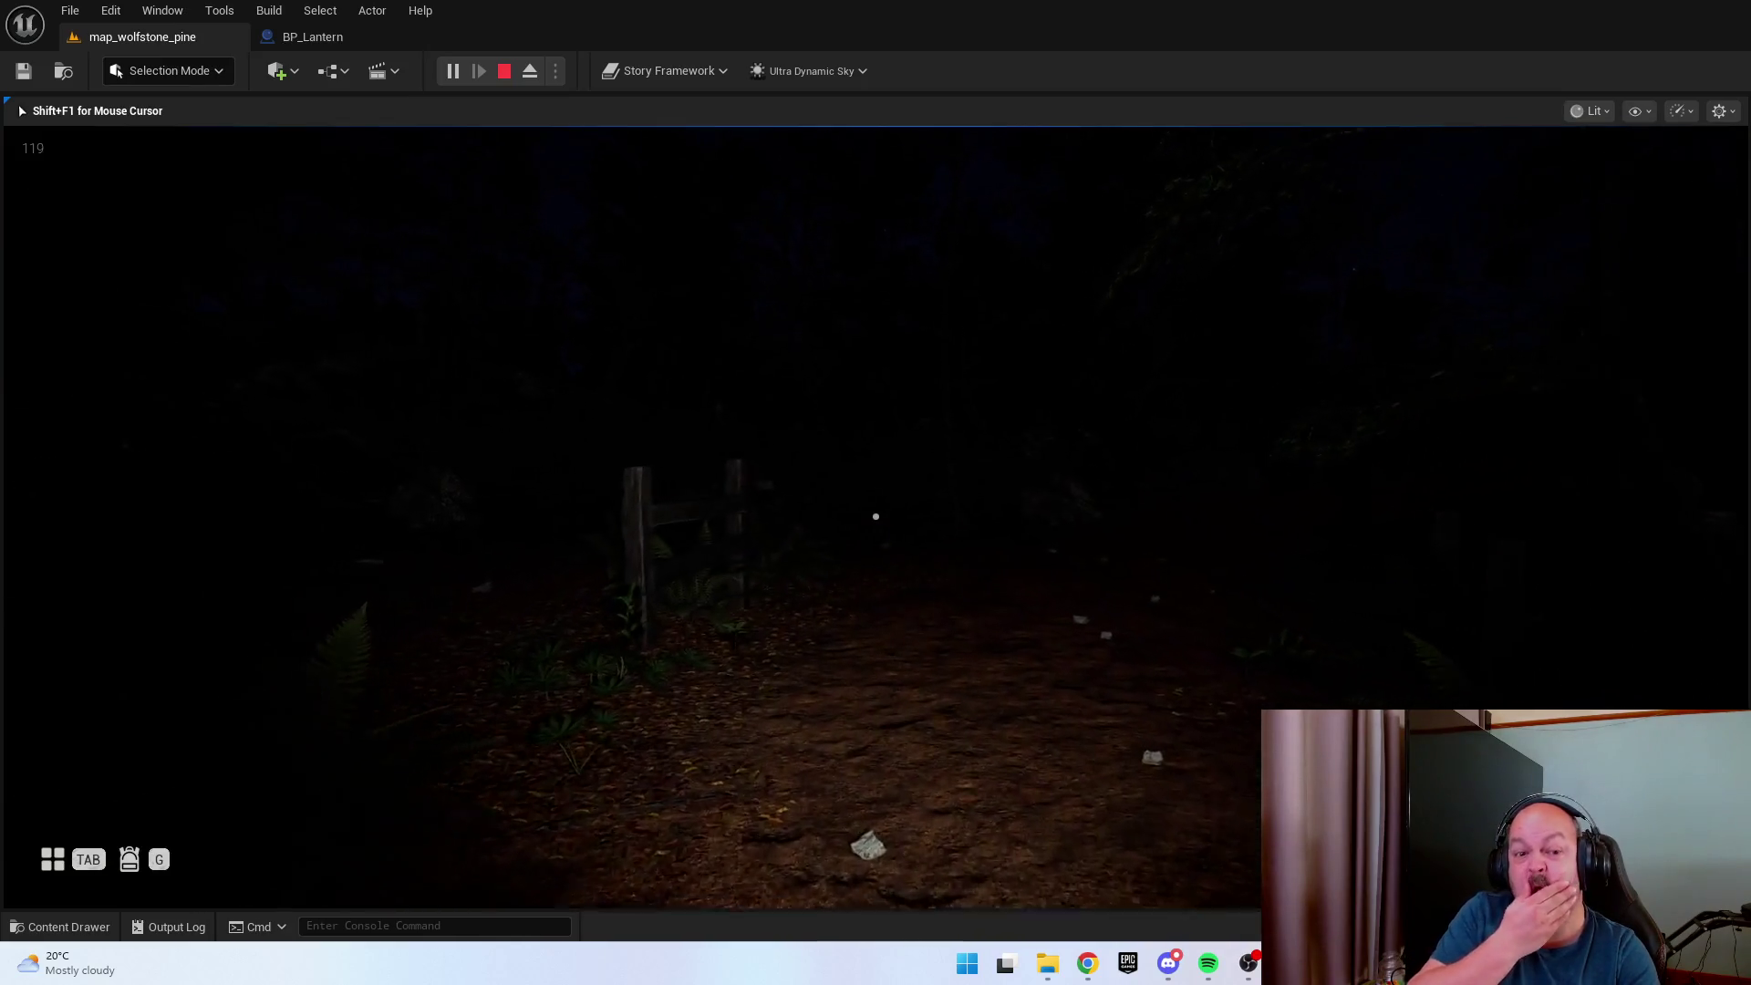
key(w)
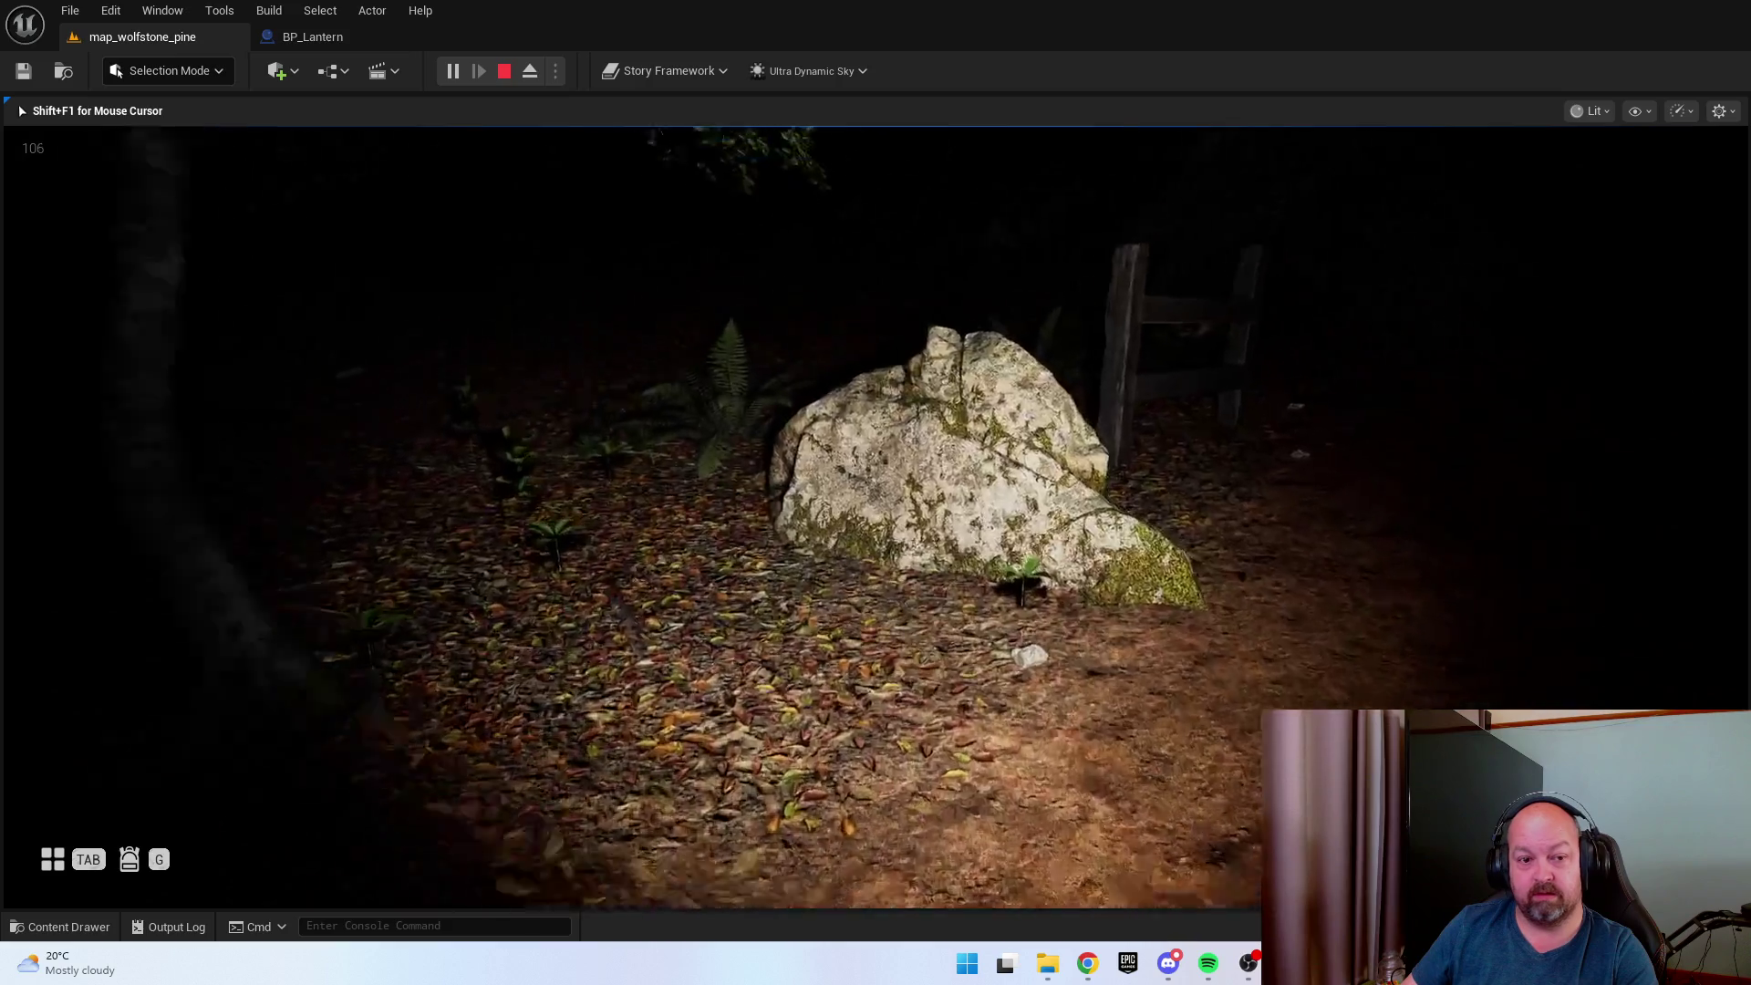
key(w)
key(w)
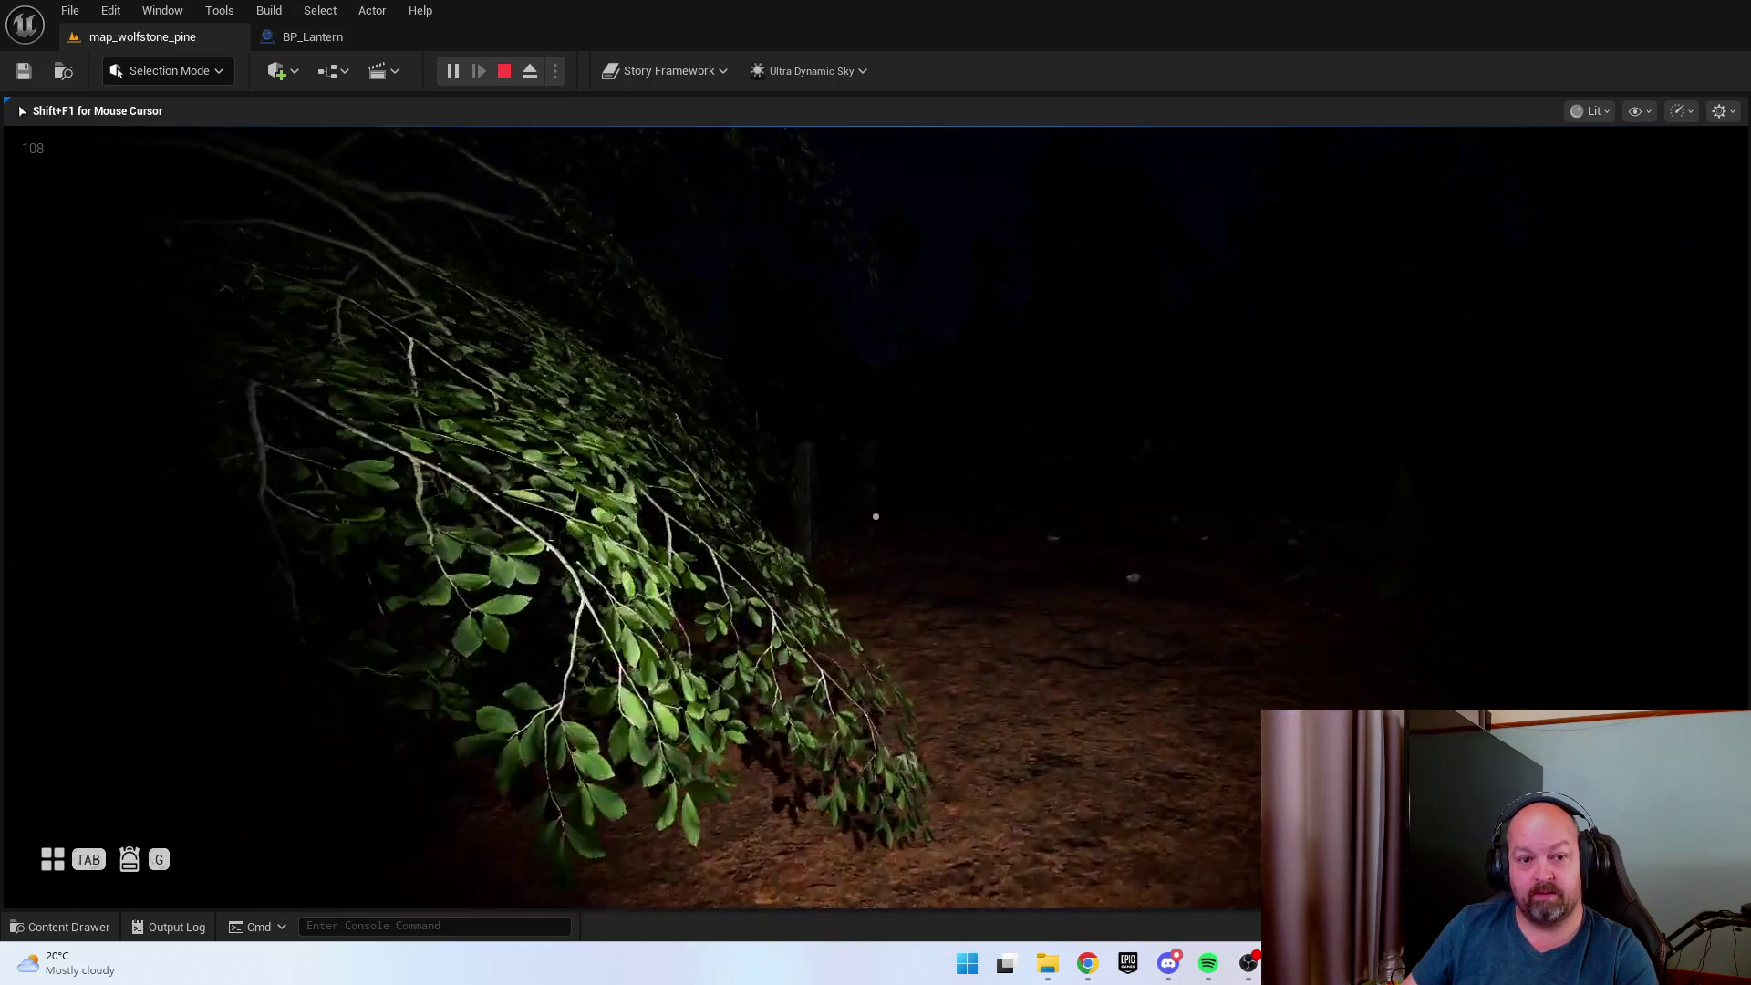
Switch the lantern off with F and walk on to face the fence gate.
key(f)
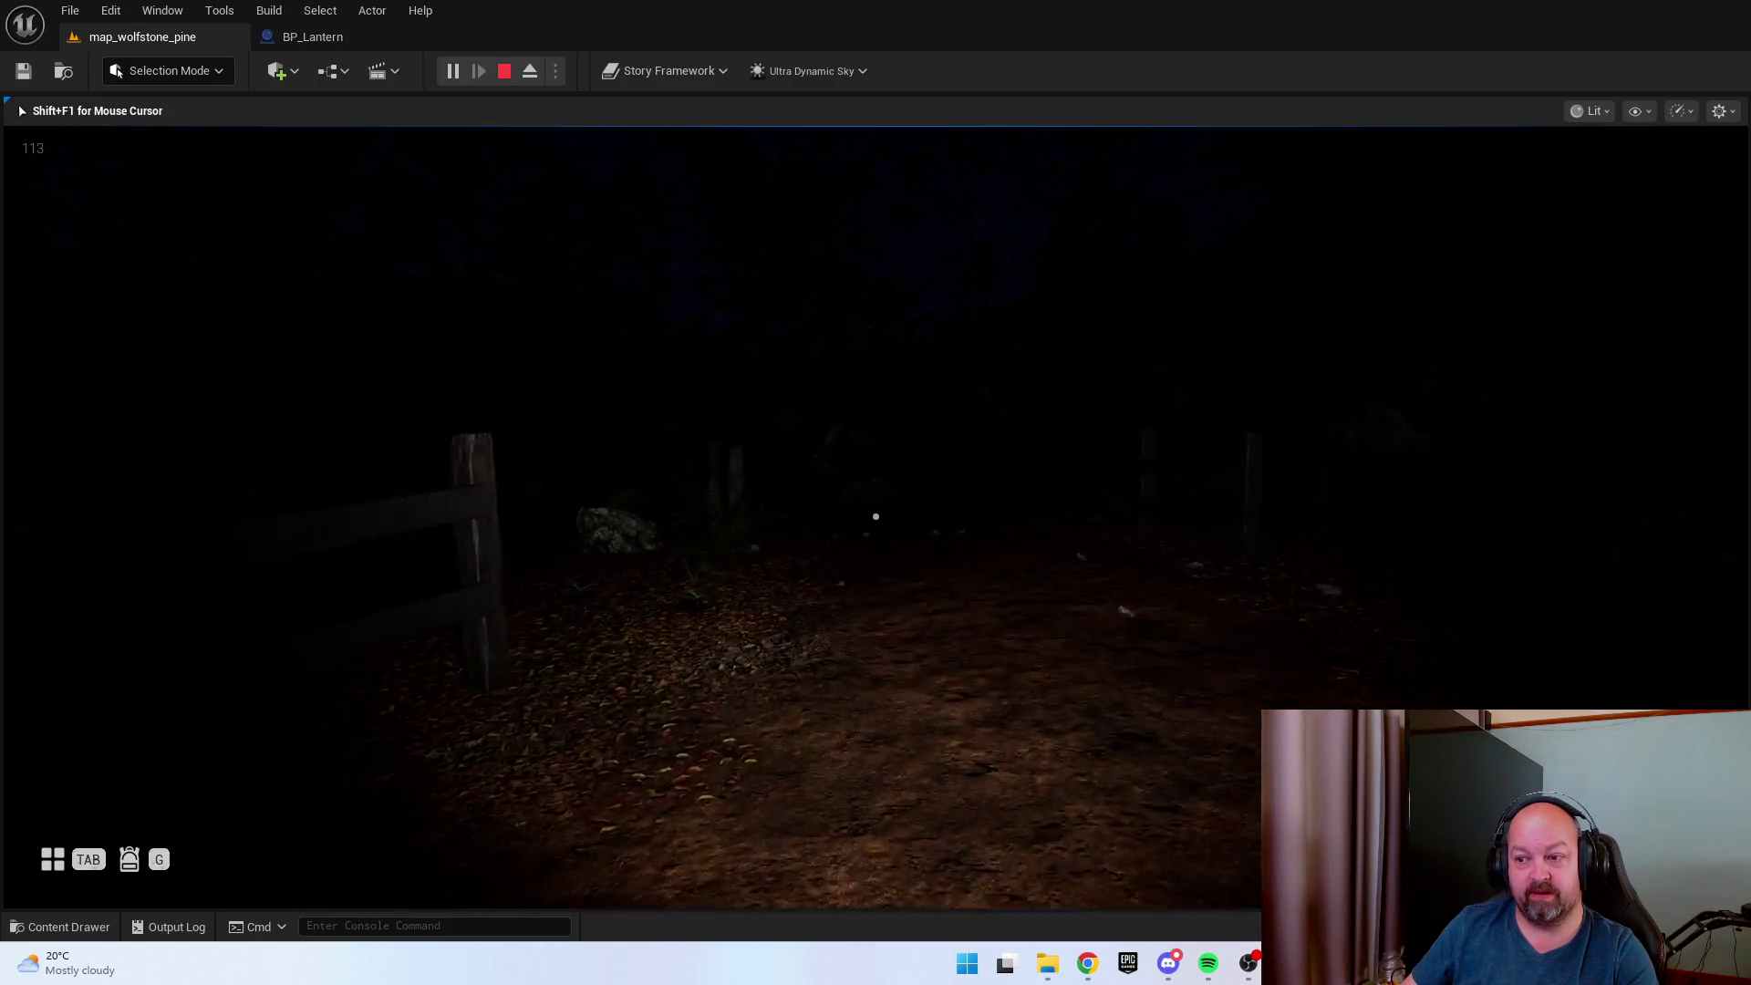
key(w)
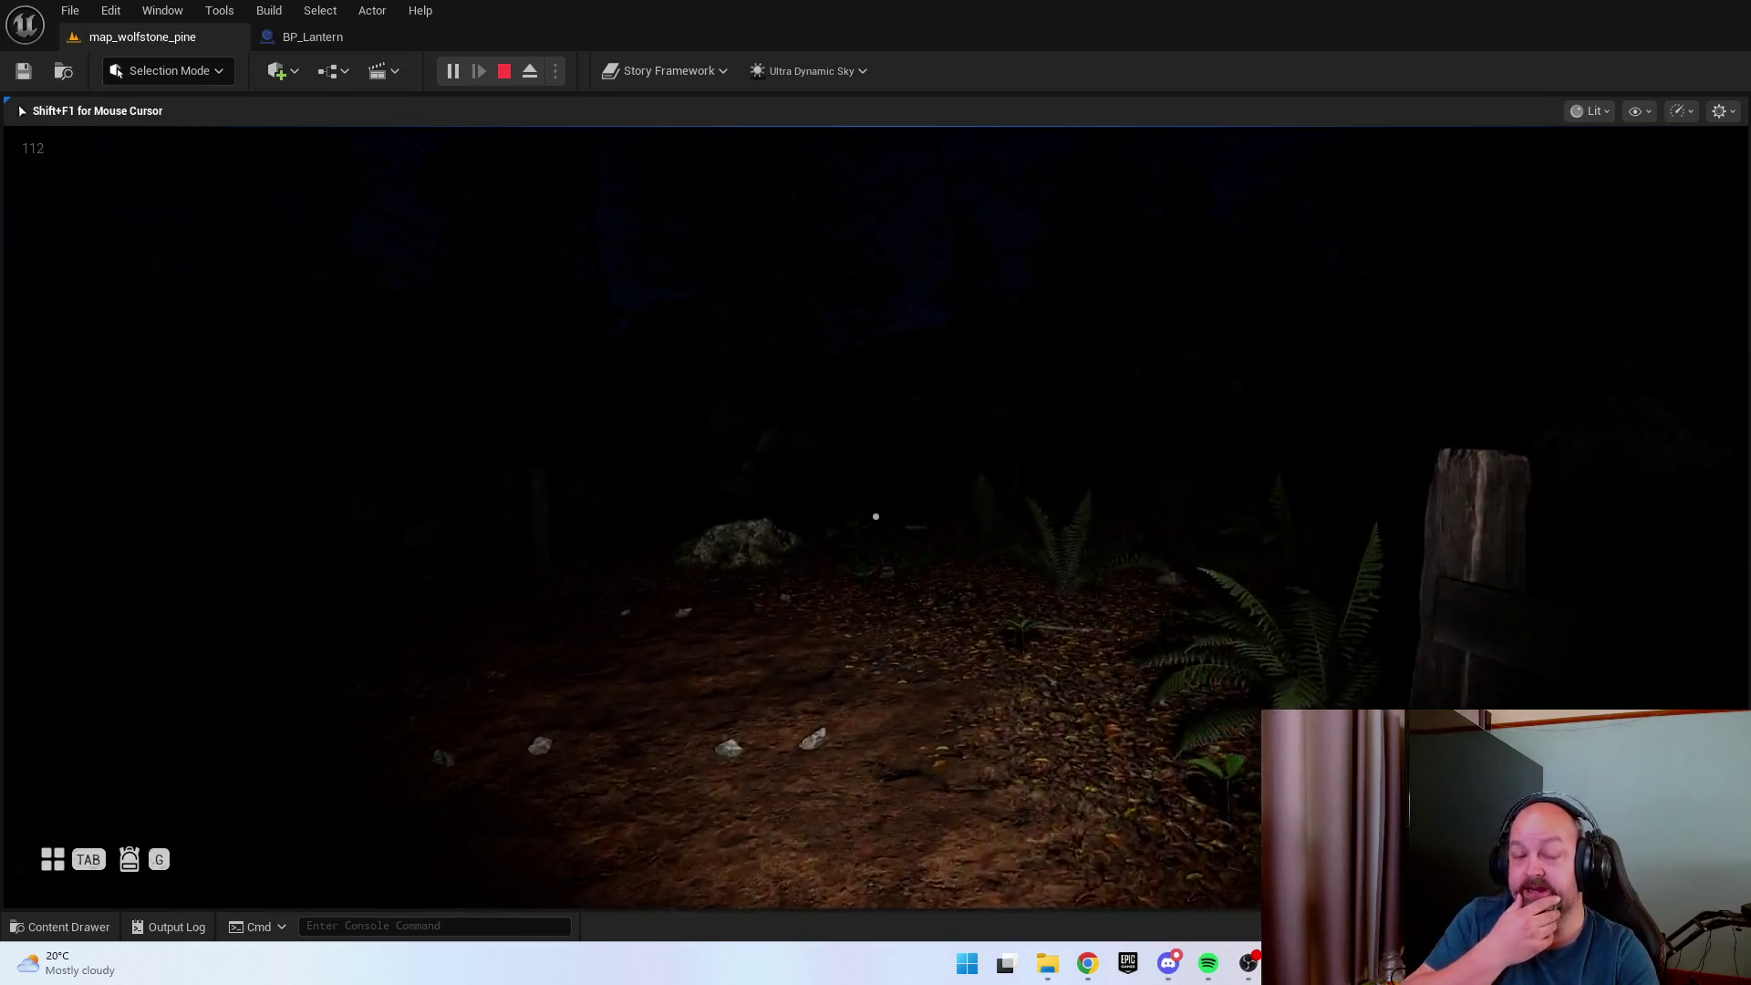
key(w)
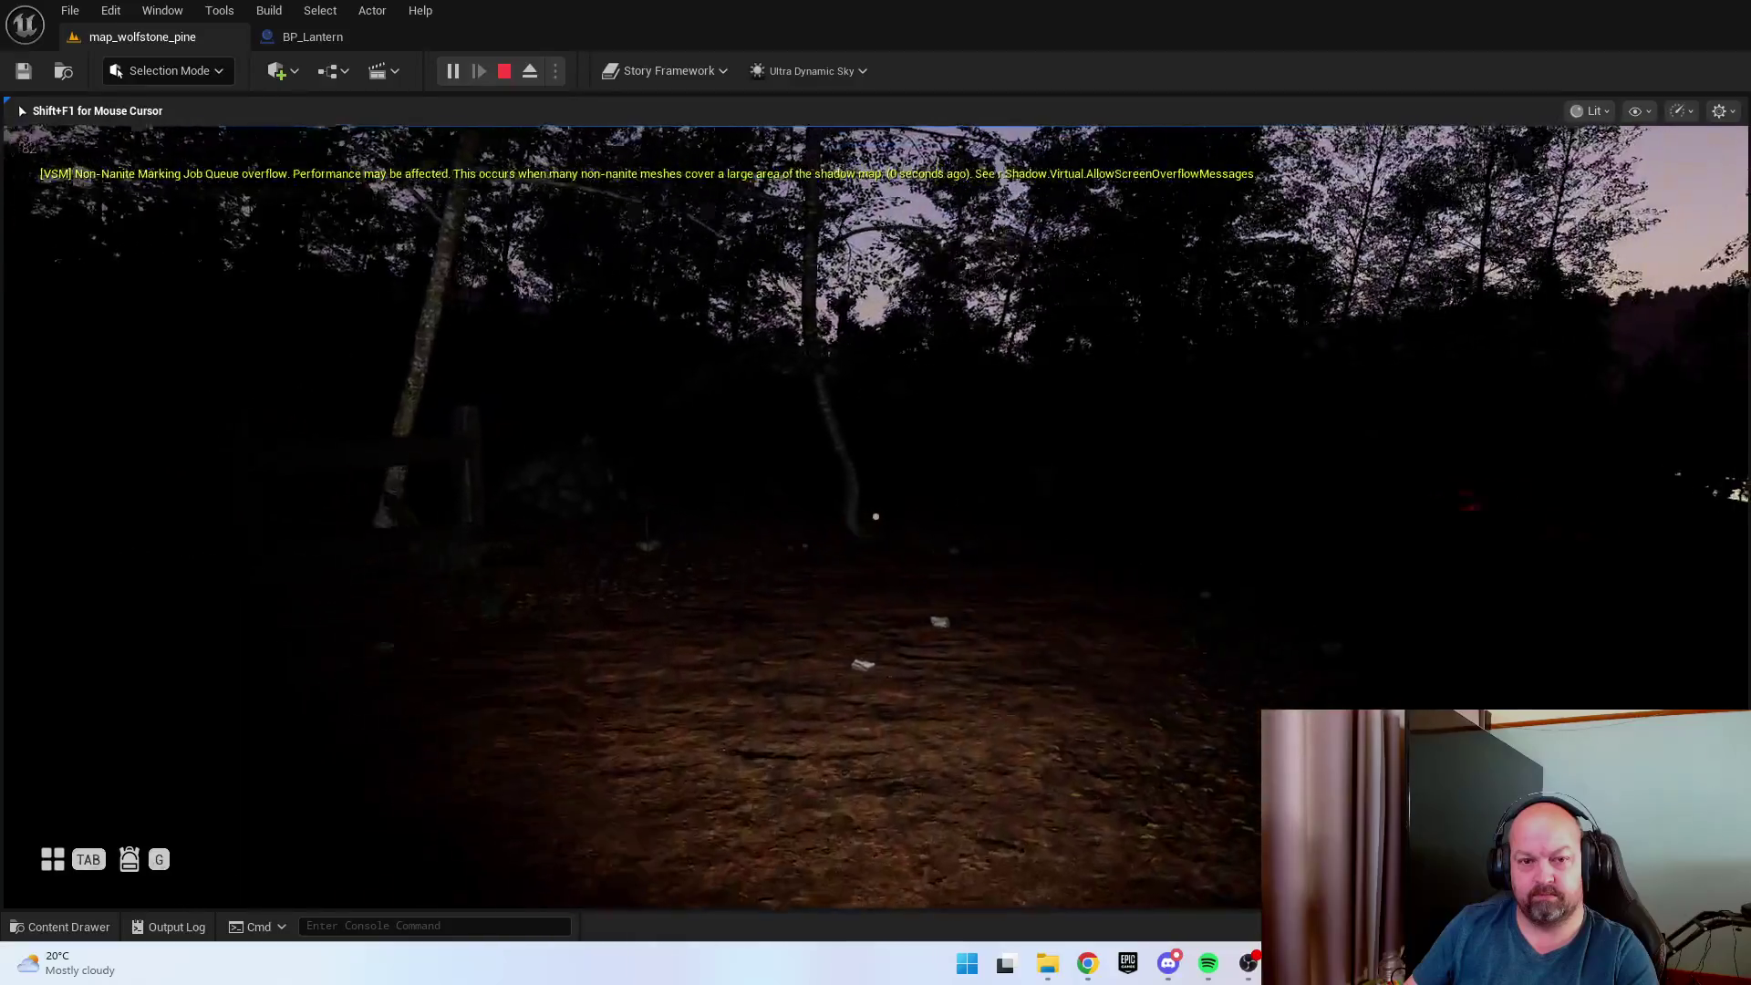
Walk the sunlit path toward the fences, look up at the daytime sky, then stop PIE.
key(w)
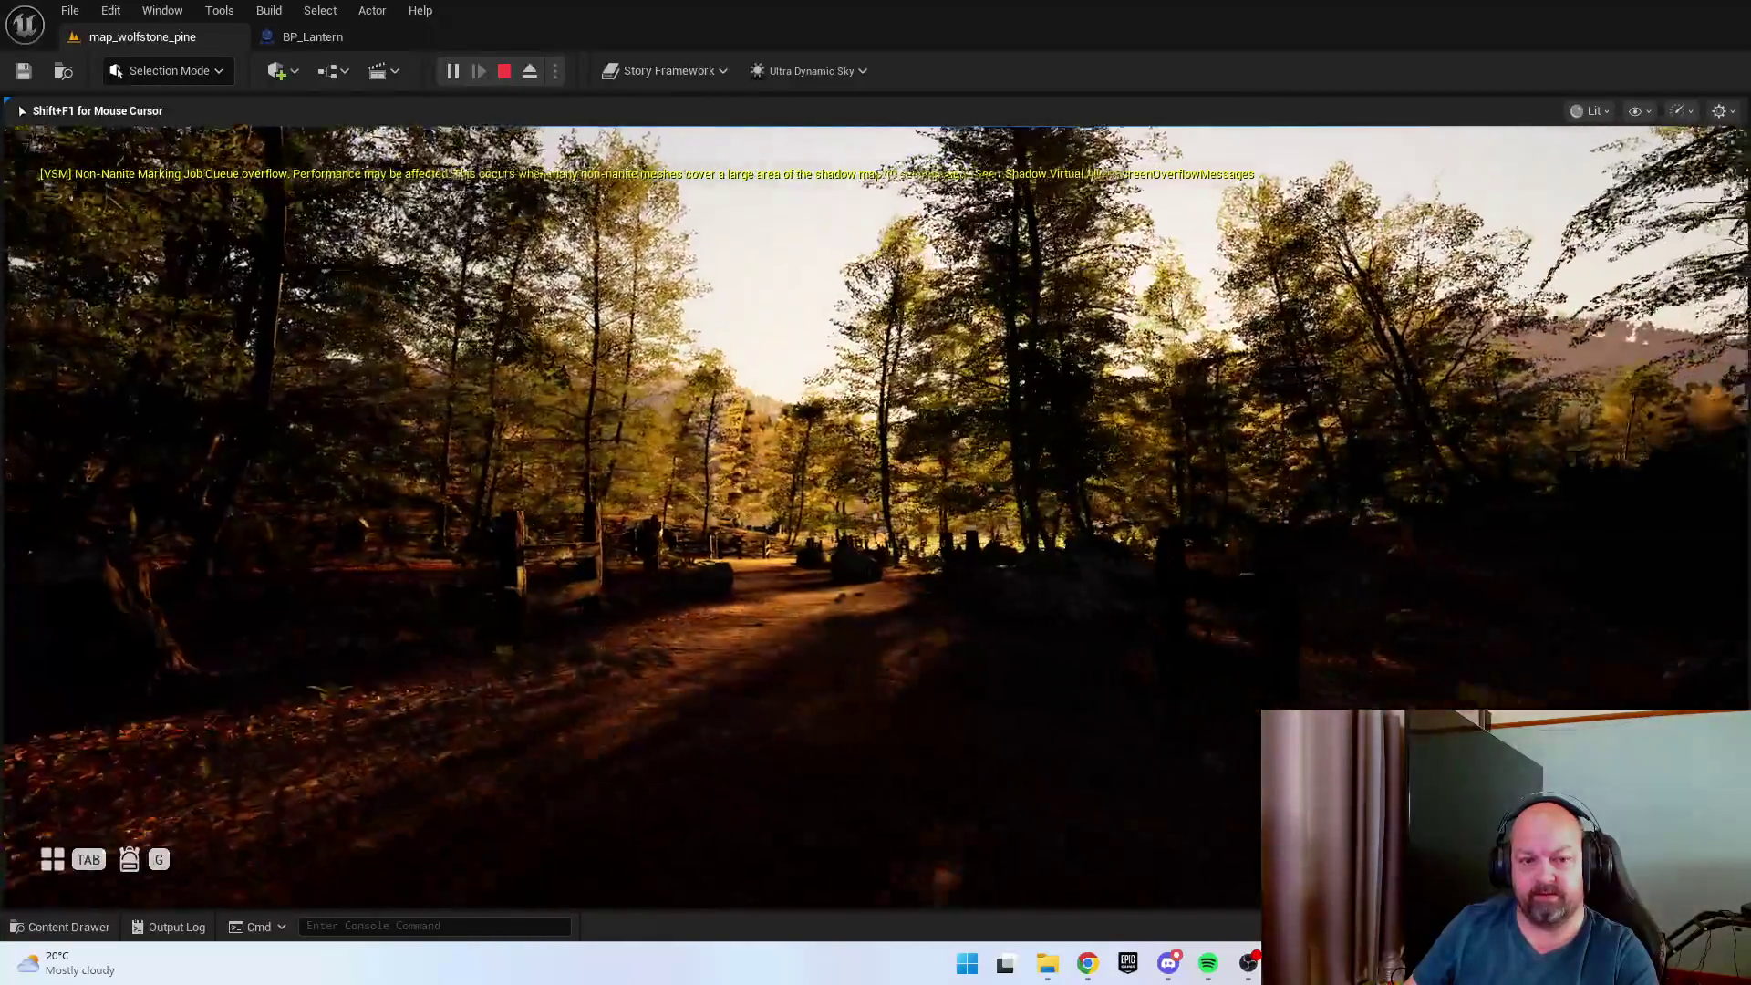
key(w)
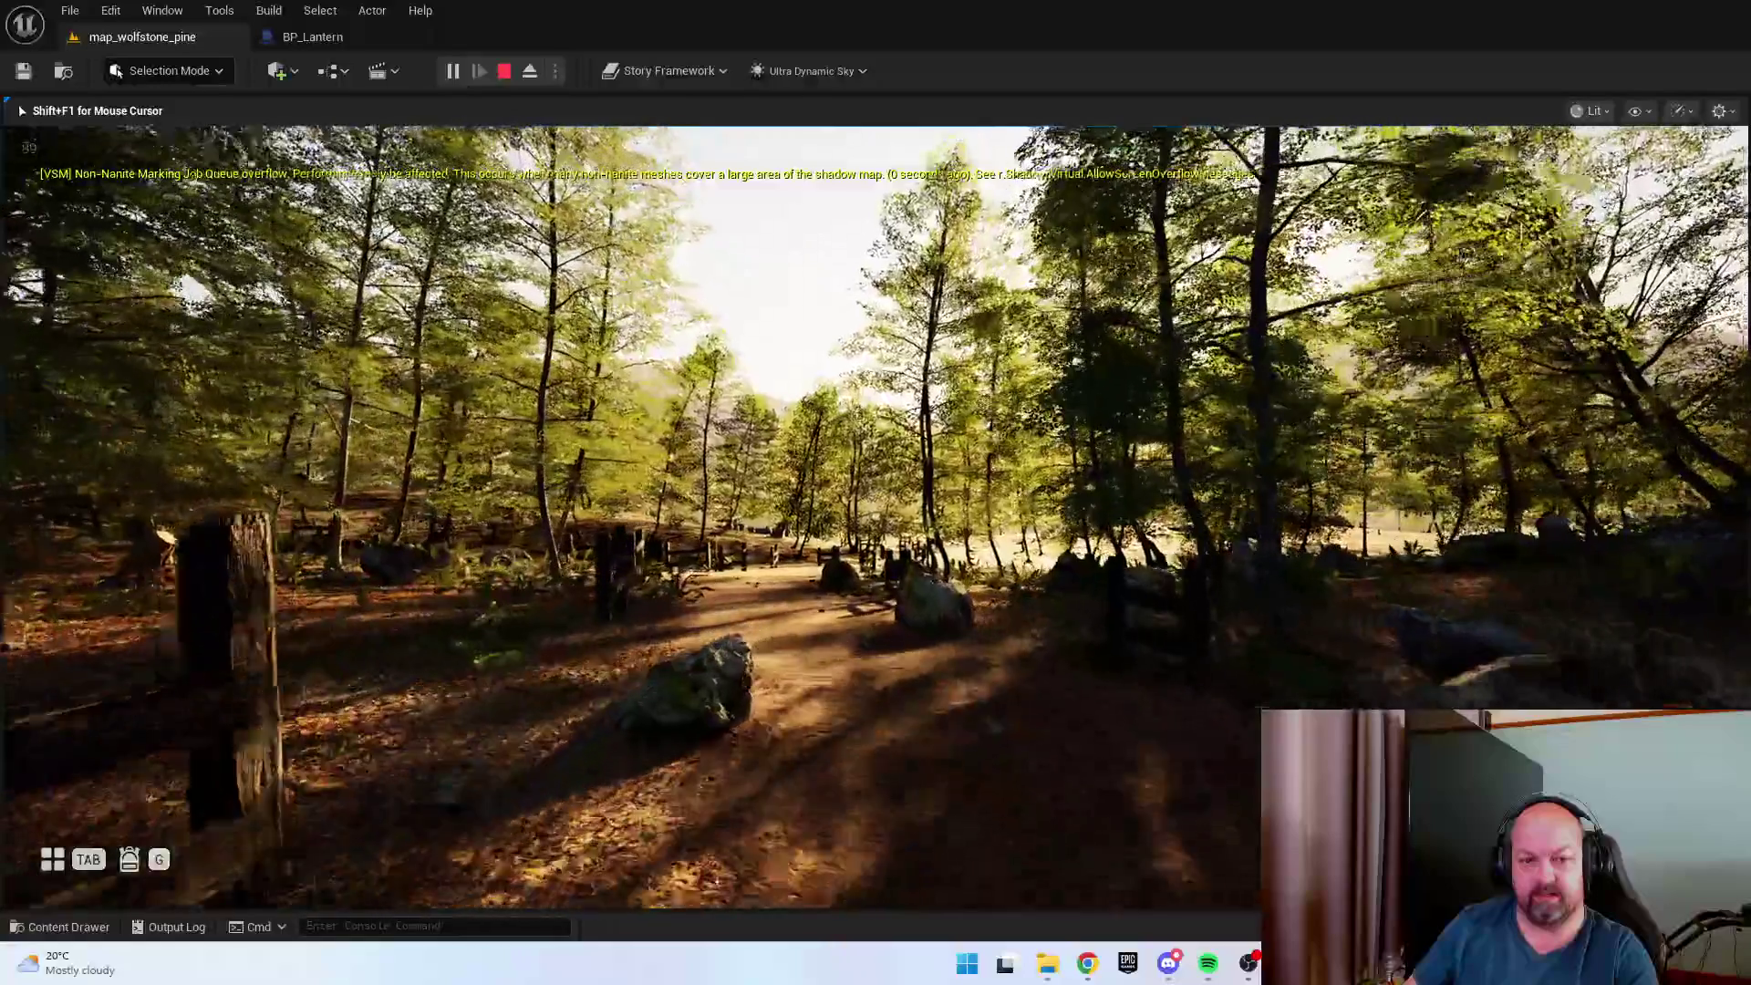
key(w)
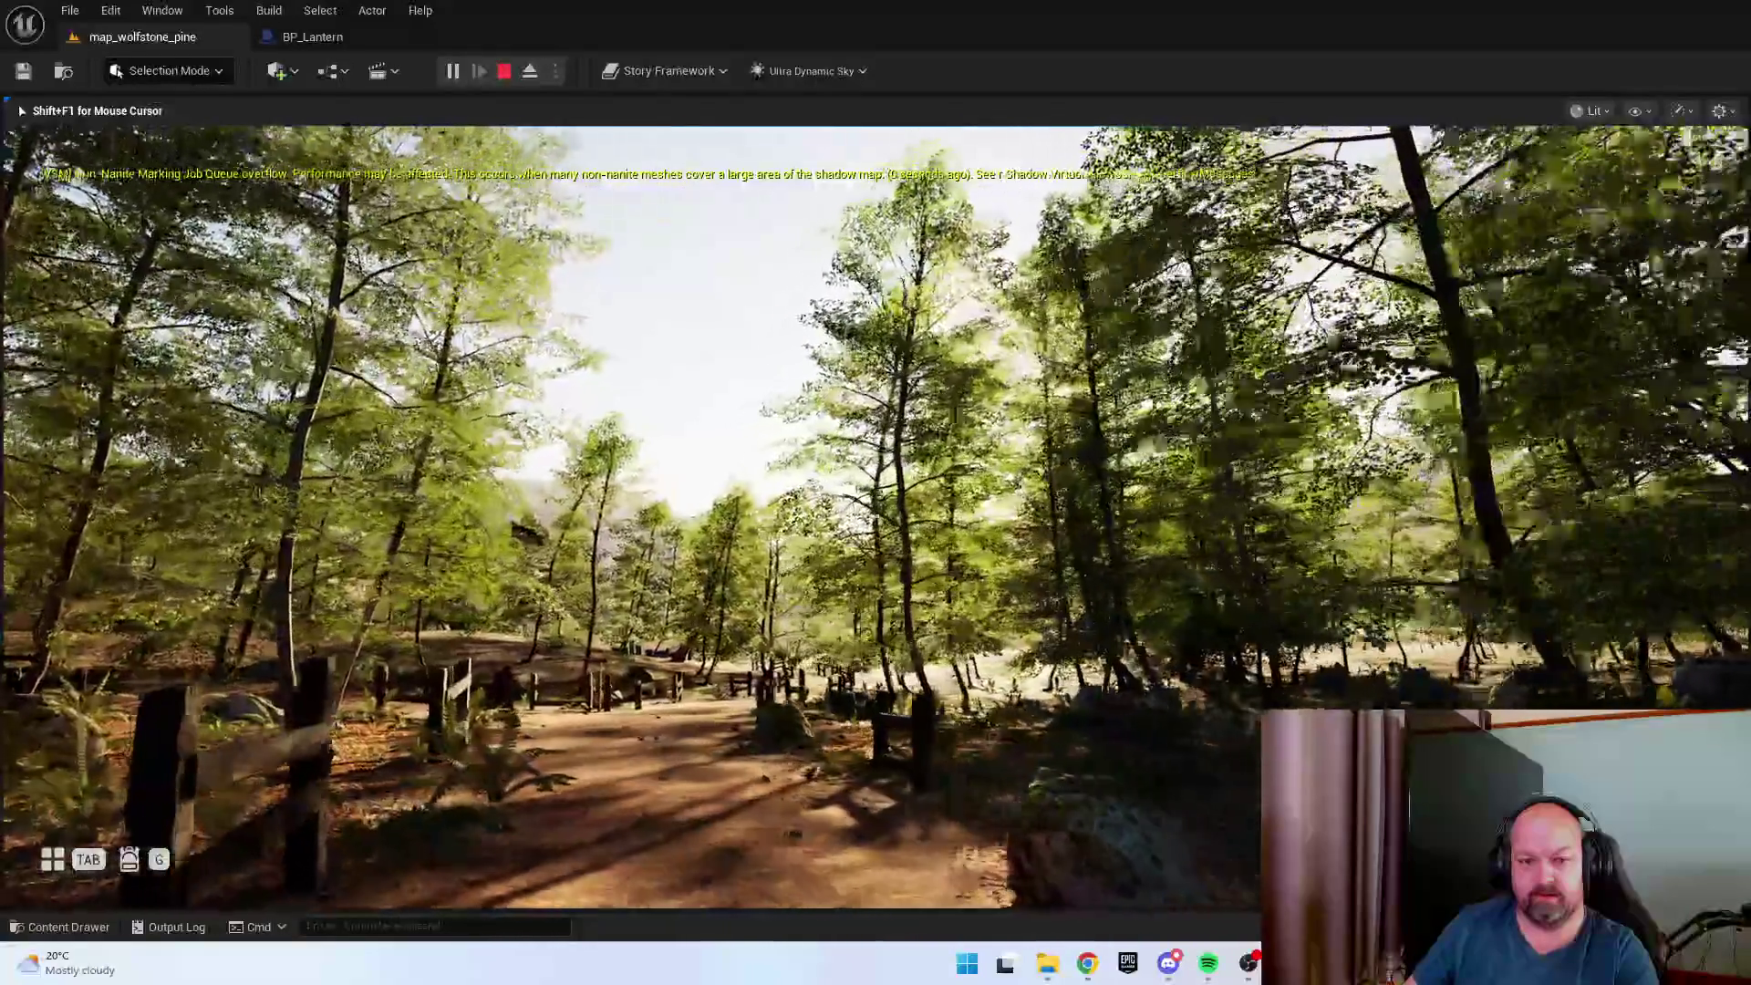
key(w)
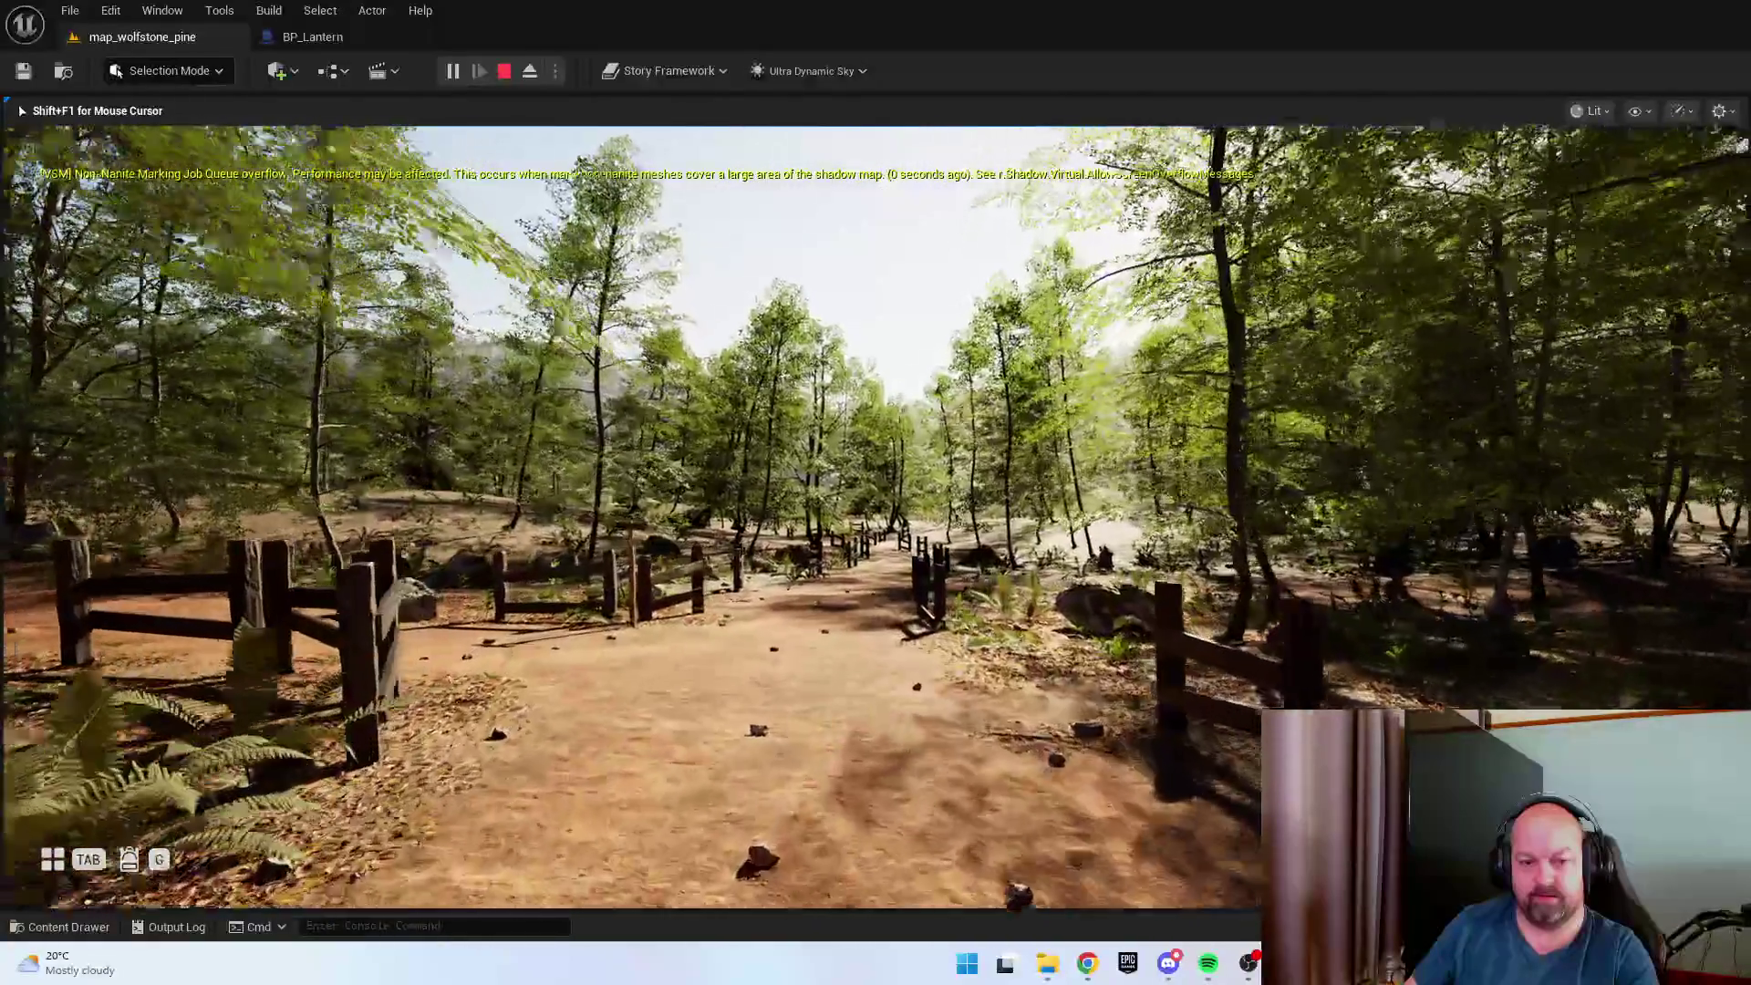
key(w)
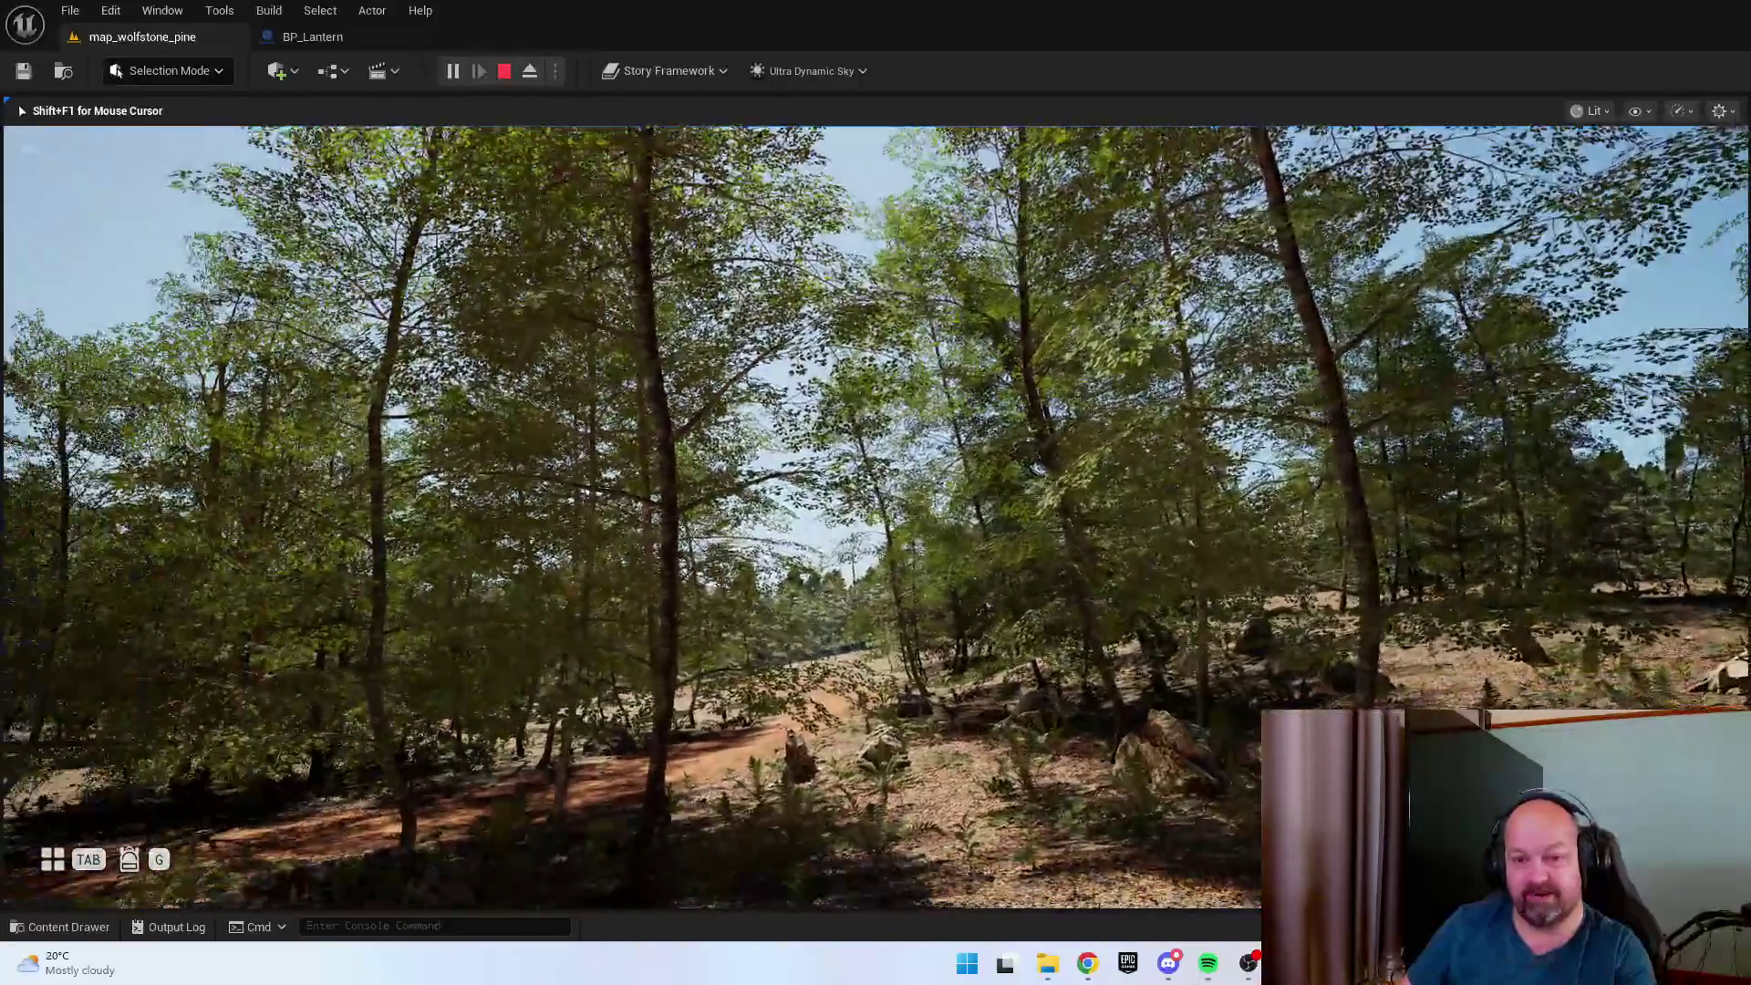
key(Escape)
Fly through the cabin wall in the editor viewport to inspect the interior.
mouse_move(1013, 542)
mouse_down()
mouse_move(1013, 456)
mouse_move(1013, 584)
mouse_move(1013, 475)
mouse_move(1013, 566)
mouse_move(1013, 493)
mouse_move(1008, 544)
mouse_up()
scroll(1013, 474, up, 2)
scroll(1013, 492, down, 2)
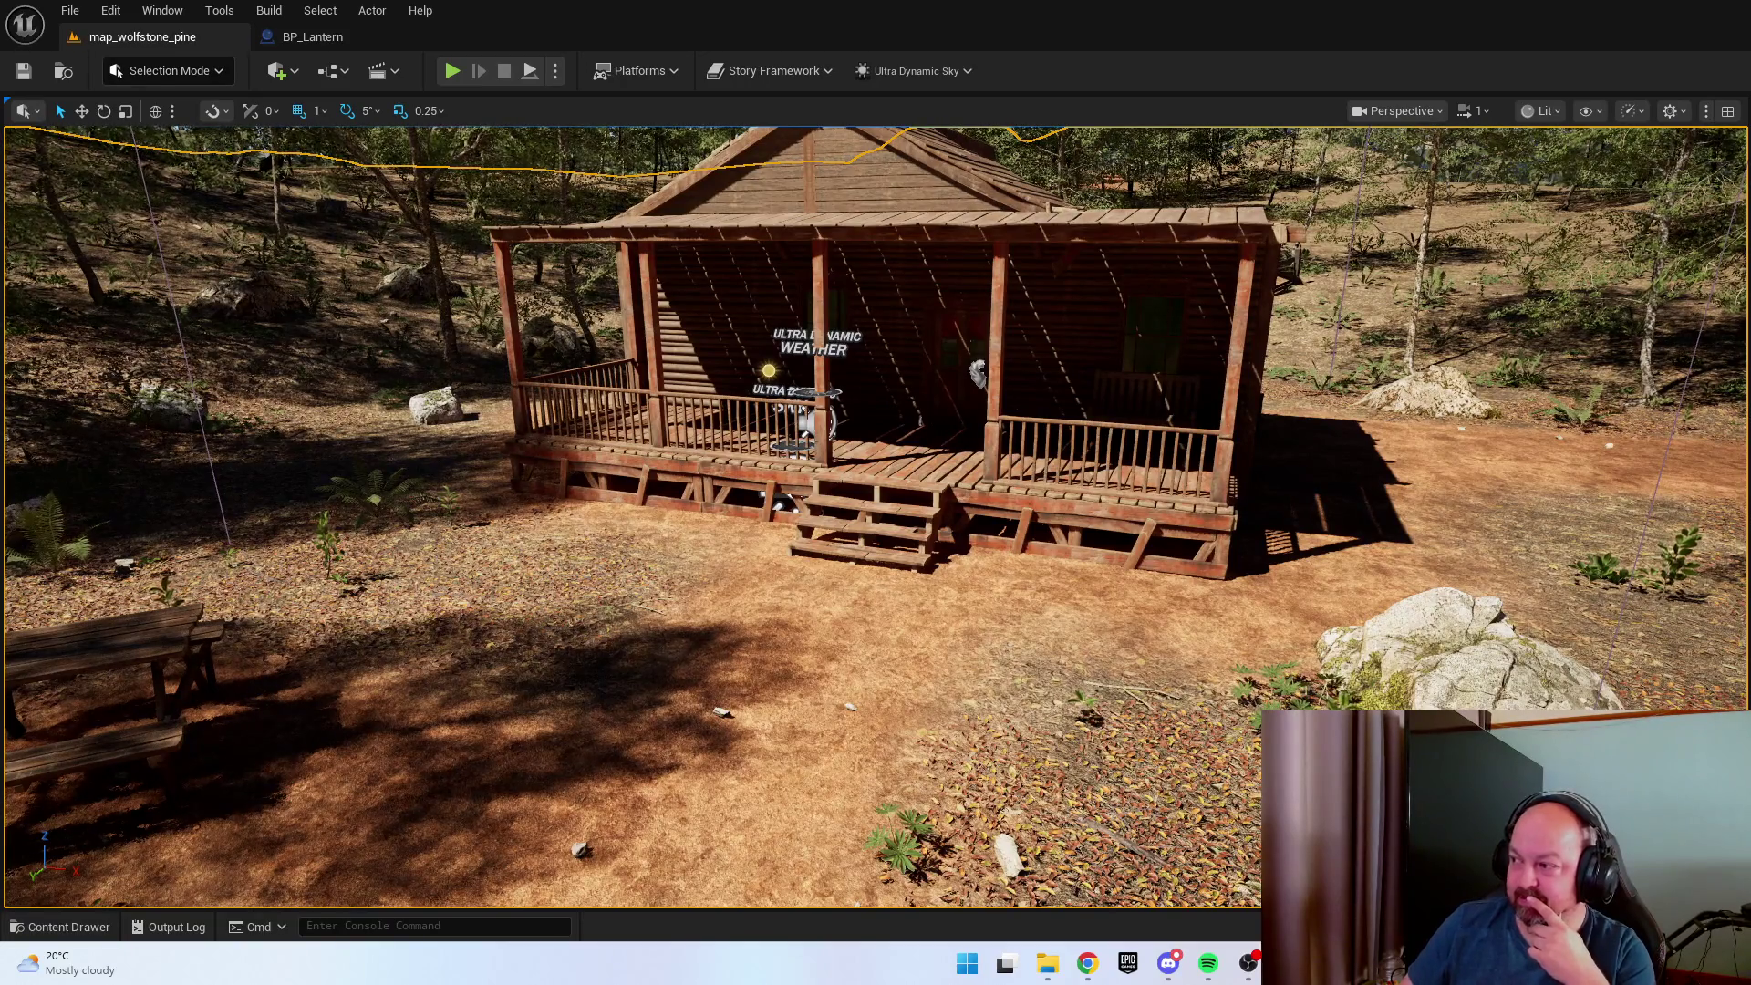
mouse_move(1008, 544)
mouse_down()
mouse_move(1007, 566)
mouse_move(981, 492)
mouse_up()
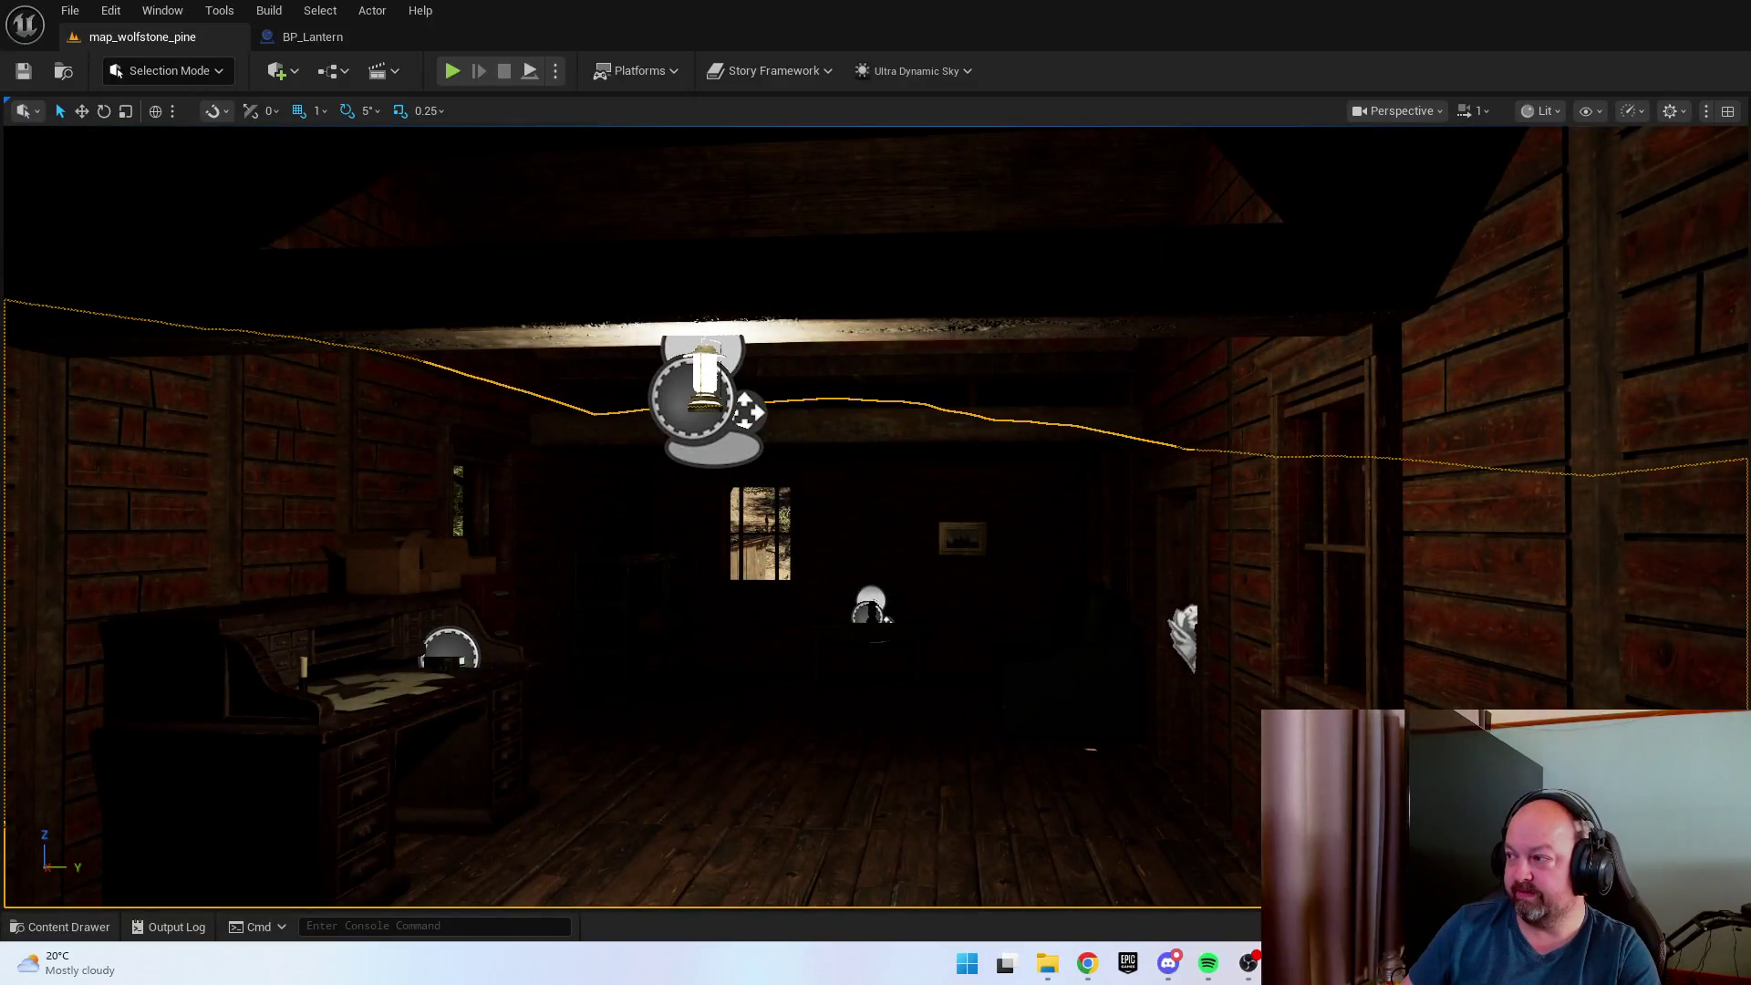
drag(1637, 410, 1637, 410)
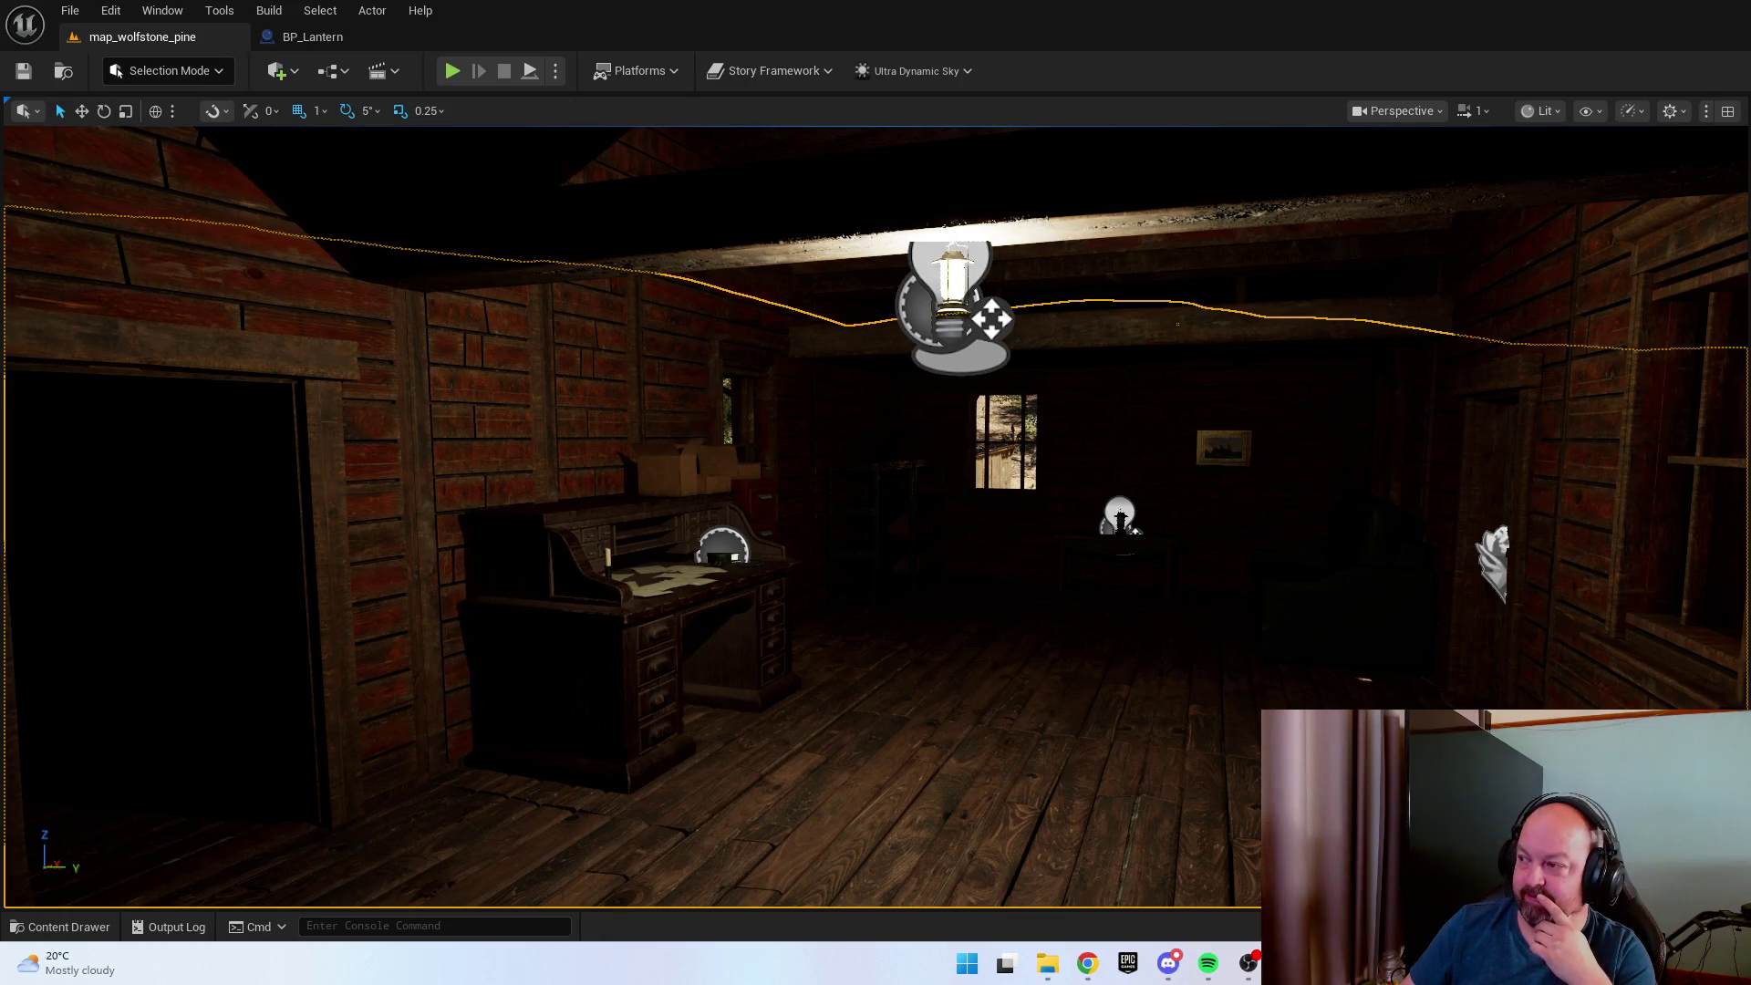
Fly out above the trees for an aerial view, then down to the path and select the landscape.
key(w)
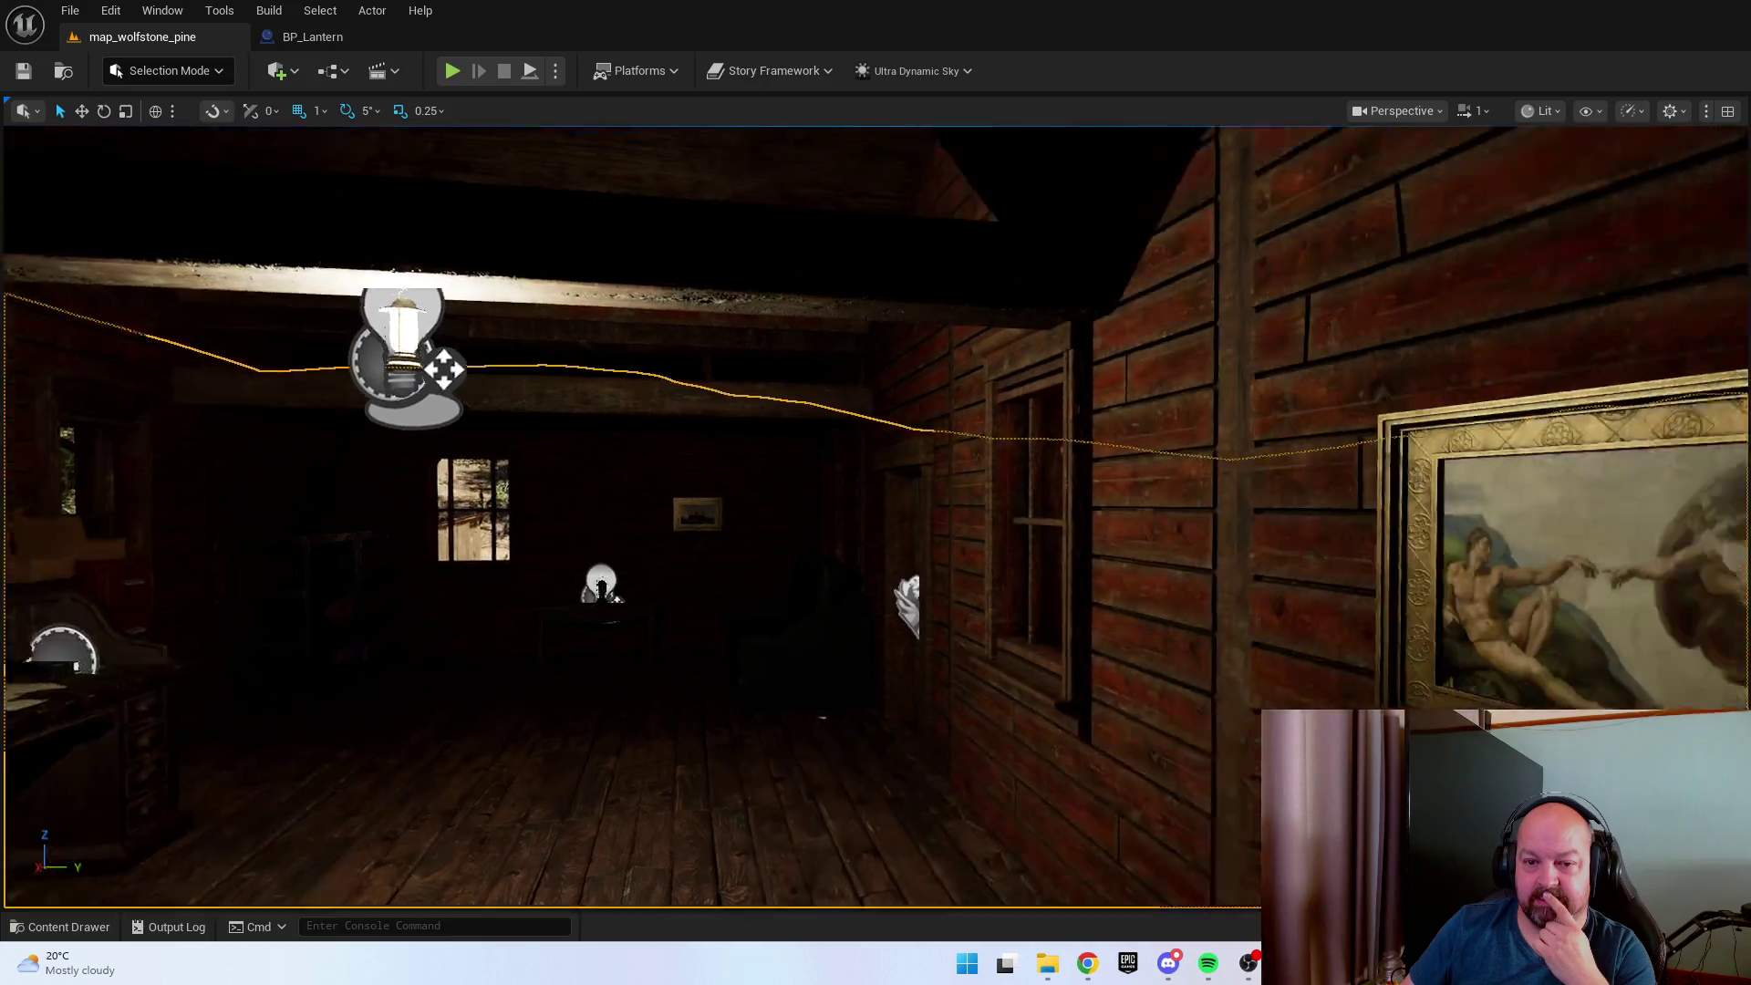
scroll(875, 511, up, 1)
key(s)
scroll(876, 511, up, 2)
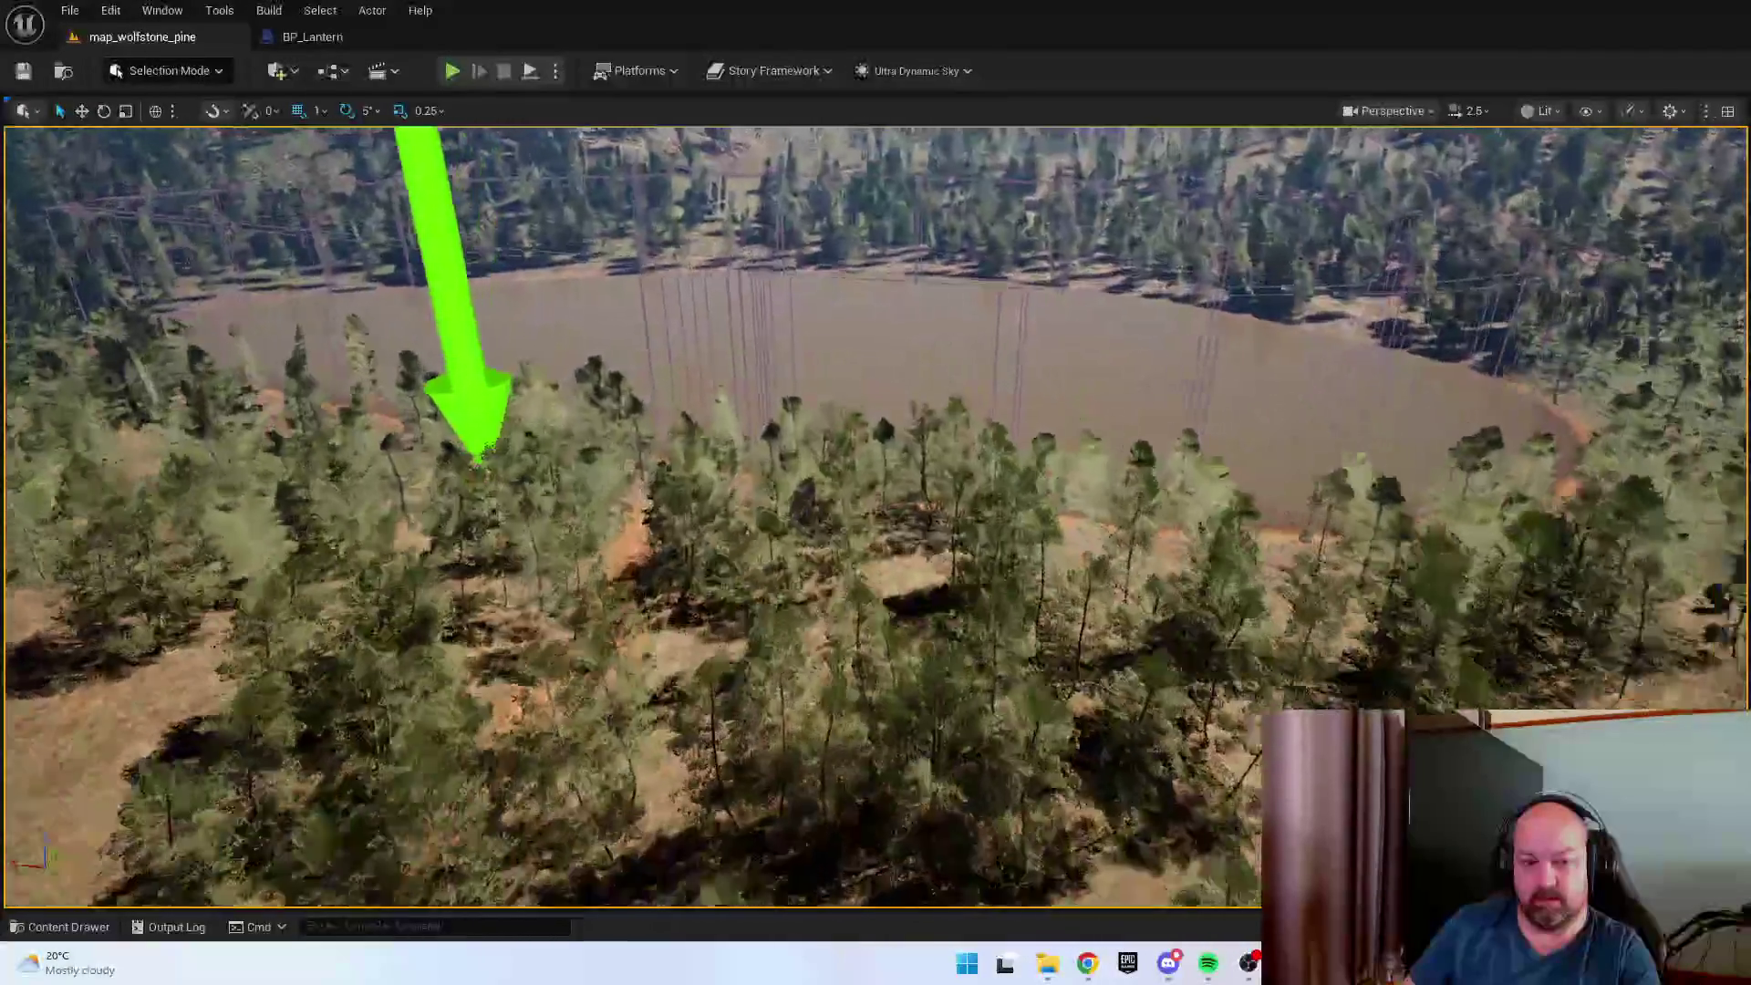
key(w)
key(w)
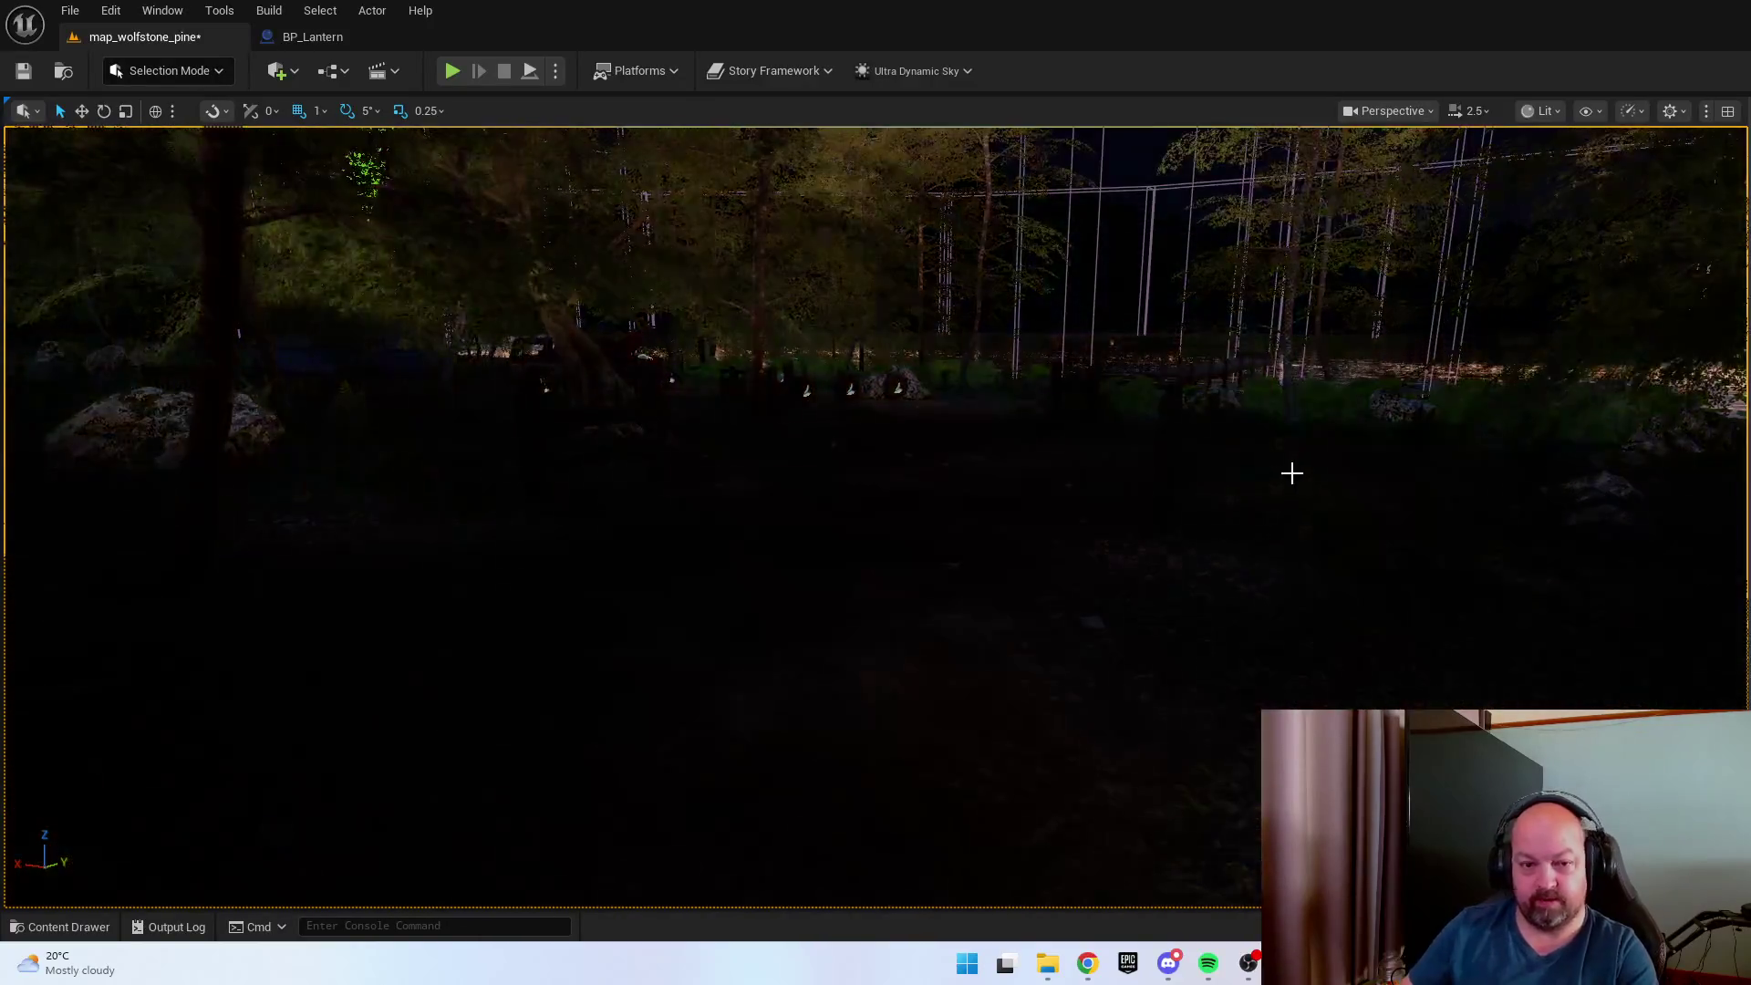
right_click(872, 643)
Start a night PIE session with Alt+P and walk between the fence posts through the gate.
key(Escape)
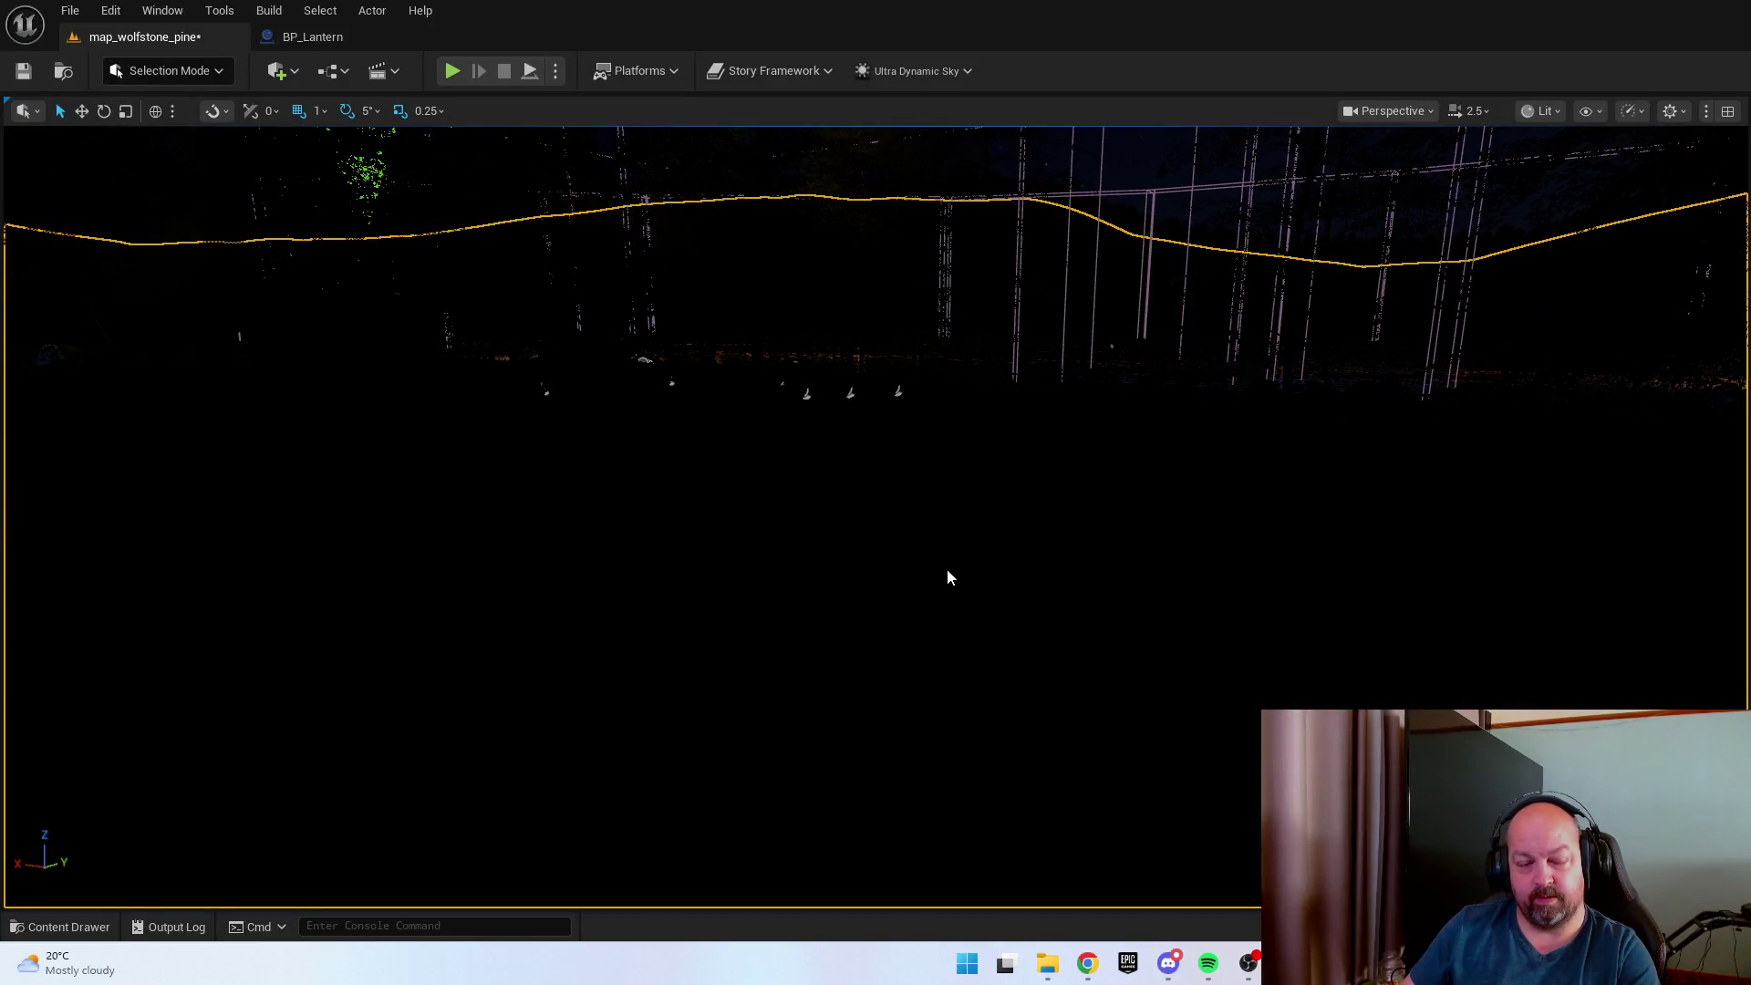
key(alt+p)
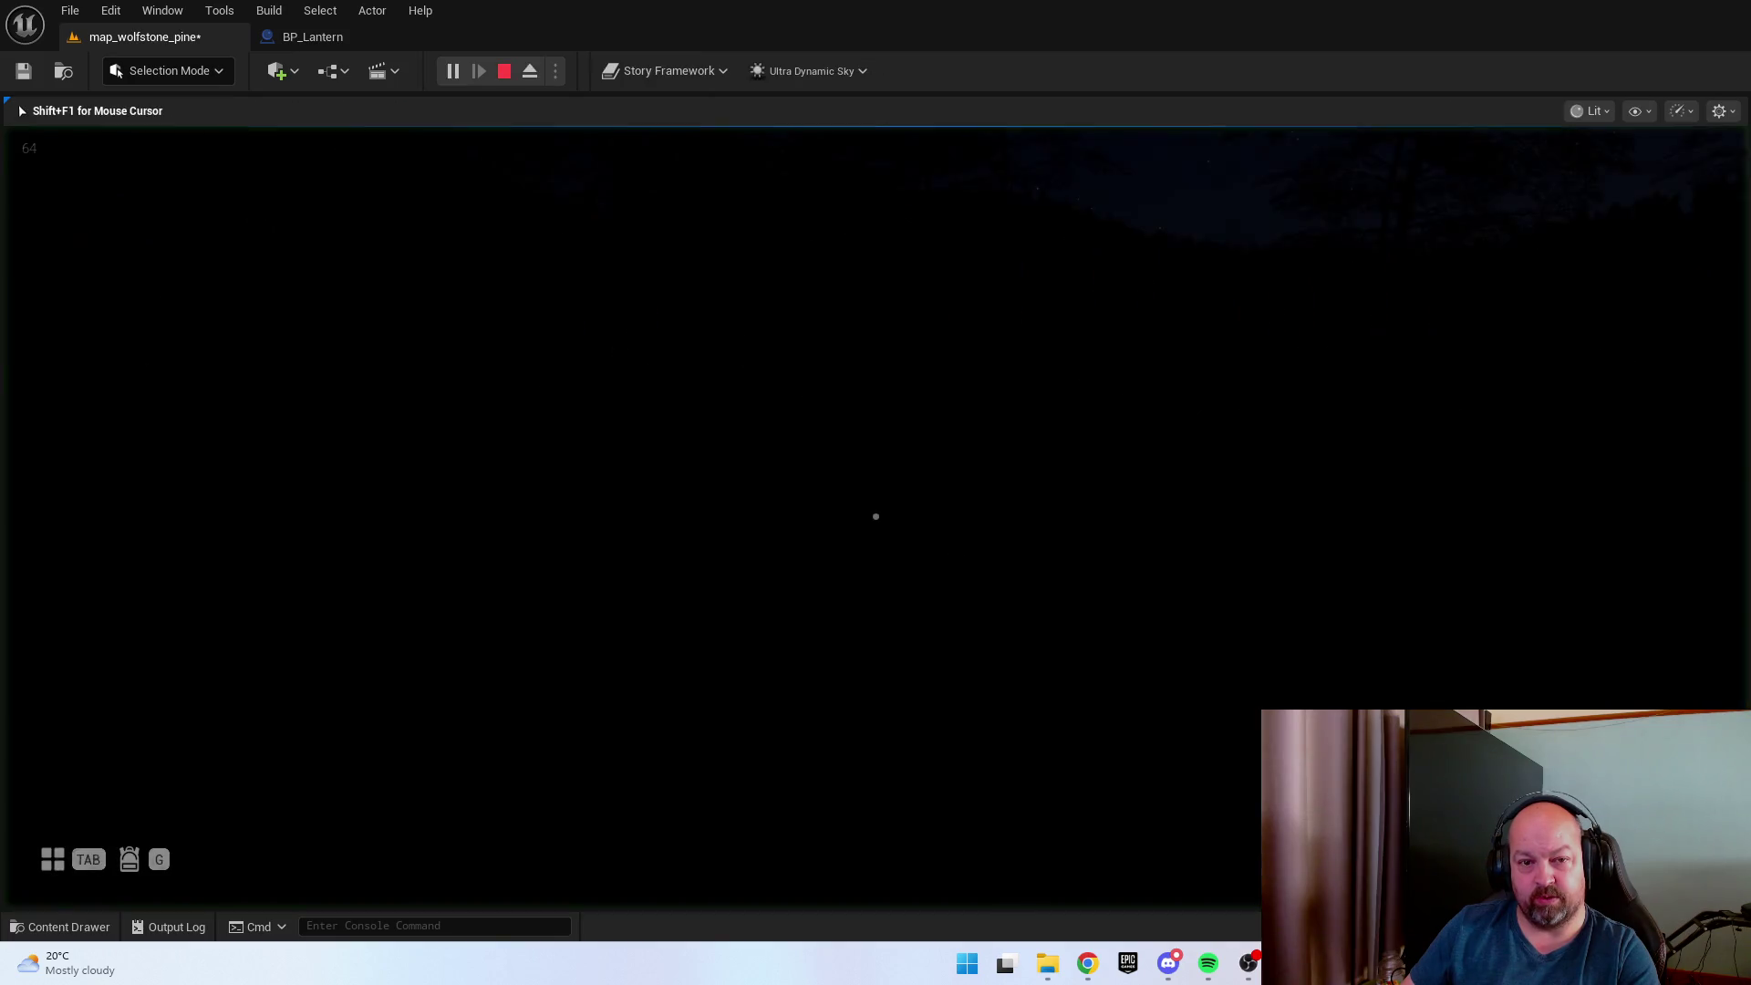
key(w)
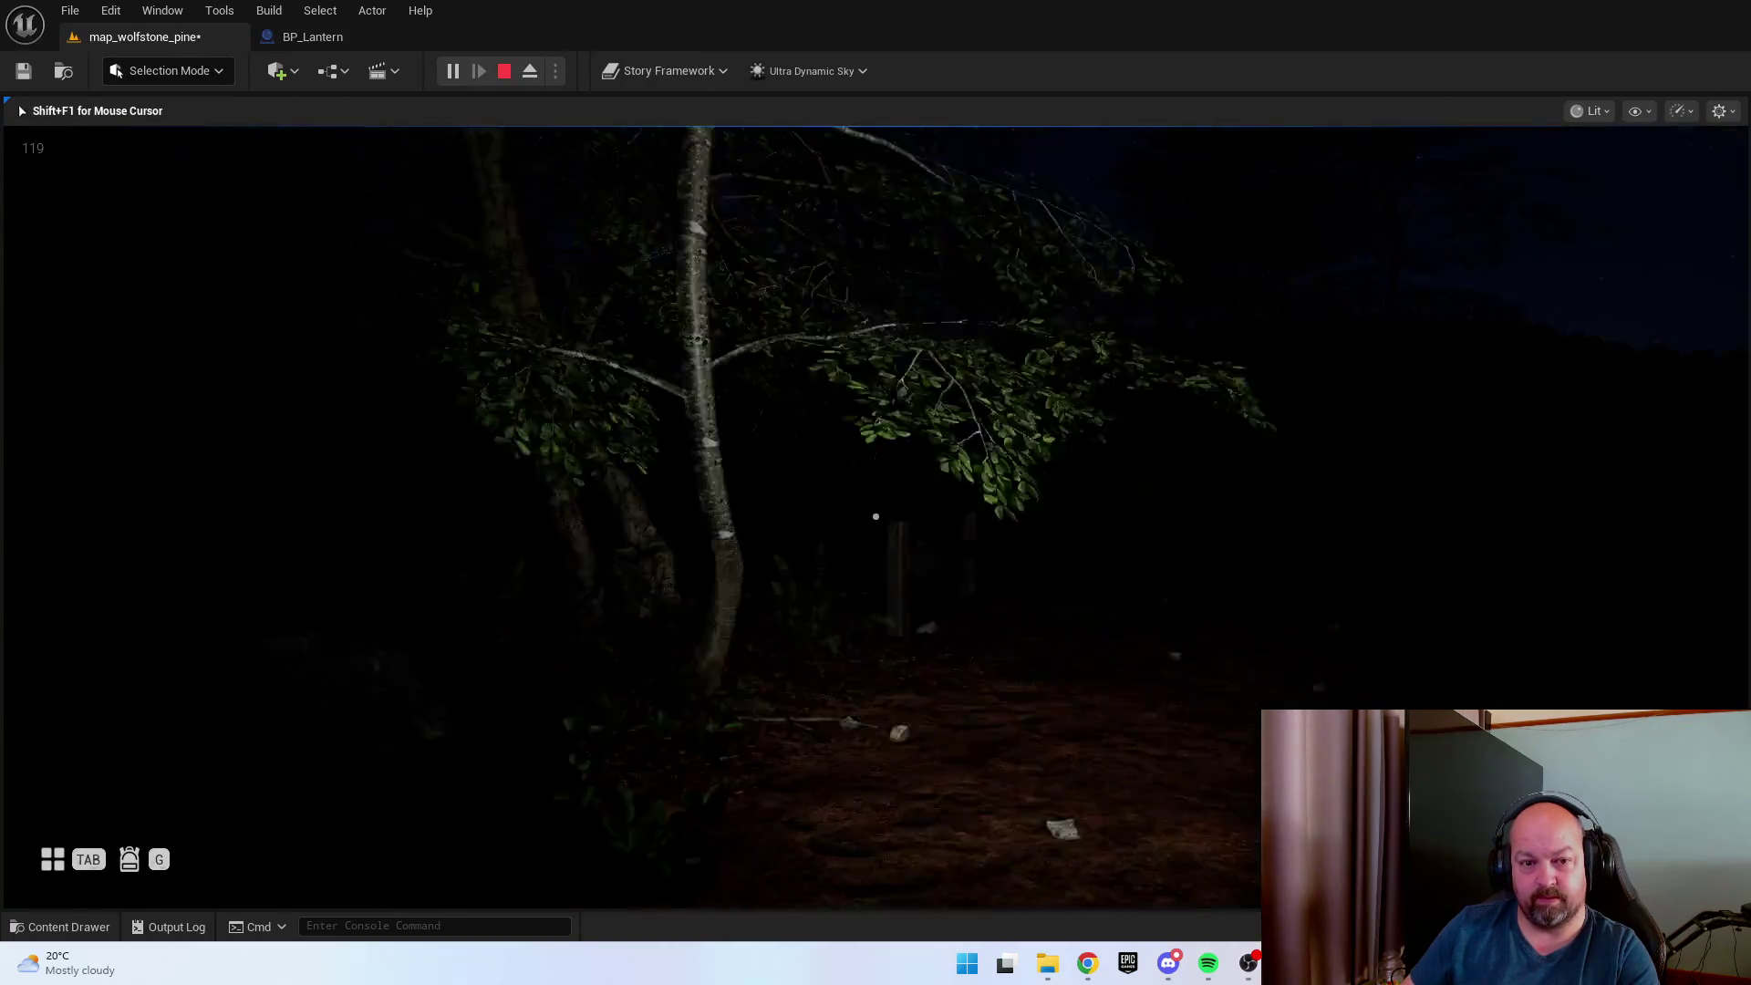
key(w)
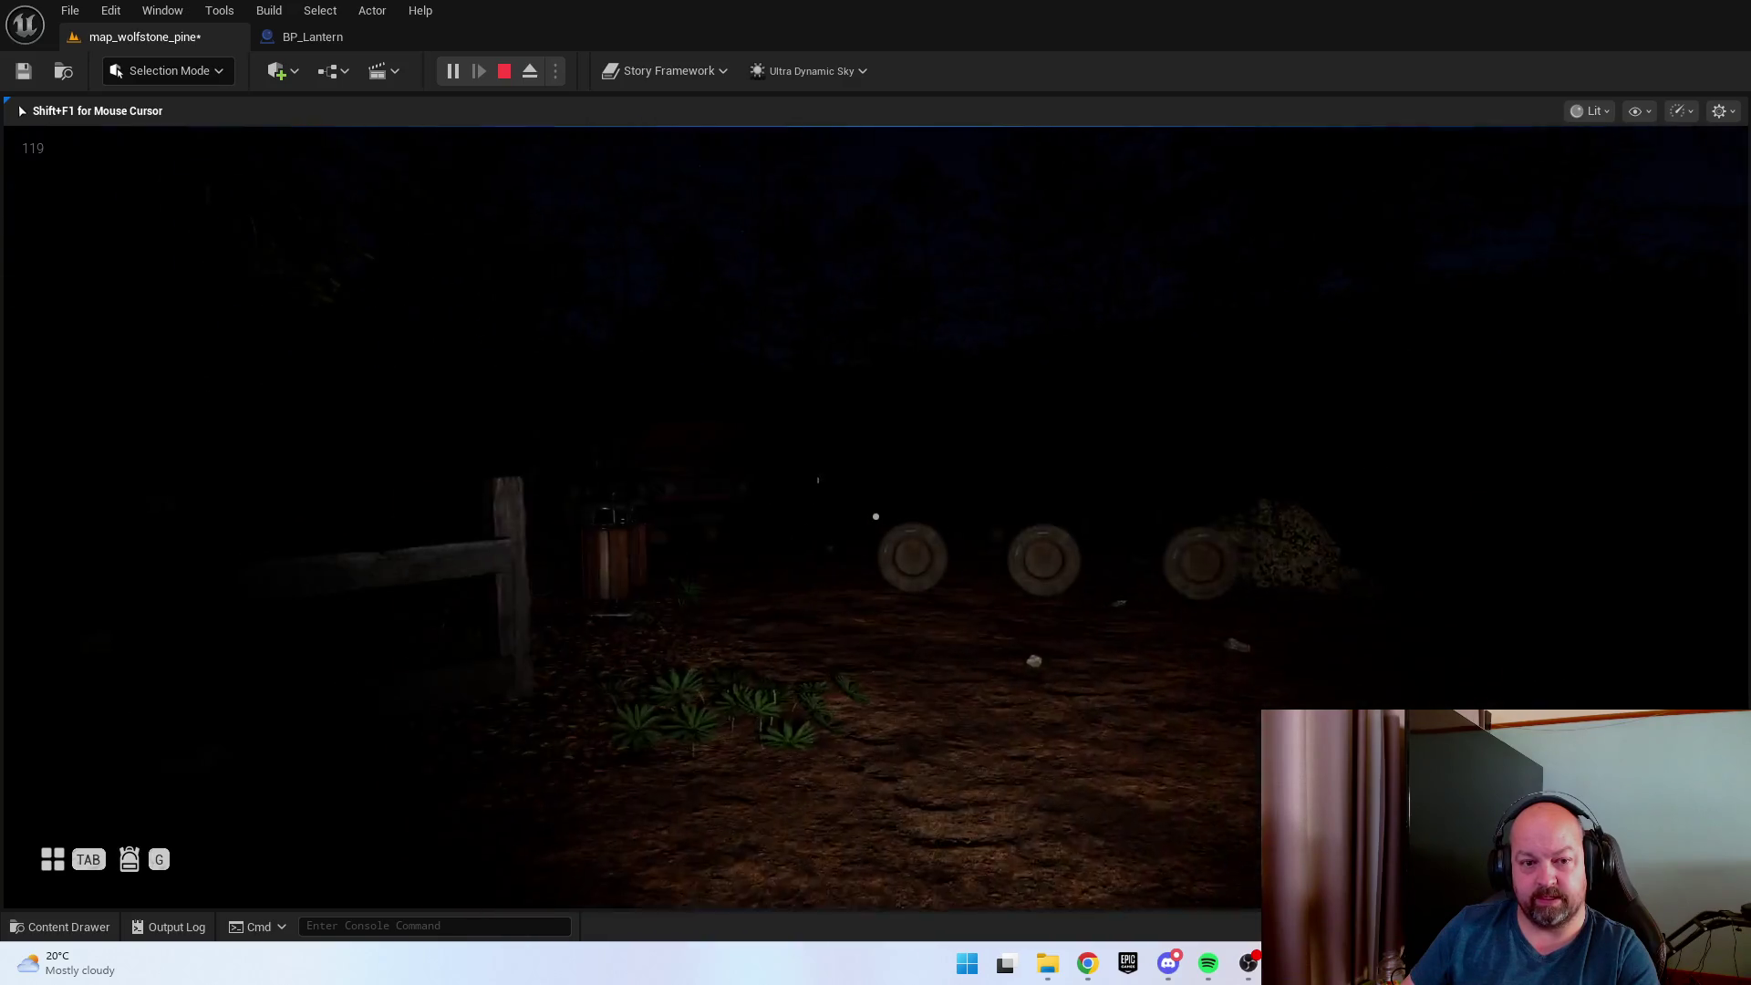
key(w)
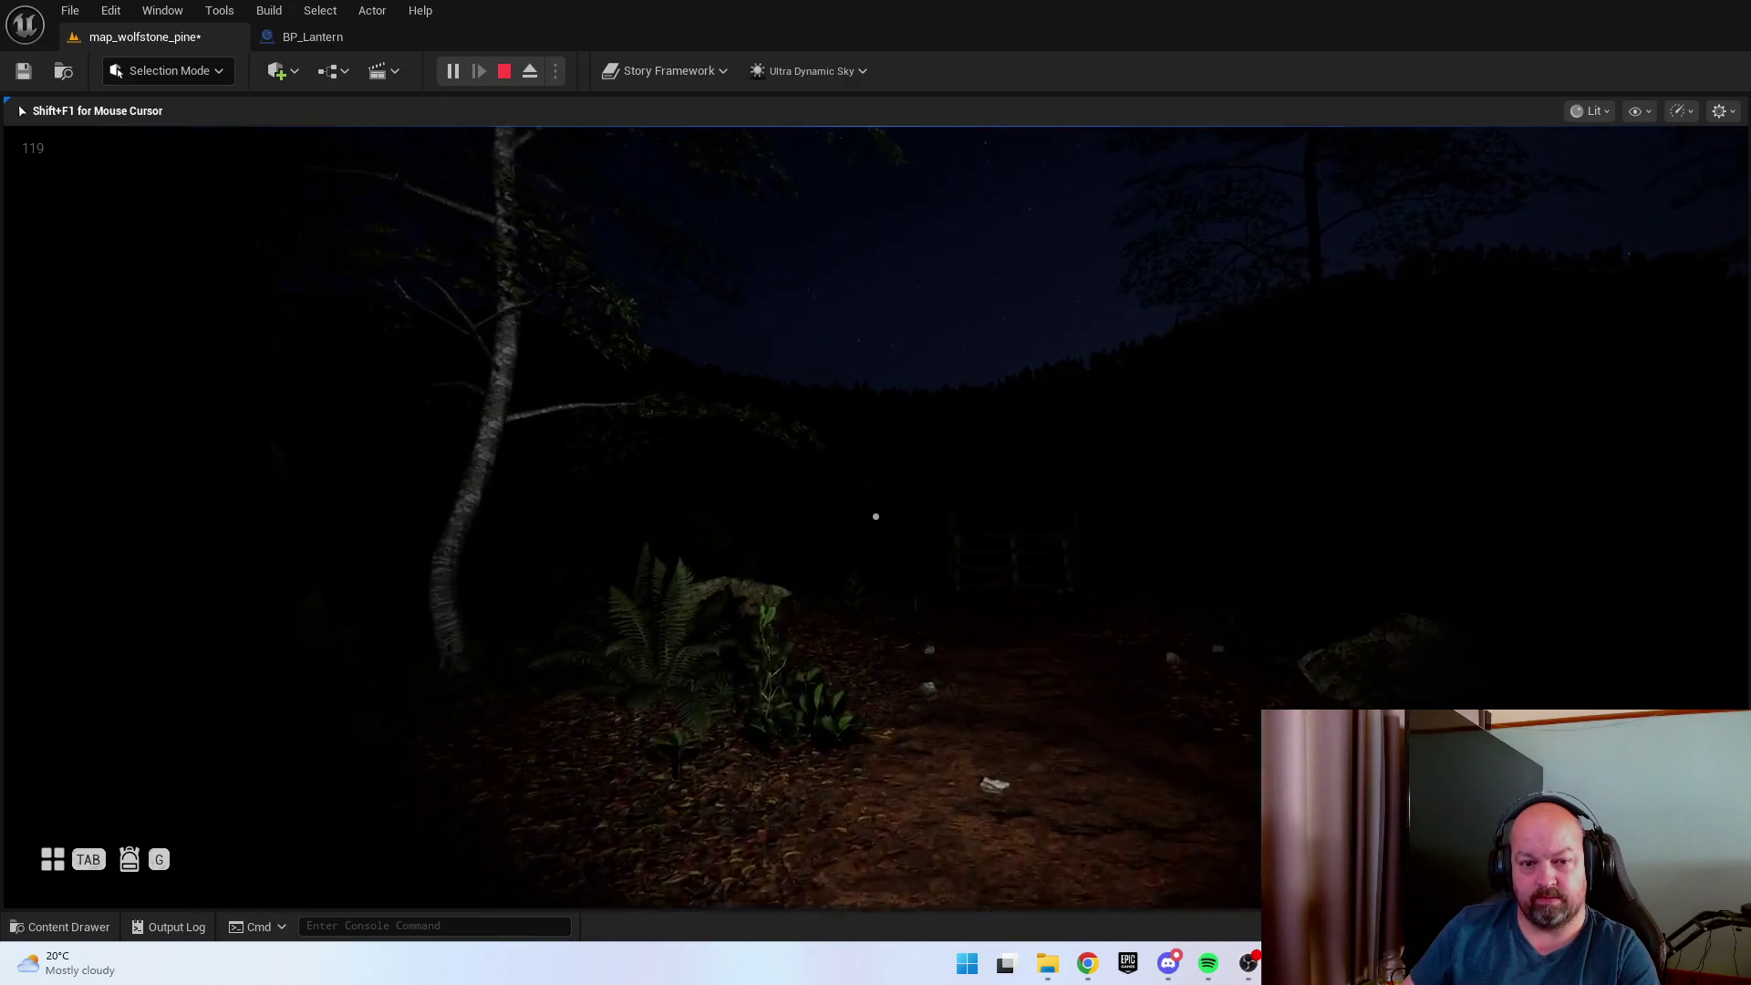
key(w)
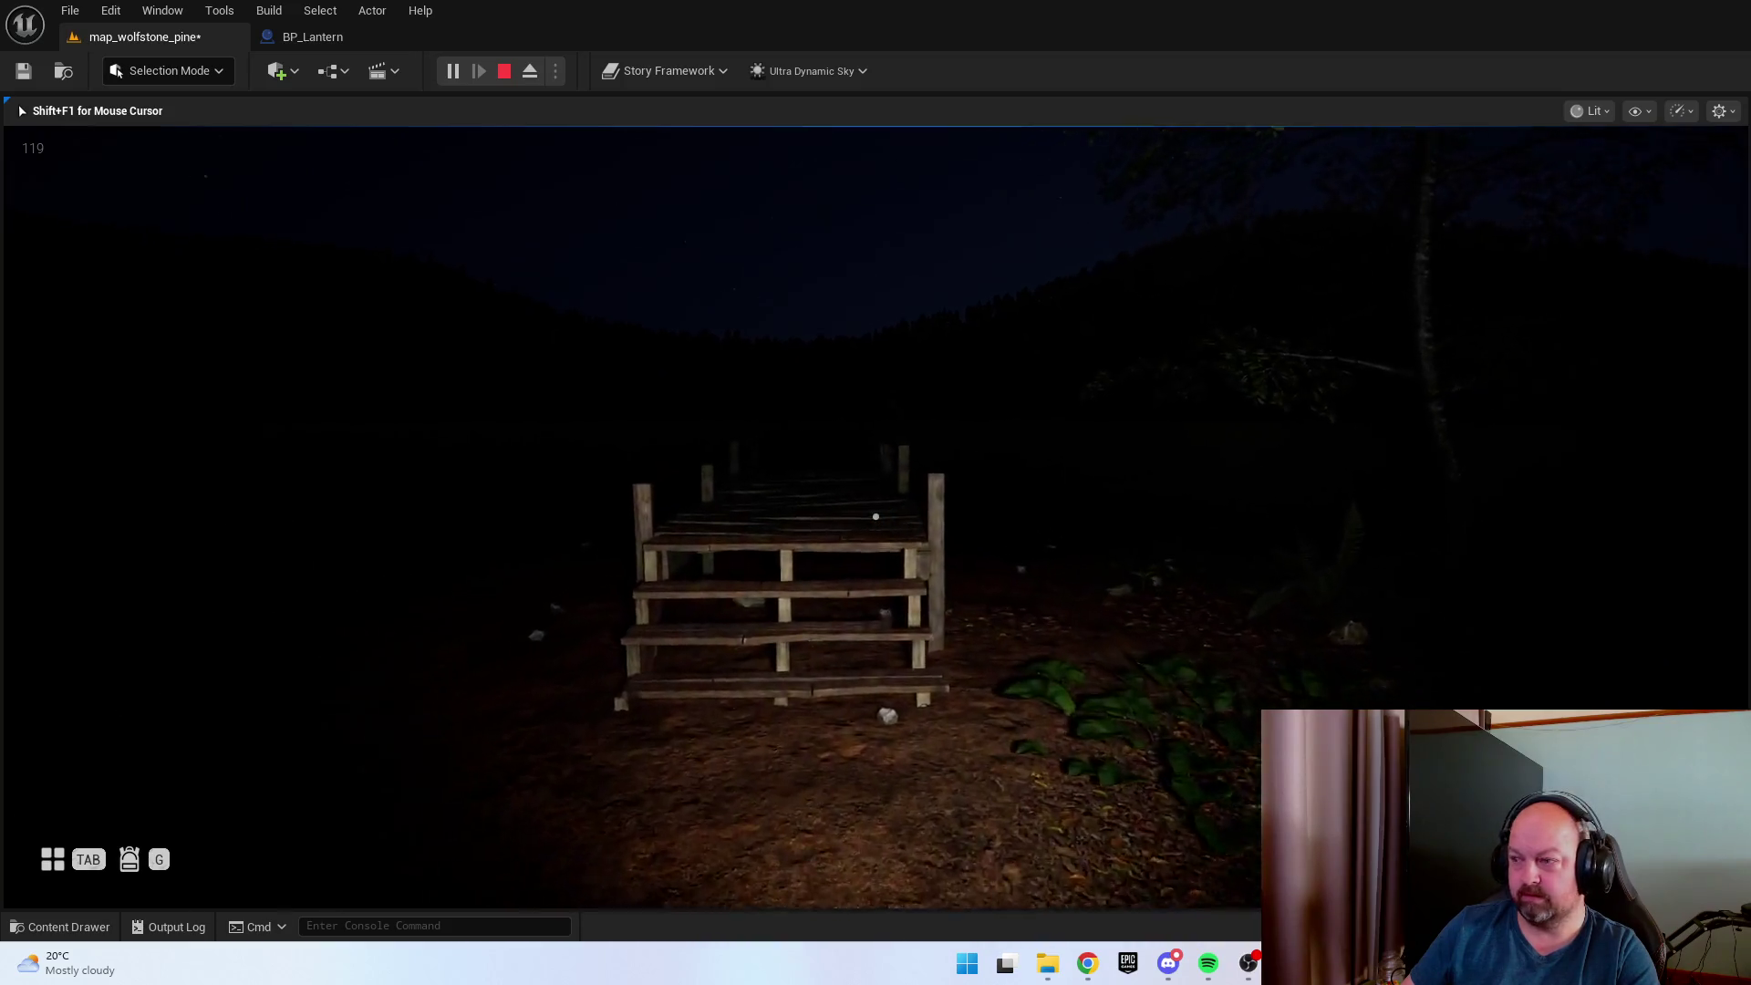
Walk onto the dock past the crates and boat, look over the water, and switch the lantern off.
key(w)
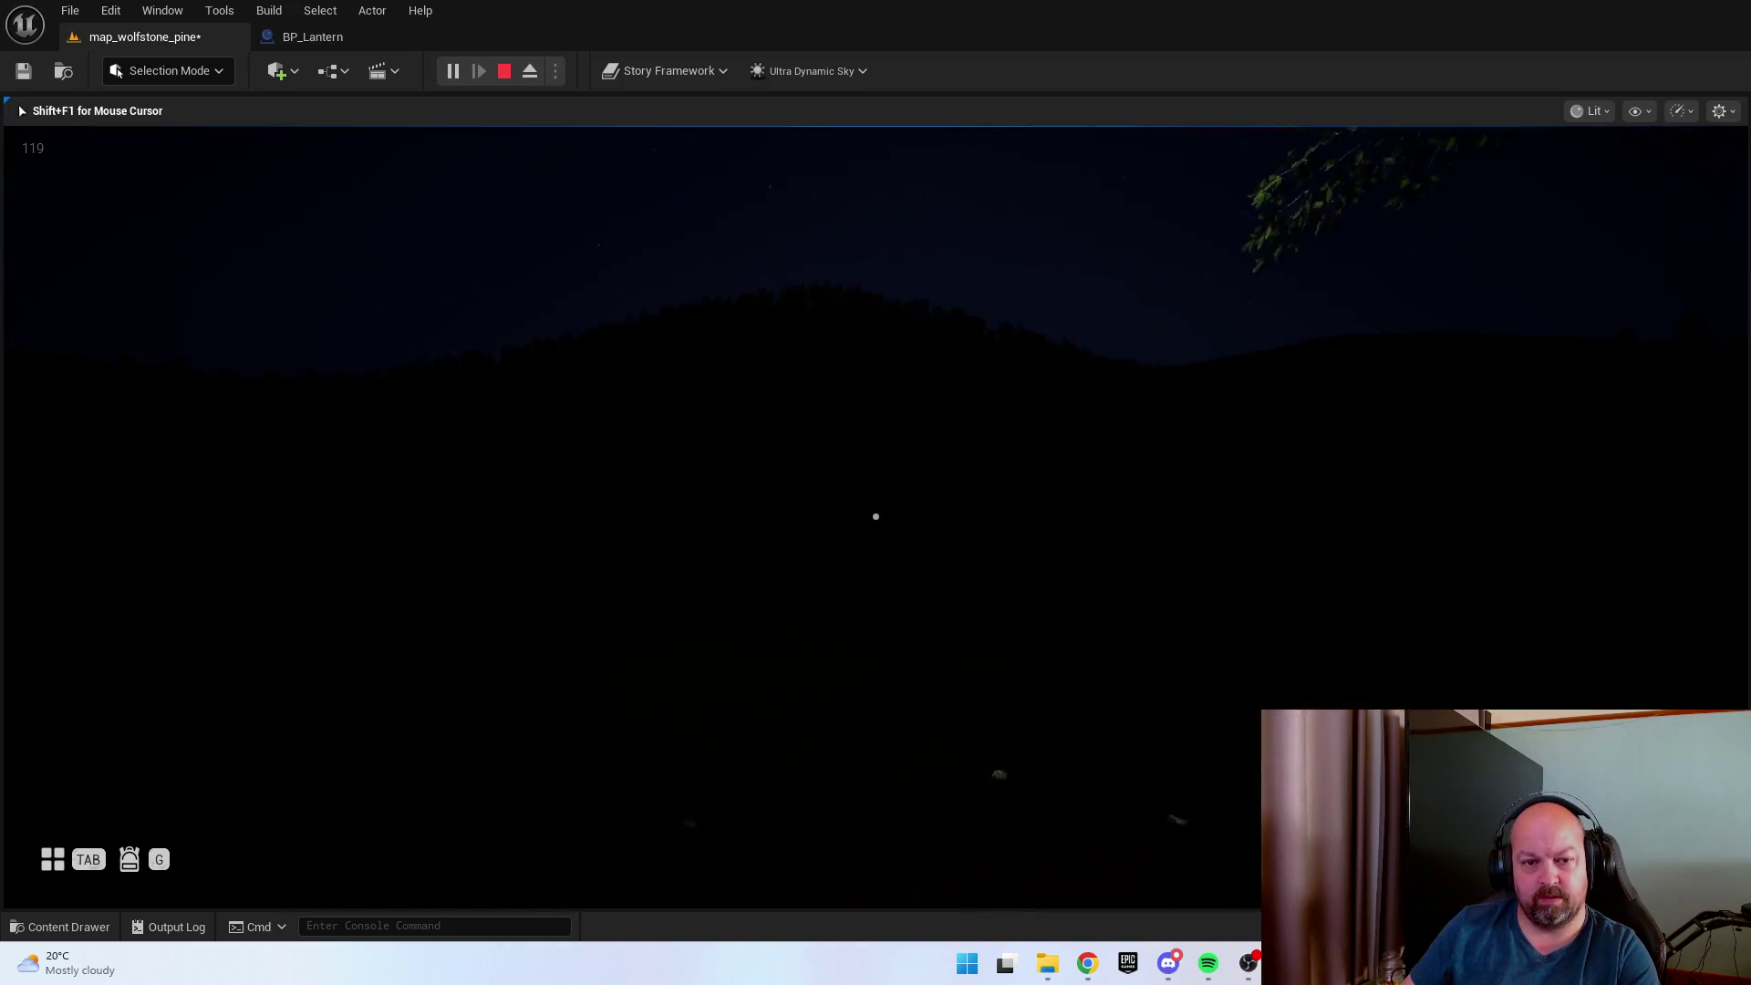
key(w)
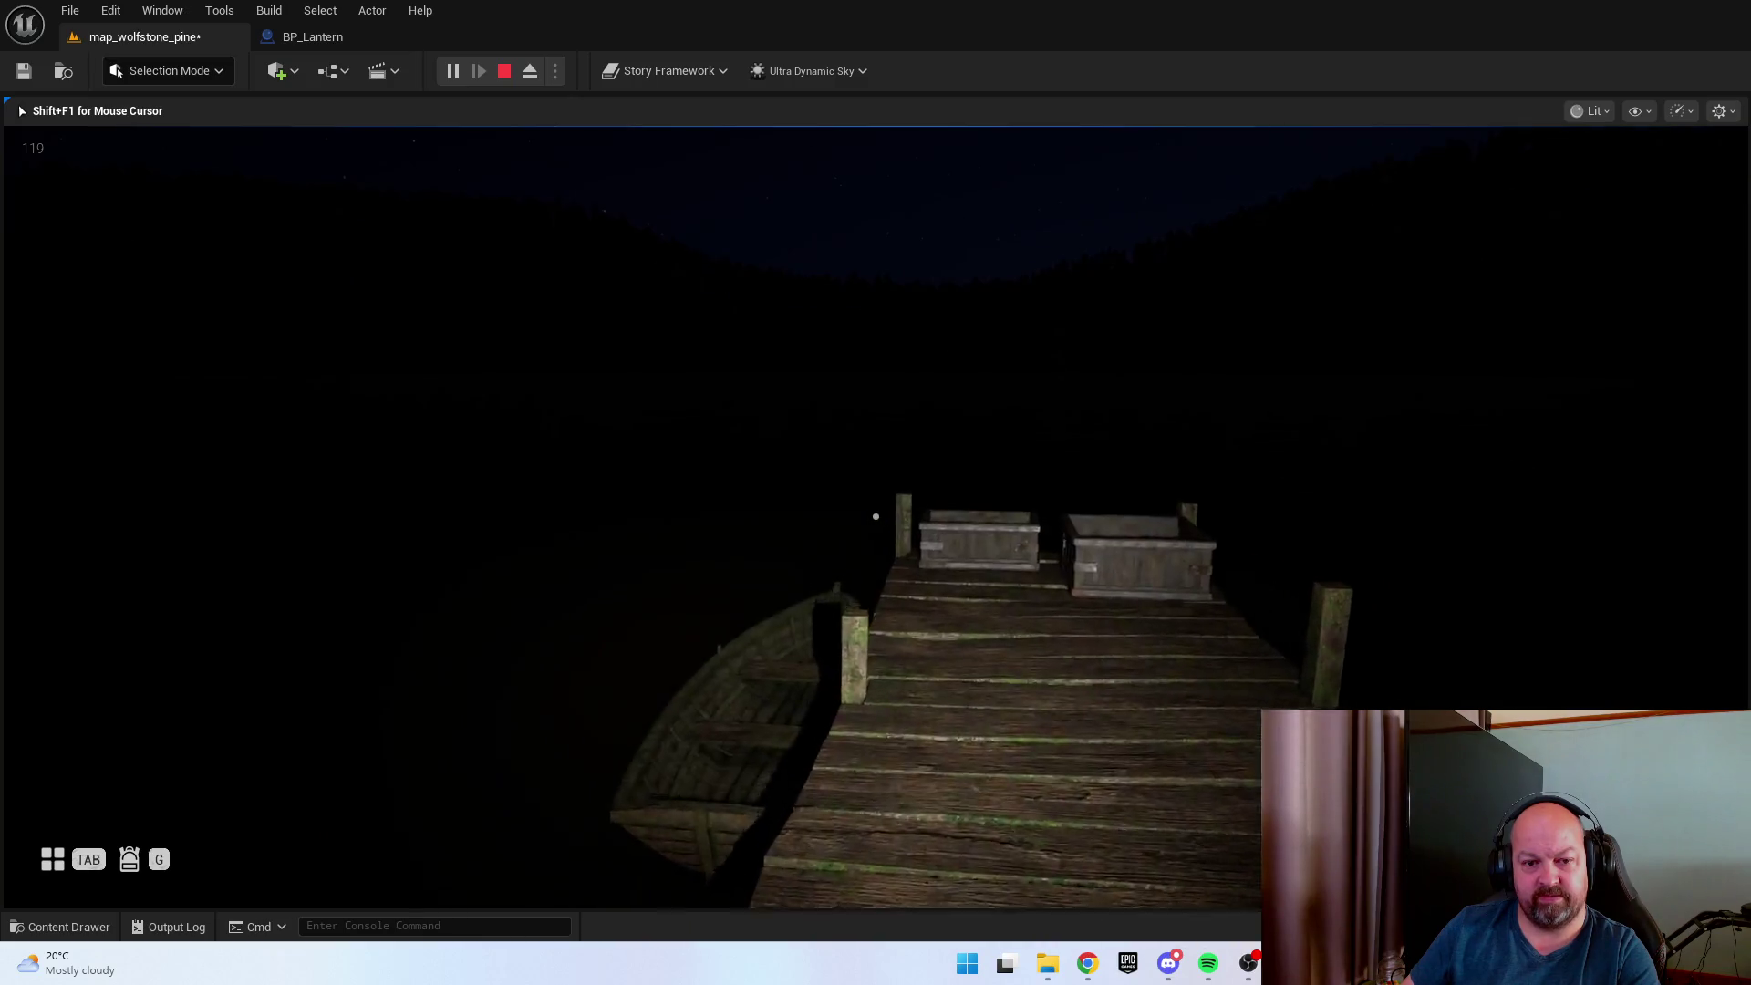
key(w)
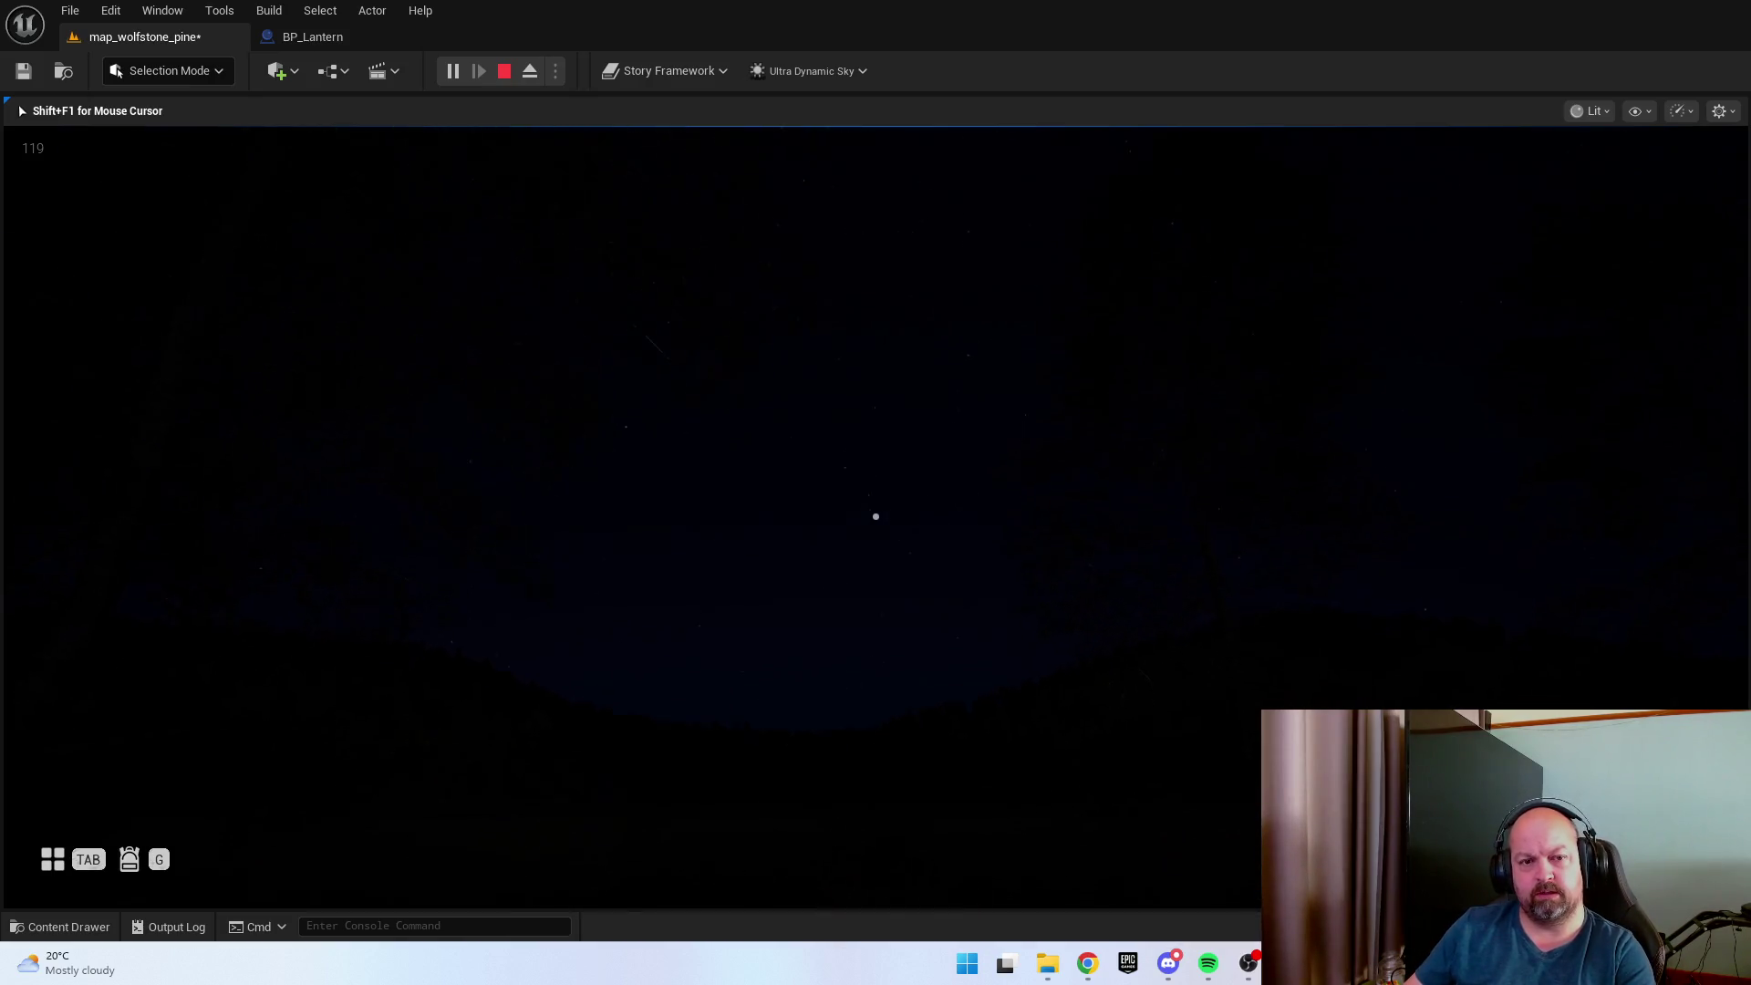
key(w)
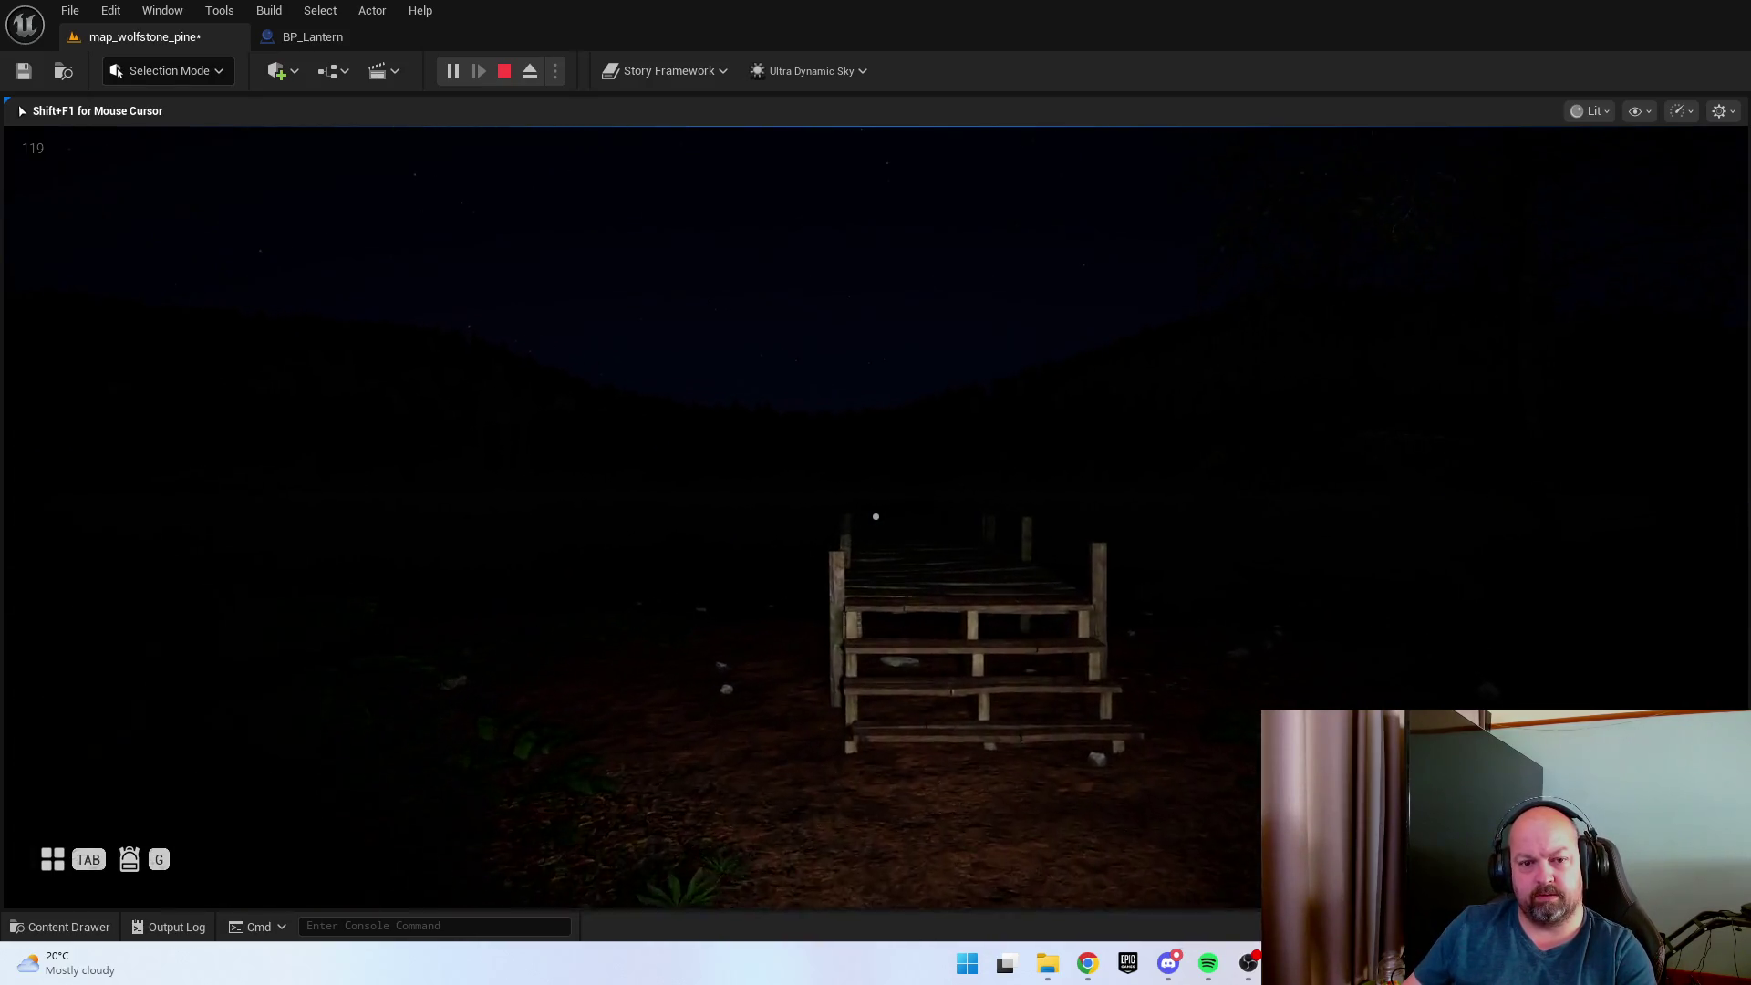
key(f)
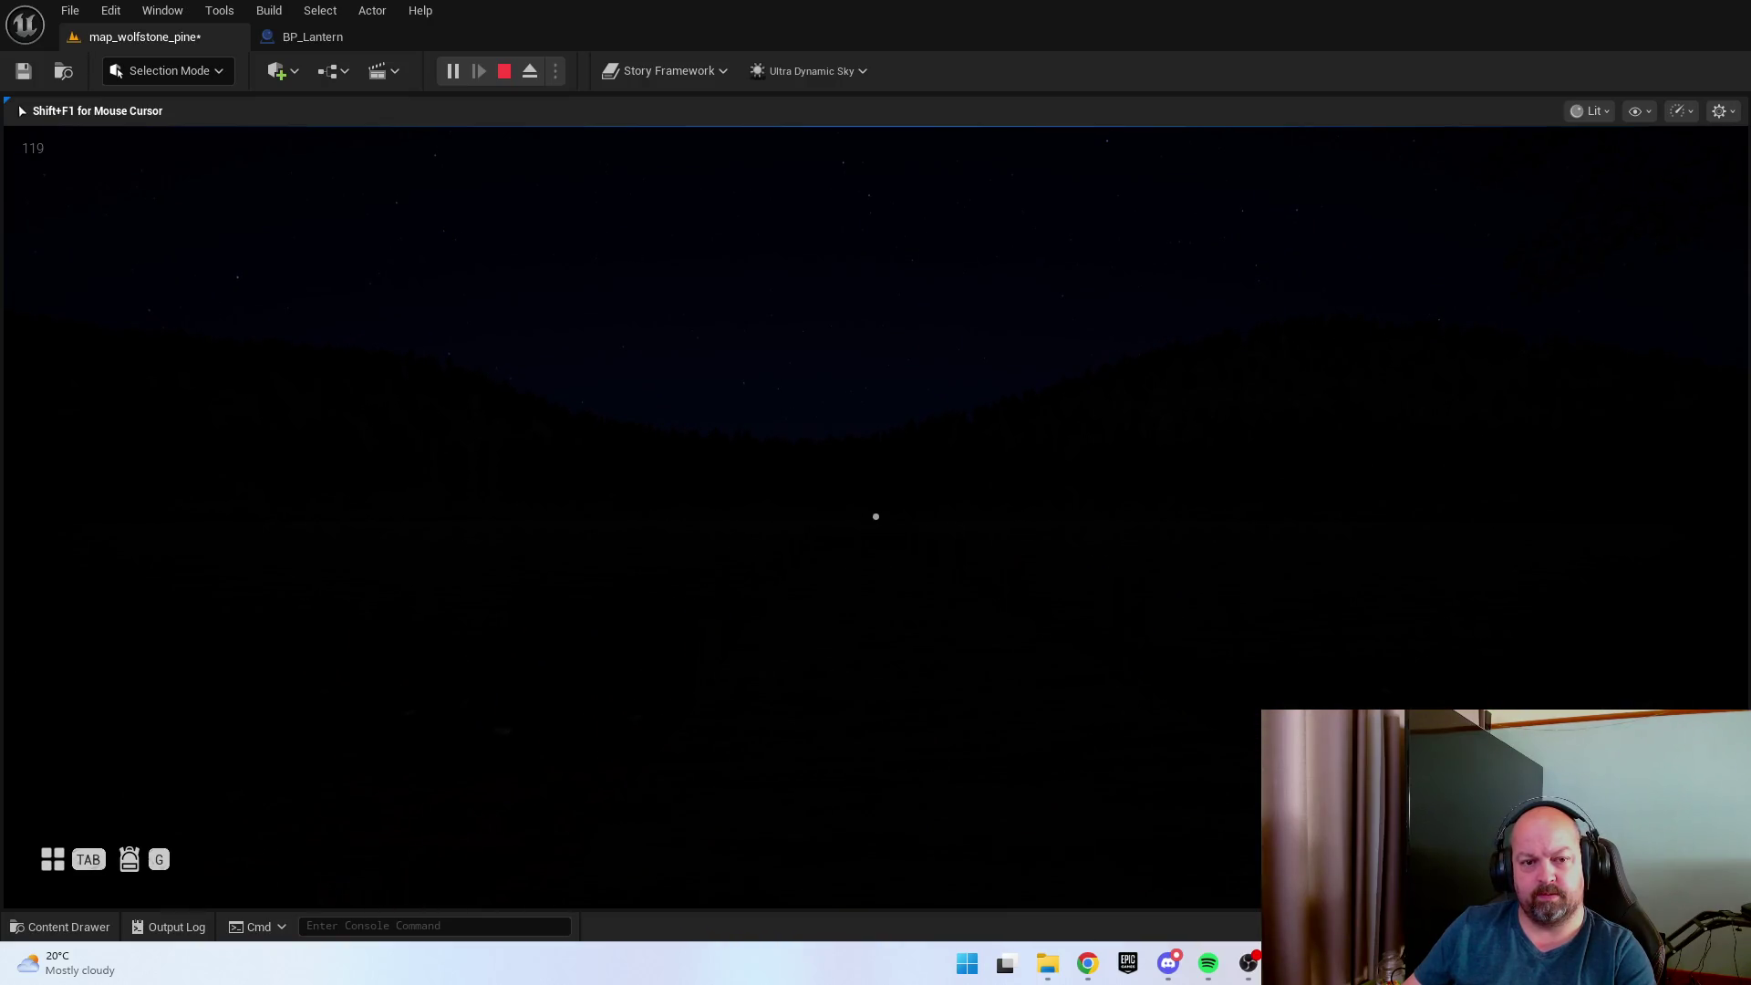
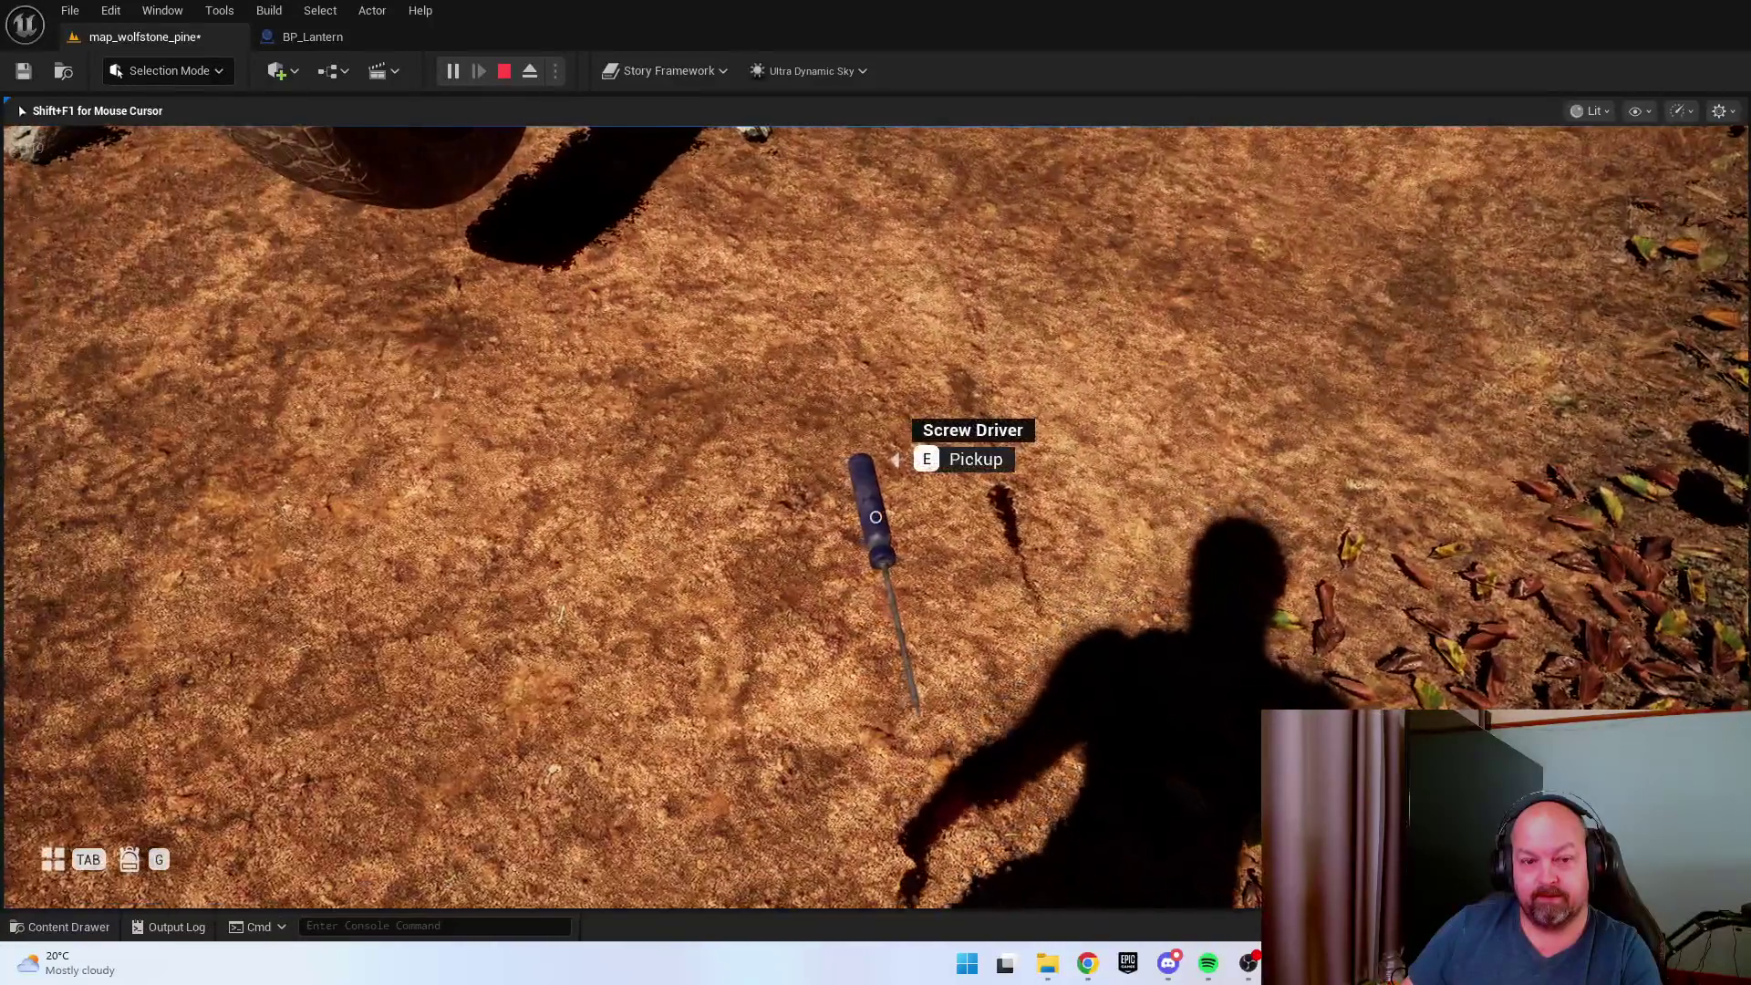
Pick up the Screw Driver and check it in the in-game inventory menu.
key(e)
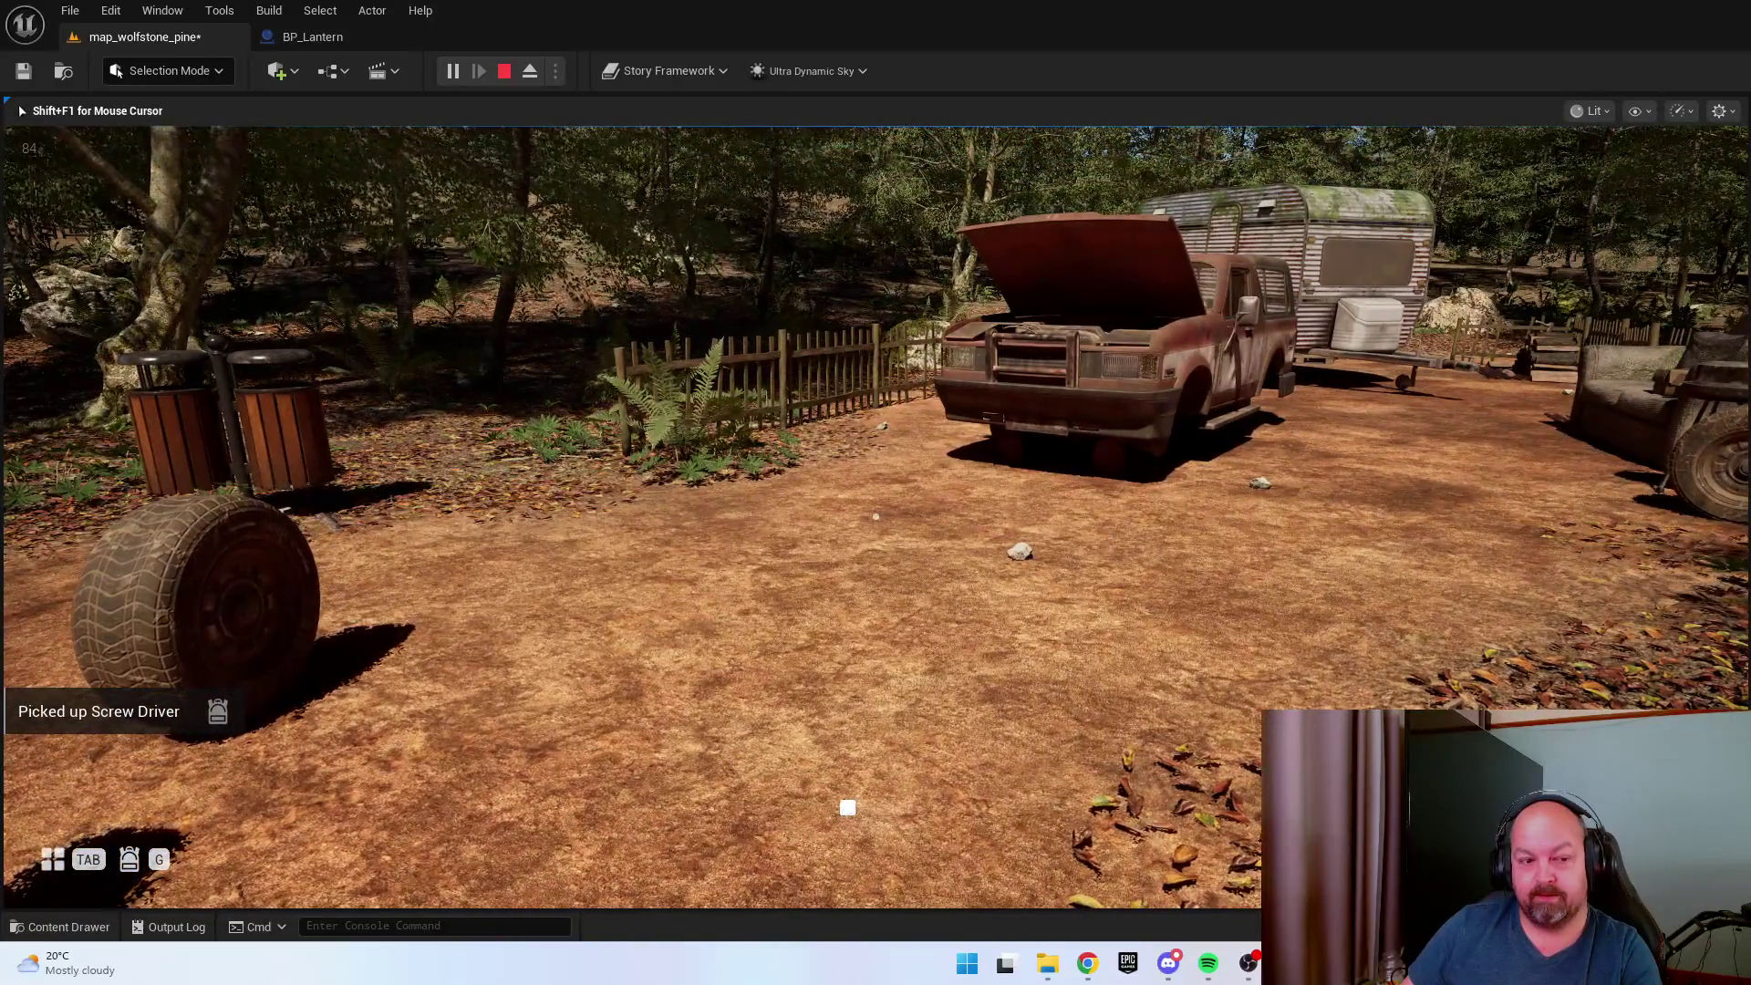
key(Tab)
key(d)
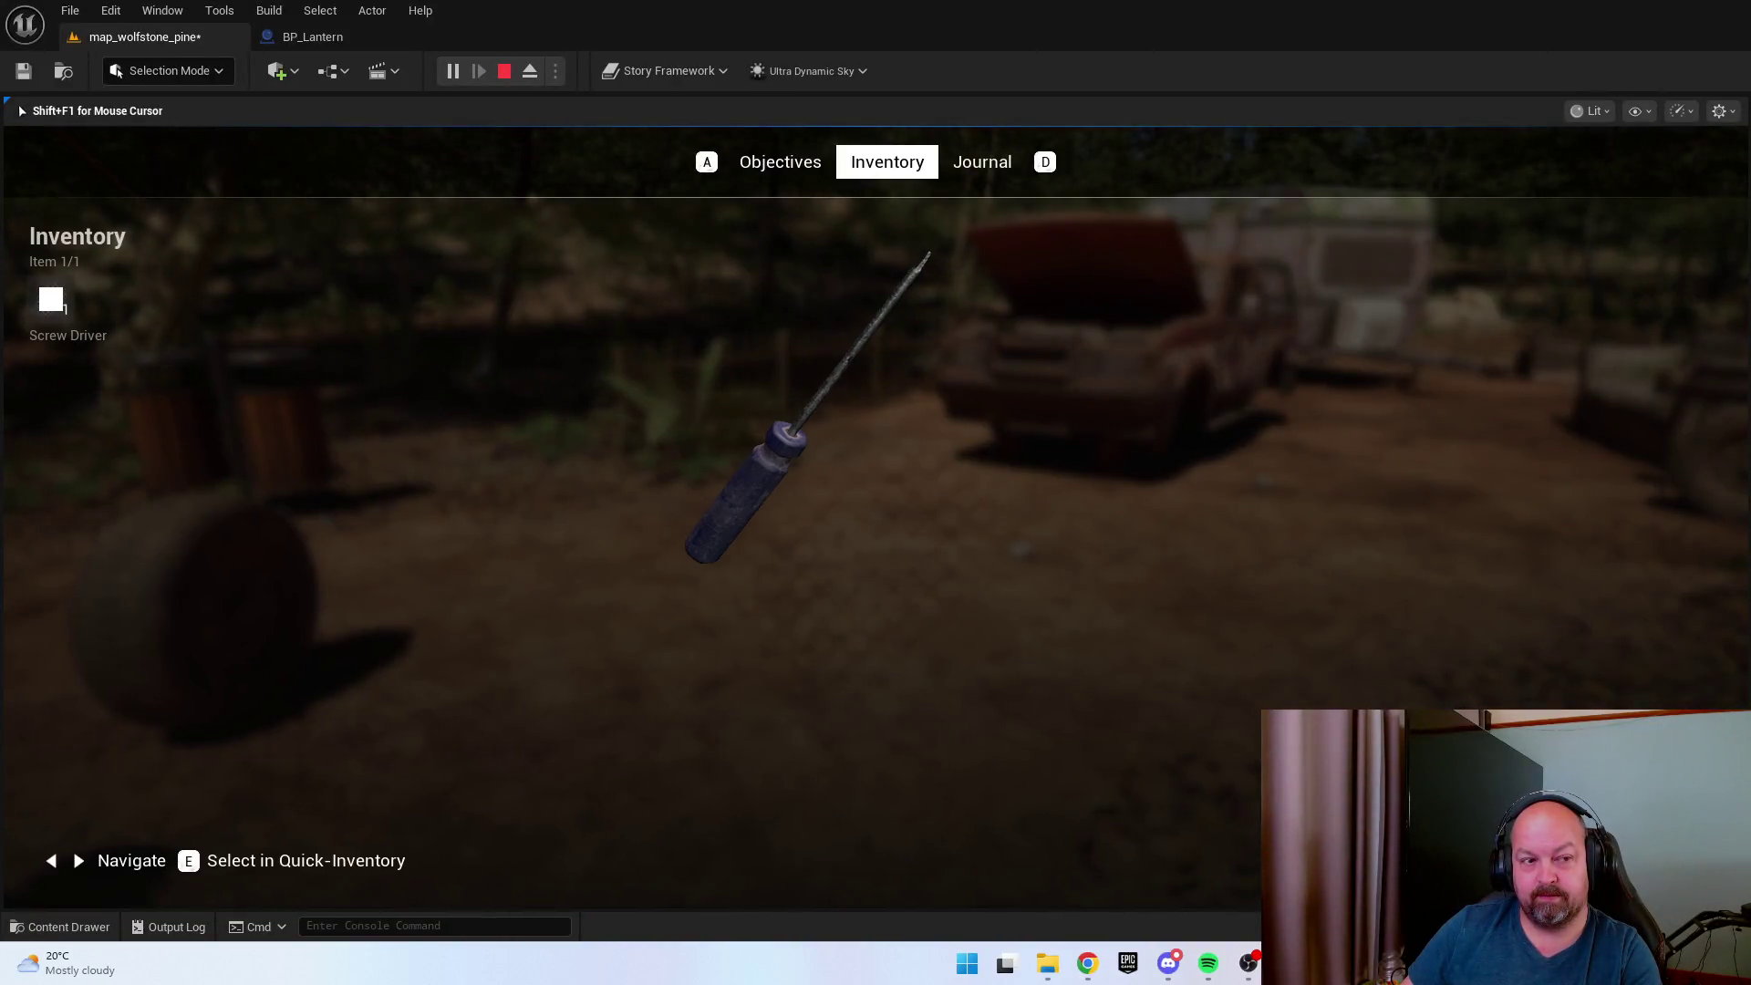
key(d)
key(a)
key(a)
key(d)
key(d)
key(a)
key(a)
key(d)
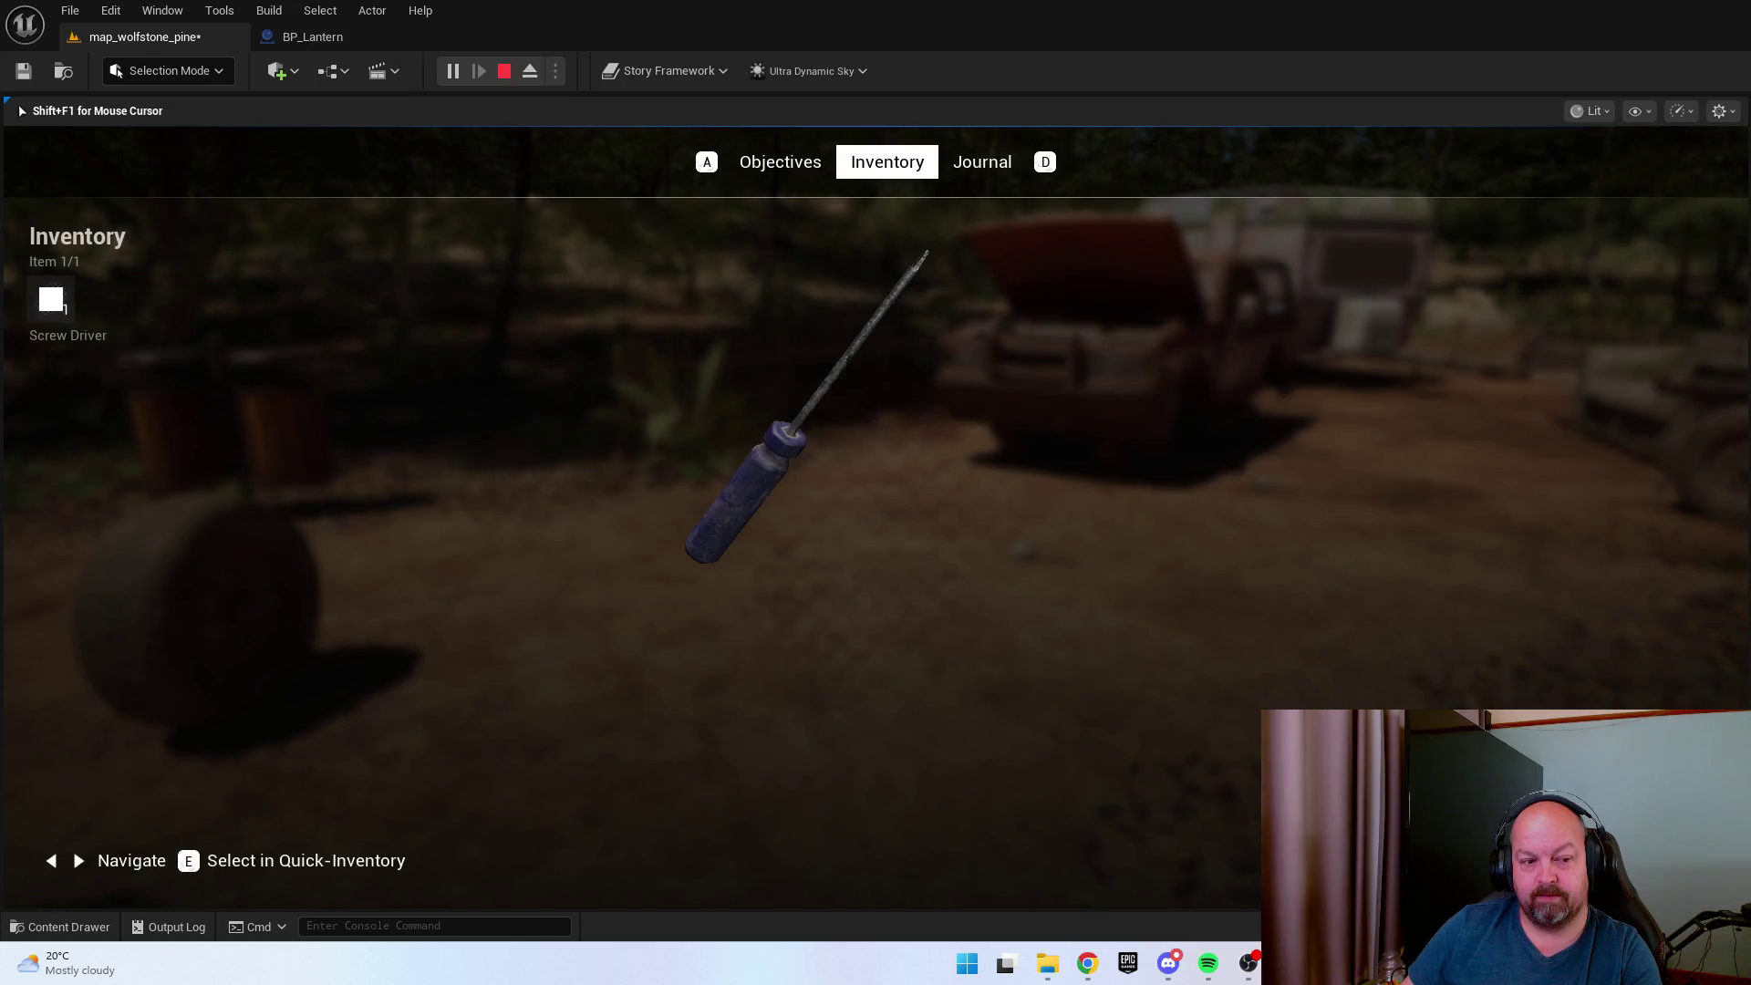
Settle on the Objectives page showing 'No tasks currently', then stop the play session.
key(d)
key(a)
key(a)
key(d)
key(a)
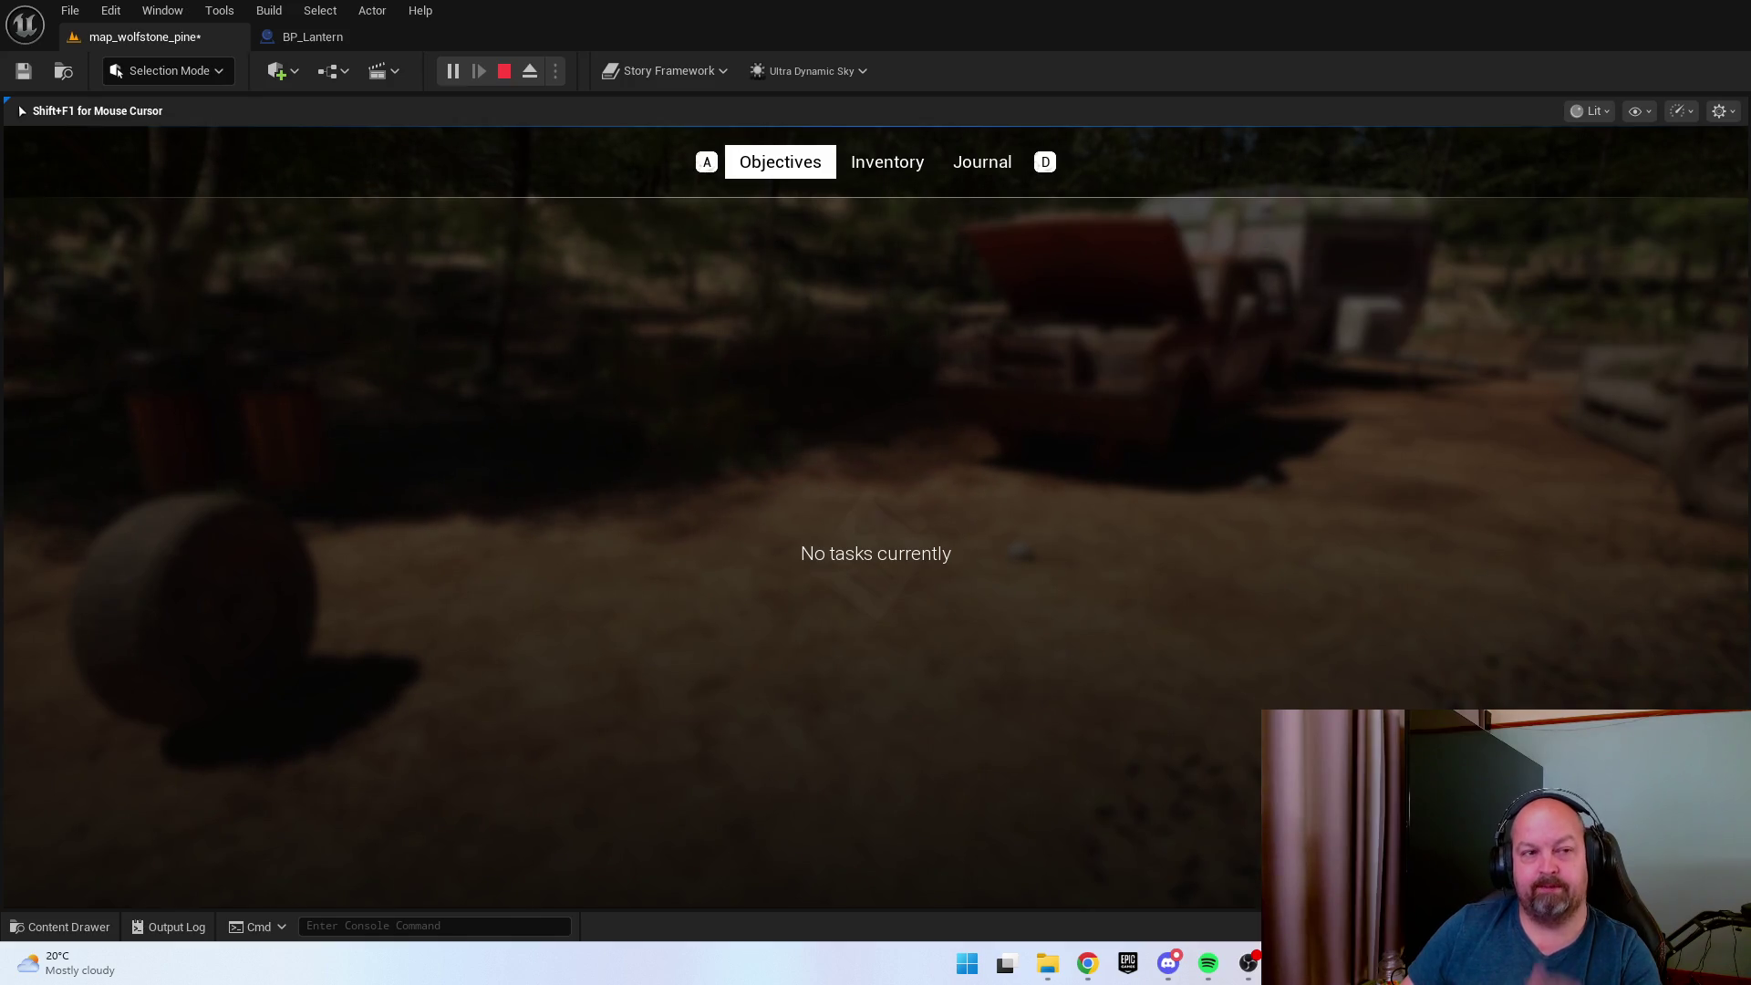
key(Escape)
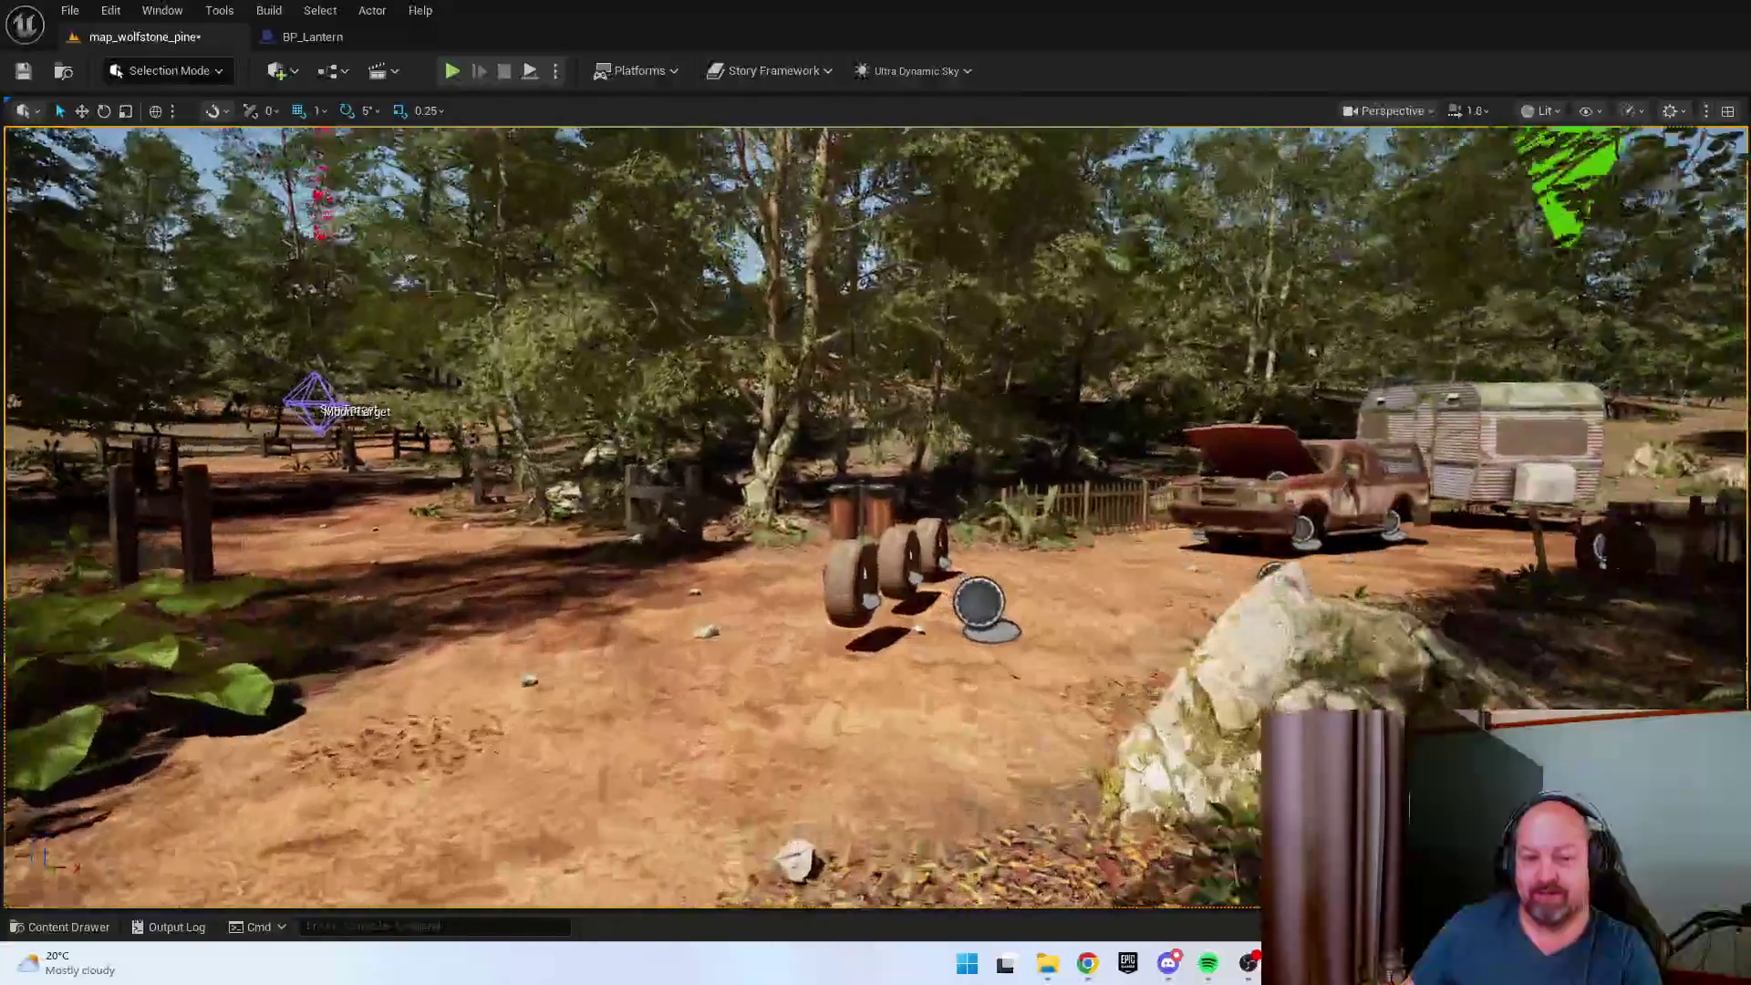
Zoom and turn the viewport to look over the cabin and its surroundings.
scroll(899, 608, down, 2)
scroll(898, 608, up, 2)
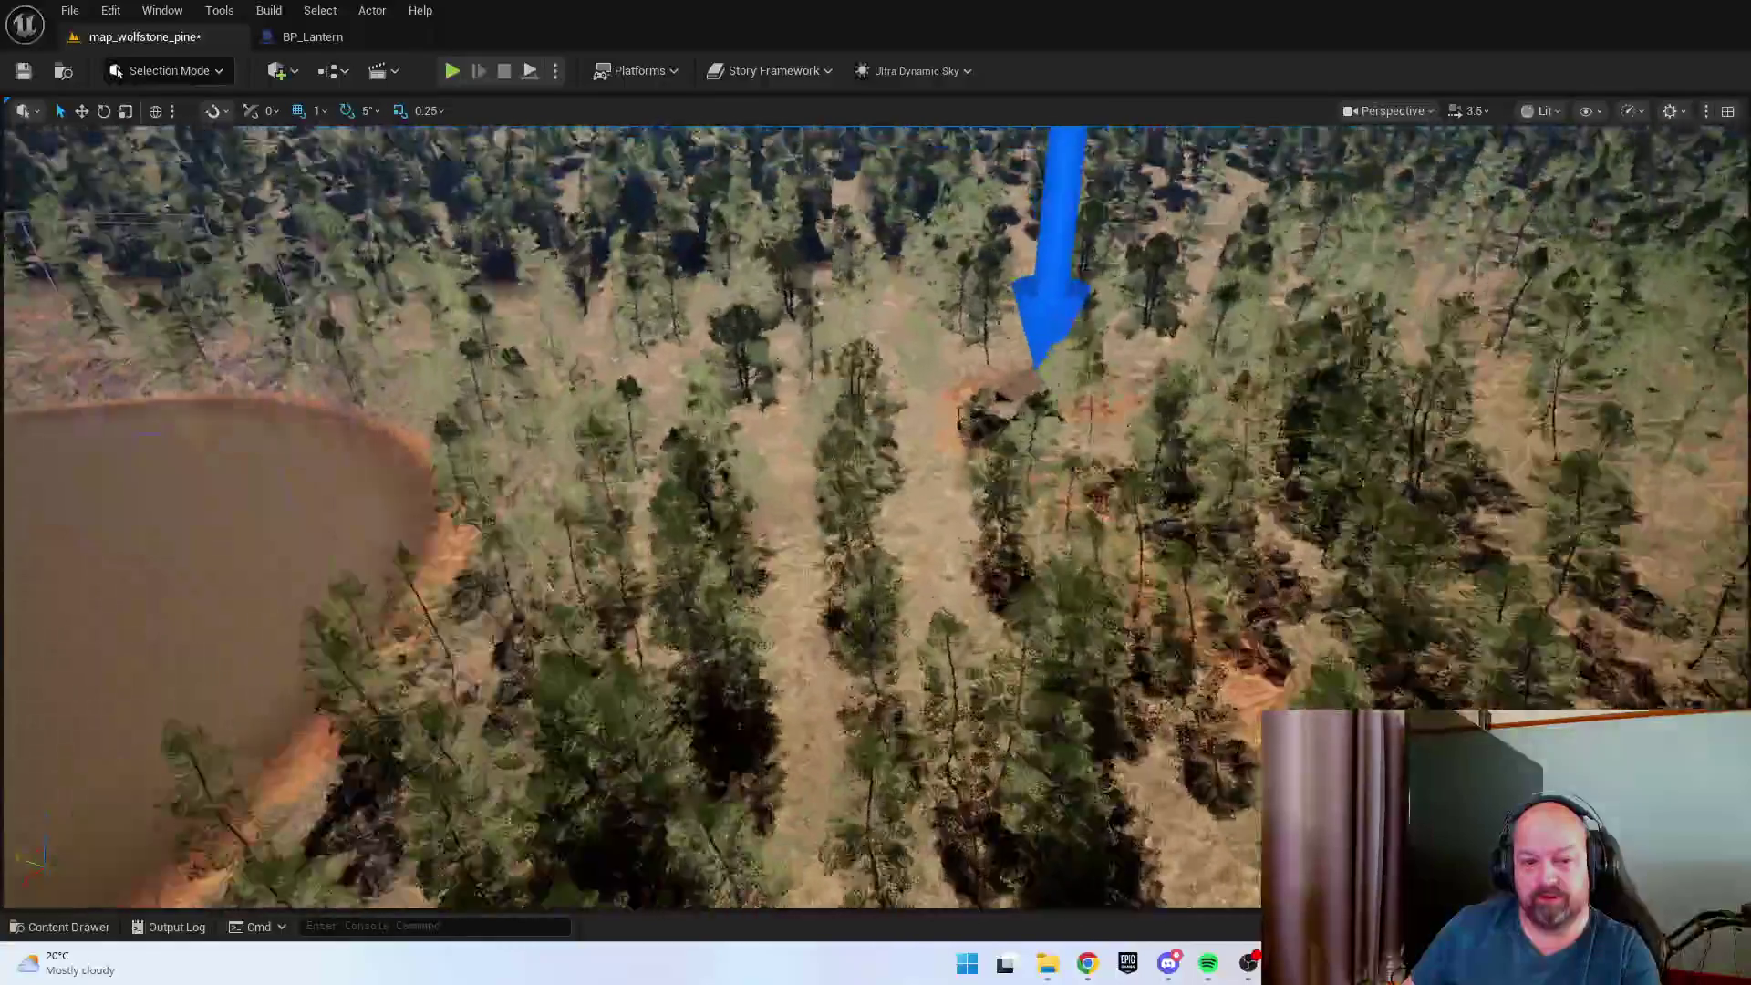
scroll(898, 608, down, 2)
scroll(895, 629, up, 3)
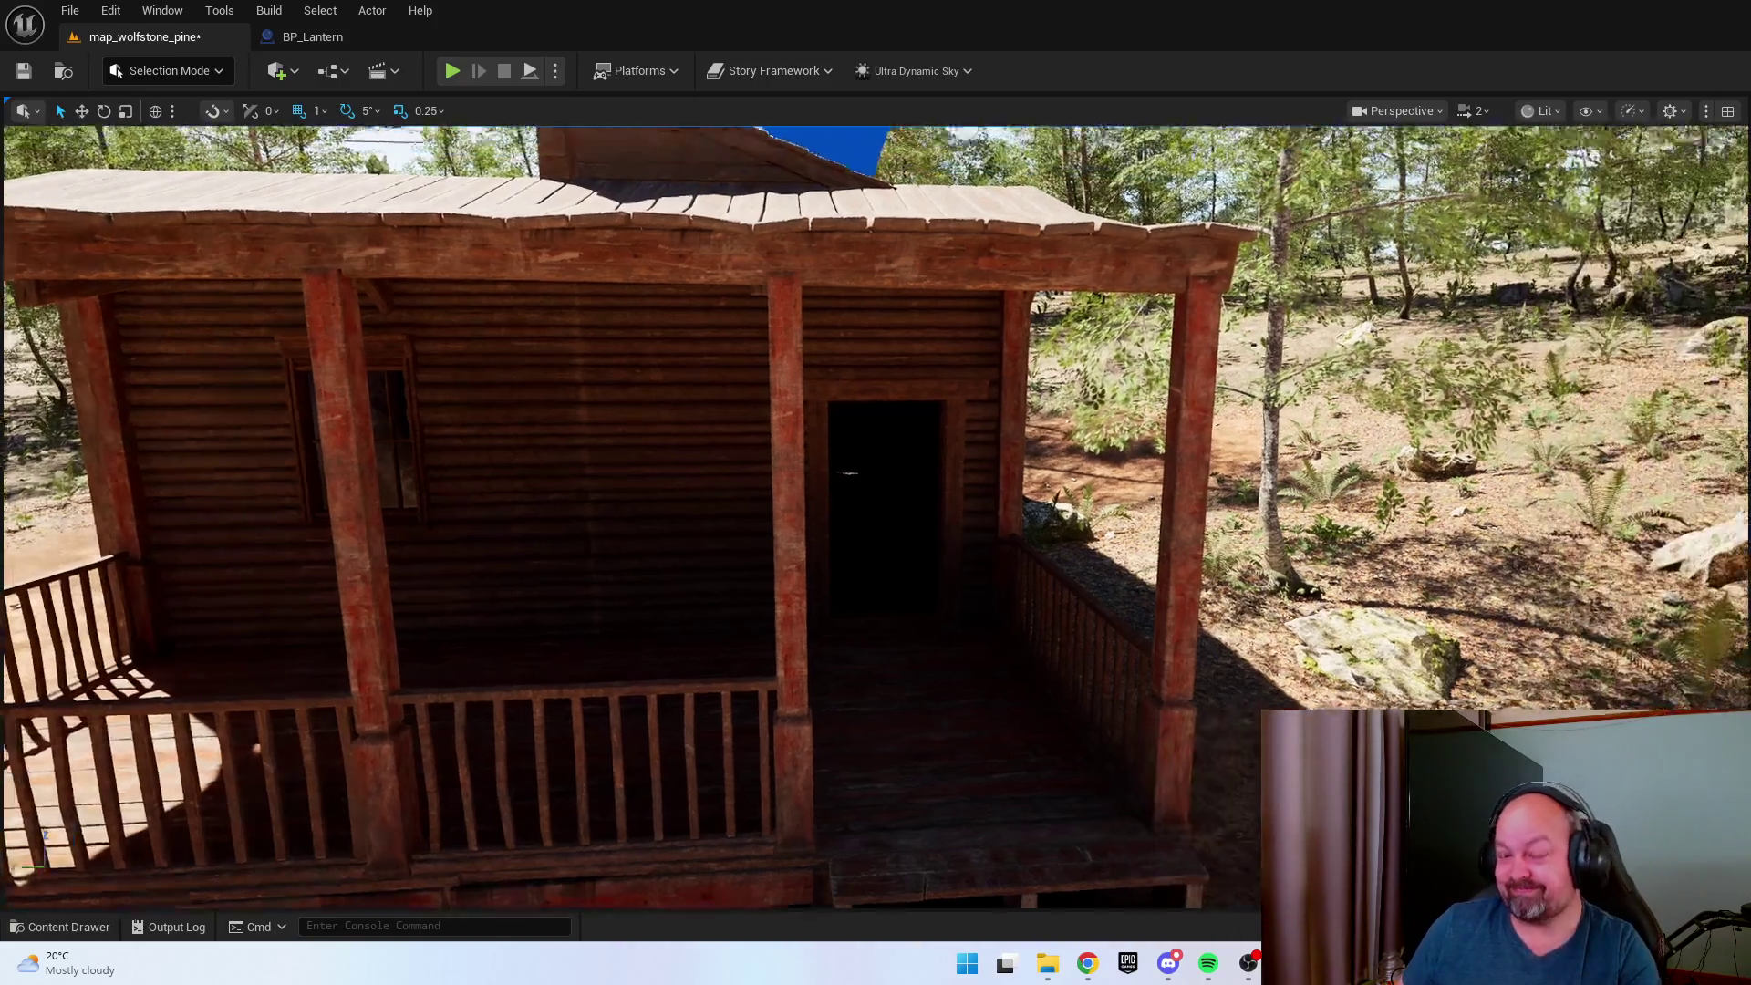
drag(848, 472, 1049, 472)
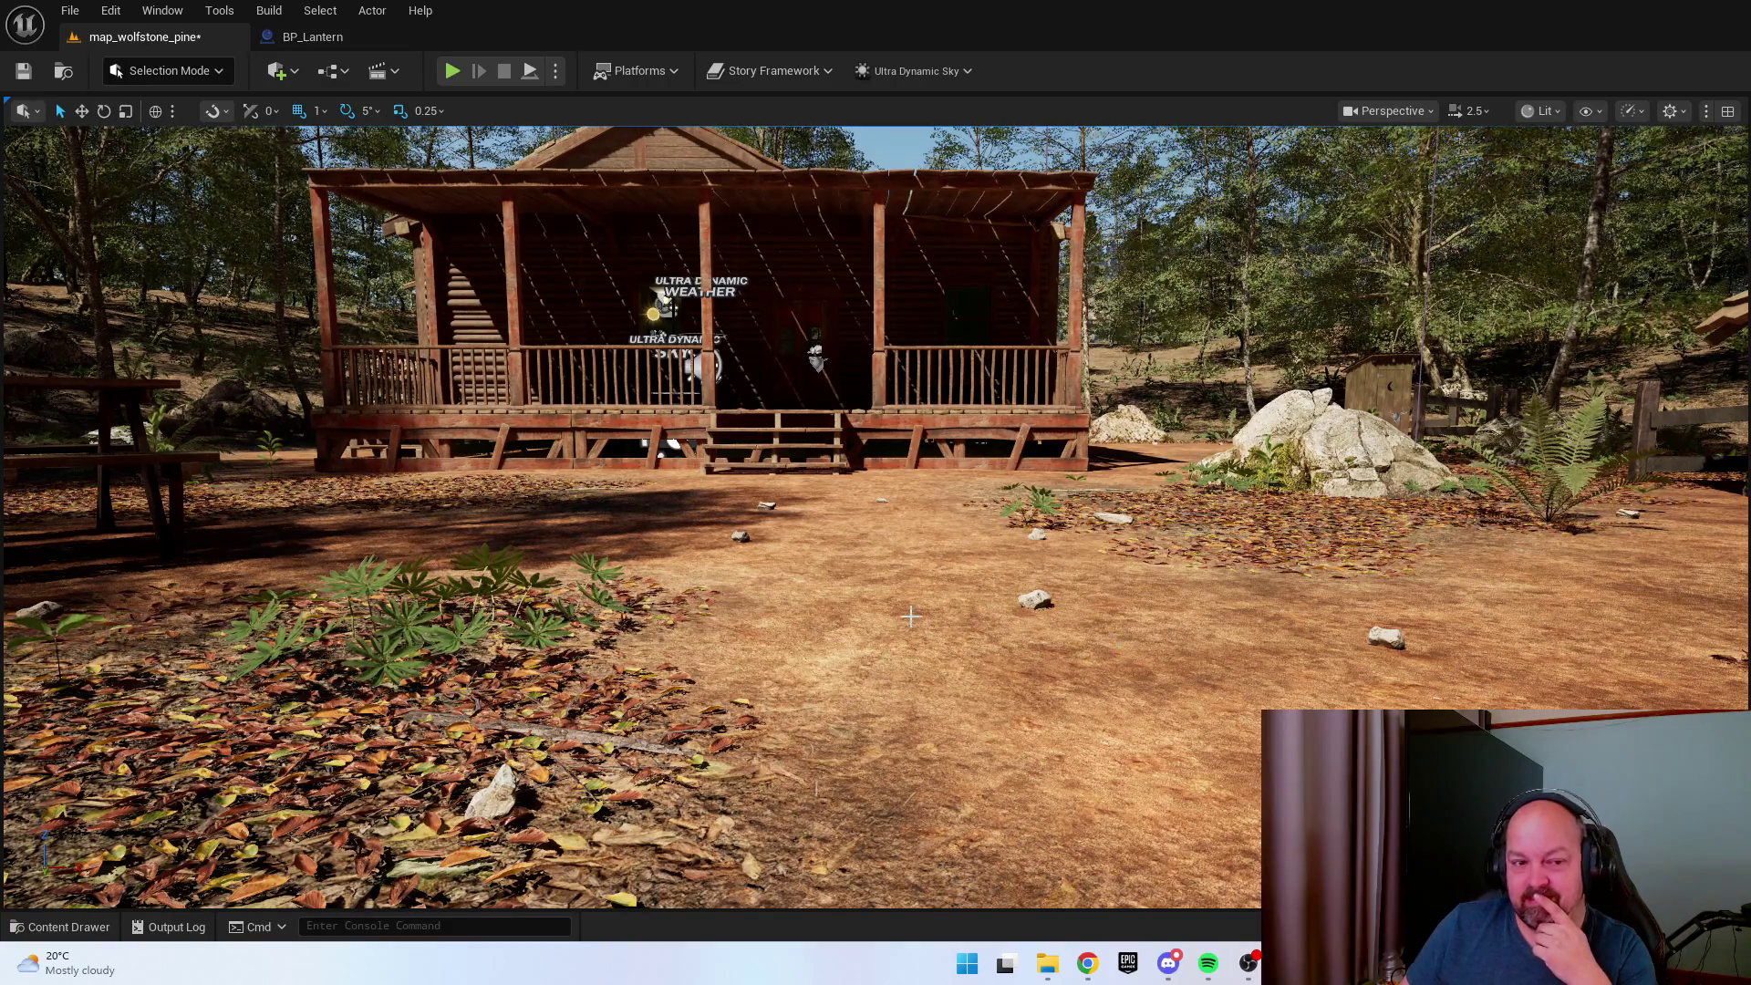
scroll(910, 617, down, 2)
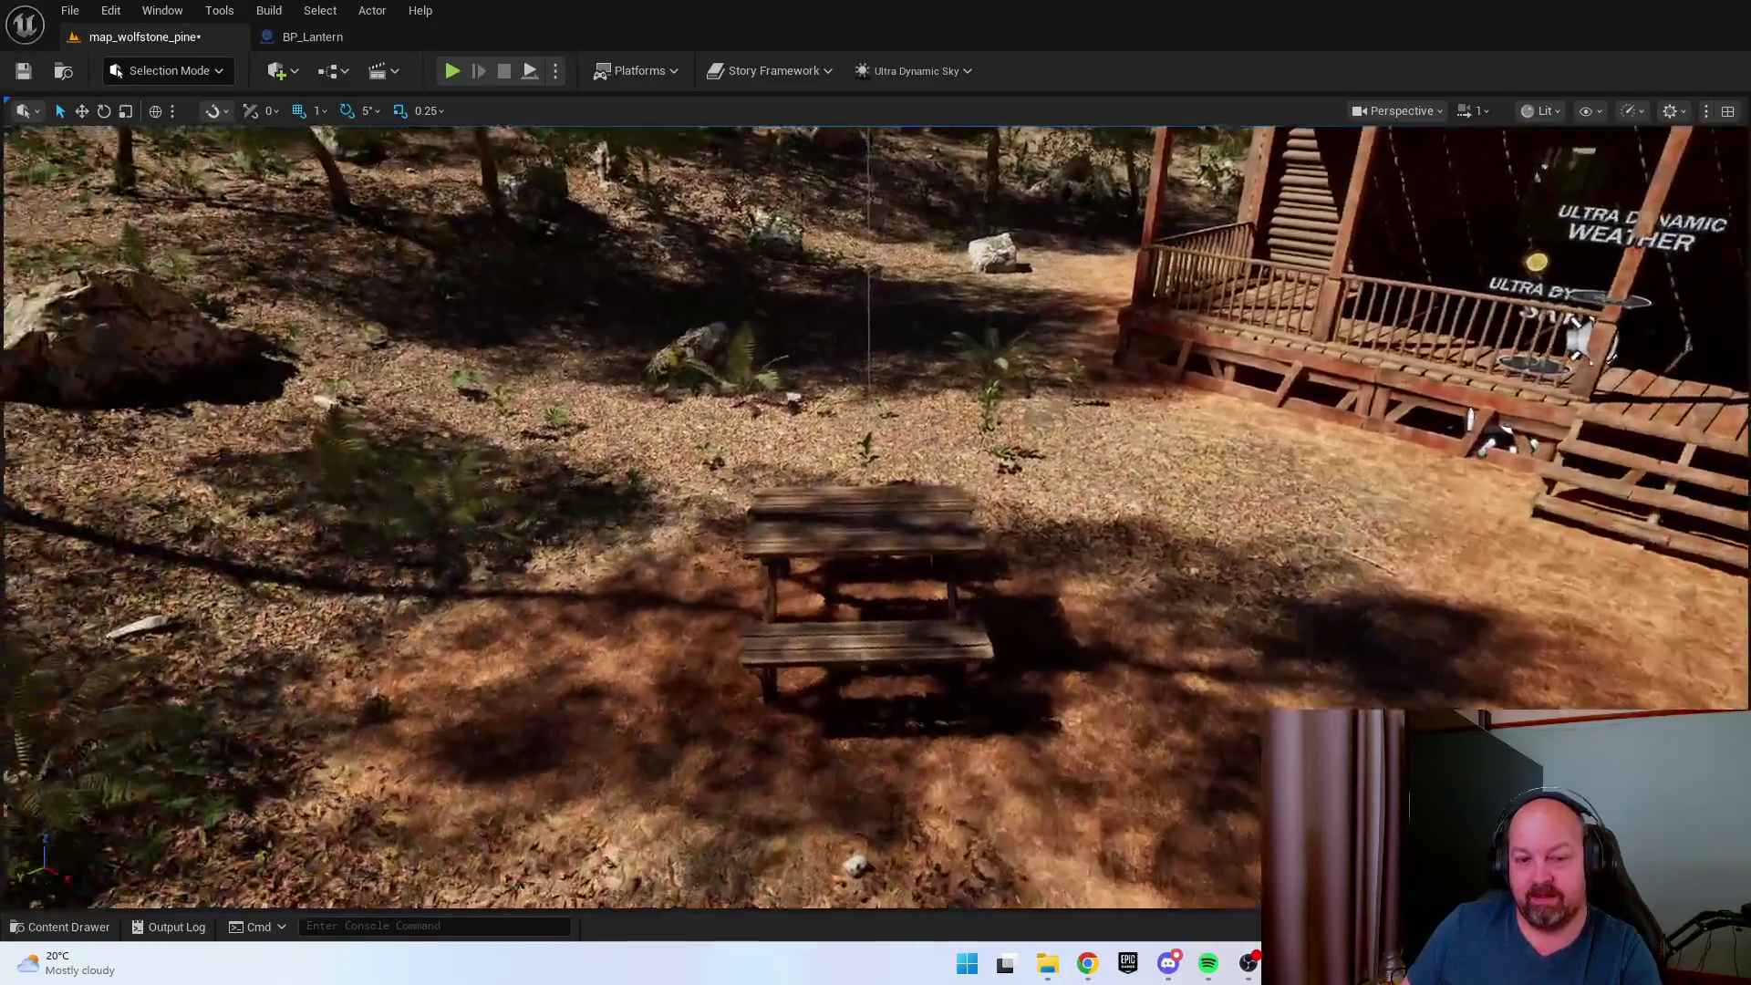
scroll(927, 666, down, 1)
Frame the cabin, save the map_wolfstone_pine level, and start a play-test with Alt+P.
key(d)
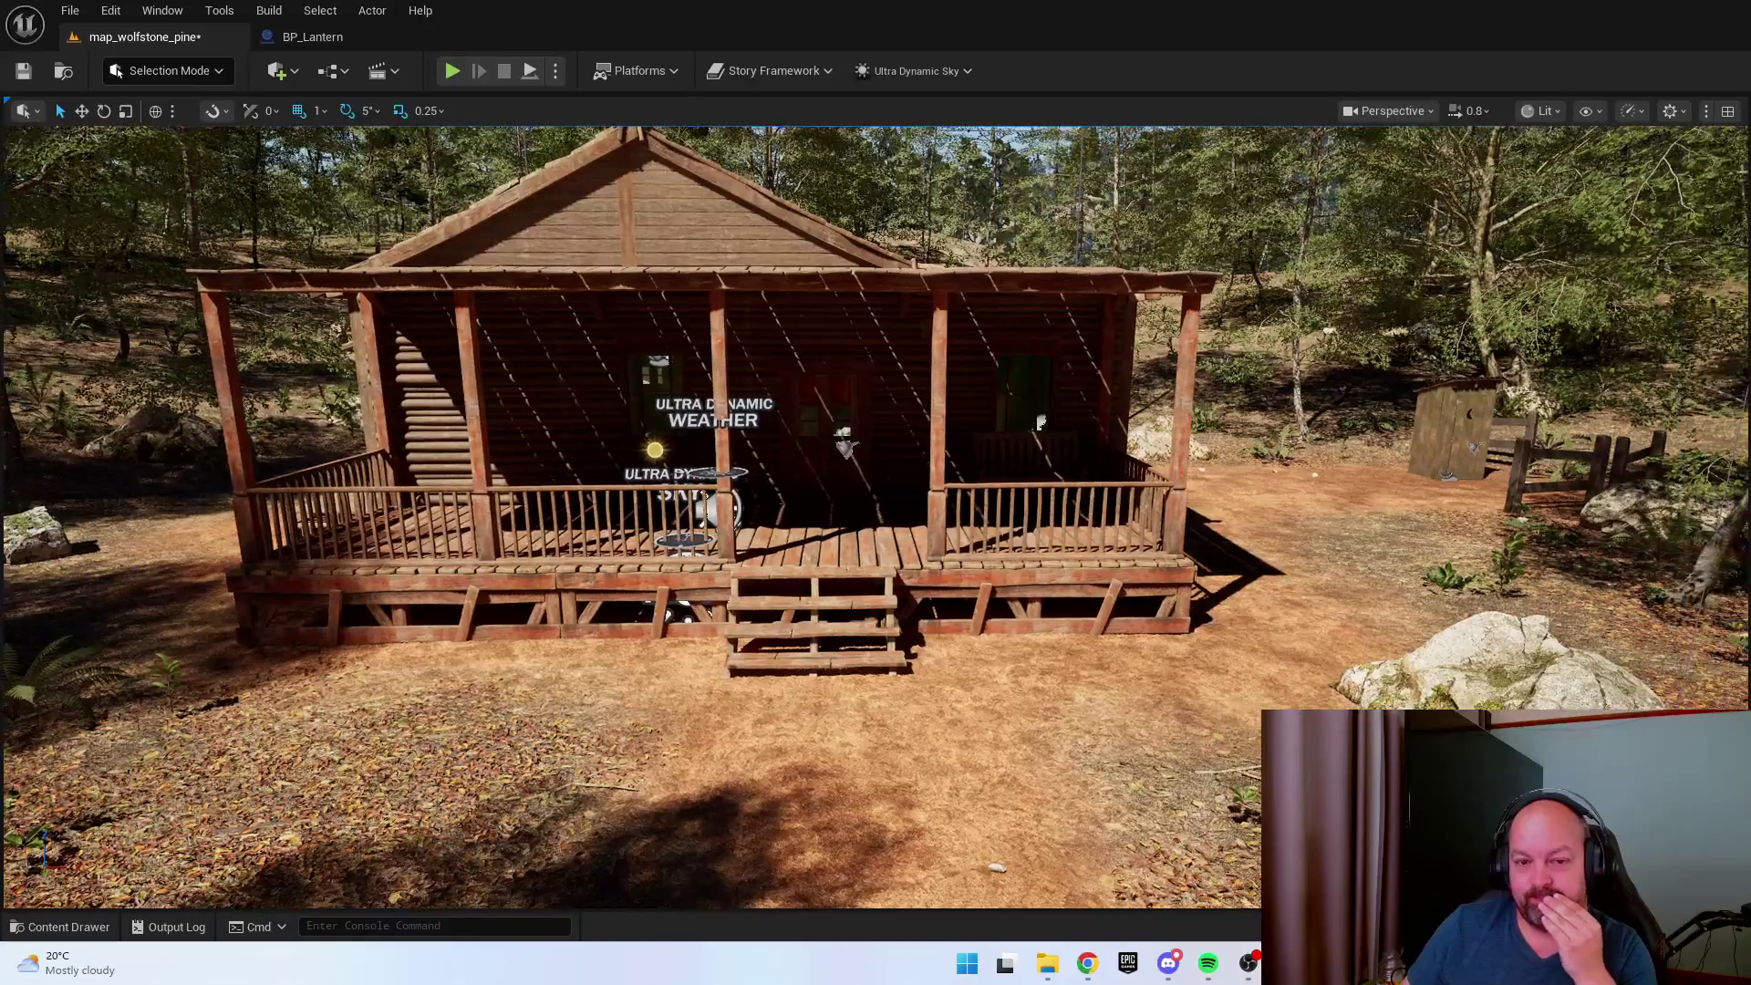
click(23, 71)
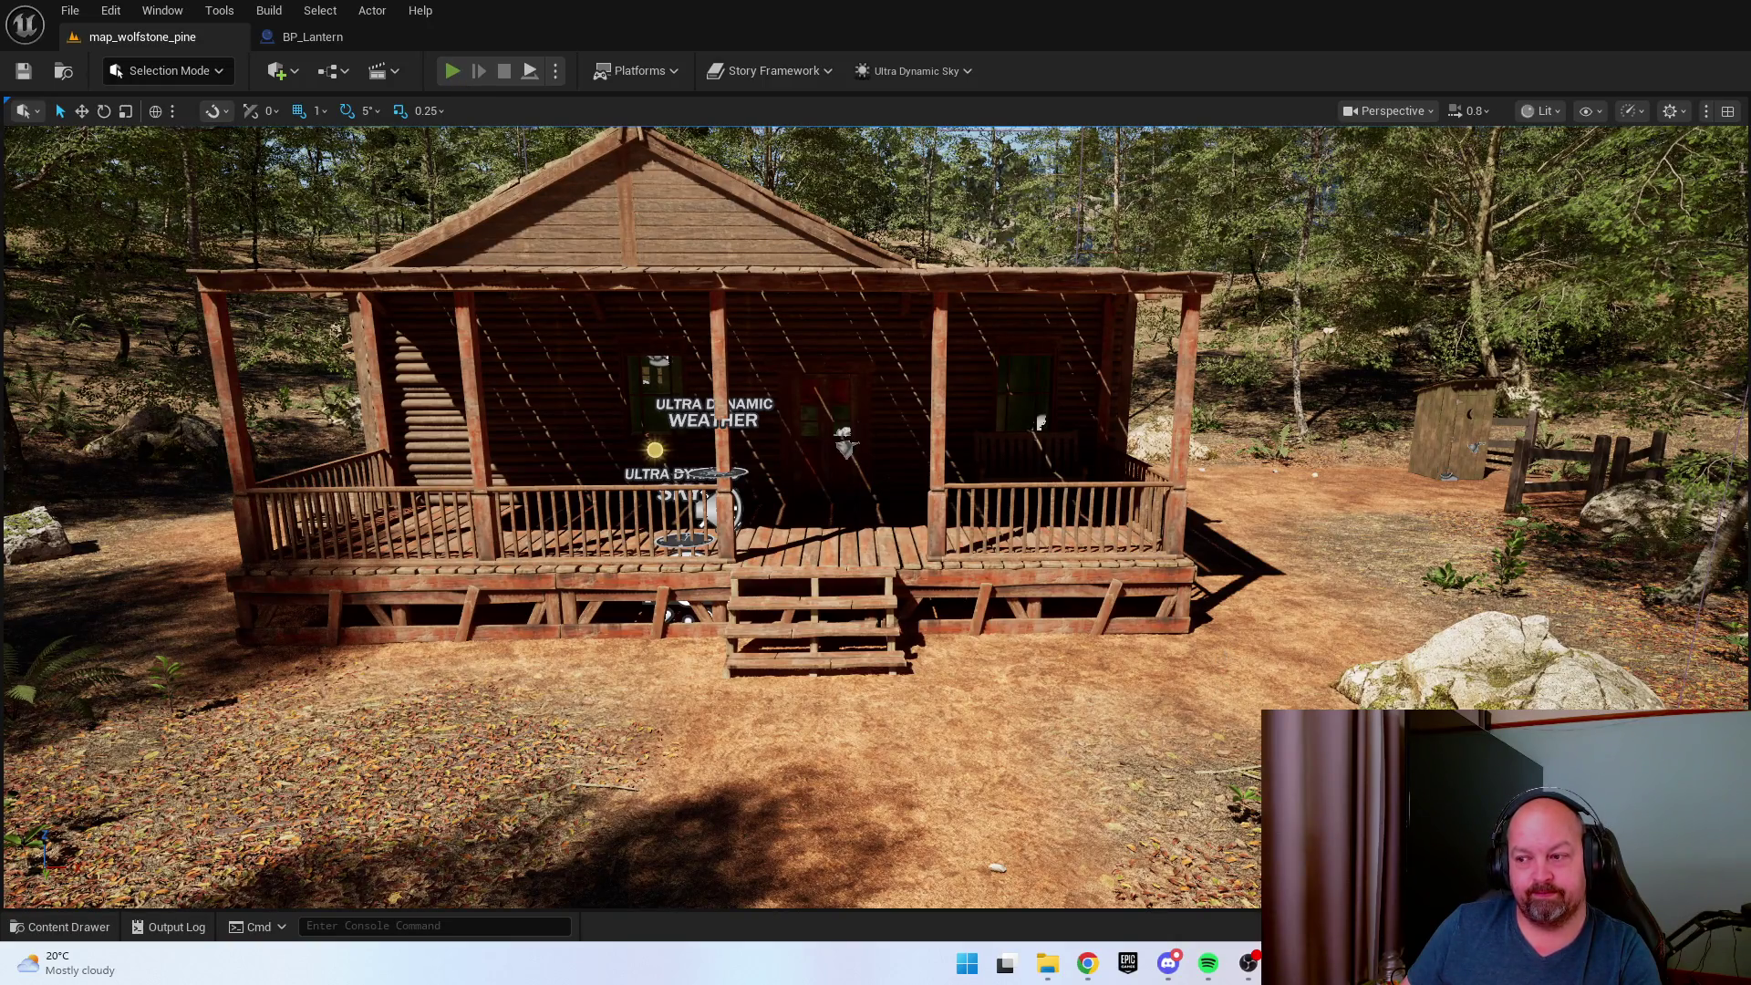
key(alt+p)
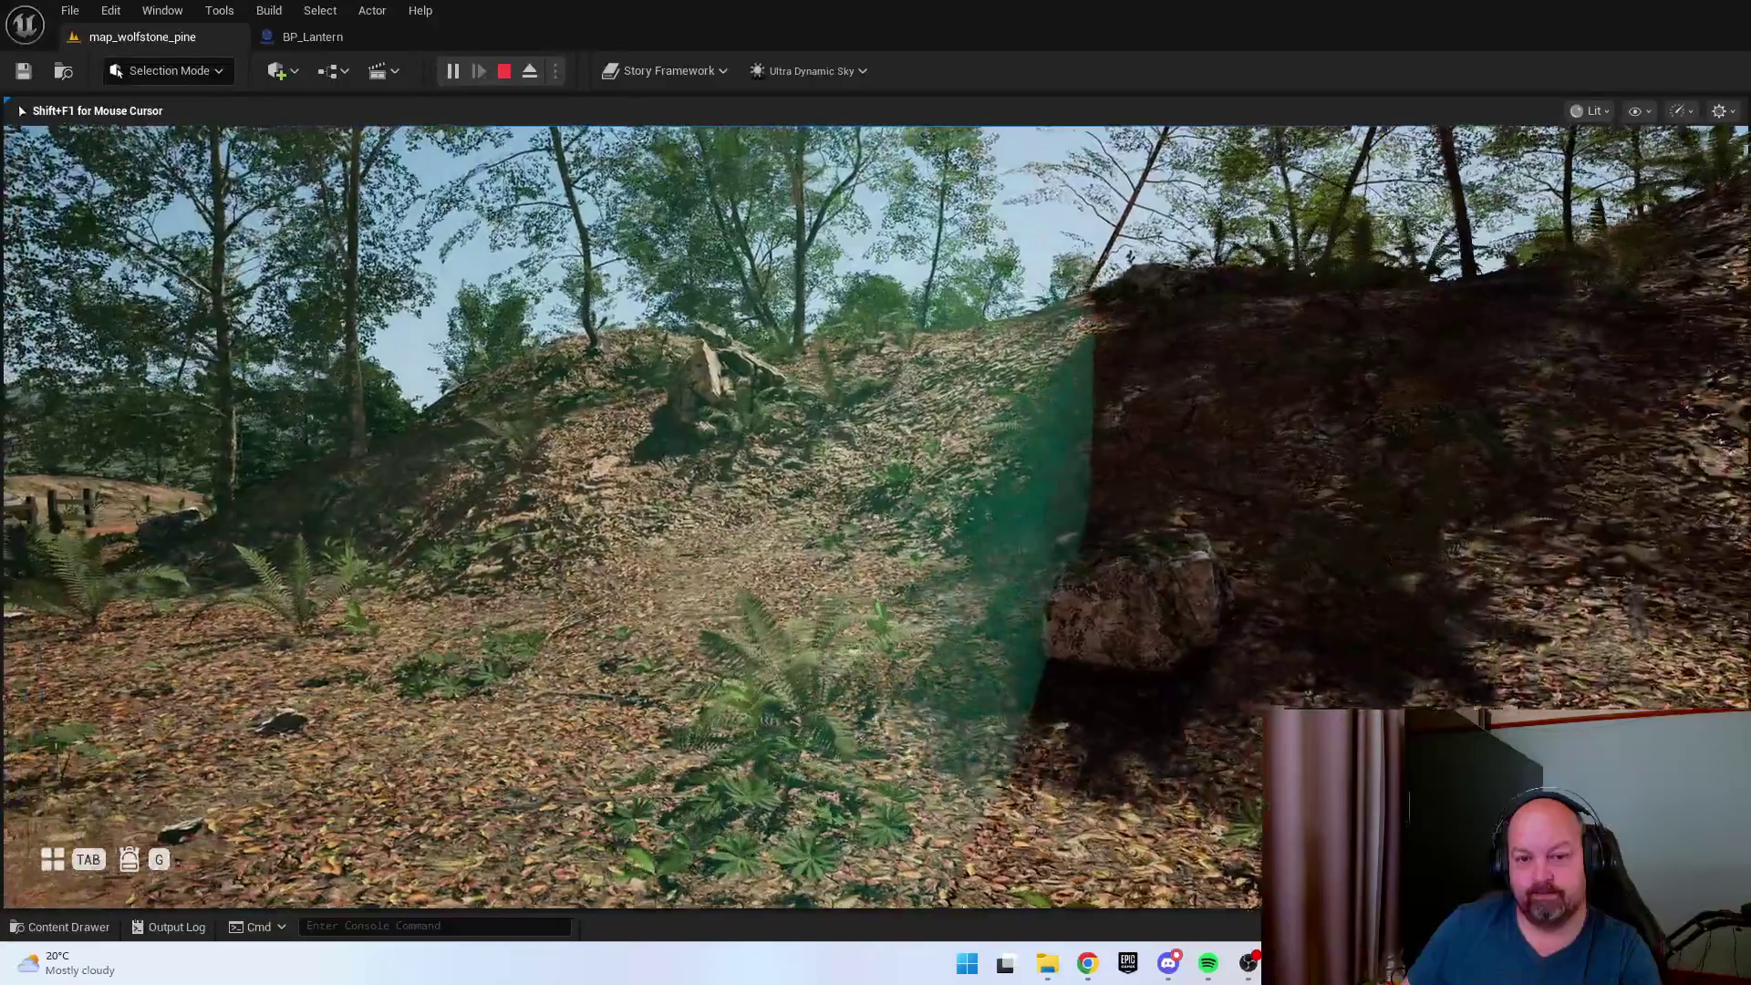
Walk the forest path and review the 'Follow the path to the cabin...' objective.
key(w)
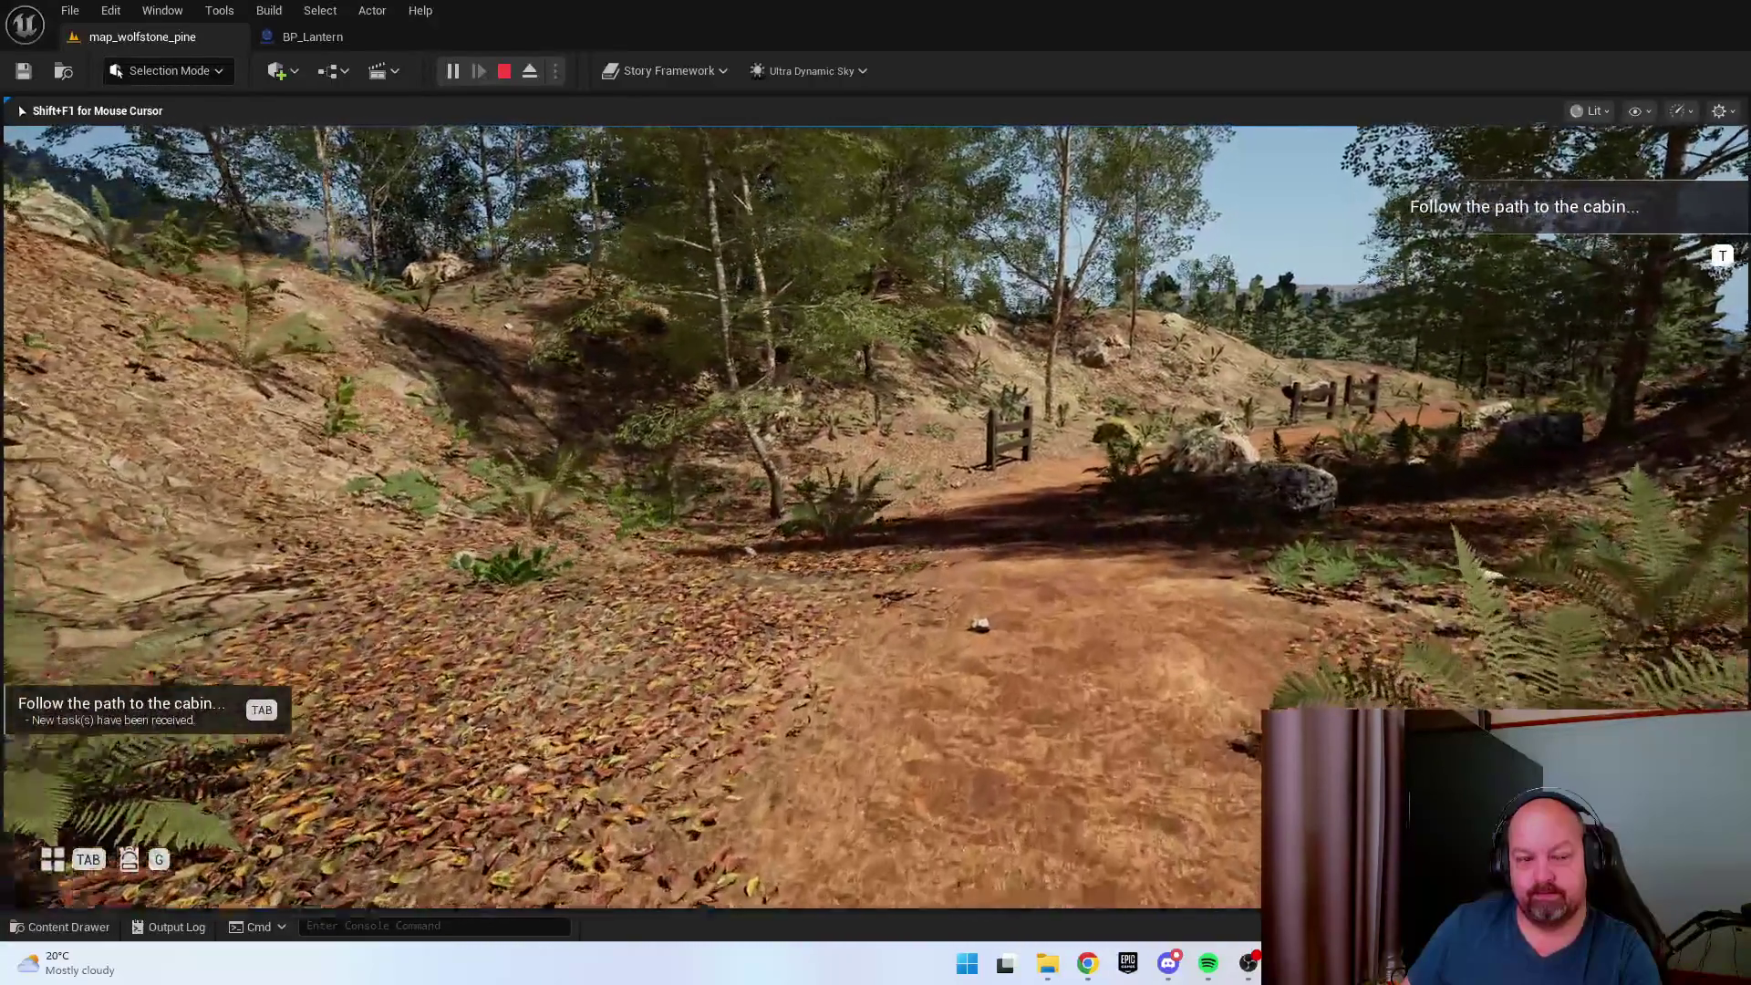
key(w)
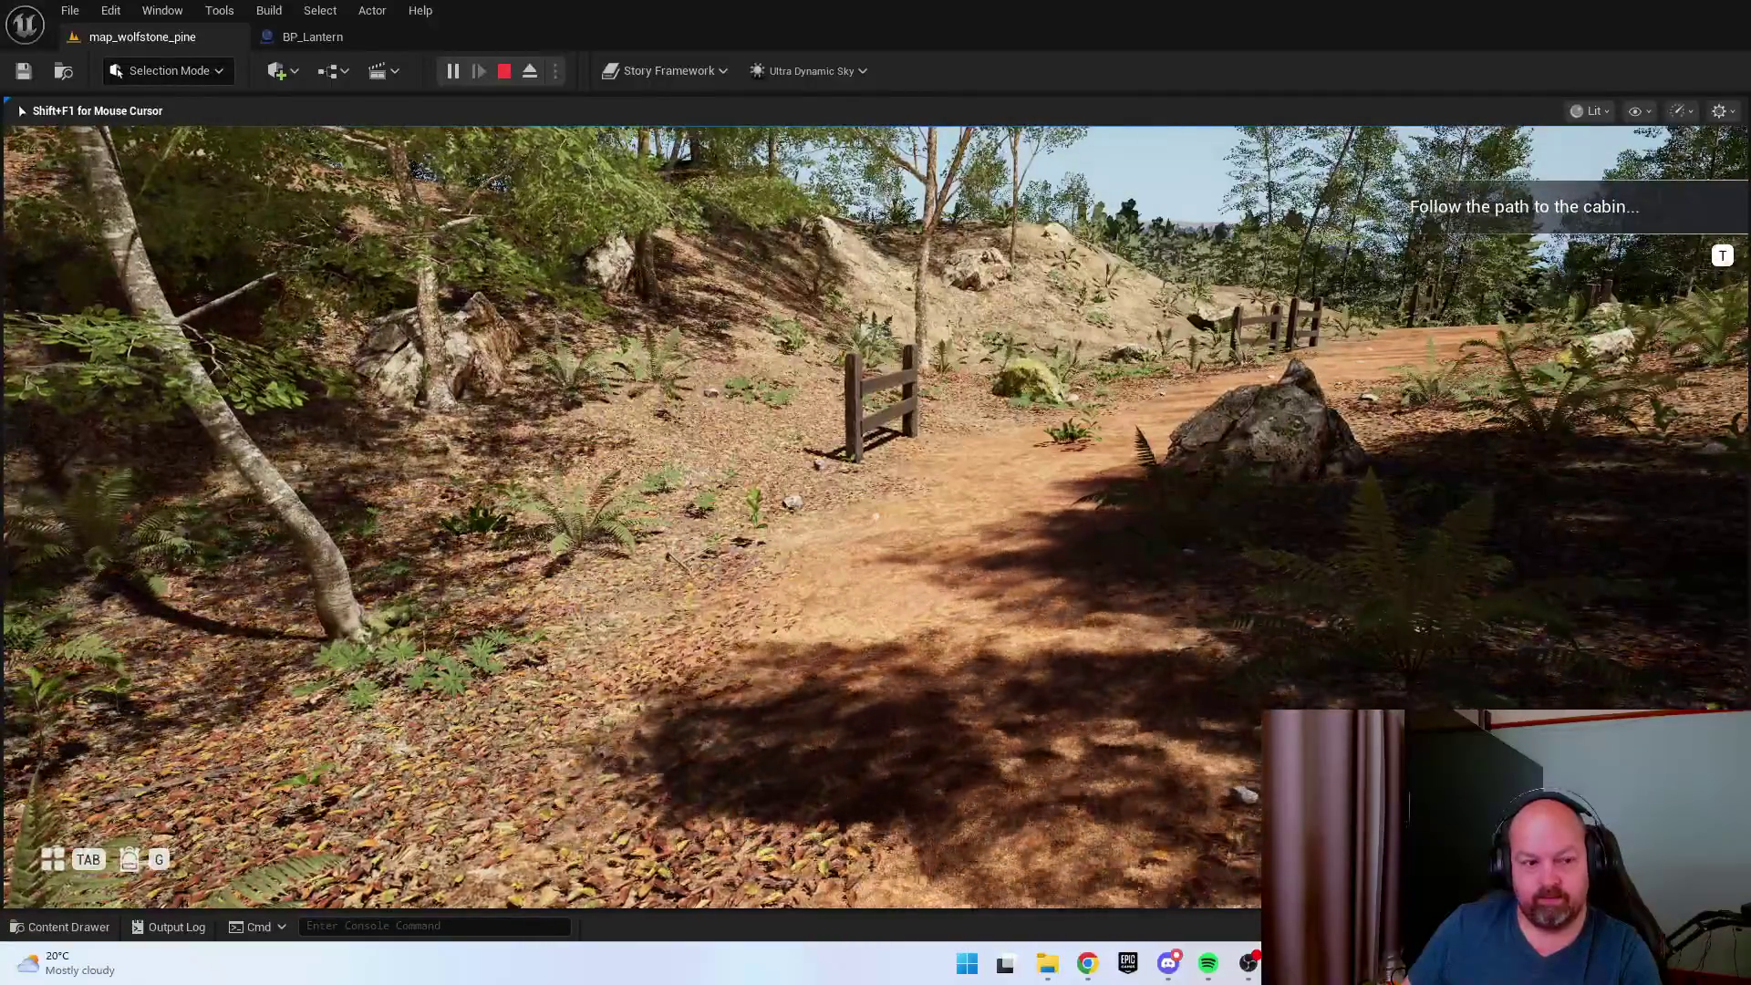
key(Tab)
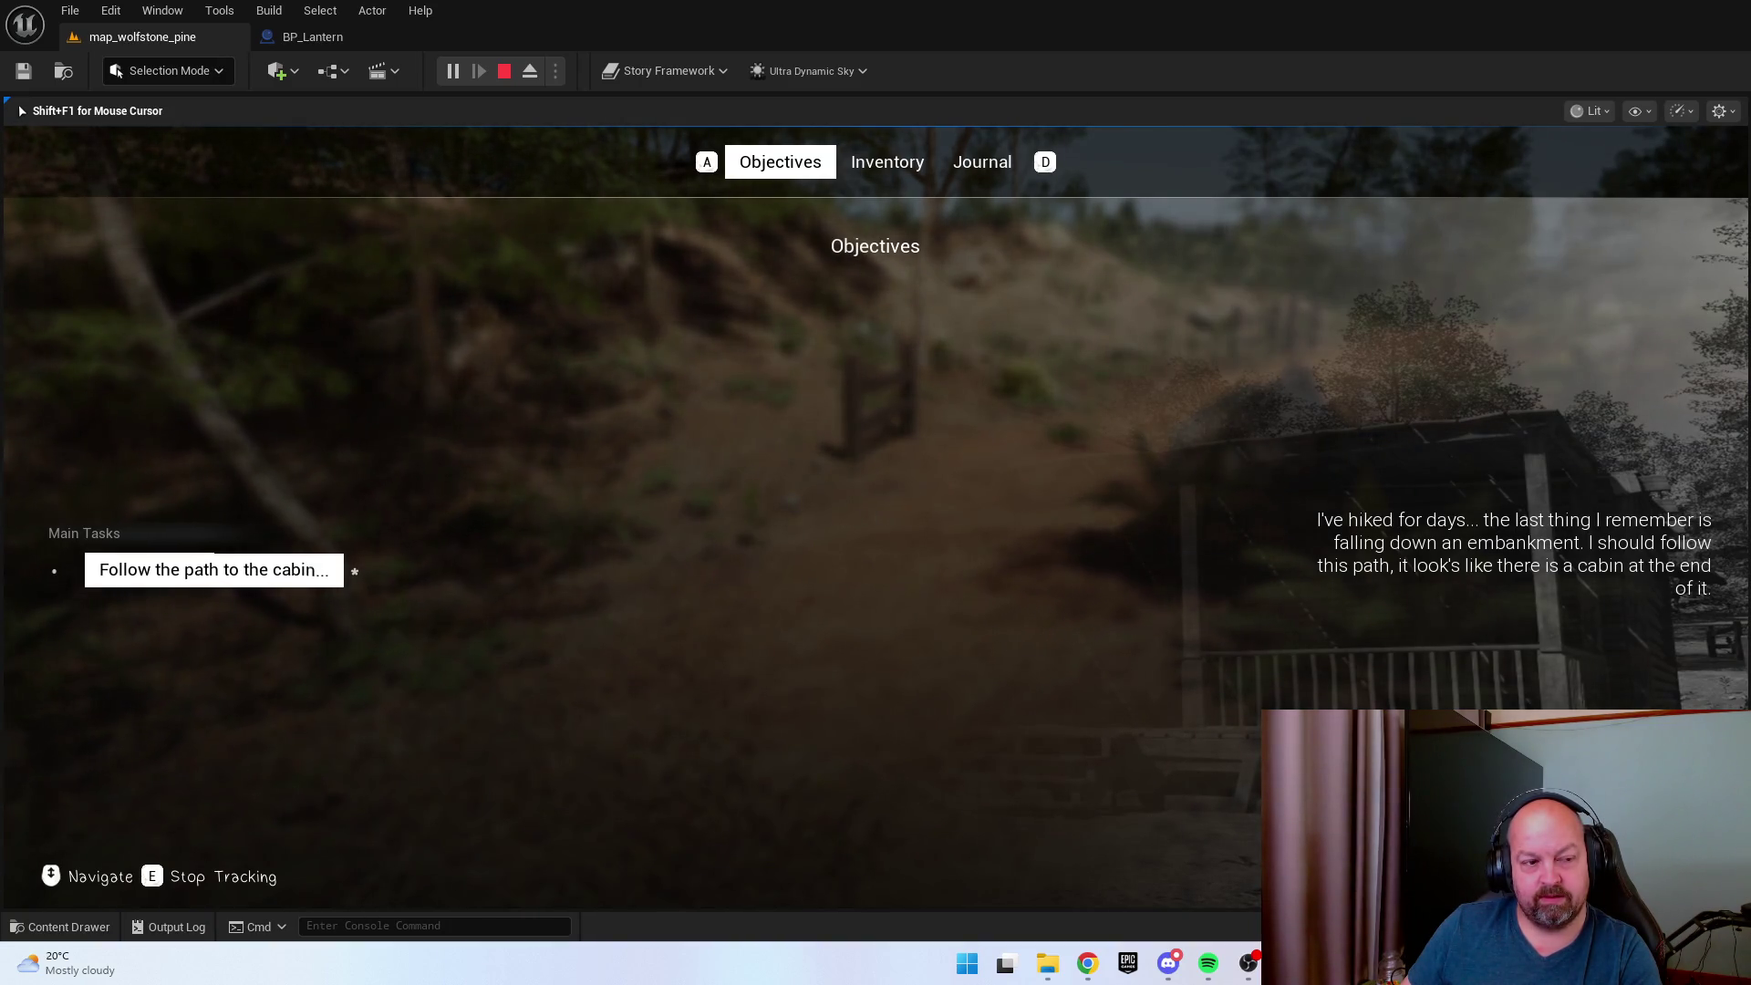
key(Tab)
key(w)
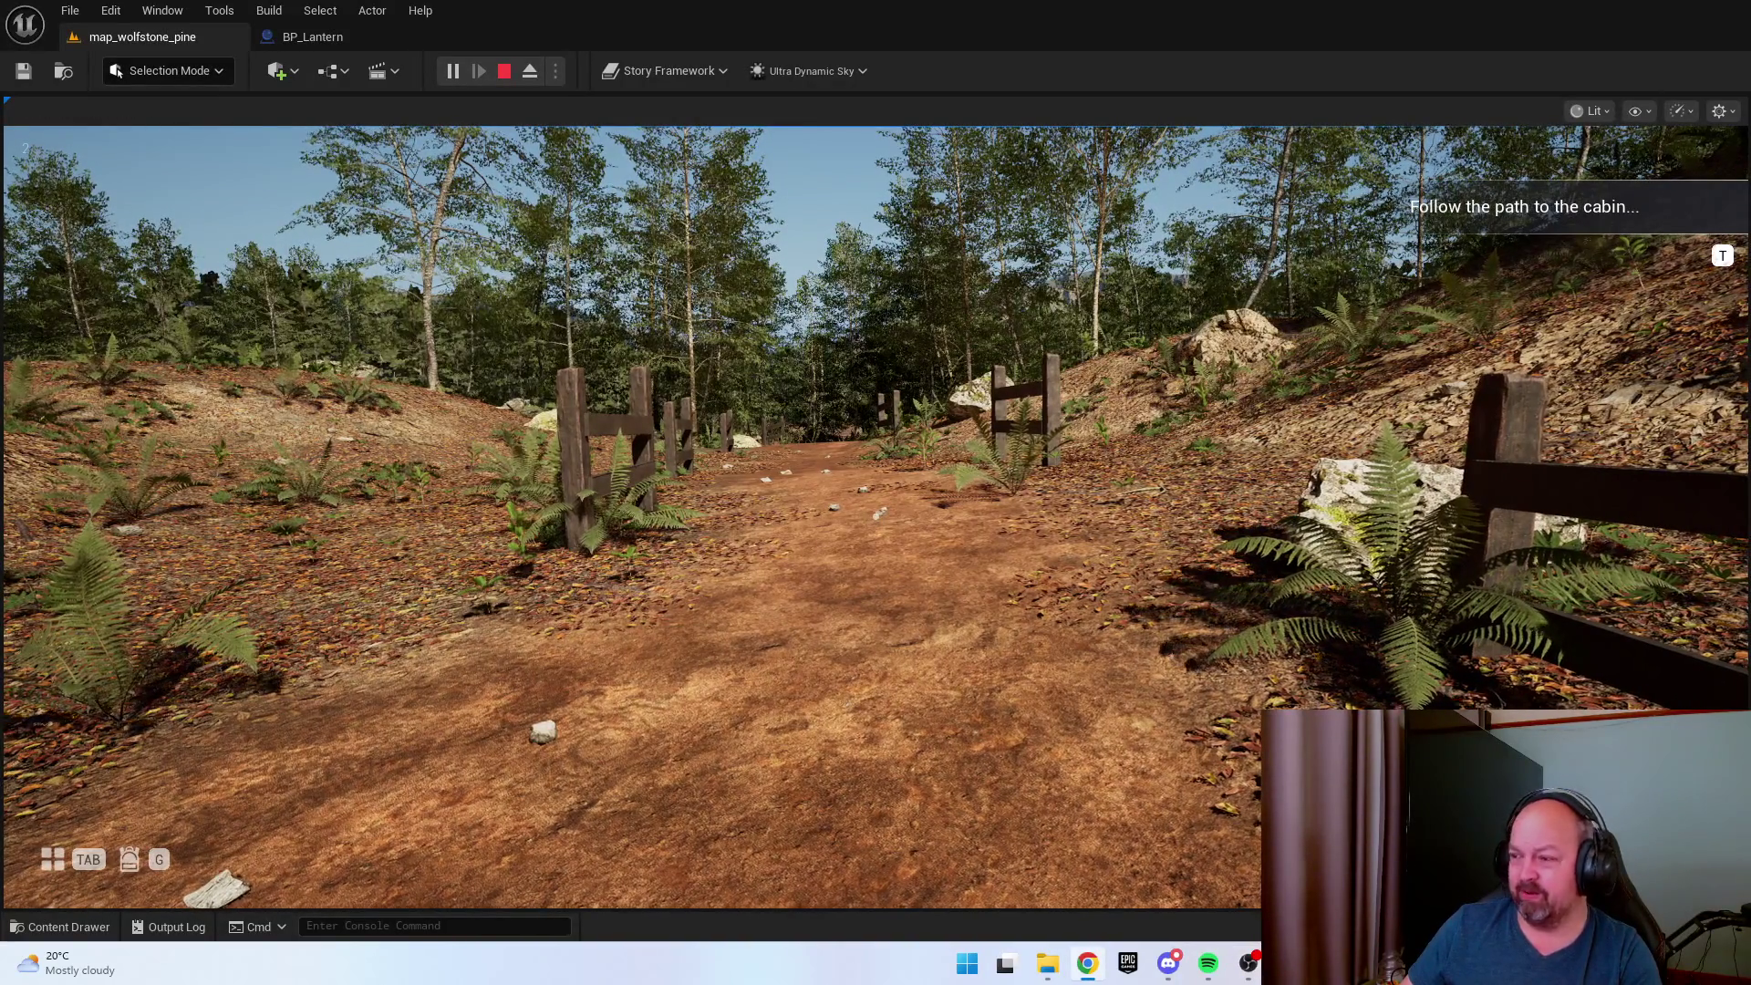
click(1051, 474)
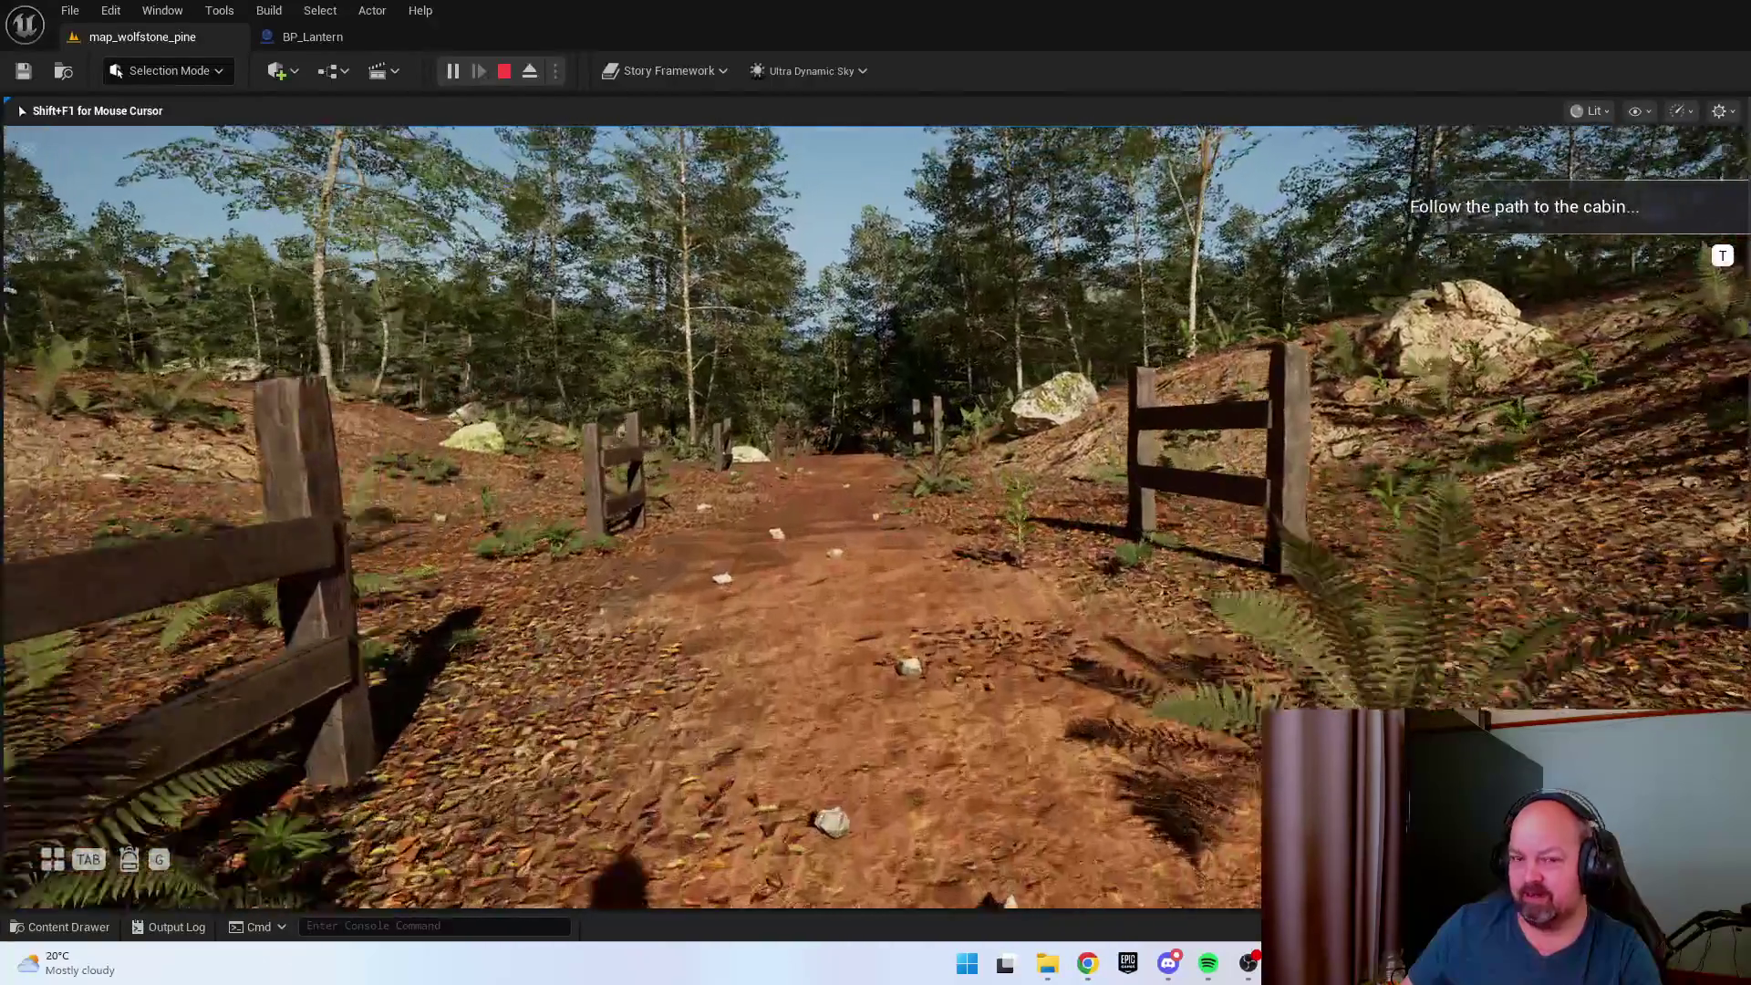
Walk down the dark forest path past the fence toward the cabin door.
key(w)
key(w)
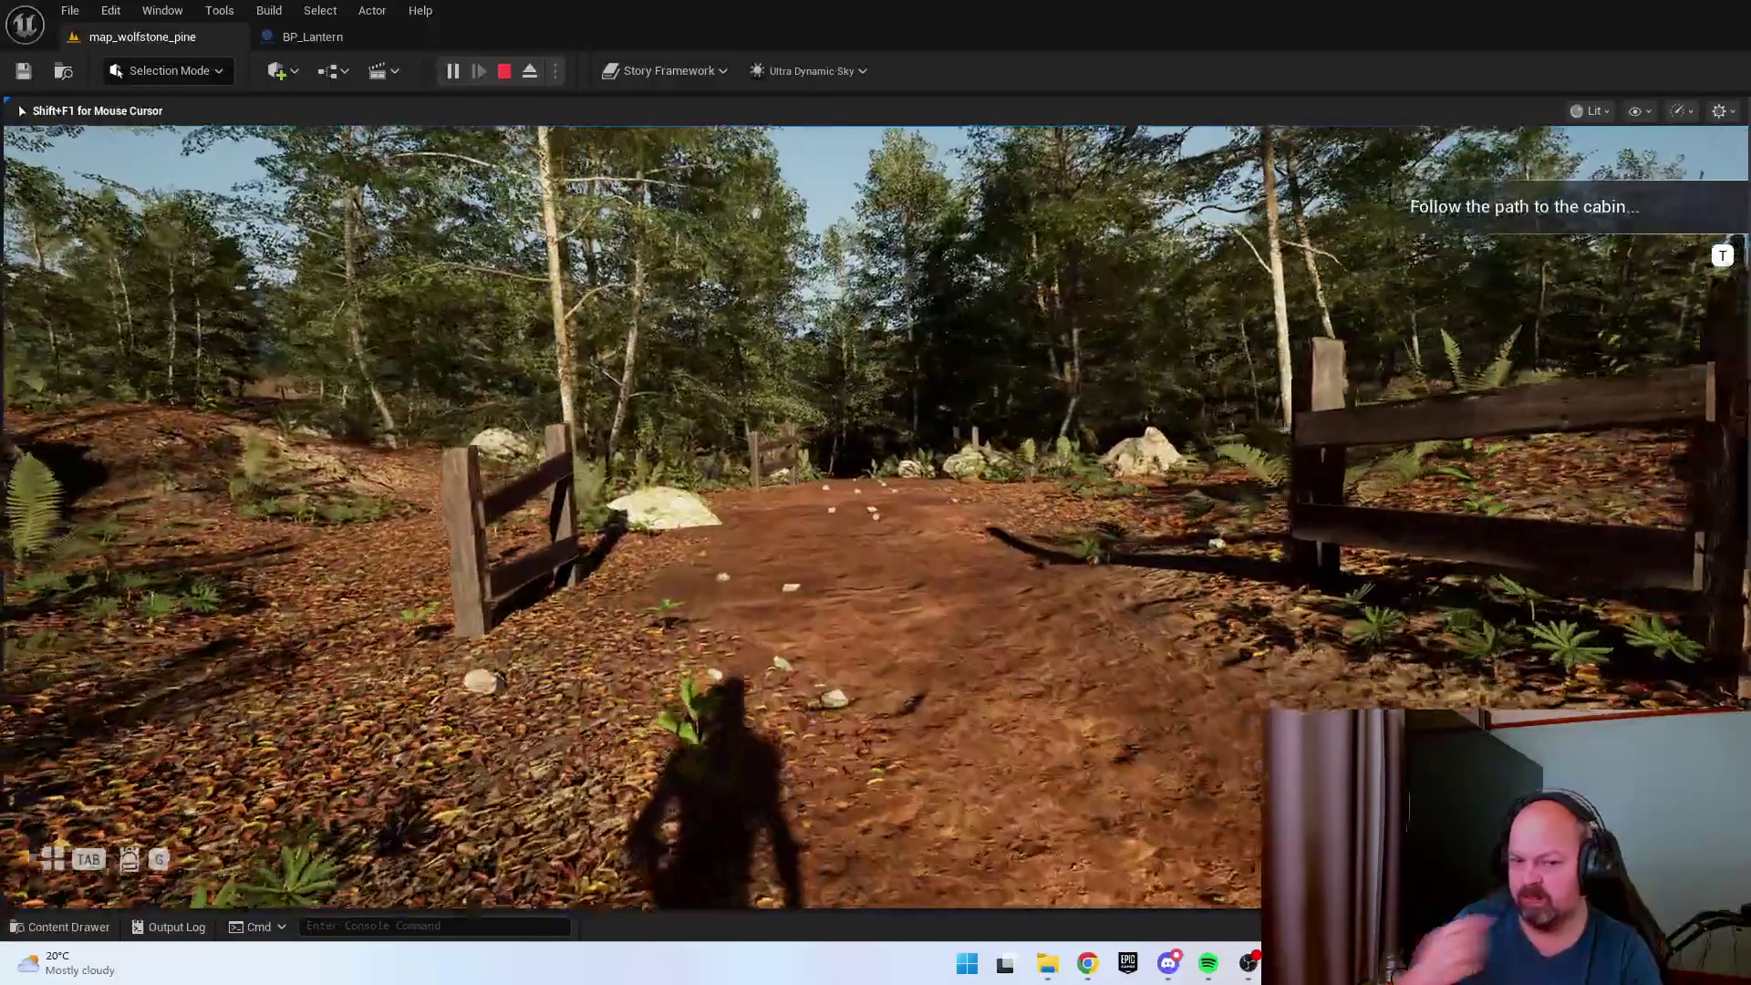
key(w)
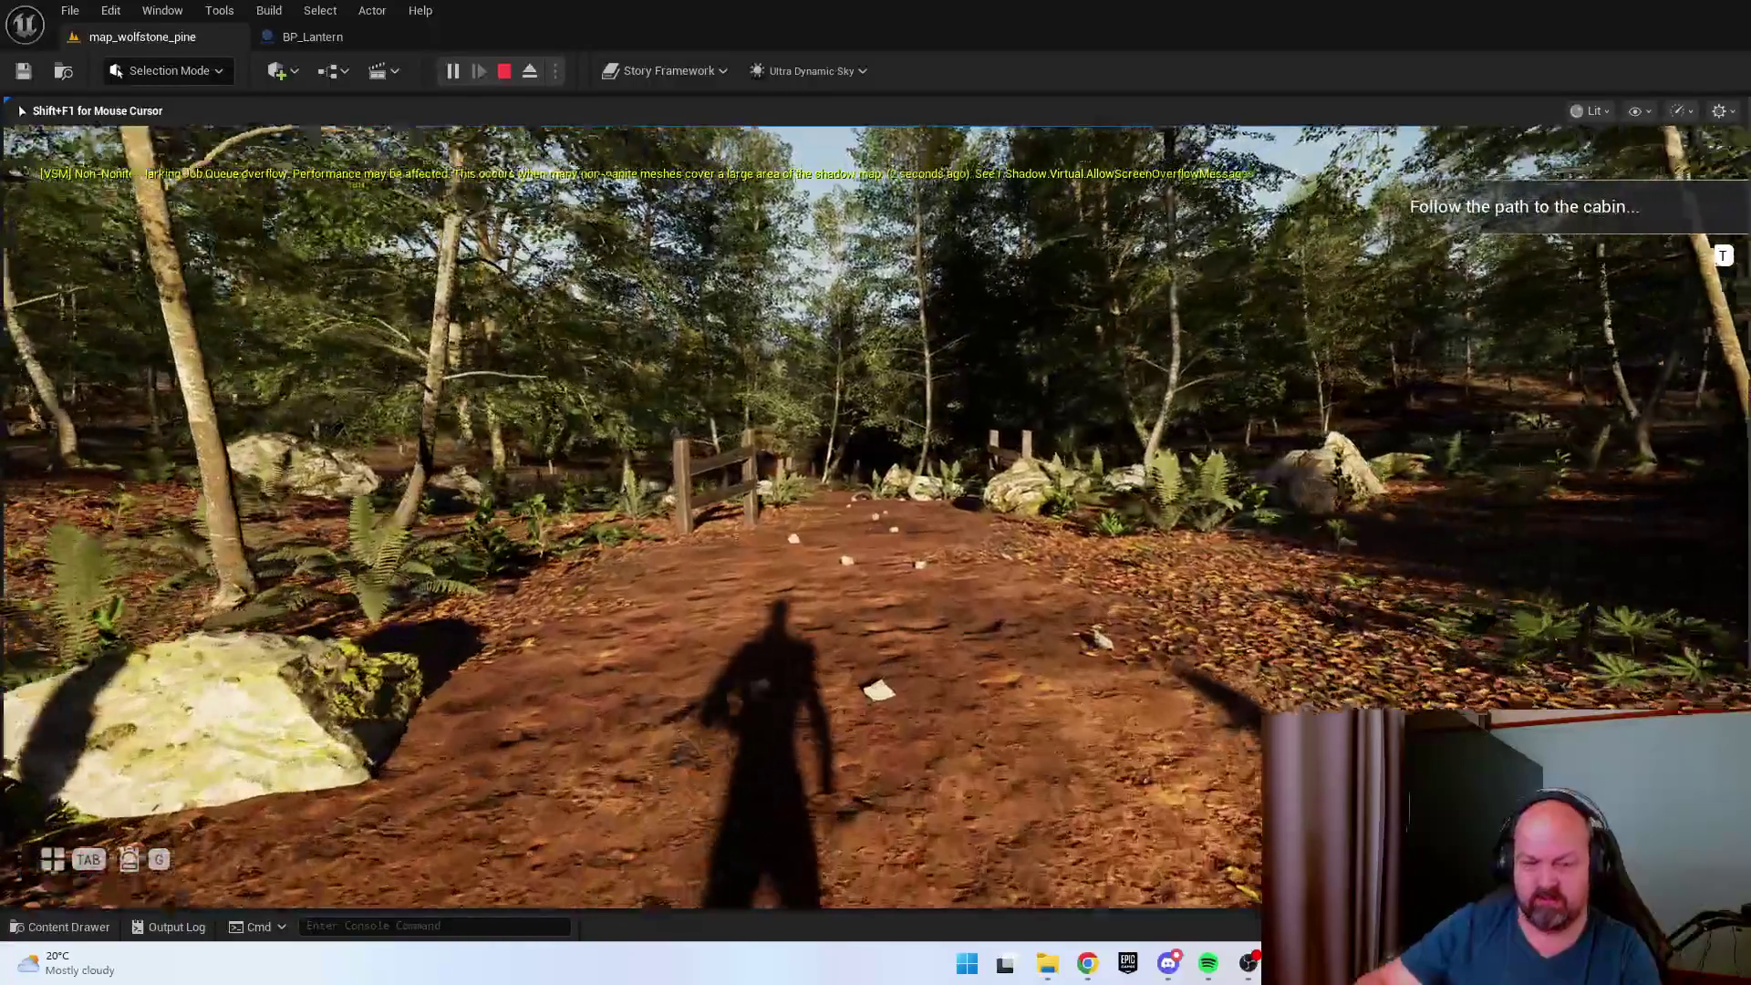
key(w)
key(w)
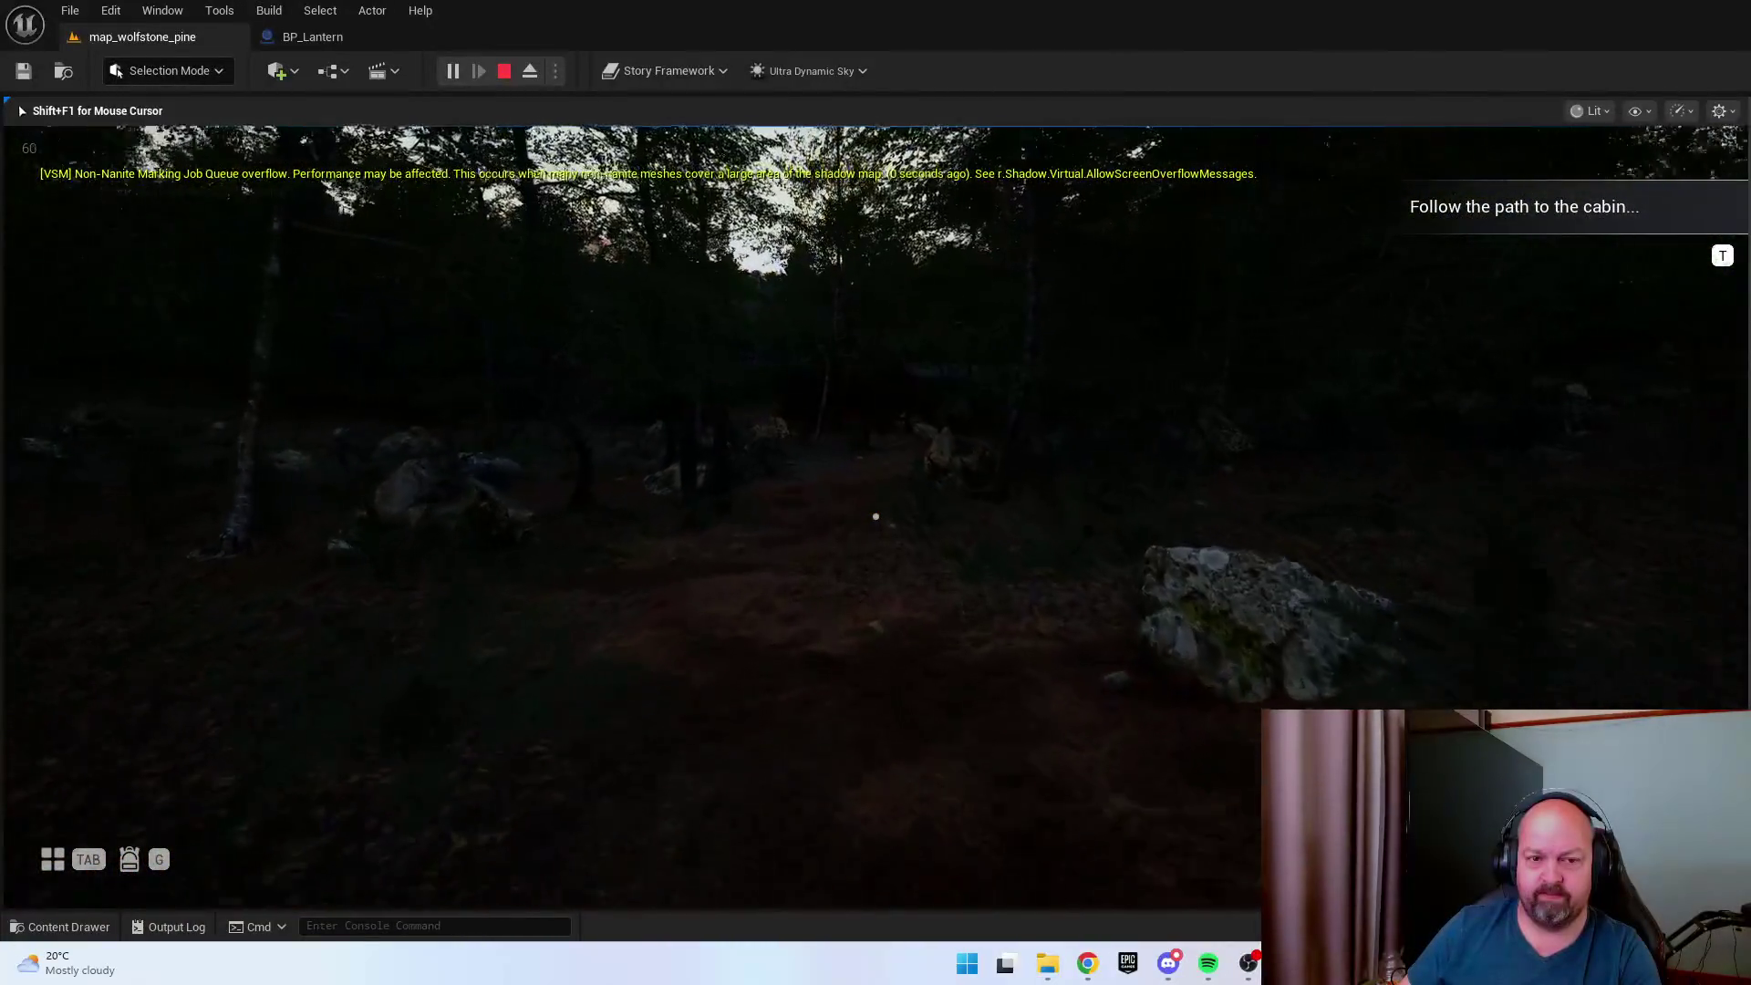
key(w)
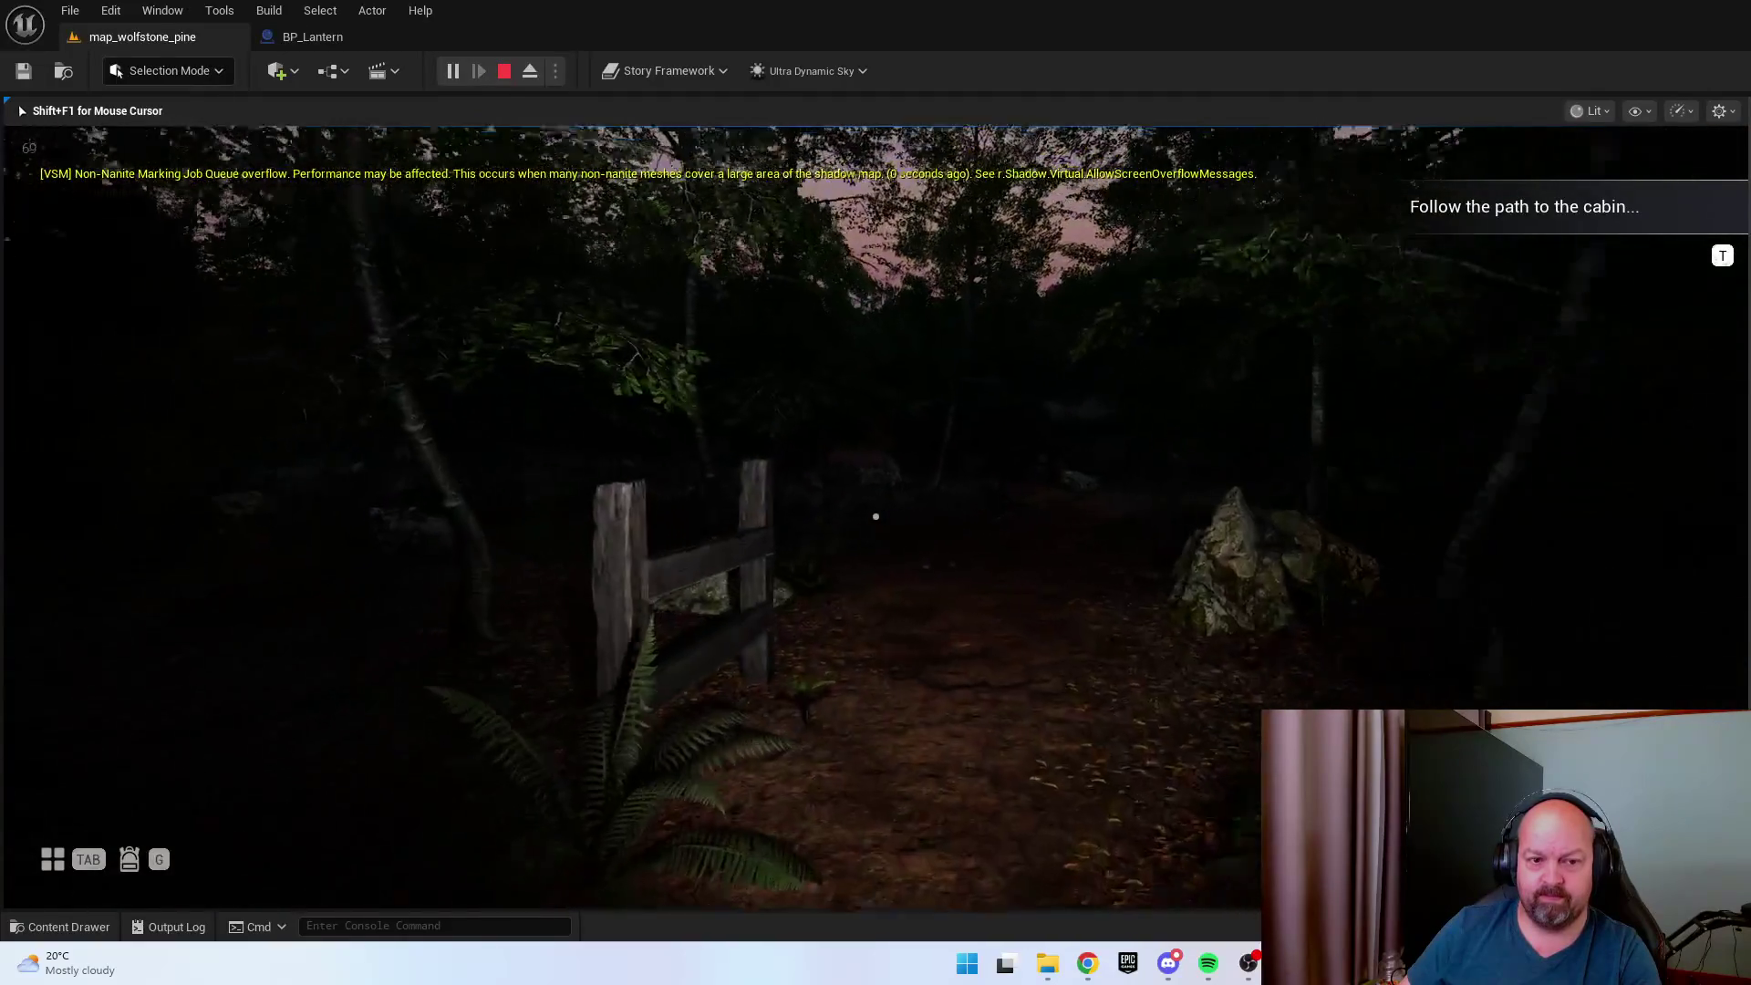
key(w)
key(w)
key(w)
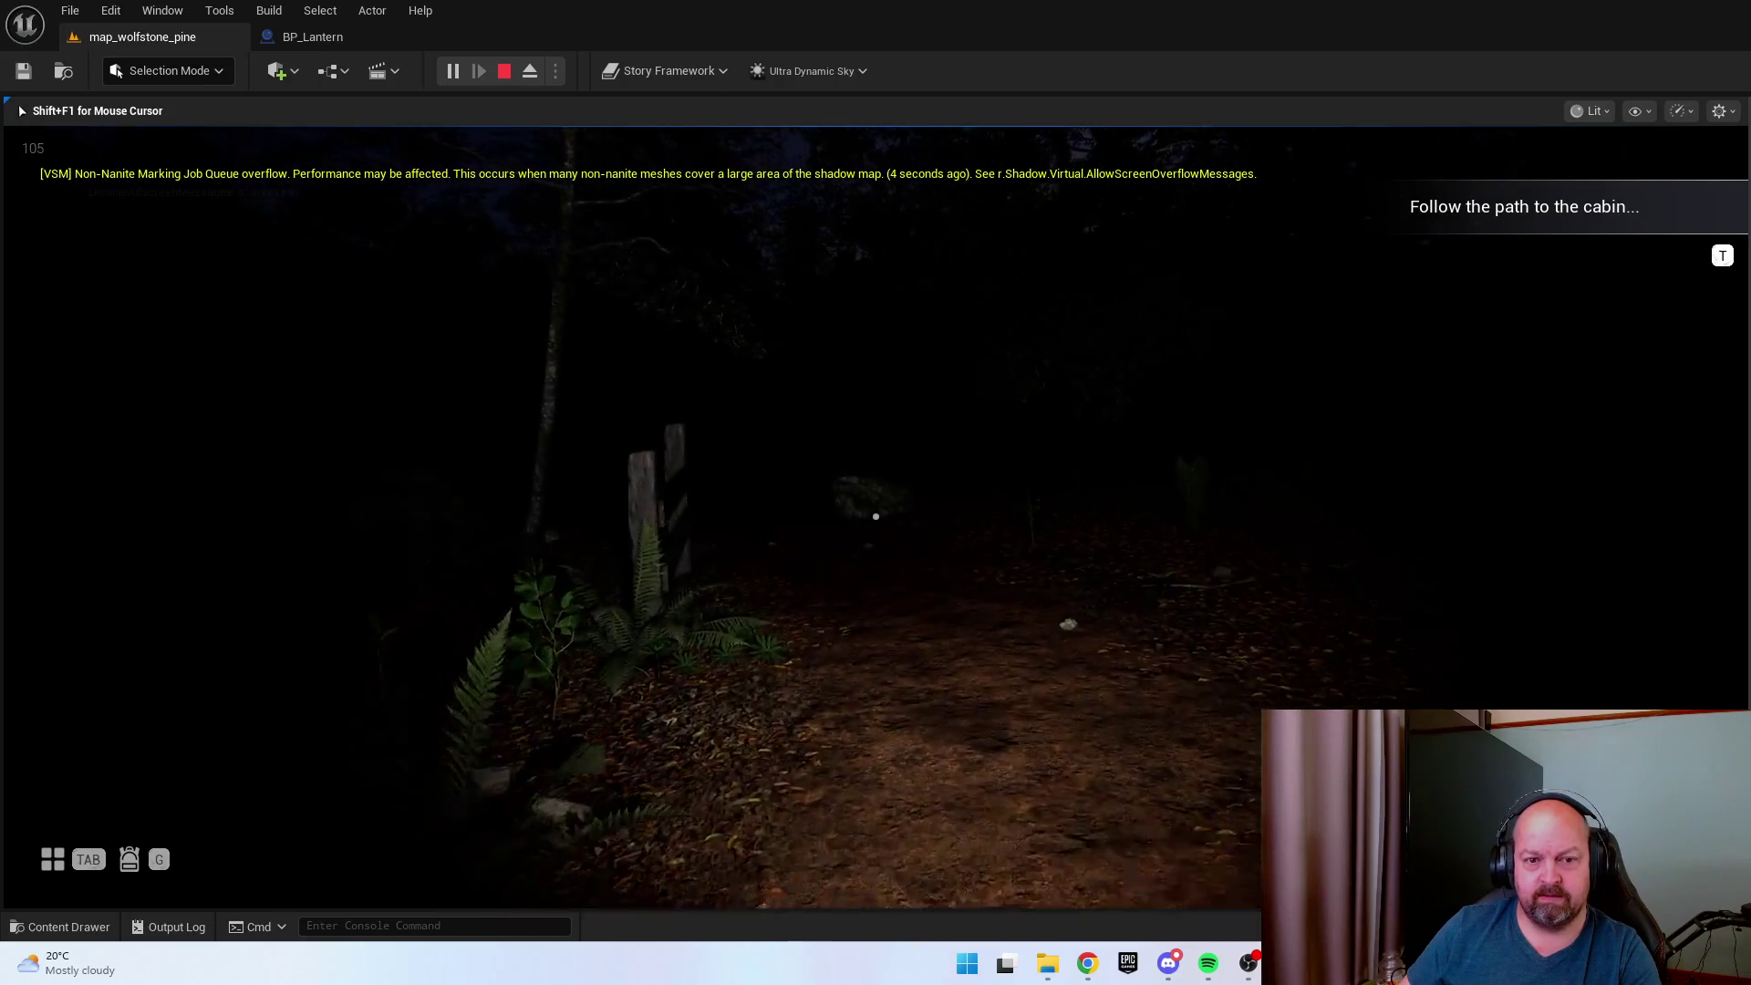
key(w)
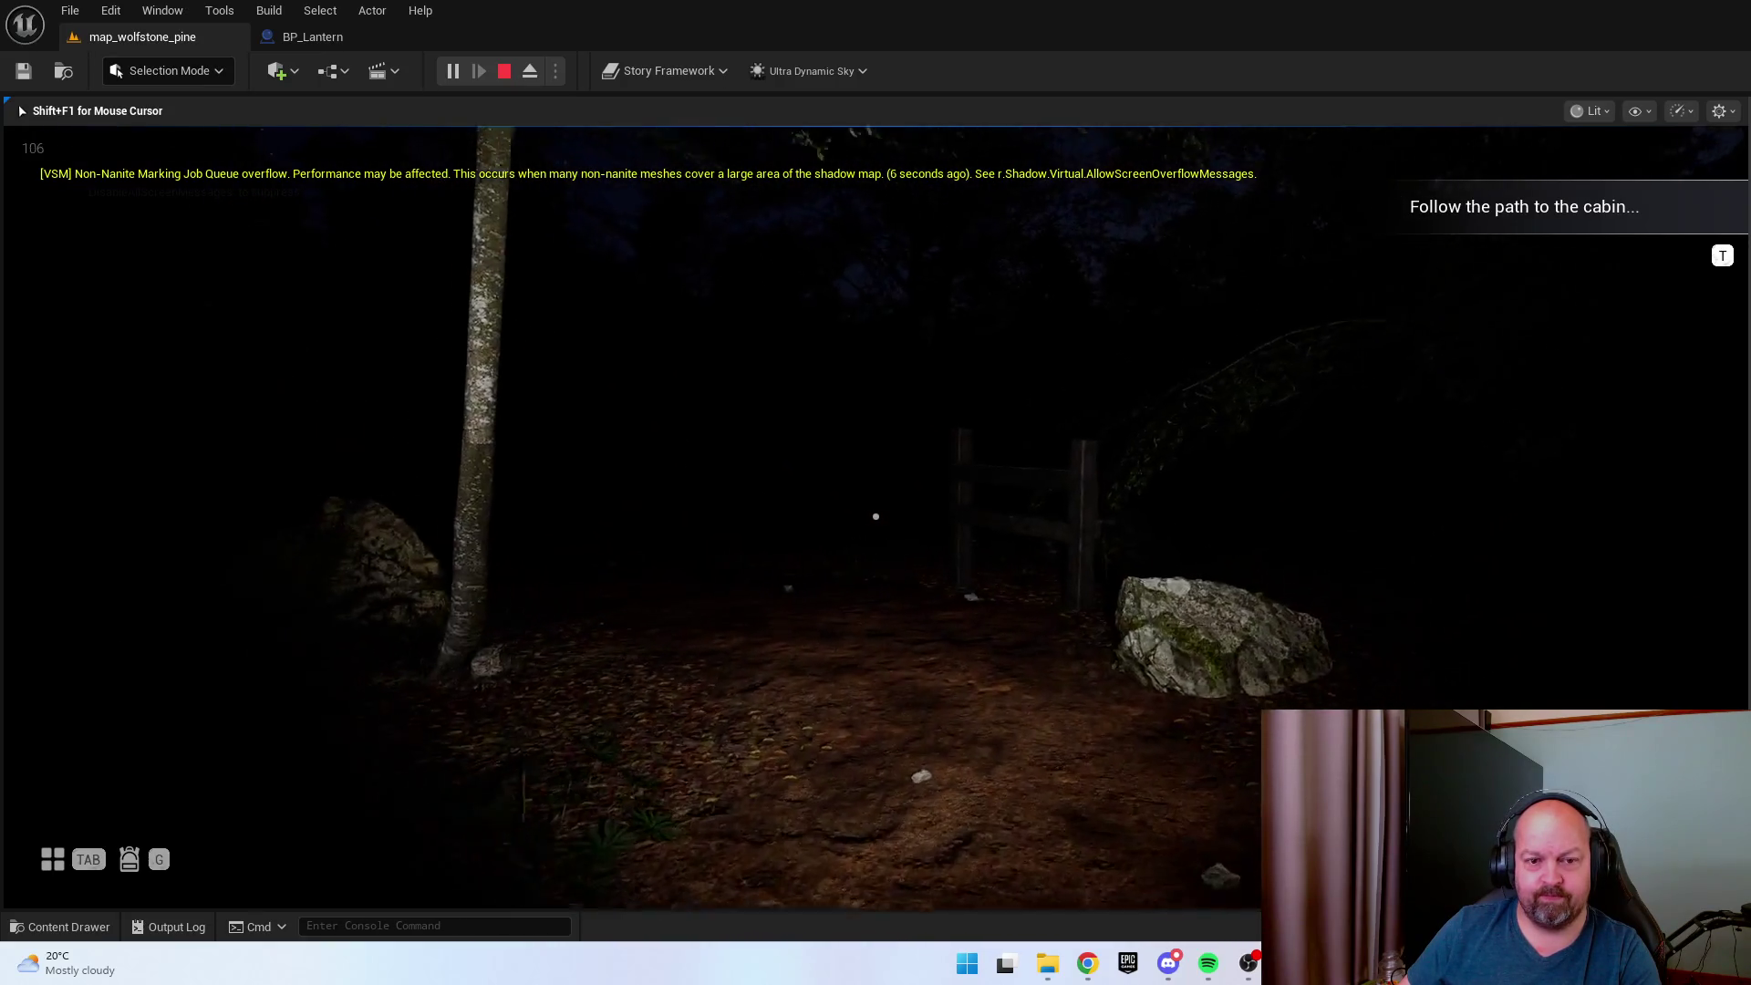
Follow the rest of the path onto the cabin porch to complete the path objective.
key(w)
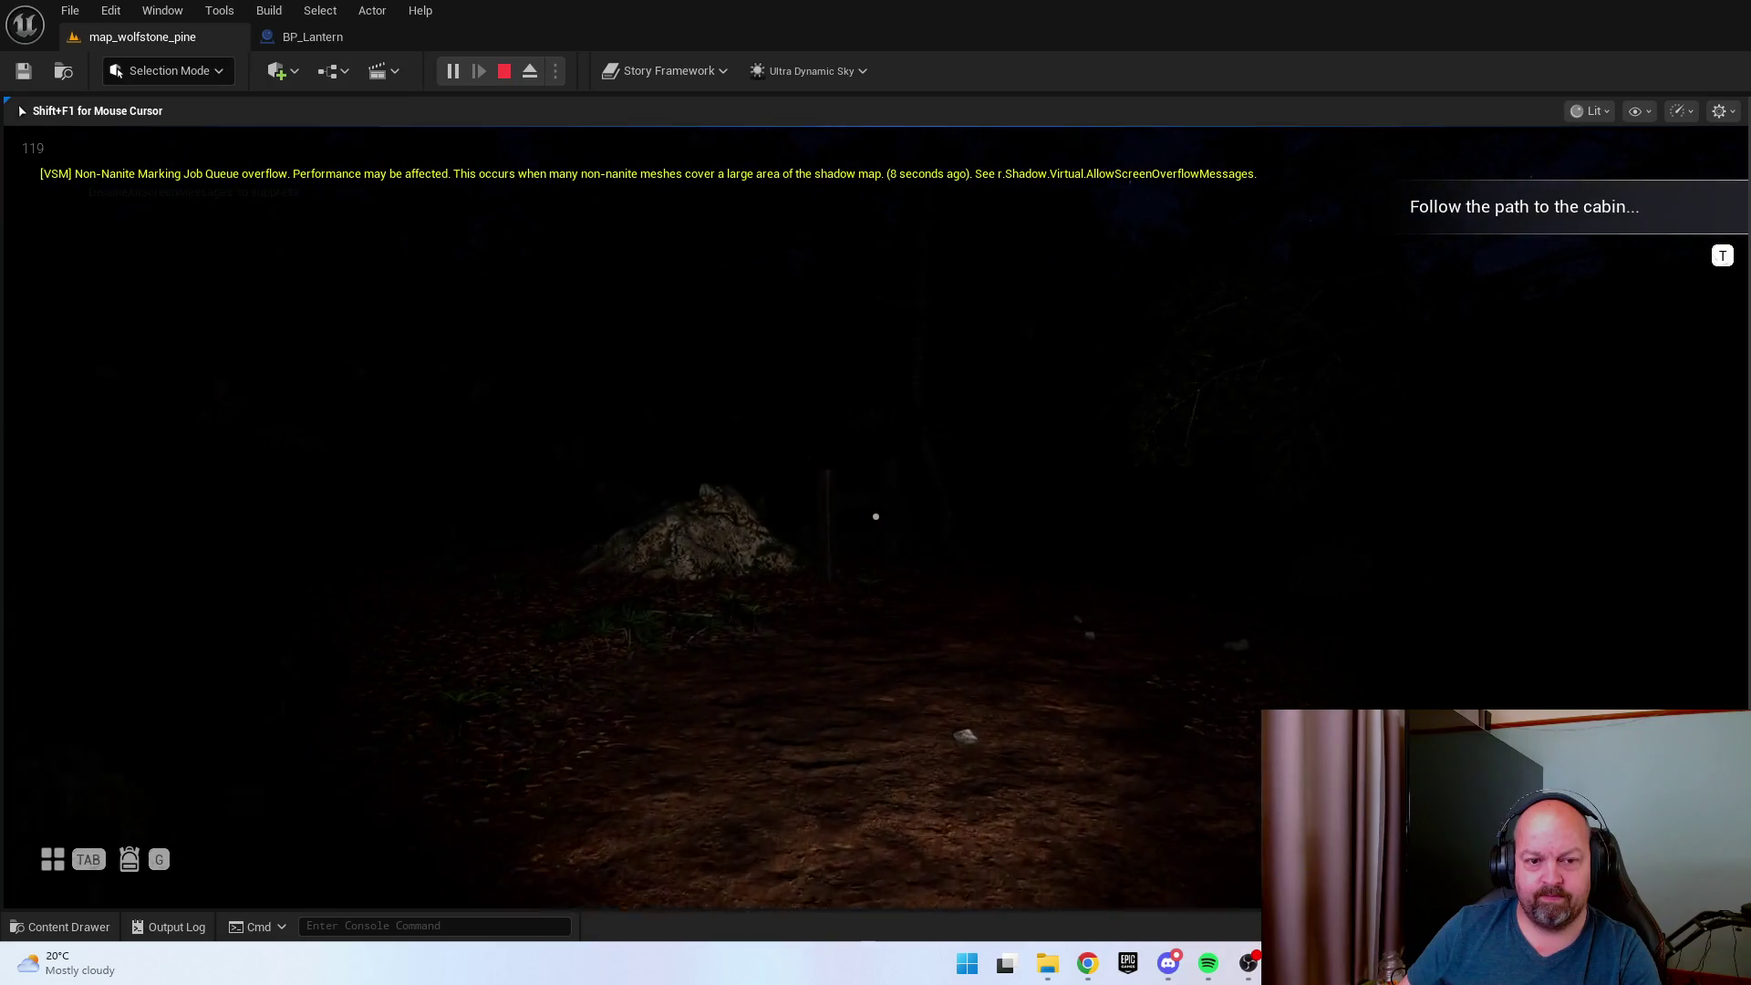
key(w)
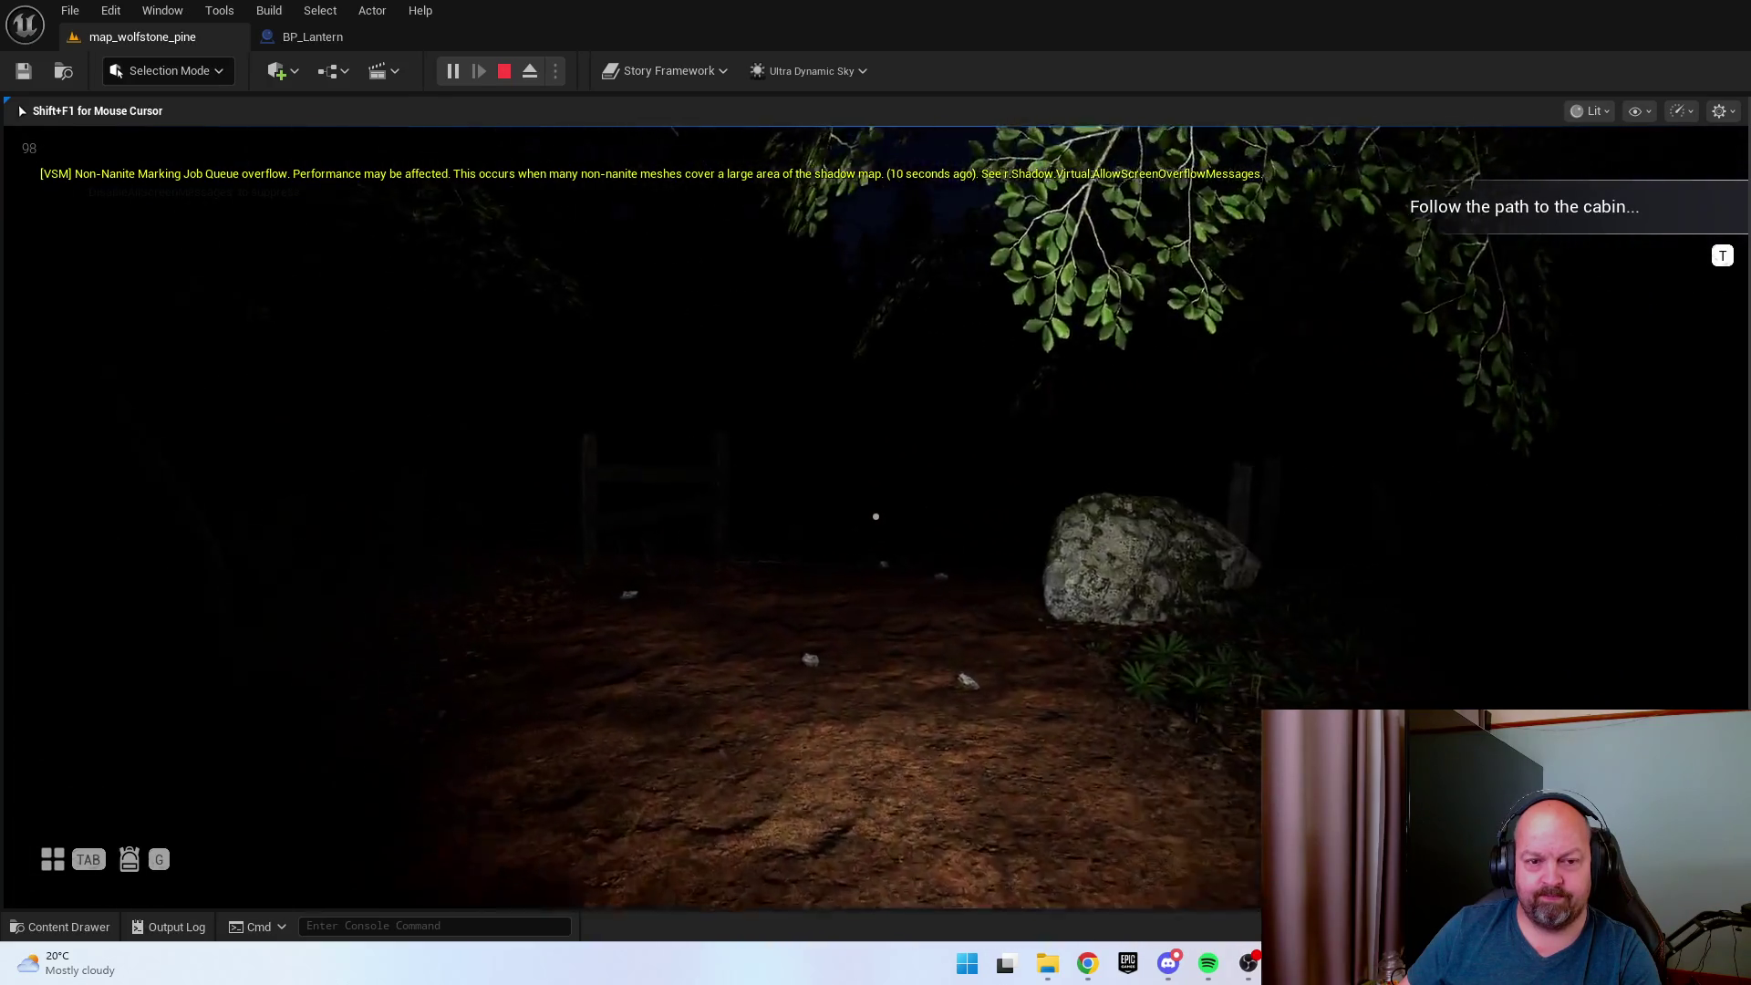
key(w)
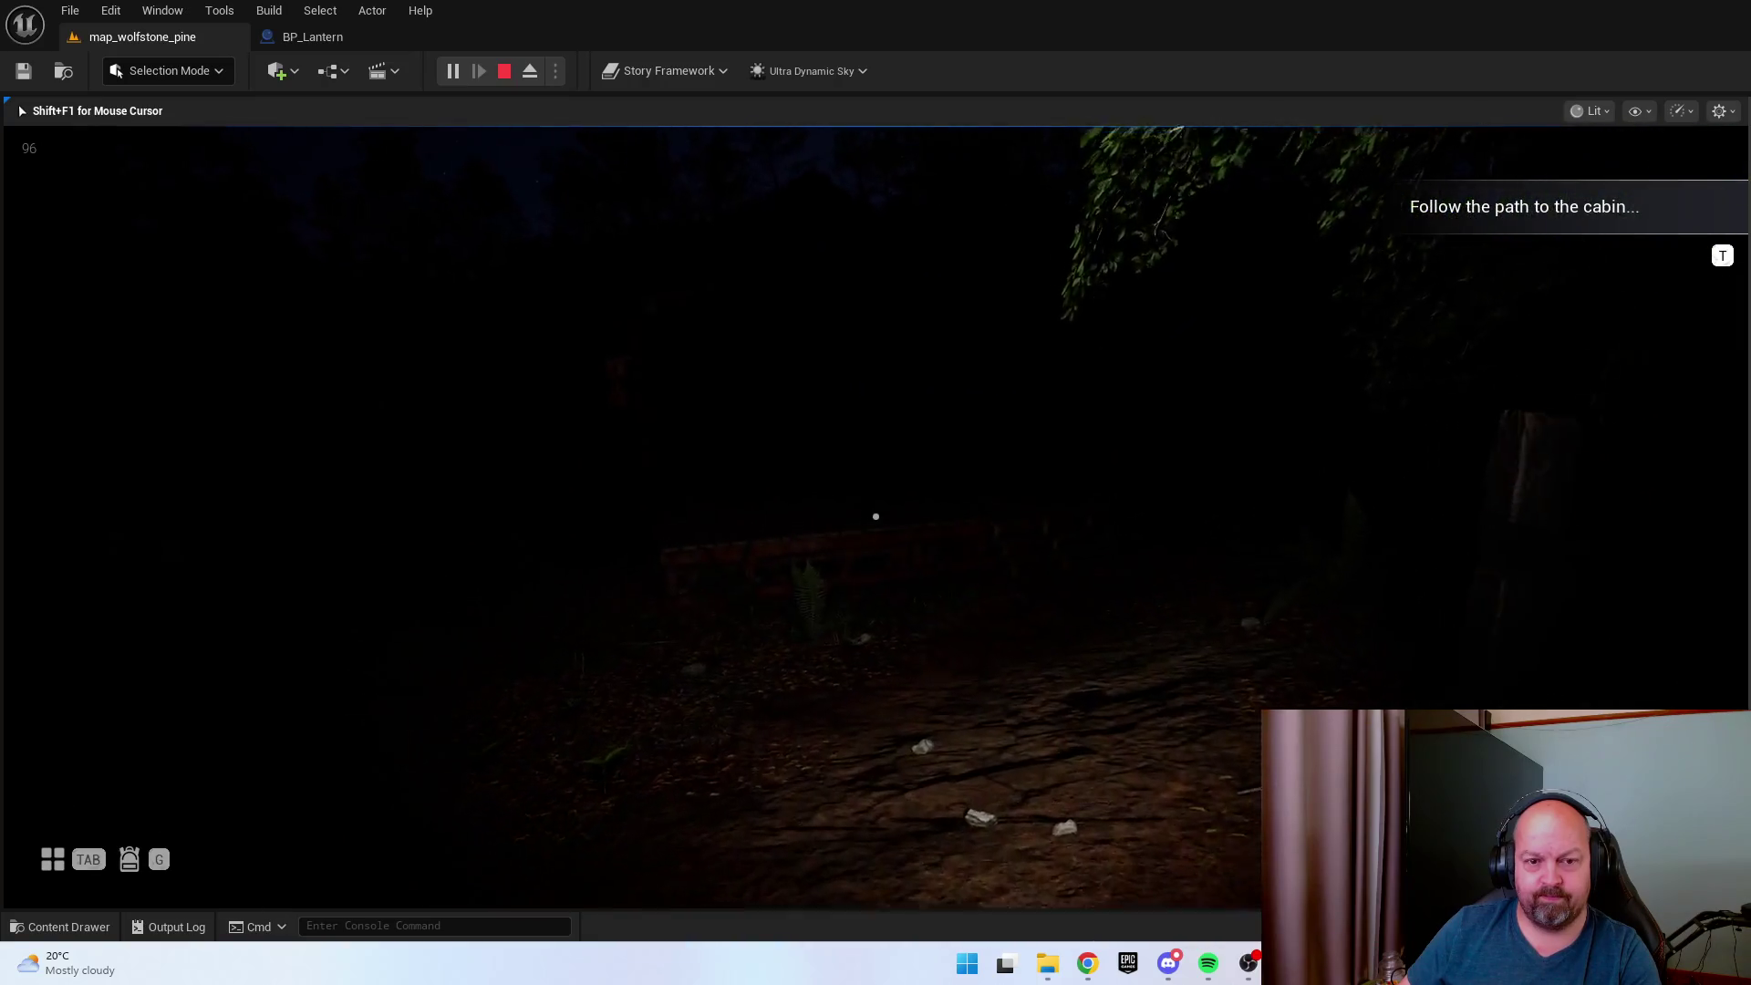
key(w)
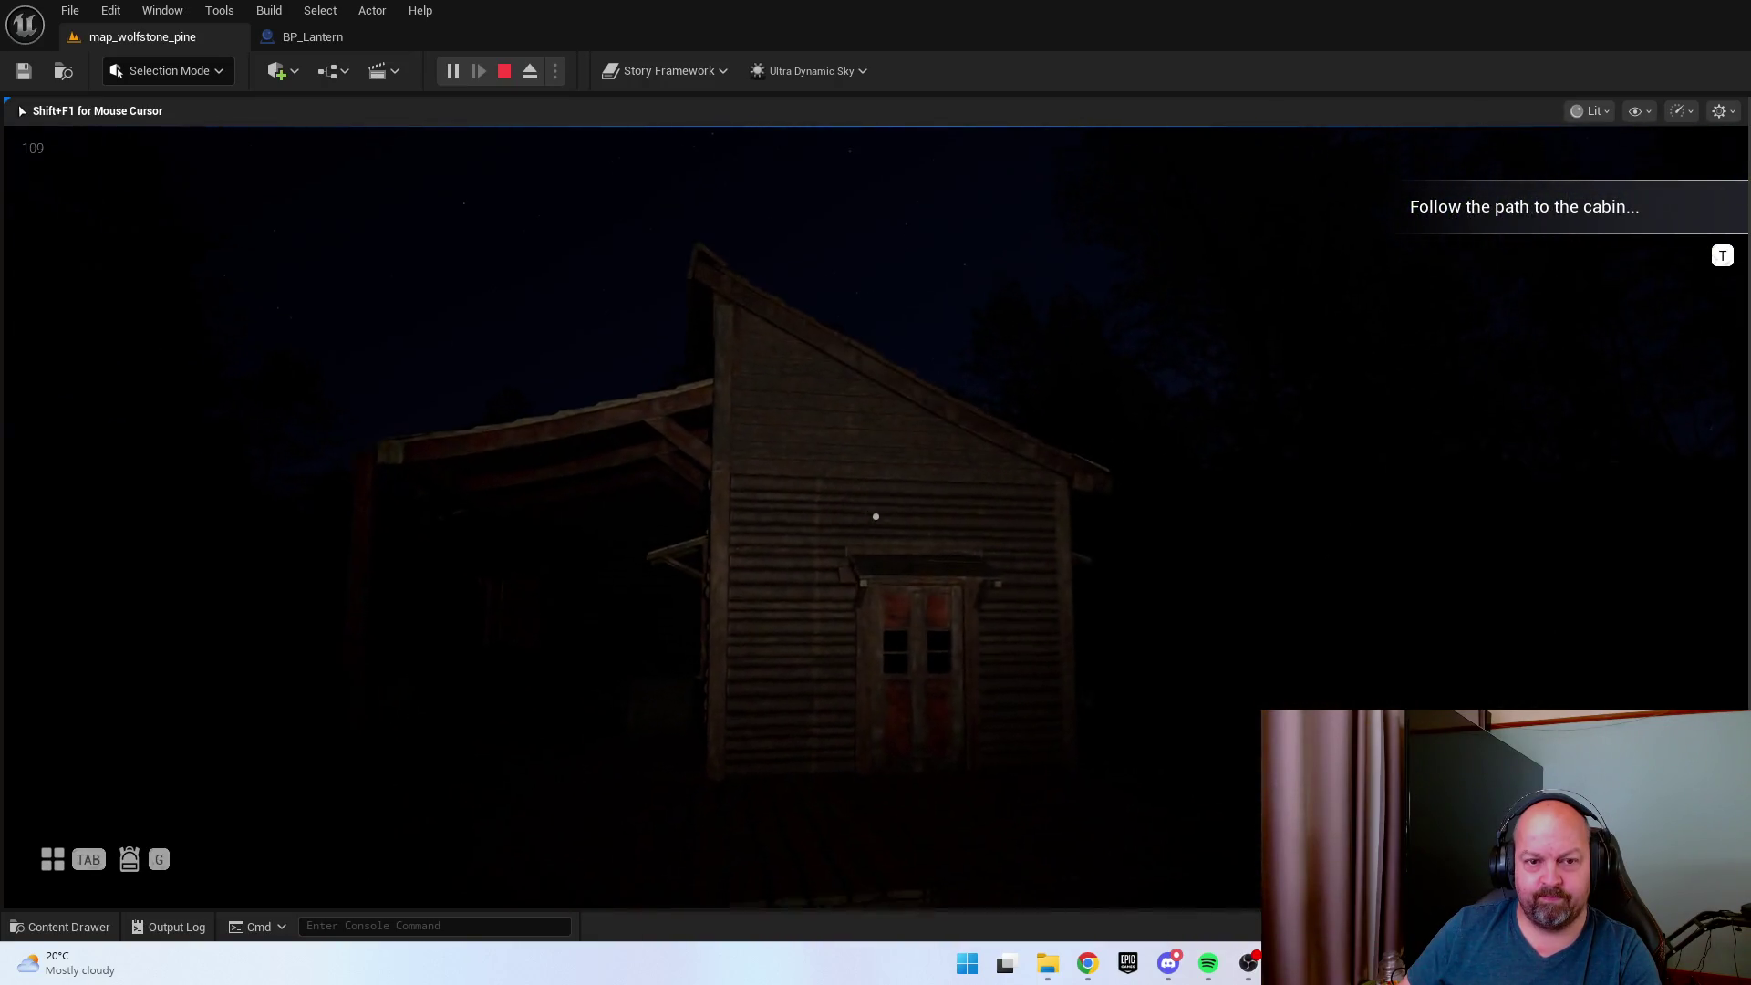
key(w)
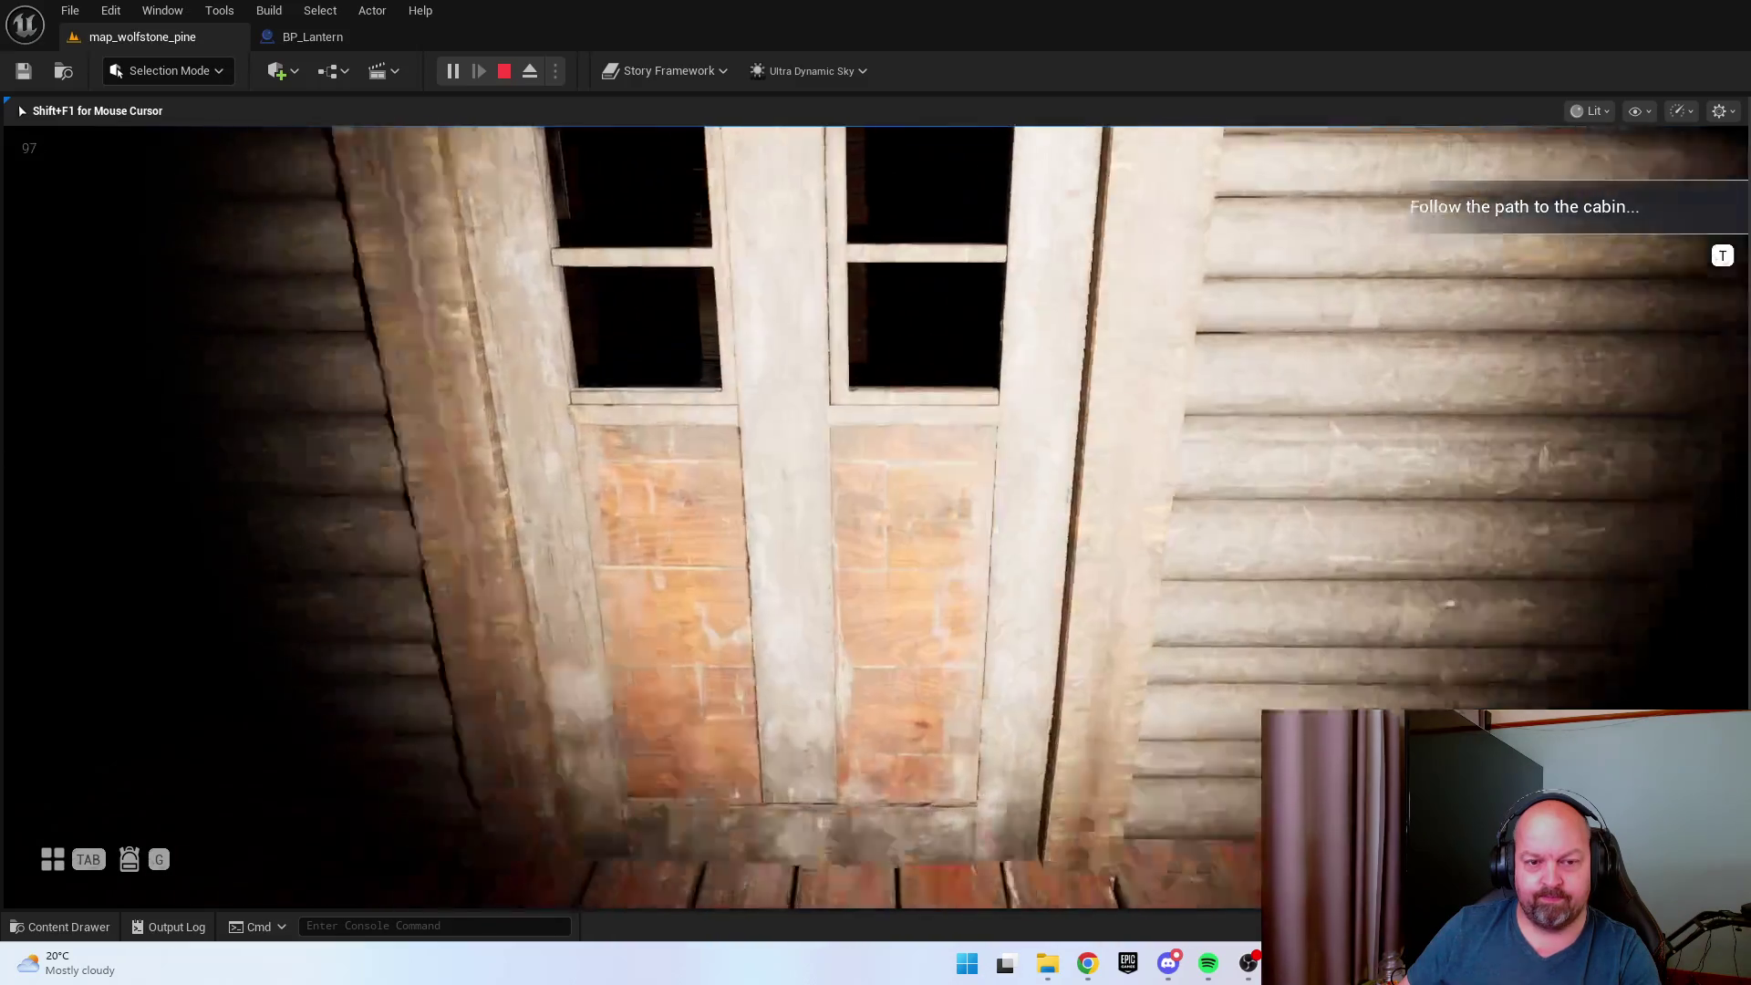
key(w)
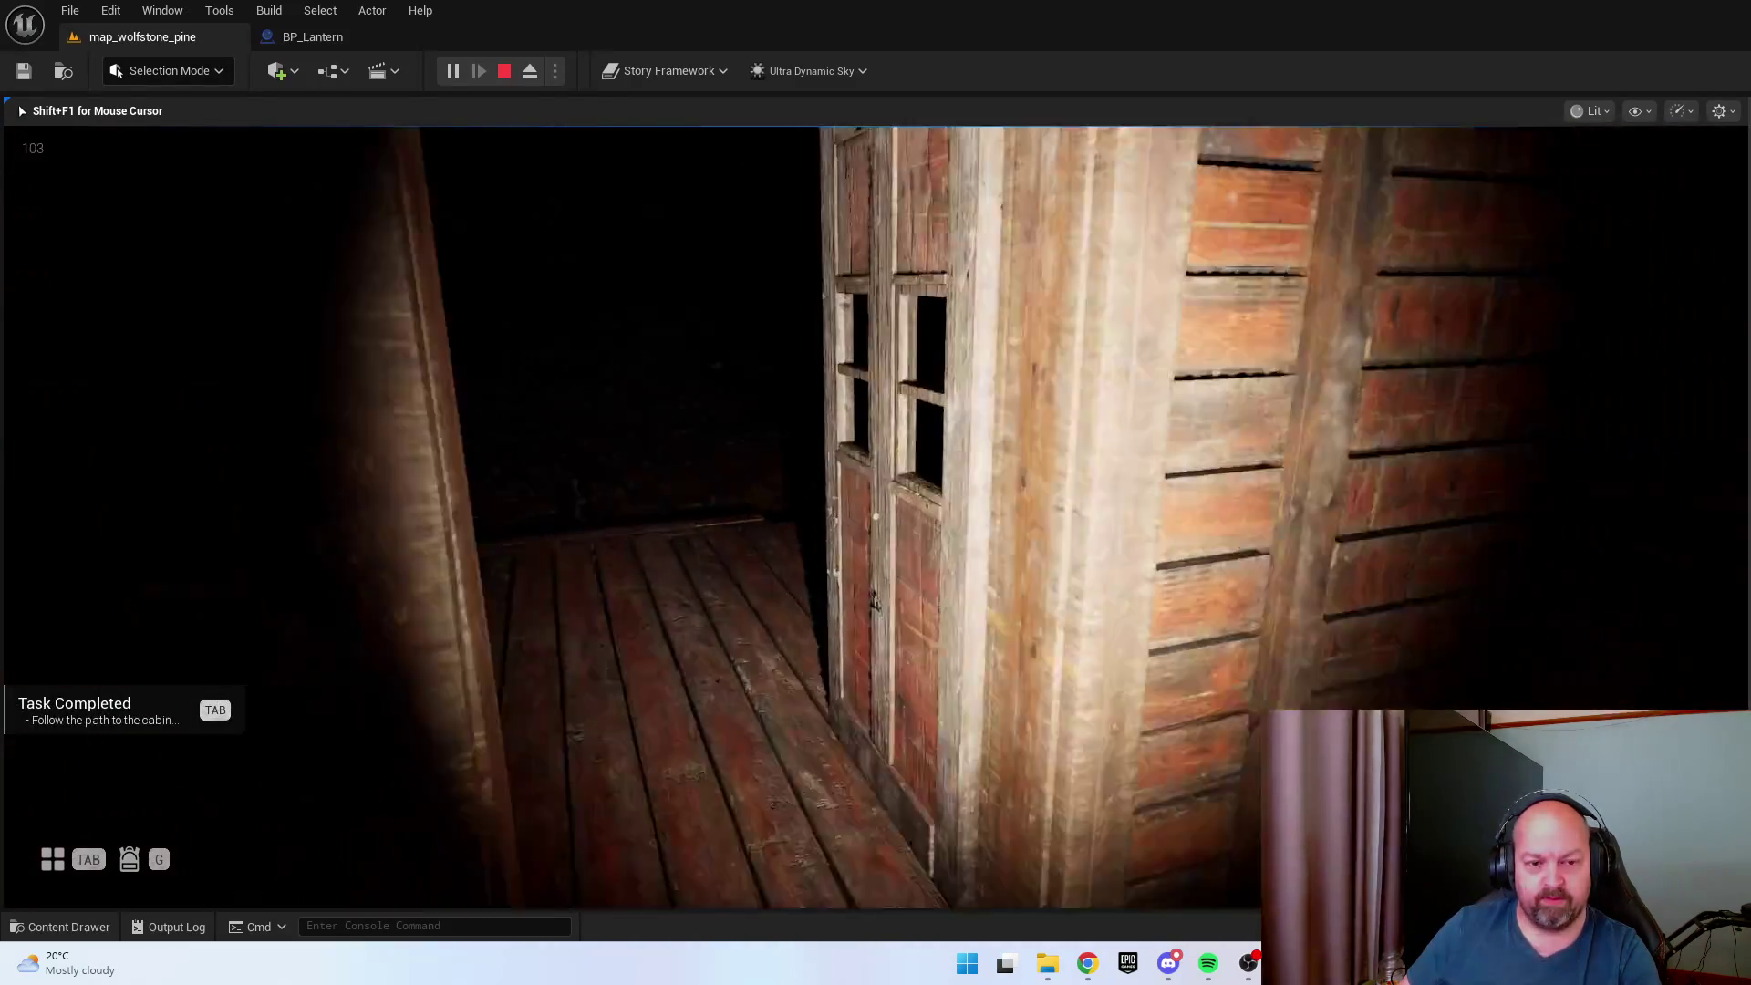
Open the cabin door, step inside, and check the objectives list.
key(w)
key(e)
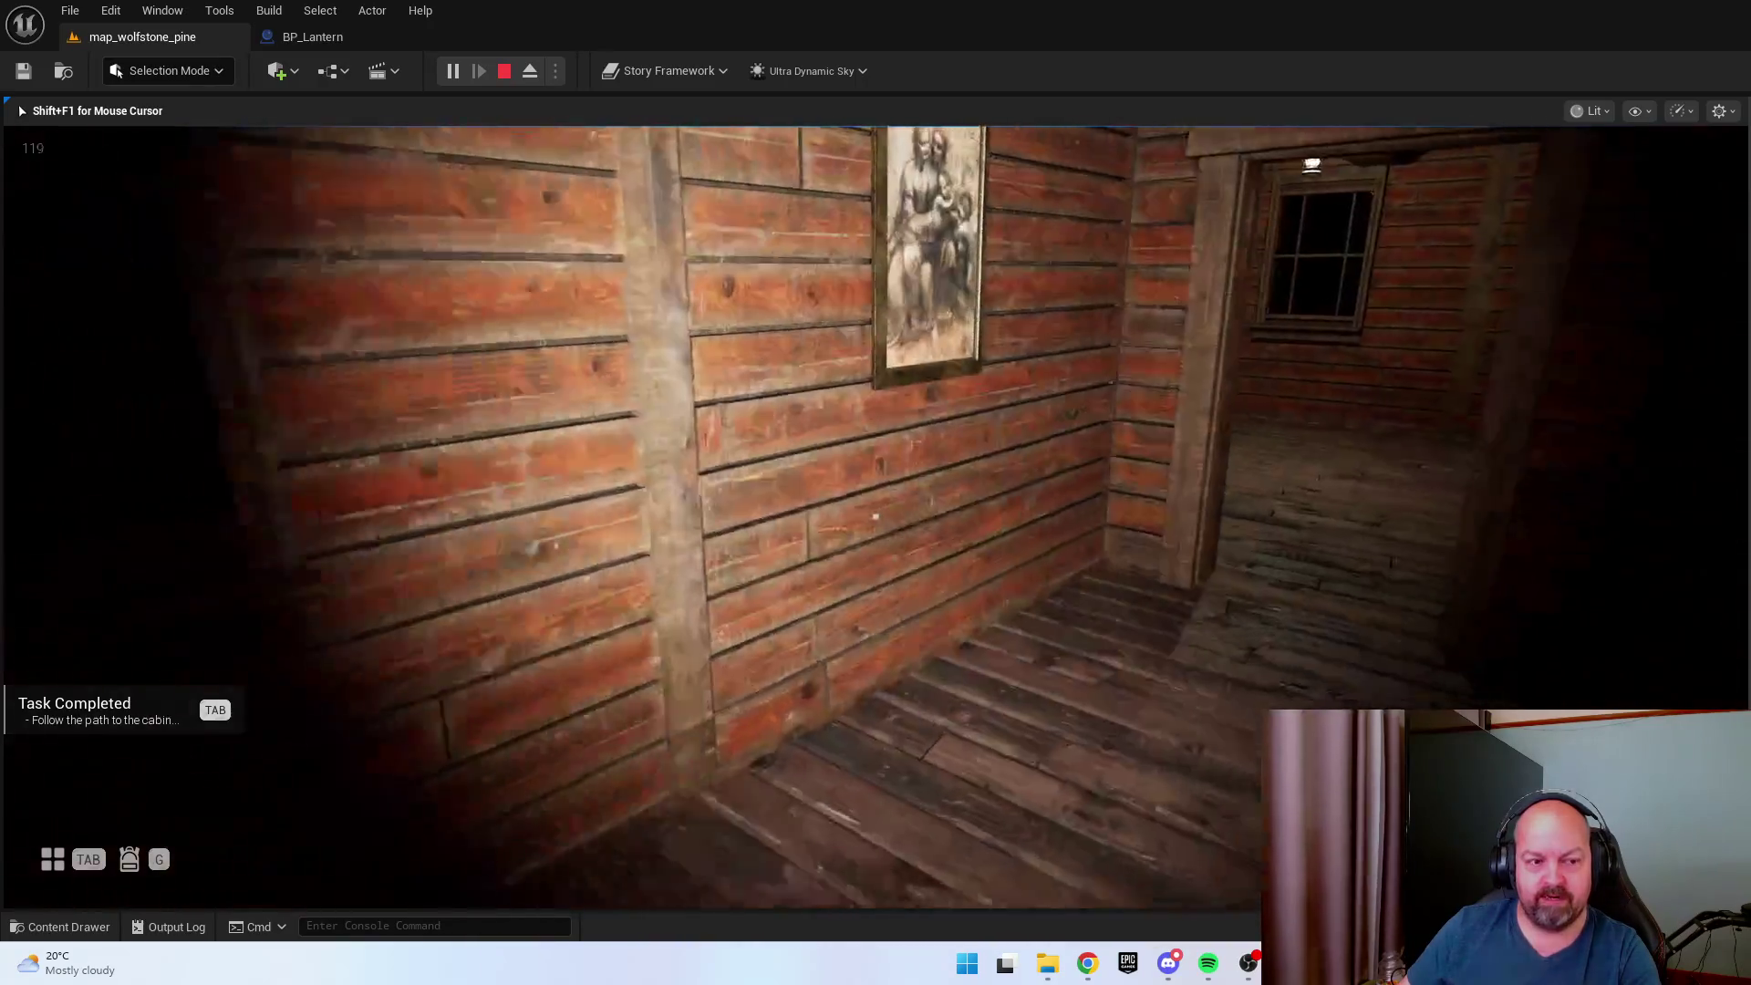
key(w)
key(Tab)
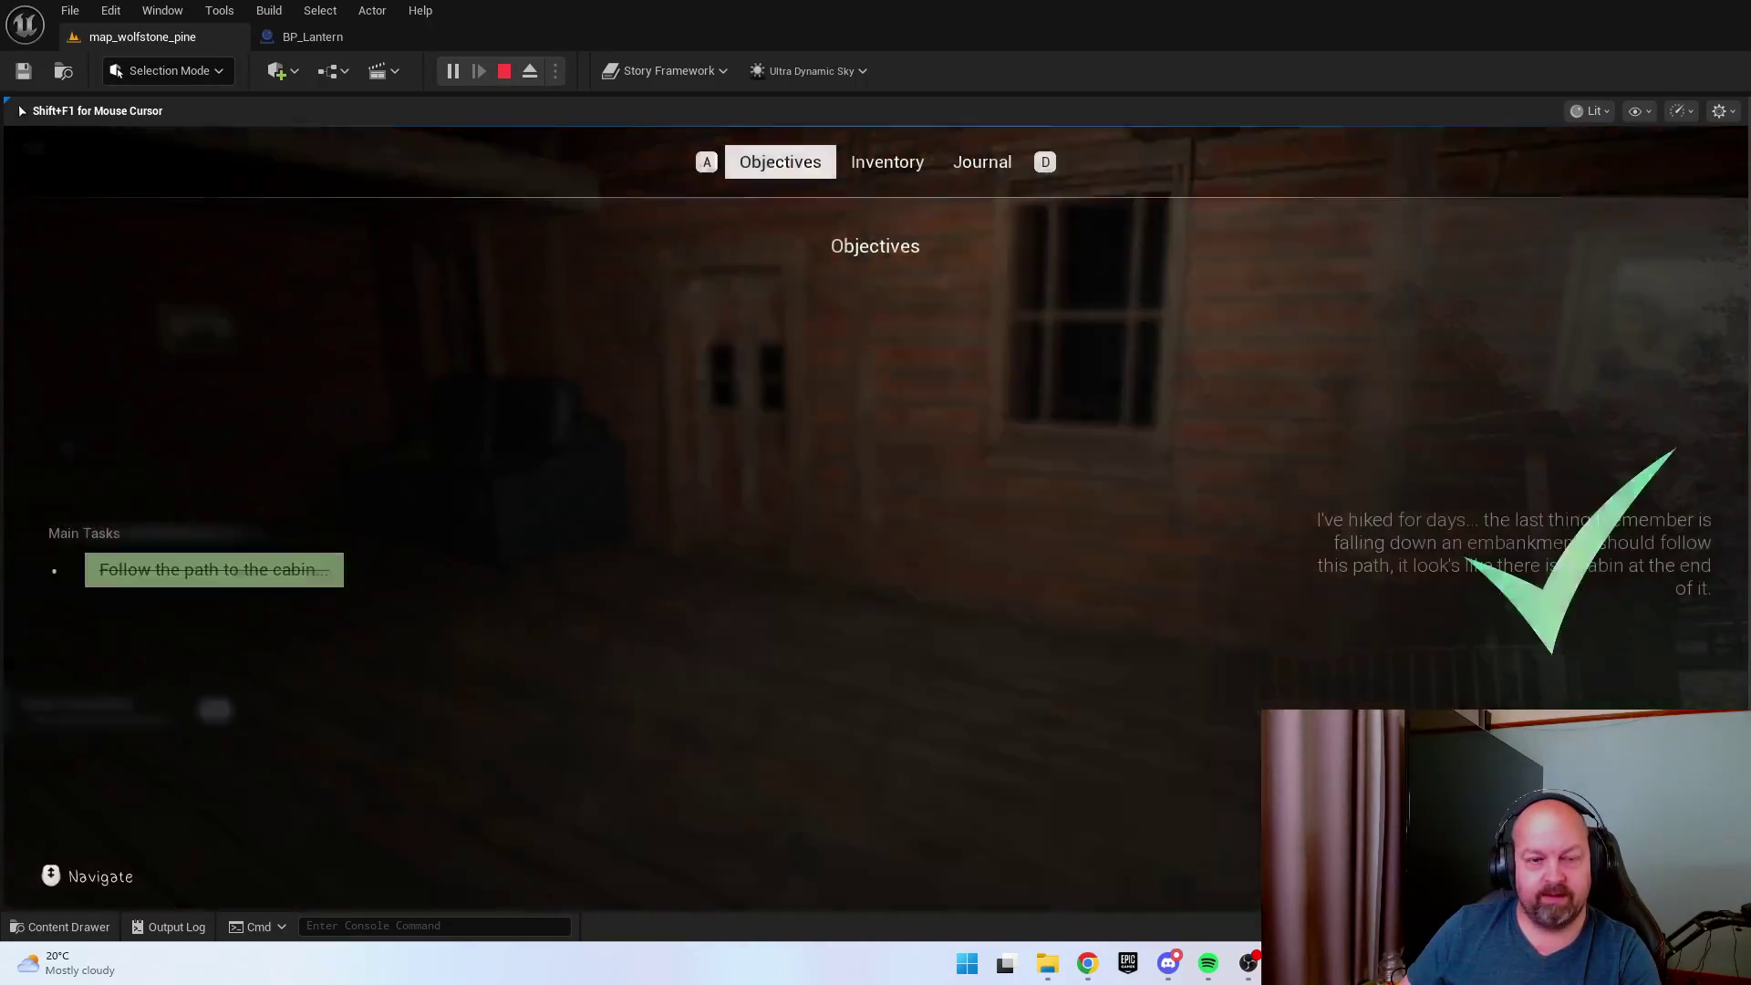
key(Tab)
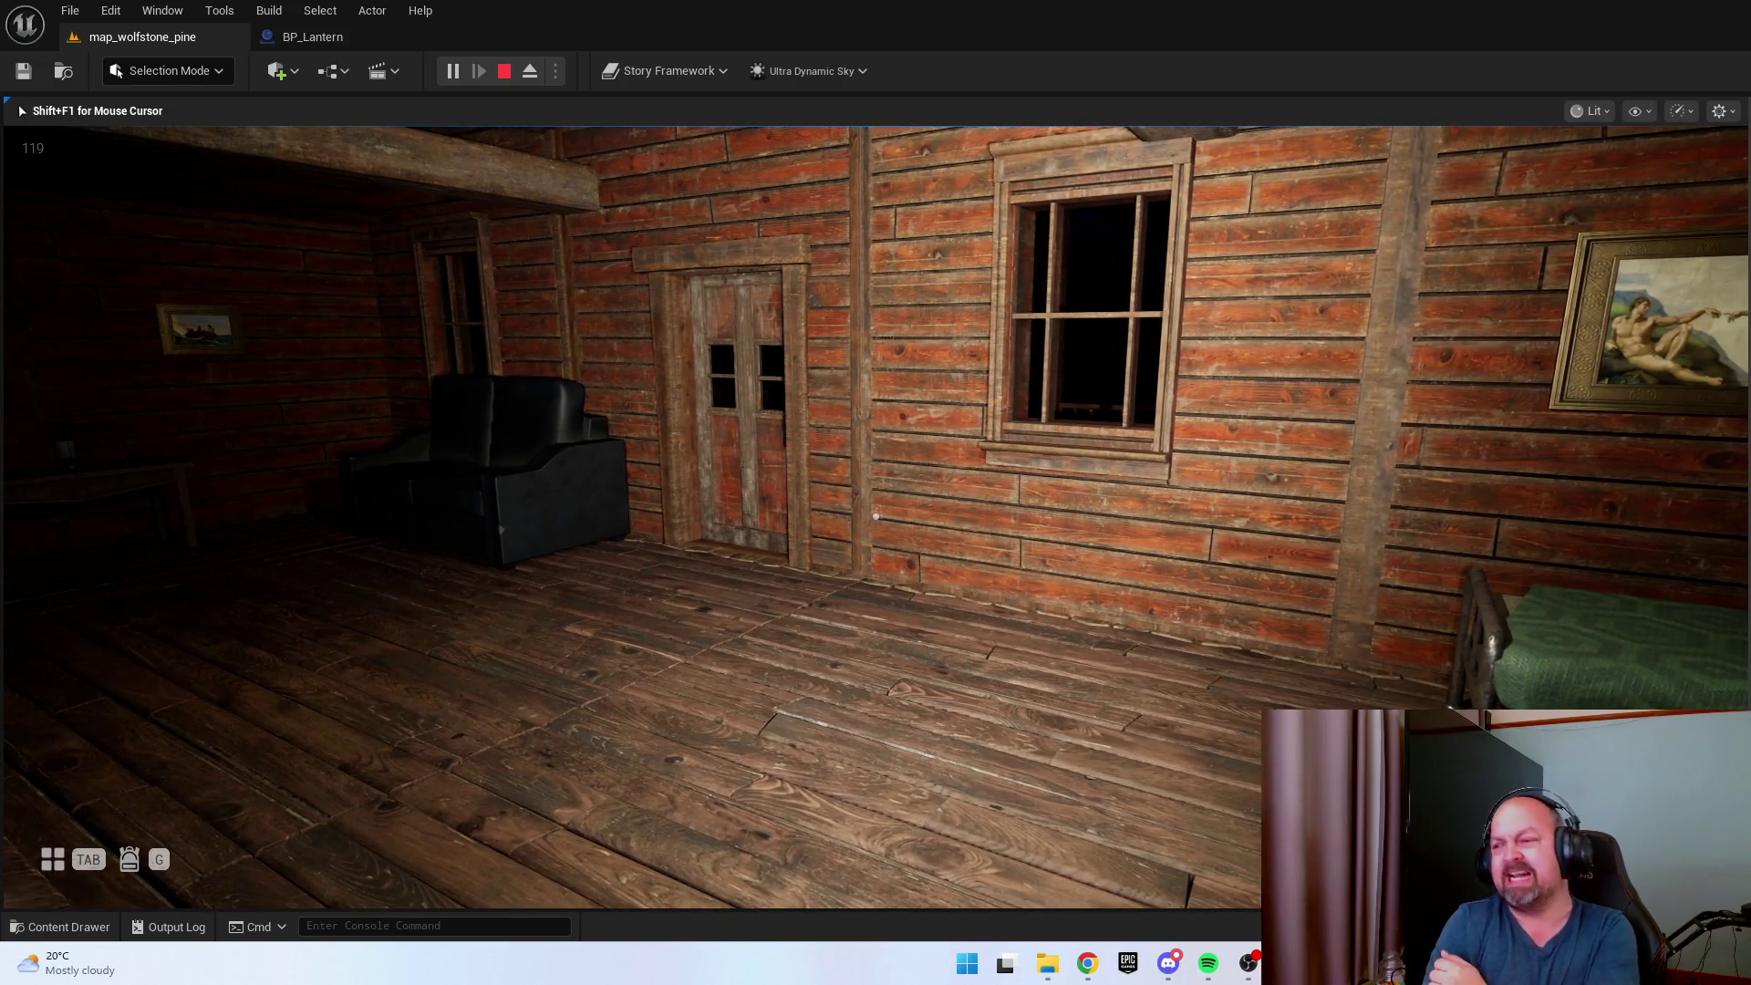
Walk around the bedroom between the window and the bed.
key(w)
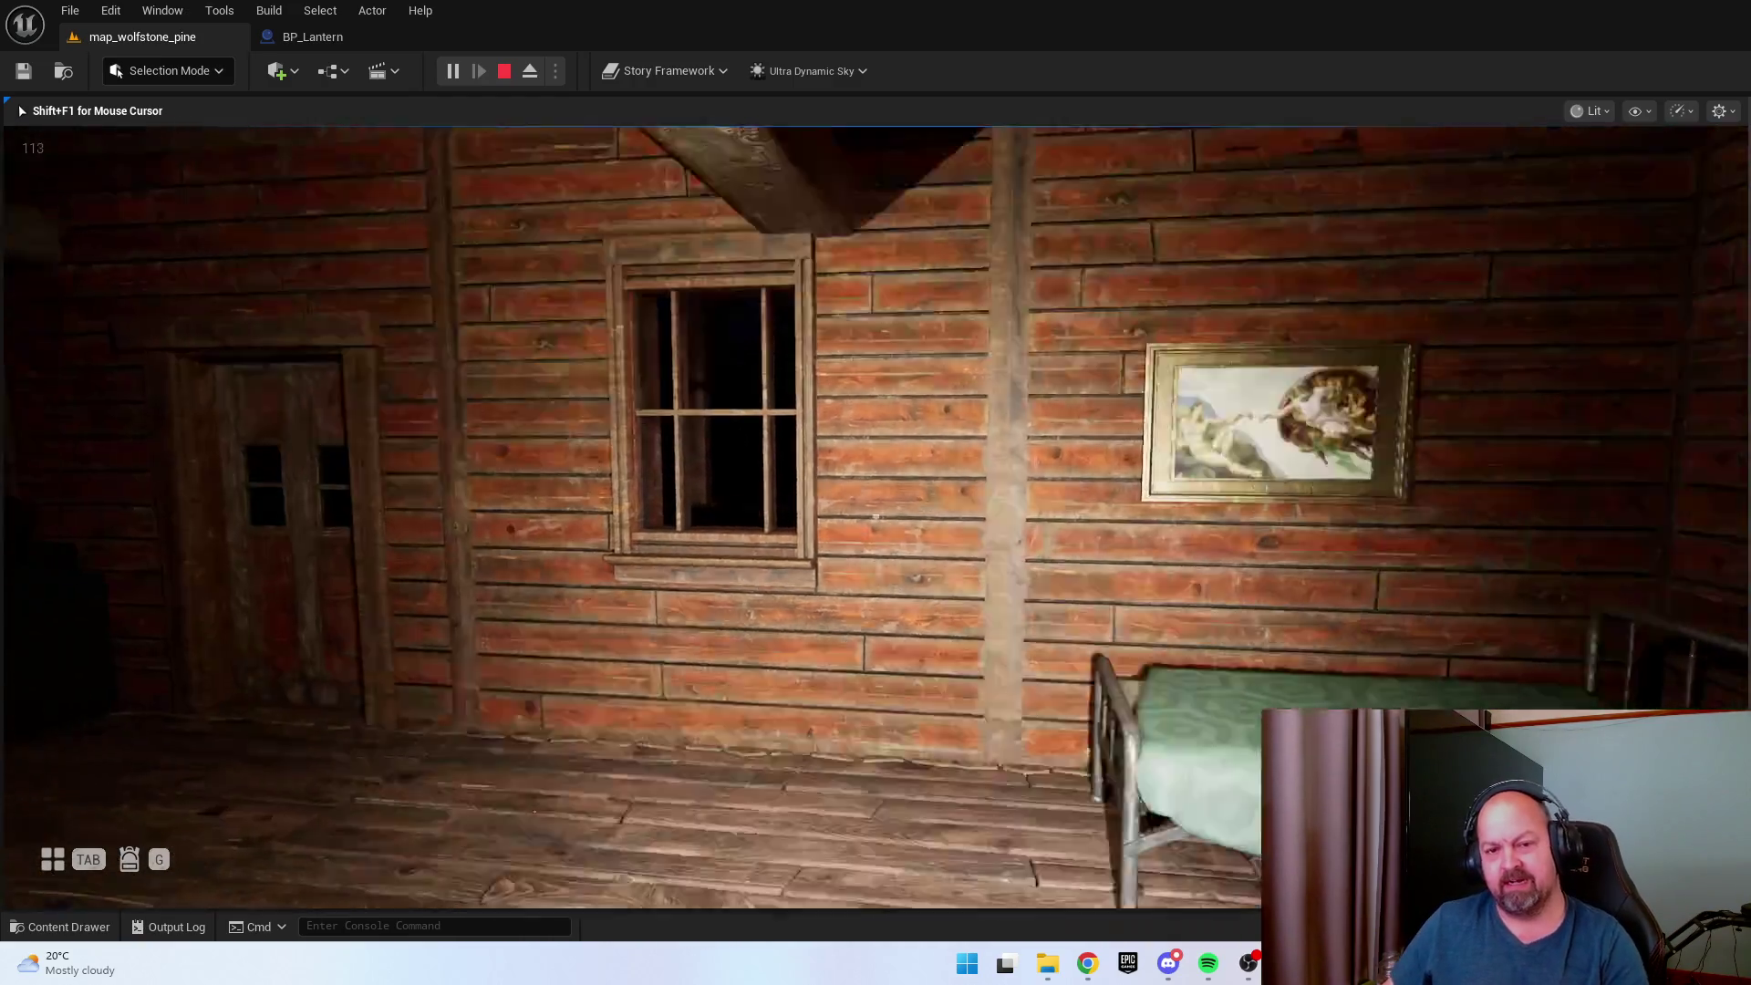
key(s)
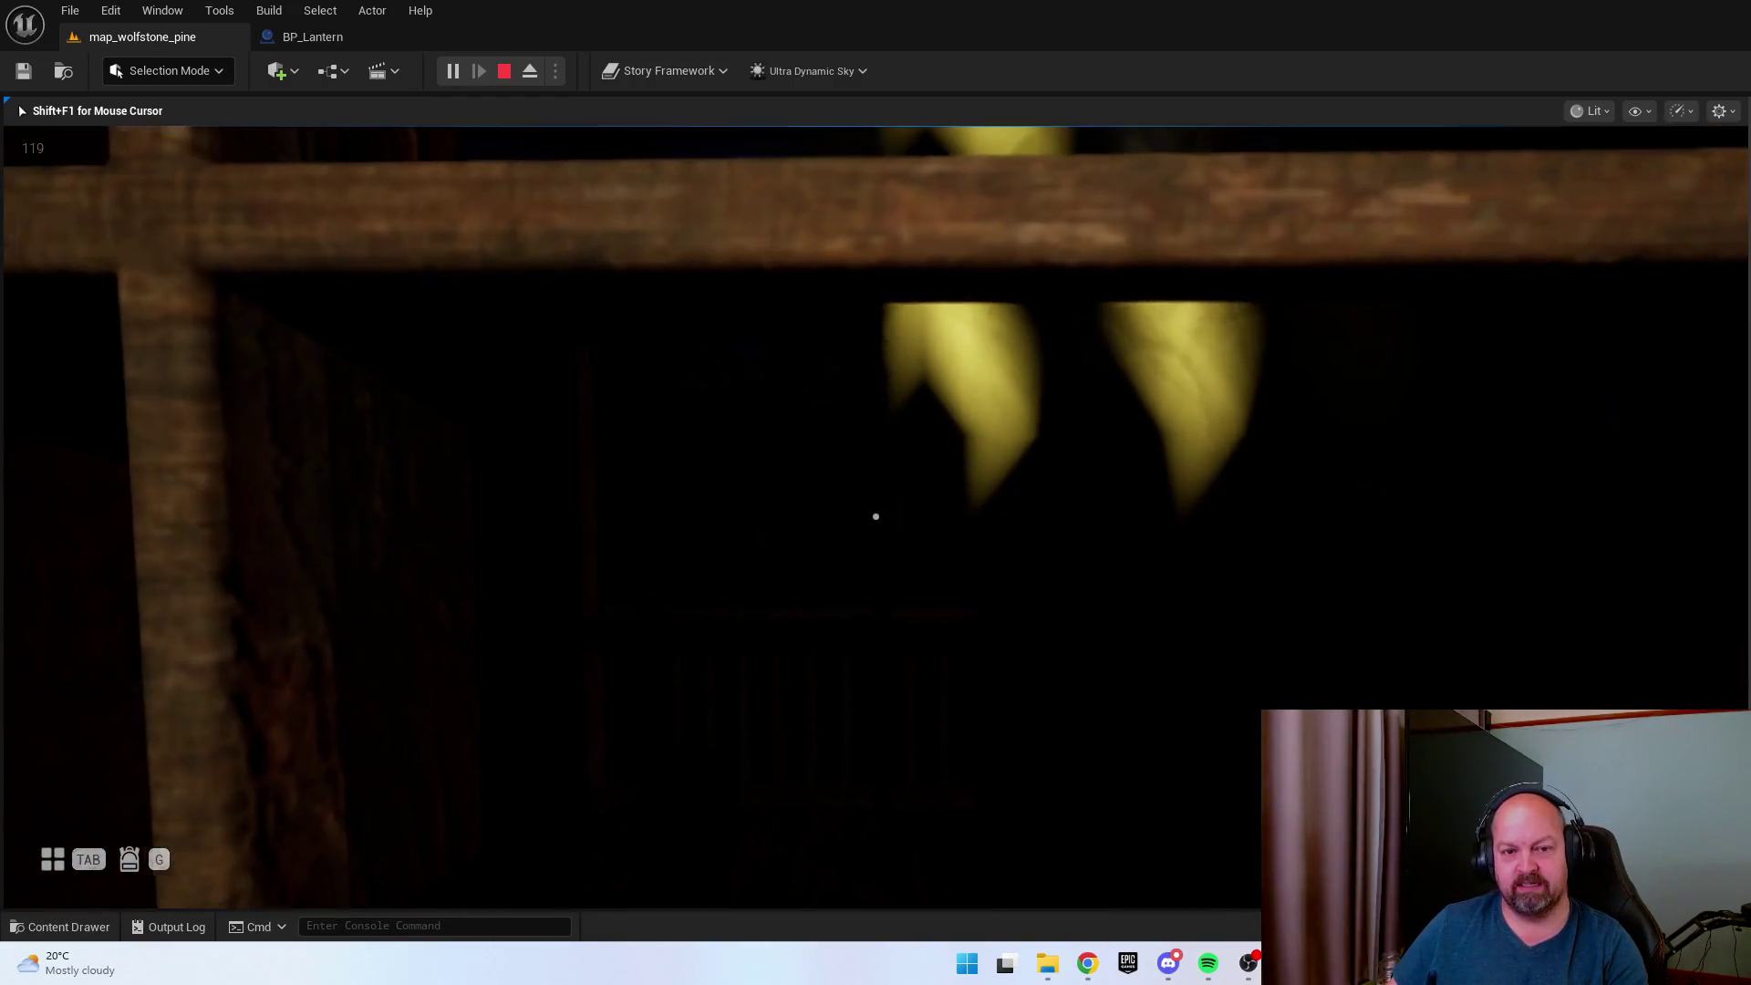
key(w)
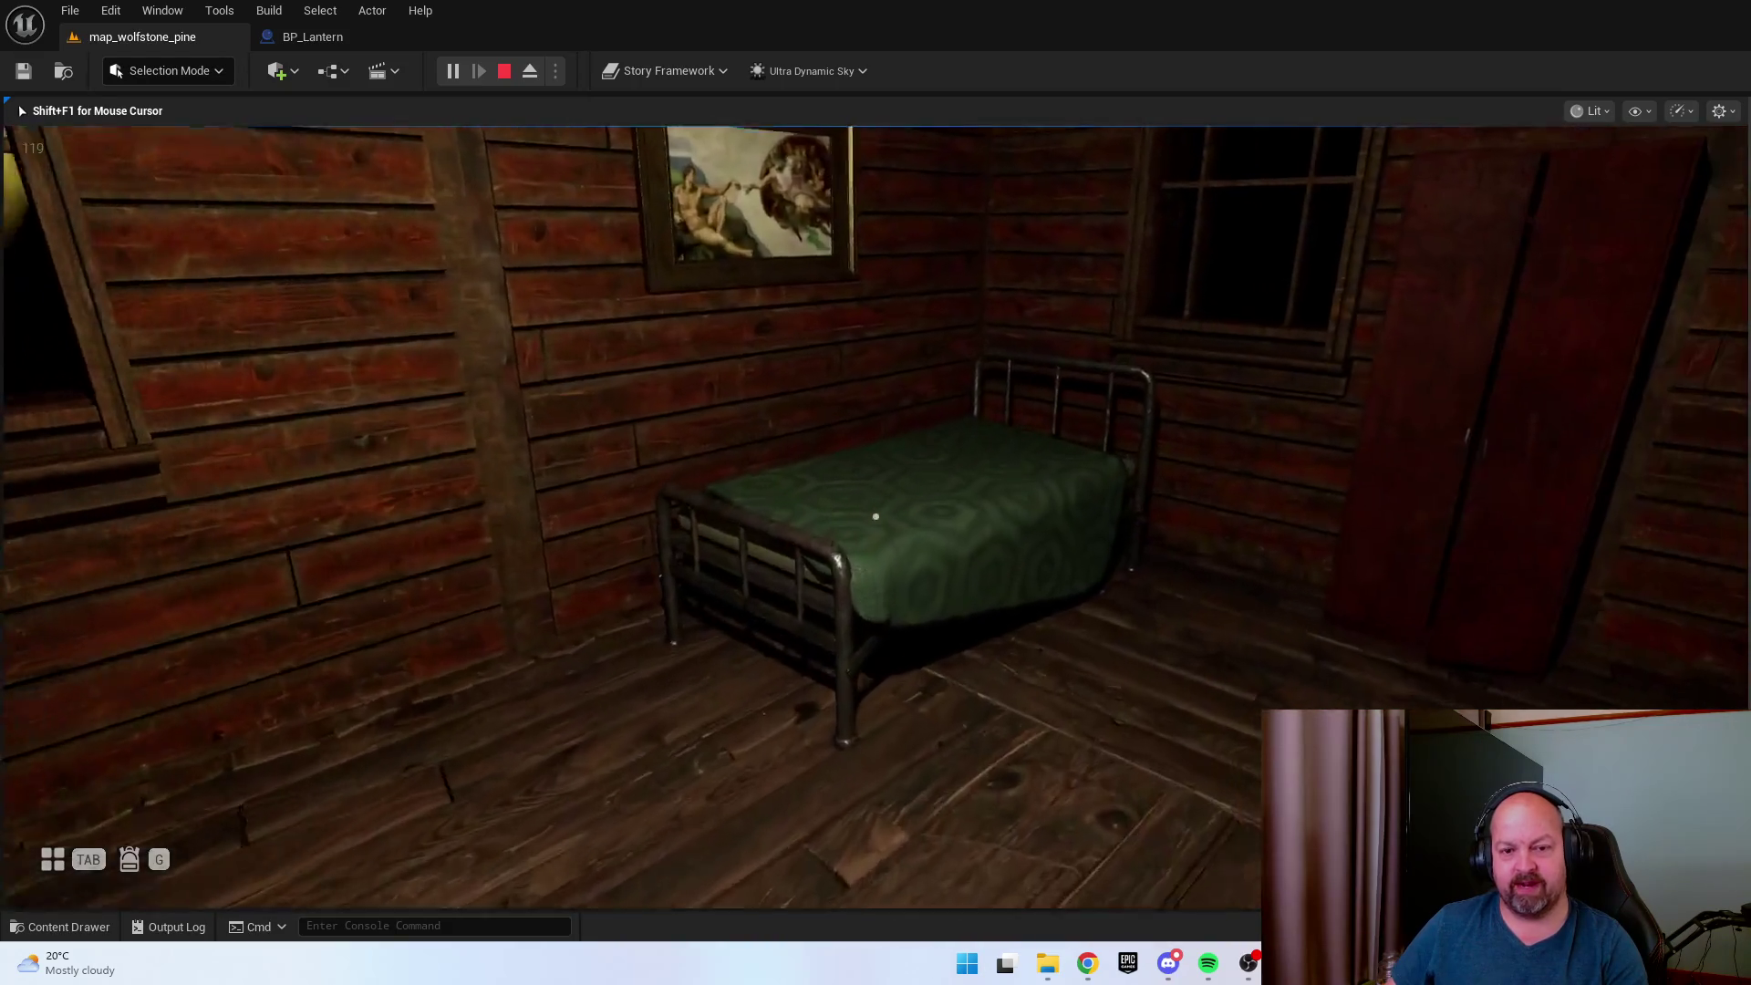
key(w)
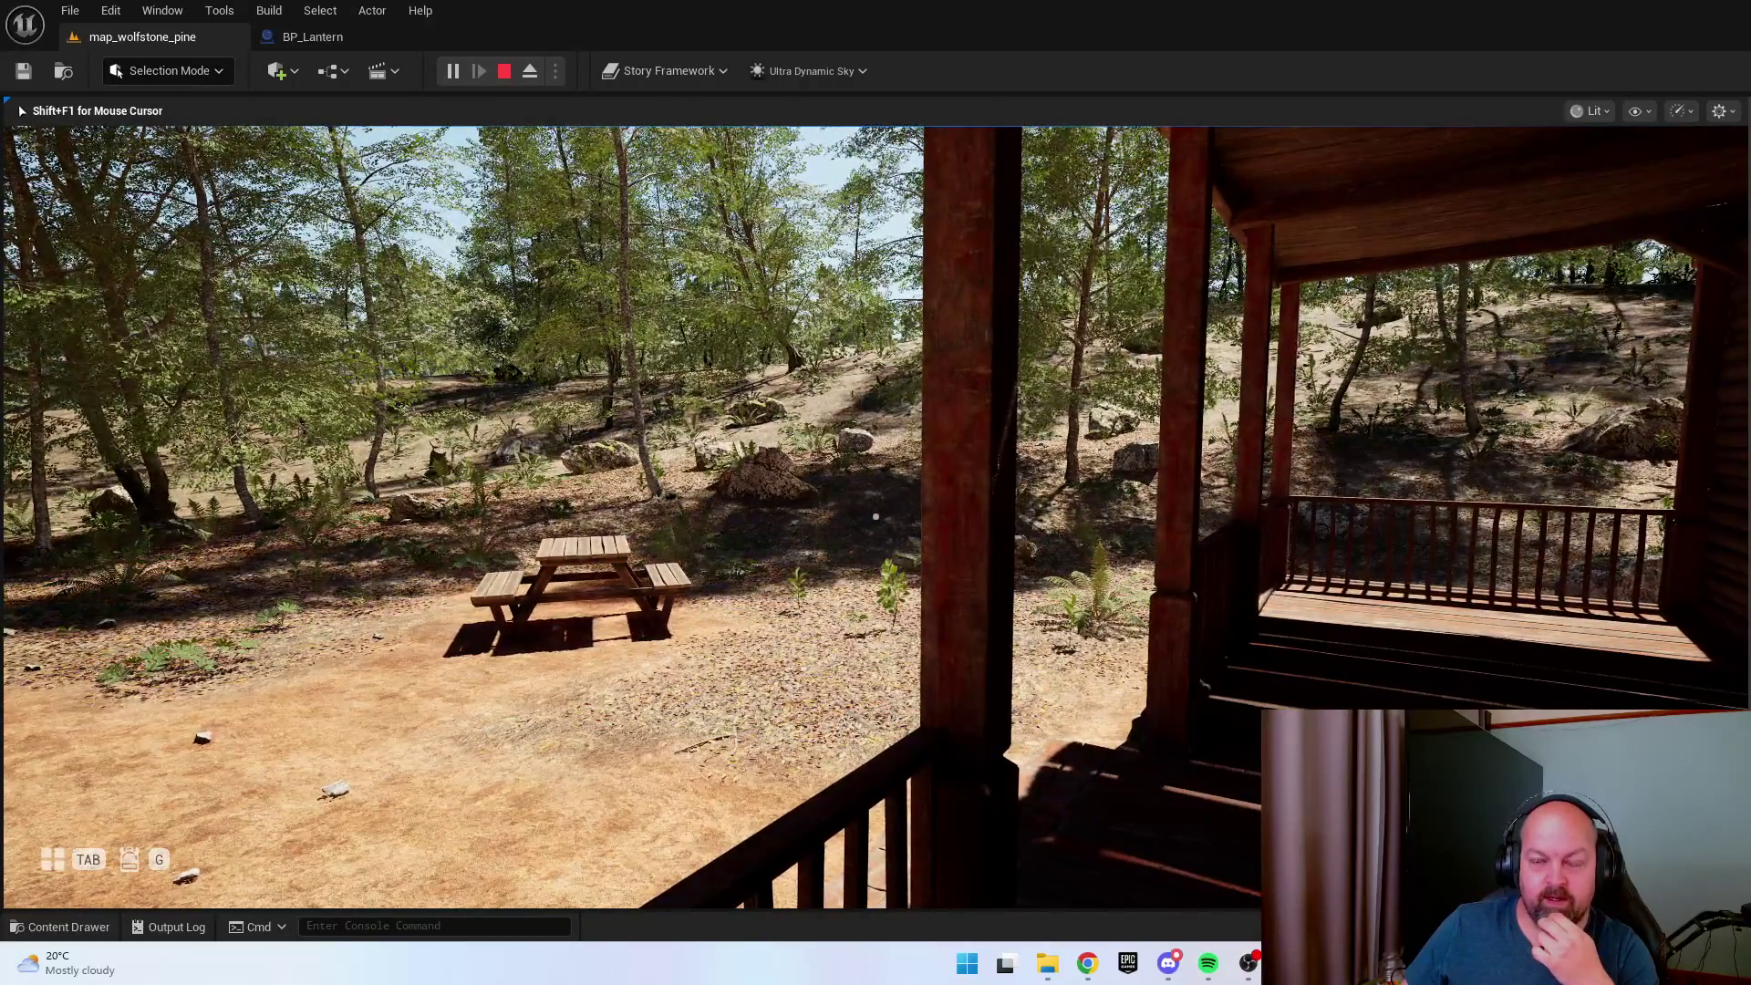
Walk the daylit porch and through the doorway, then end the play session.
key(w)
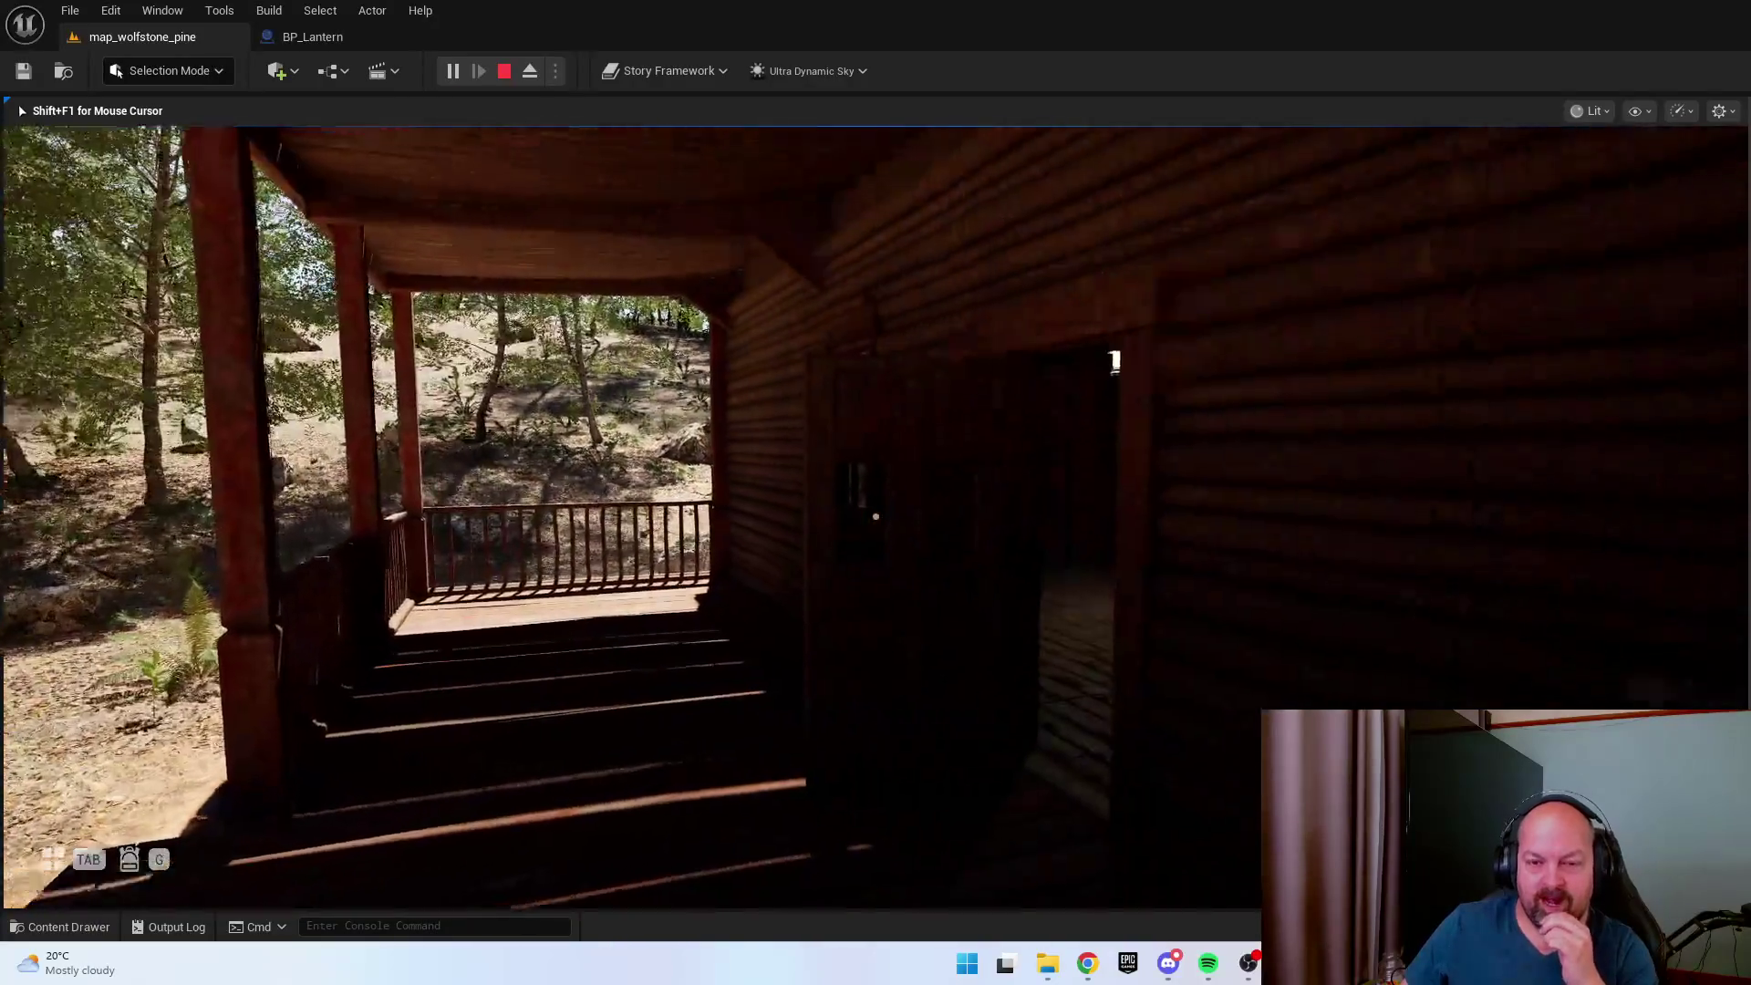
key(w)
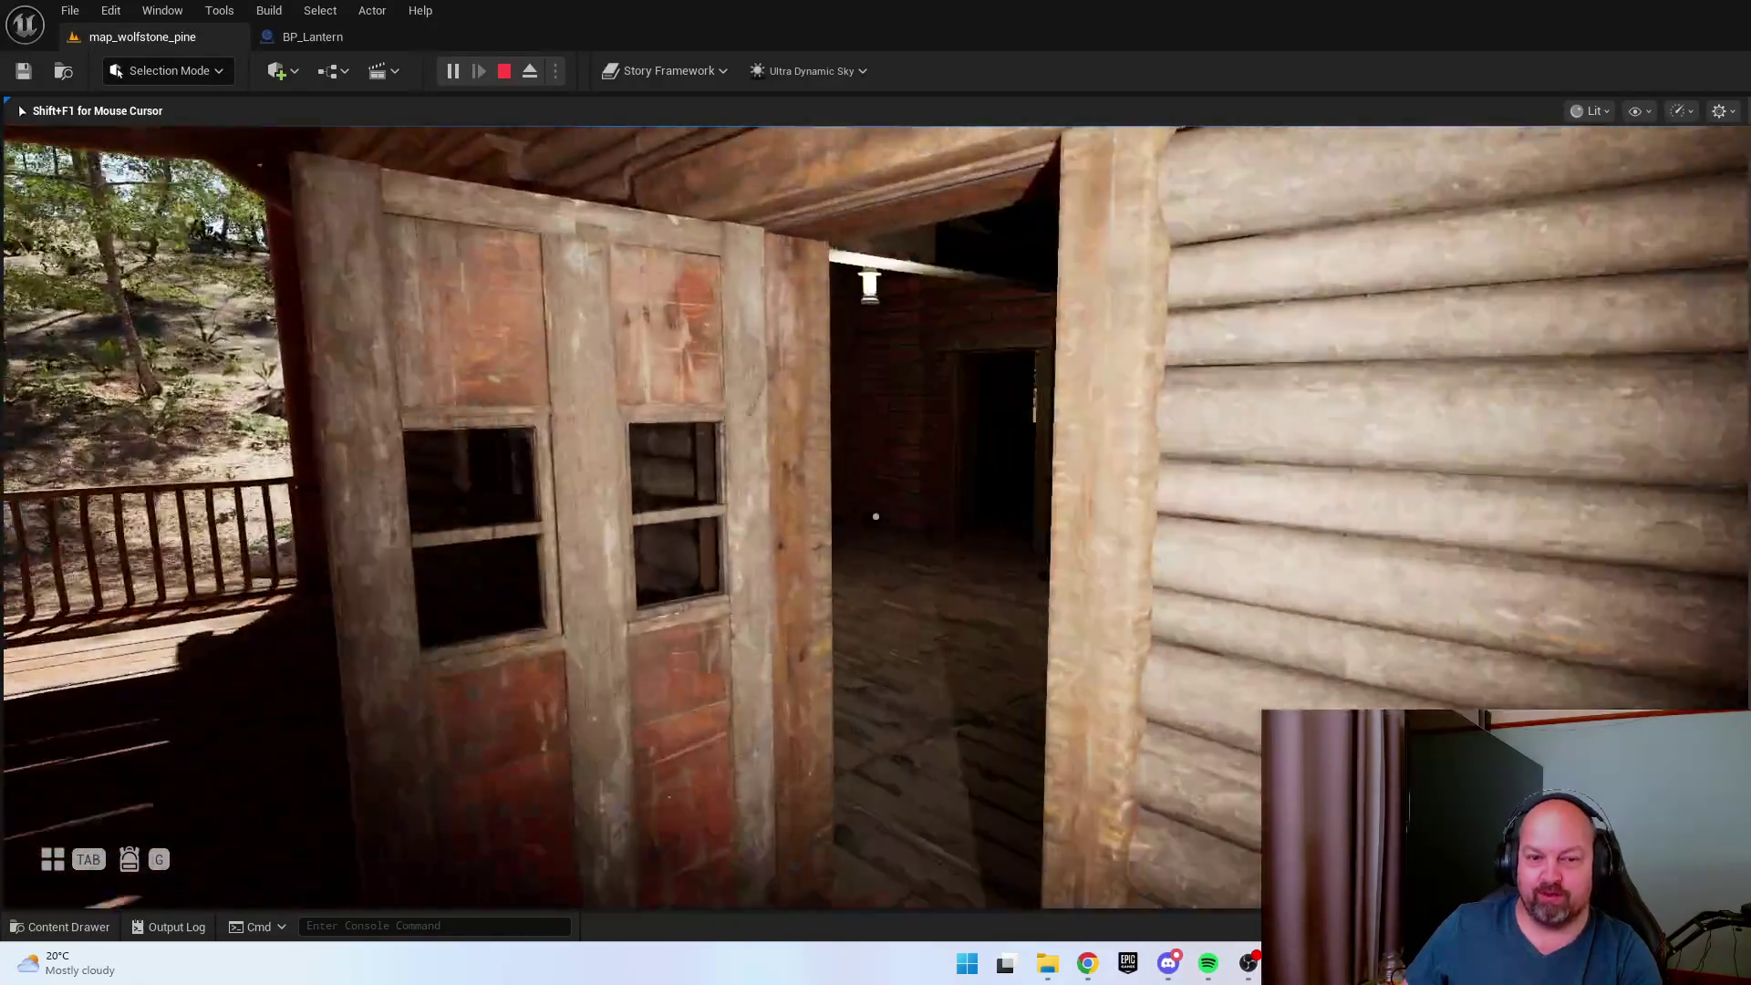
key(w)
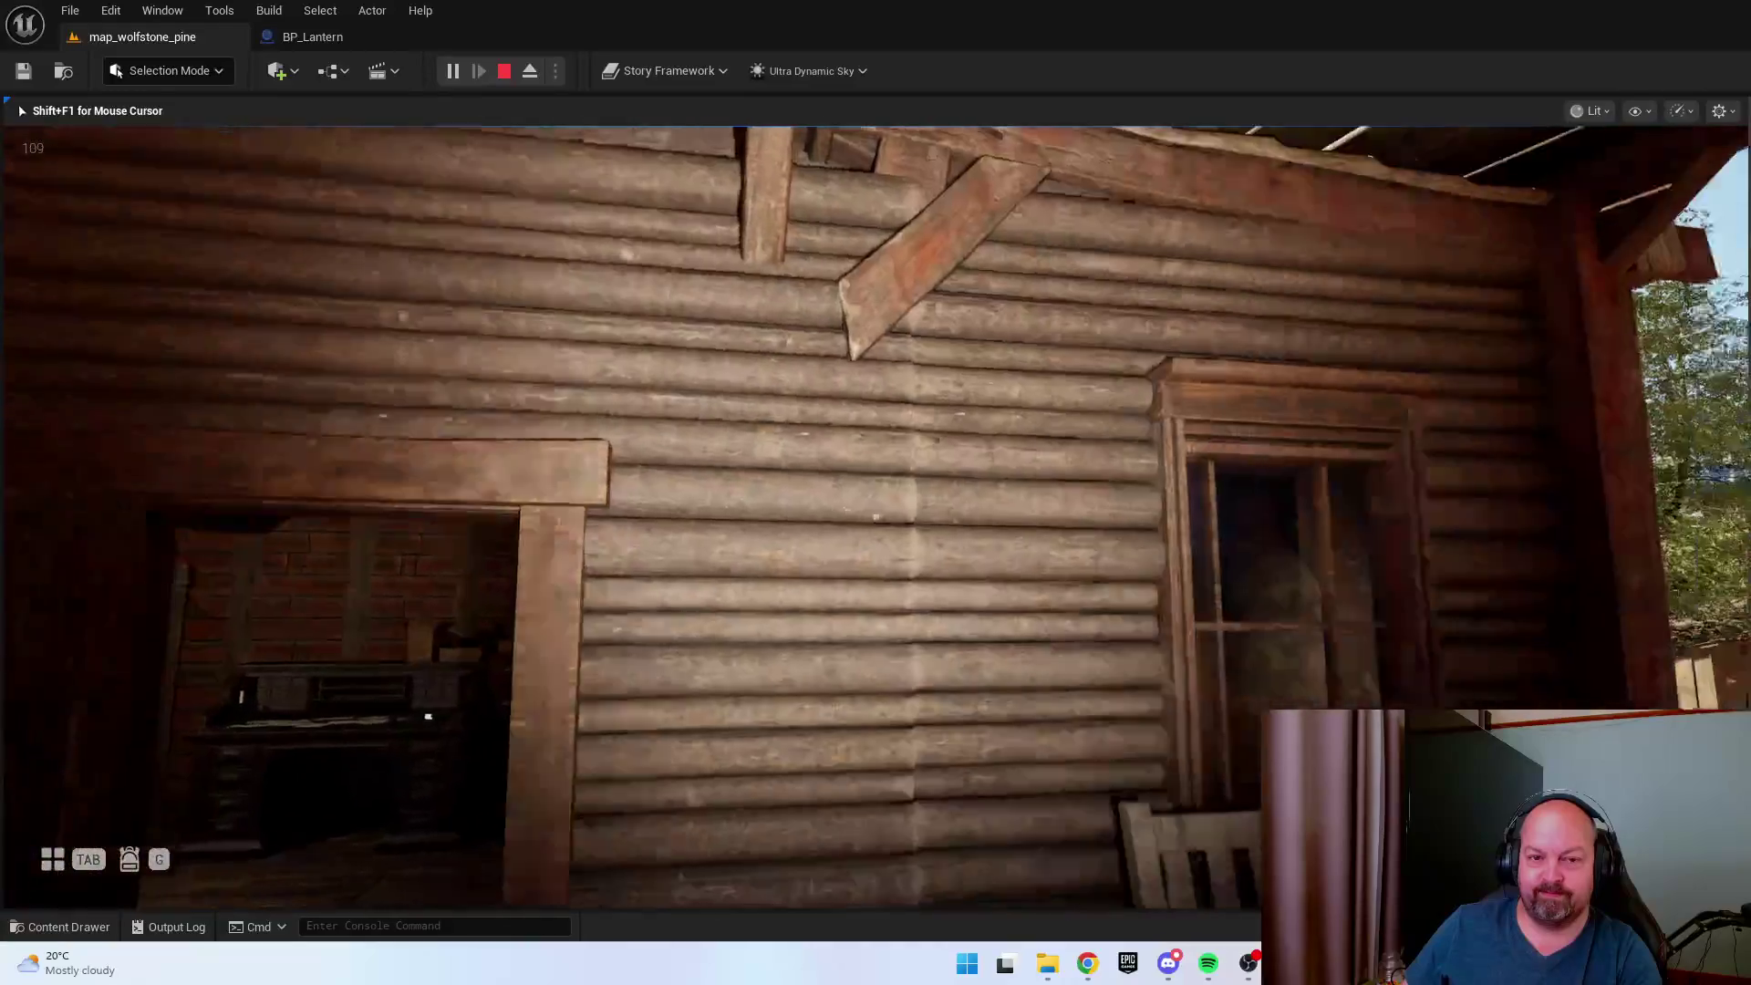
key(w)
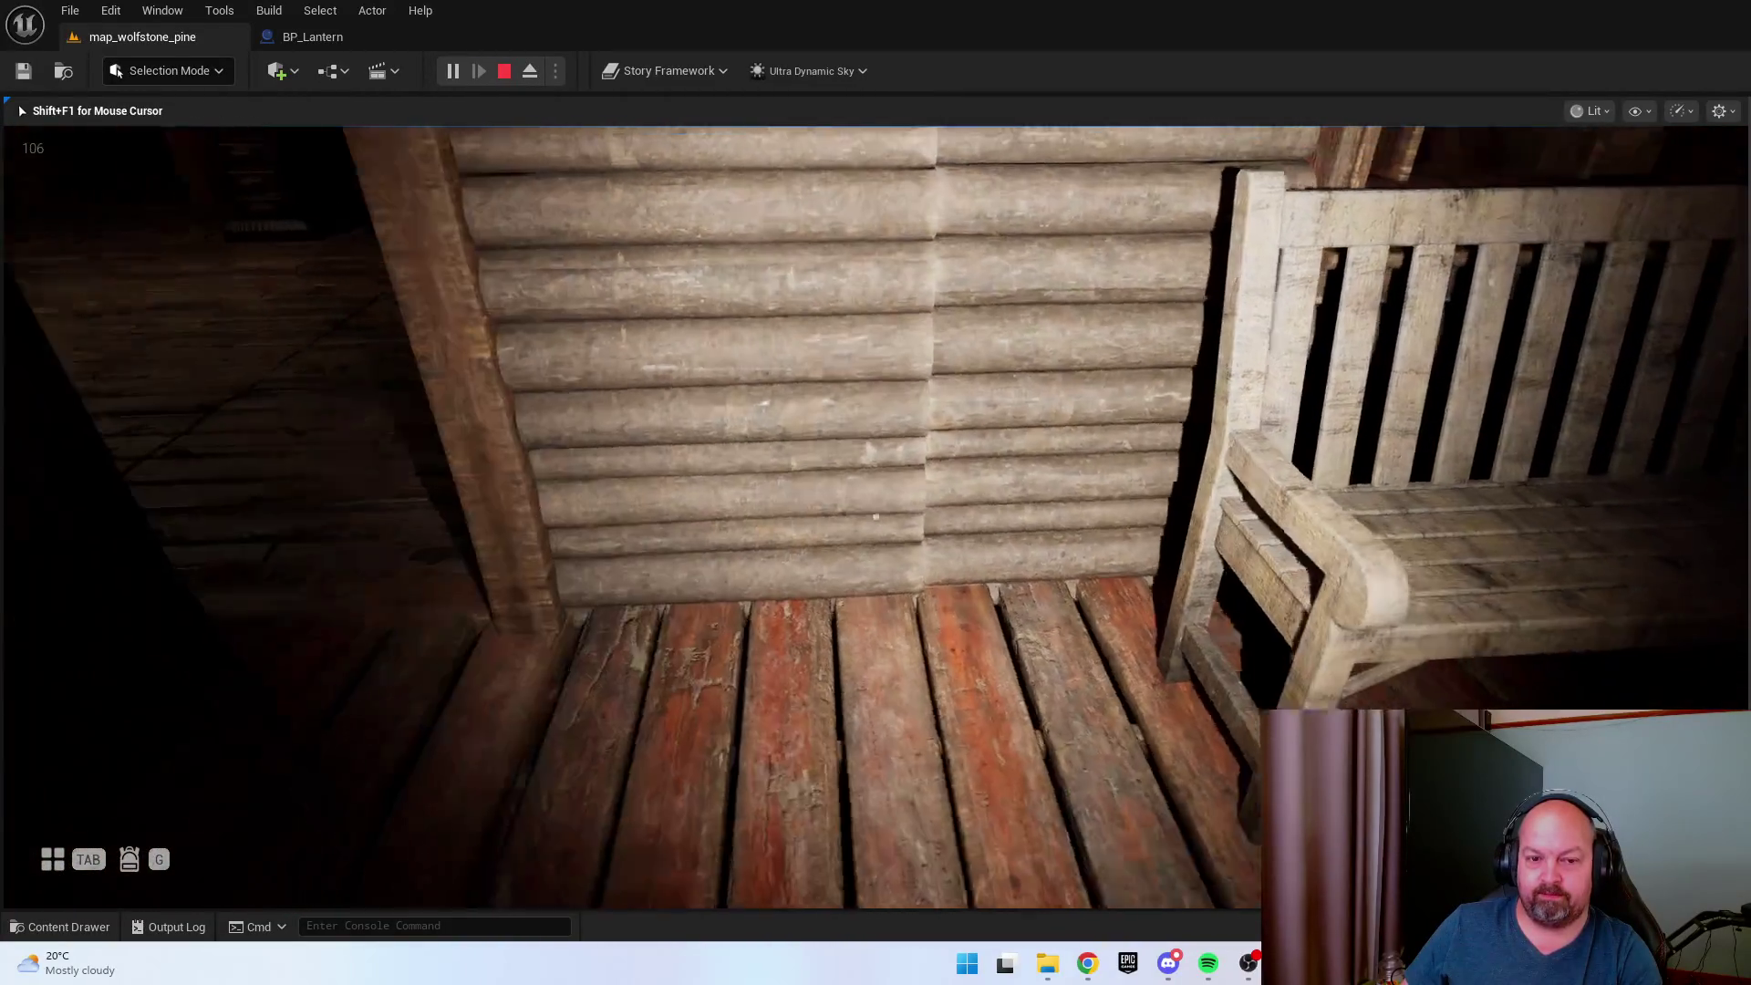
key(w)
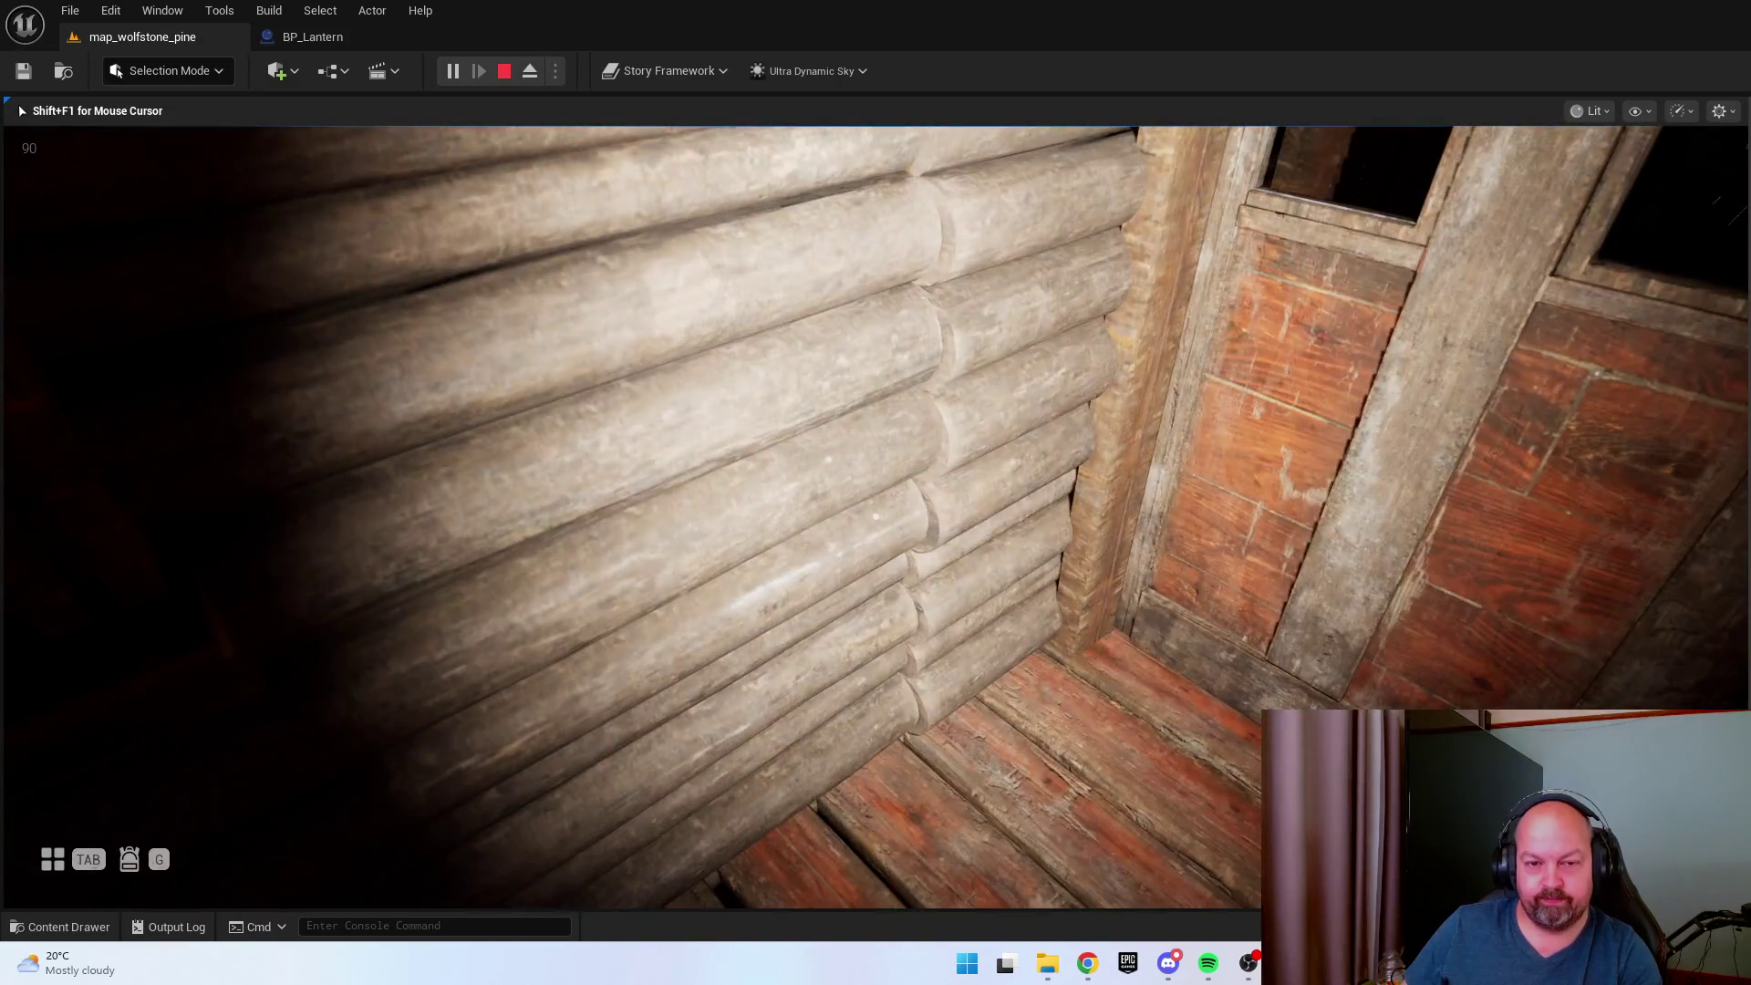
key(Escape)
Fly the editor view around the porch log wall, then save map_wolfstone_pine.
key(s)
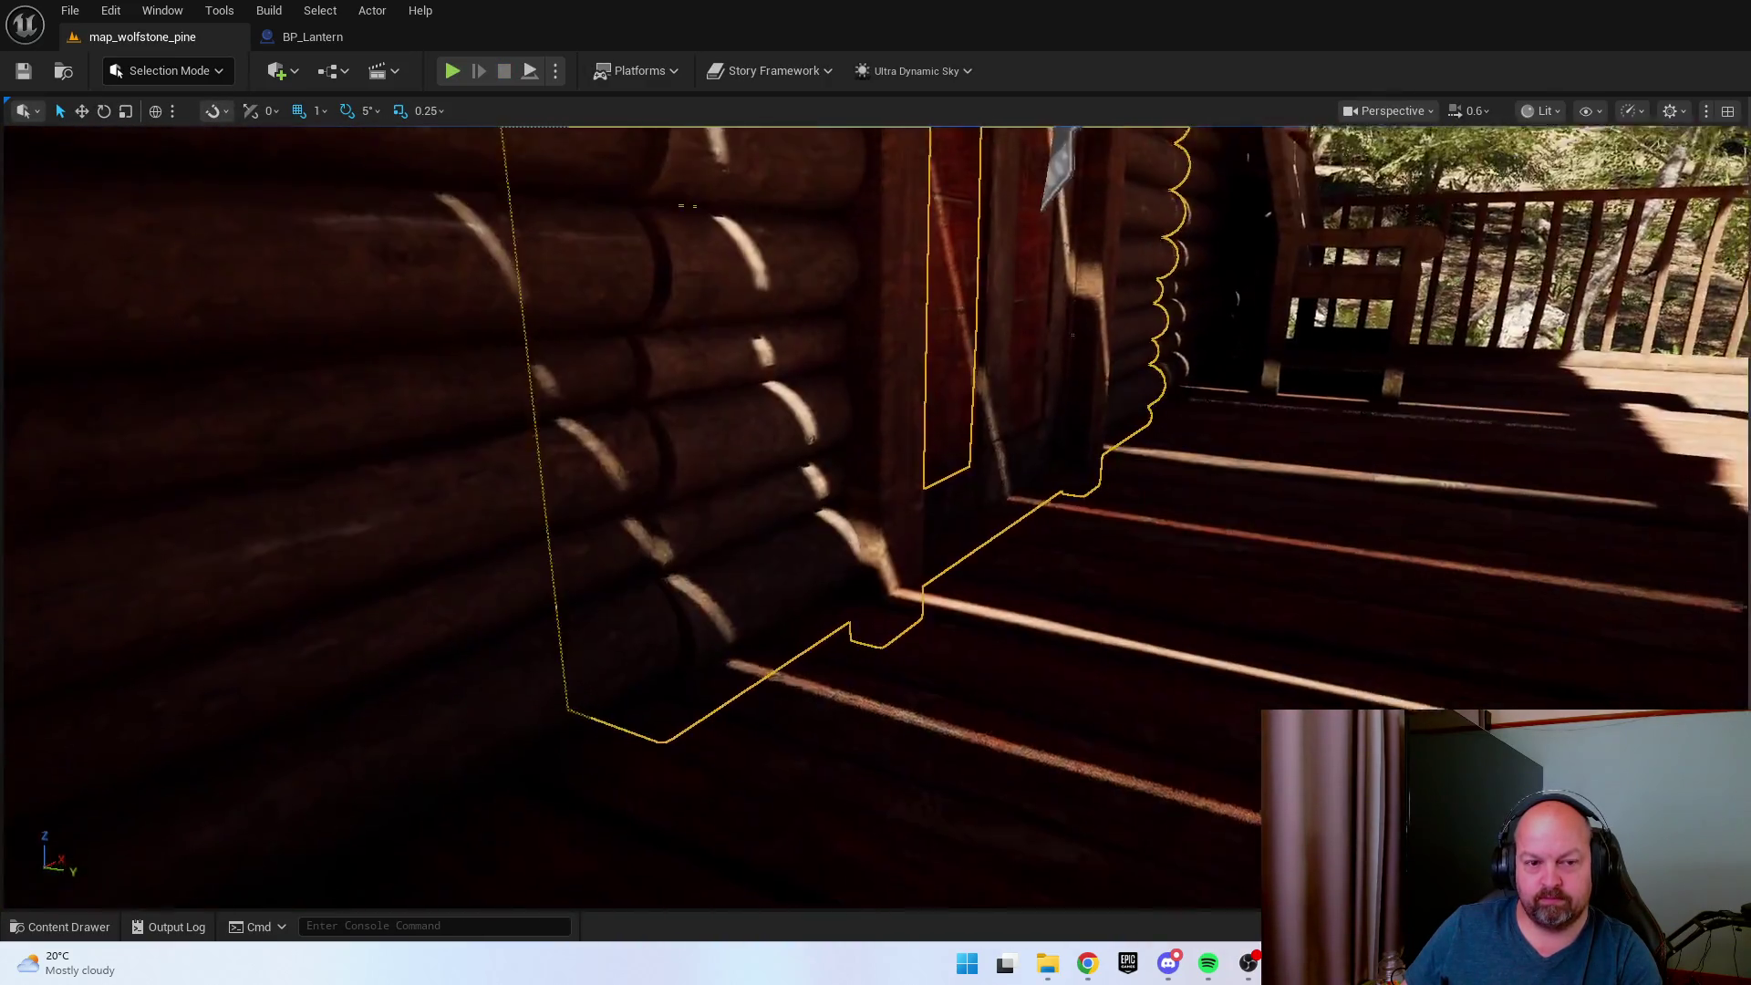
drag(956, 598, 956, 598)
key(w)
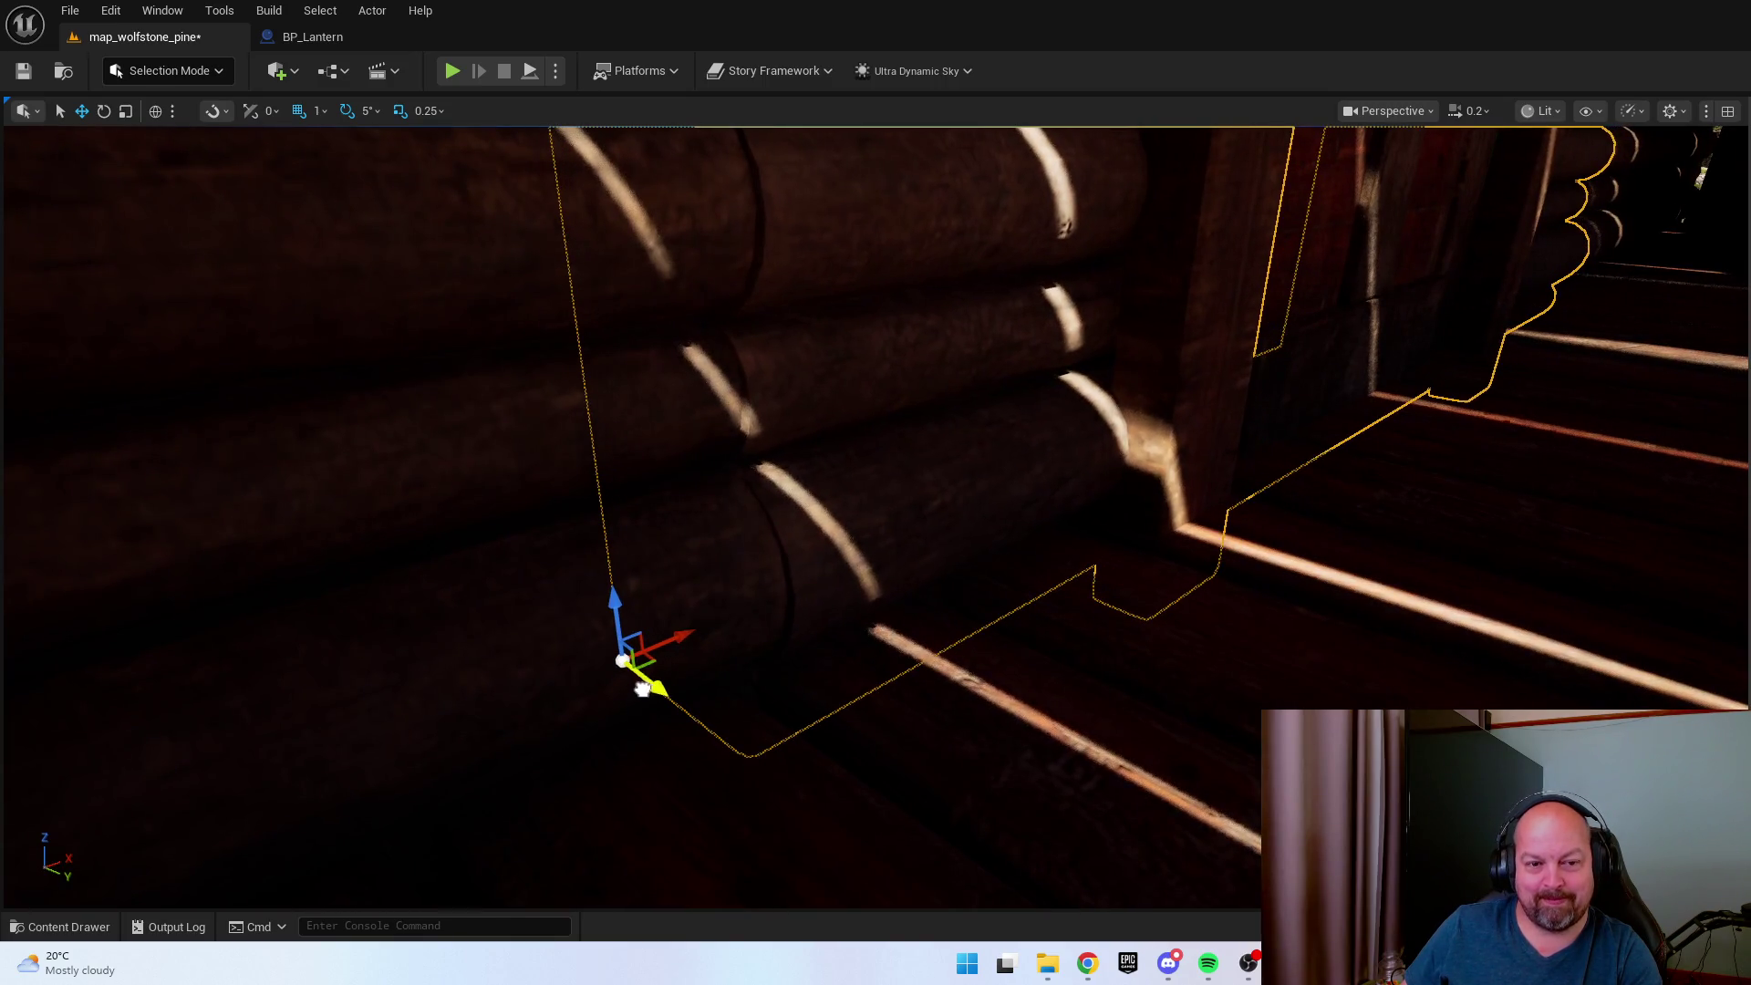
scroll(640, 688, up, 3)
drag(640, 689, 640, 688)
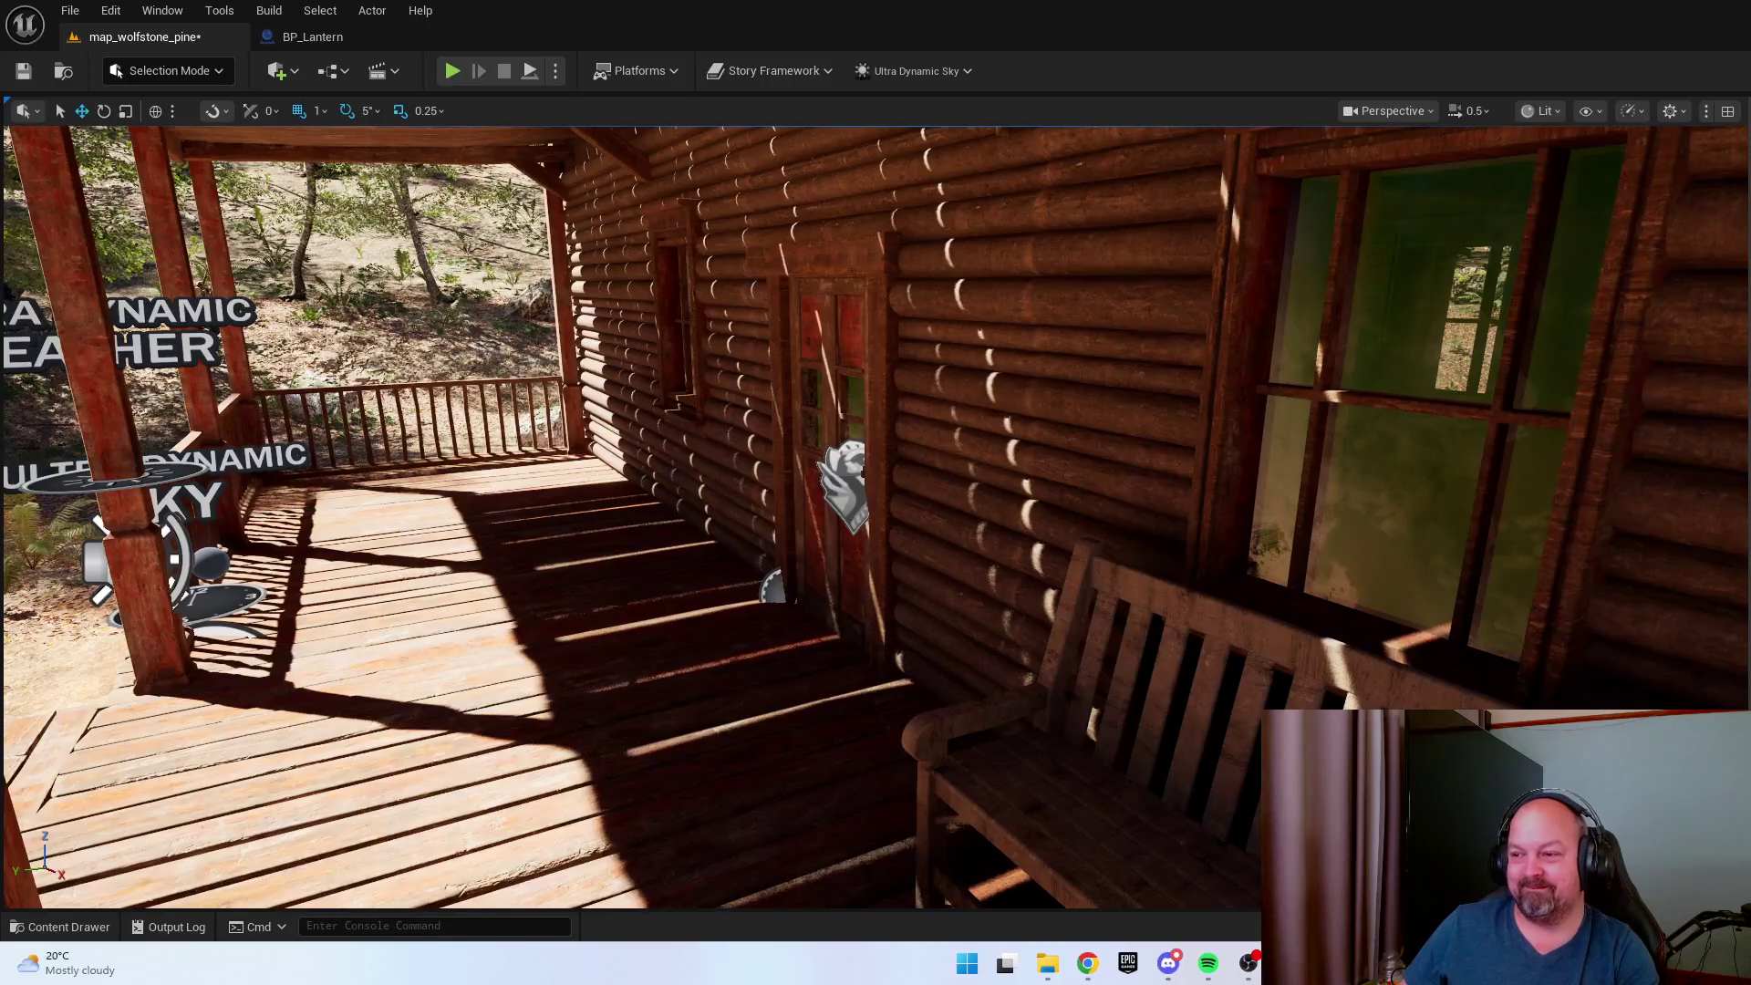
scroll(1100, 580, up, 1)
drag(1099, 580, 1100, 580)
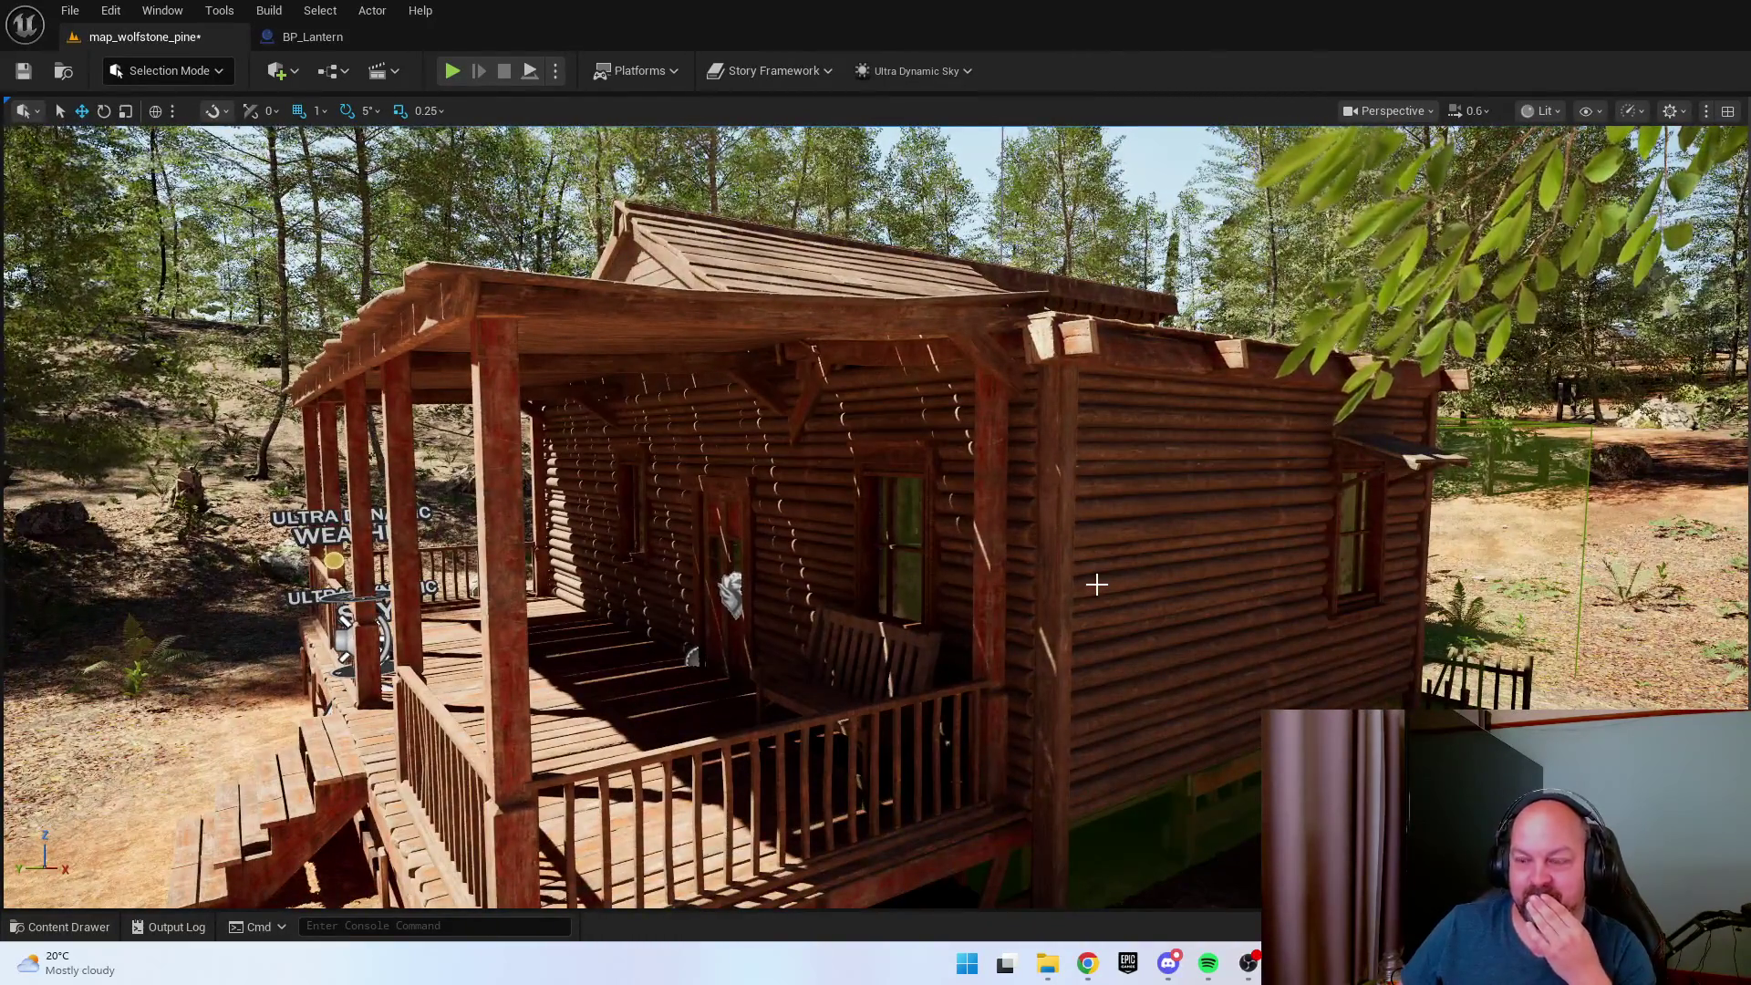
click(23, 71)
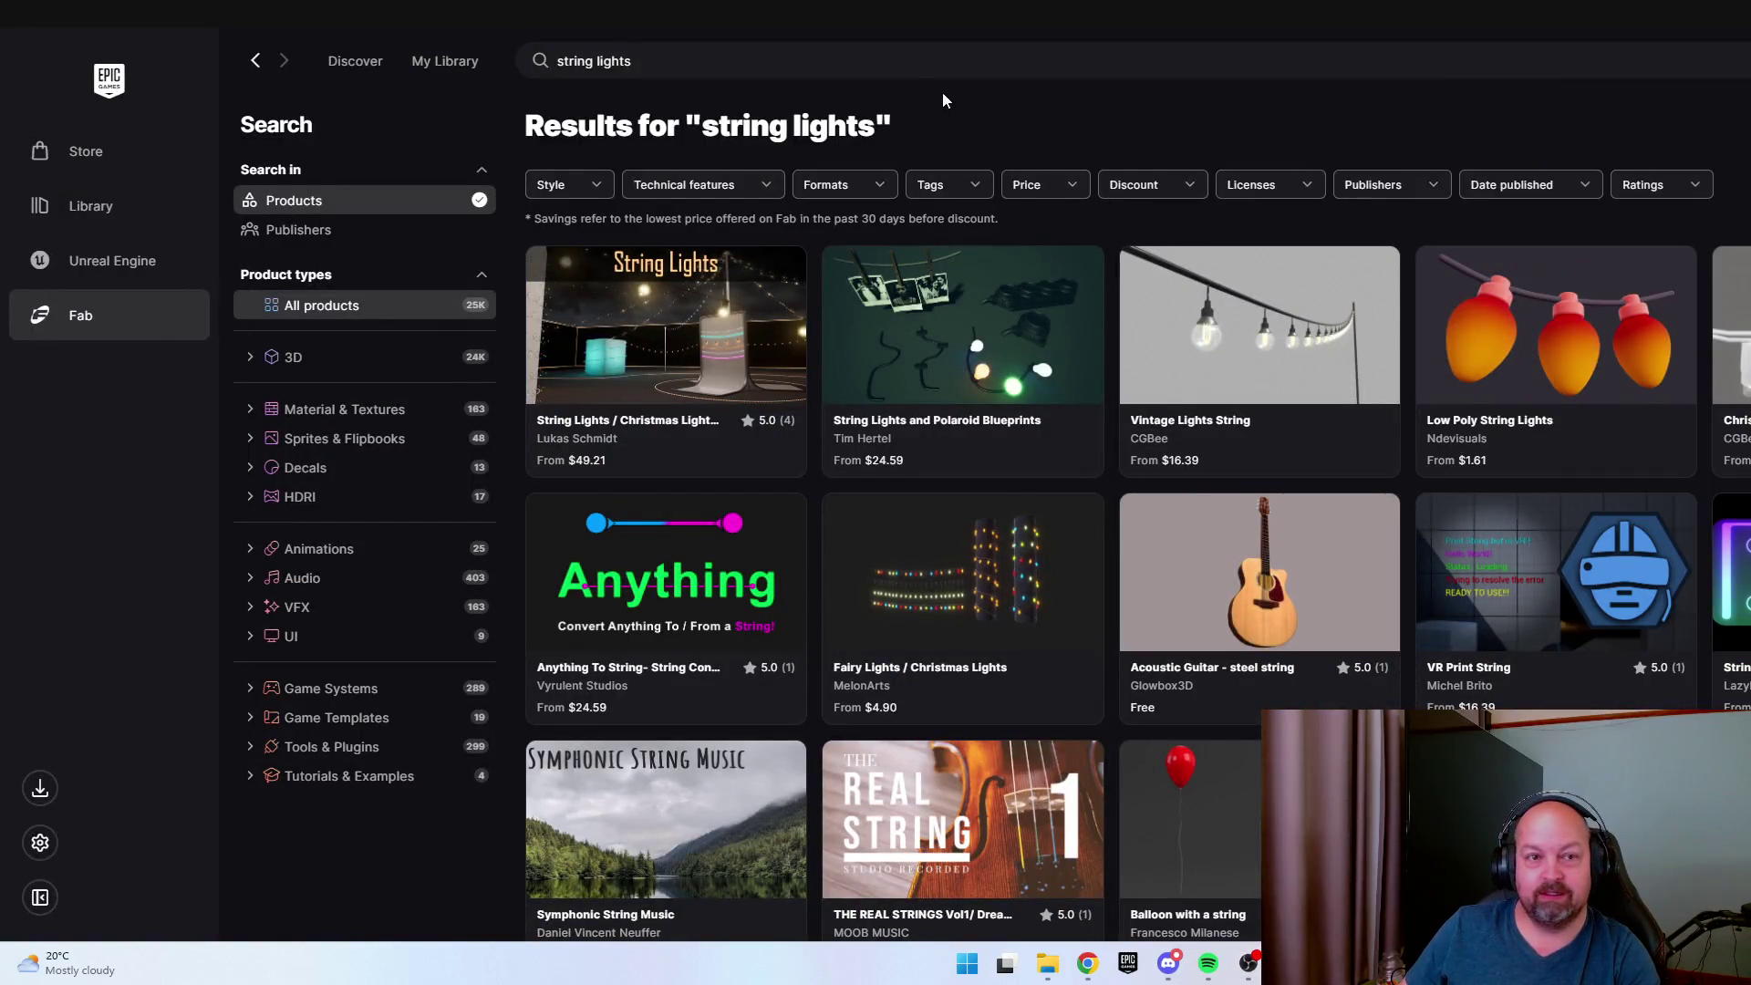
Search Fab for 'sasquatch' and open the first Sasquatch model's details.
click(876, 65)
text(sasquatch)
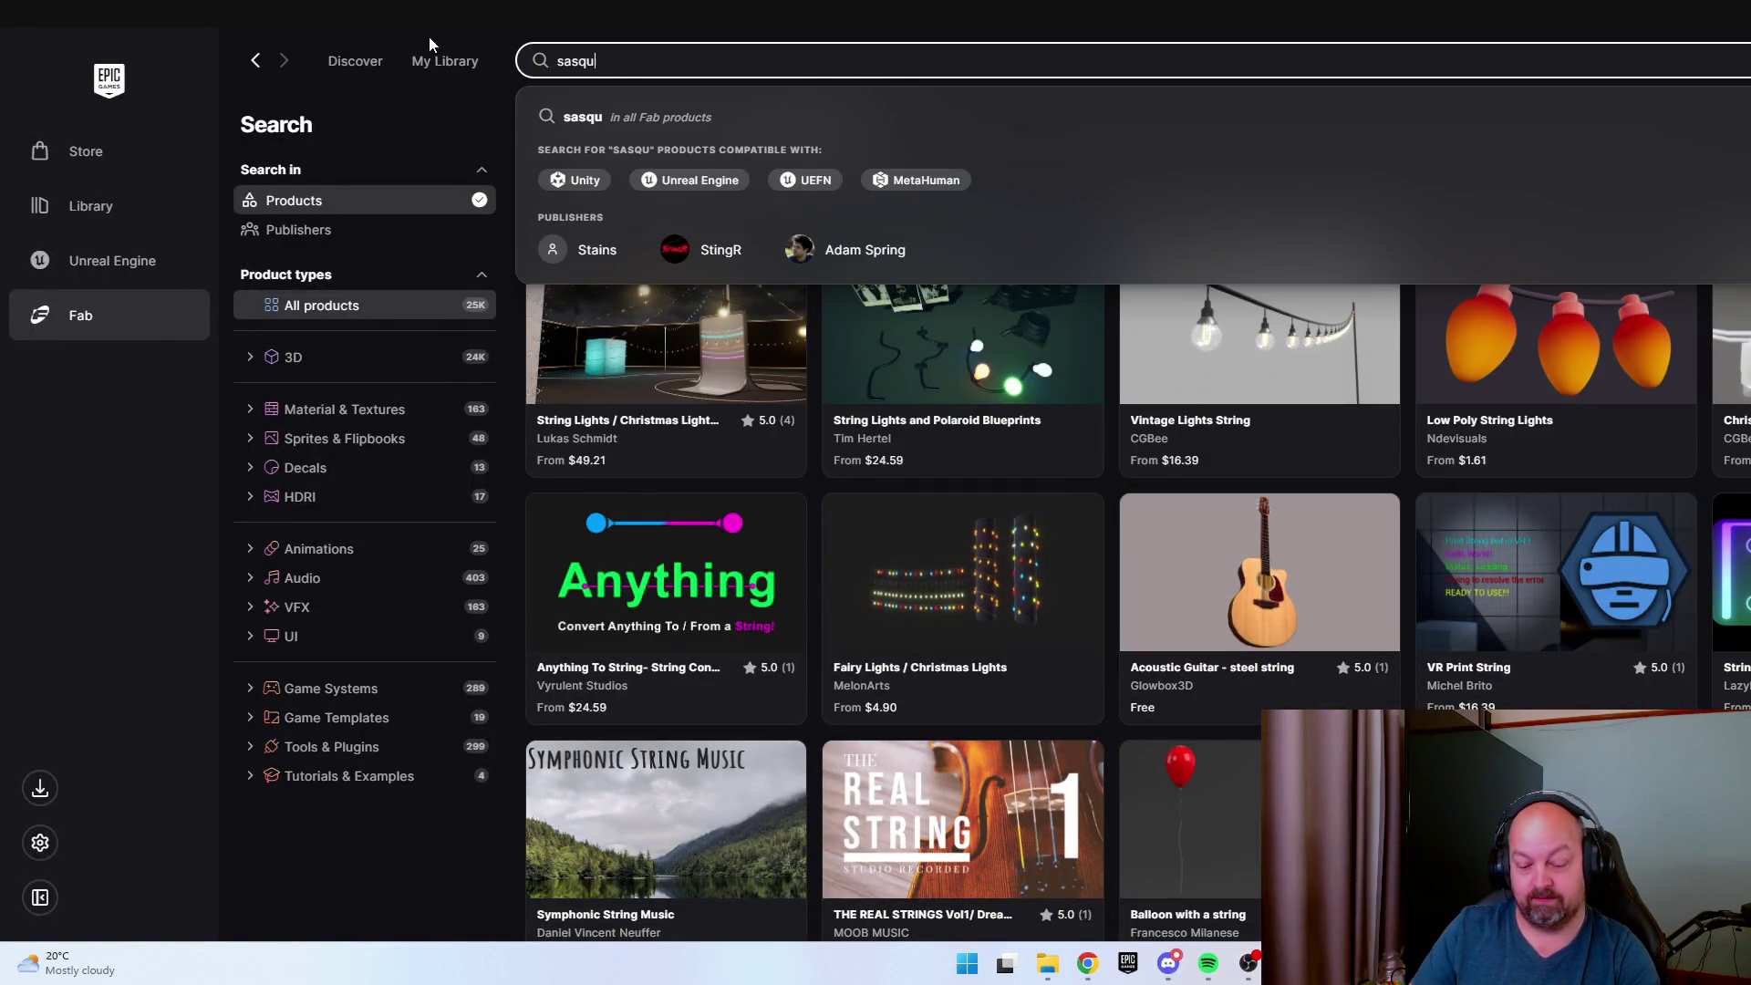
key(Return)
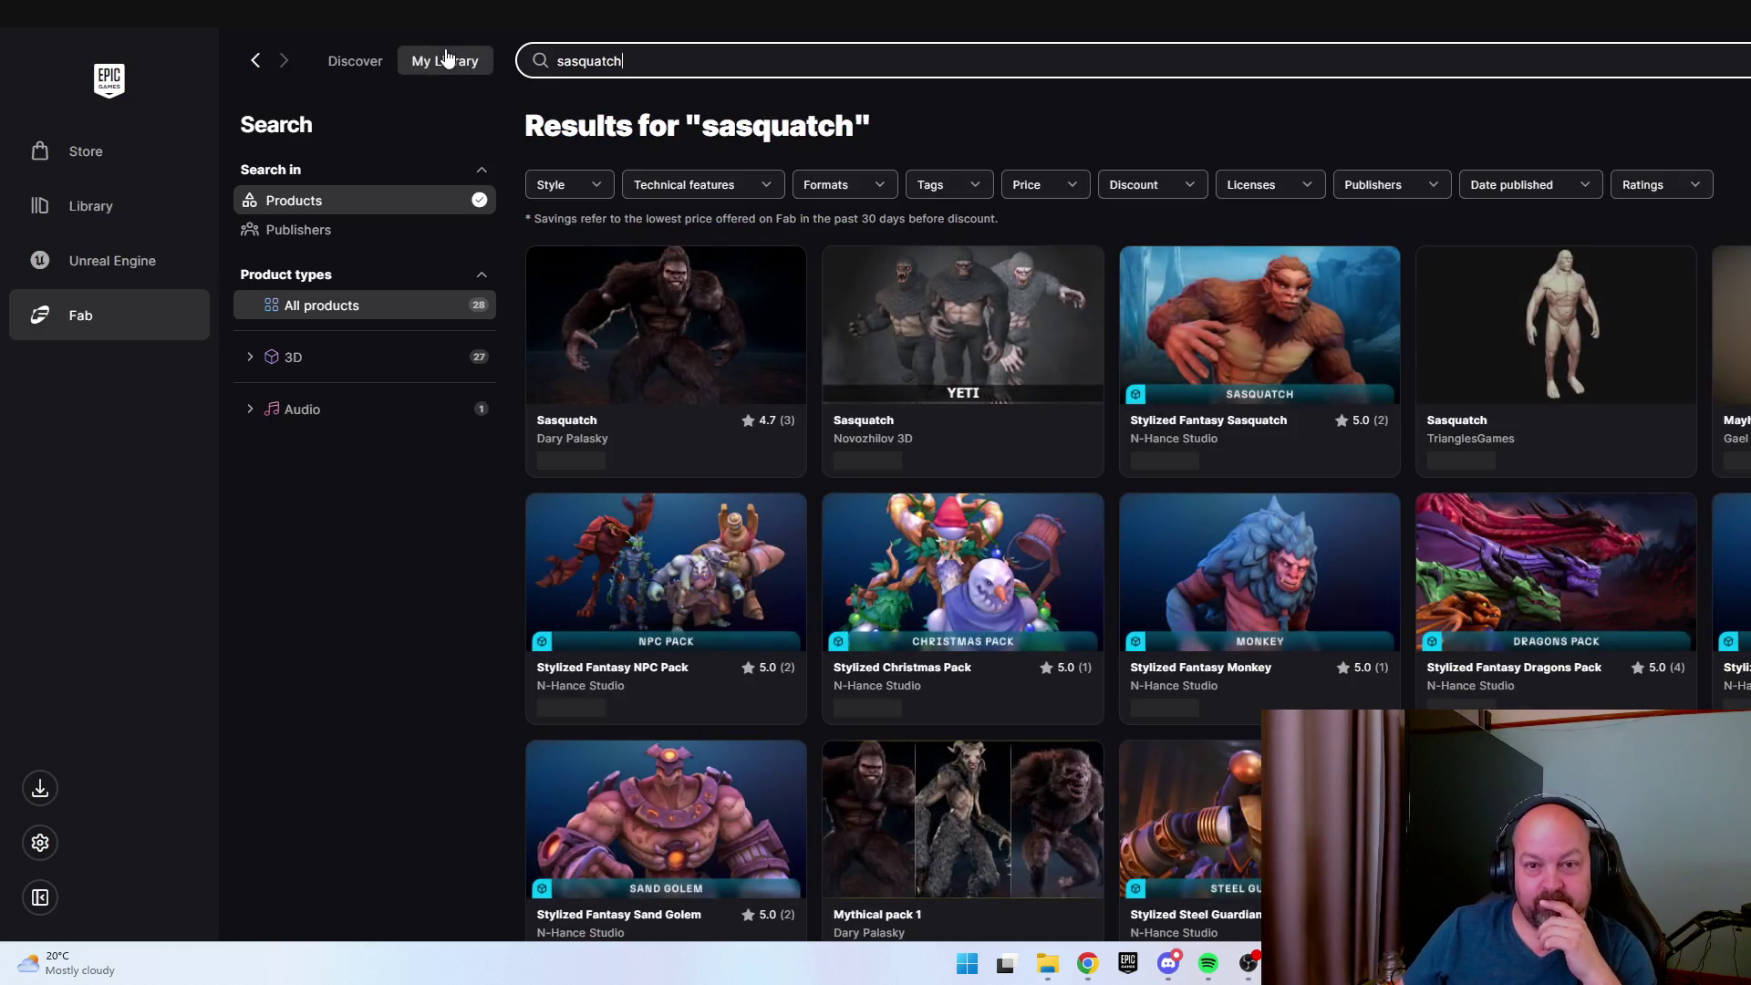
click(718, 374)
Reposition the launcher window and switch back to the Unreal editor.
mouse_move(1459, 13)
mouse_down()
mouse_move(1476, 17)
mouse_move(403, 123)
mouse_up()
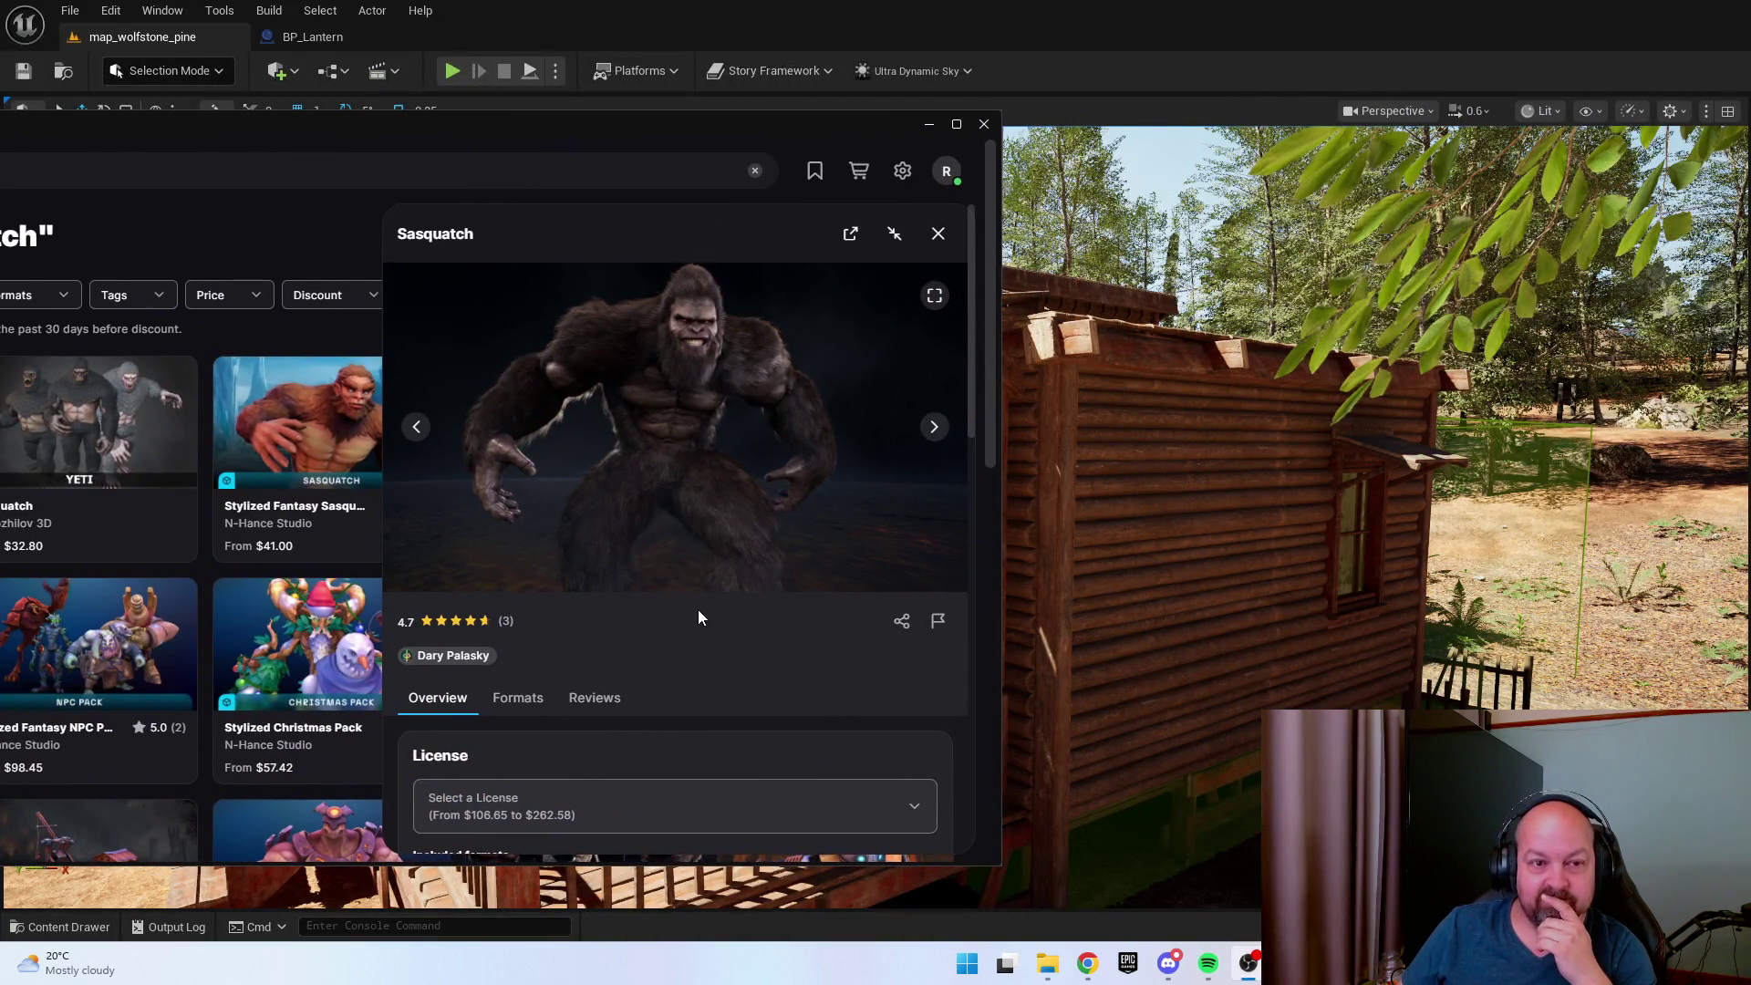
mouse_move(553, 132)
mouse_down()
mouse_move(938, 157)
mouse_move(575, 122)
mouse_up()
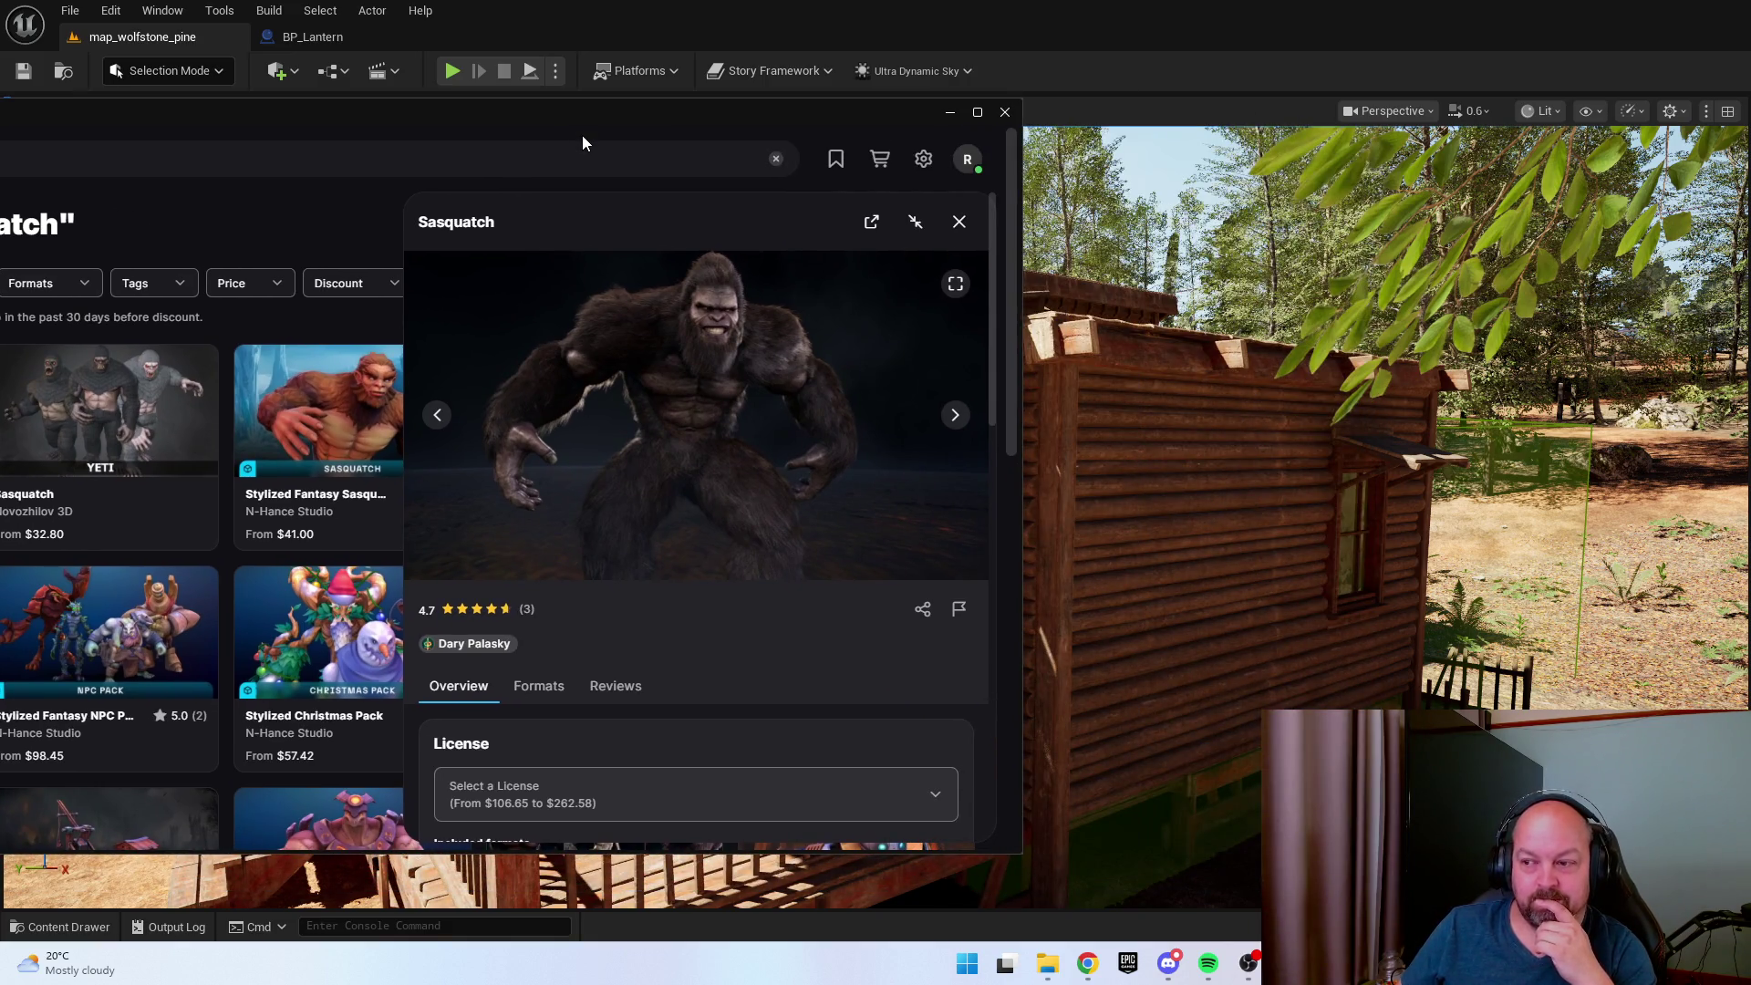
mouse_move(582, 144)
mouse_down()
mouse_move(770, 110)
mouse_move(1457, 174)
mouse_up()
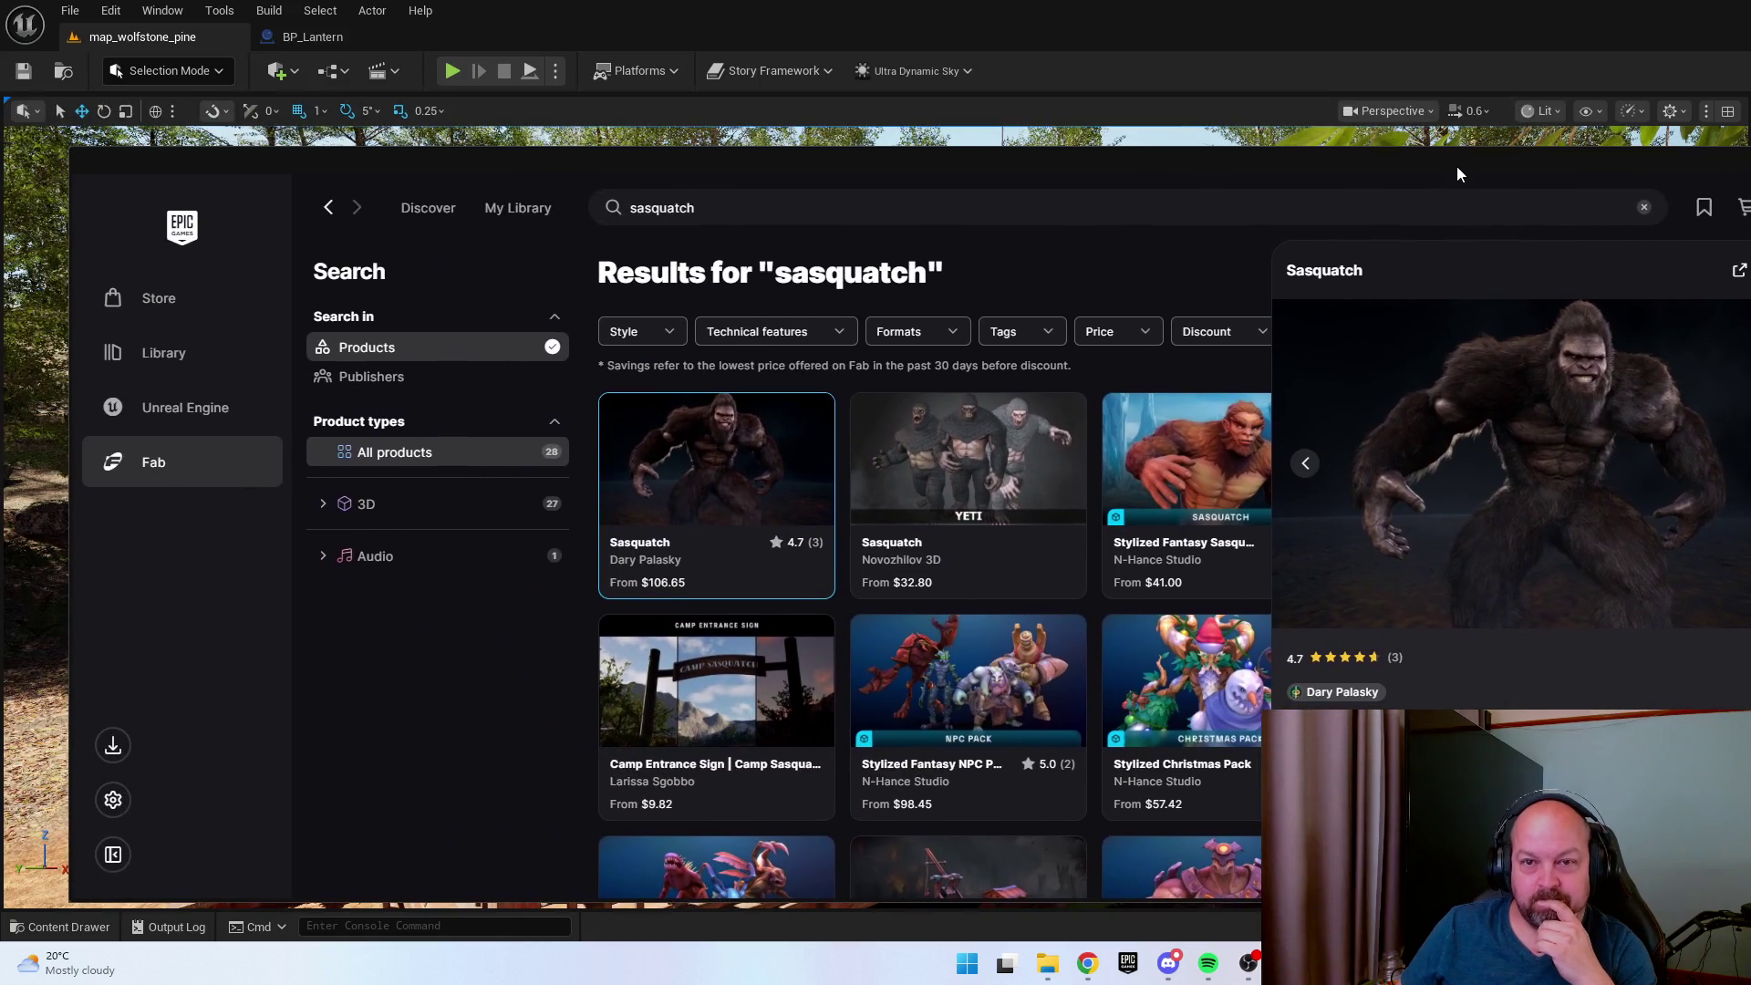
click(1022, 20)
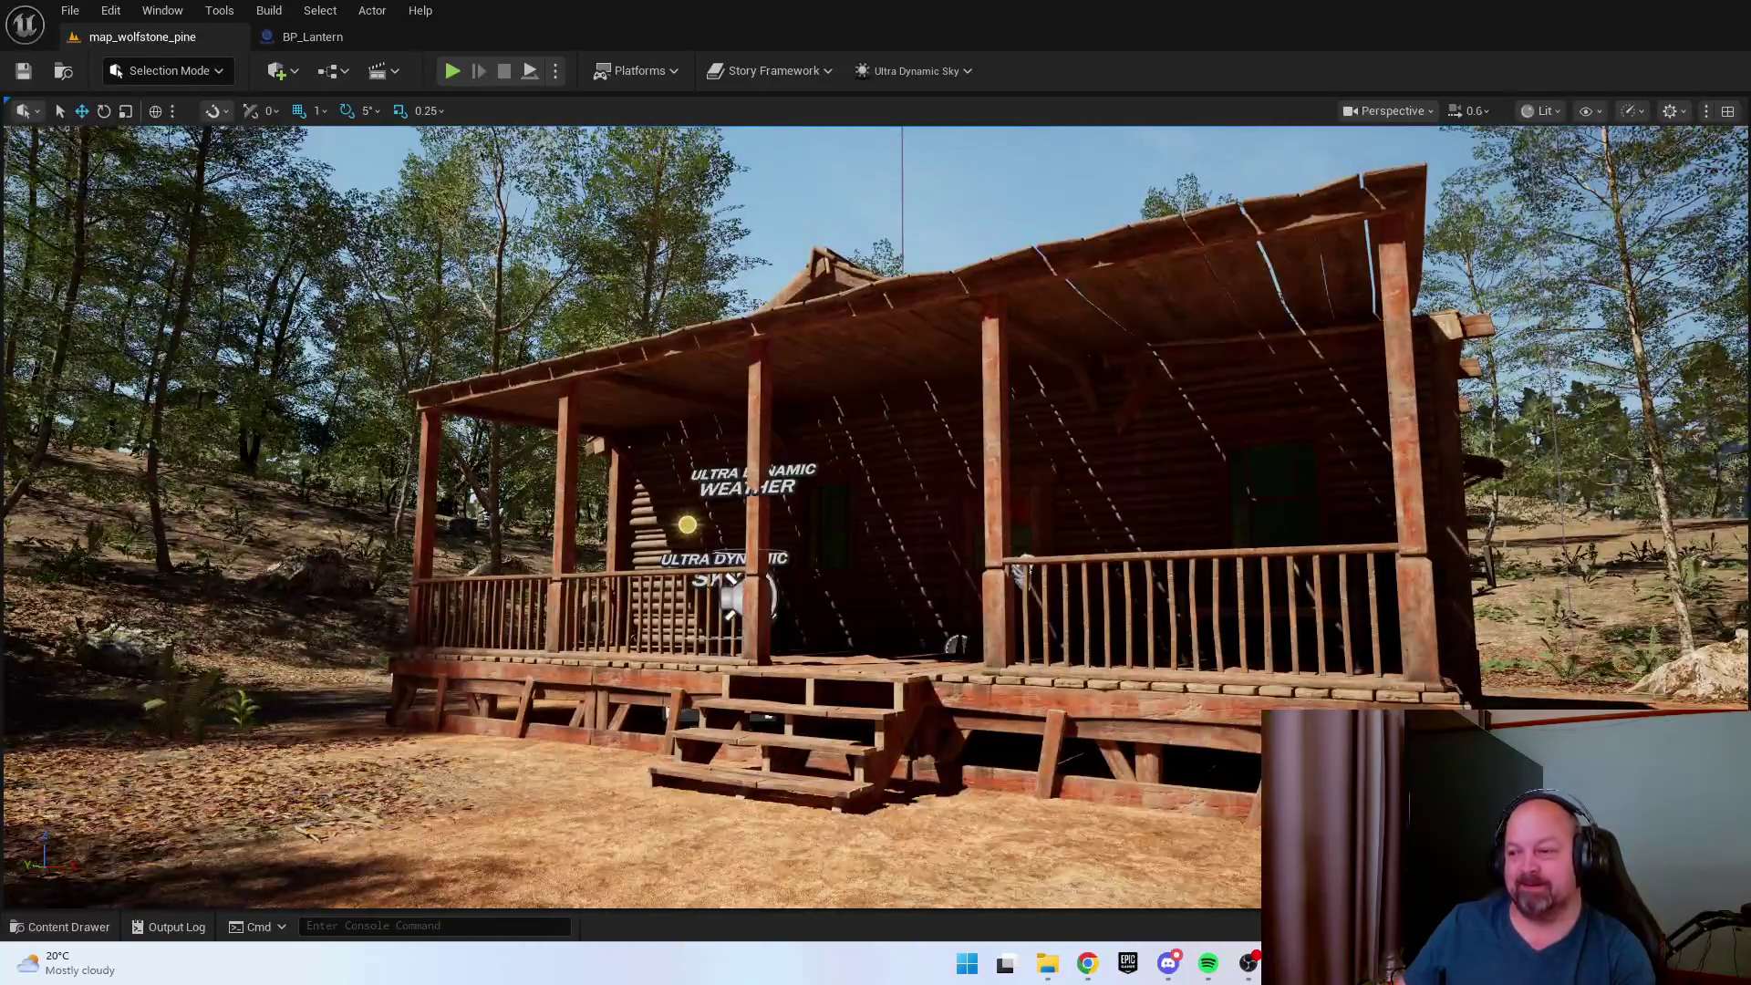
Fly the view into the cabin, select the desk then the floor, and start Play In Editor.
key(w)
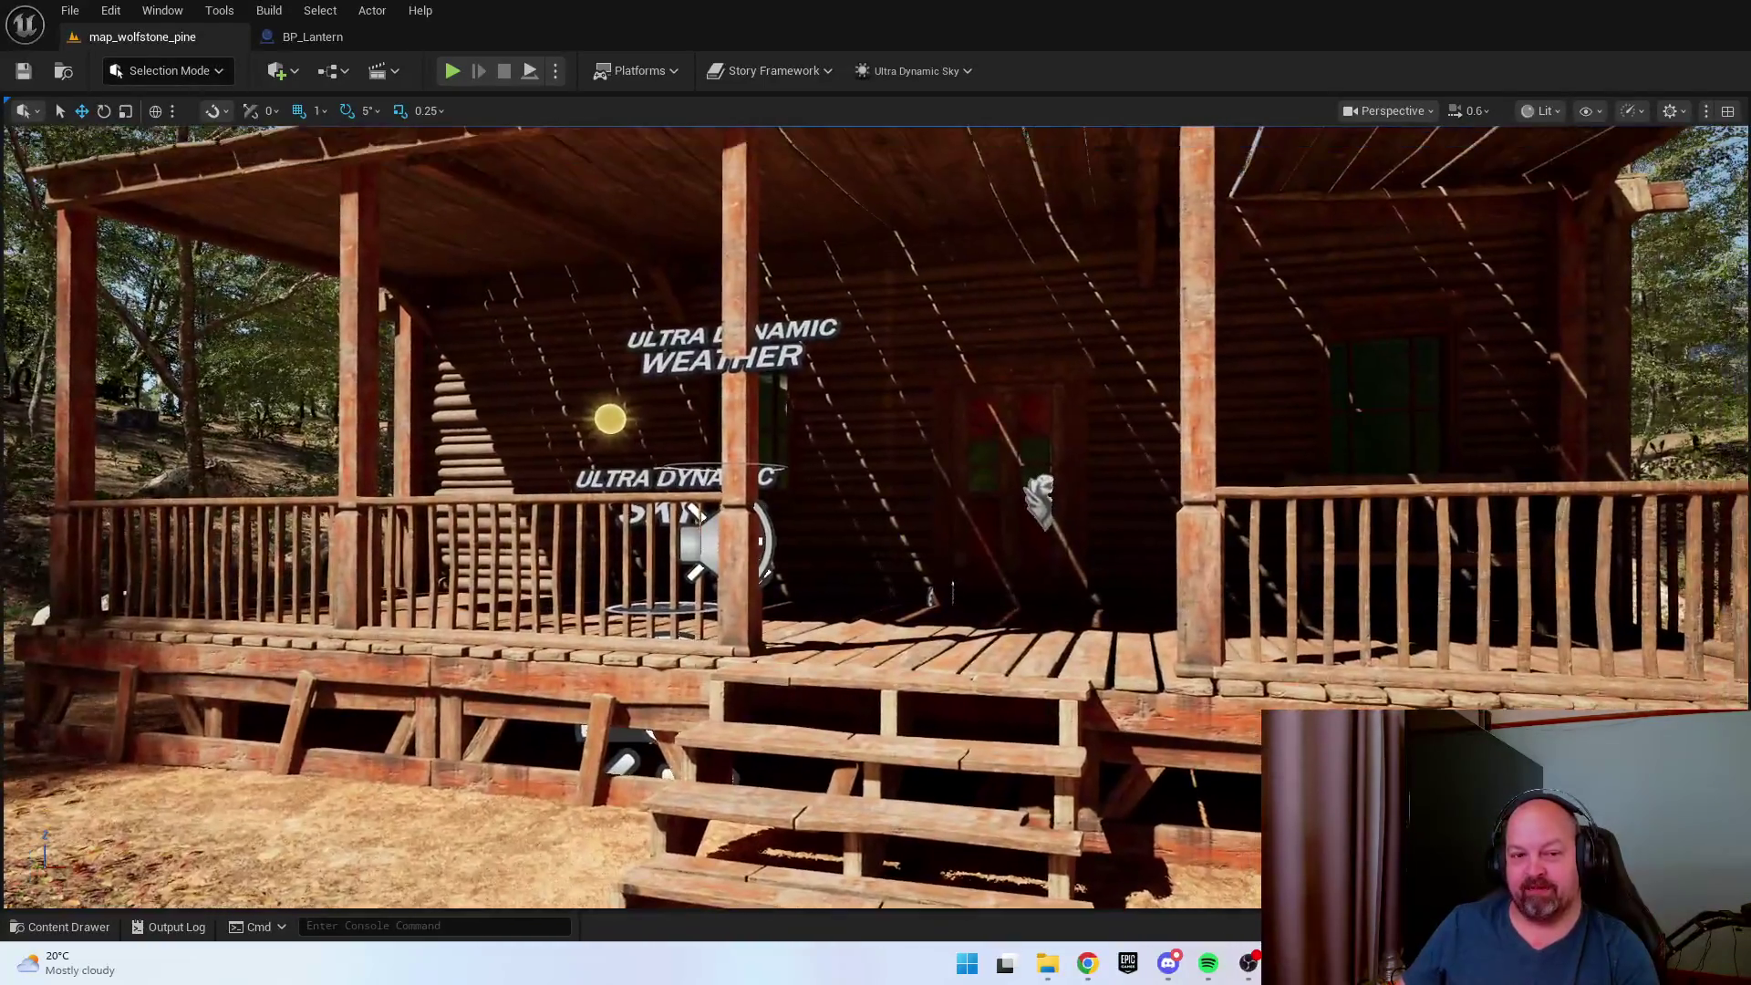
key(w)
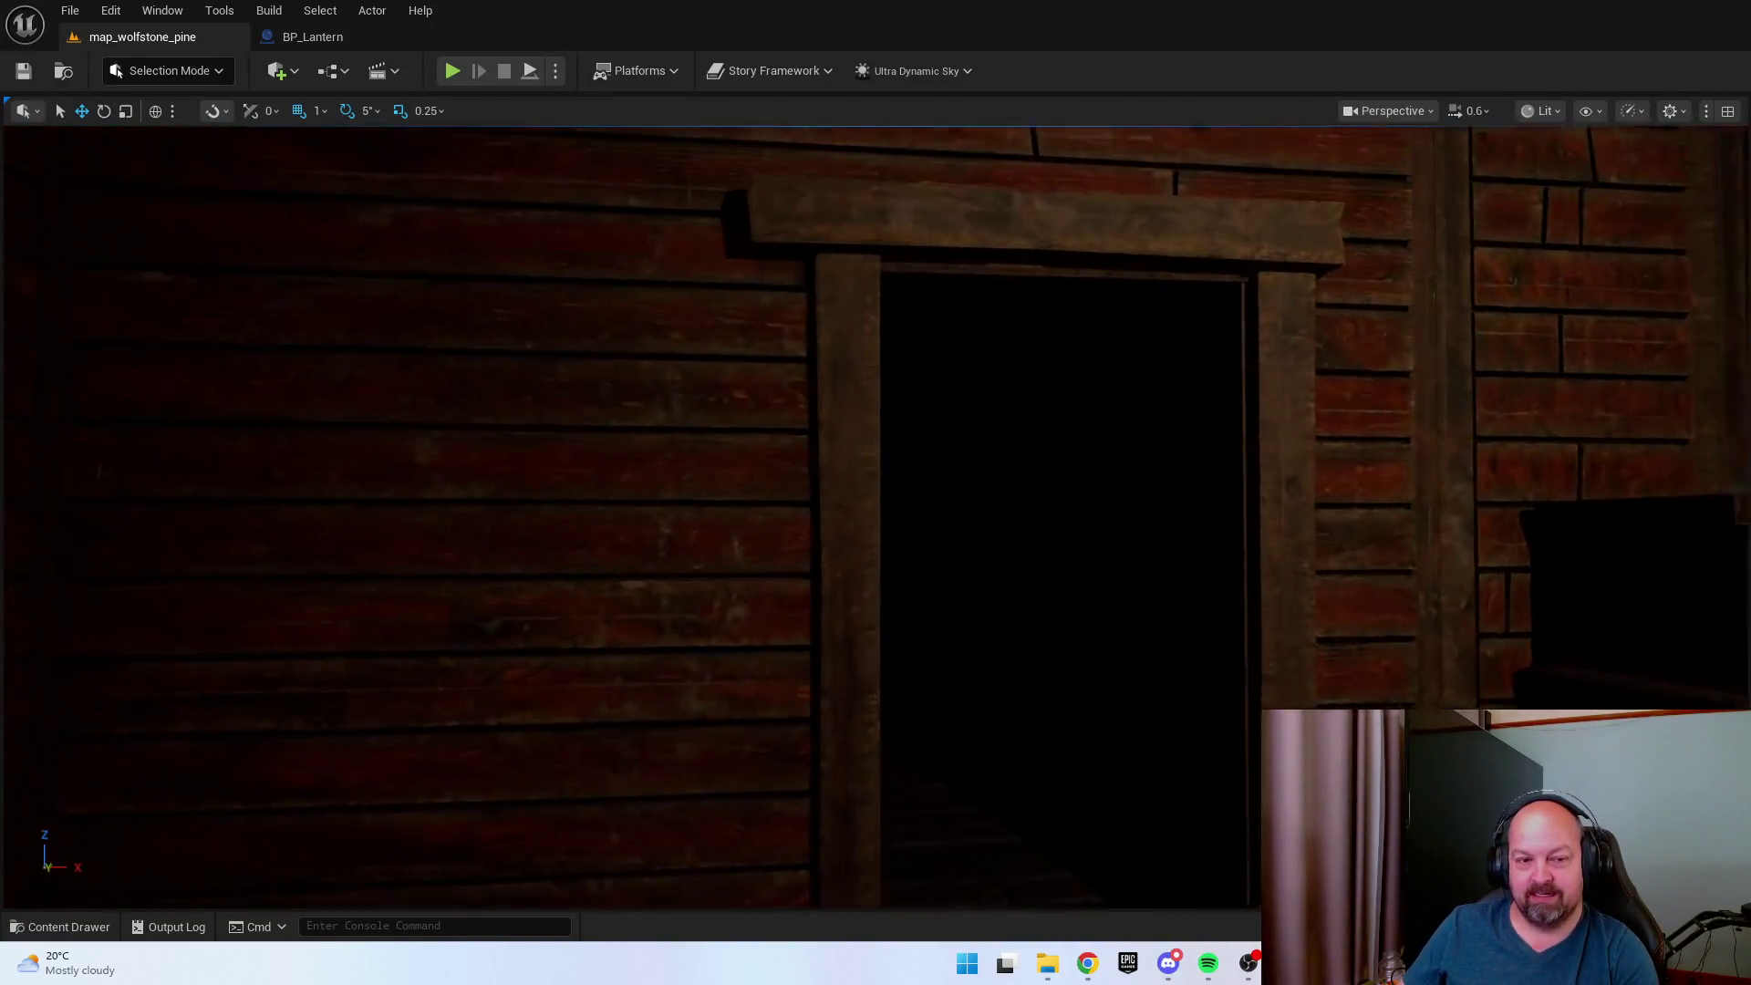
key(w)
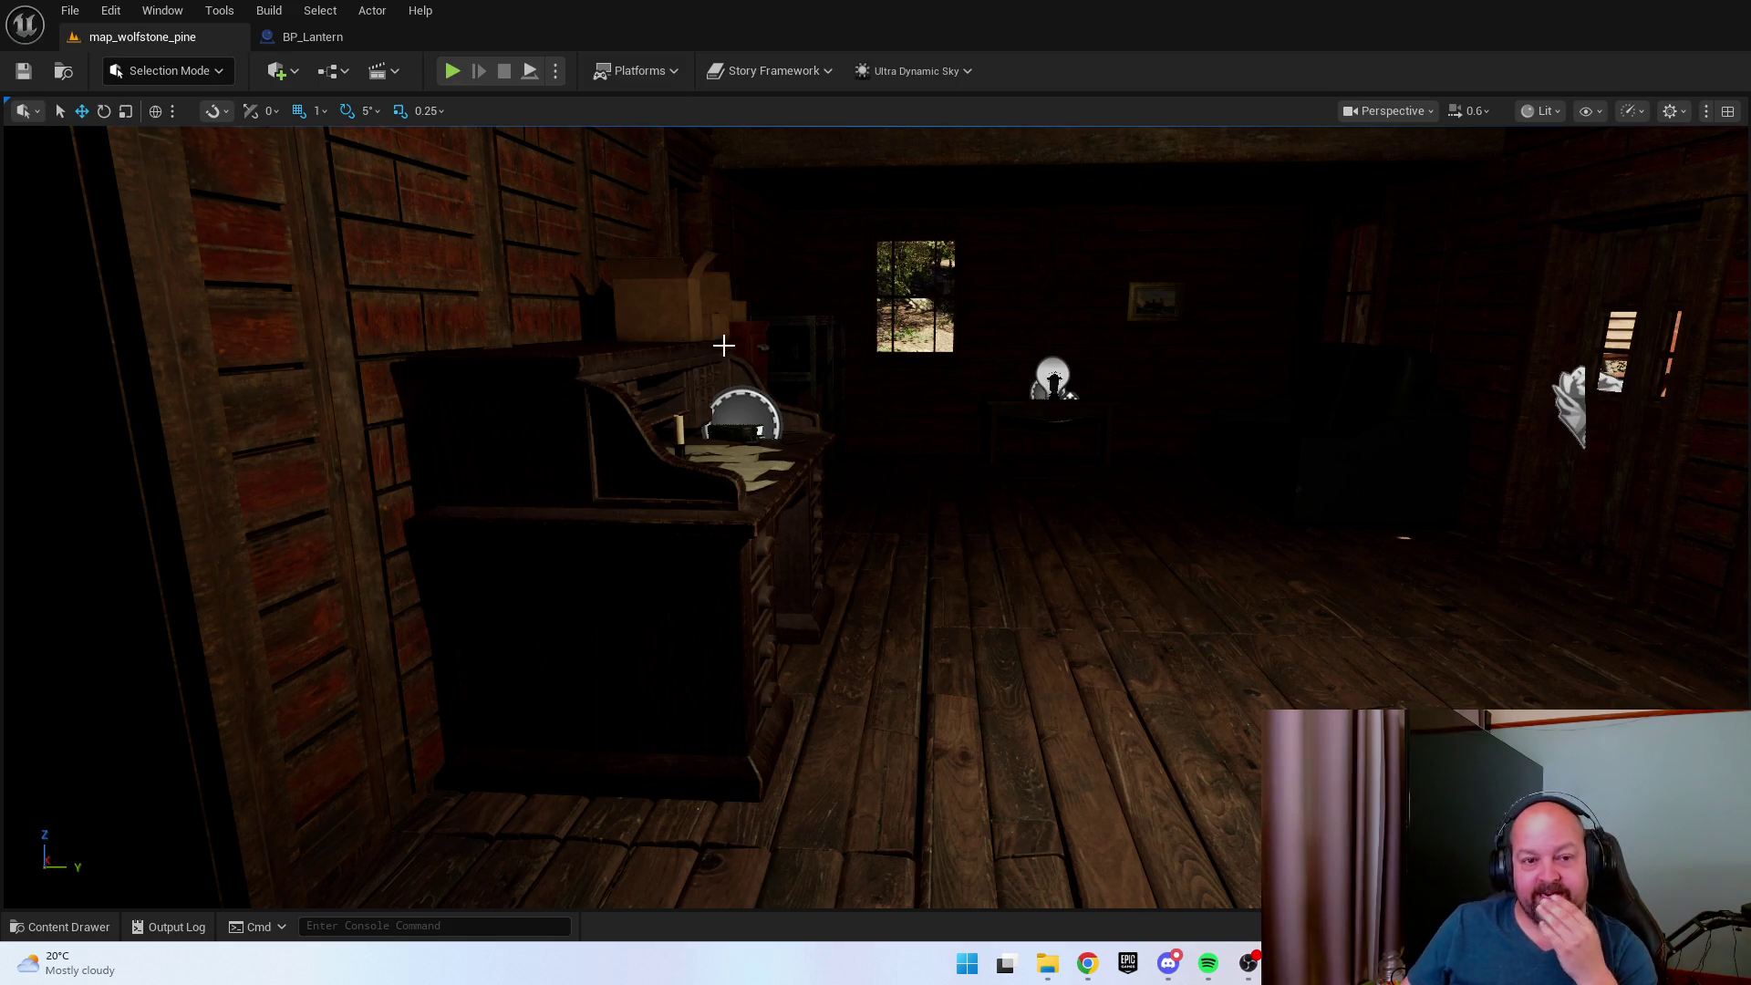
click(752, 430)
click(1468, 730)
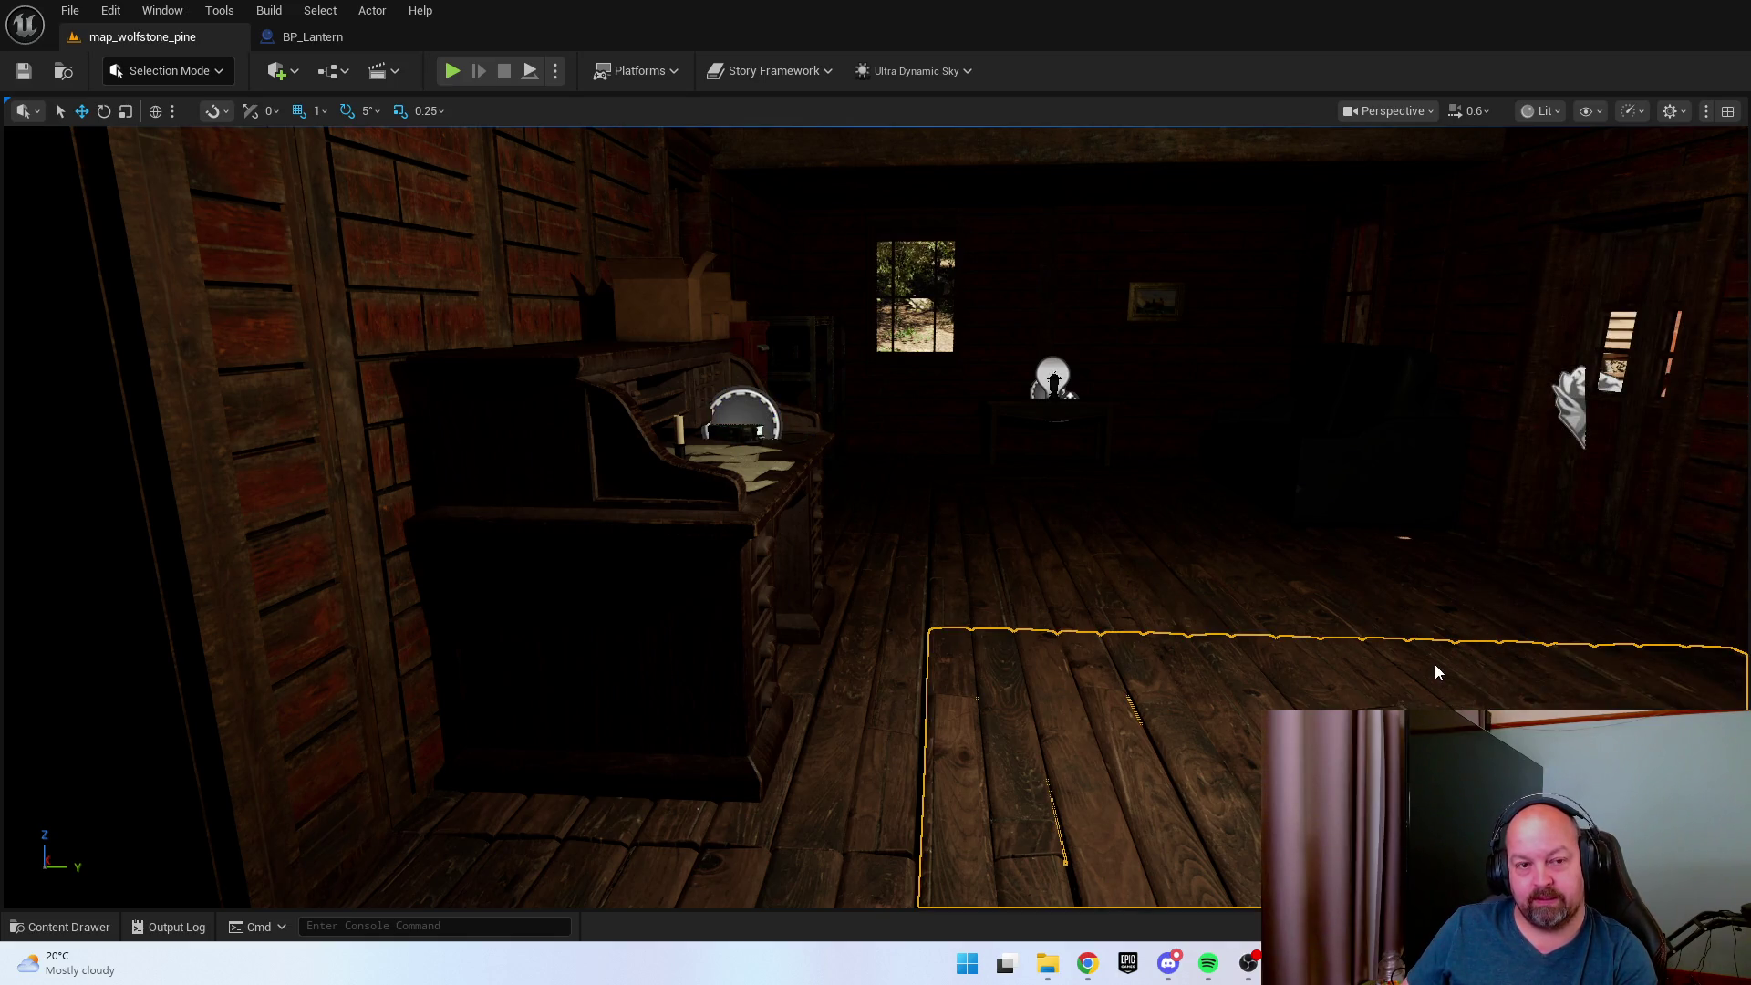
key(alt+p)
Use the desk radio to print 'USE RADIO', walk into the bedroom, then stop playing.
key(w)
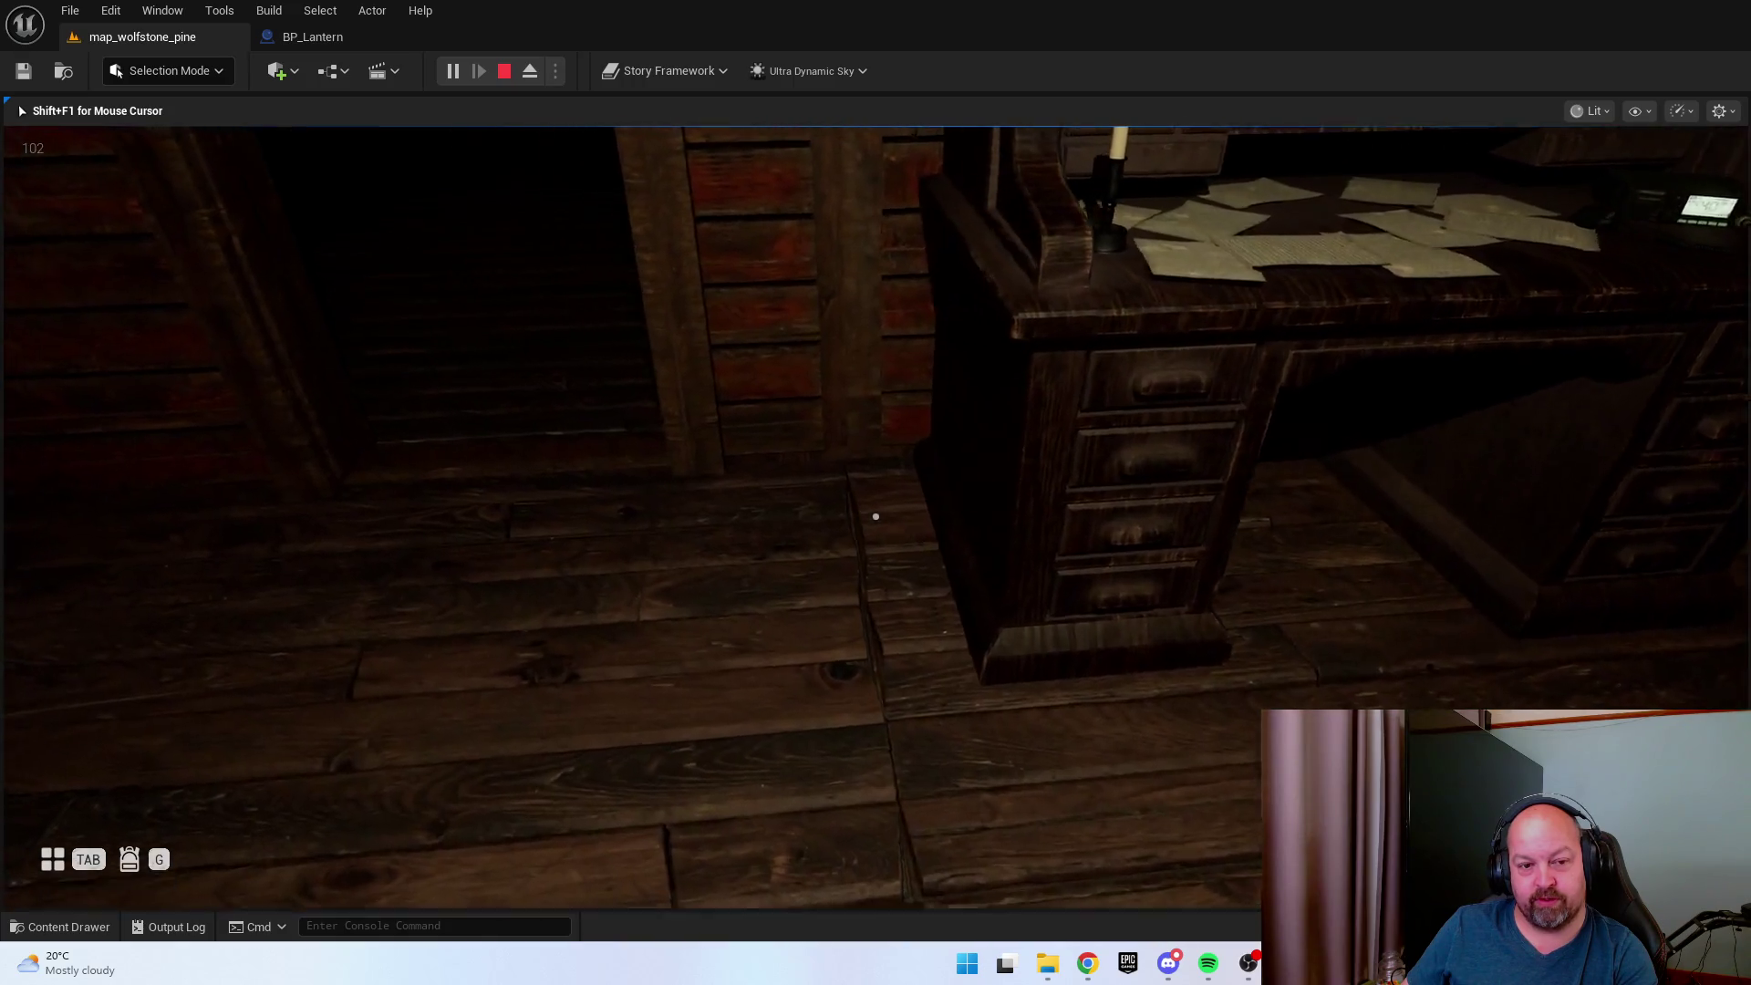
key(e)
key(e)
key(e)
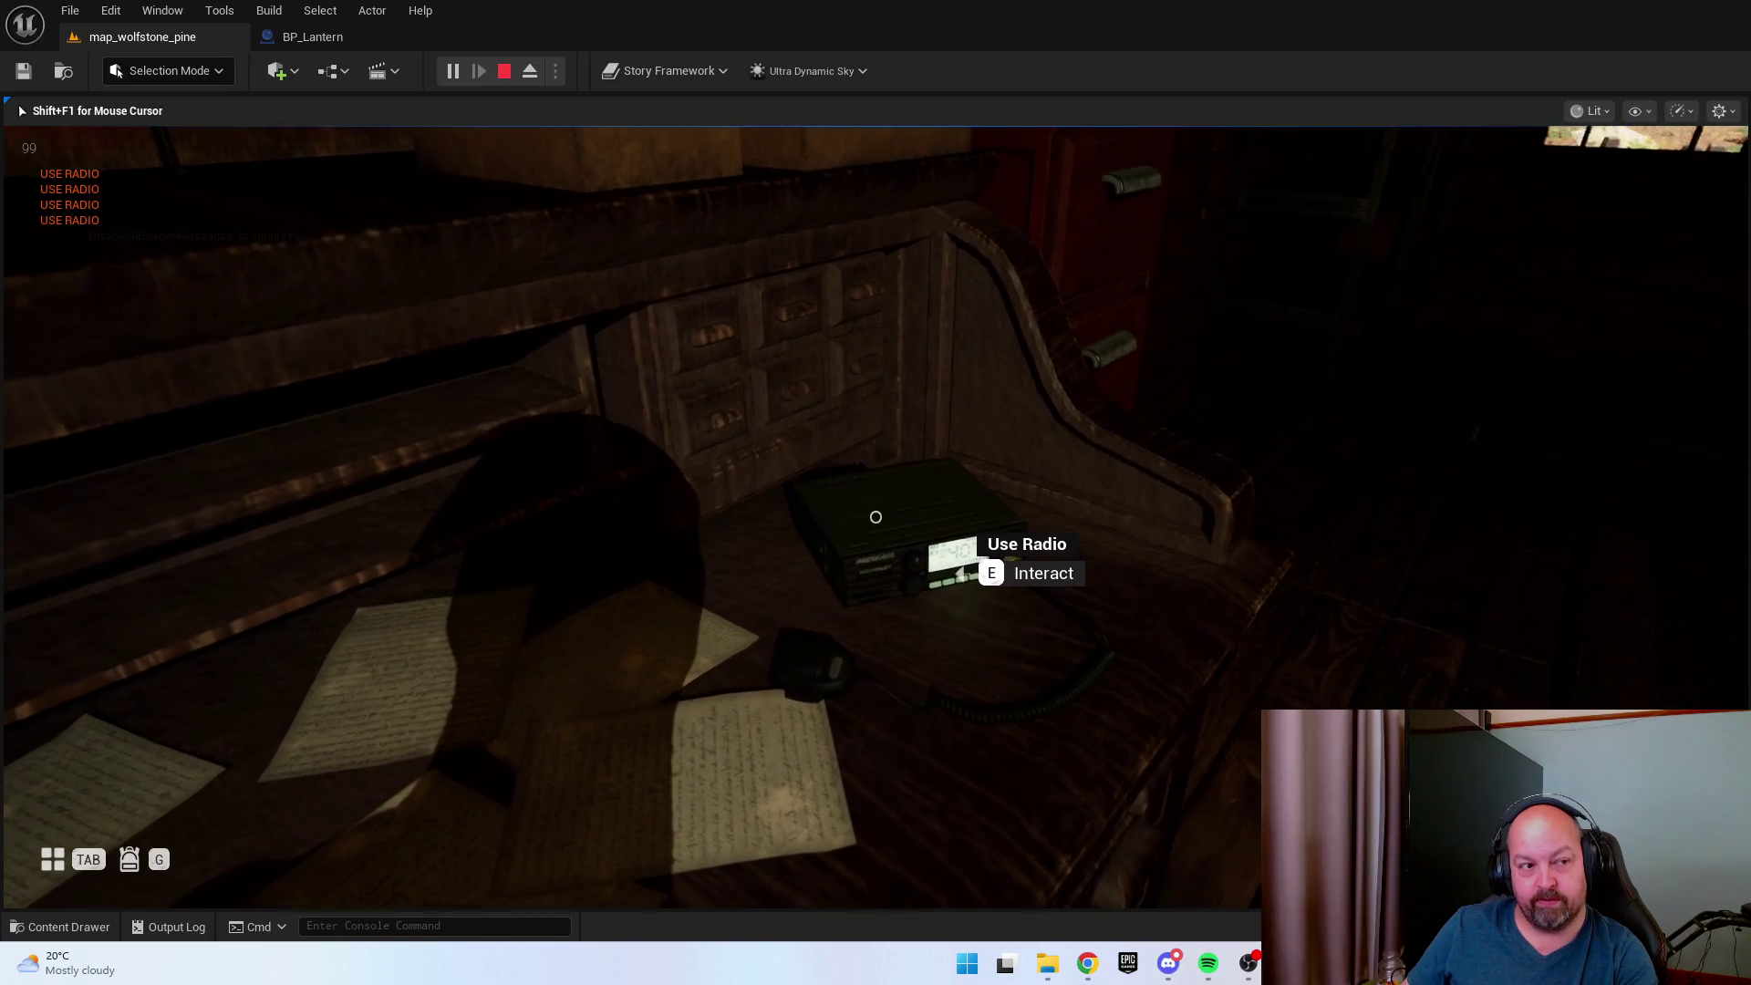
mouse_move(875, 516)
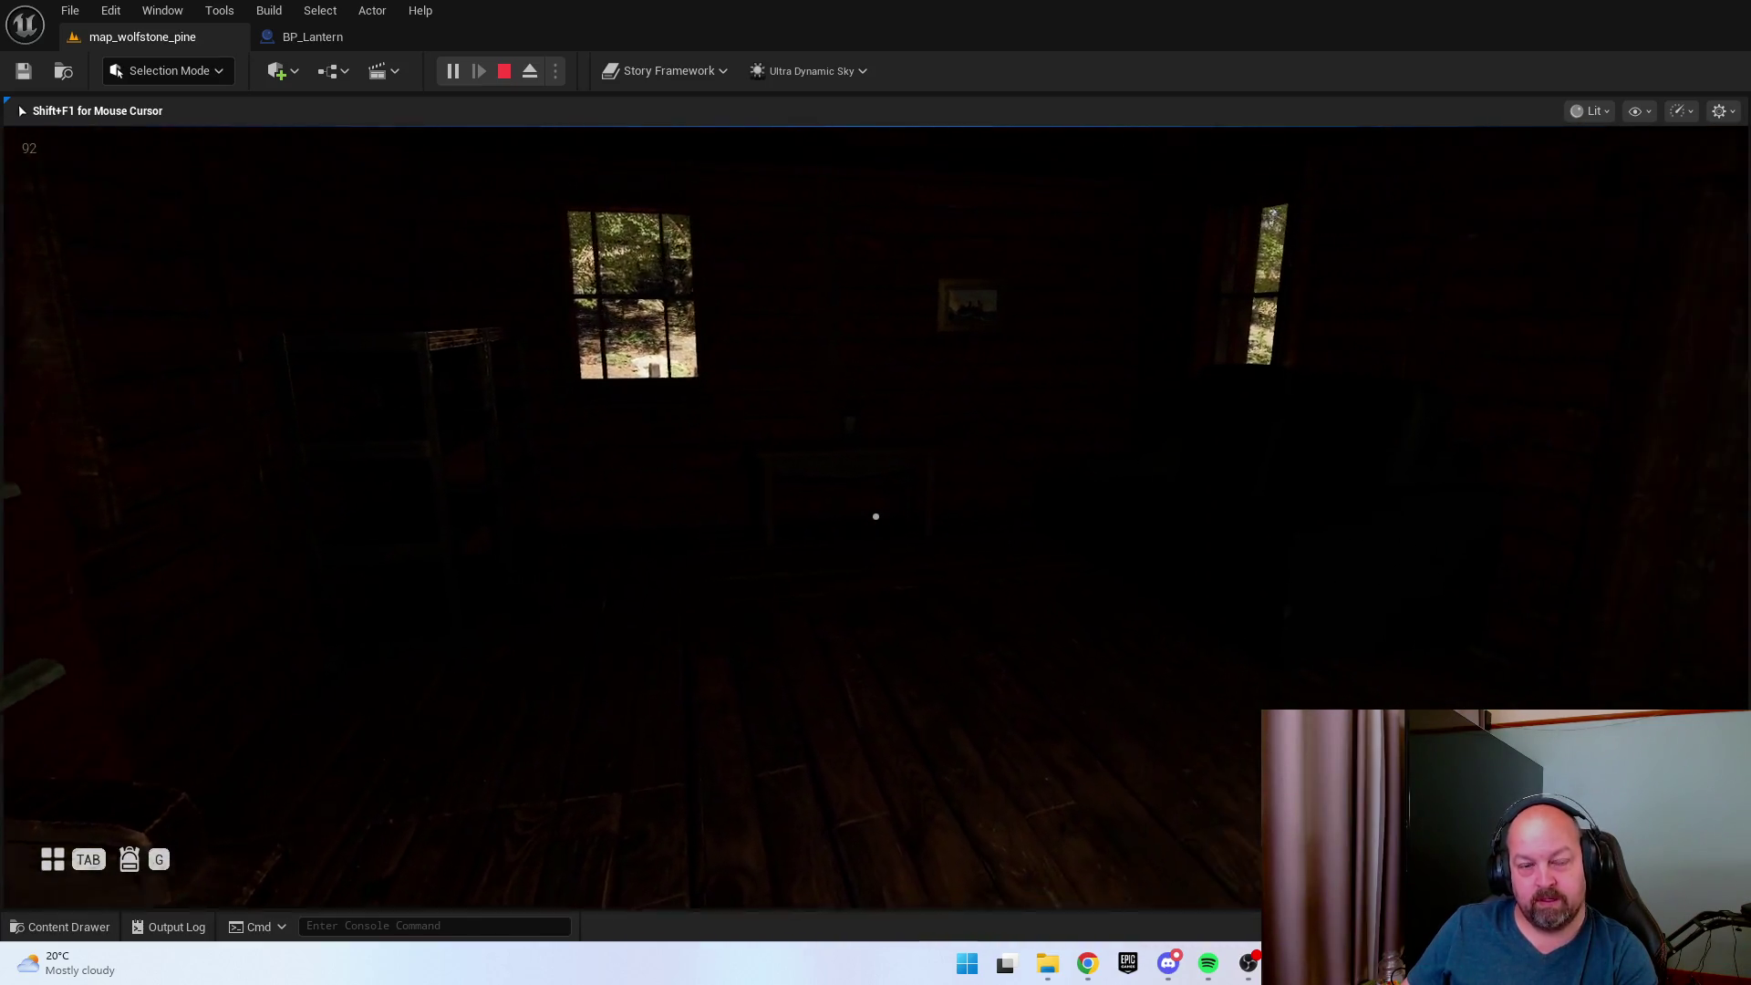
key(w)
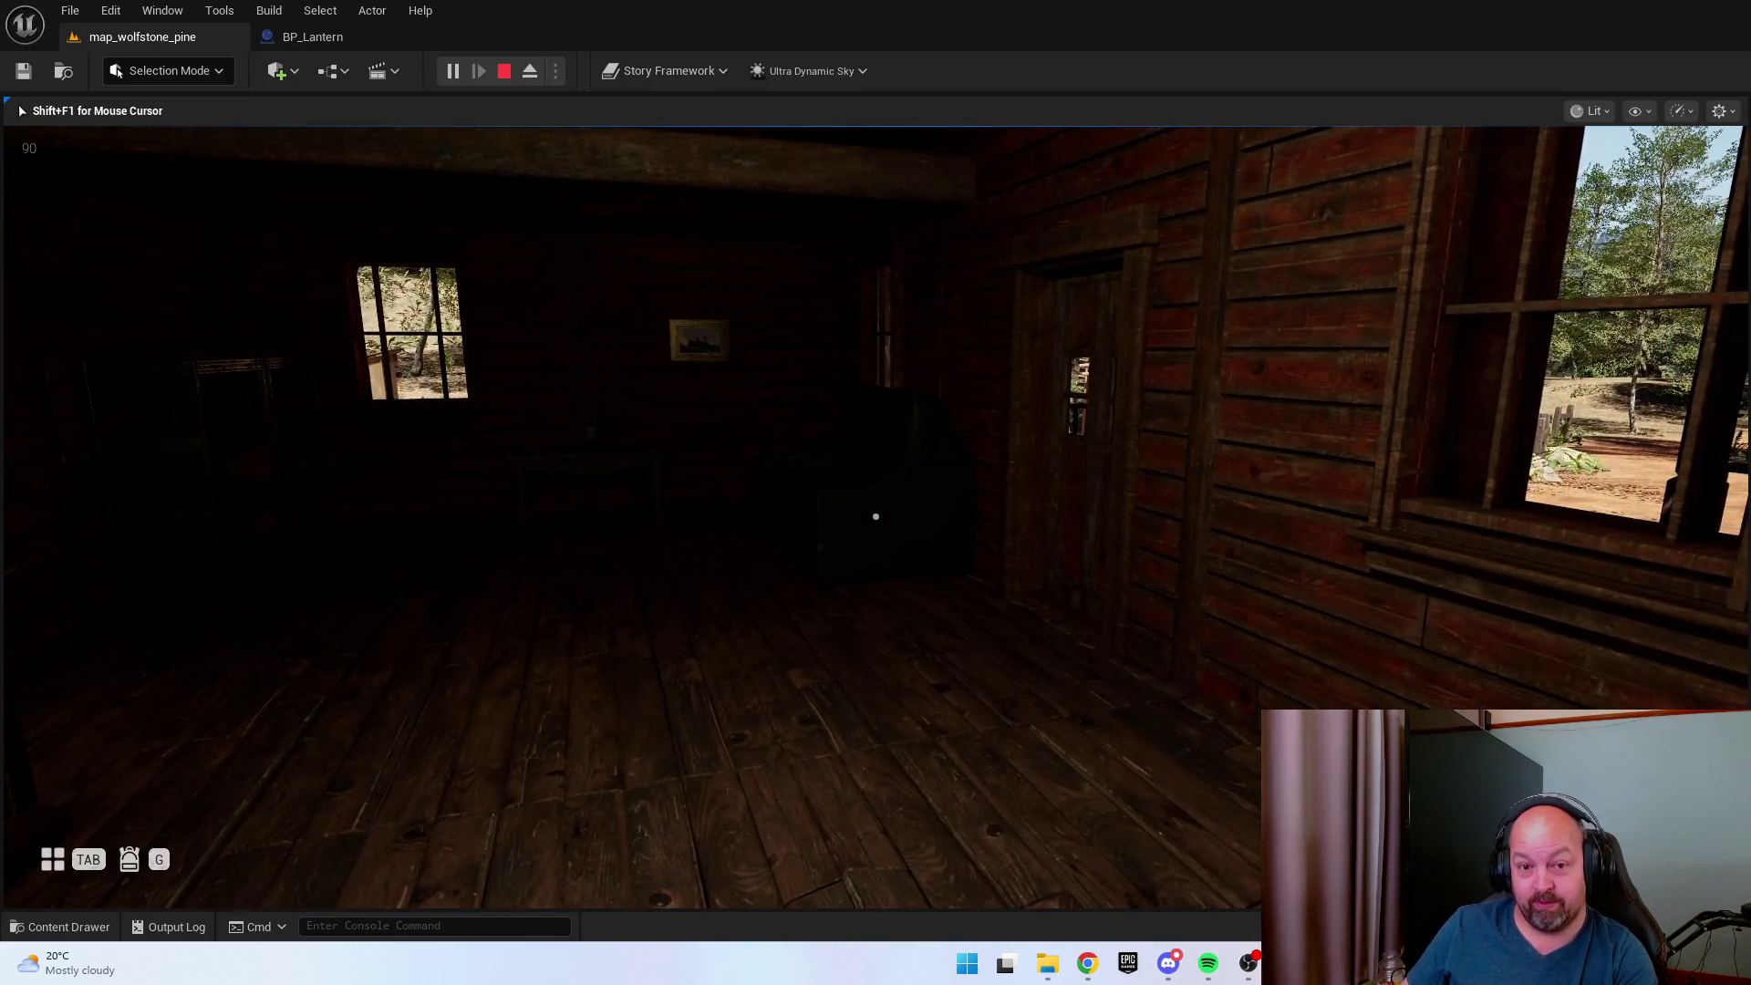
key(Escape)
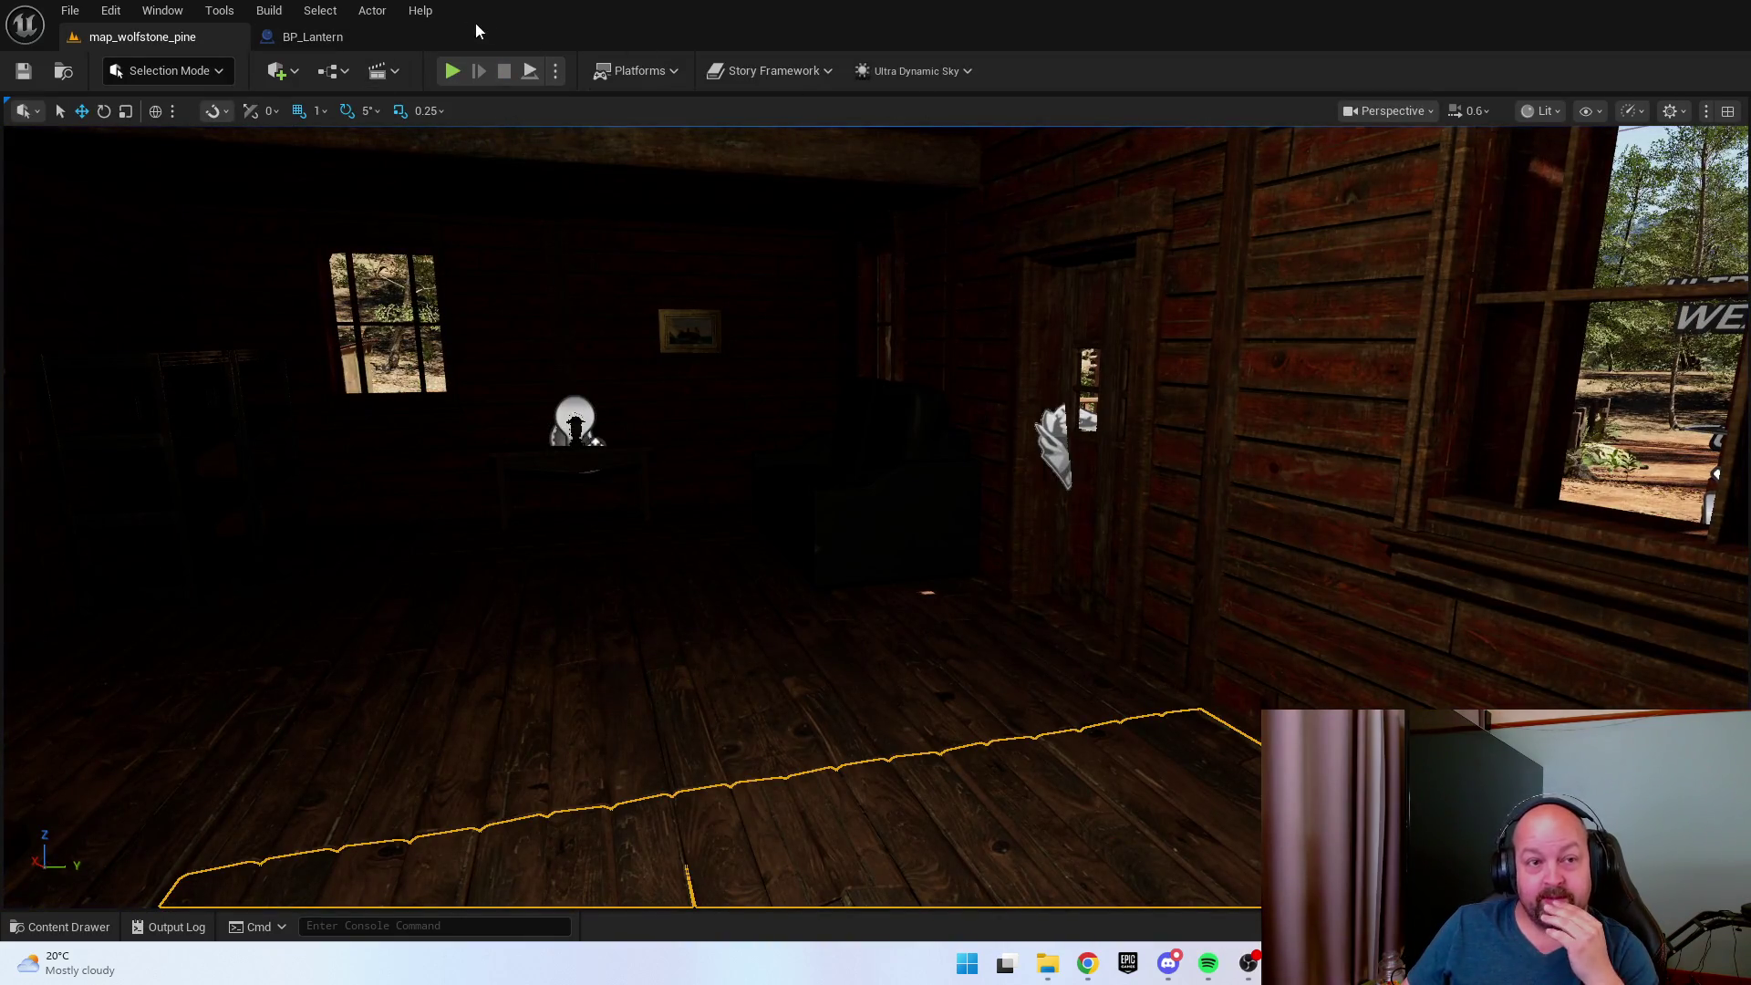
click(664, 73)
mouse_move(725, 321)
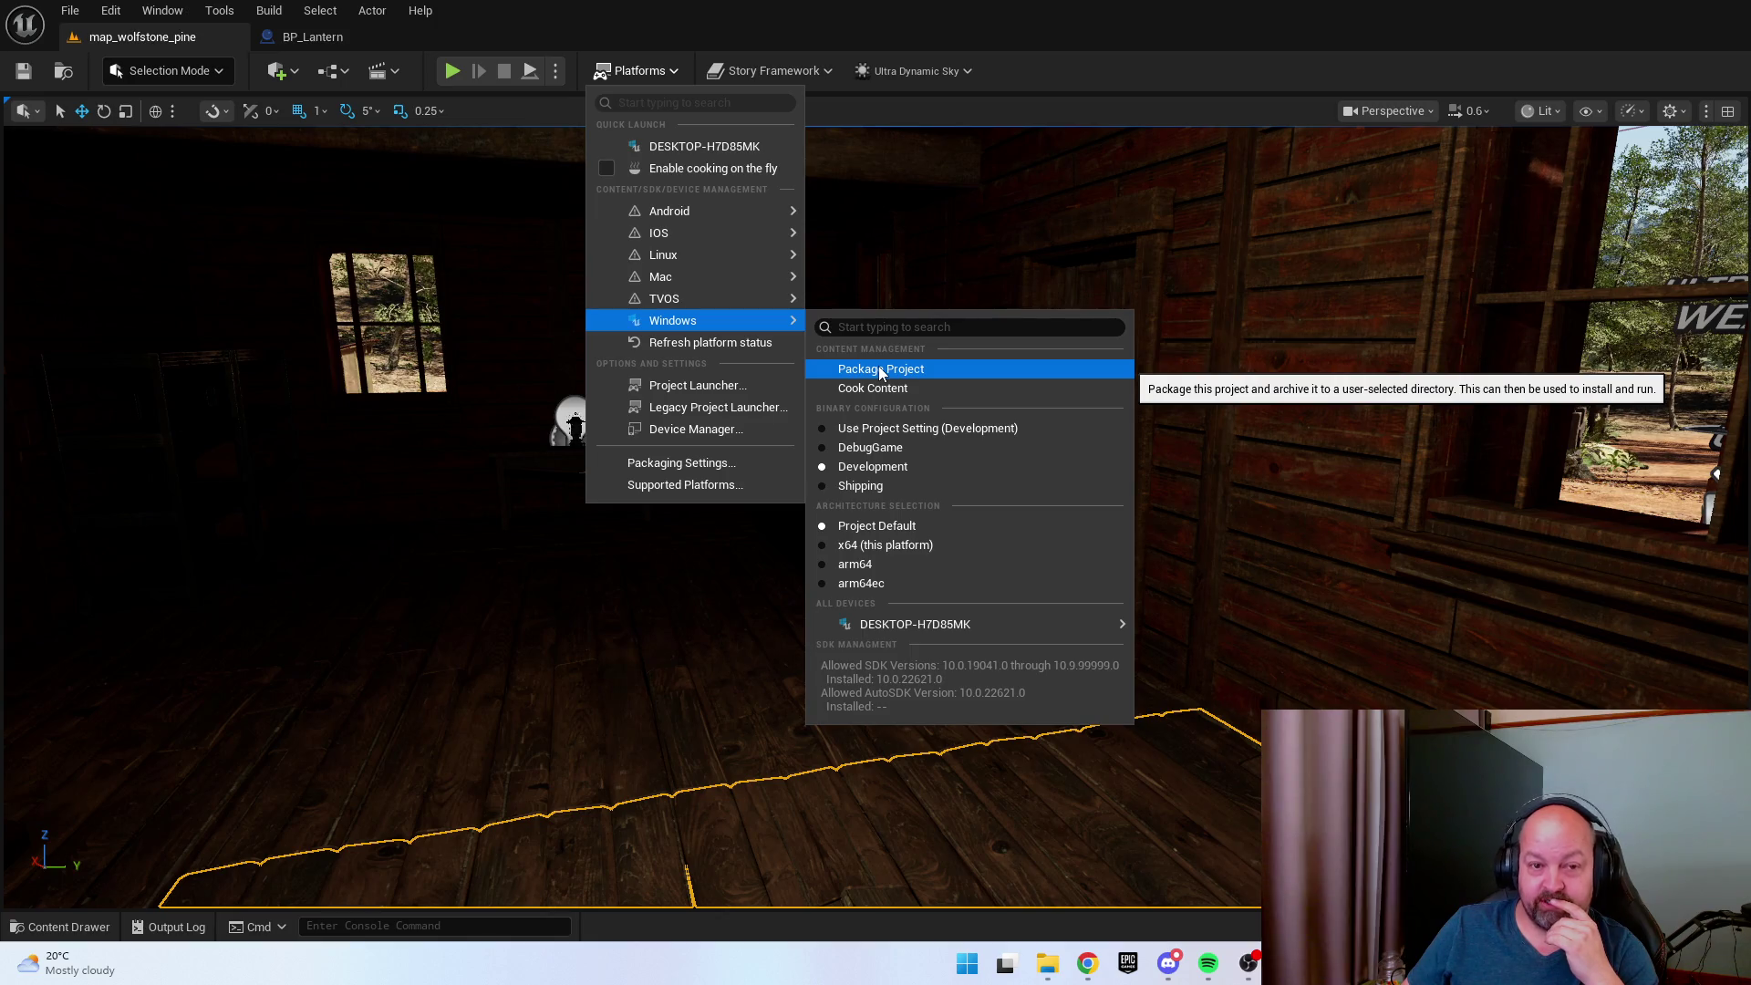
click(900, 114)
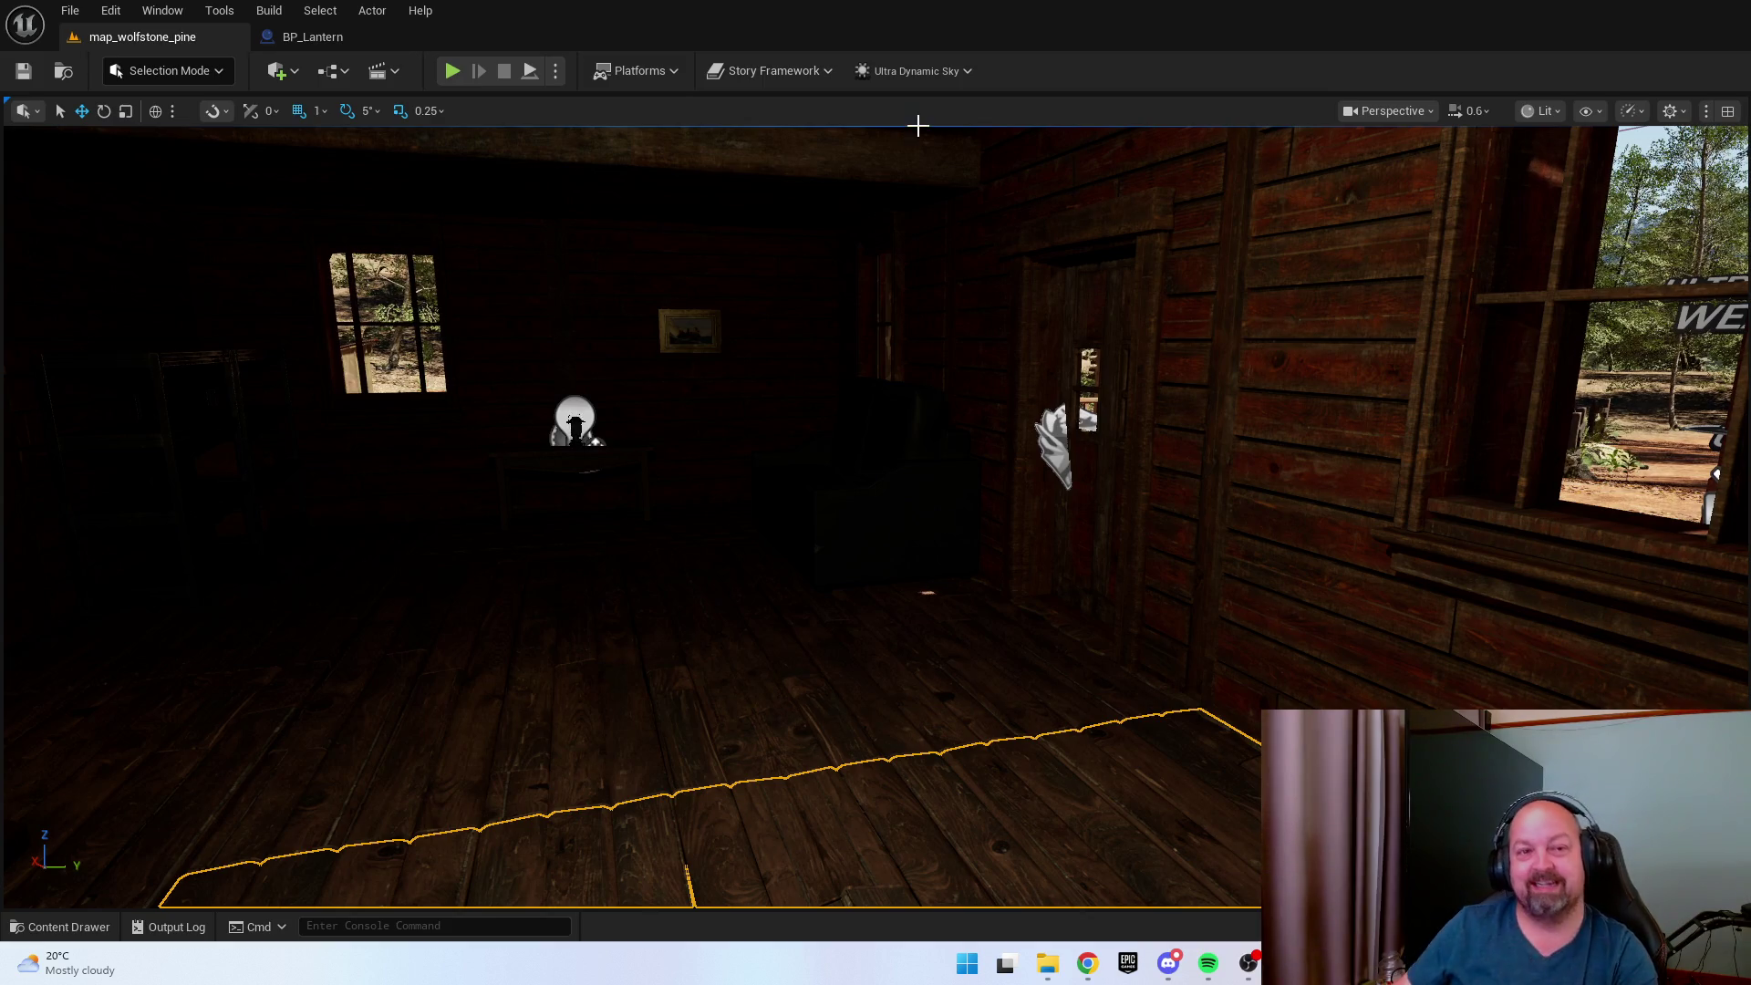
drag(917, 132, 1323, 255)
Fly the view out of the cabin past the picnic table to face the forest path and wooden shelter.
key(w)
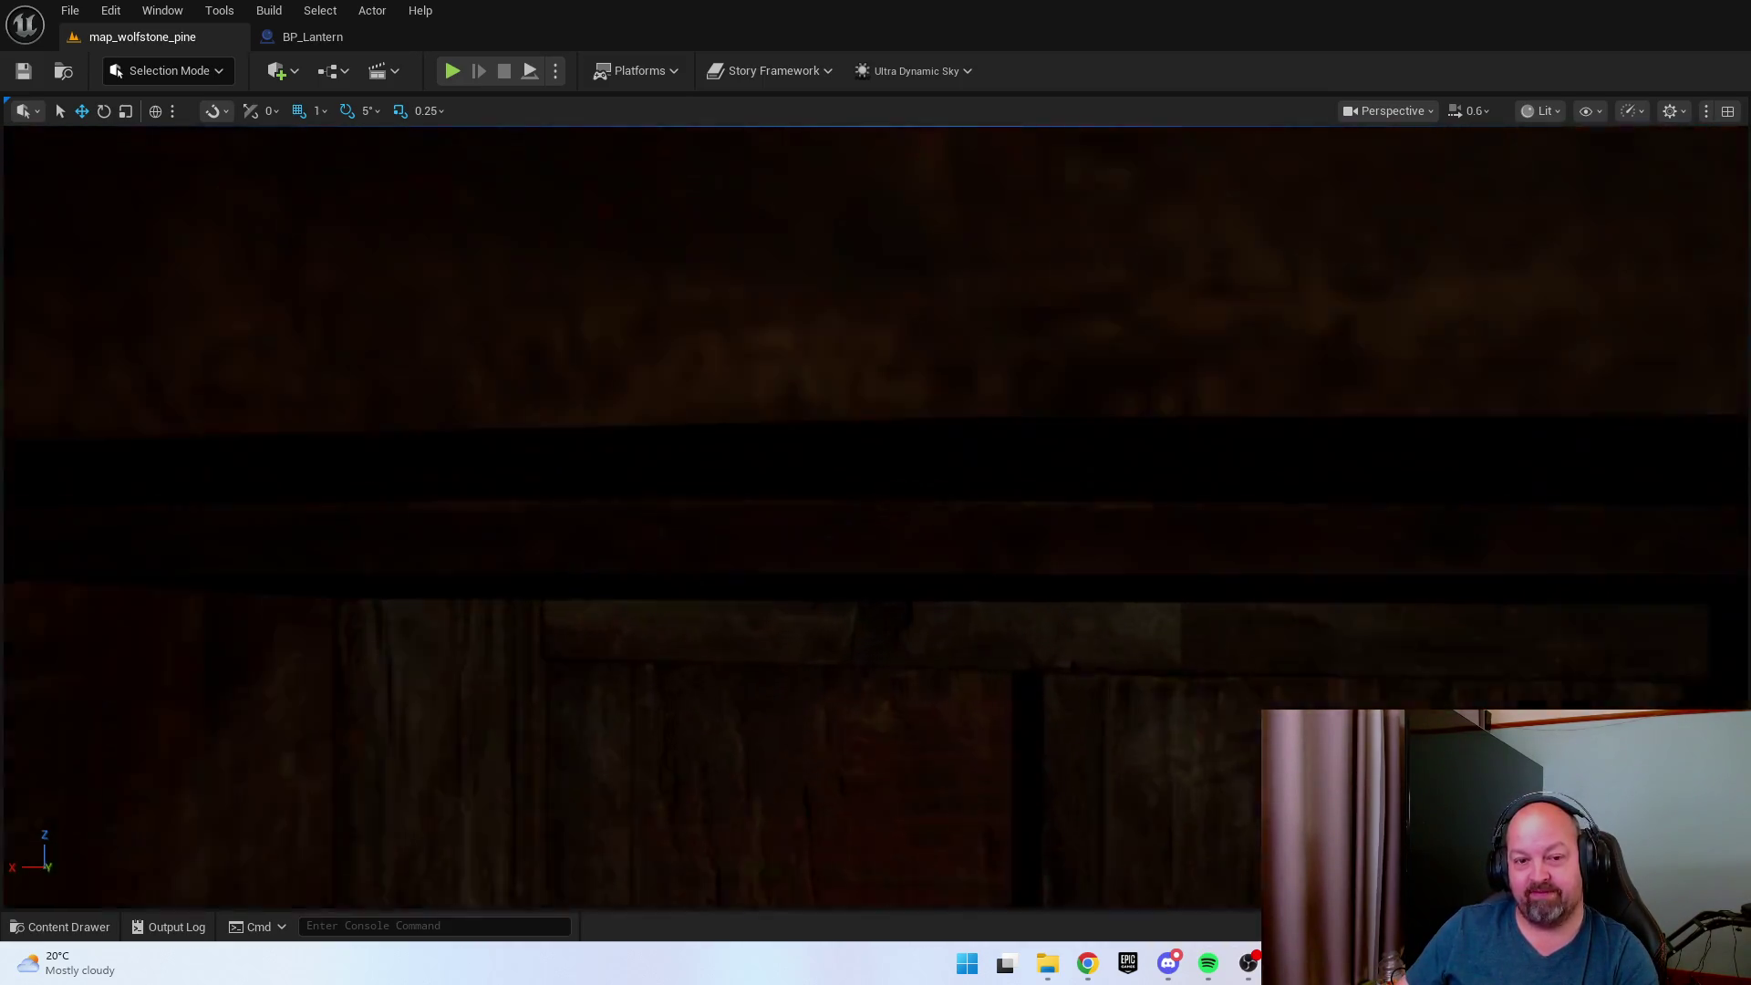
key(w)
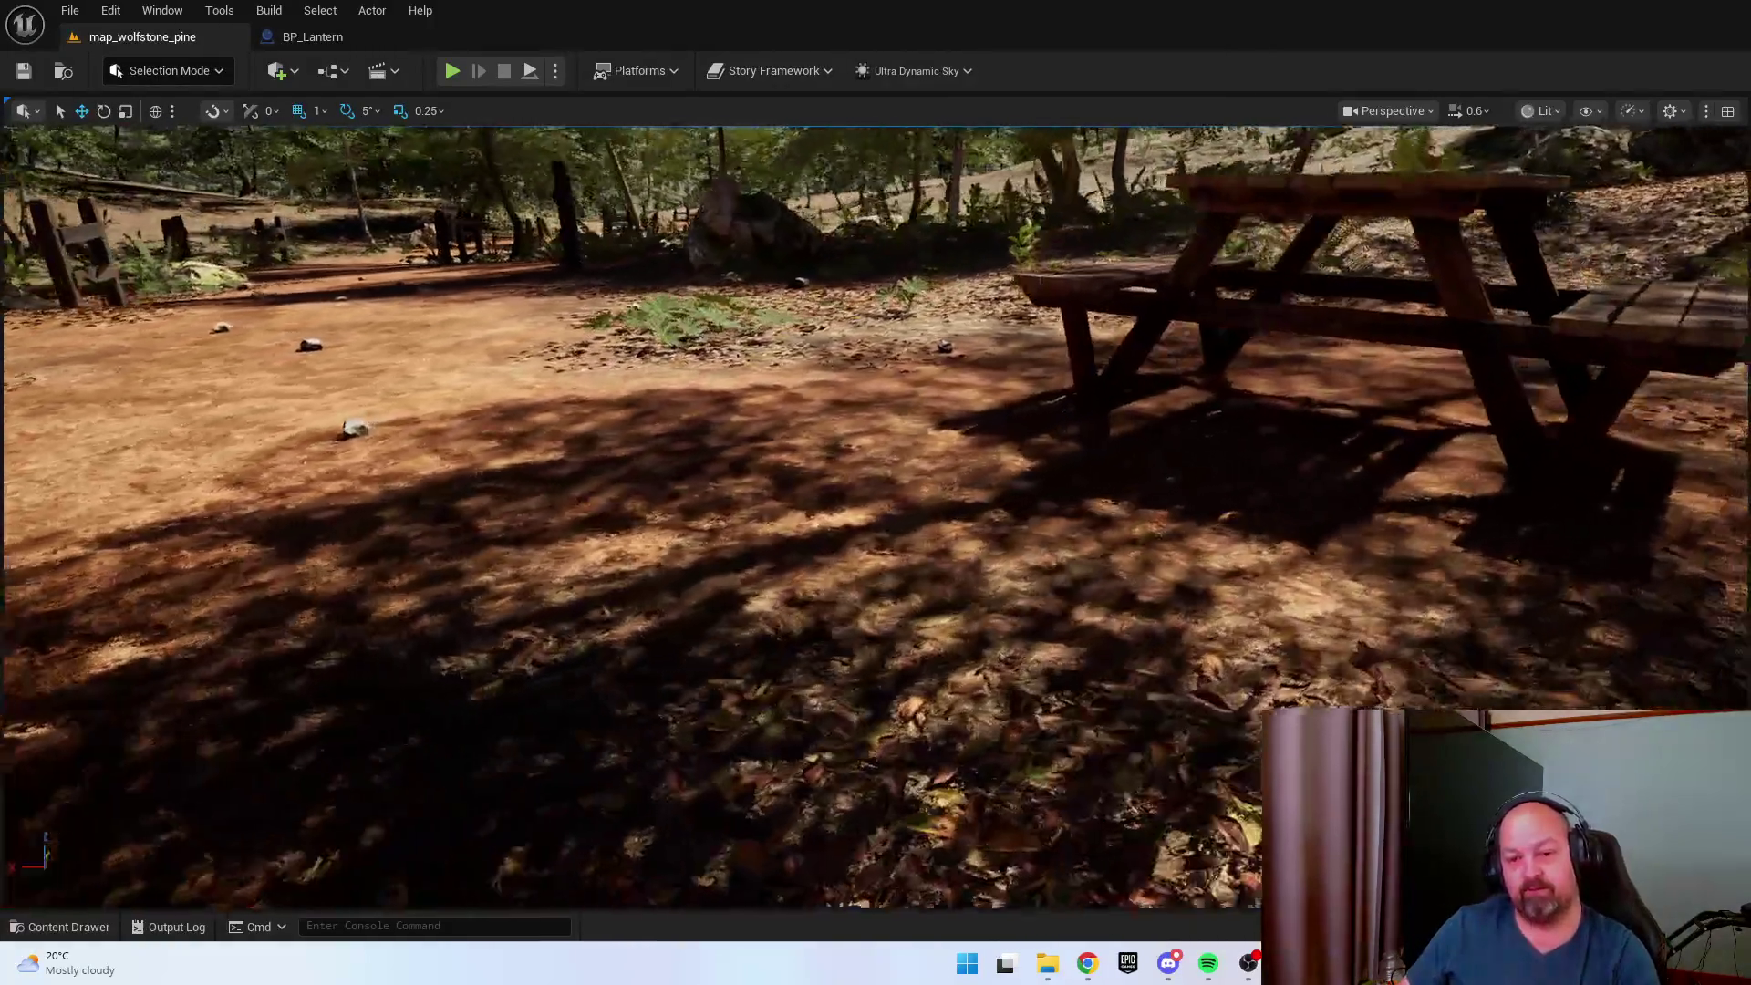
mouse_move(1003, 474)
mouse_down()
mouse_move(1049, 428)
mouse_move(1131, 441)
mouse_up()
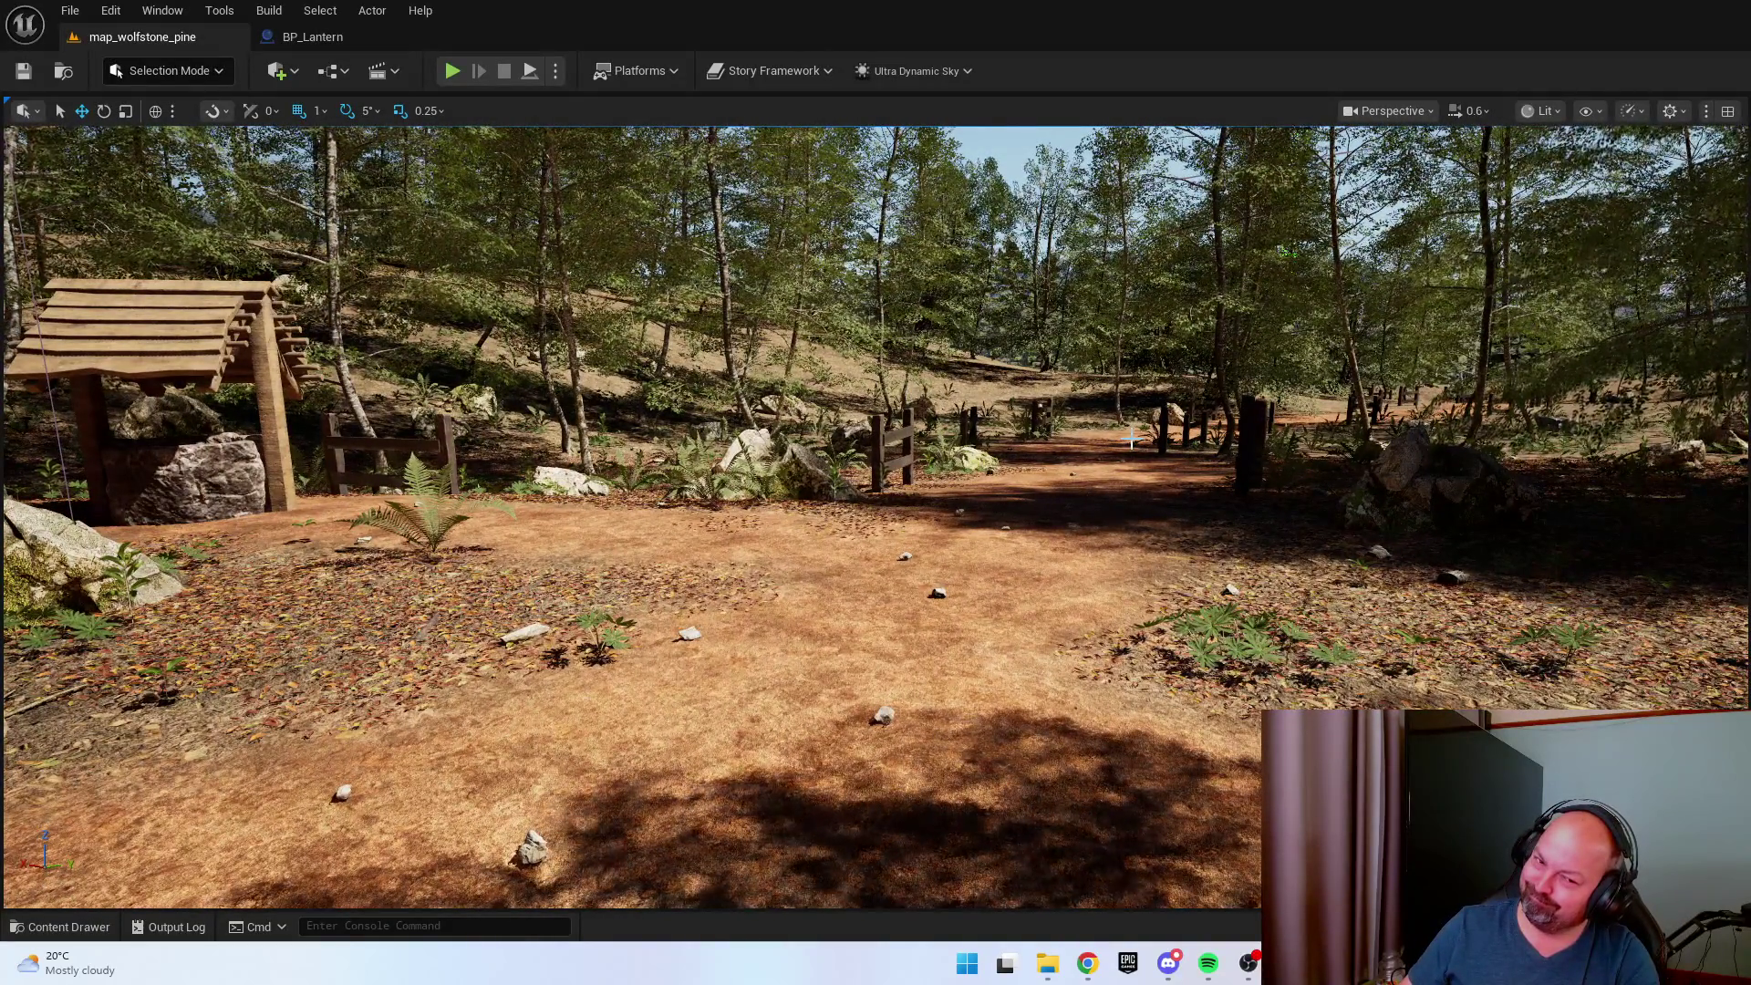
scroll(934, 742, up, 2)
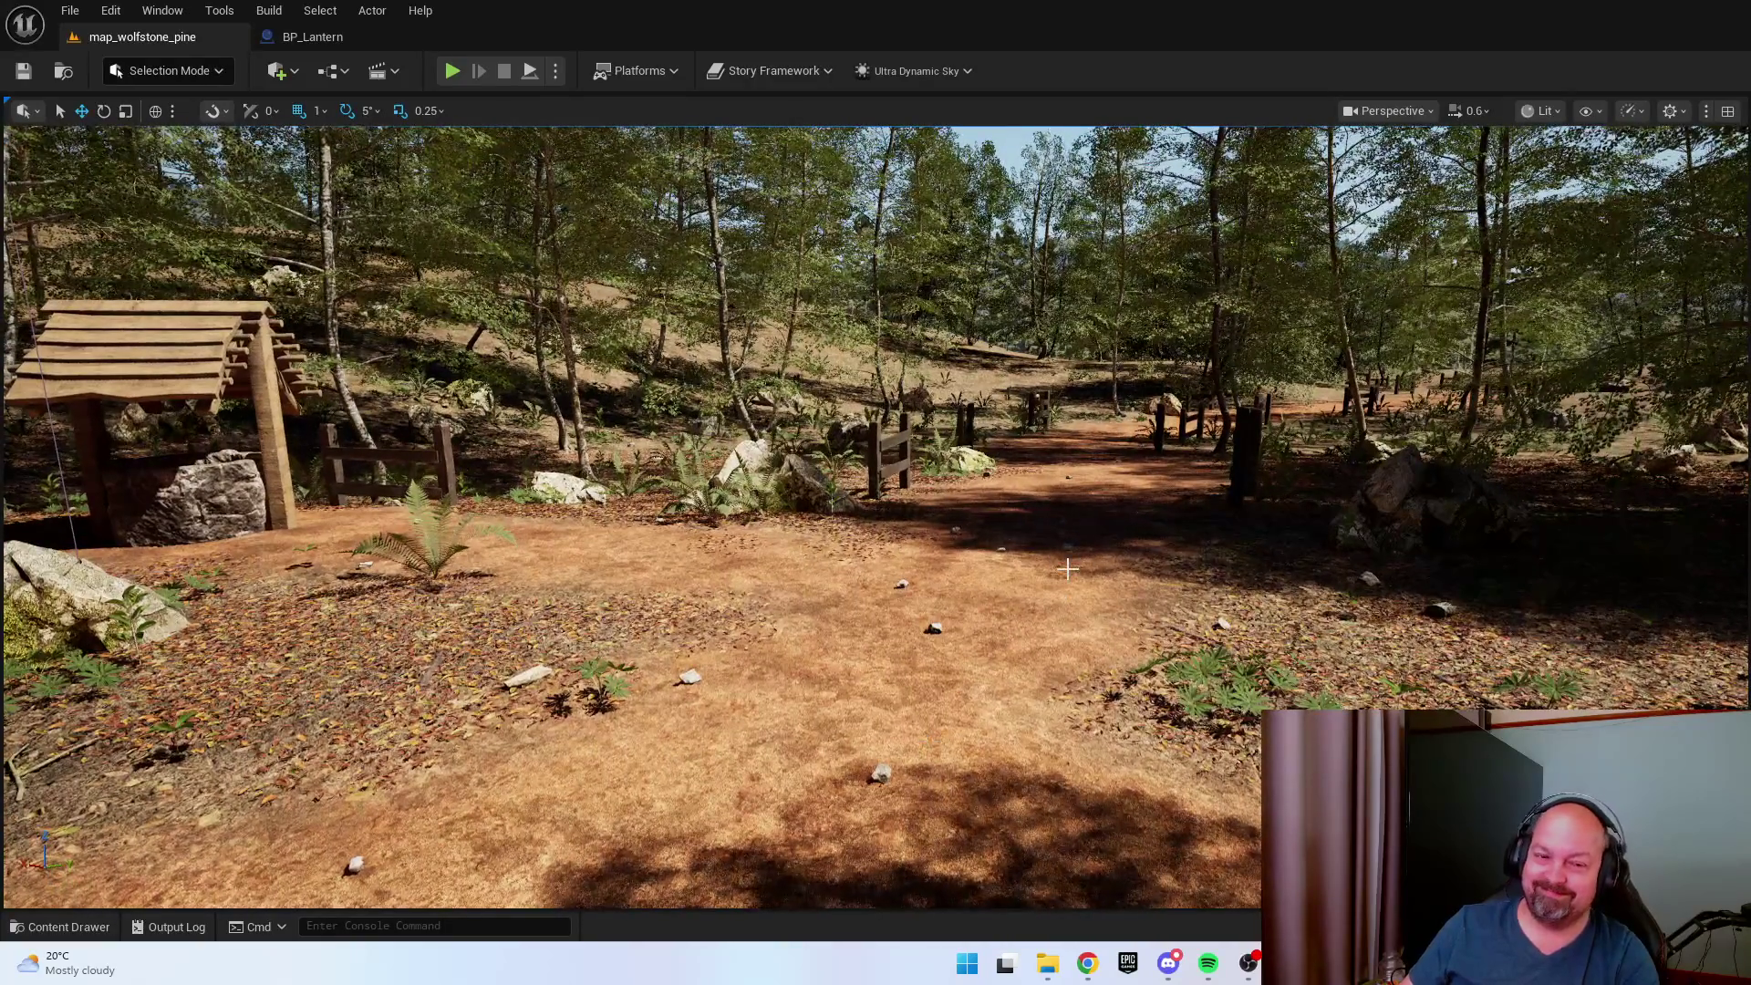
Return to the porch, select the Ultra Dynamic Sky sun/moon gizmo and frame it up close.
key(f)
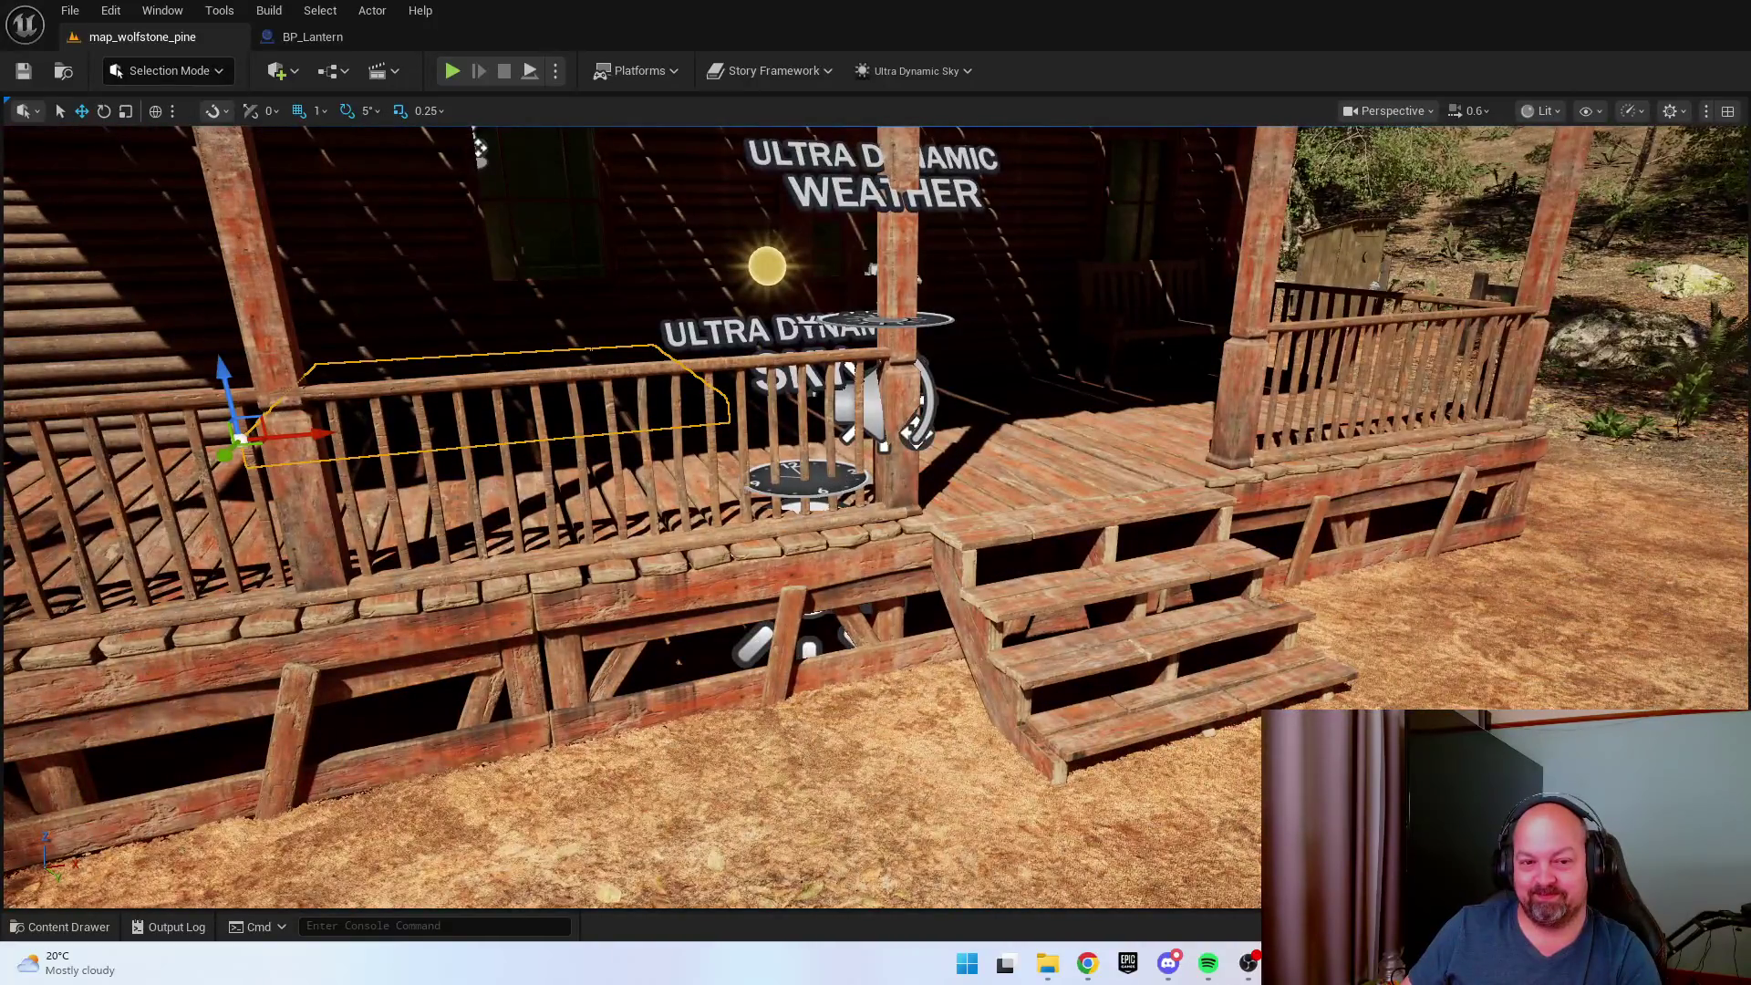
click(765, 265)
drag(764, 266, 921, 270)
key(f)
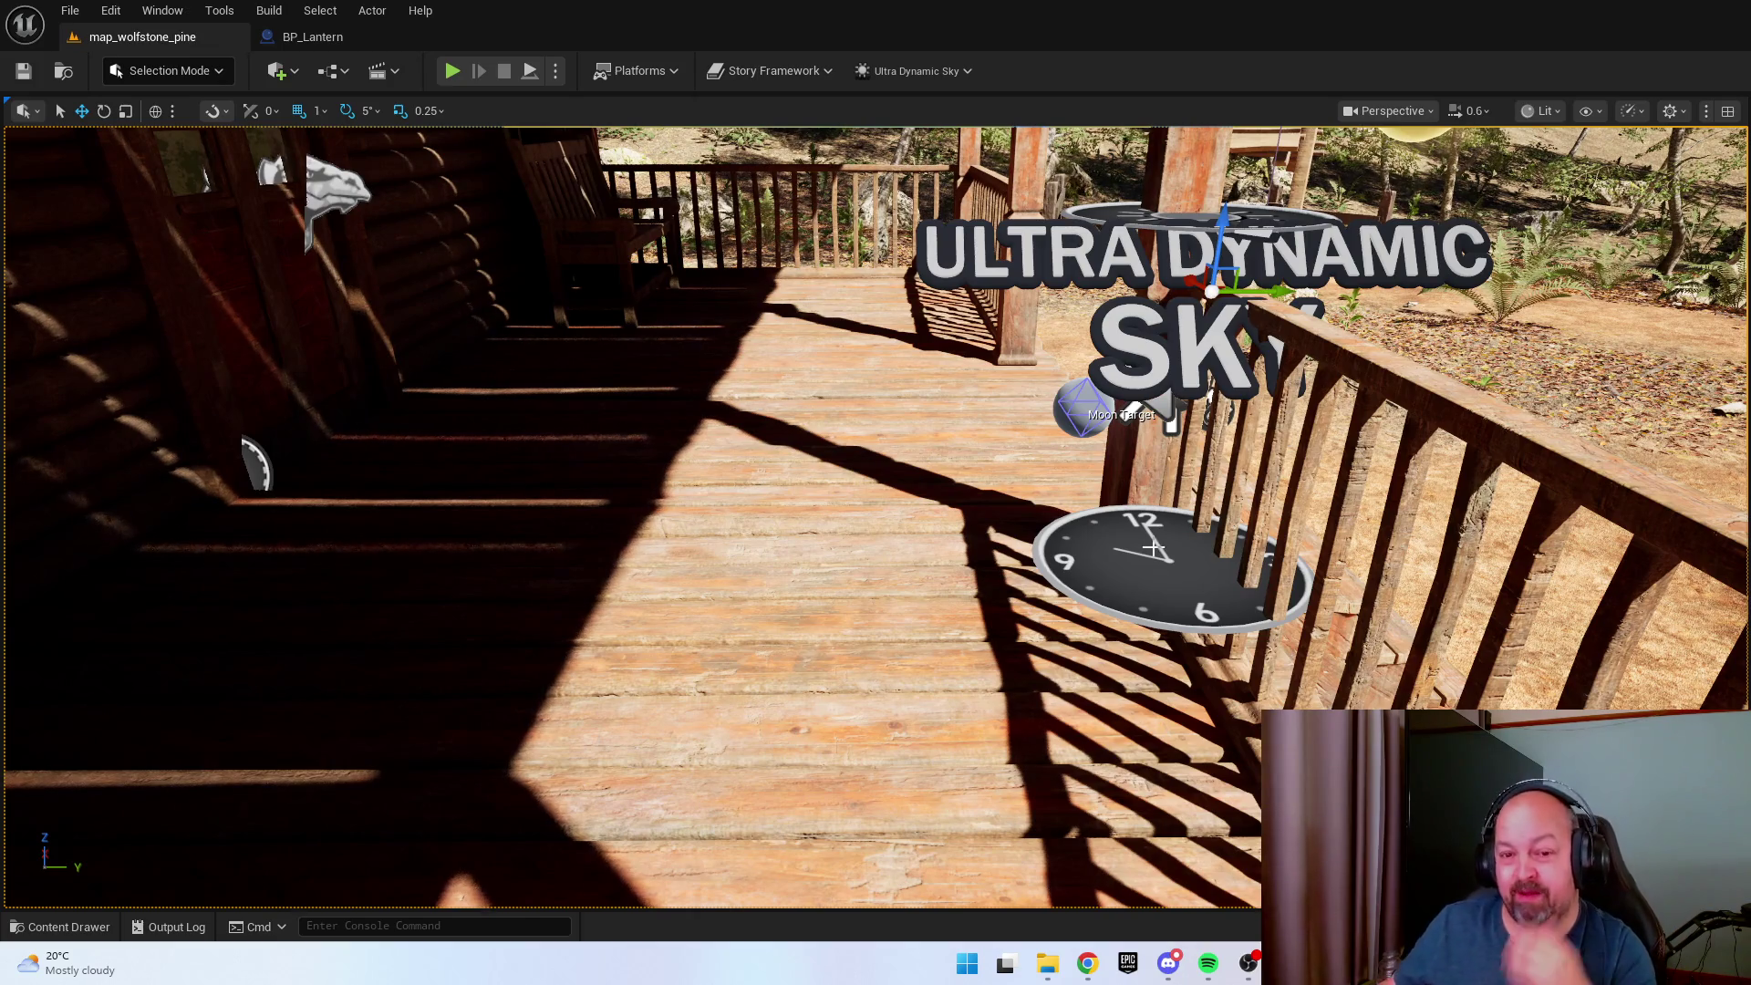
mouse_move(1154, 547)
mouse_down()
mouse_move(1131, 534)
mouse_move(1138, 653)
mouse_up()
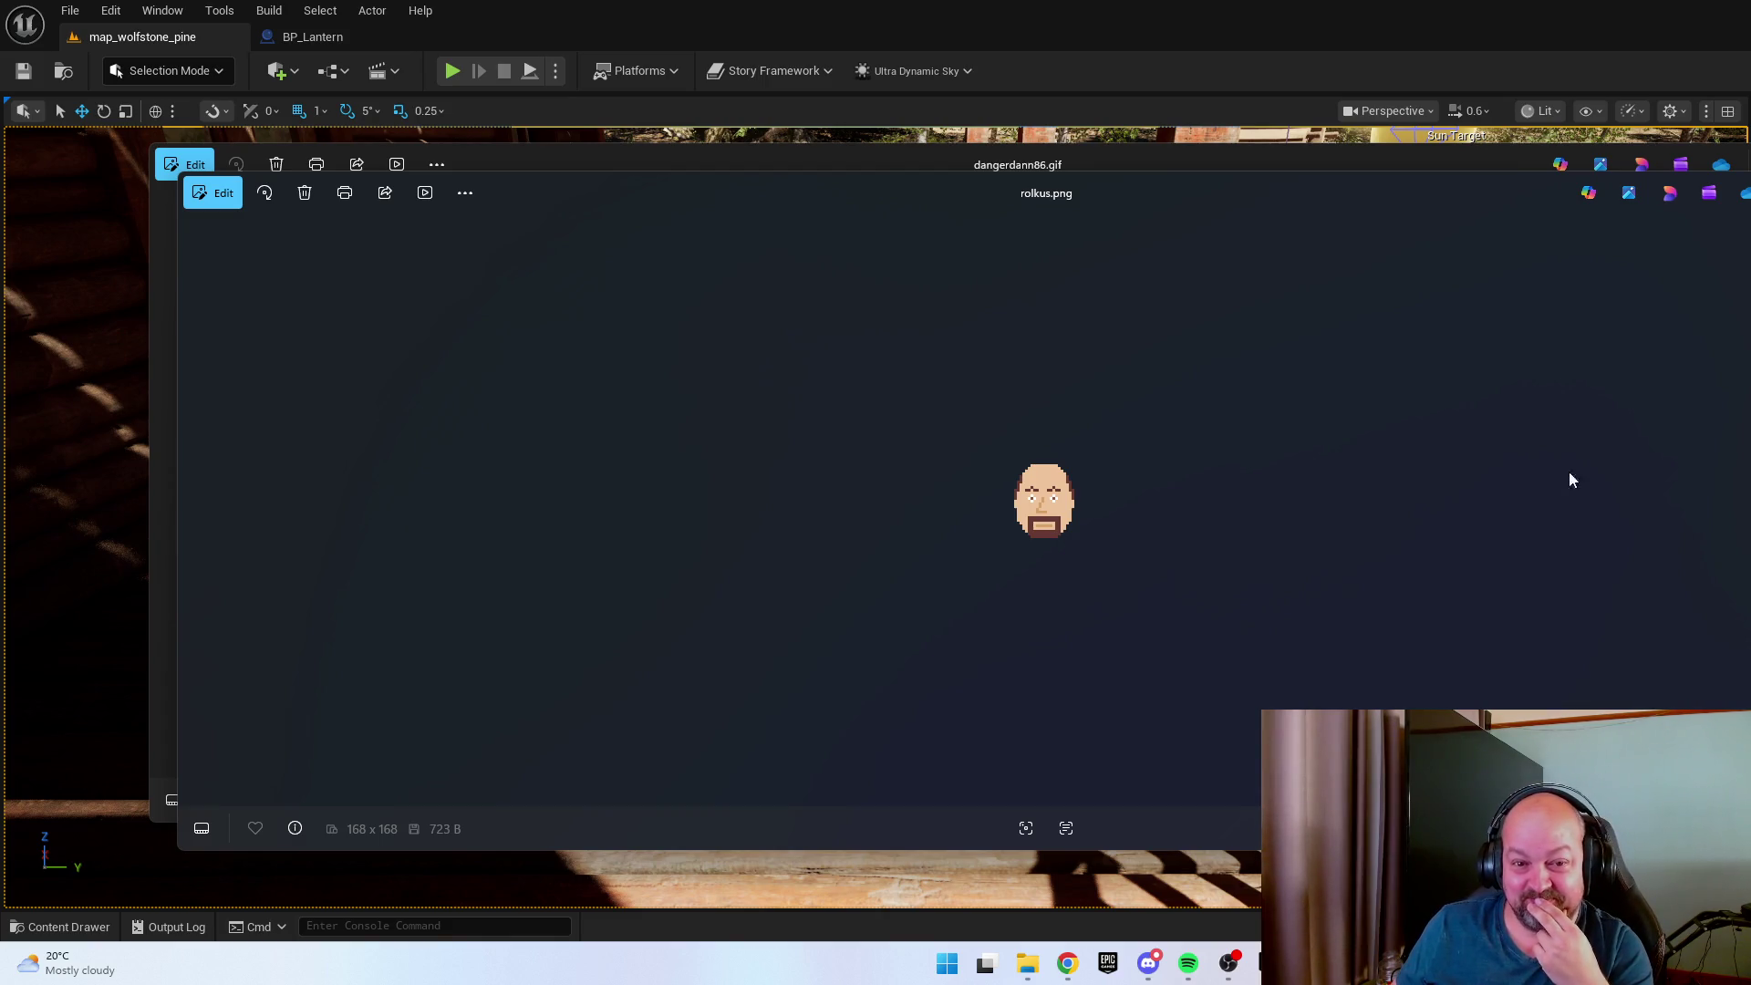
Arrange the bearded and bald avatar viewer windows side by side, narrowing the bald one.
click(1116, 167)
mouse_move(1106, 169)
mouse_down()
mouse_move(930, 137)
mouse_move(992, 94)
mouse_up()
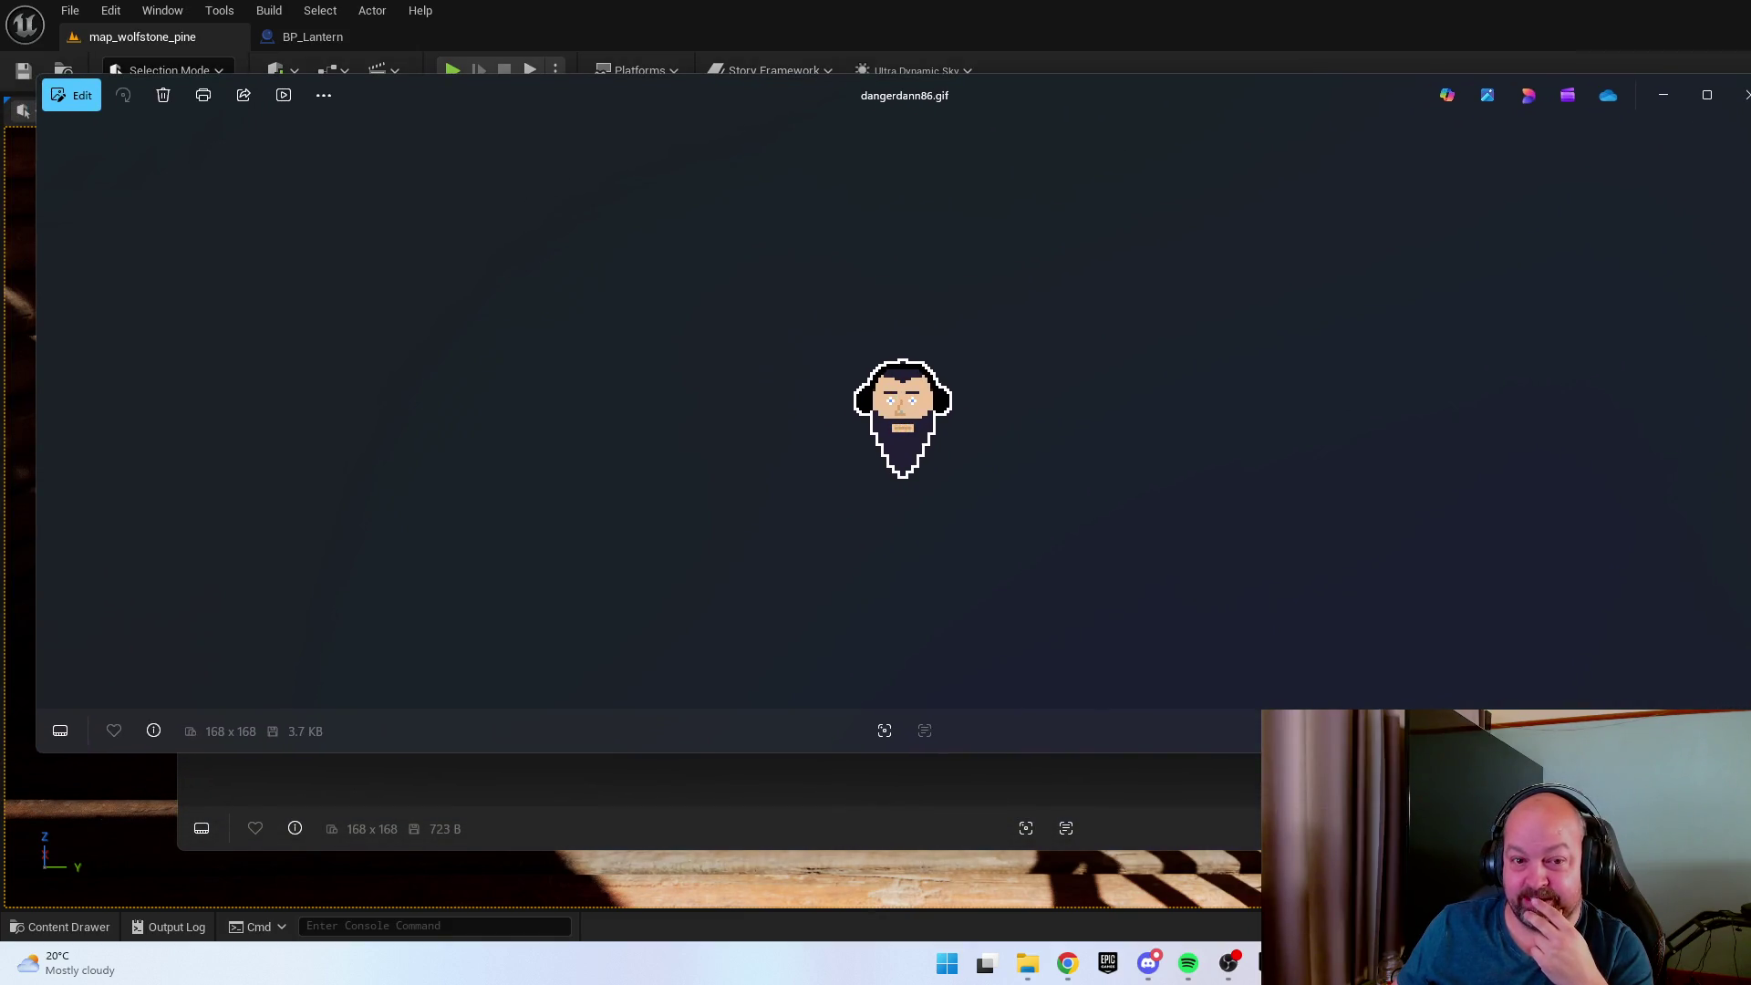
key(alt+Tab)
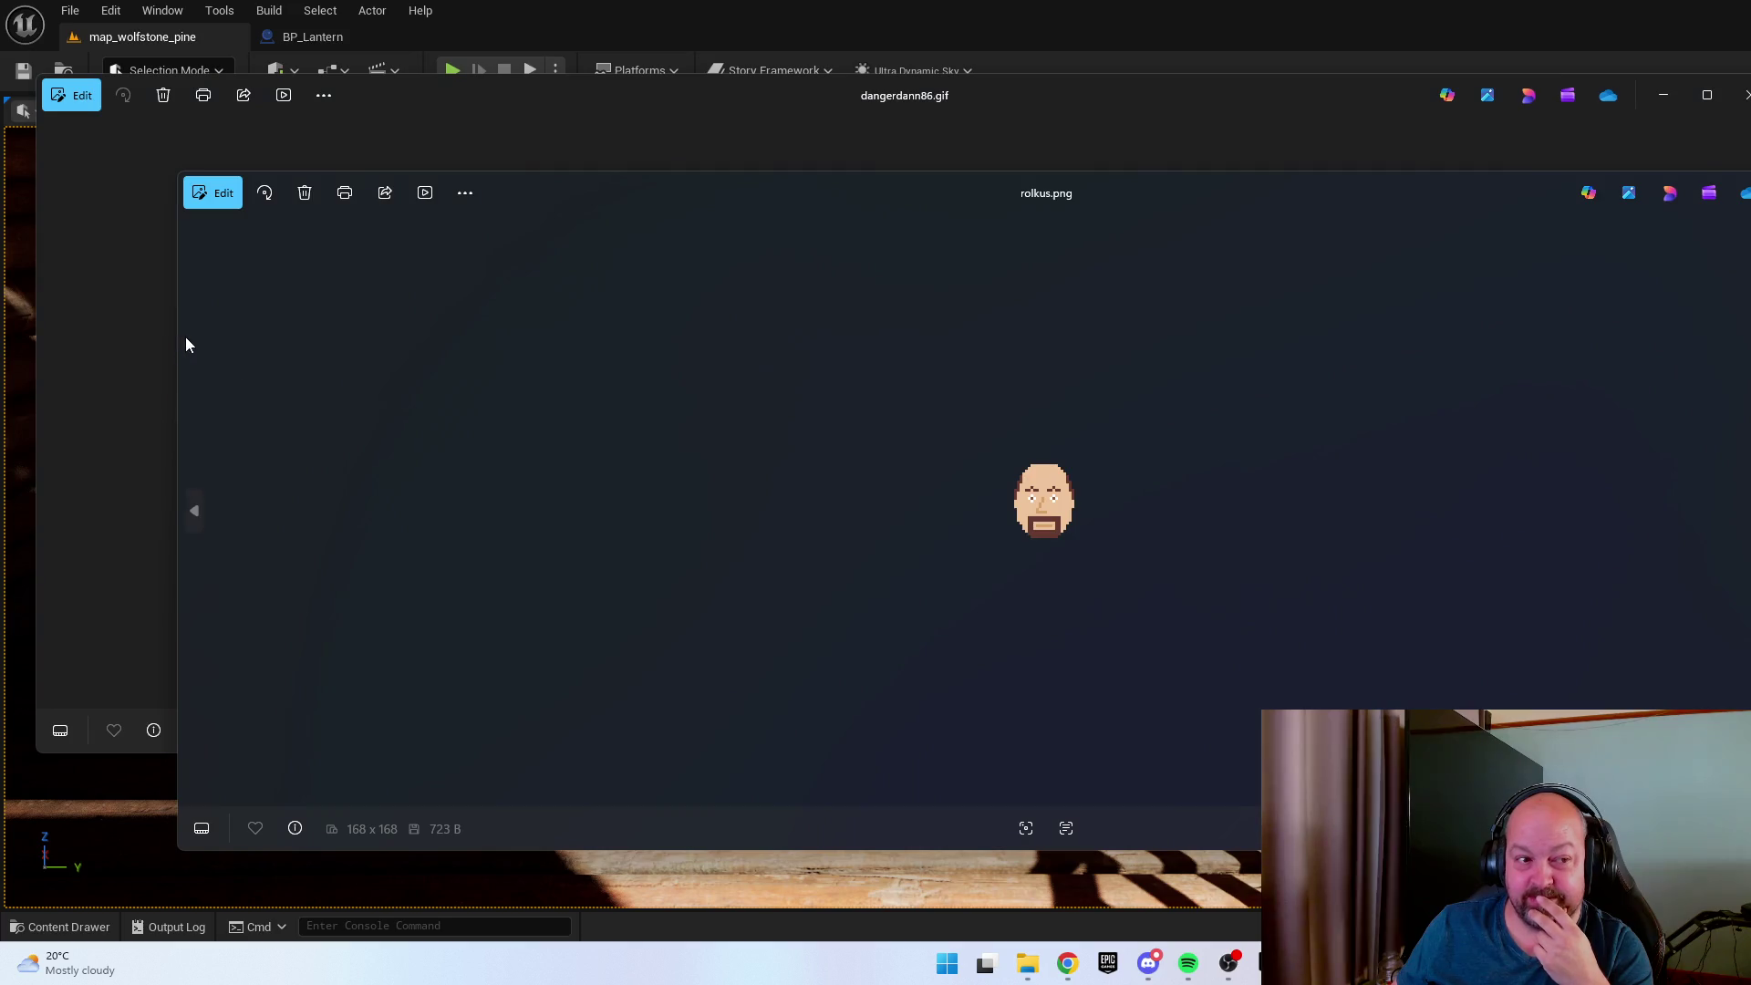
drag(178, 337, 1071, 333)
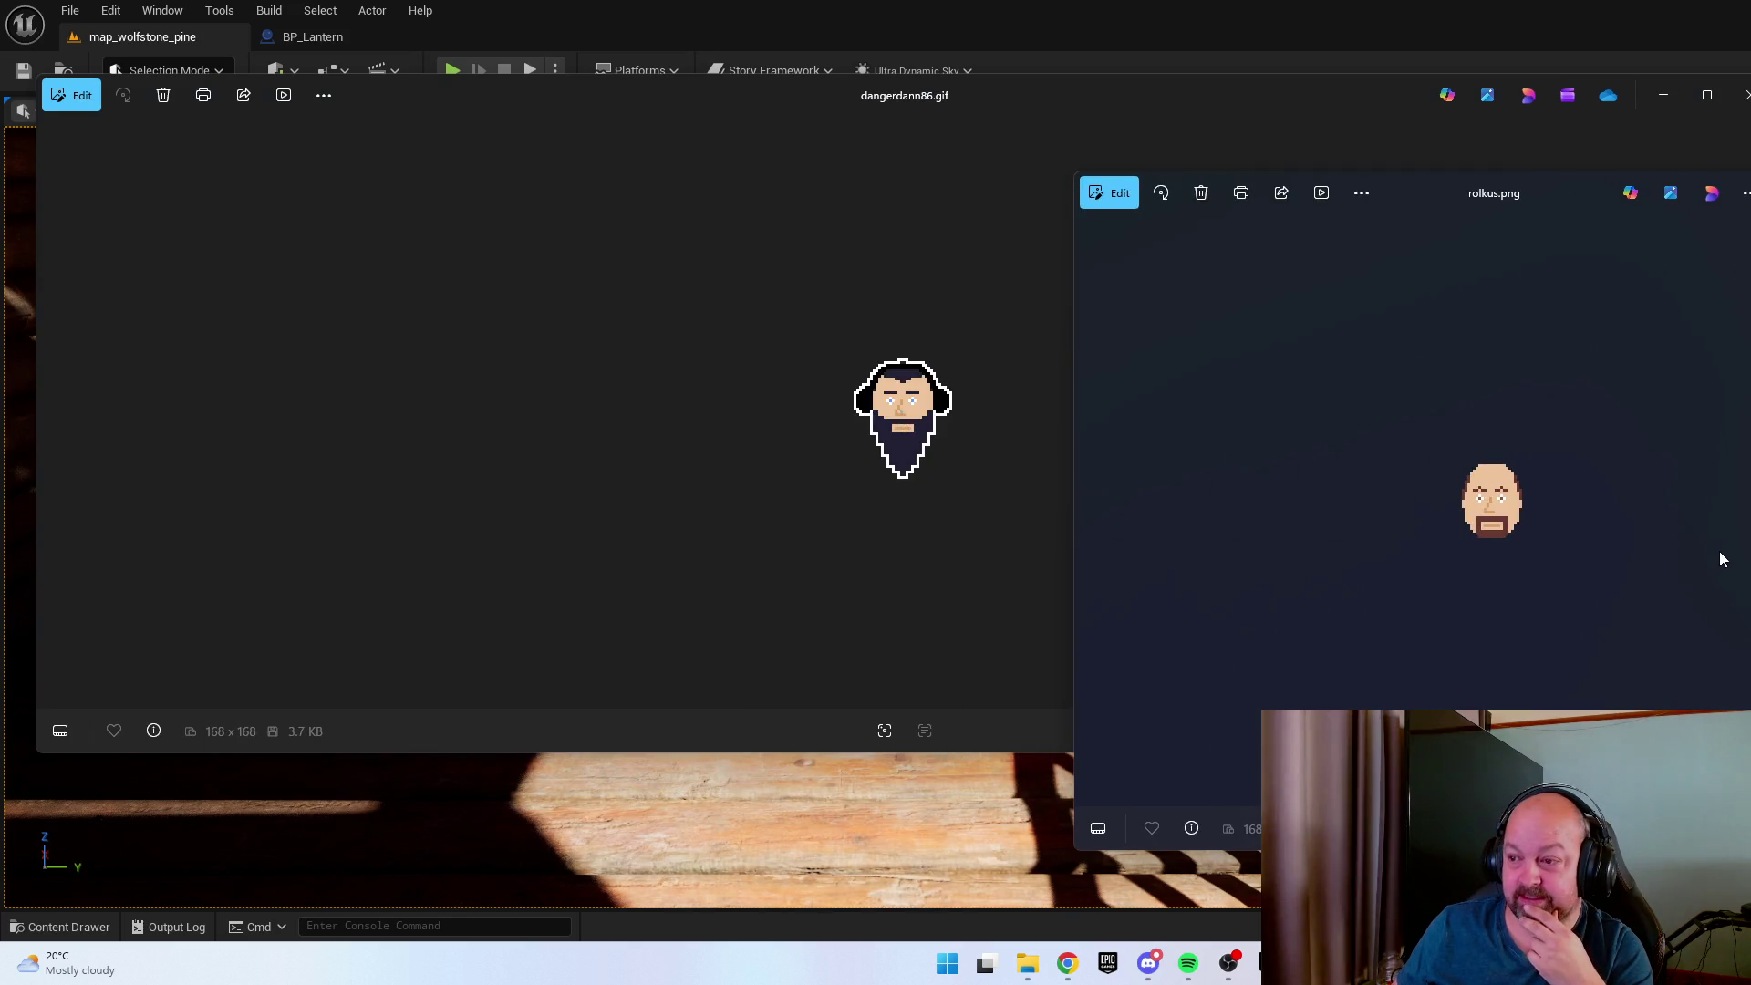
drag(1447, 200, 1392, 120)
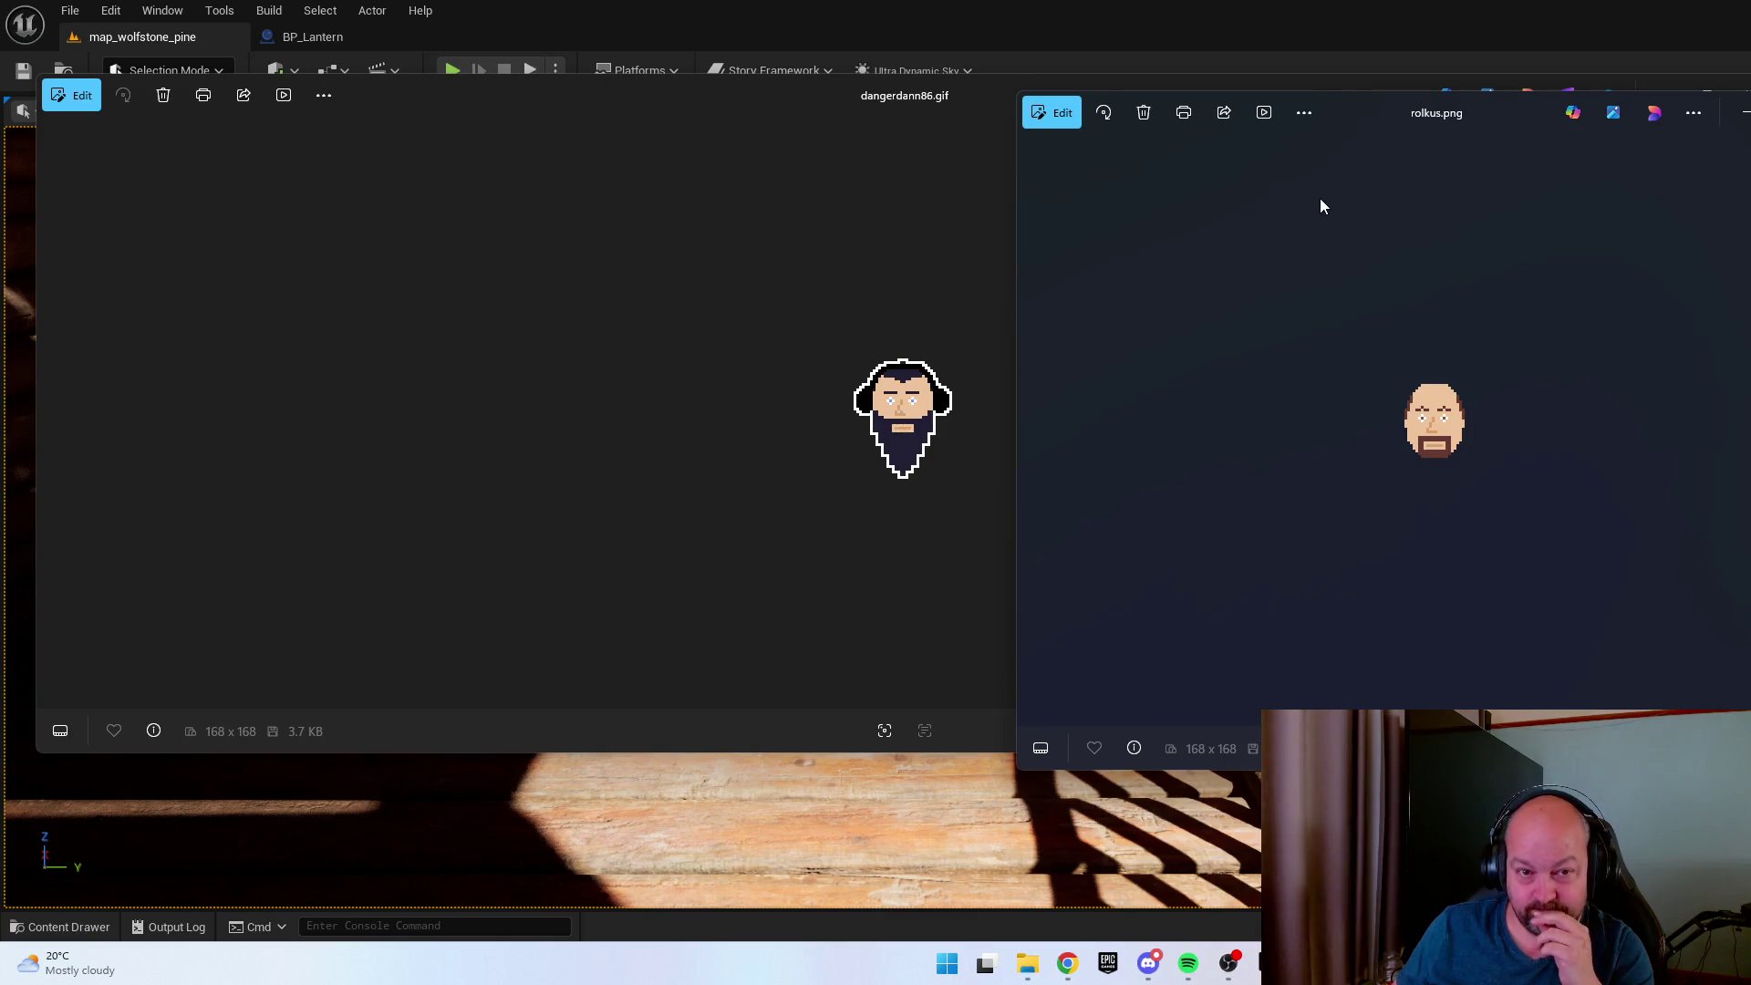
Zoom the bearded avatar image in to fill its viewer window.
click(921, 251)
key(alt+Tab)
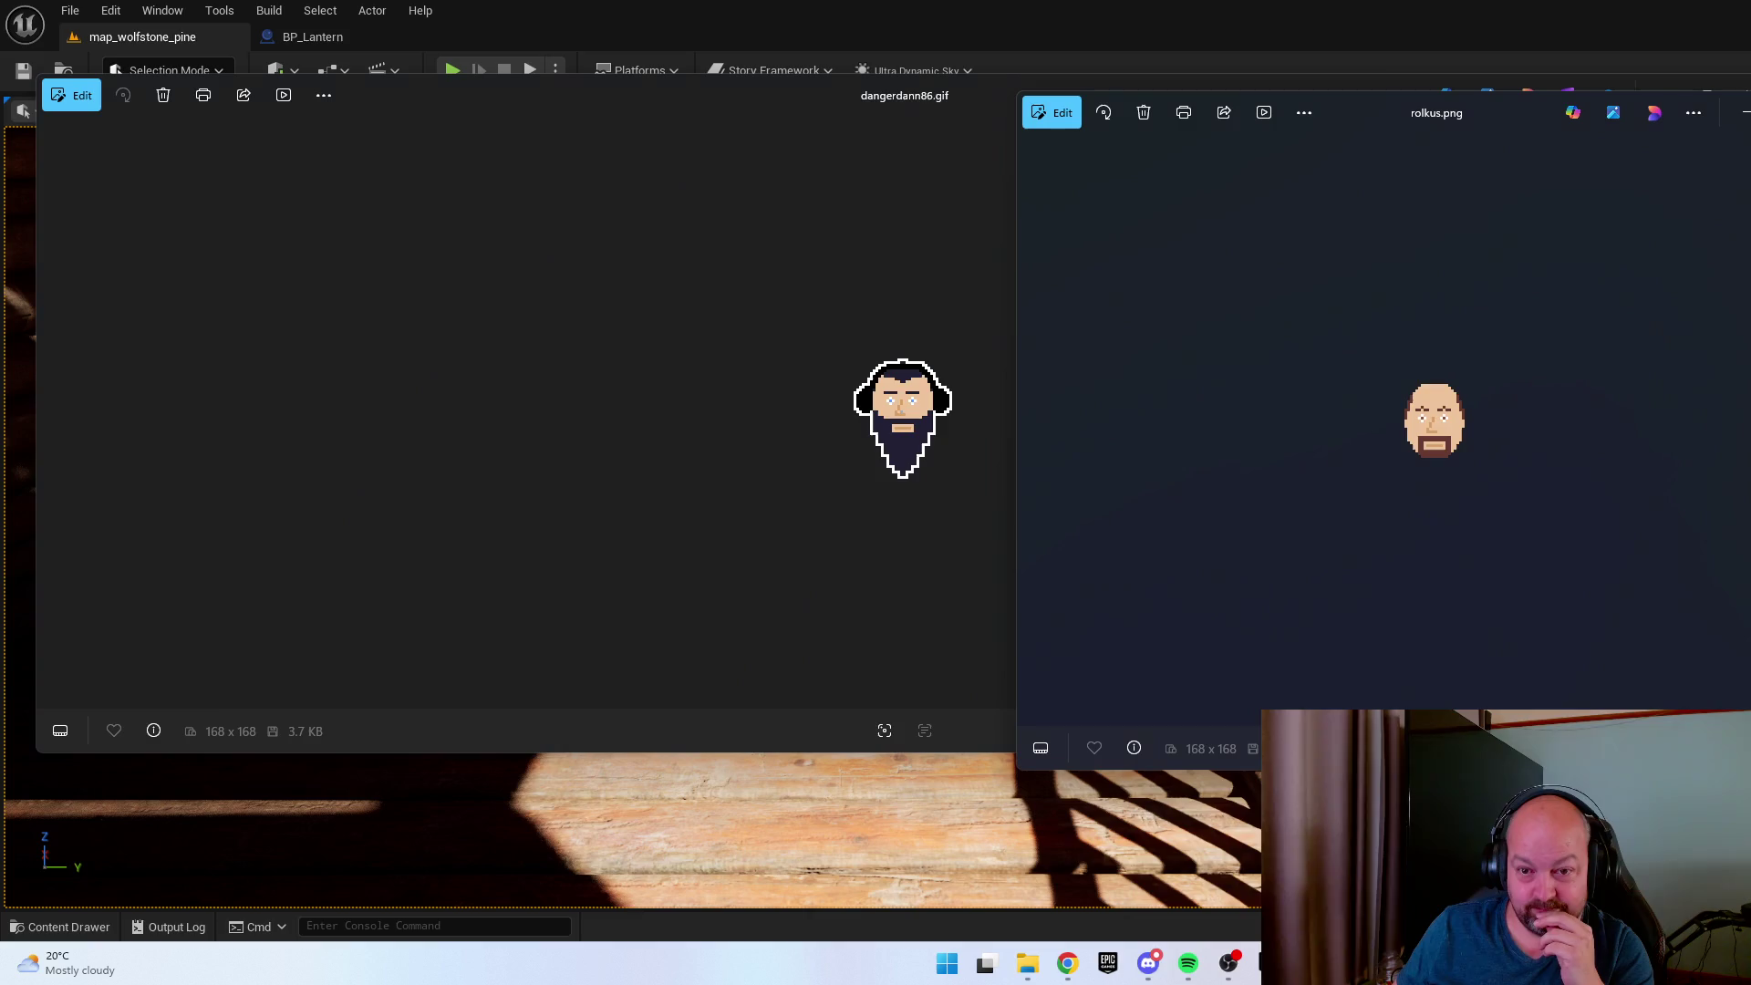
click(912, 199)
scroll(877, 420, up, 1)
scroll(878, 419, up, 5)
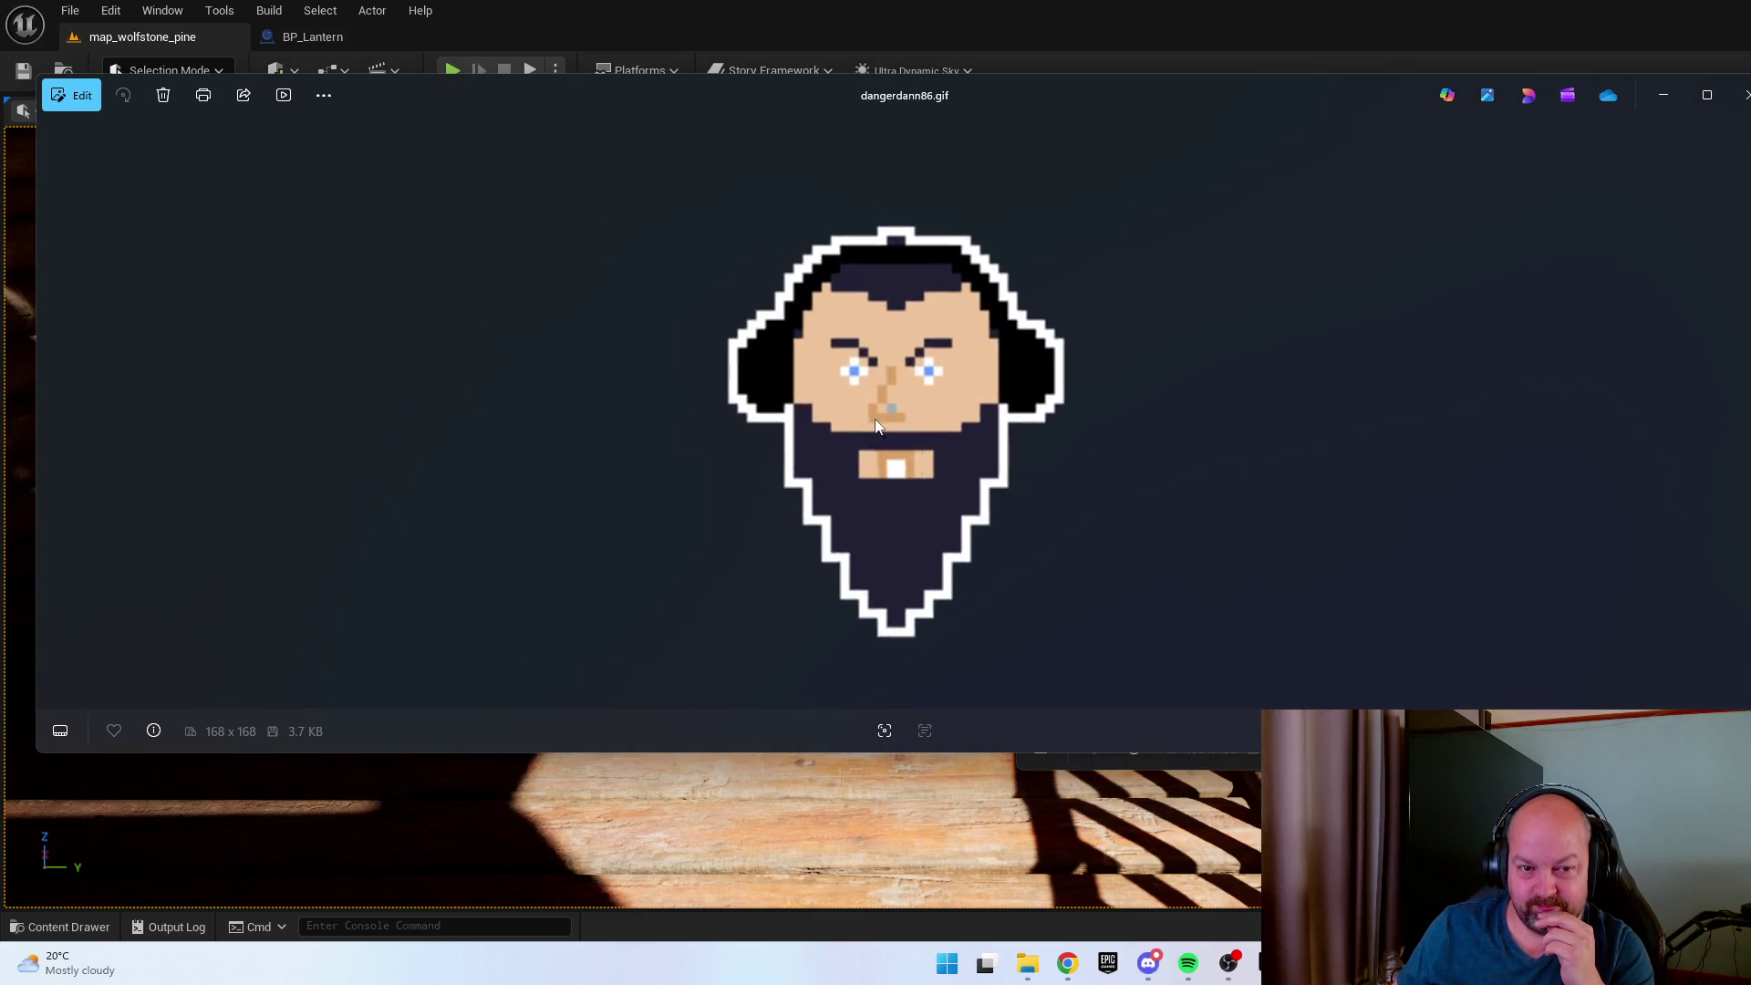
key(alt+Tab)
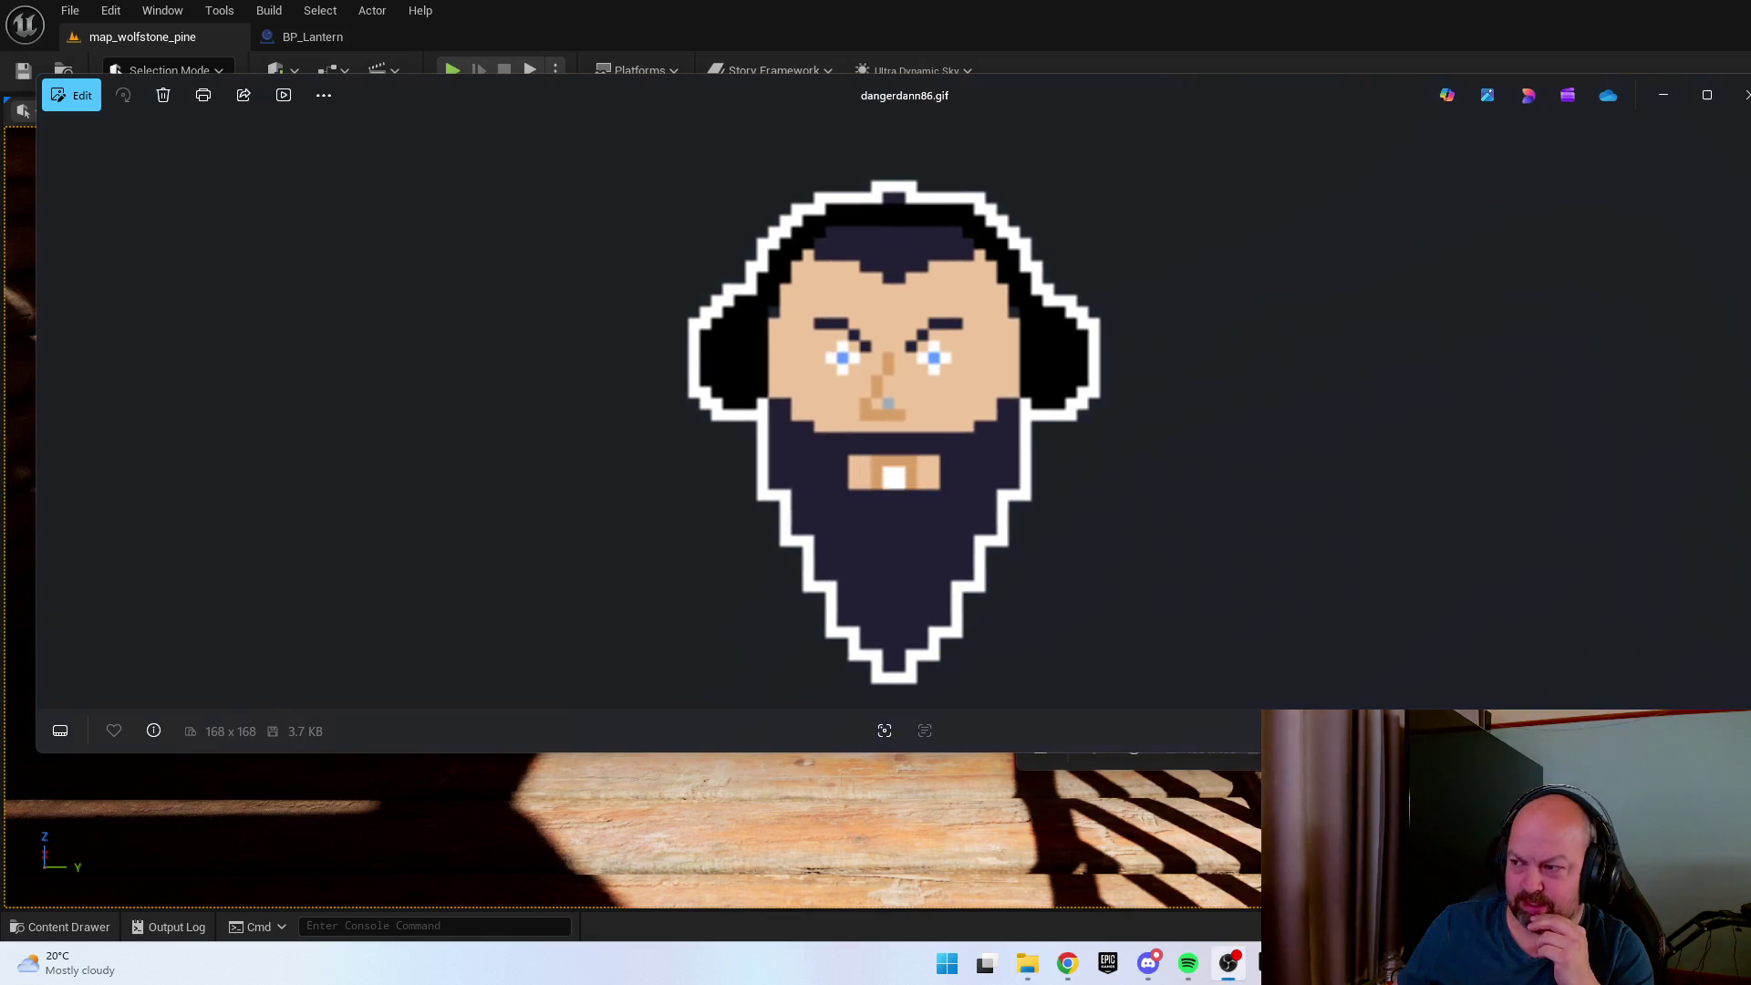